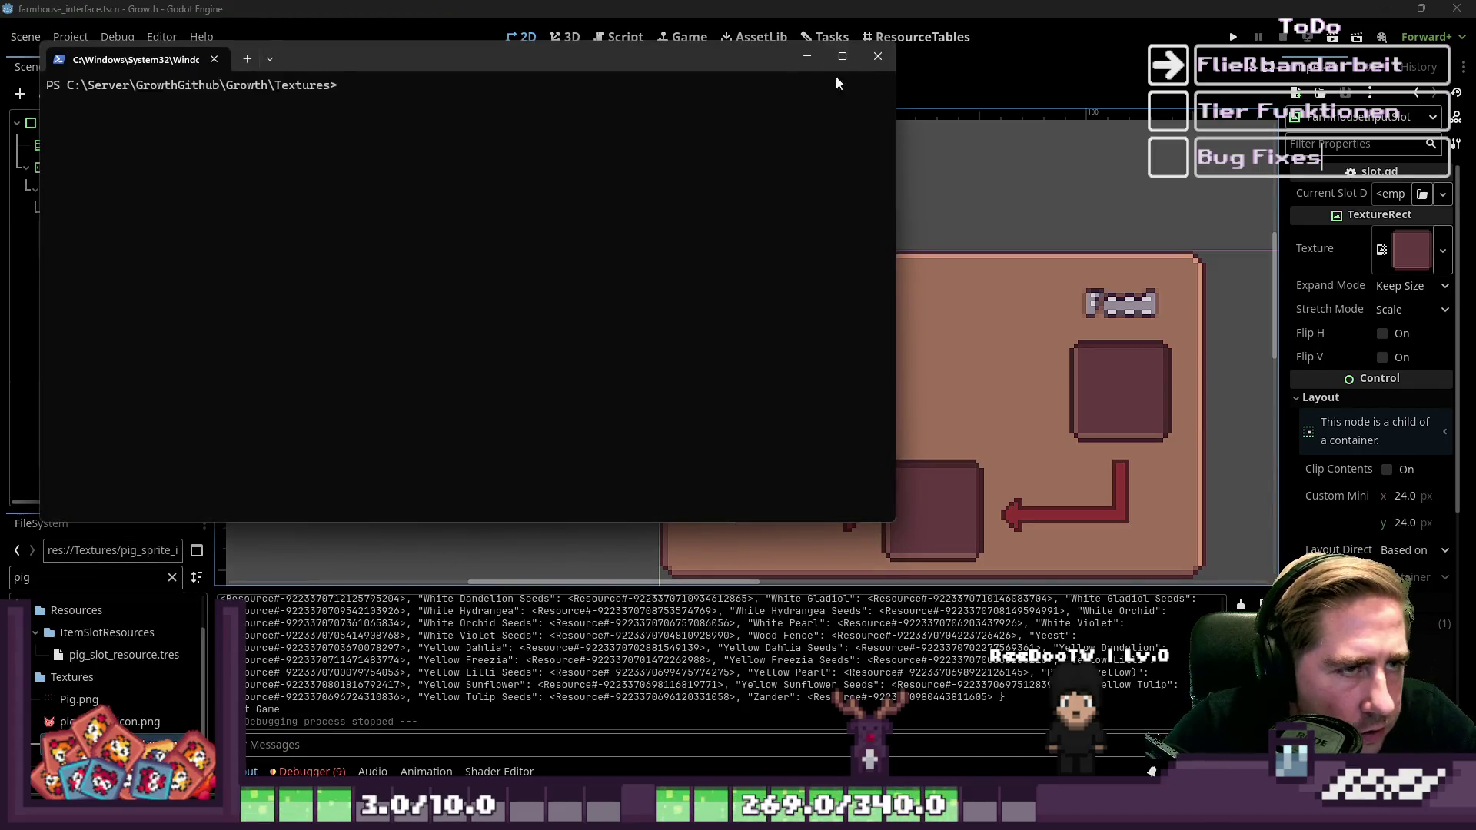
Close the terminal and open pig_sprite_inventar.png from the FileSystem dock in the external editor.
left_click(878, 57)
right_click(150, 709)
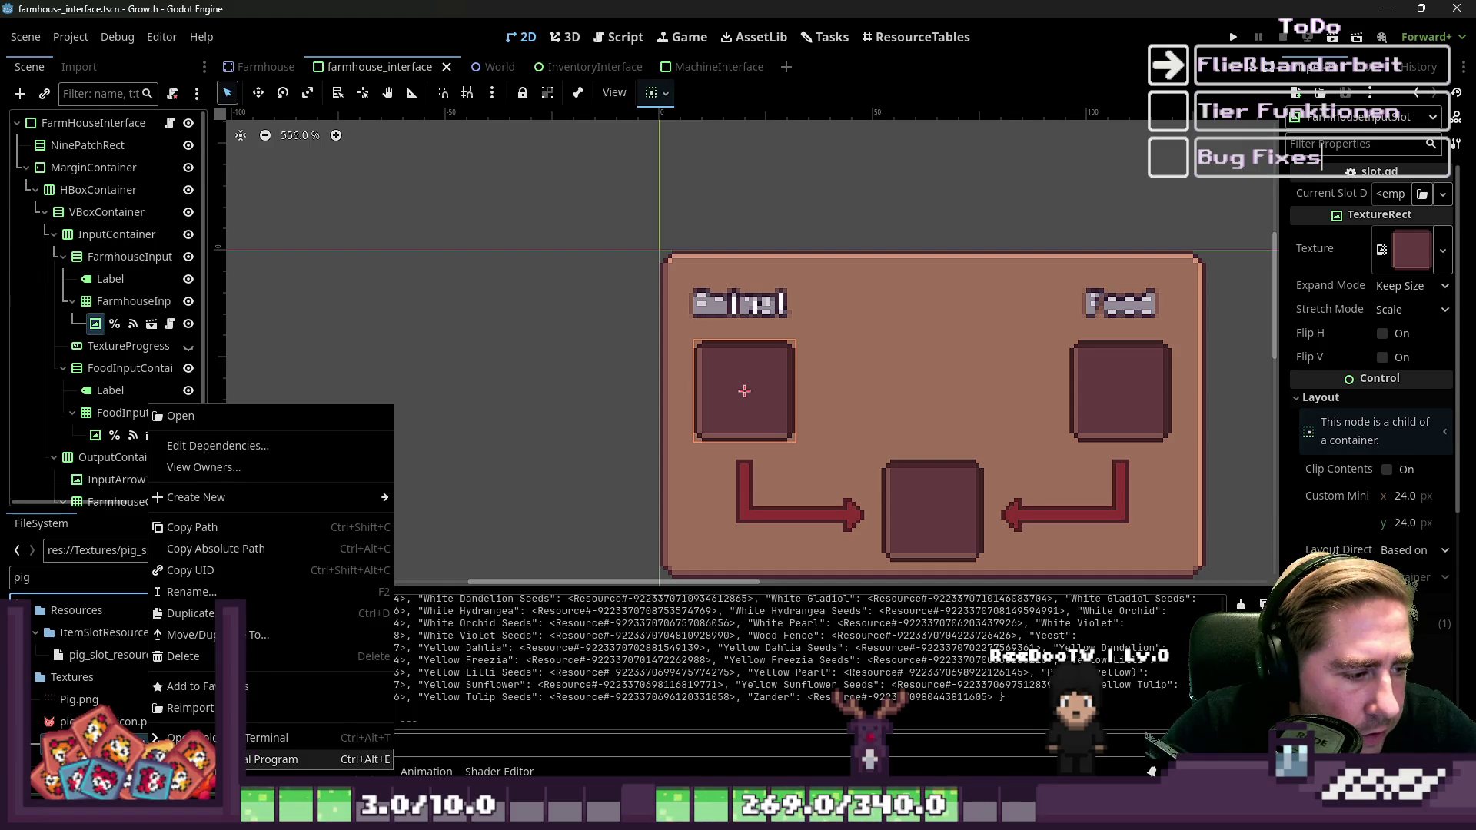
left_click(269, 759)
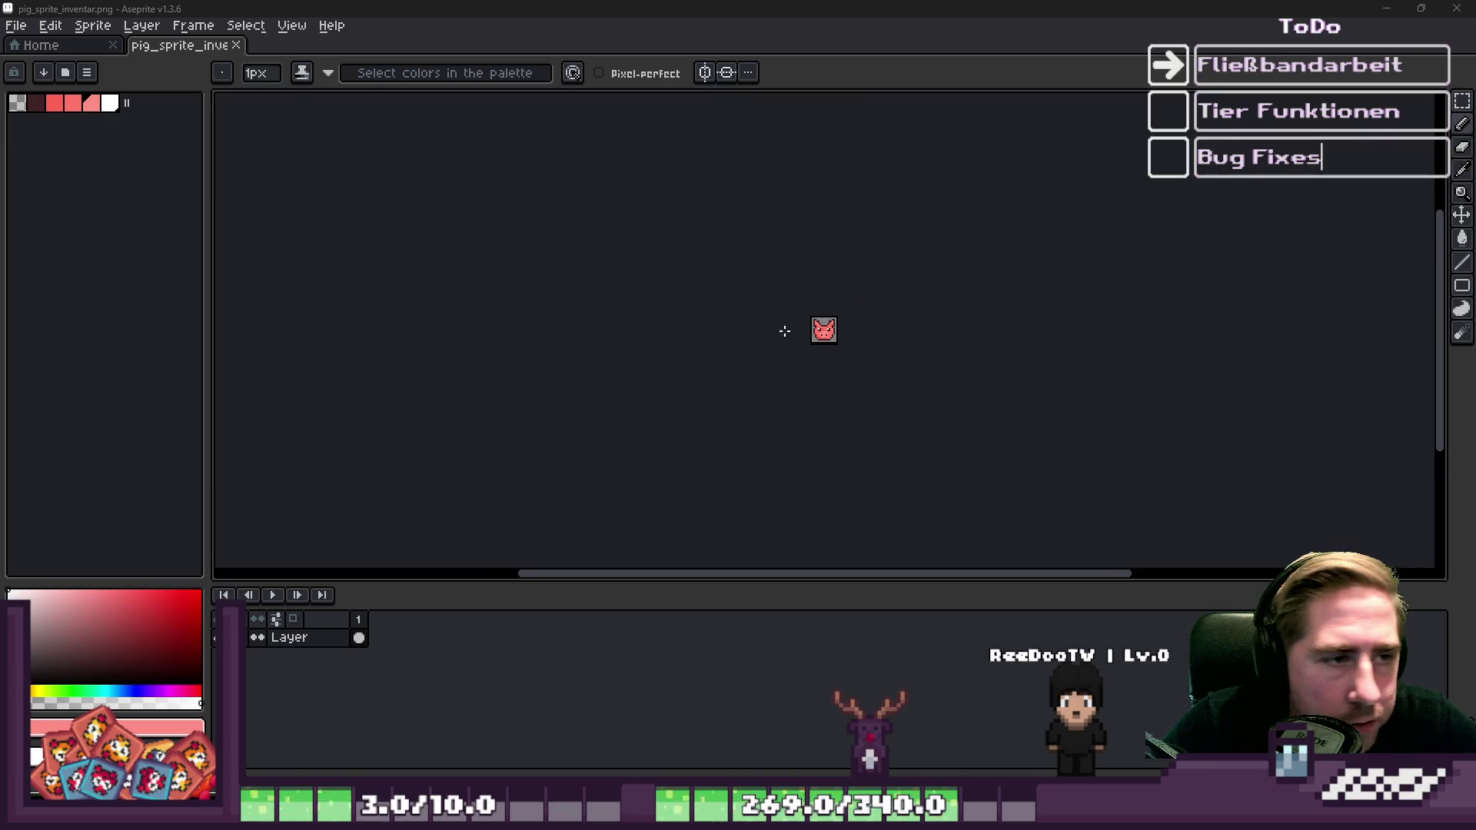
Select and copy the whole pig sprite, then return to the Sprite-0001 slot sprite.
scroll(785, 330, "up", 8)
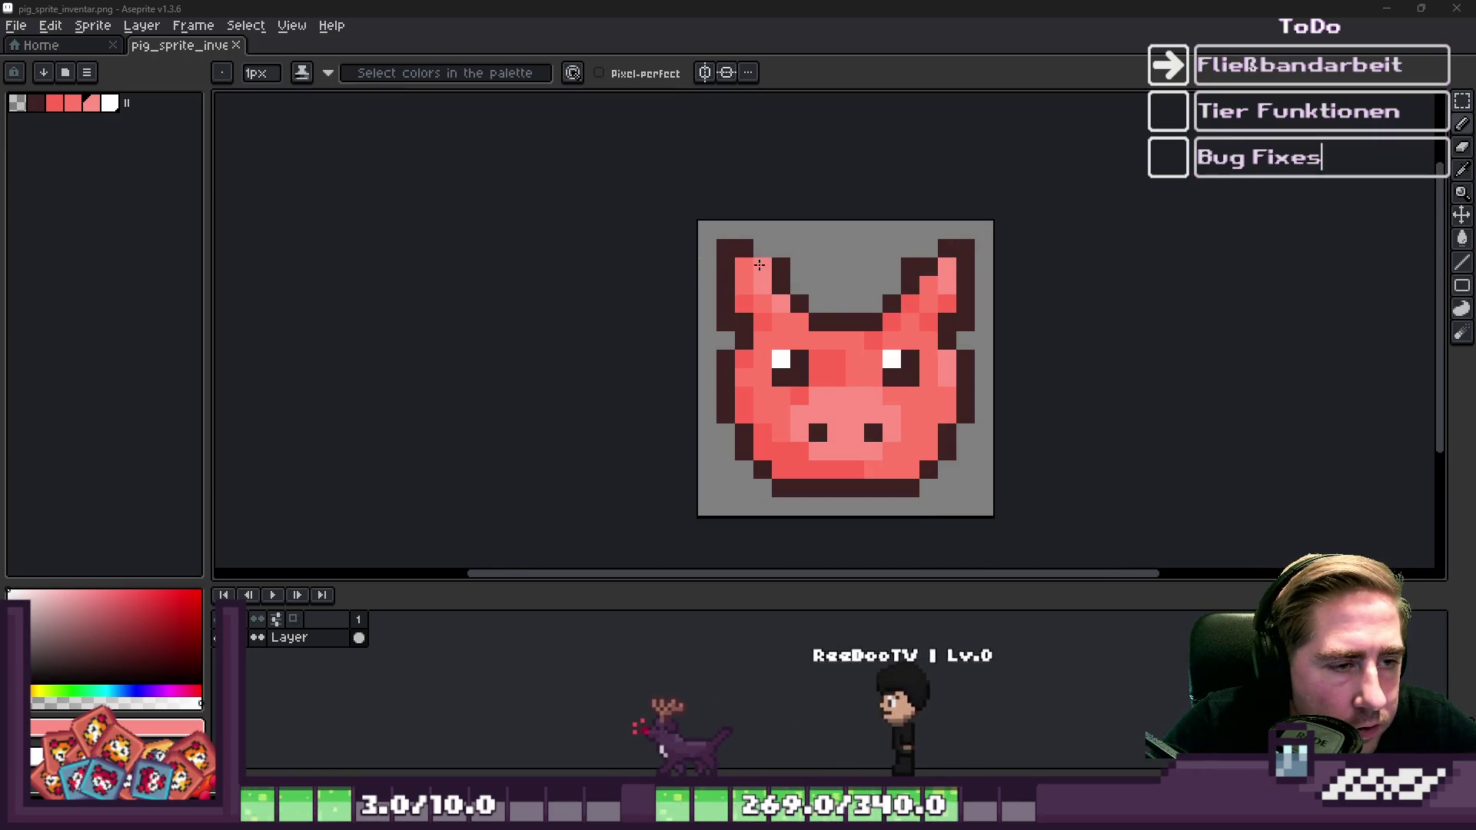
key("v")
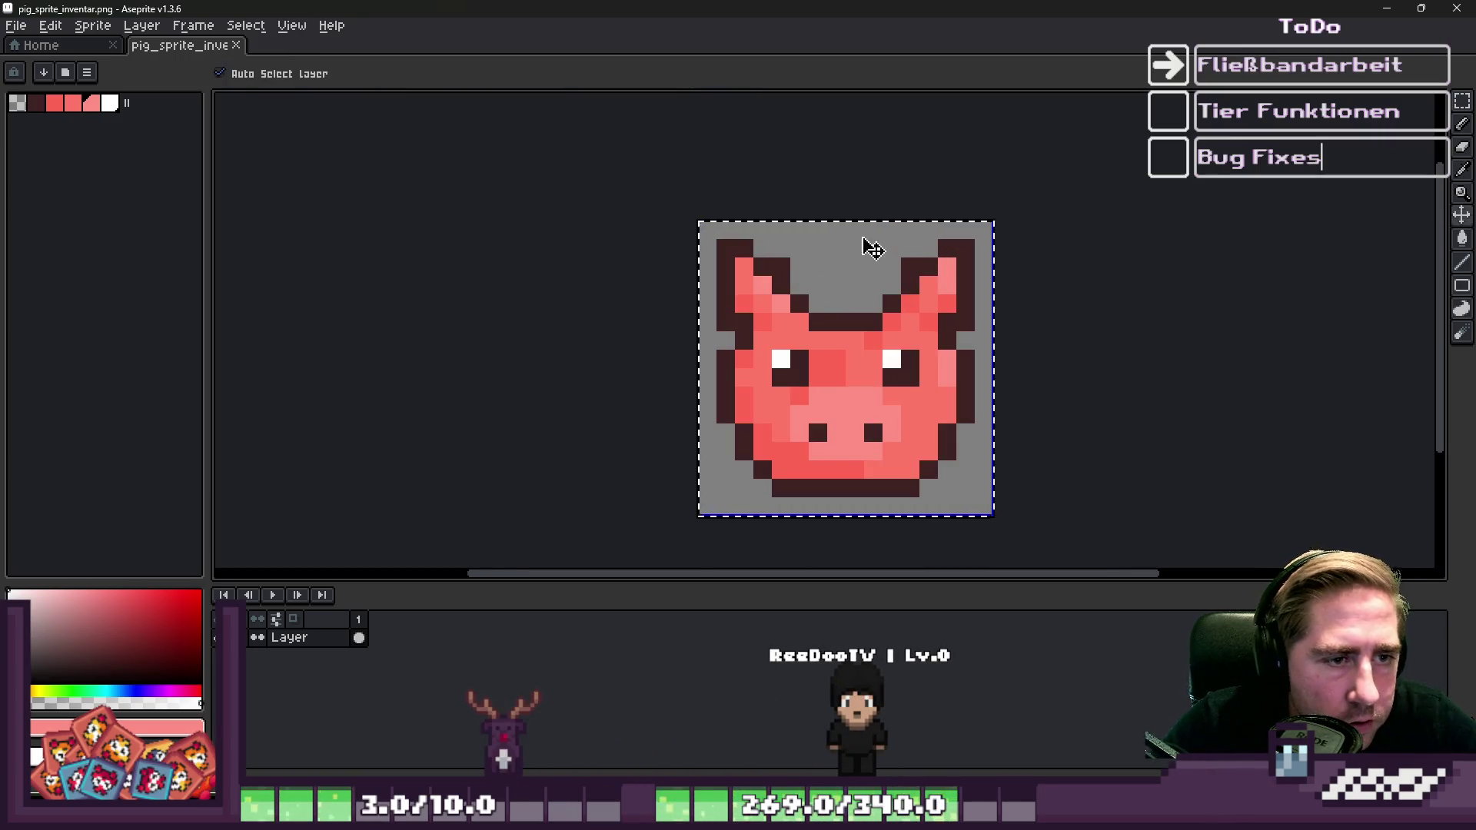
key("b")
key("alt+Tab")
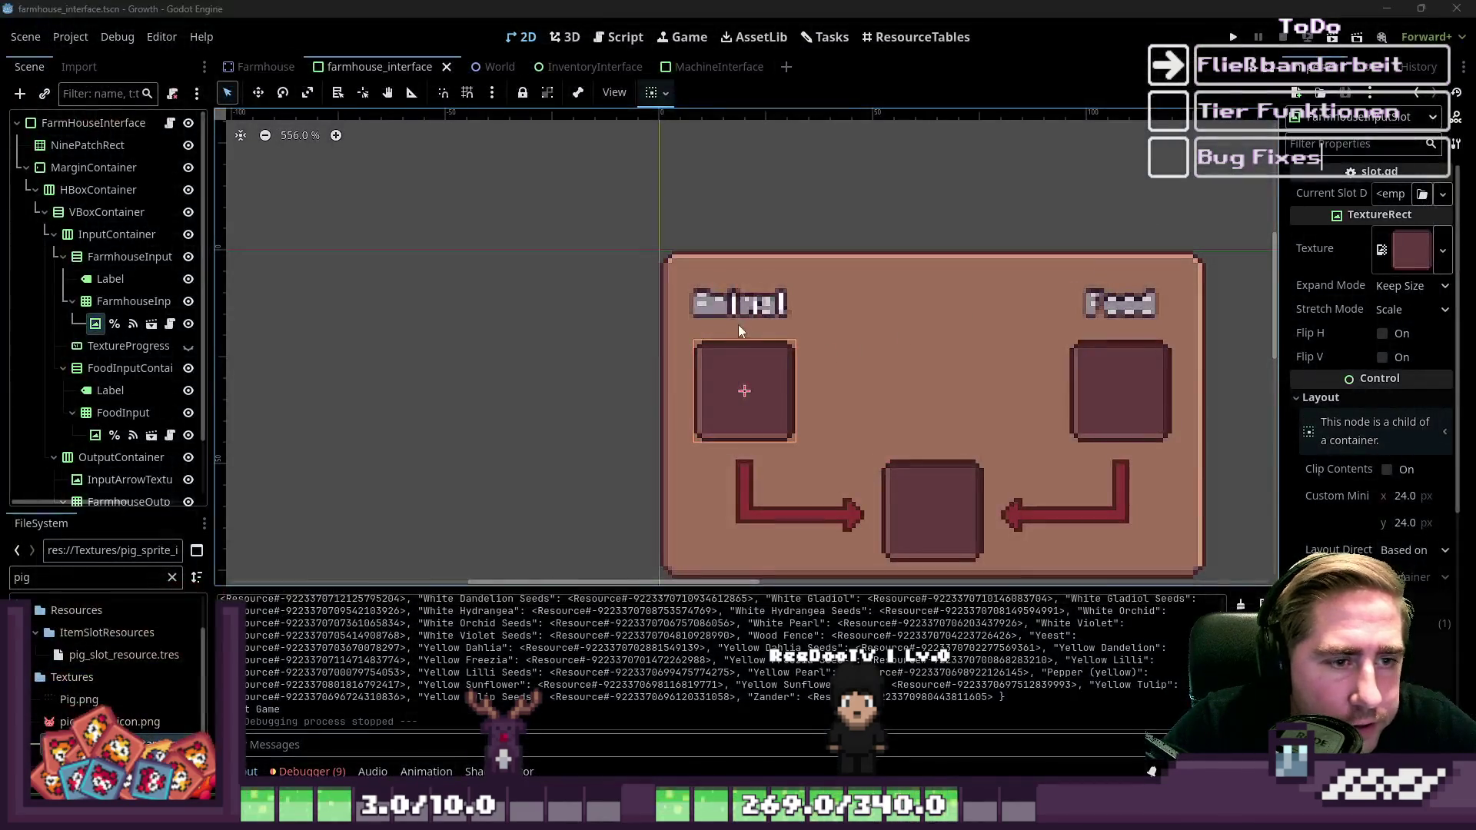
key("alt+Tab")
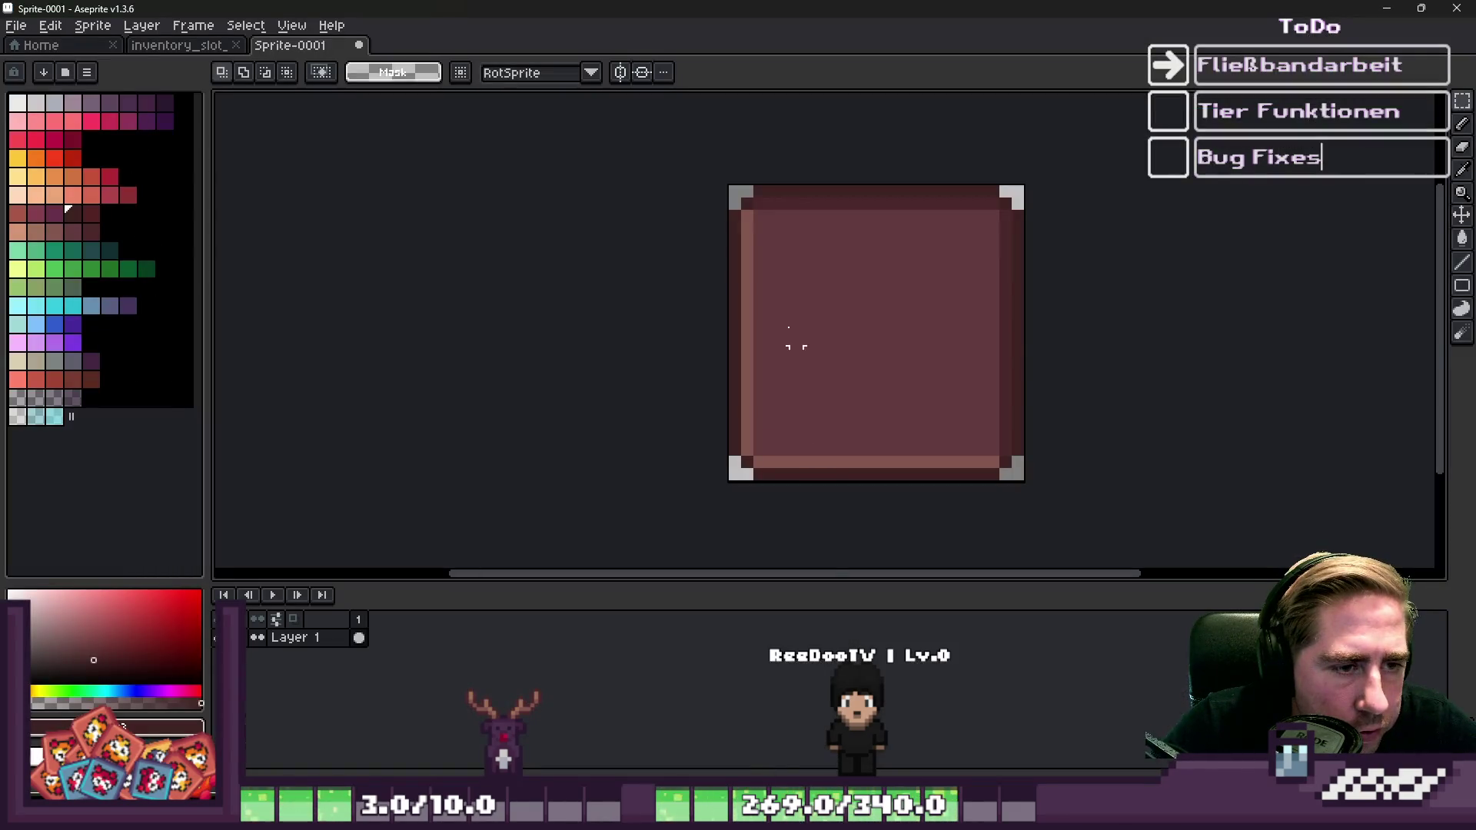
scroll(625, 241, "up", 2)
Paste the pig into the slot sprite and move it down-right into the frame.
key("ctrl+v")
mouse_move(868, 313)
left_mouse_down()
mouse_move(947, 415)
mouse_move(951, 393)
left_mouse_up()
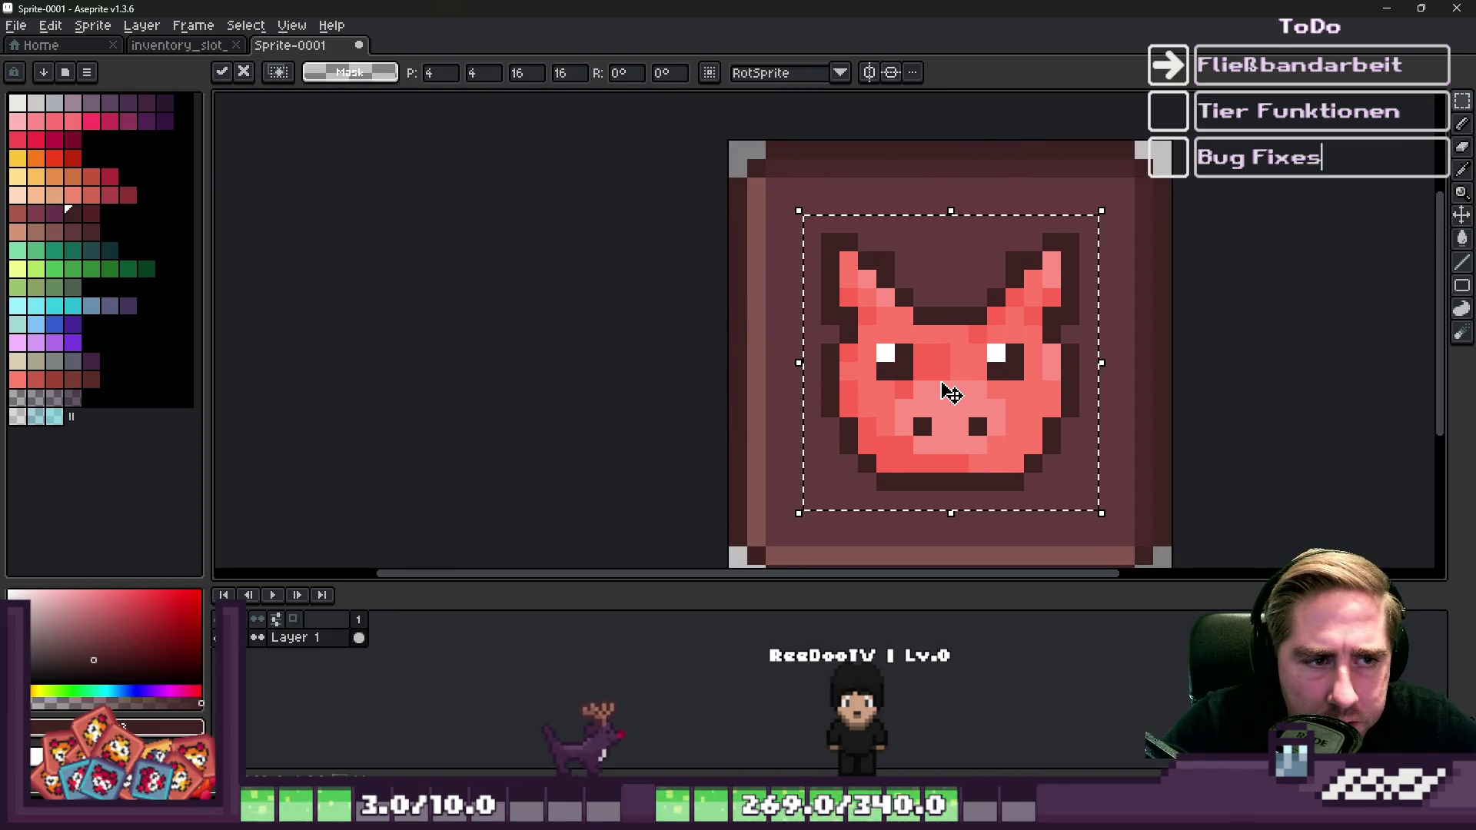
key("b")
scroll(1043, 393, "up", 2)
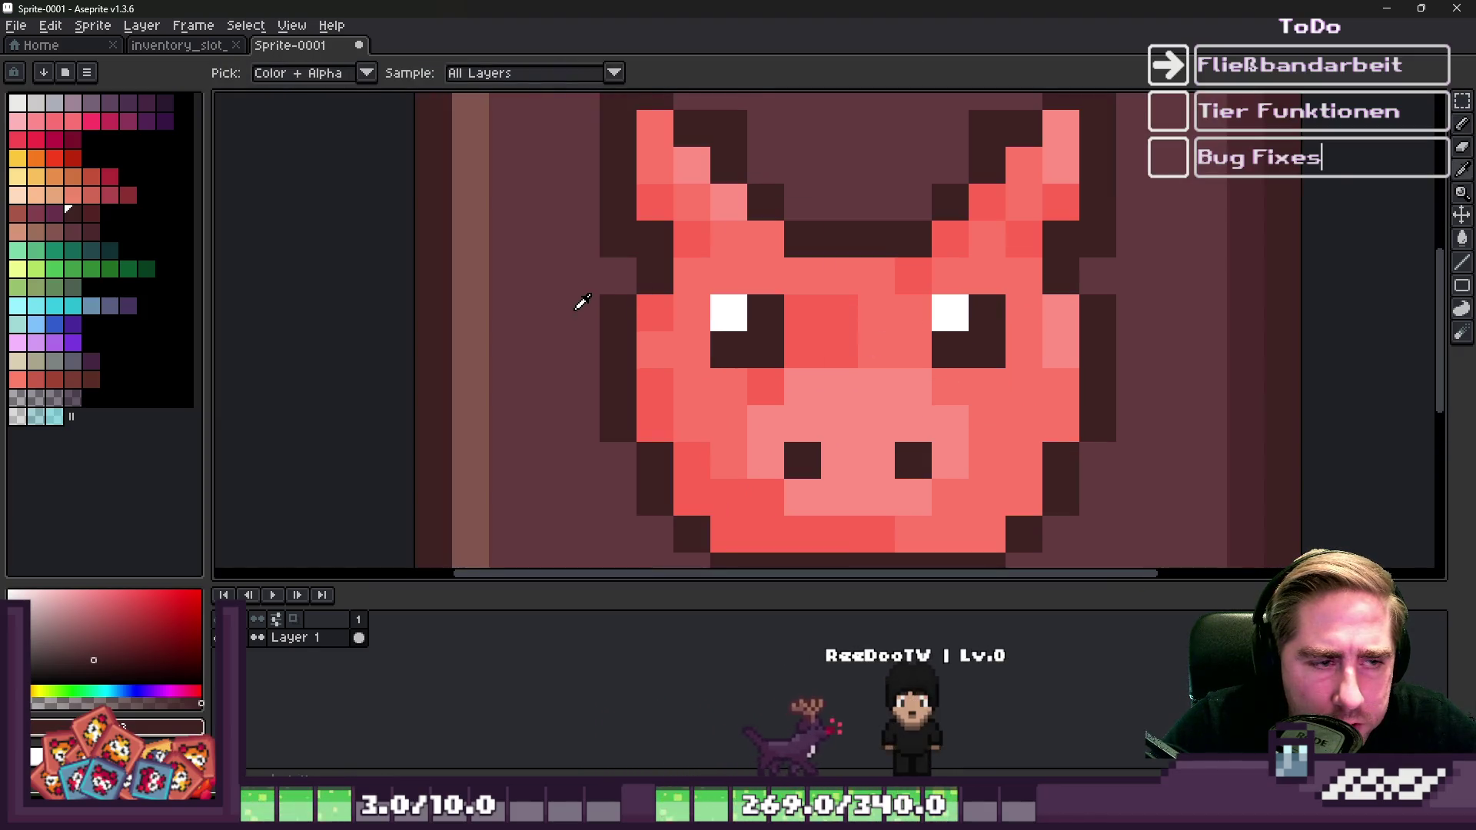
Fill the pig's red pixels with the slot's dark background colour, undoing the last fill.
left_click(696, 304)
key("g")
left_click(696, 303)
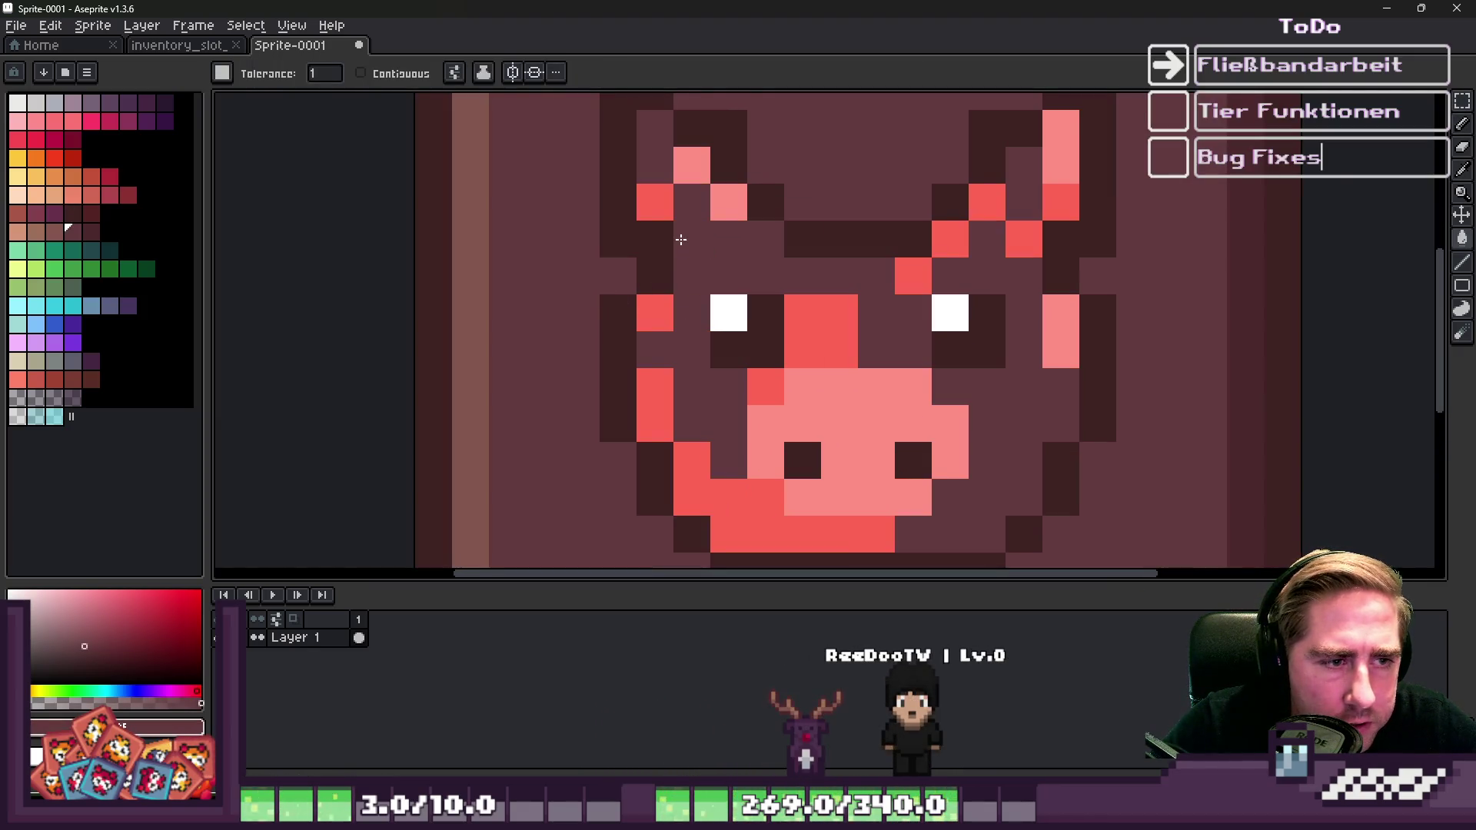
left_click(822, 350)
left_click(853, 374)
key("ctrl+z")
scroll(852, 385, "down", 6)
scroll(769, 279, "up", 5)
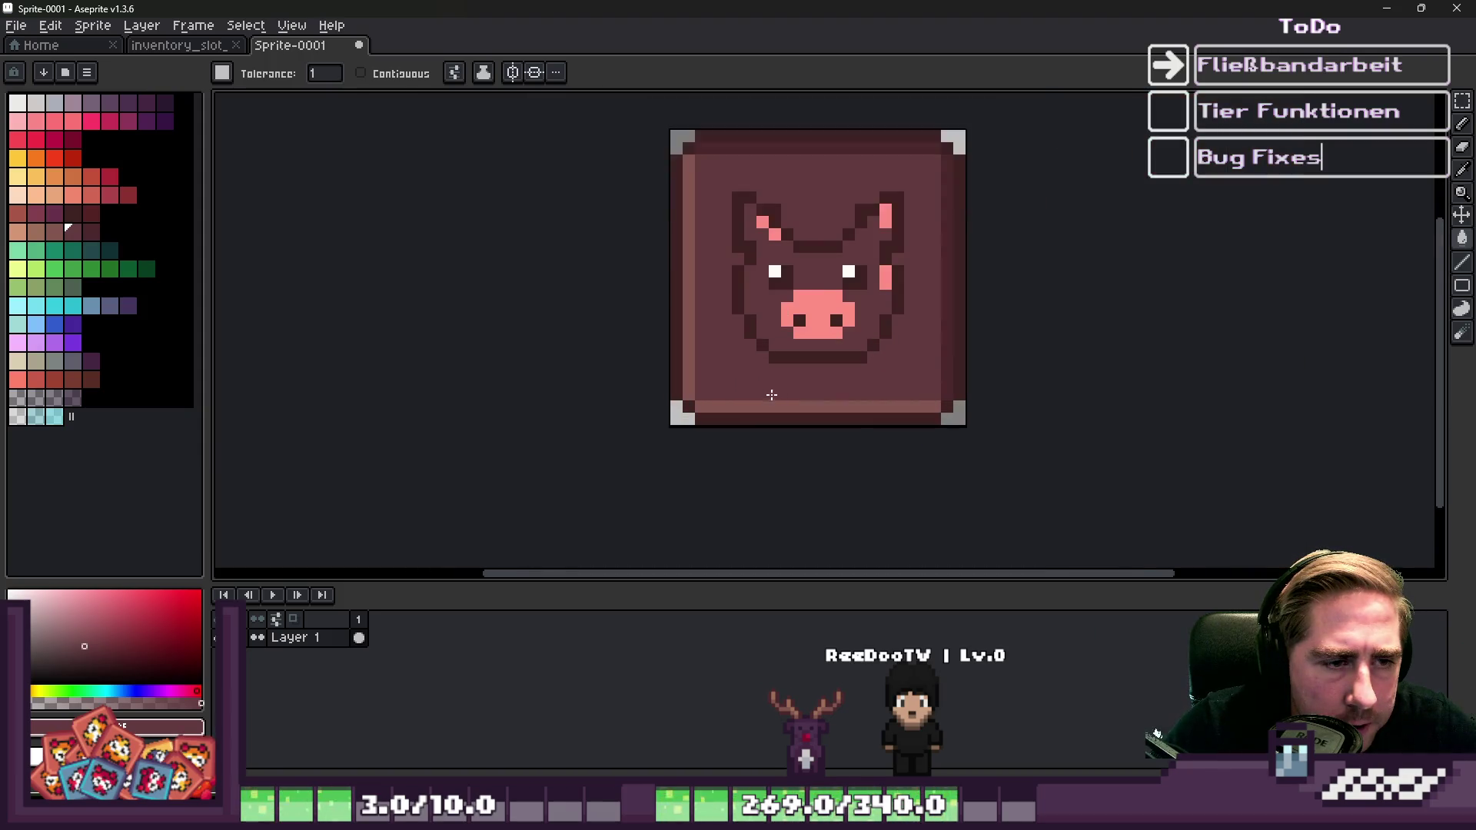
scroll(769, 279, "down", 2)
scroll(749, 187, "up", 3)
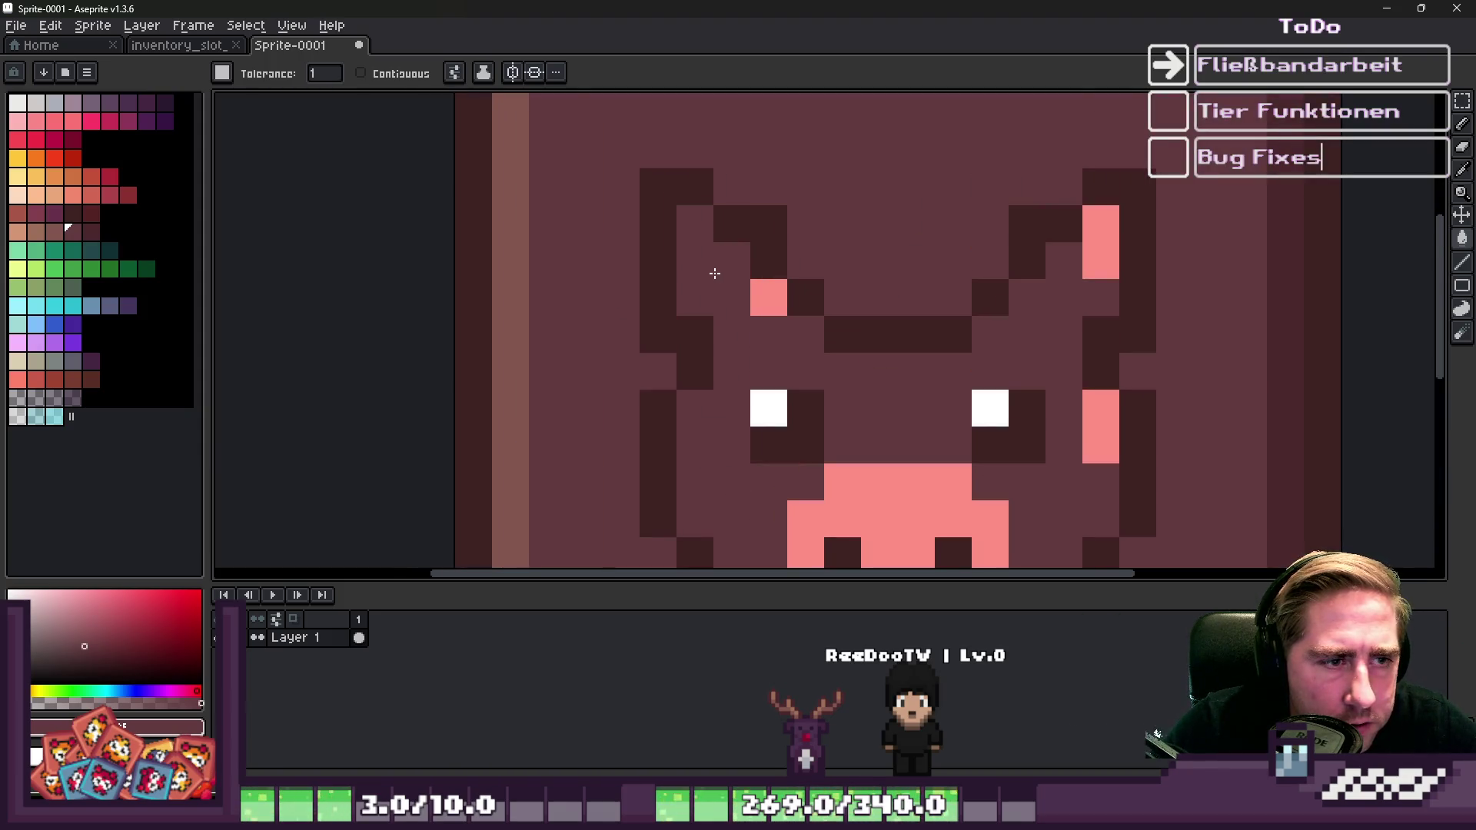
scroll(743, 309, "down", 3)
key("v")
scroll(831, 400, "up", 3)
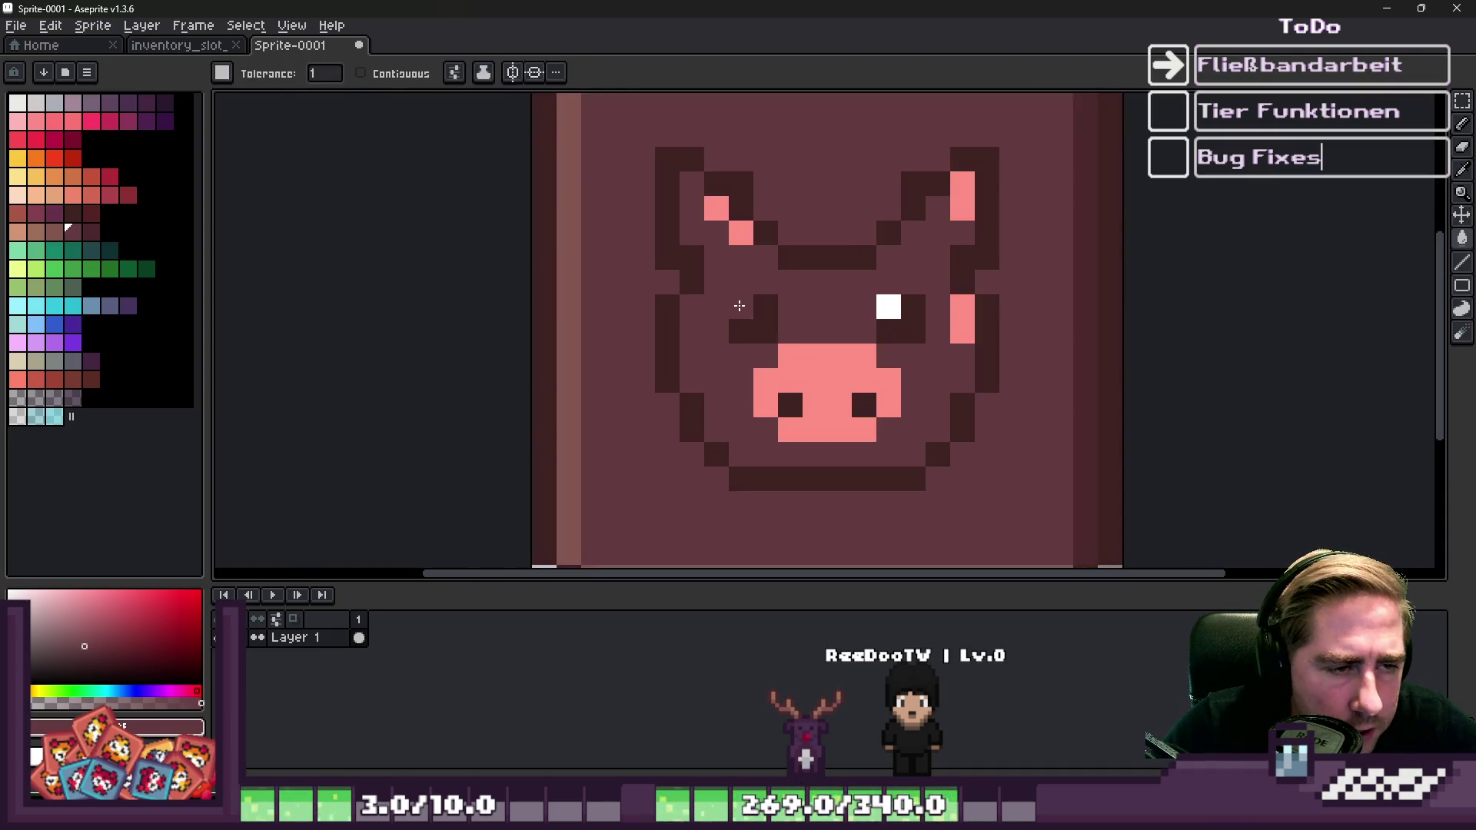
Paint dark outline pixels beside the nose and over the pig's left eye.
left_click(702, 254, "alt")
key("b")
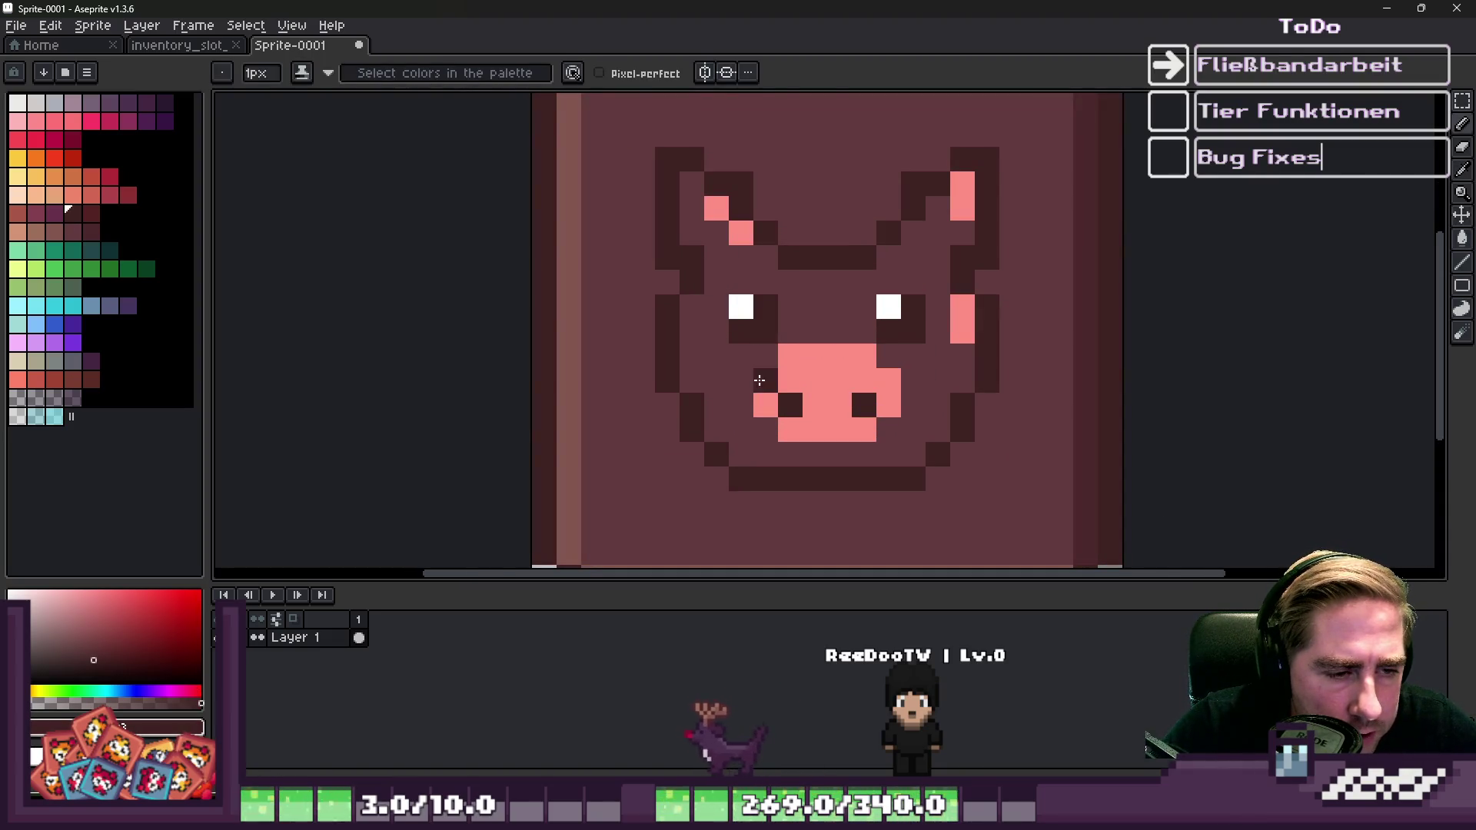
left_click(741, 381)
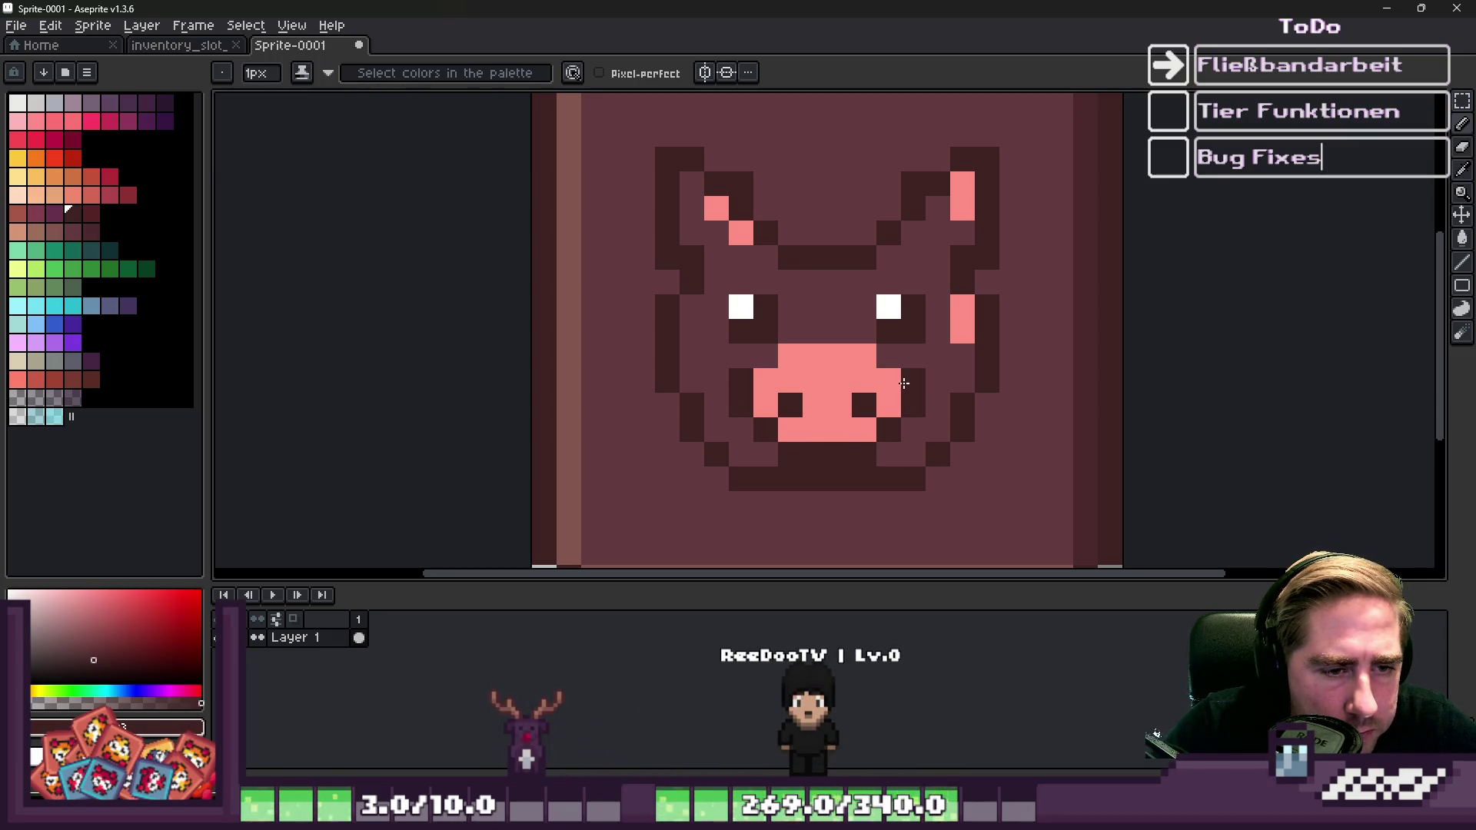
scroll(782, 332, "down", 3)
scroll(750, 315, "up", 3)
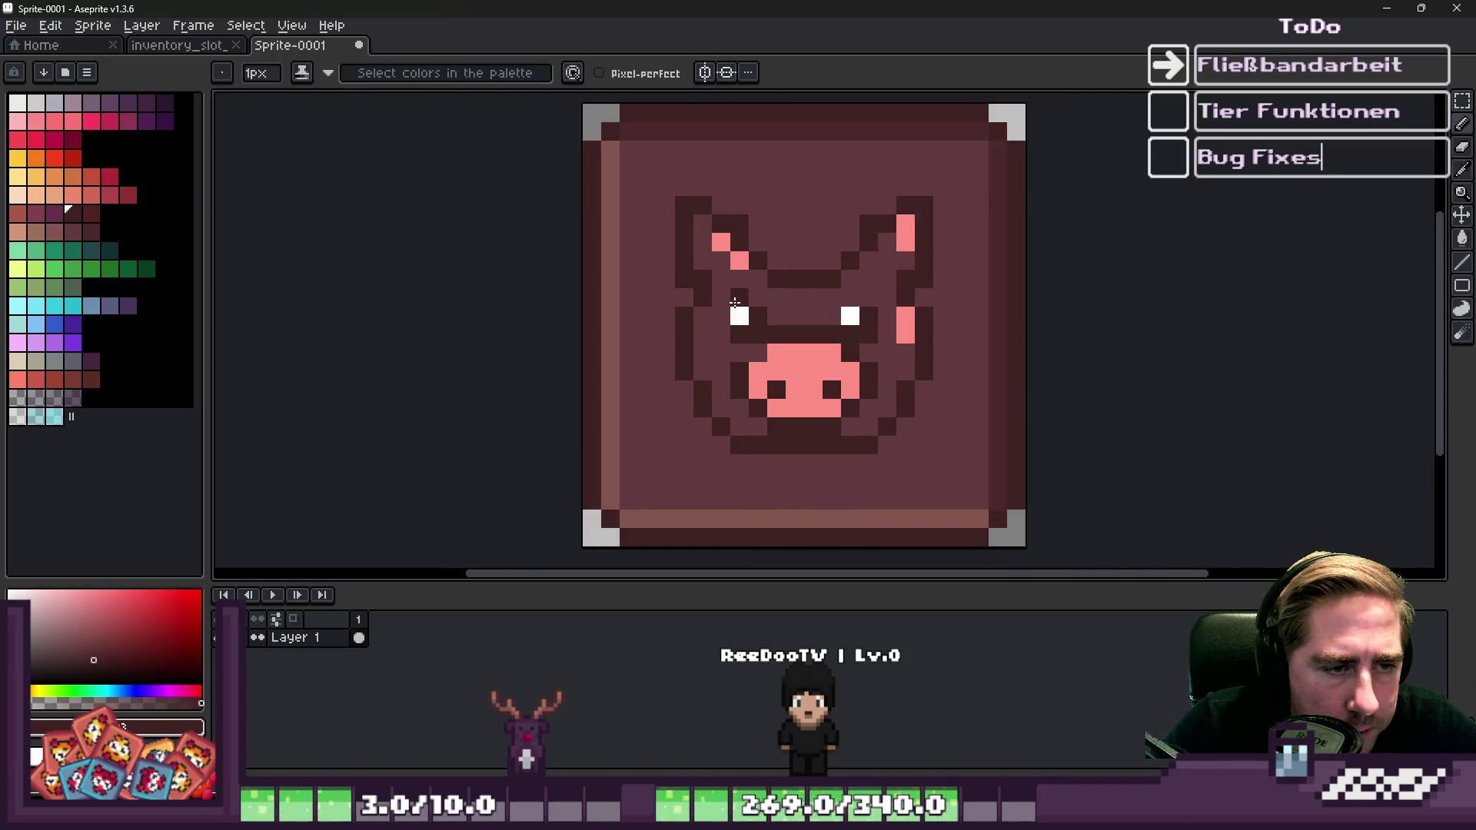
left_click(747, 310)
scroll(884, 315, "down", 3)
scroll(854, 316, "up", 5)
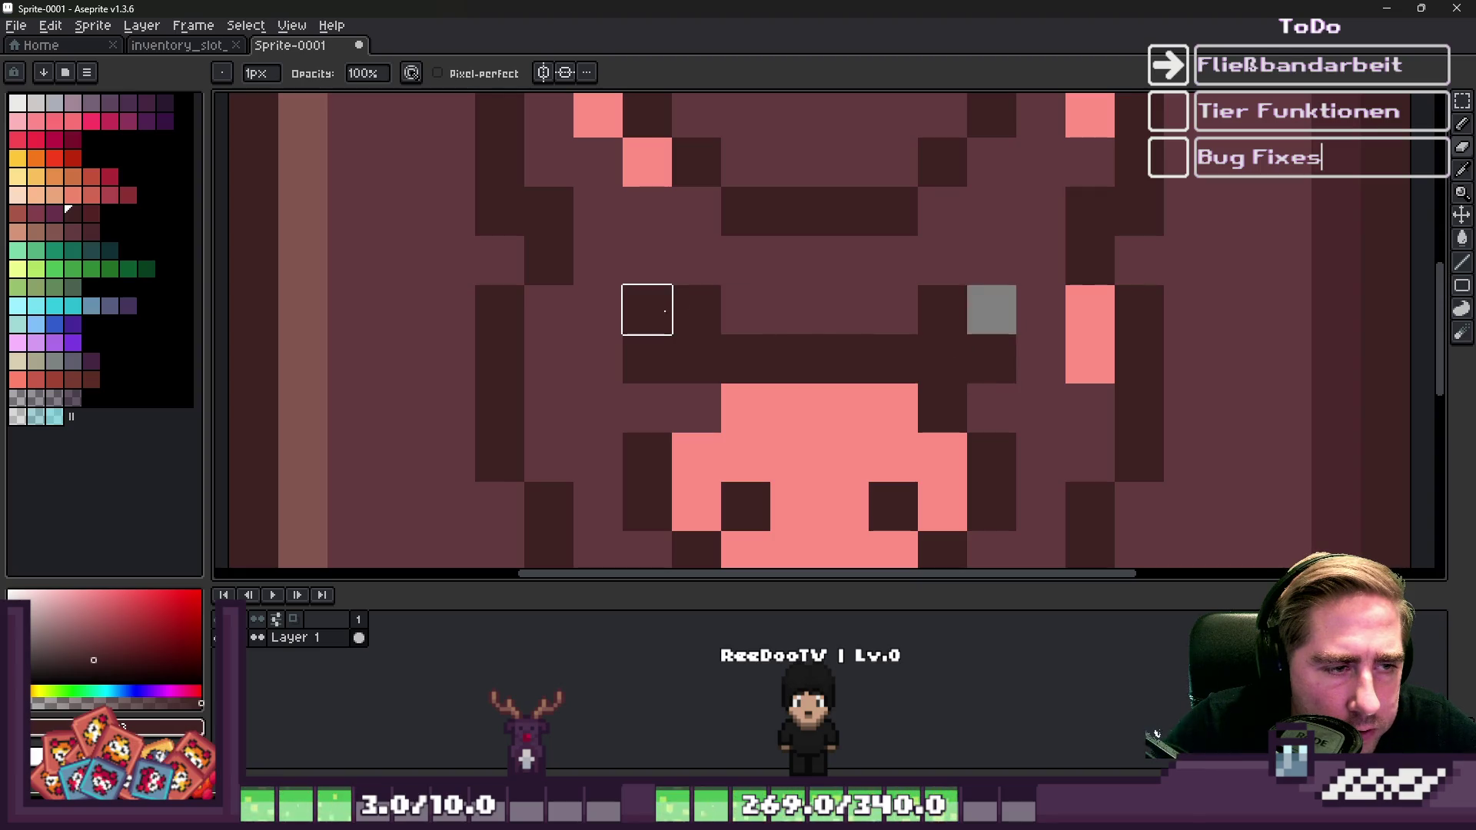
Fill all the pig's pink pixels with the brown face colour.
left_click(689, 254, "alt")
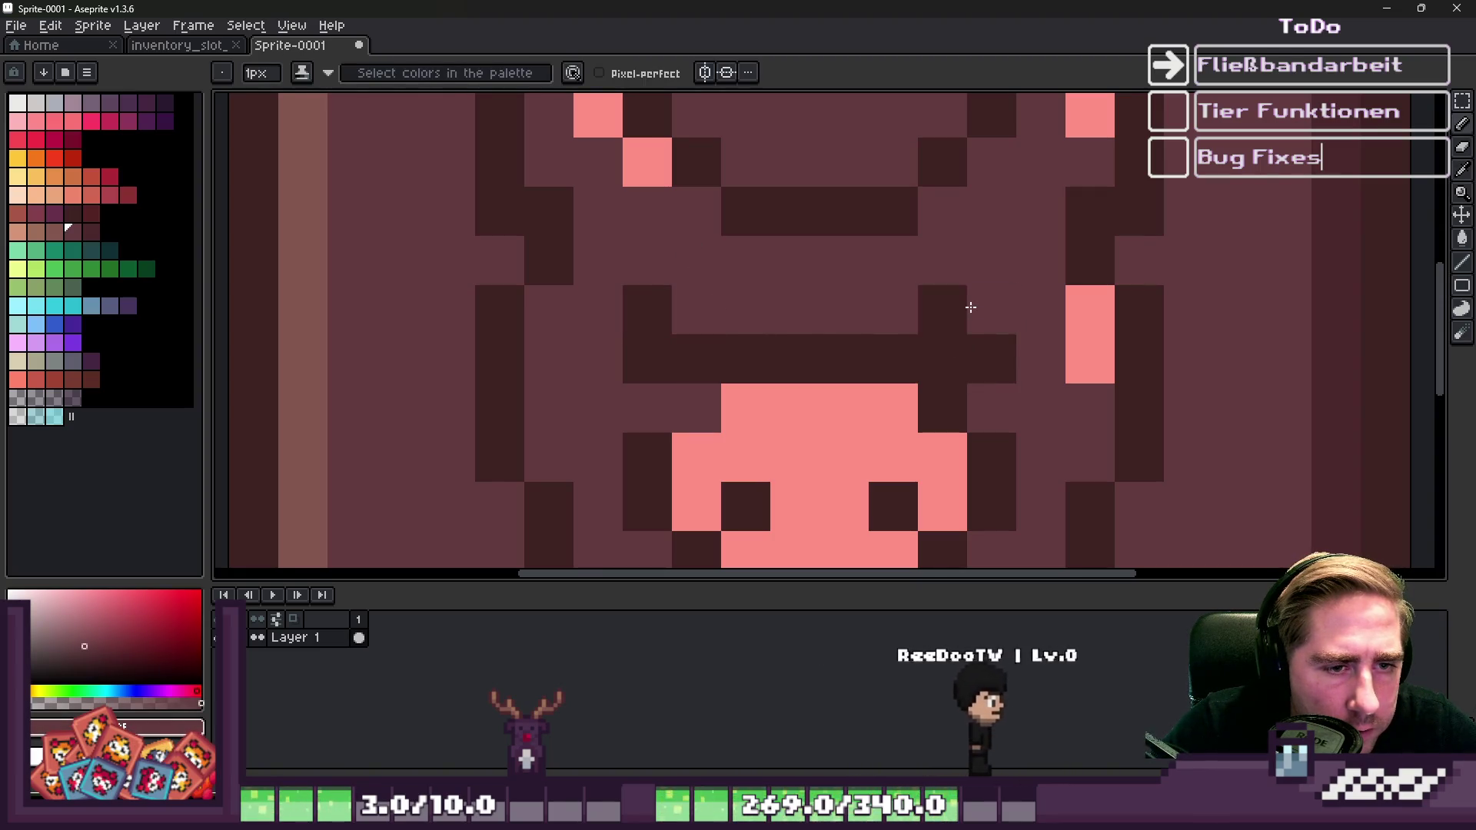
scroll(971, 307, "down", 2)
scroll(799, 246, "up", 1)
left_click(797, 252, "alt")
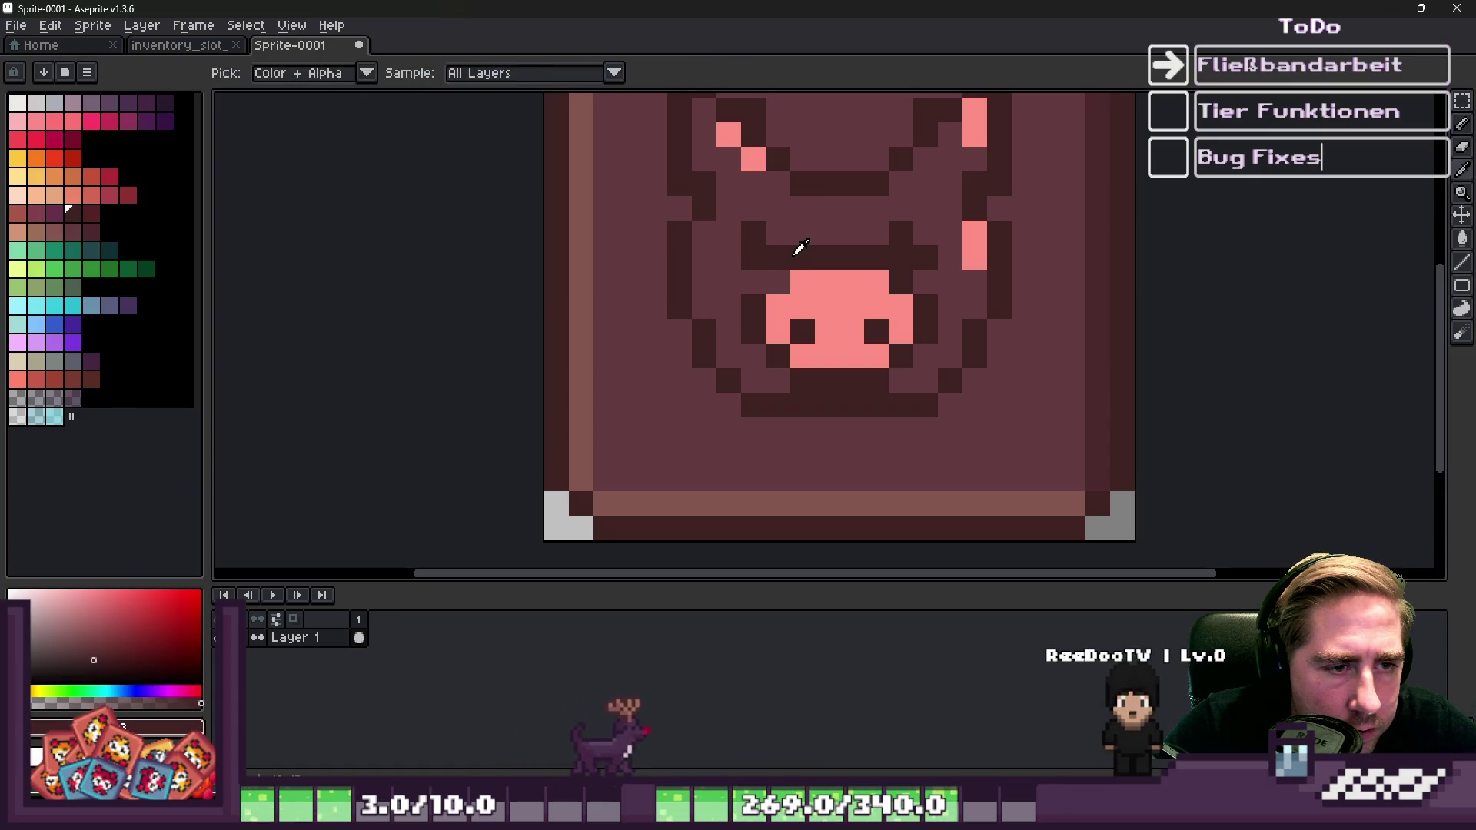
scroll(799, 246, "down", 3)
scroll(745, 242, "up", 3)
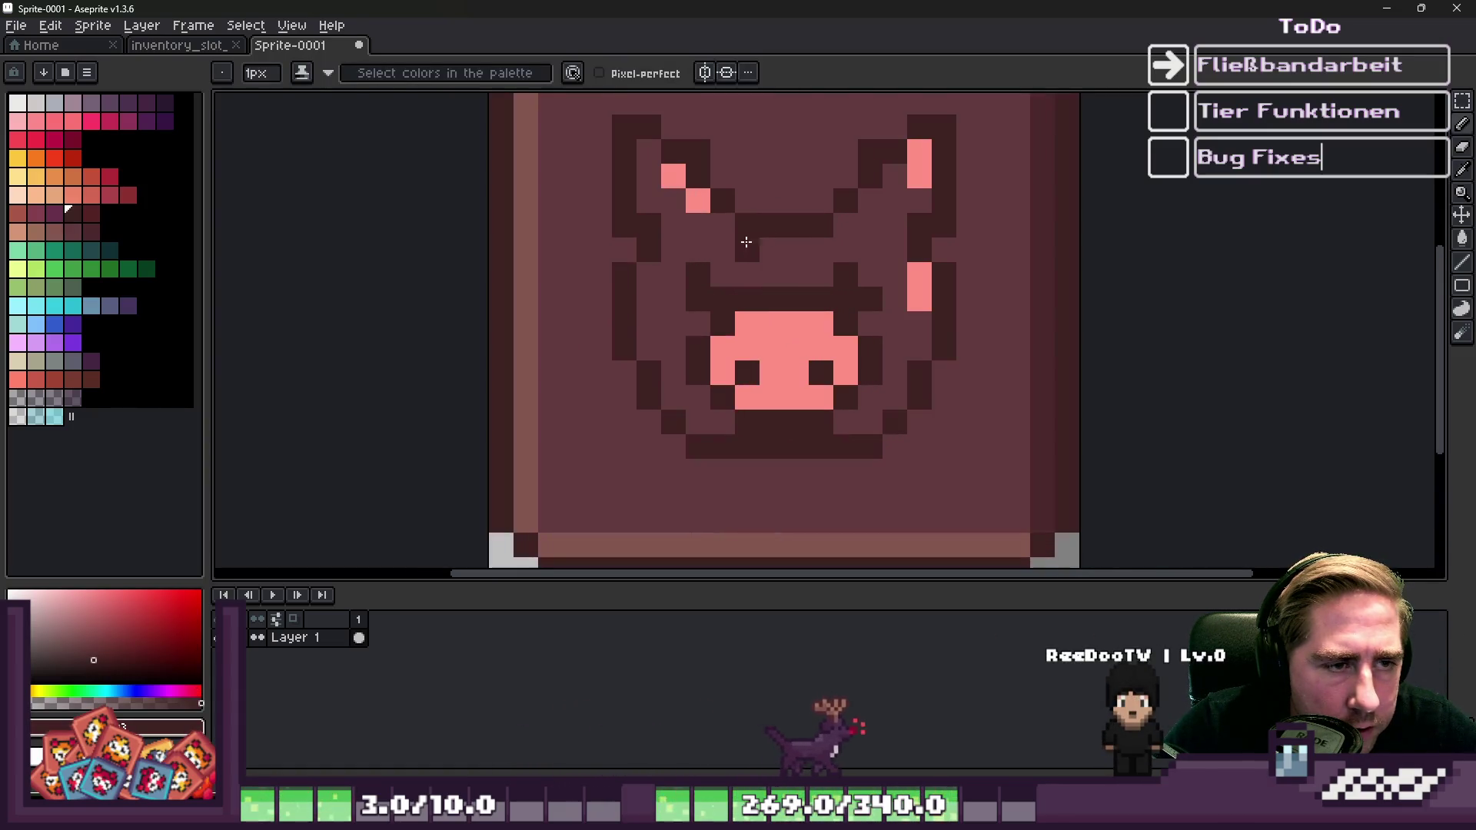
left_click(747, 269, "alt")
key("g")
left_click(700, 201)
scroll(956, 318, "down", 3)
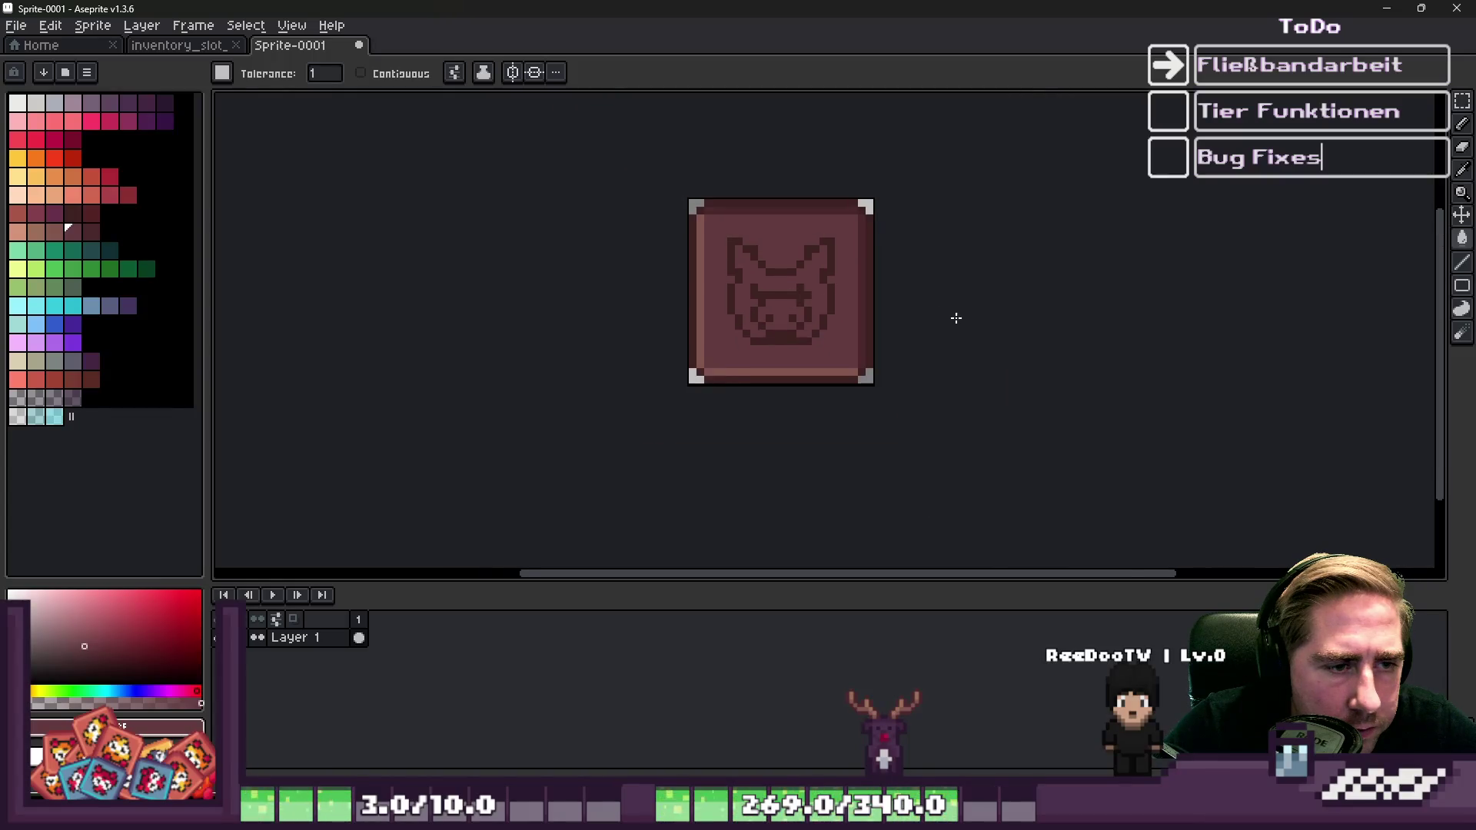
Repaint the pig face's outline pixels with the darker outline colour.
scroll(956, 319, "down", 3)
scroll(819, 308, "up", 6)
left_click(752, 297, "alt")
key("b")
scroll(796, 308, "down", 5)
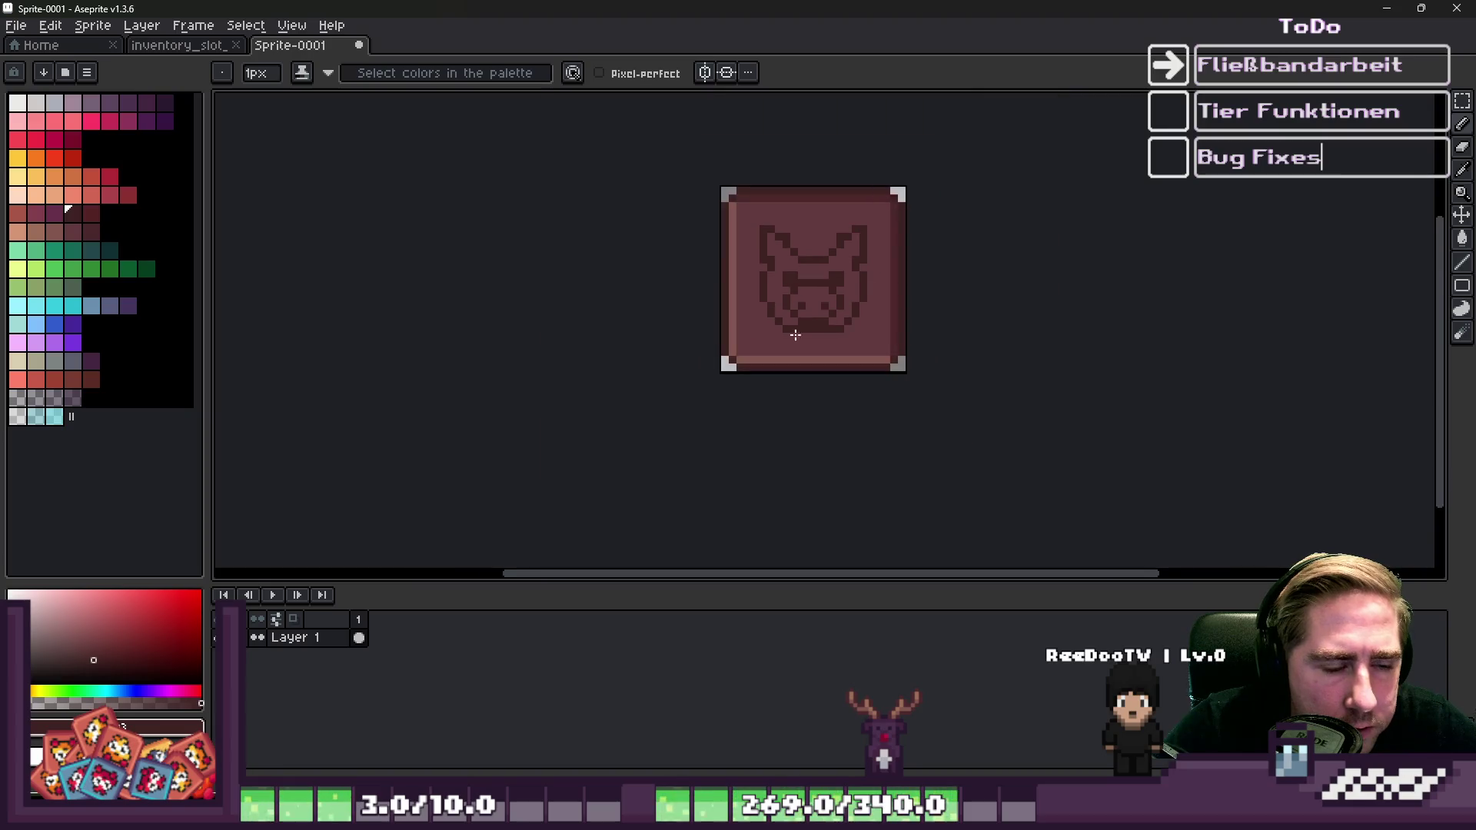
scroll(792, 315, "up", 6)
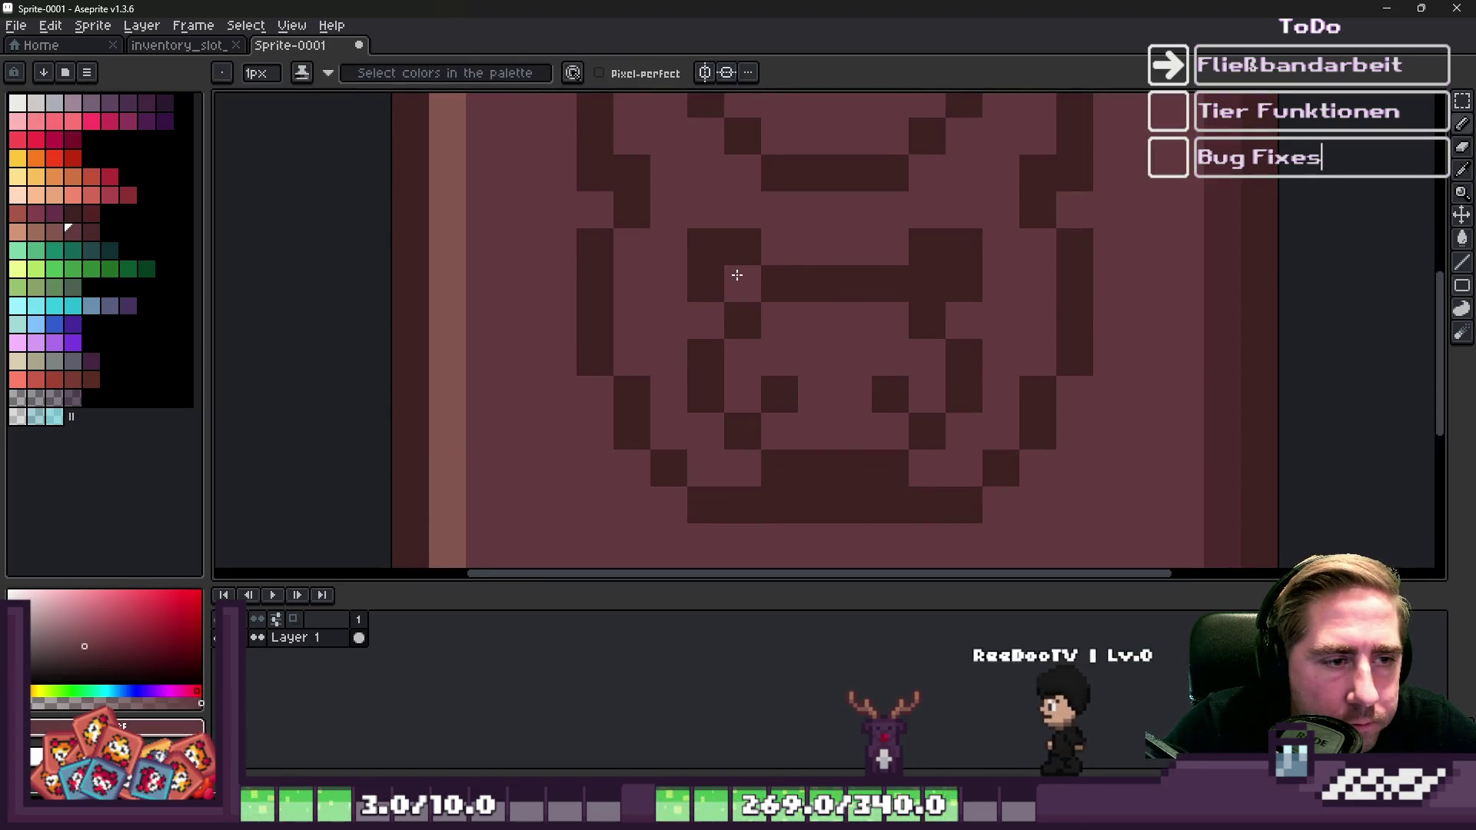
scroll(908, 275, "down", 3)
scroll(909, 274, "down", 4)
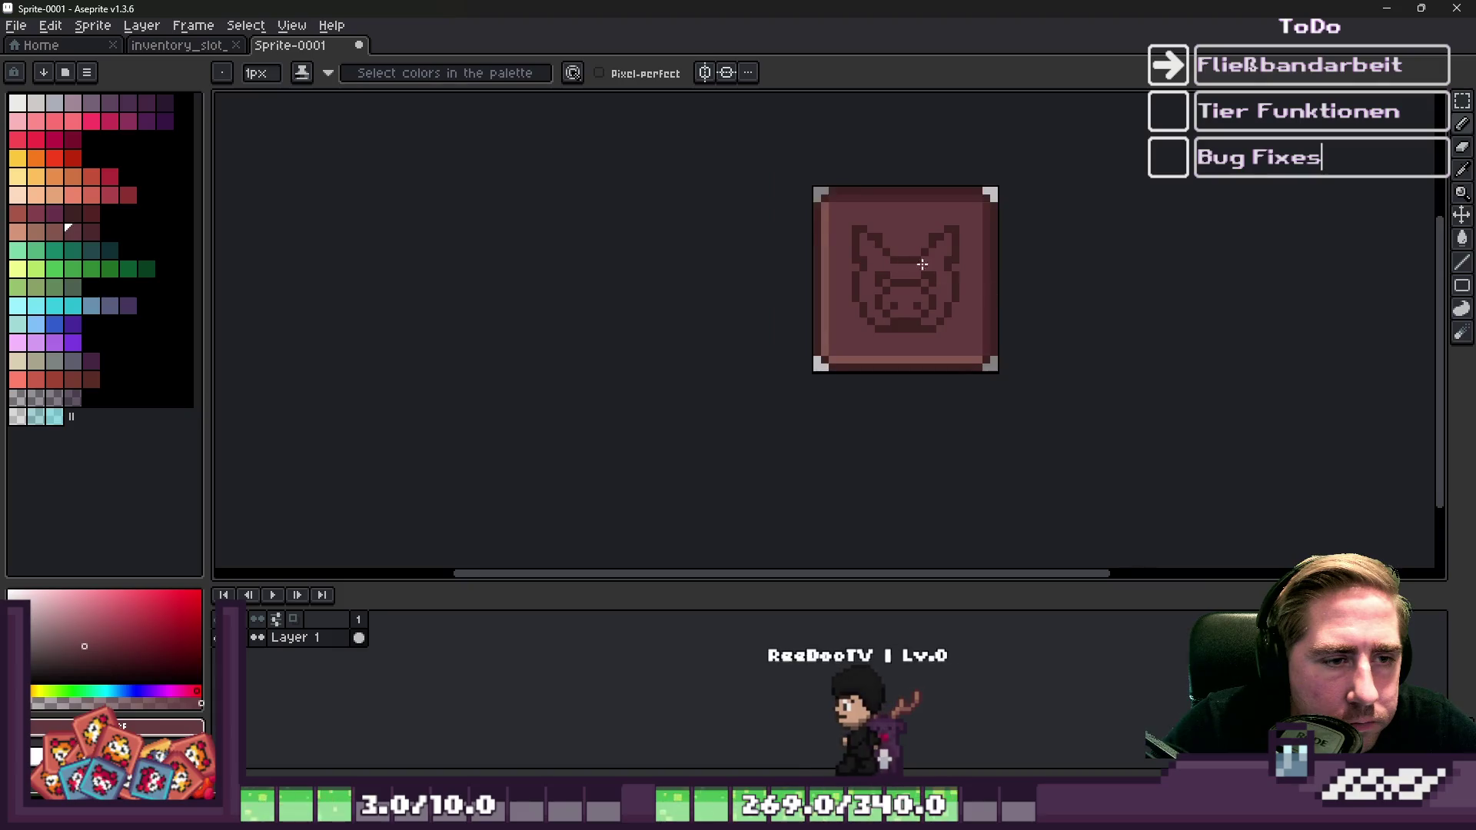
scroll(875, 275, "up", 3)
scroll(875, 274, "up", 5)
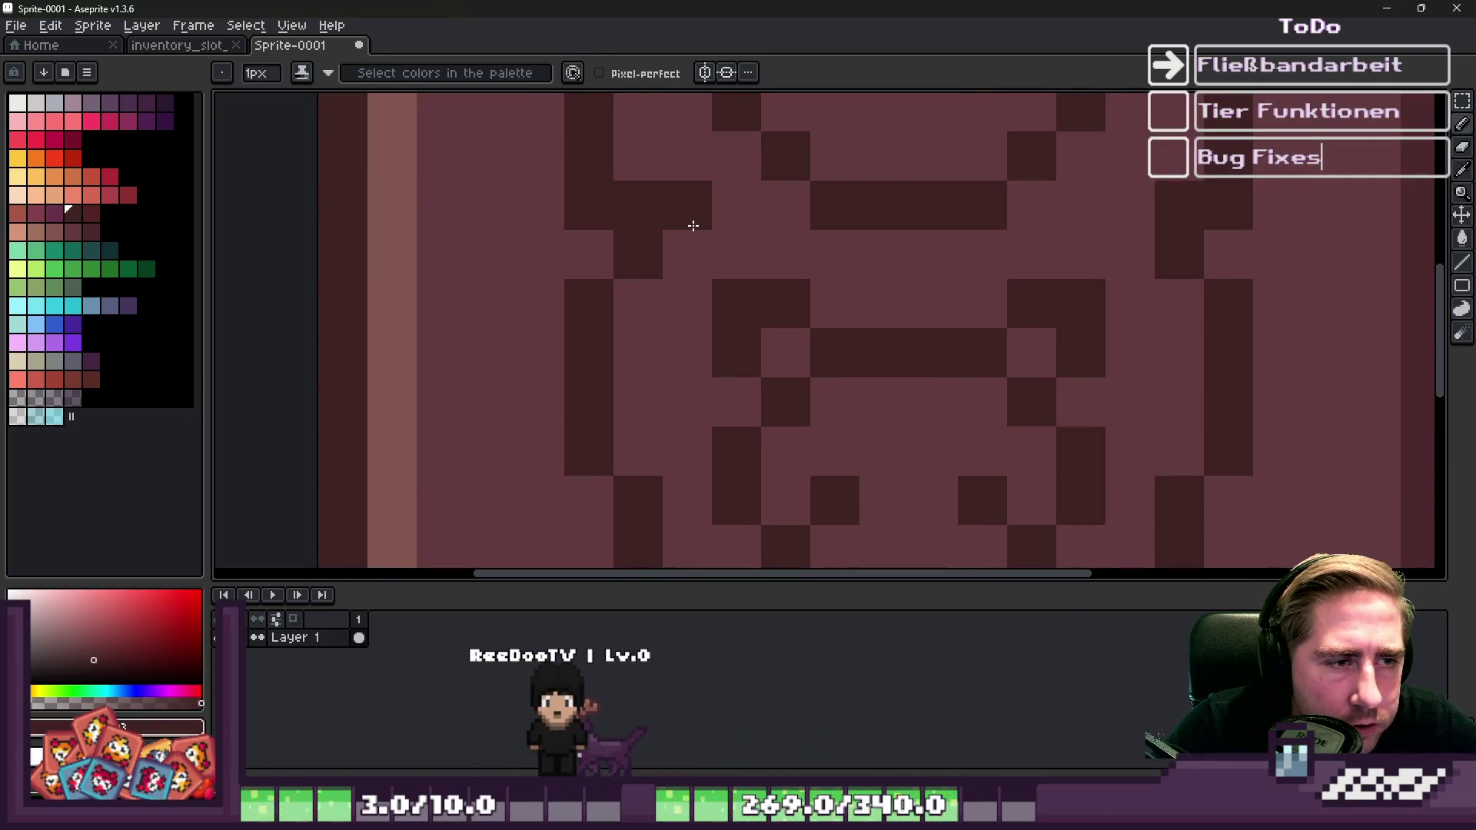
scroll(781, 217, "down", 4)
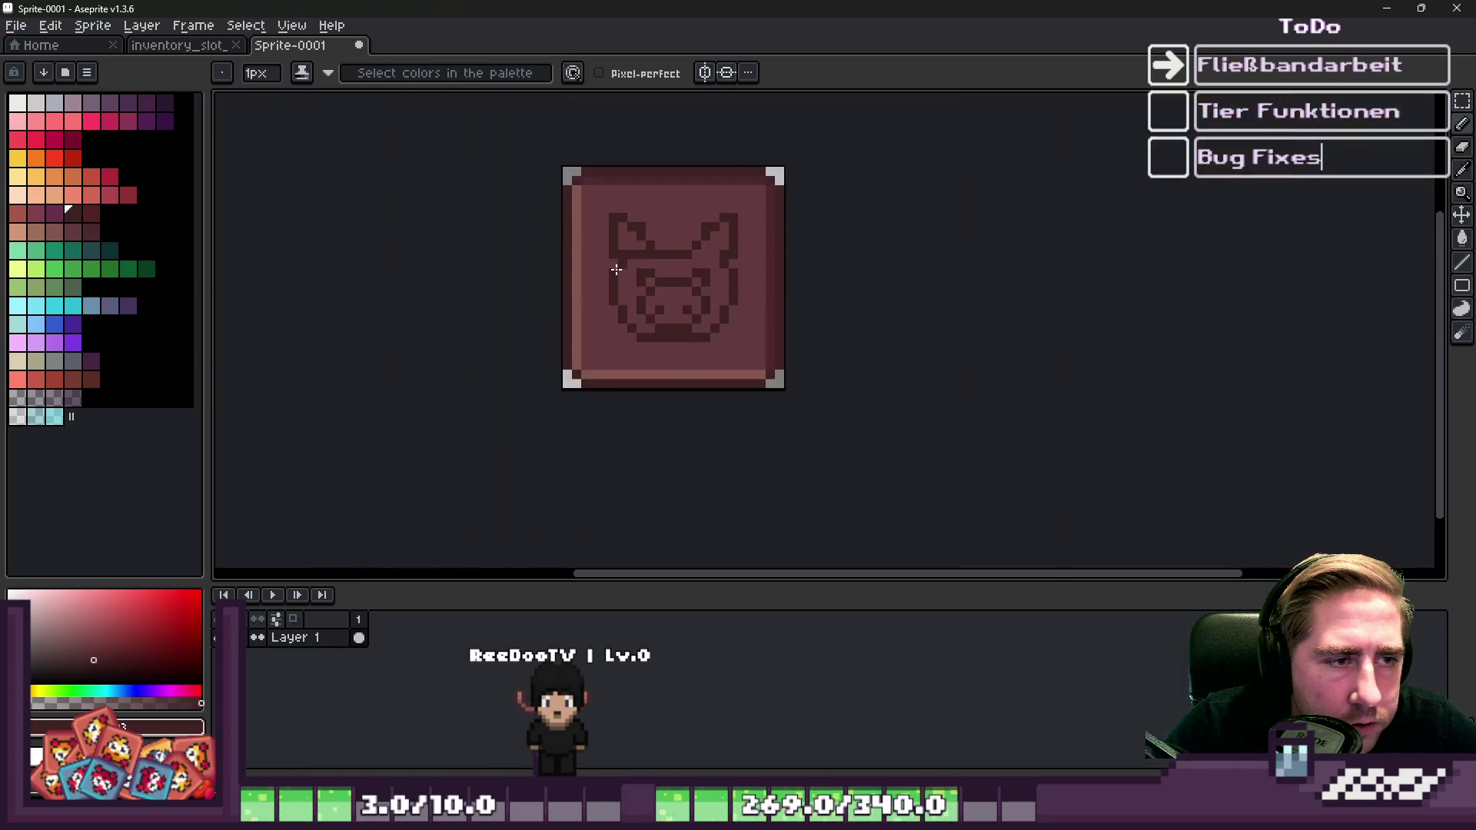
scroll(676, 283, "up", 5)
key("ctrl")
key("ctrl+z")
left_click(532, 209)
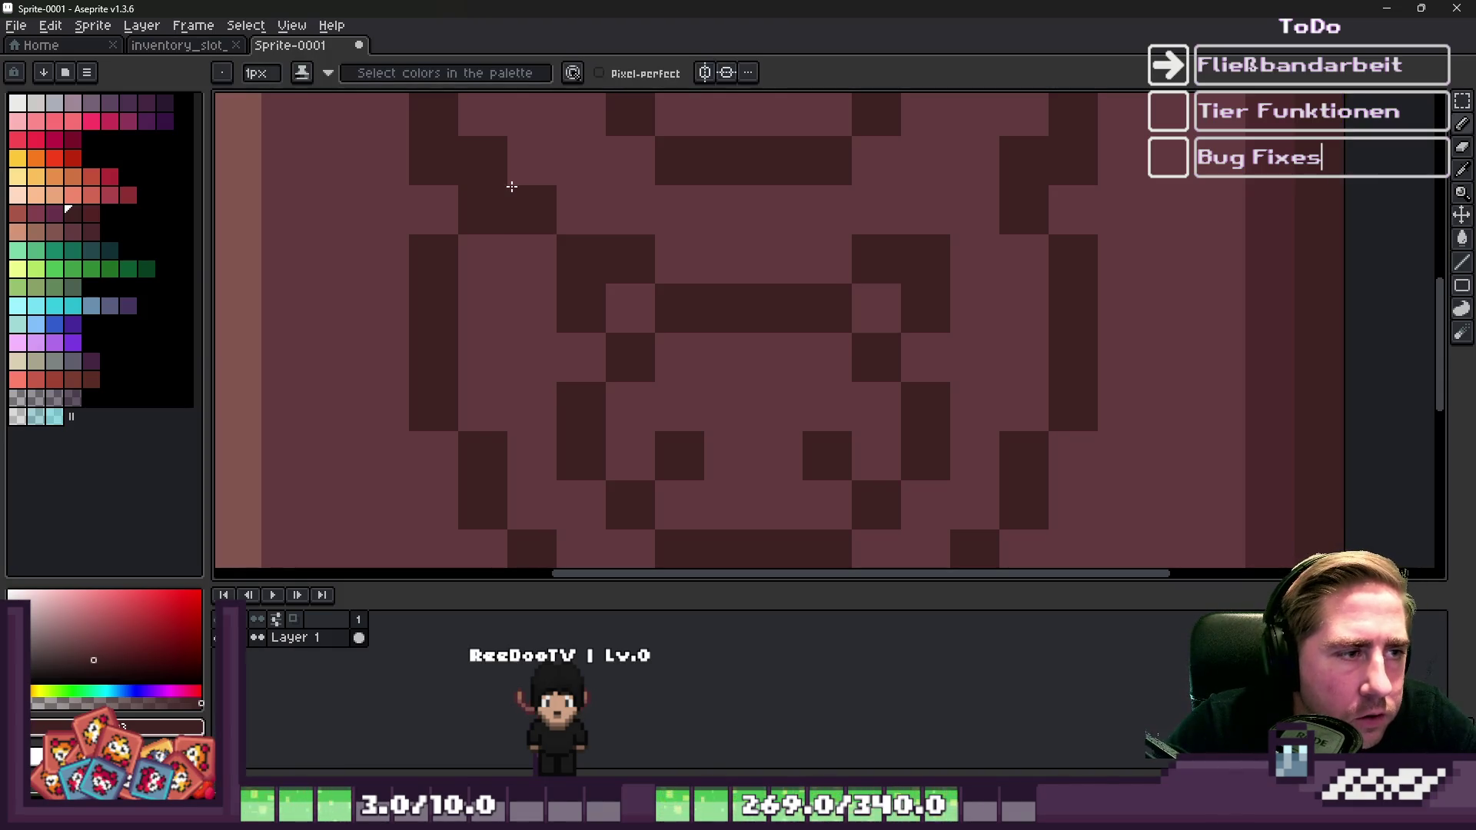
left_click(732, 206)
Fix the ear tip pixels, clearing a stray one and repainting it dark.
scroll(732, 207, "down", 2)
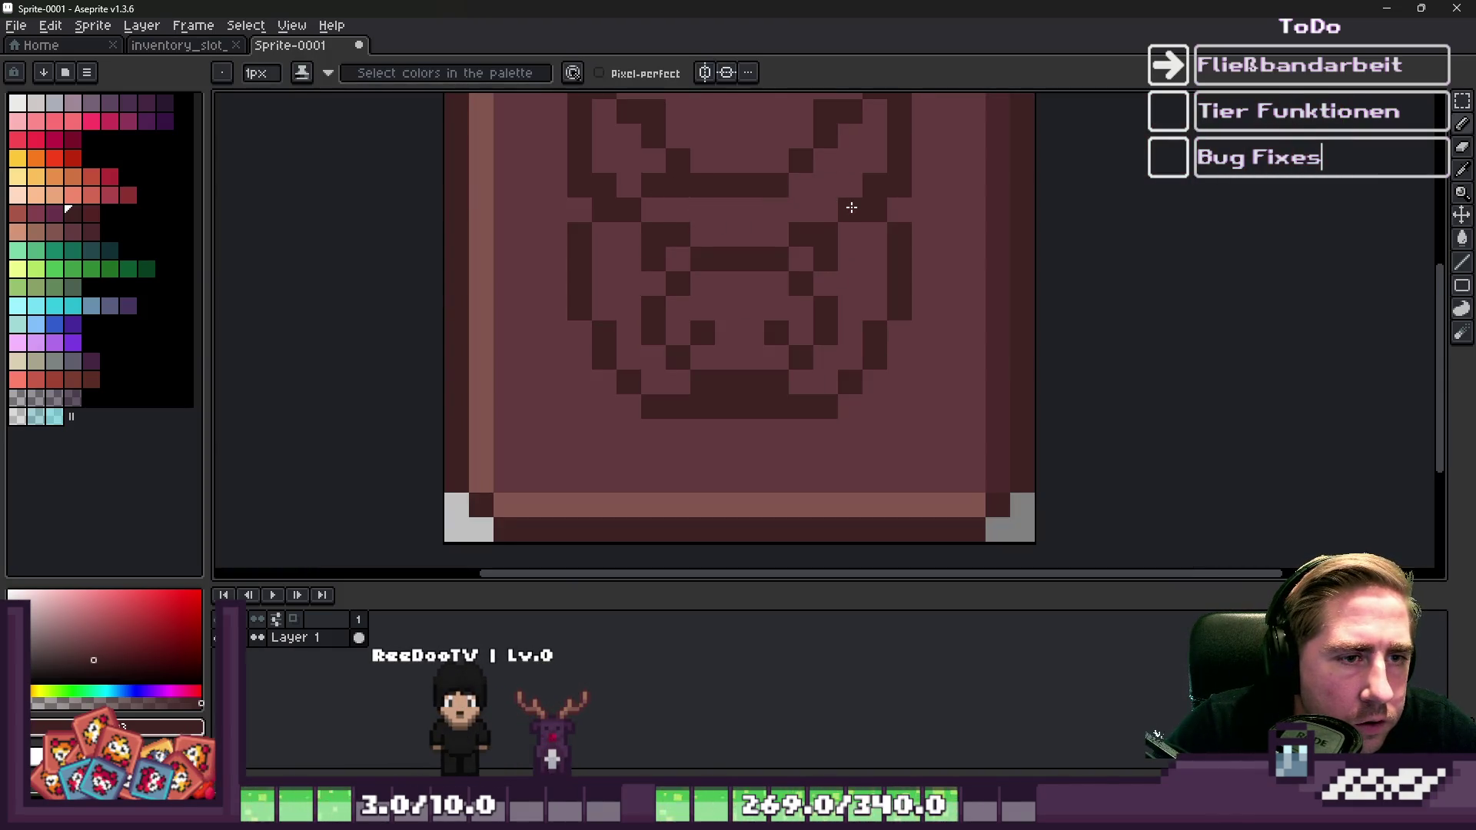
scroll(796, 188, "down", 4)
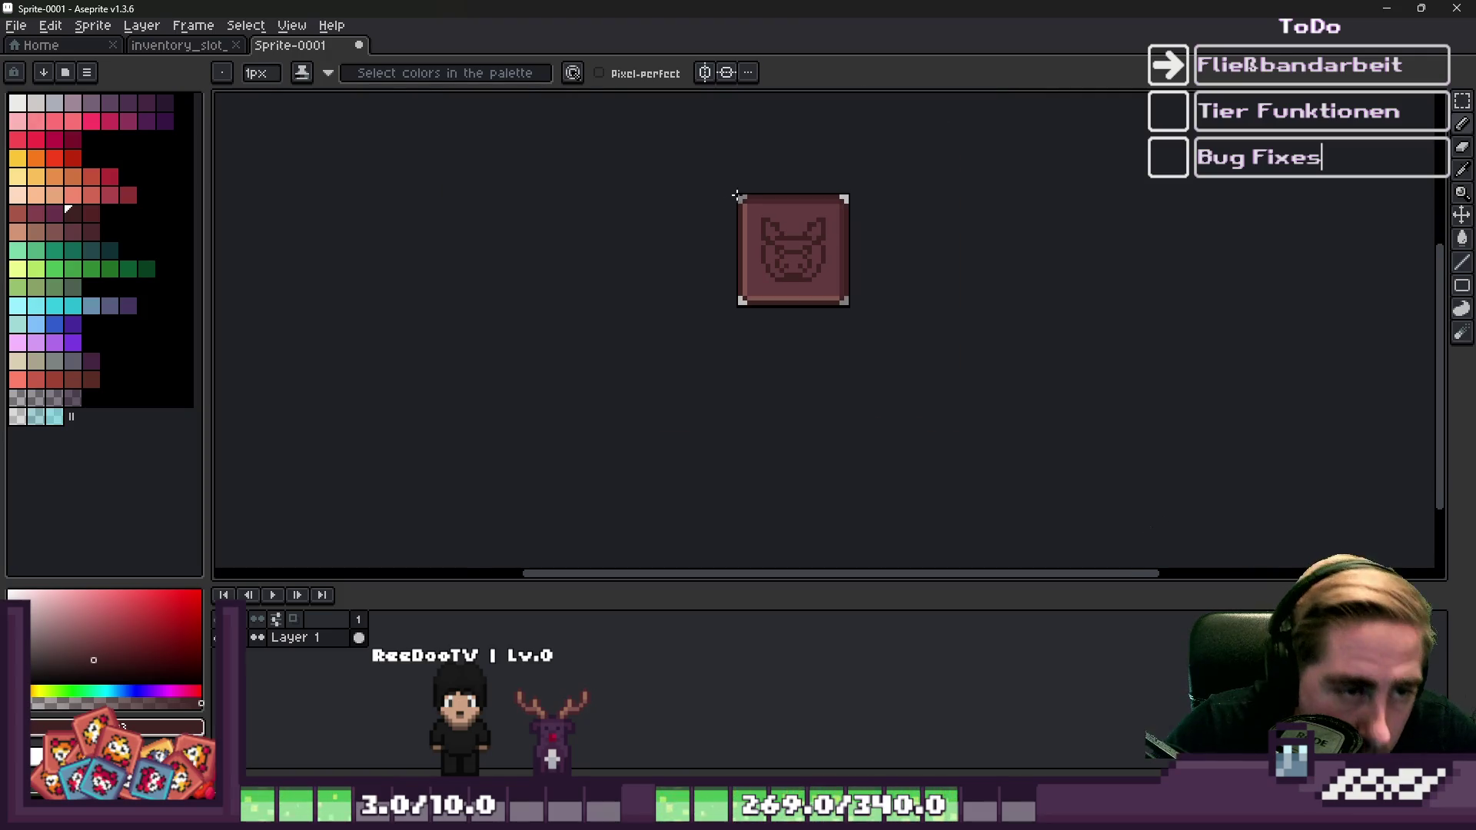
scroll(800, 254, "up", 8)
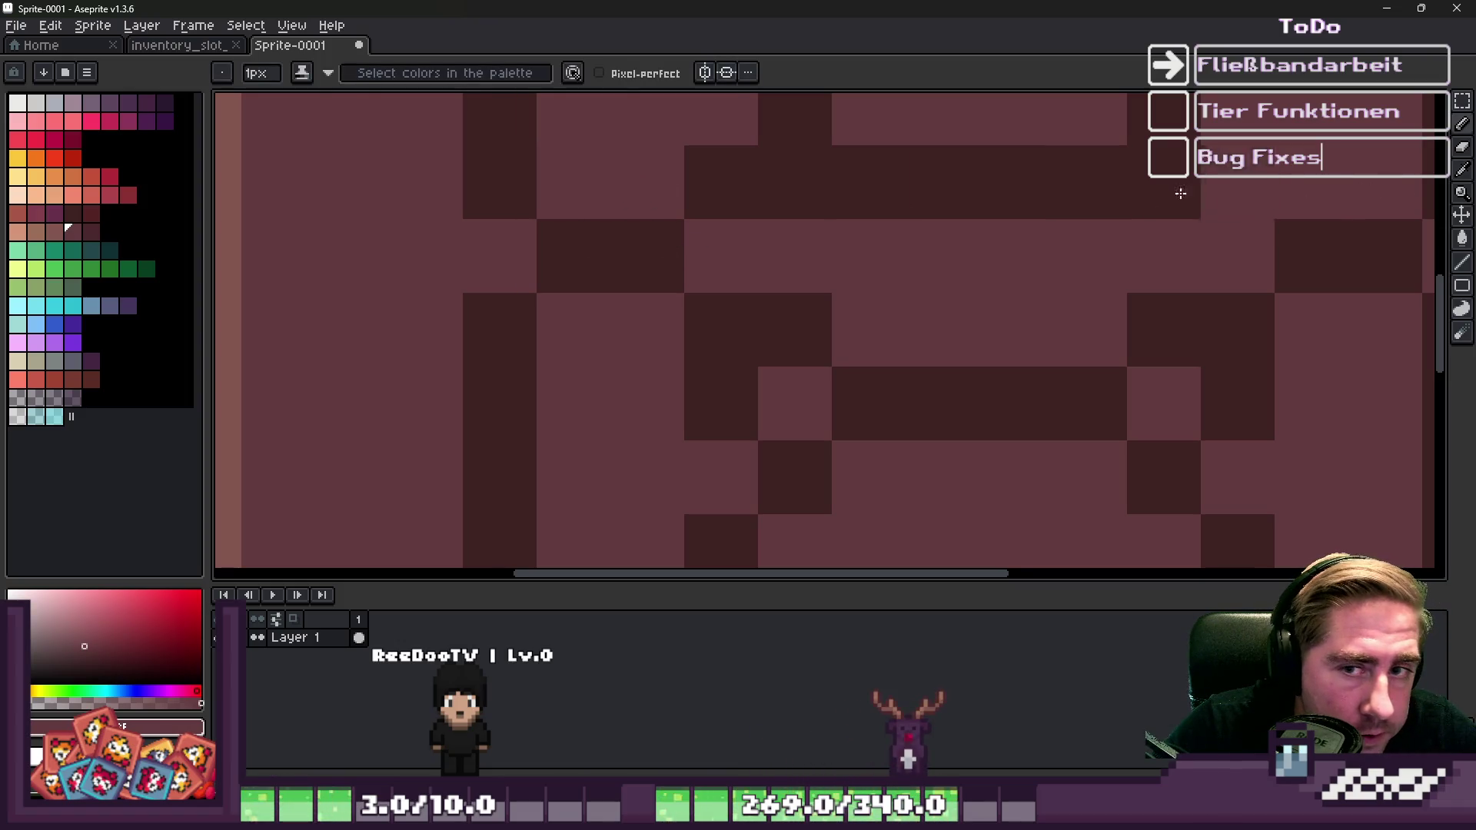
scroll(897, 272, "down", 6)
key("v")
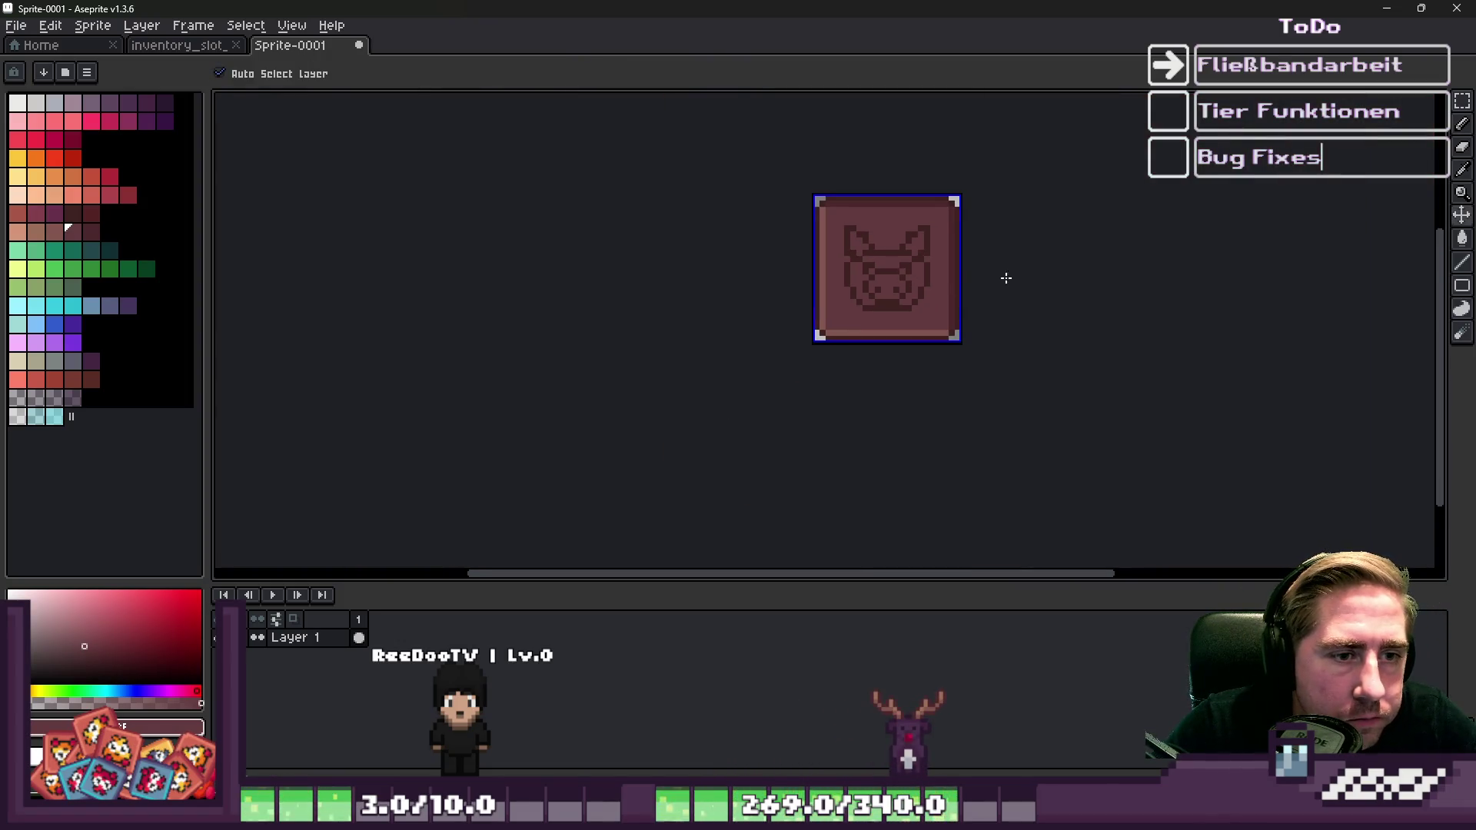
key("b")
scroll(898, 269, "up", 4)
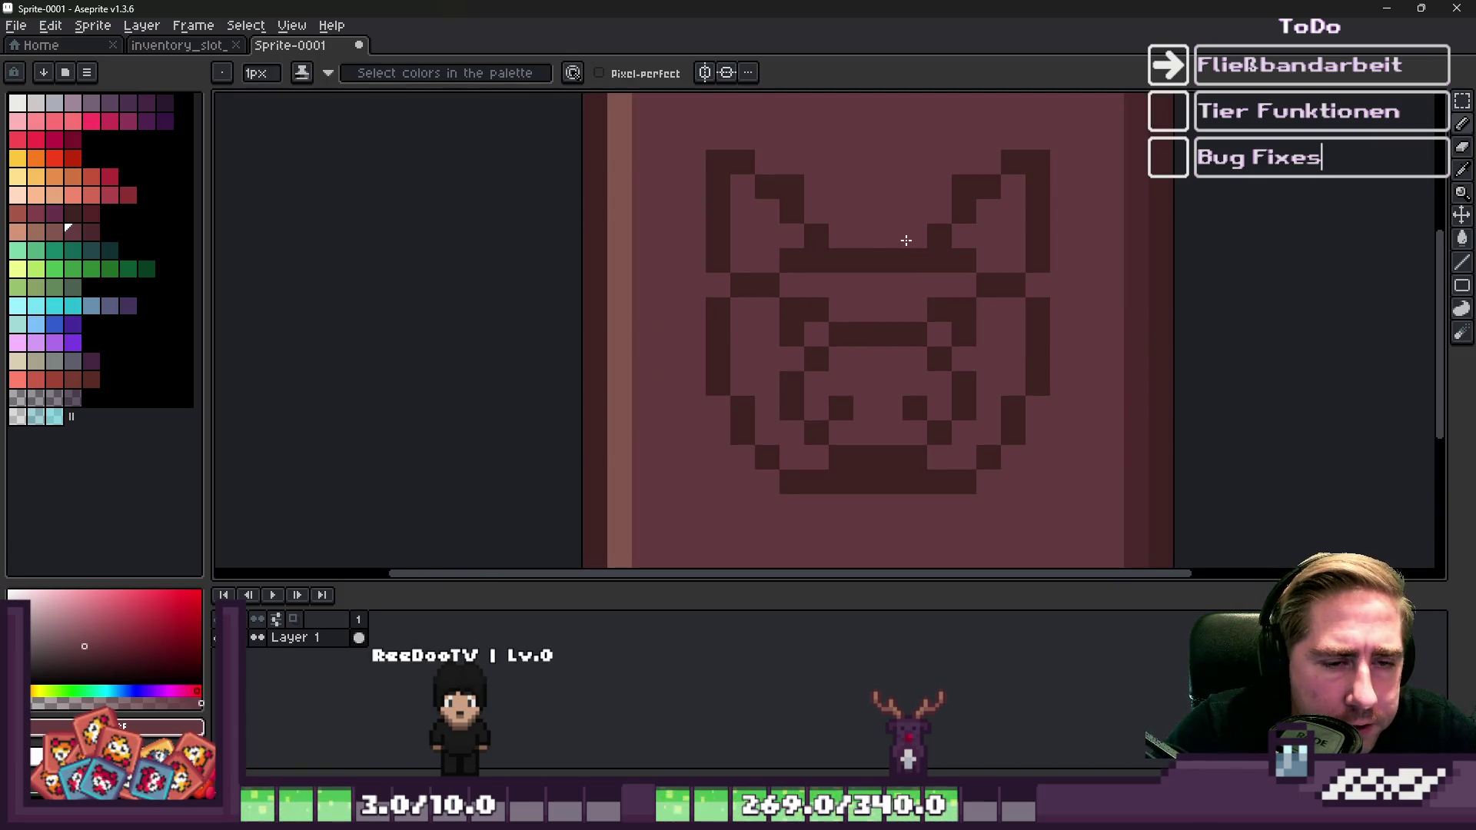
key("alt")
left_click(1014, 260)
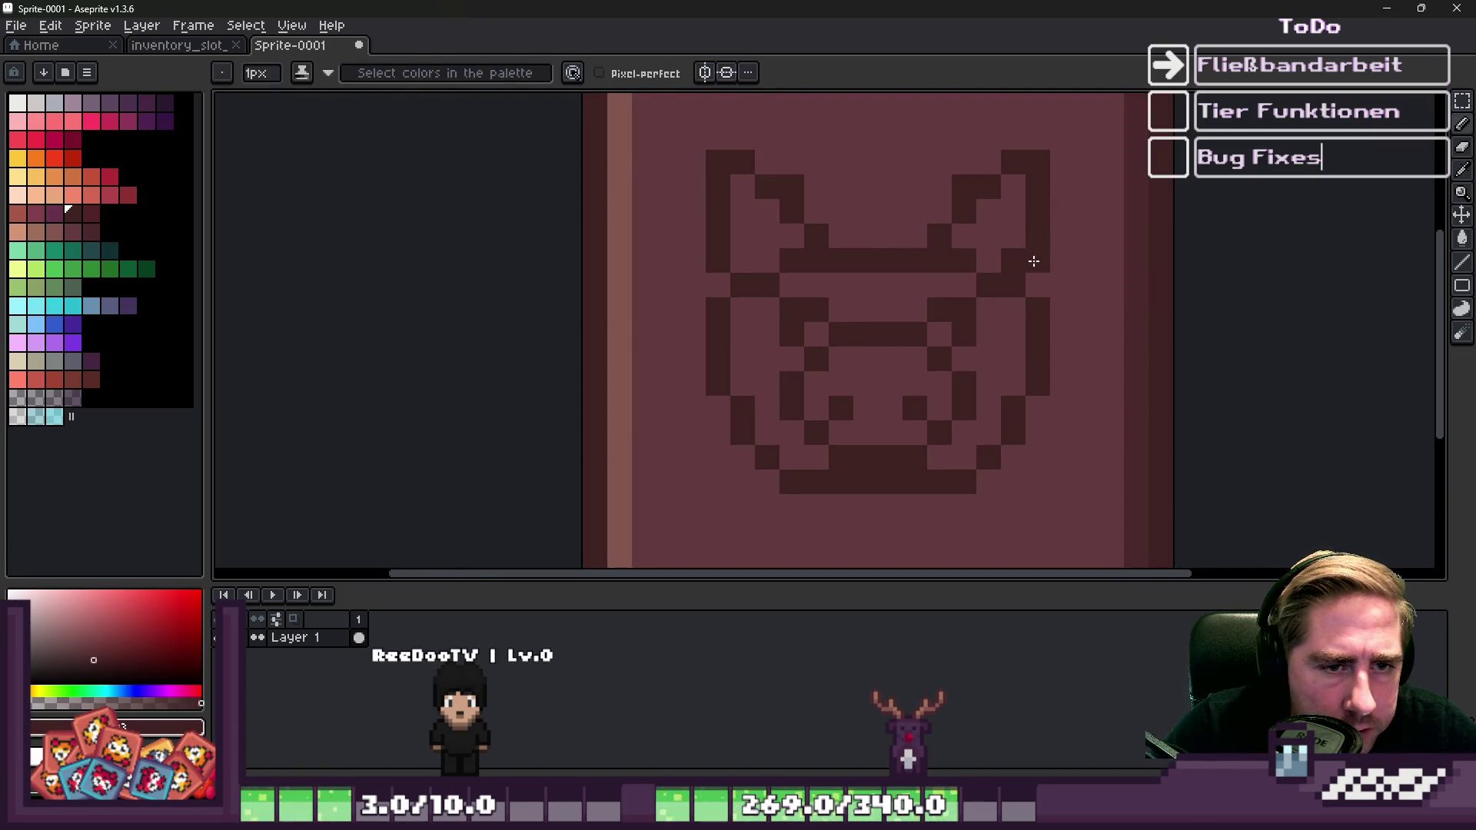
right_click(1035, 261)
left_click(1038, 260)
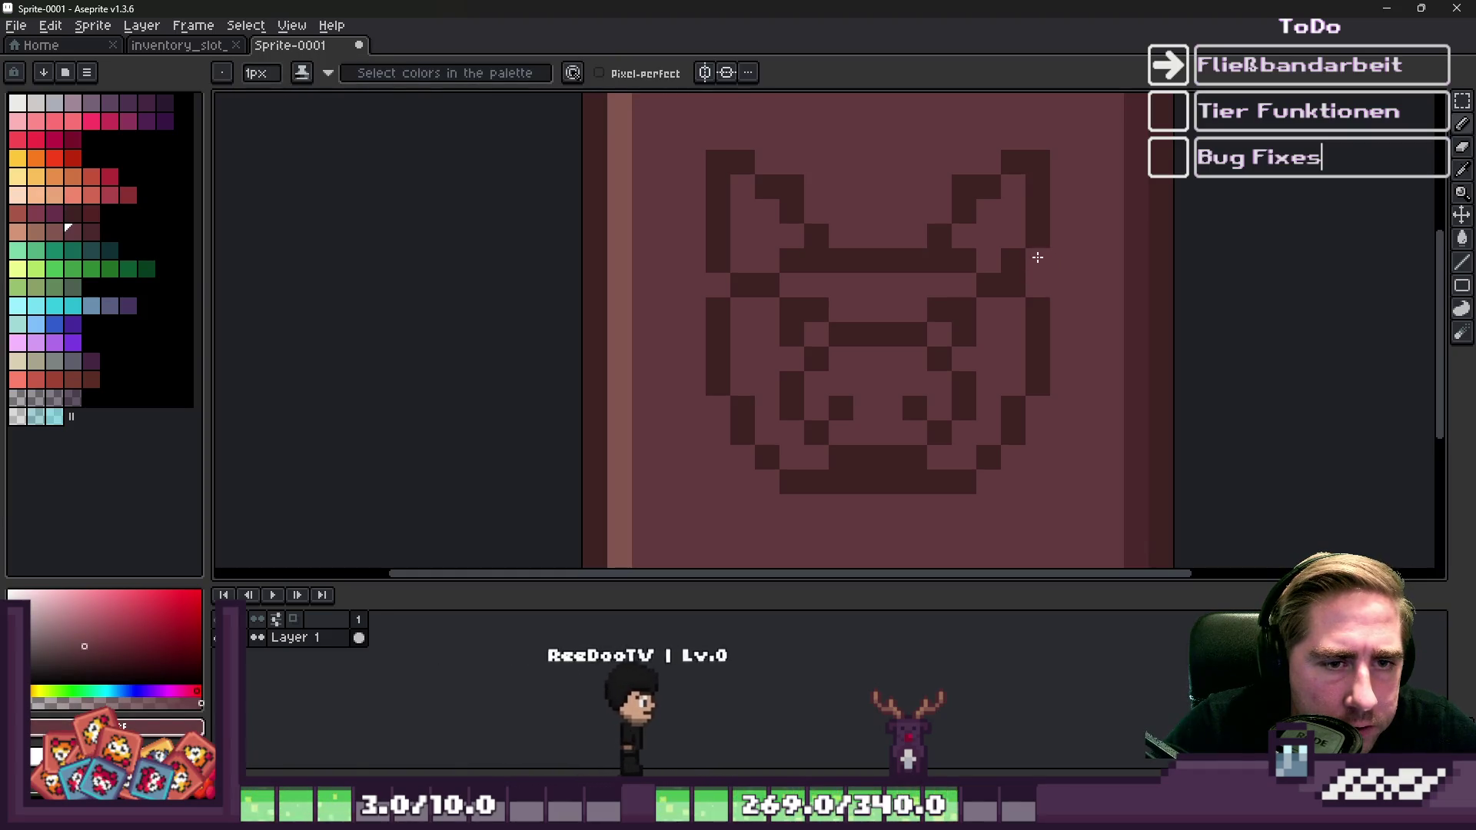
scroll(722, 228, "down", 5)
scroll(722, 229, "down", 3)
scroll(758, 266, "up", 8)
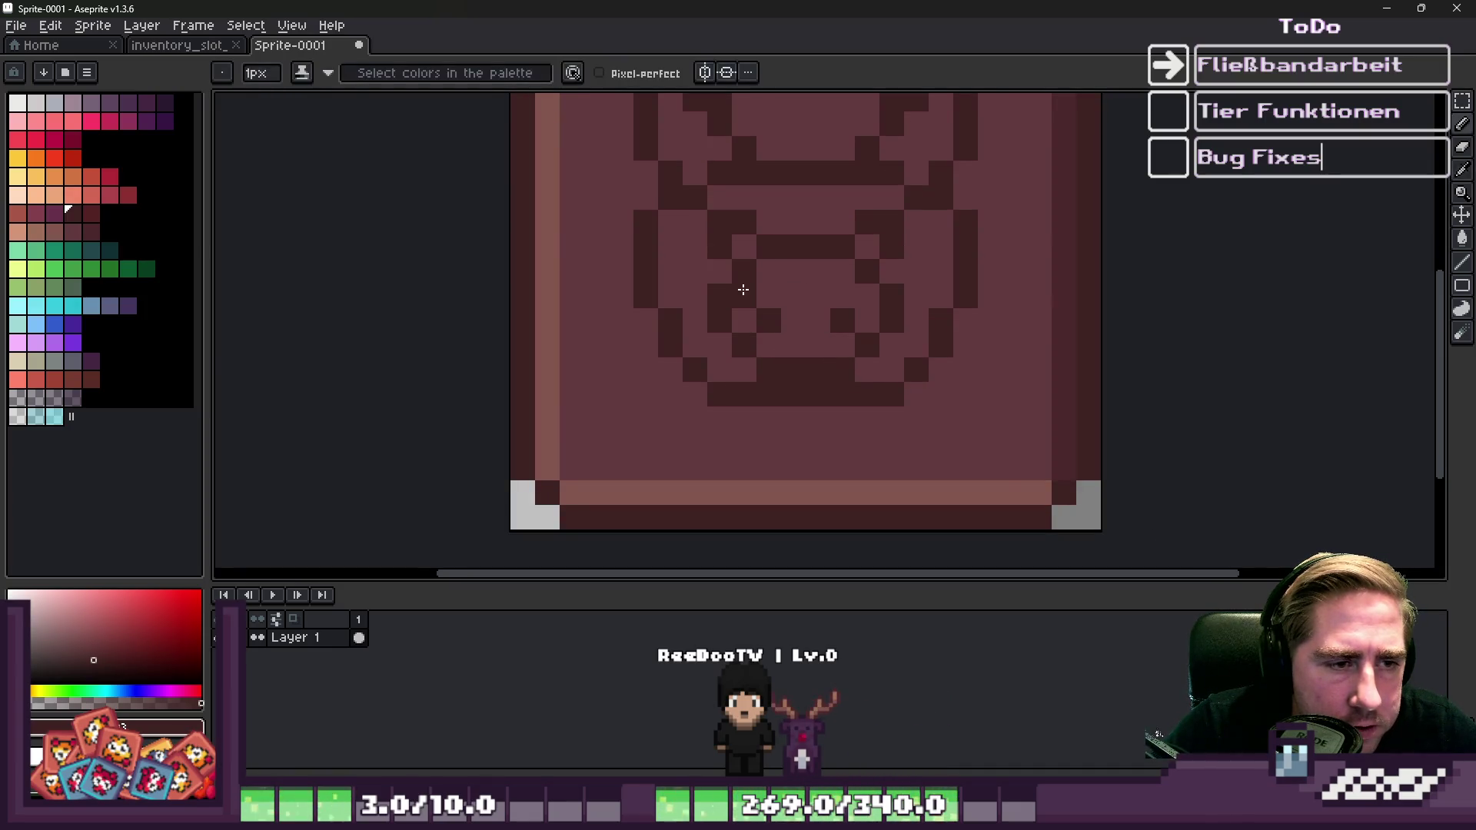
Reshape the right eye: darken the pixels beside and below it, lighten its top.
left_click(867, 296)
left_click(899, 269, "alt")
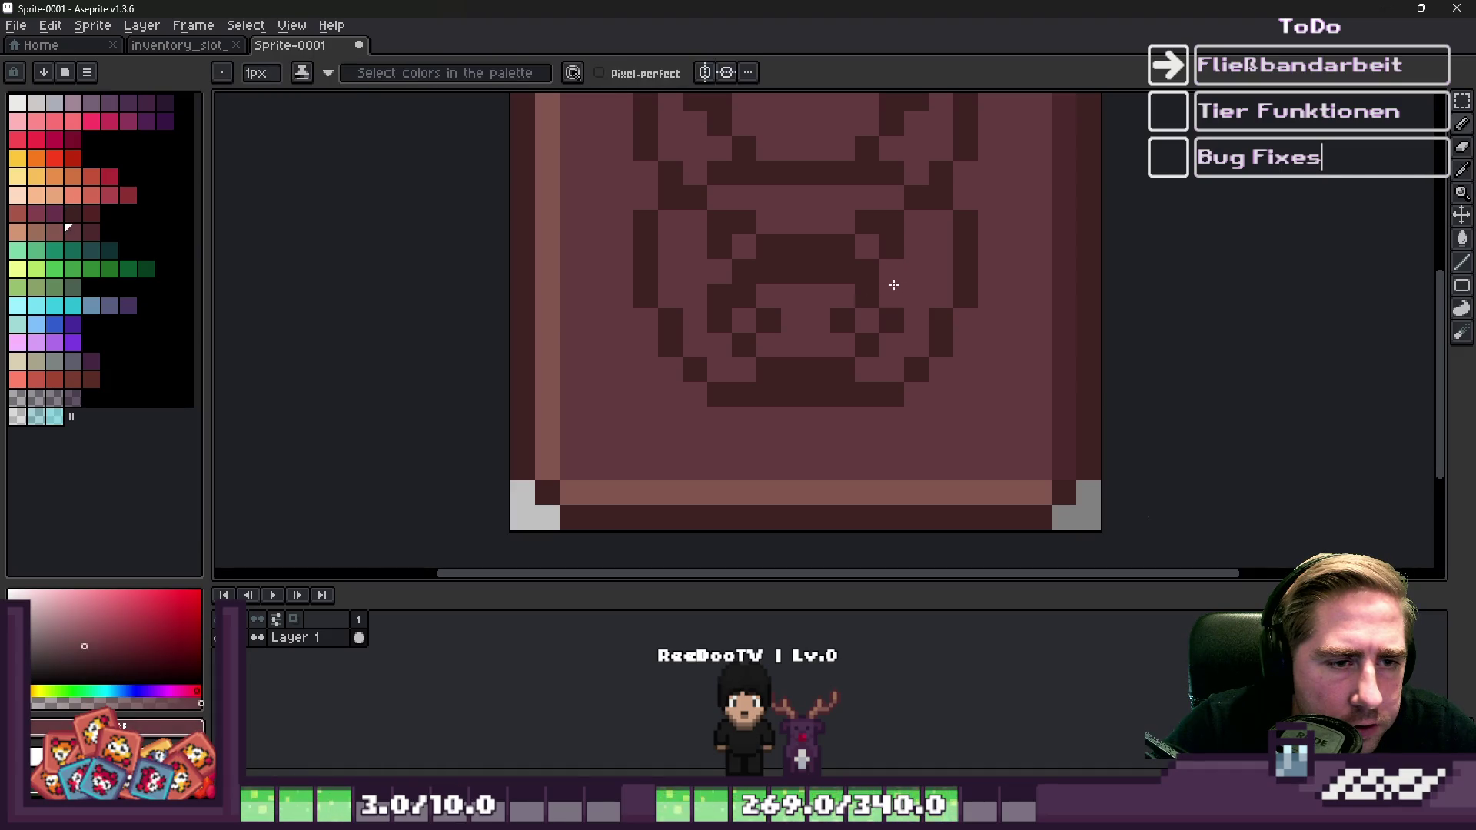
left_click(732, 226, "alt")
left_click_drag(725, 249, 739, 246)
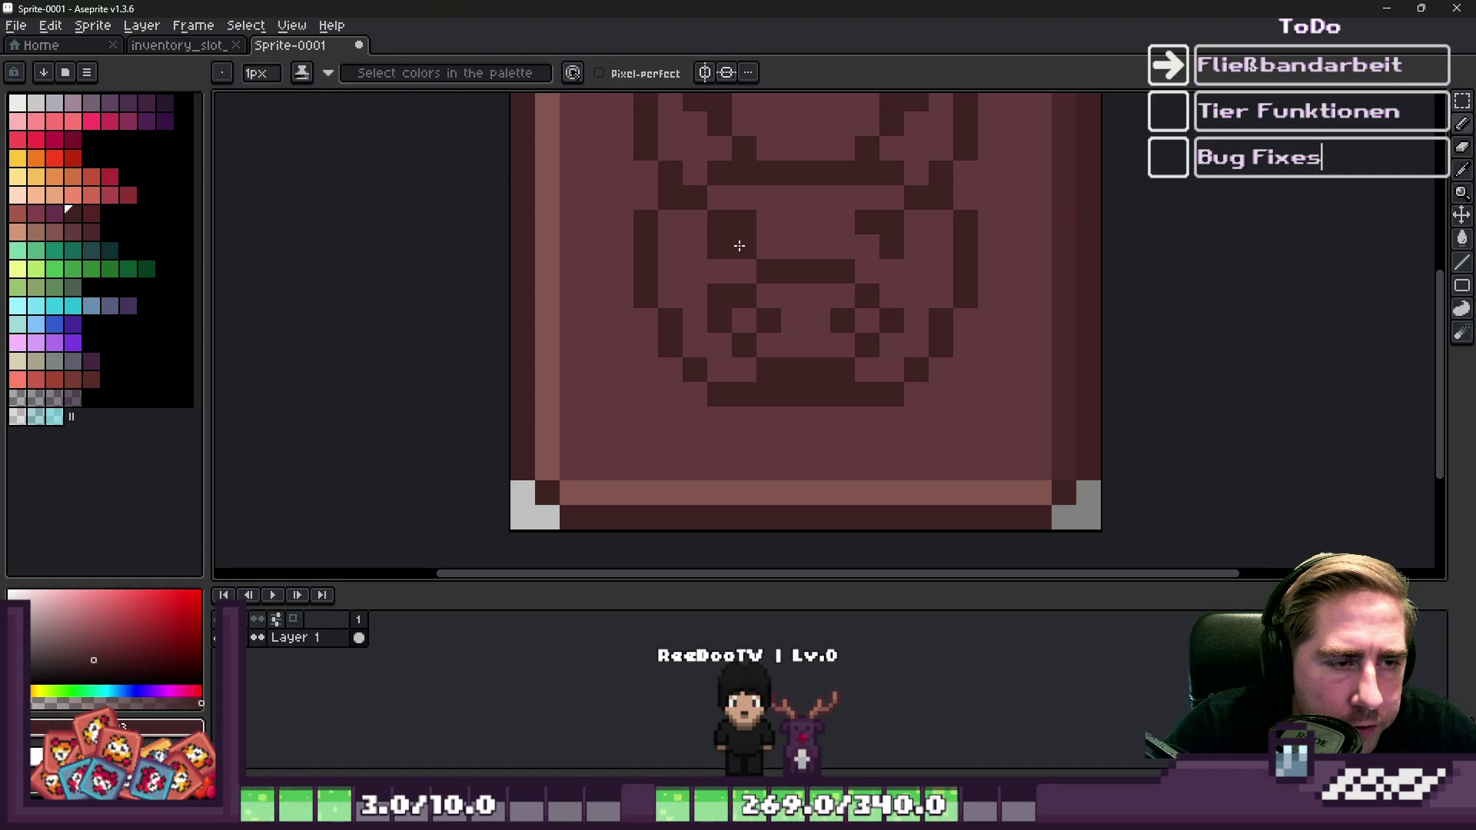
left_click(820, 198, "alt")
left_click(885, 225)
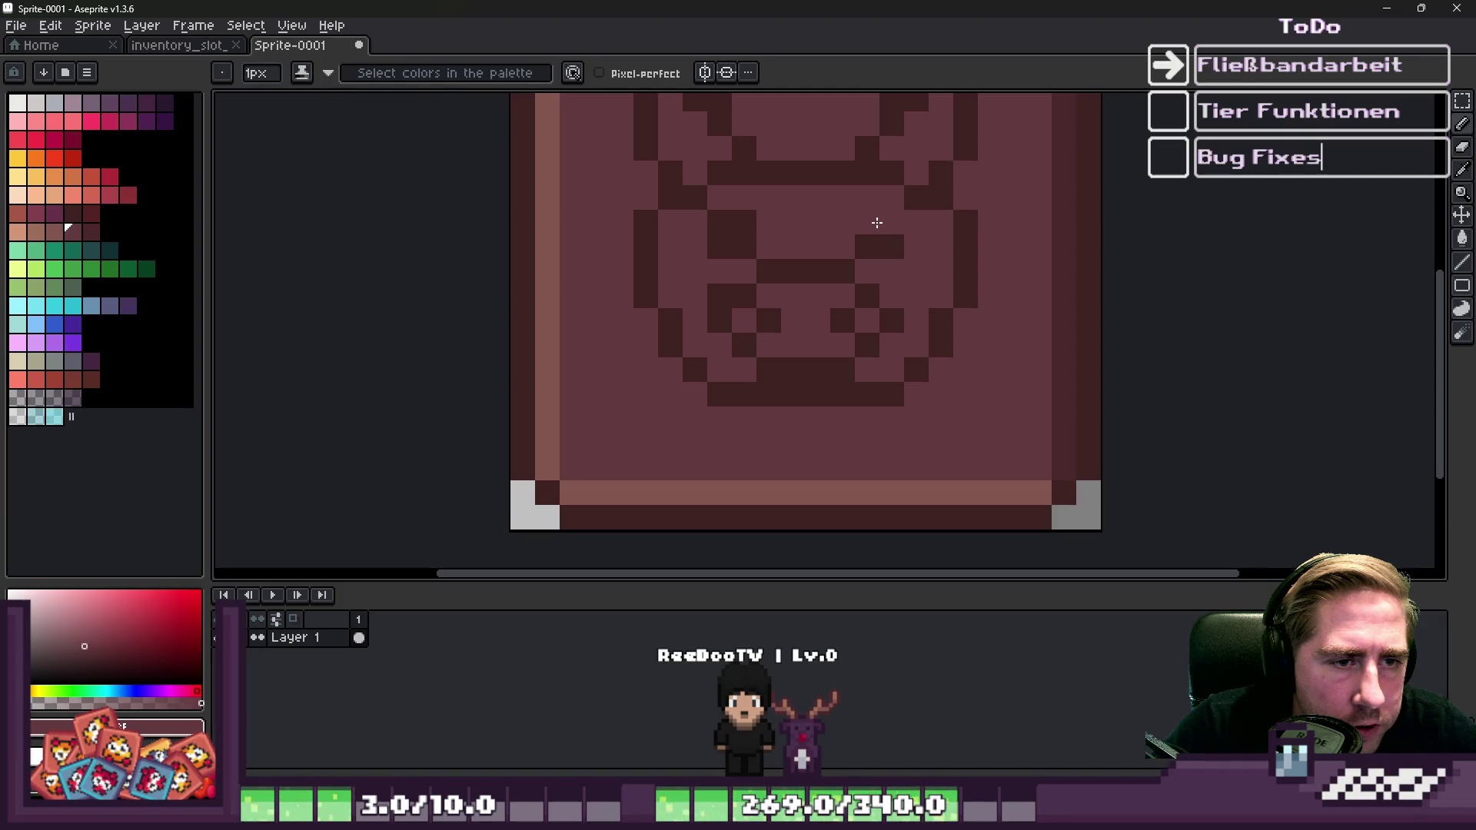
Start erasing the pig face from the slot tile.
scroll(859, 194, "down", 5)
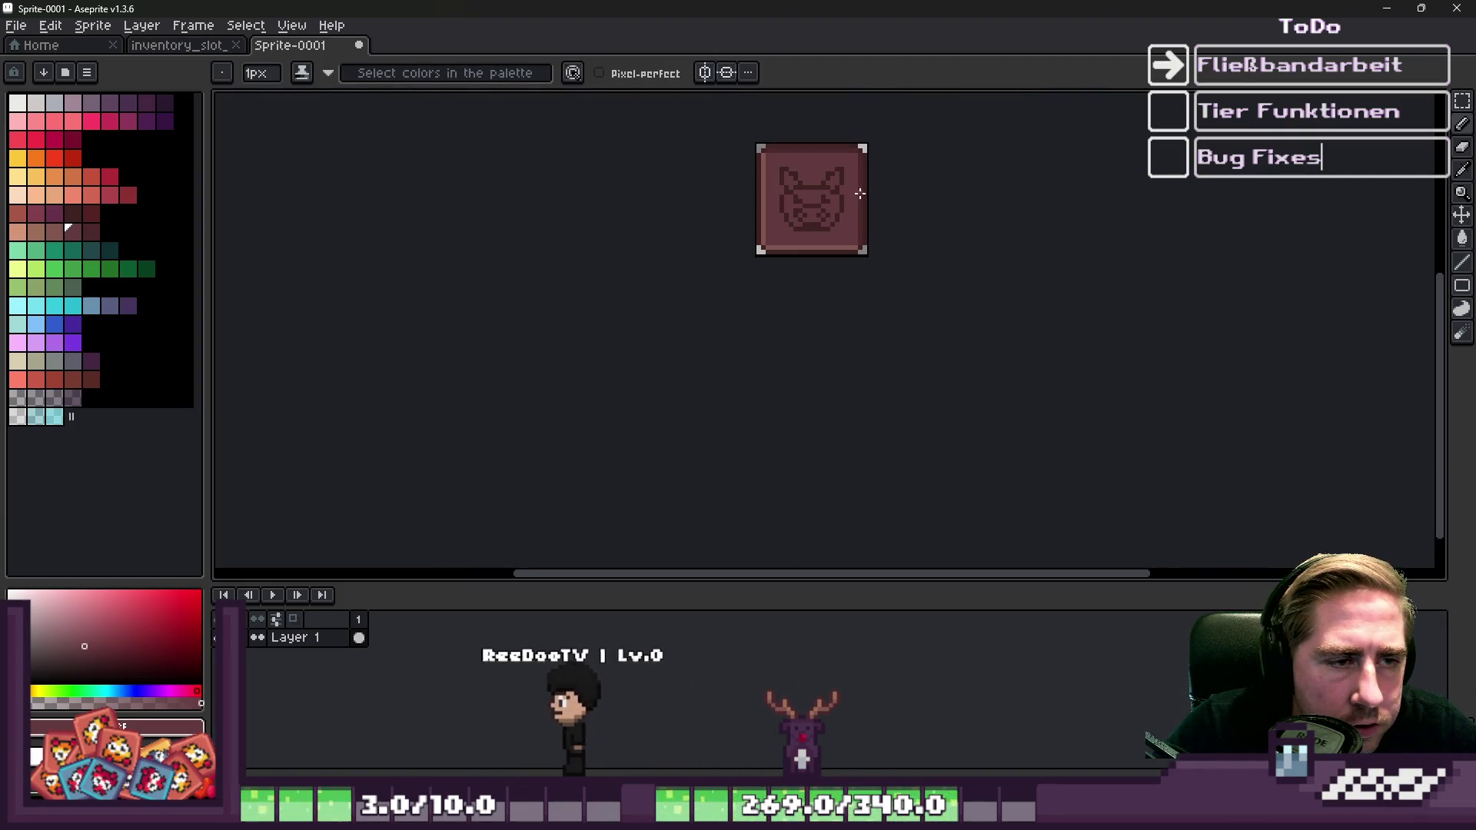
scroll(859, 194, "down", 2)
scroll(802, 274, "up", 8)
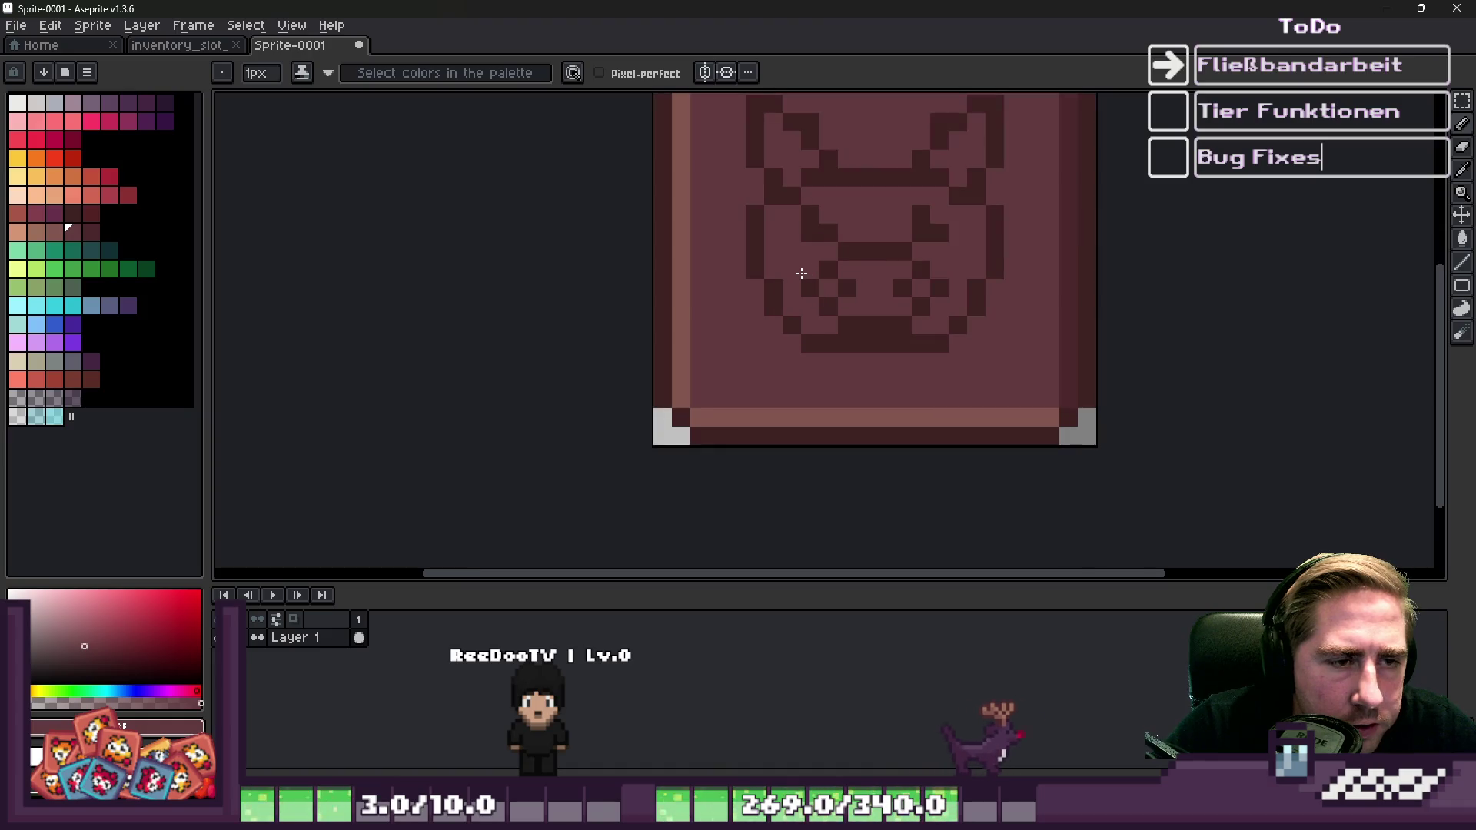
scroll(802, 274, "up", 1)
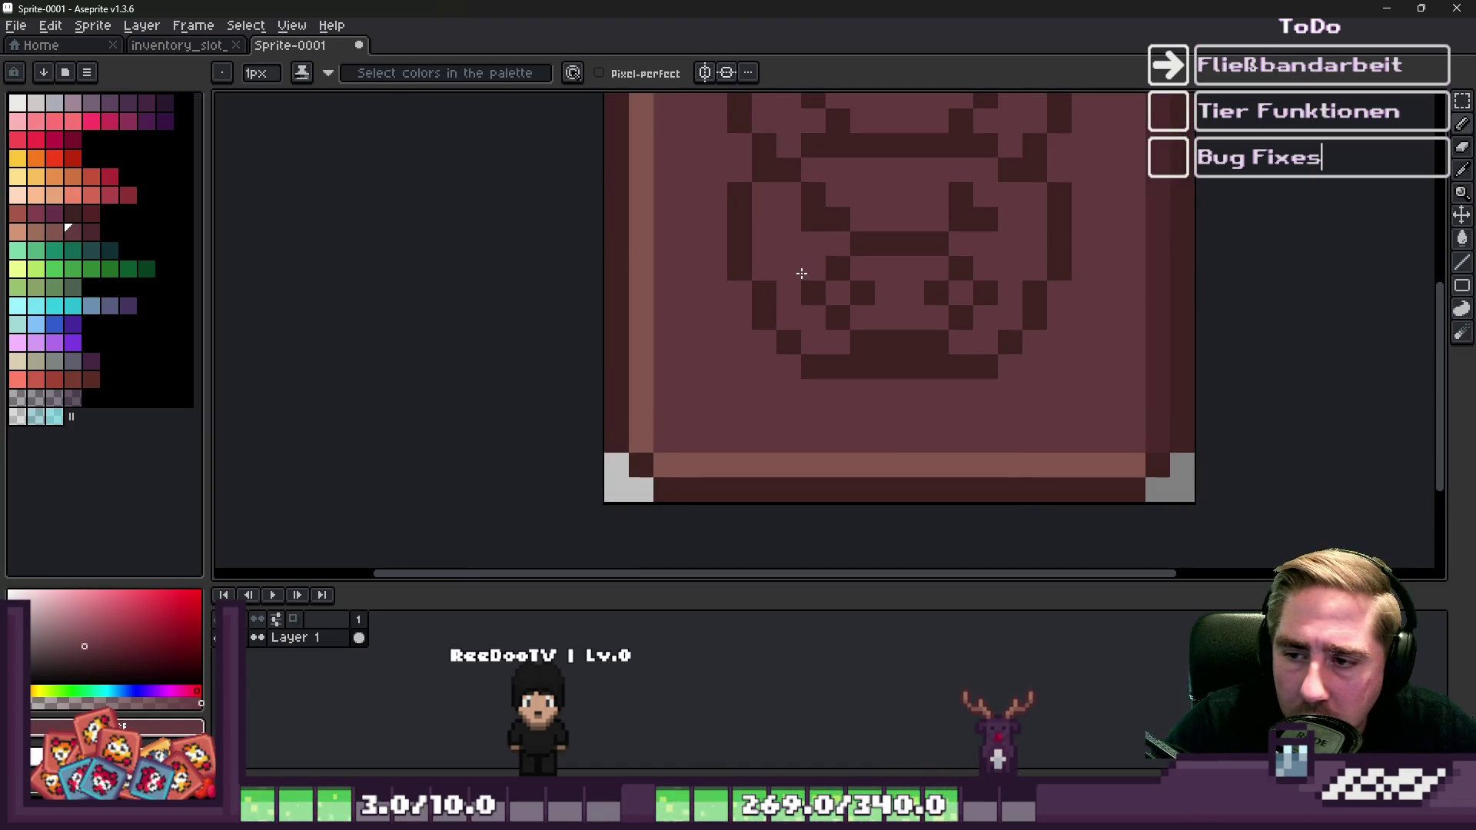
scroll(799, 269, "down", 2)
scroll(843, 260, "up", 1)
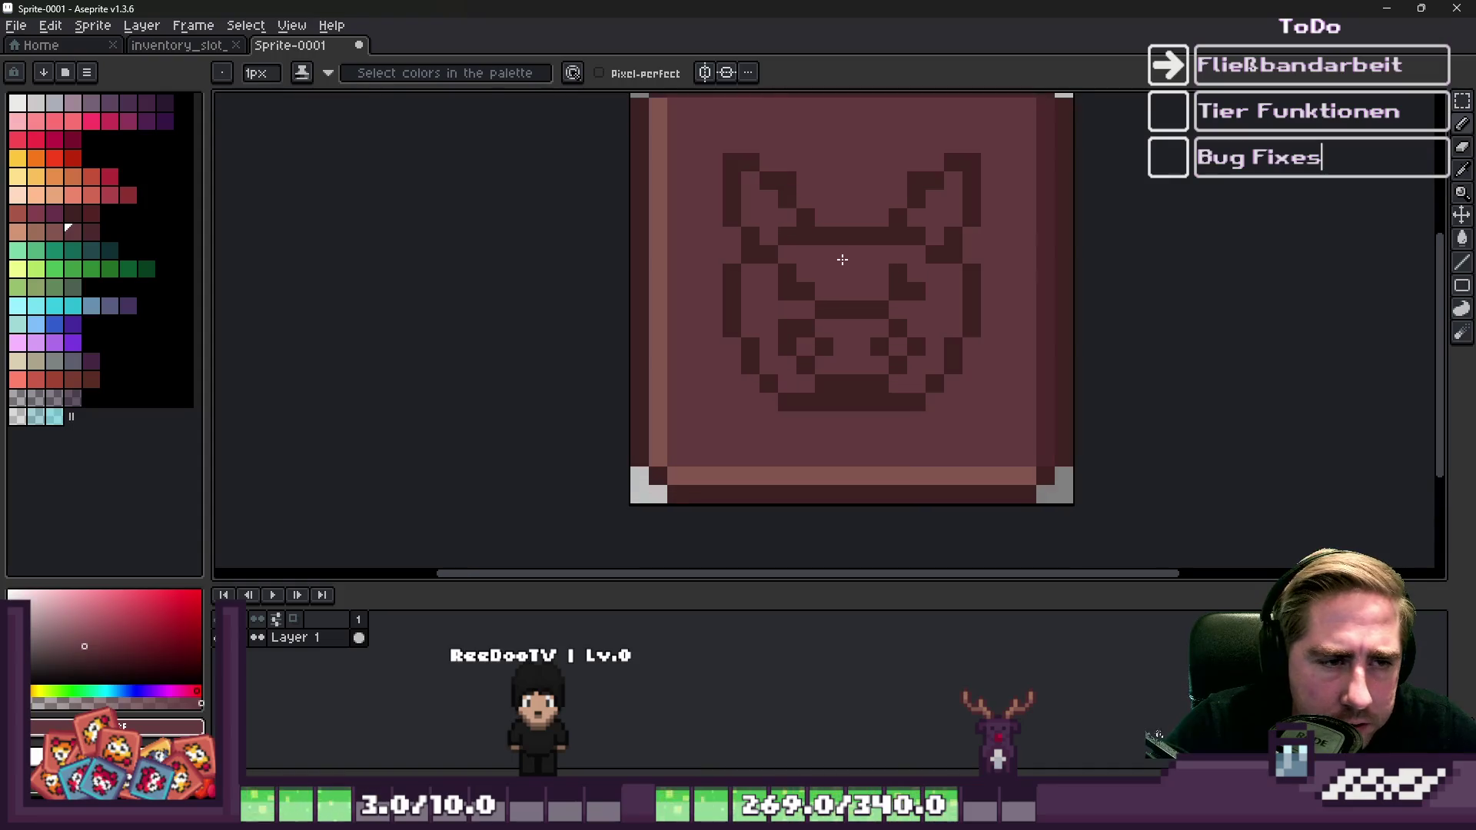
left_click_drag(879, 296, 886, 283)
Open Pig.png from Godot's FileSystem dock in Aseprite.
scroll(874, 286, "up", 2)
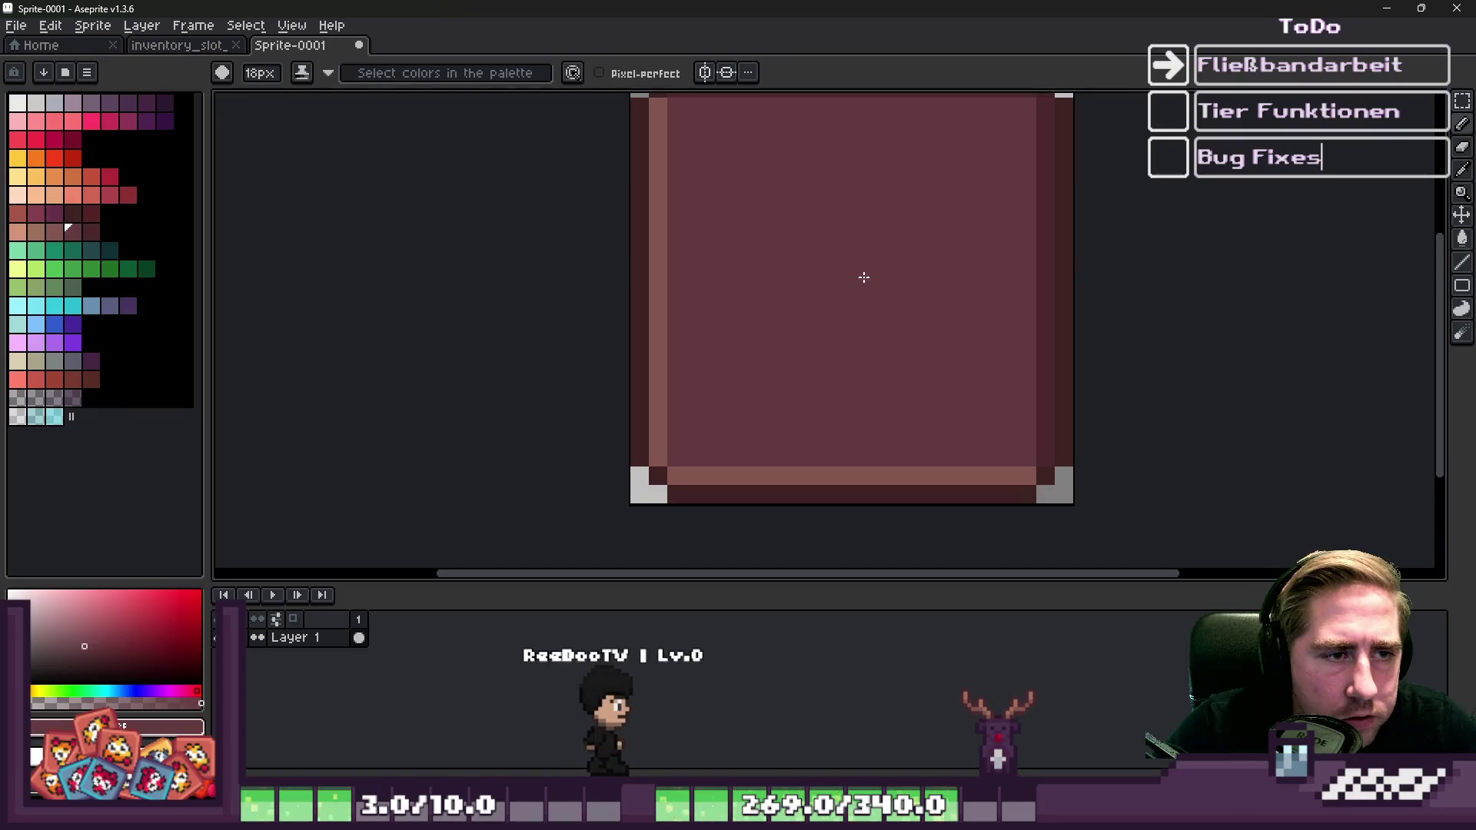
scroll(864, 283, "up", 2)
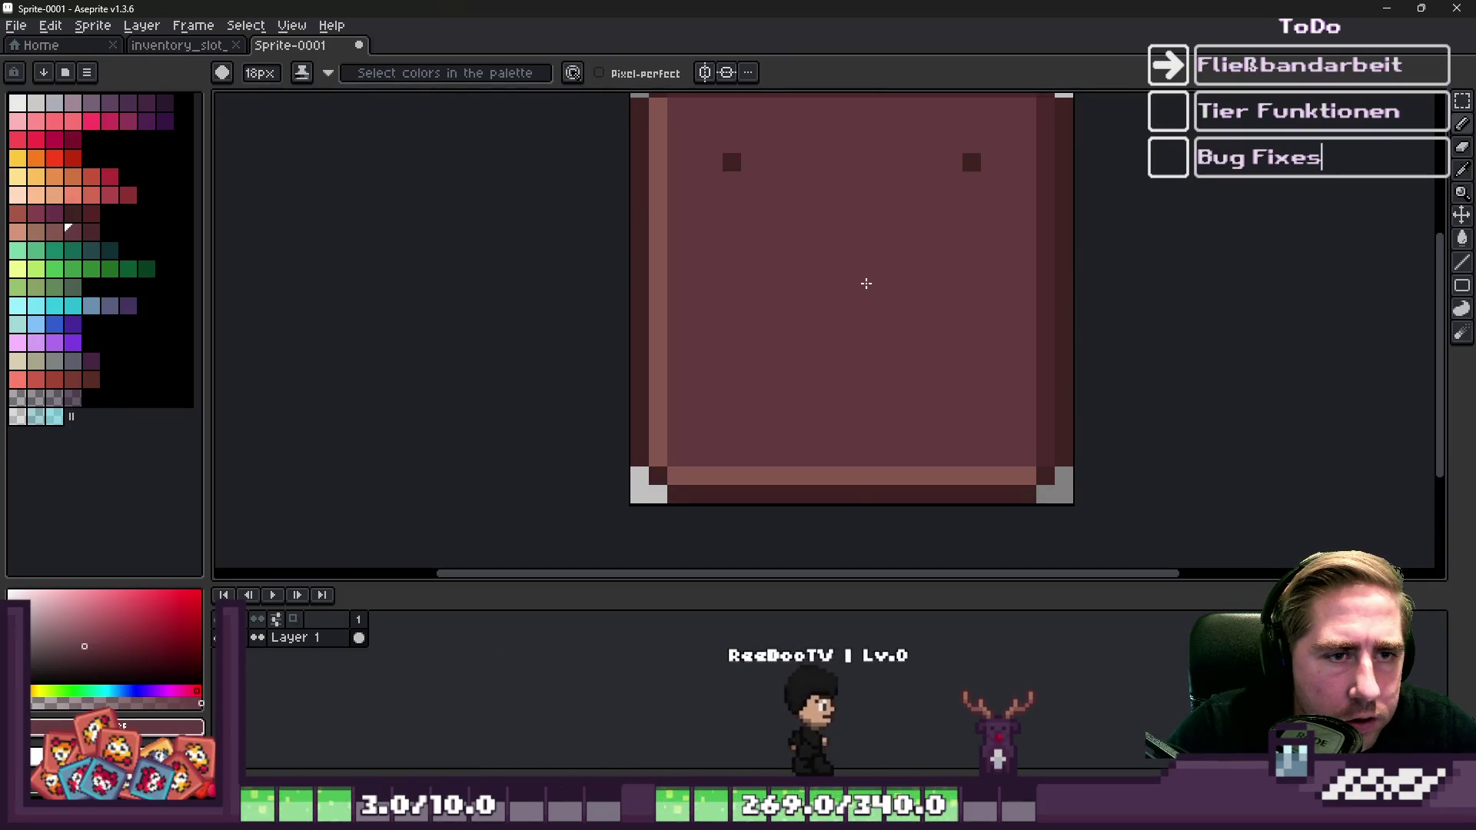
scroll(869, 277, "down", 1)
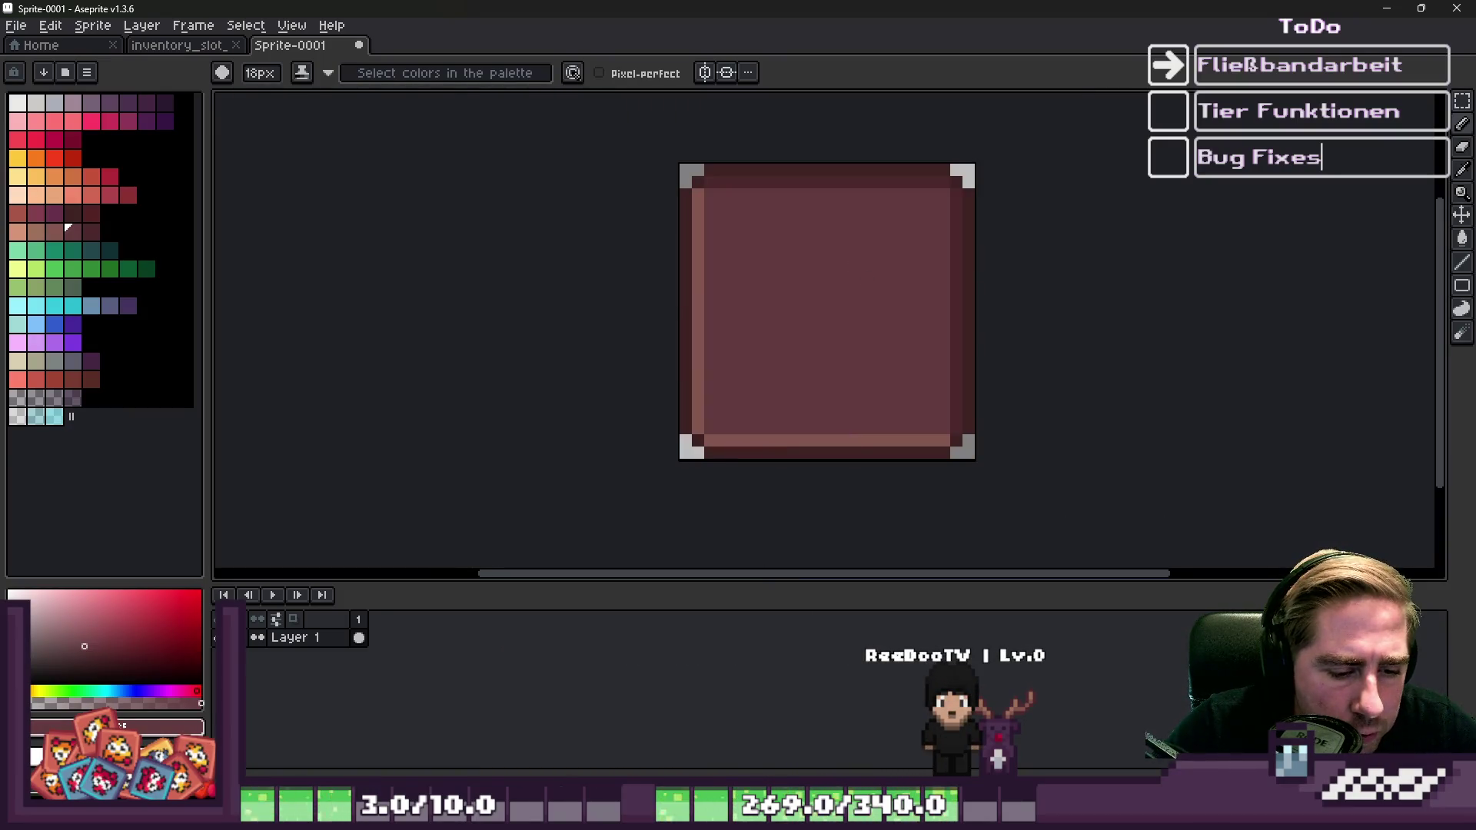
mouse_move(1087, 815)
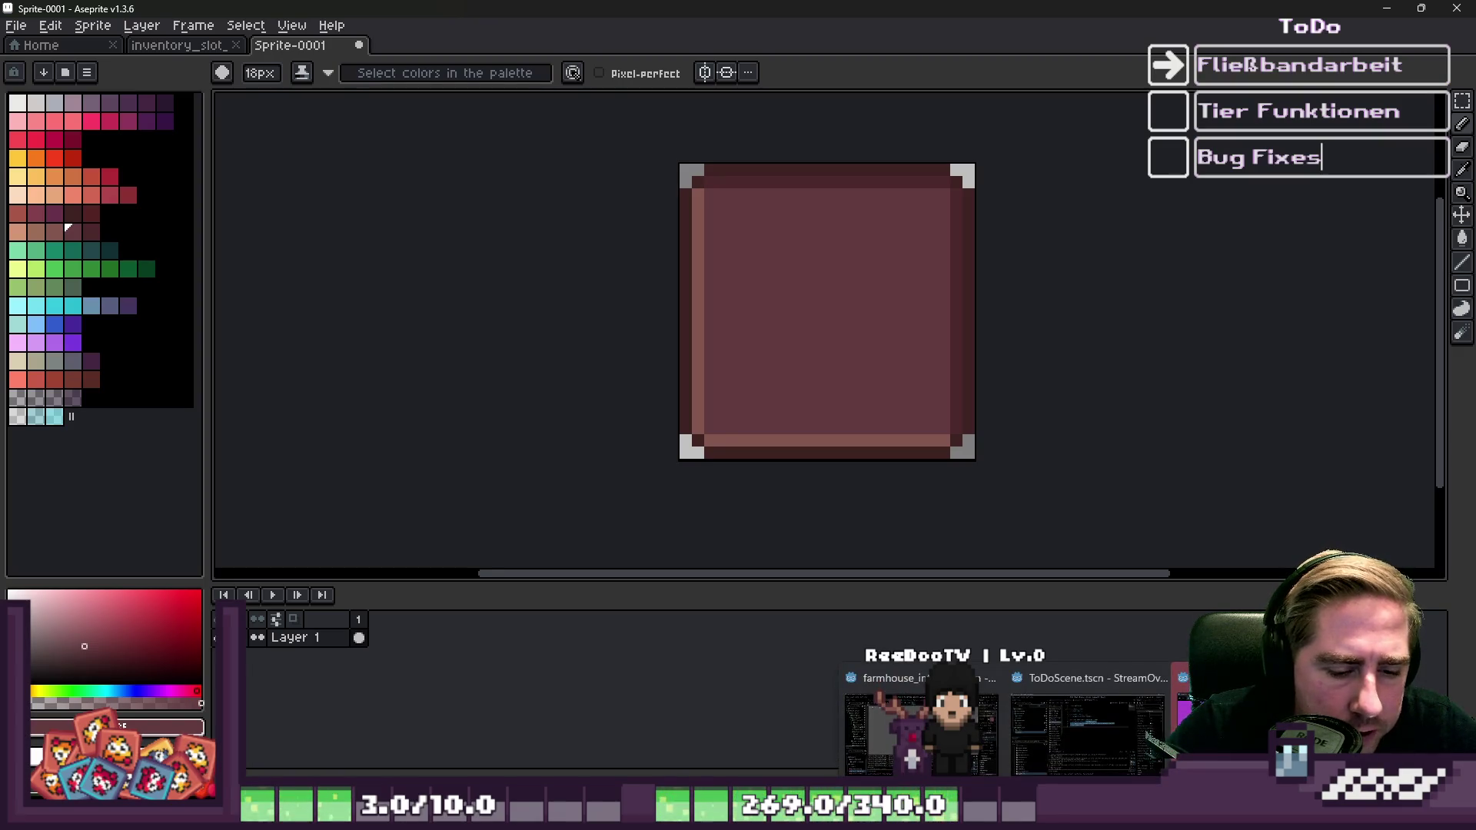
left_click(921, 731)
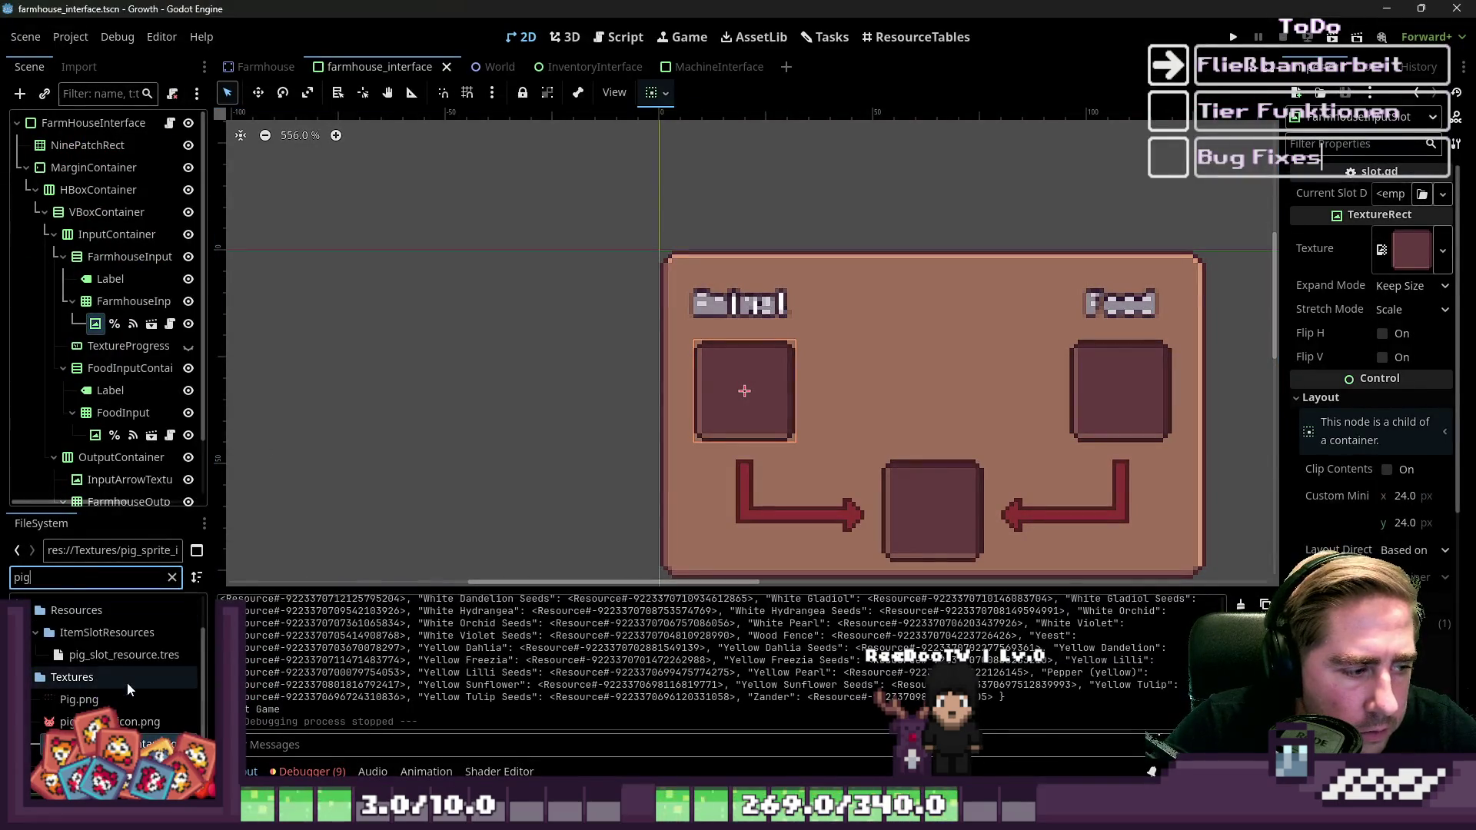
right_click(101, 700)
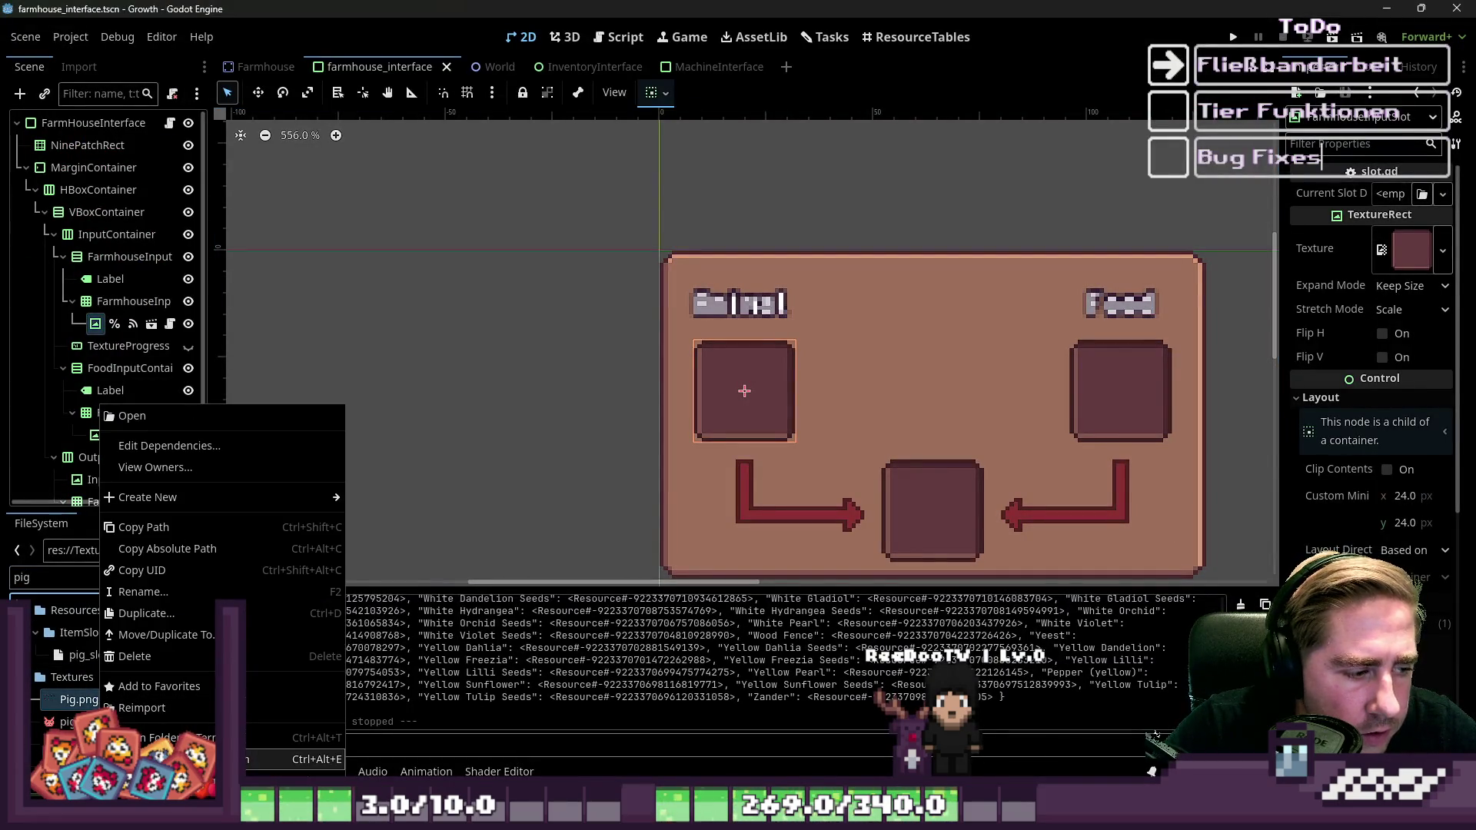
left_click(131, 416)
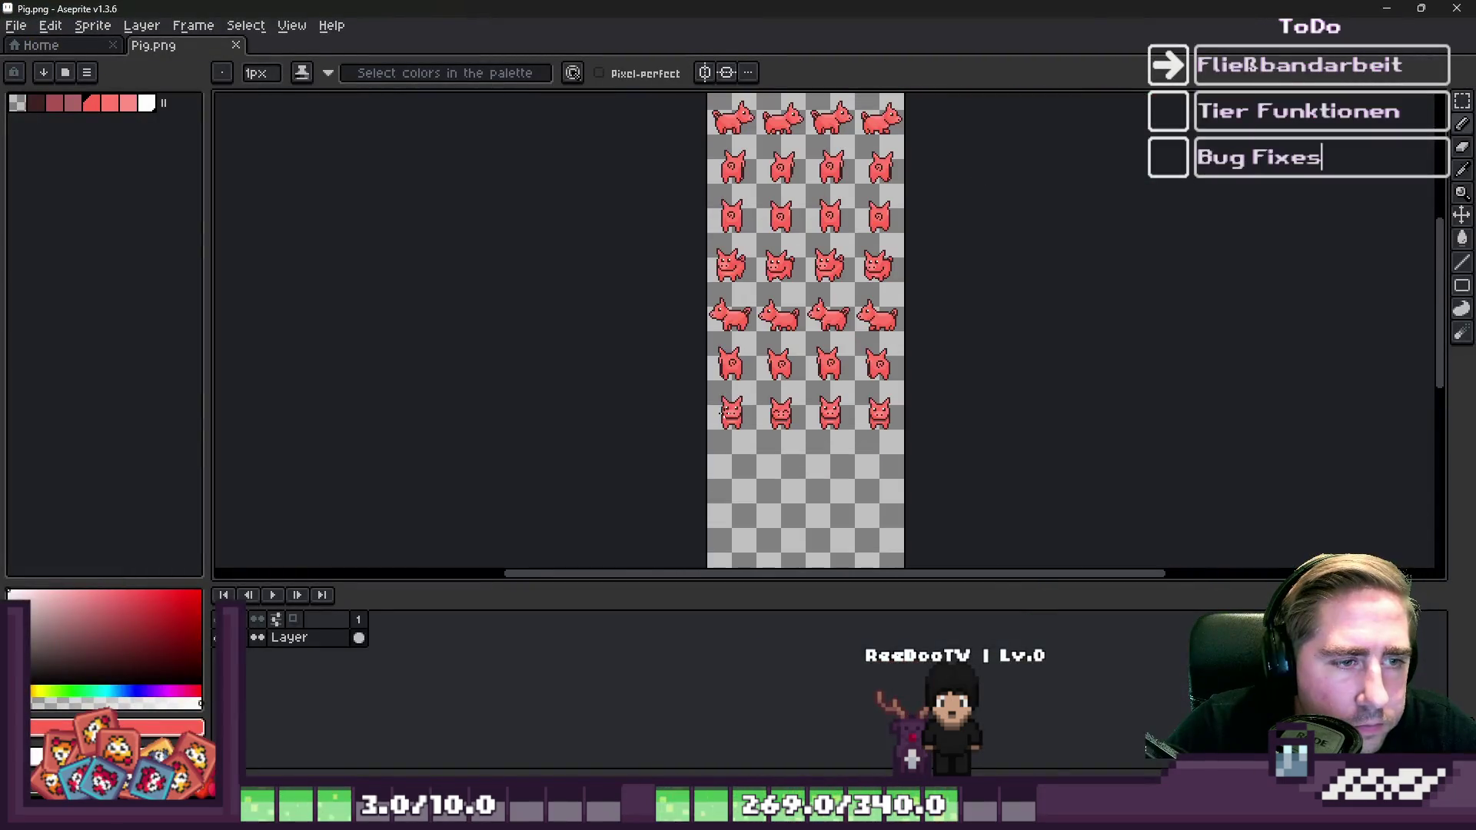
Copy the top-left side-view pig from Pig.png and return to the Sprite-0001 window.
key("m")
scroll(753, 154, "up", 1)
scroll(631, 171, "up", 3)
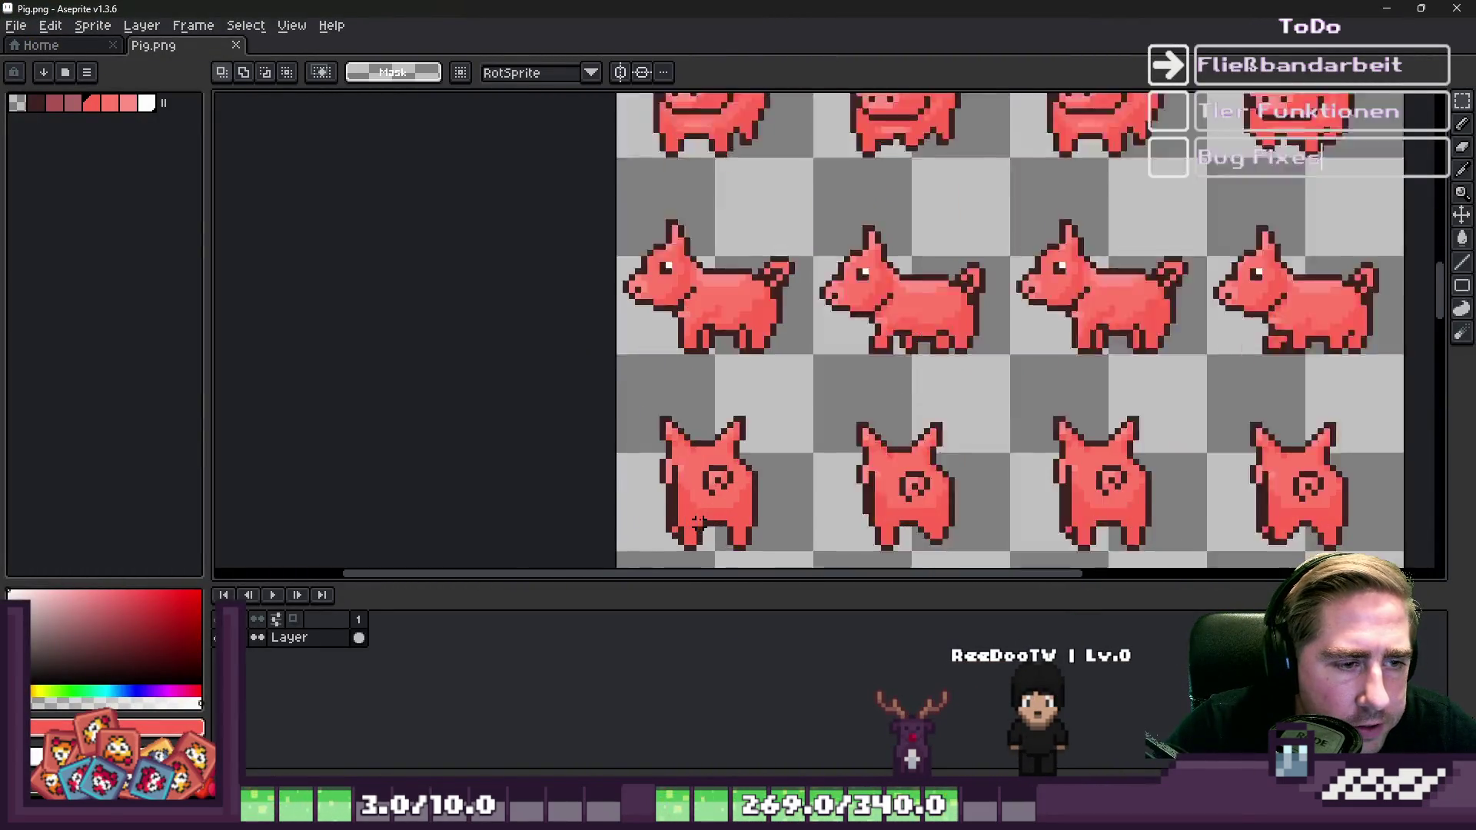
mouse_move(590, 132)
left_mouse_down()
mouse_move(803, 339)
mouse_move(840, 356)
left_mouse_up()
left_click(892, 339)
mouse_move(877, 819)
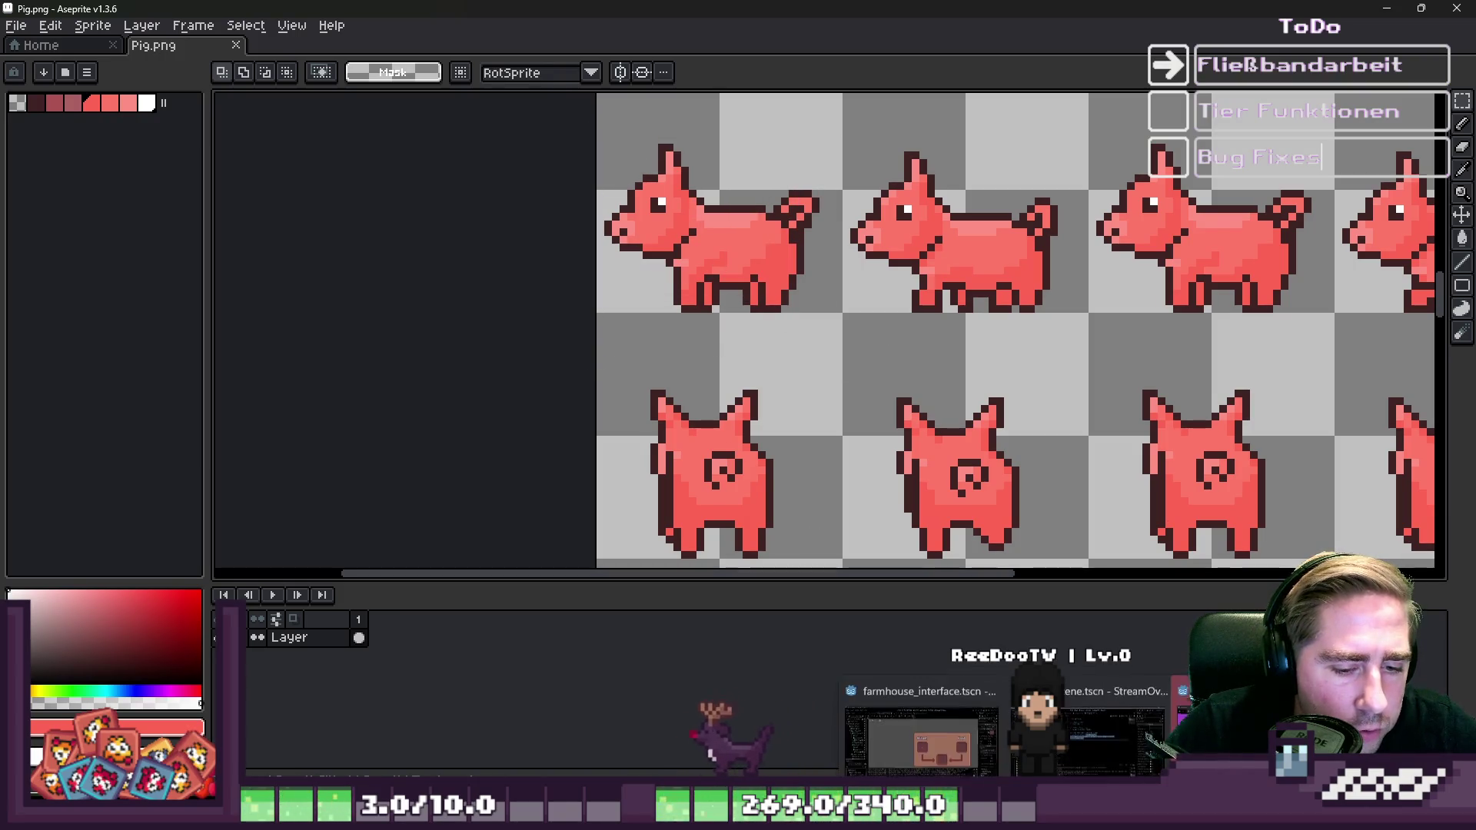
mouse_move(739, 819)
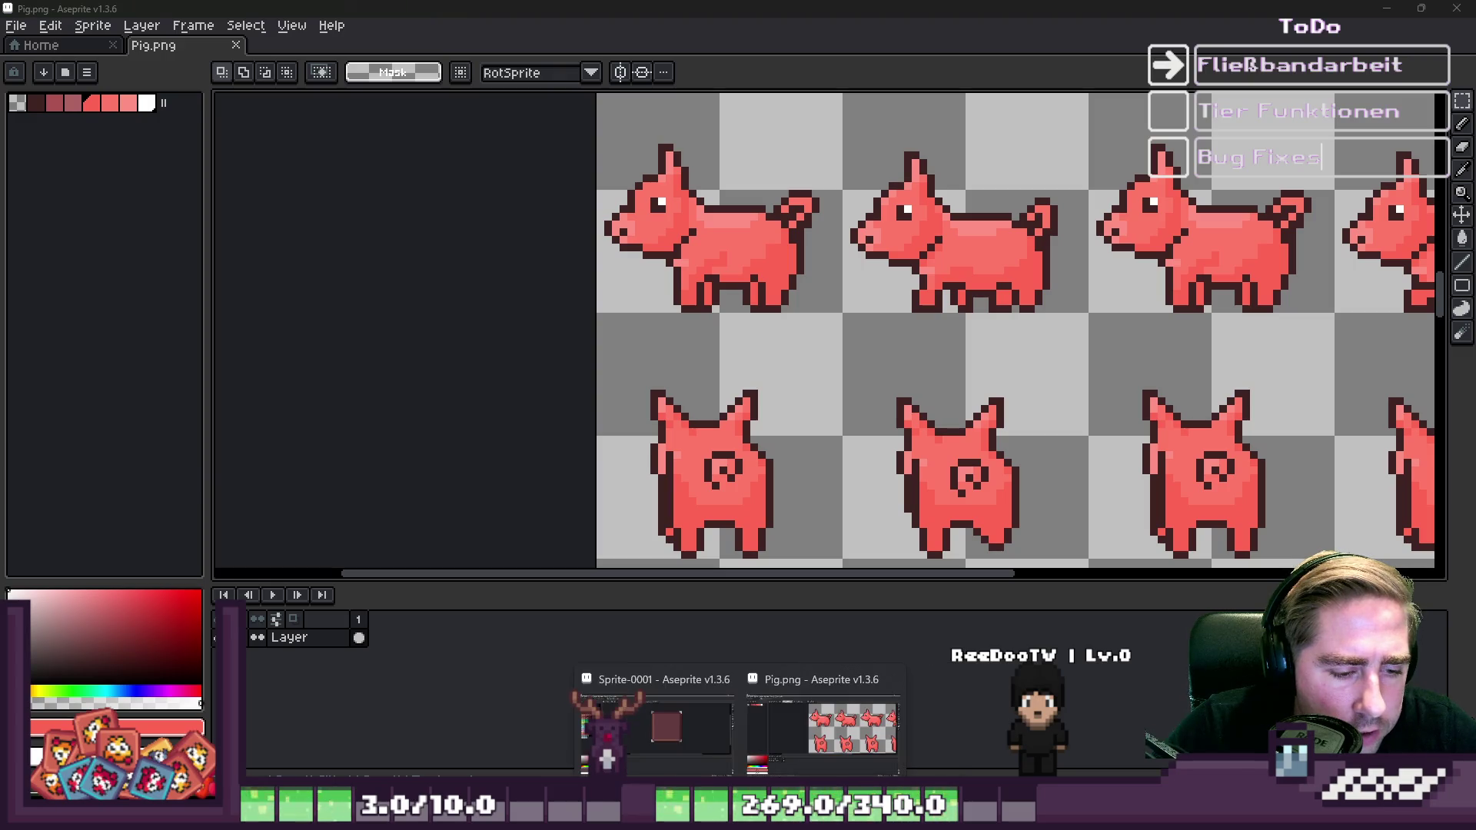
left_click(688, 745)
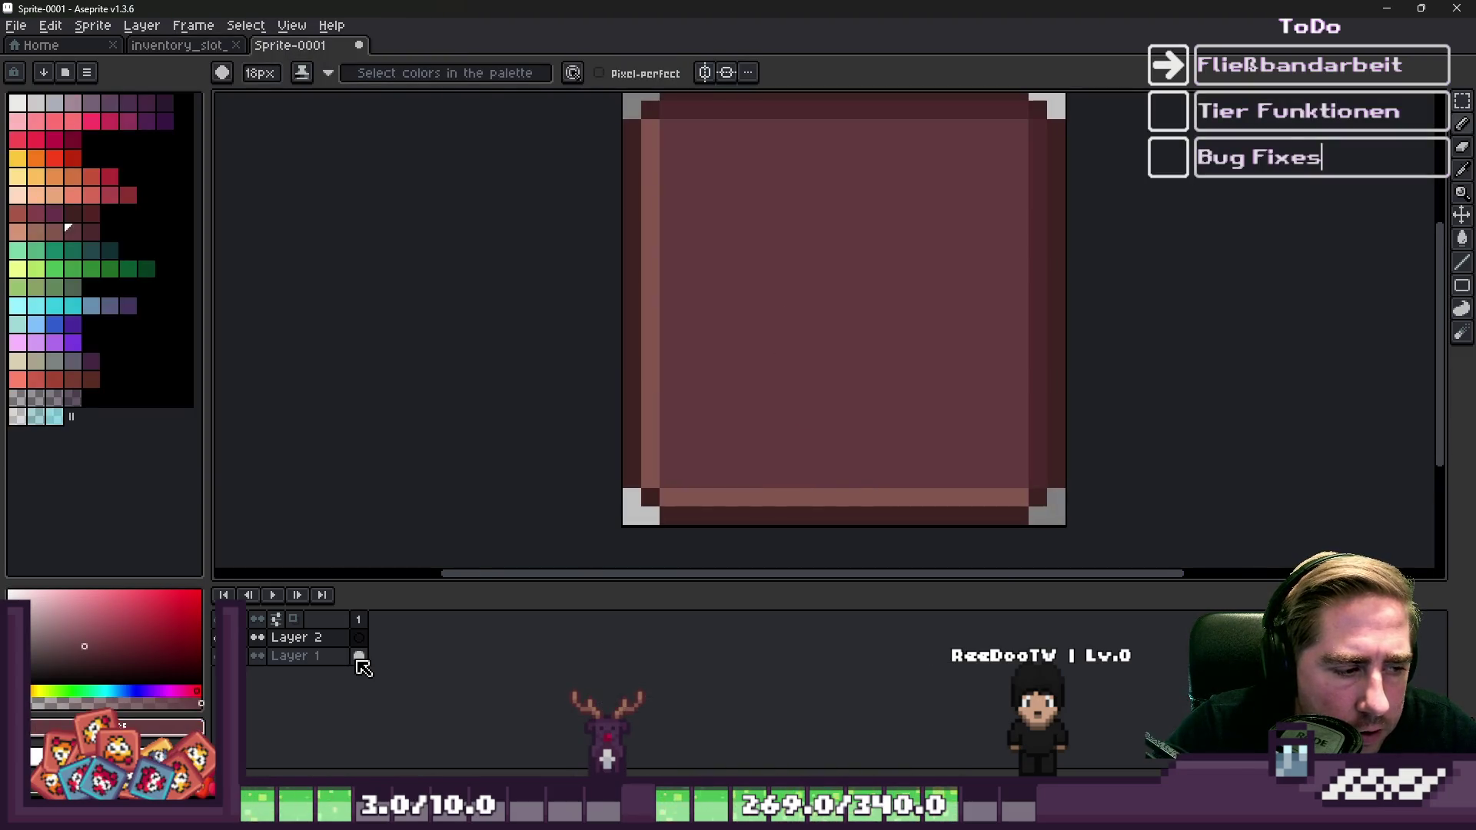
Paste the side-view pig onto the slot tile and line it up with the frame.
key("ctrl+v")
scroll(895, 367, "down", 1)
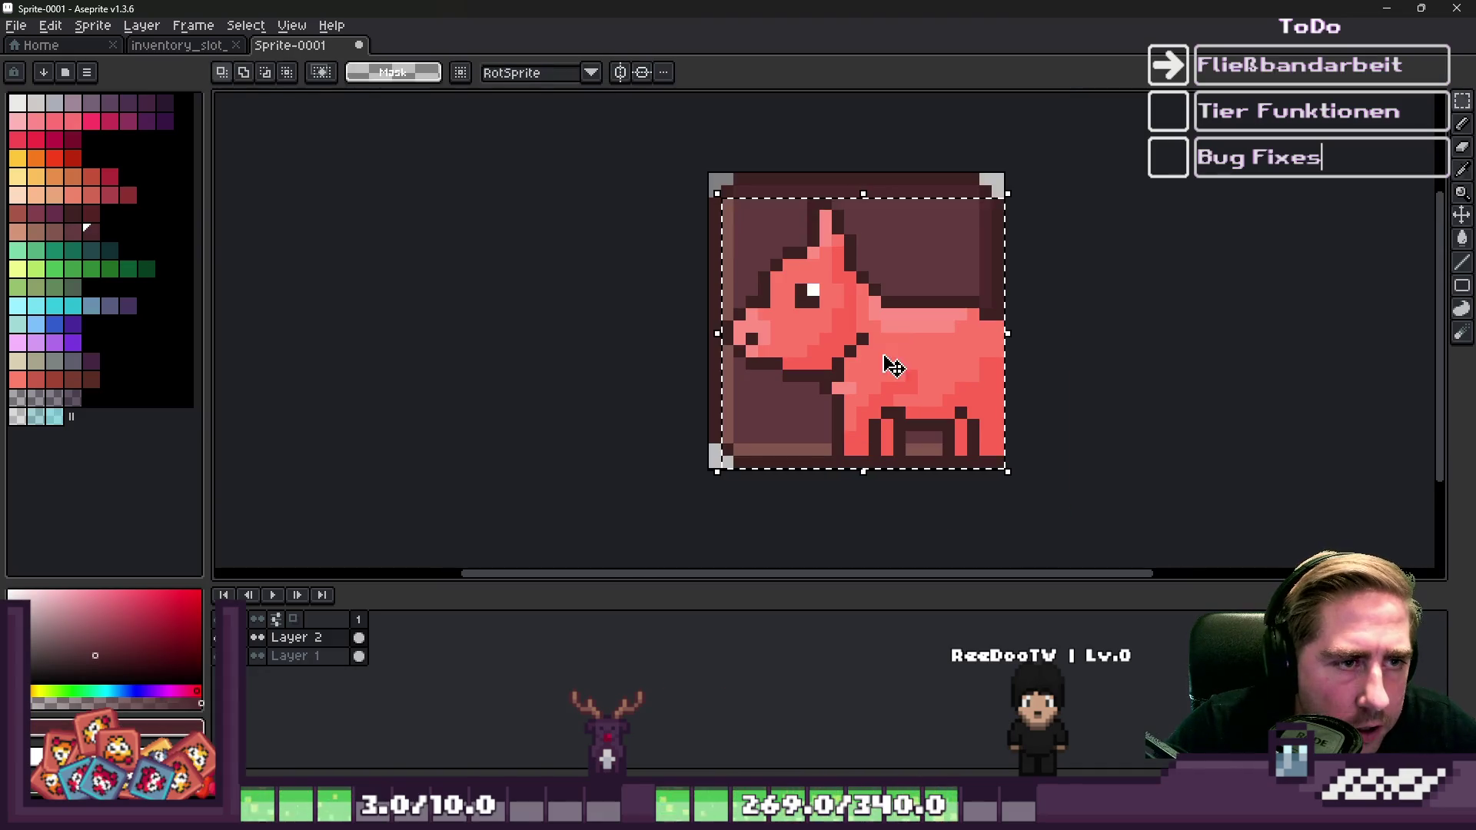
left_click_drag(838, 310, 822, 316)
key("ctrl+z")
key("ctrl+v")
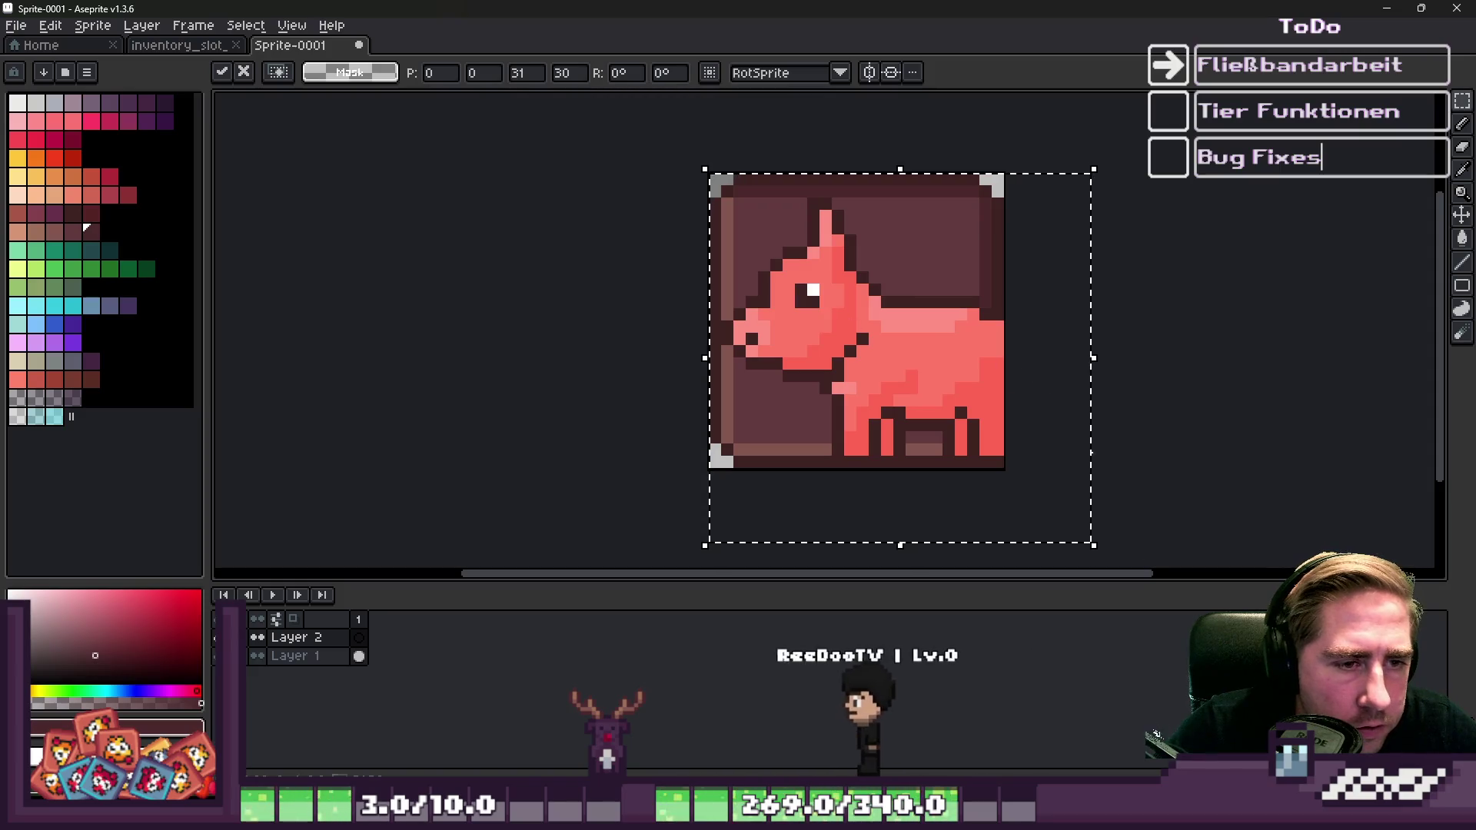
Shrink the pig to 24x24, nudge it two pixels down, and commit the transform.
mouse_move(1089, 541)
left_mouse_down()
mouse_move(1028, 461)
mouse_move(1004, 466)
left_mouse_up()
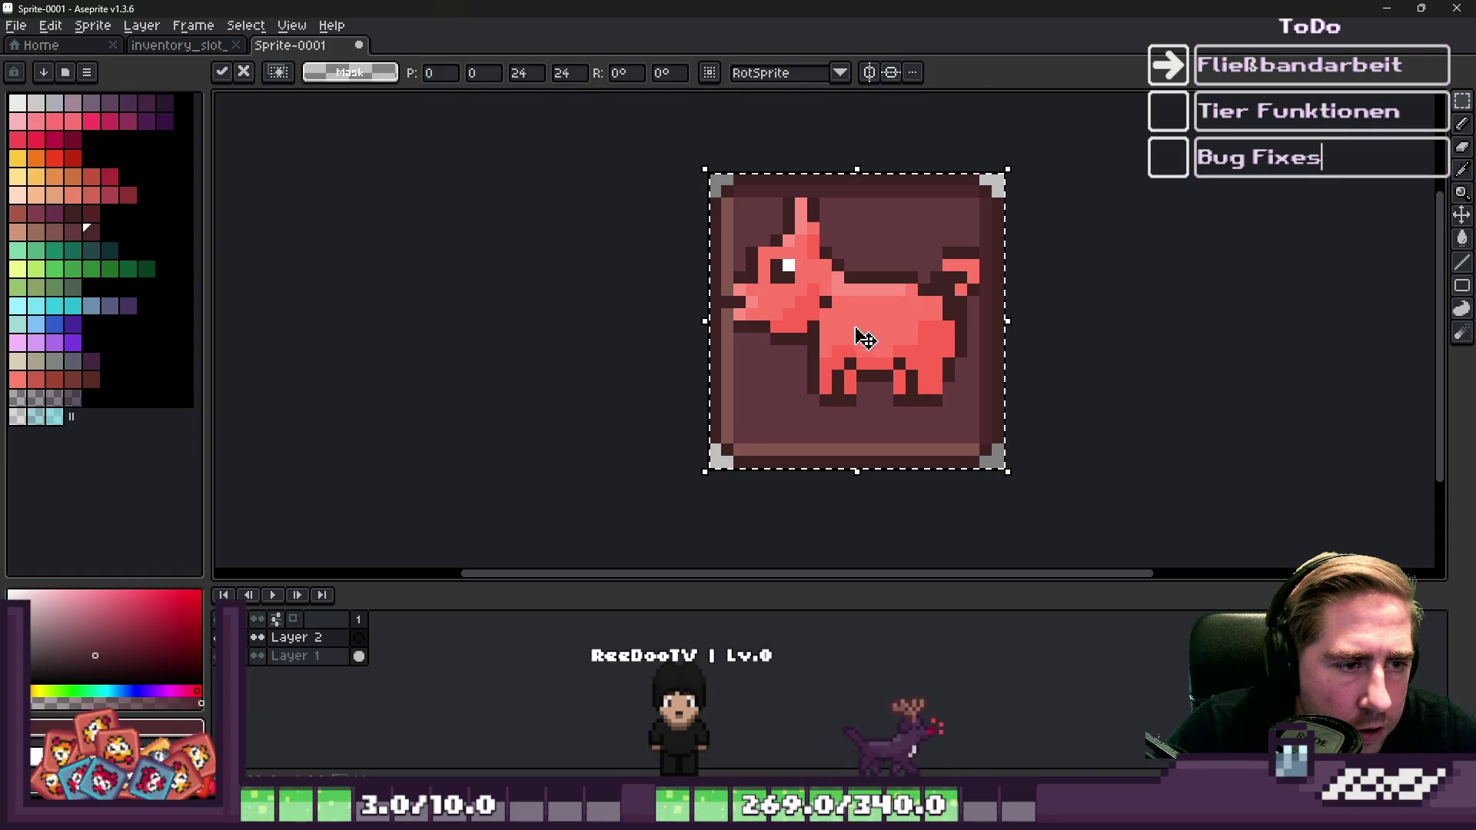
key("Down")
key("Down")
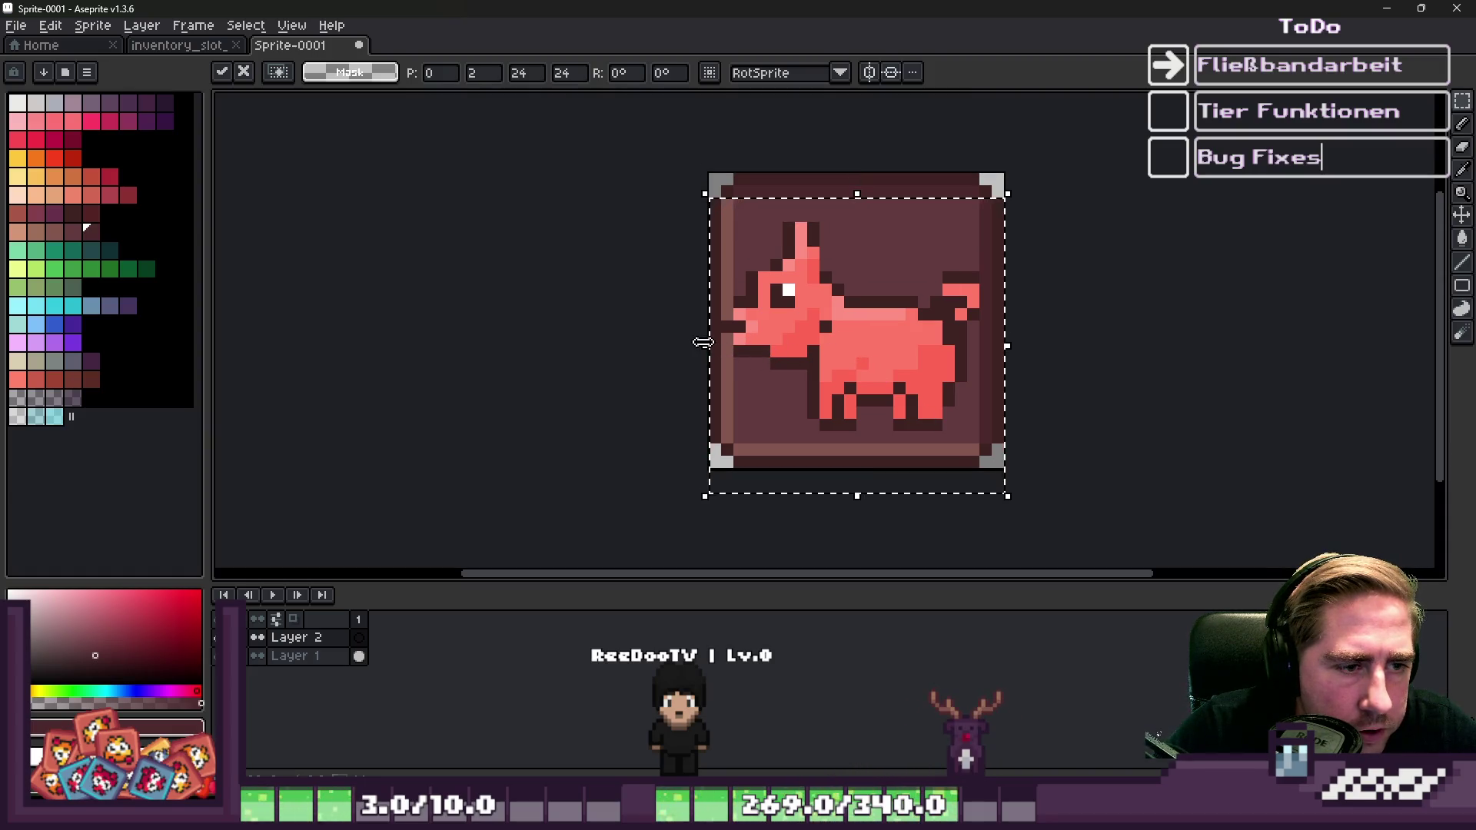
left_click_drag(702, 342, 716, 351)
key("Return")
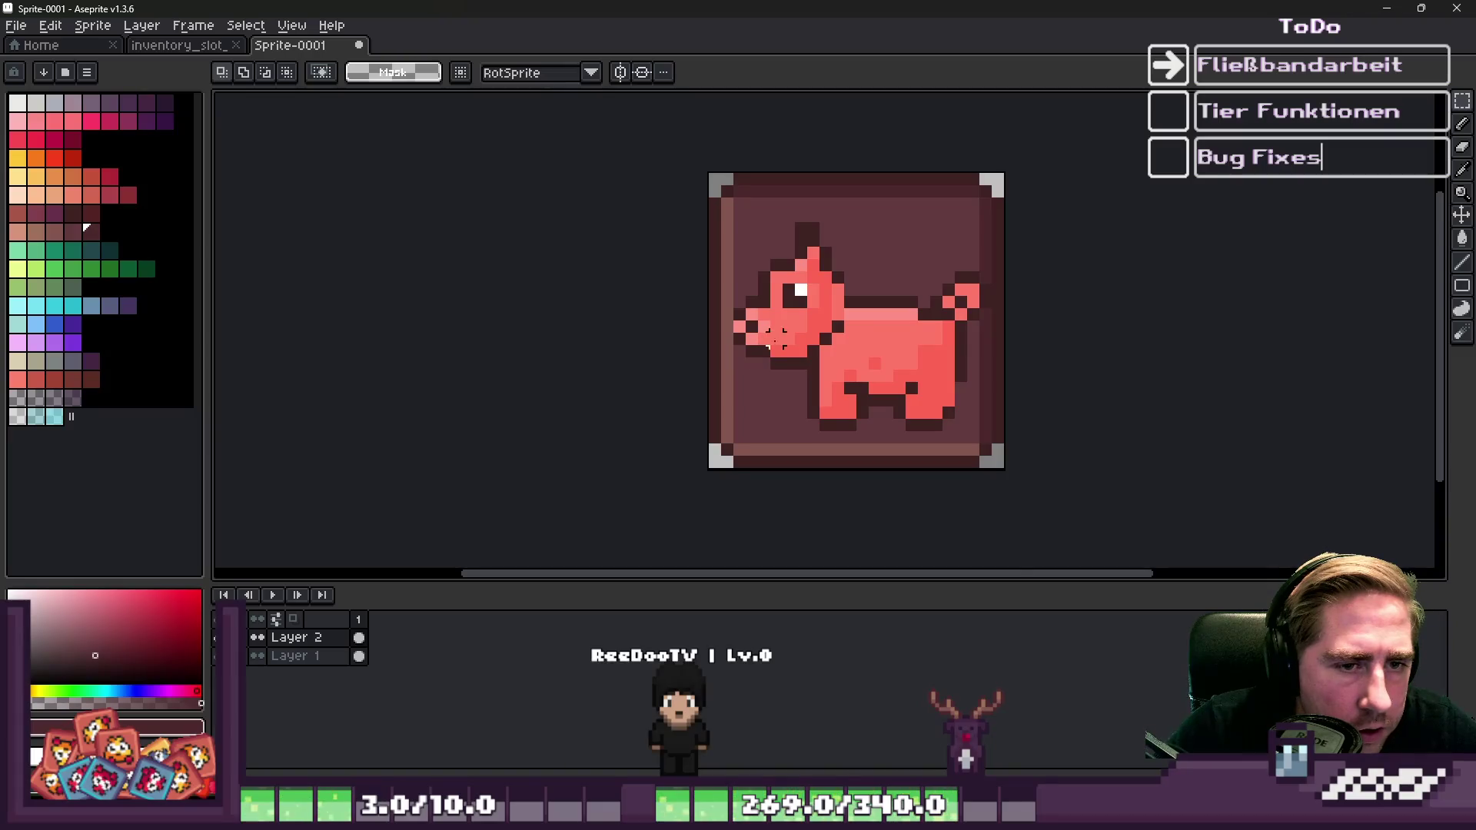
scroll(830, 333, "up", 3)
left_click_drag(976, 336, 953, 343)
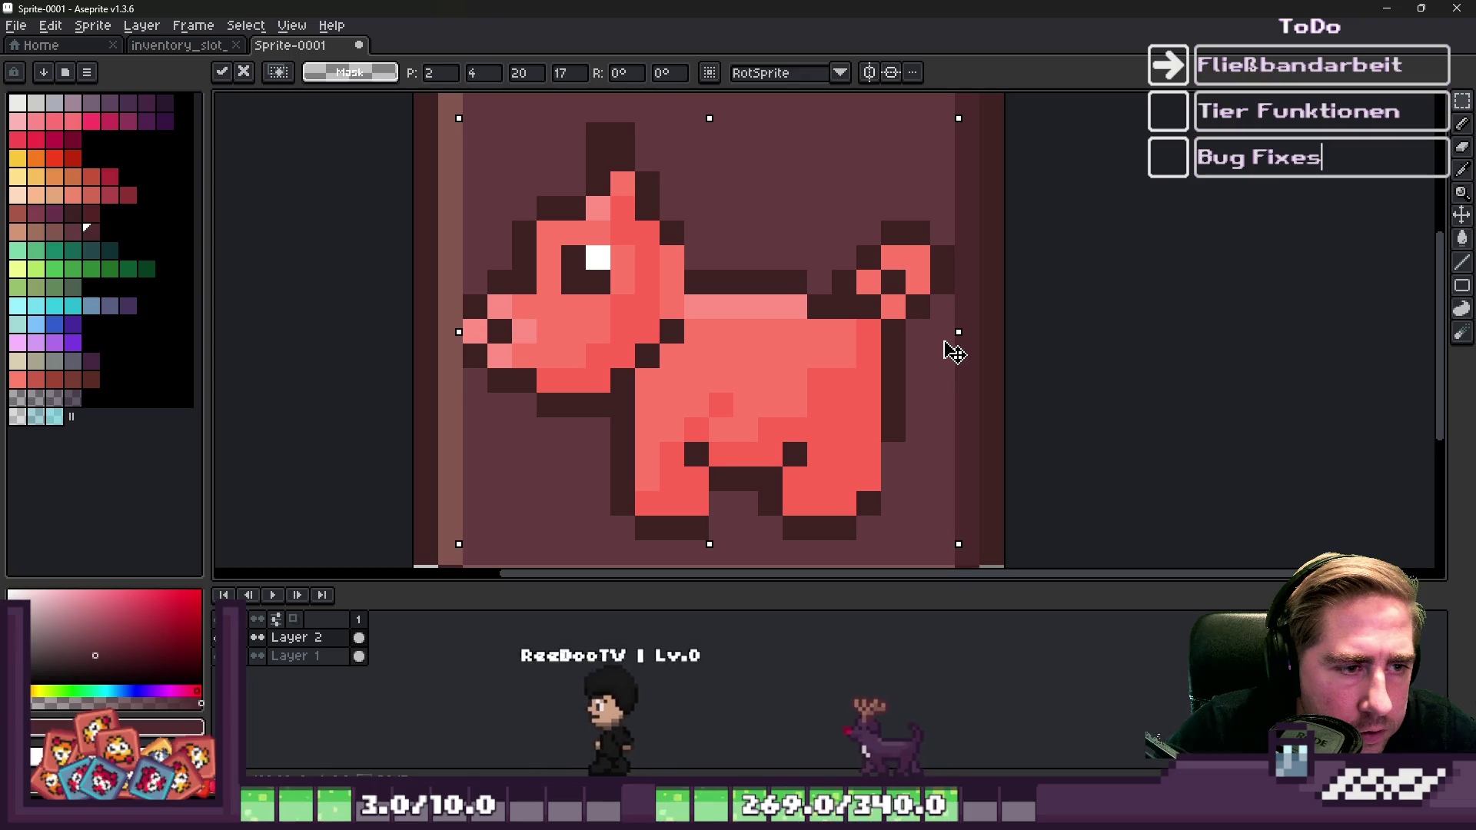
key("ctrl+z")
key("ctrl+z")
key("ctrl+z")
scroll(830, 329, "down", 2)
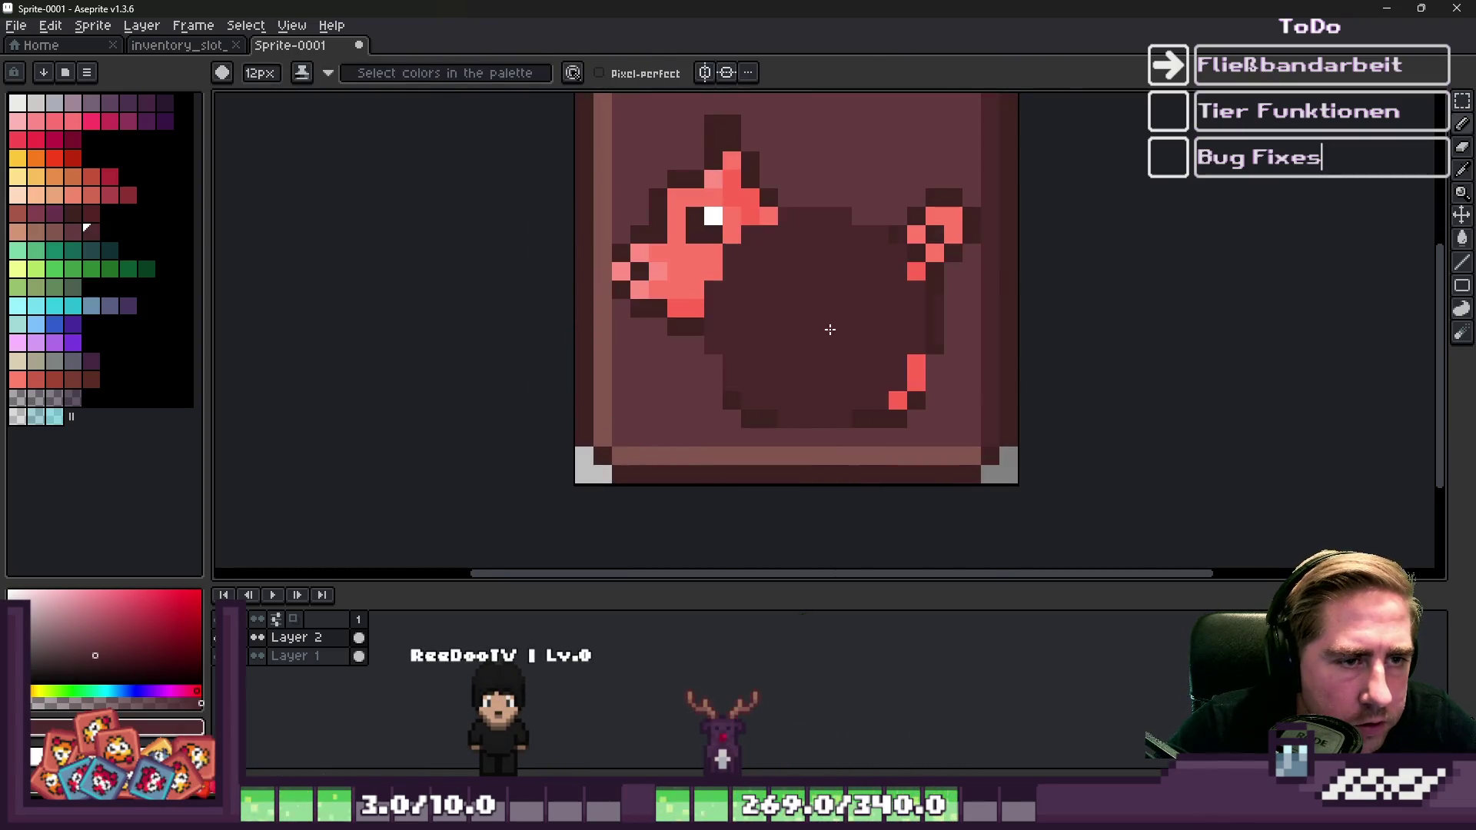
Undo and redo edits to bring back the full red dog's head and body.
key("ctrl+y")
key("ctrl+y")
key("ctrl+z")
key("ctrl+y")
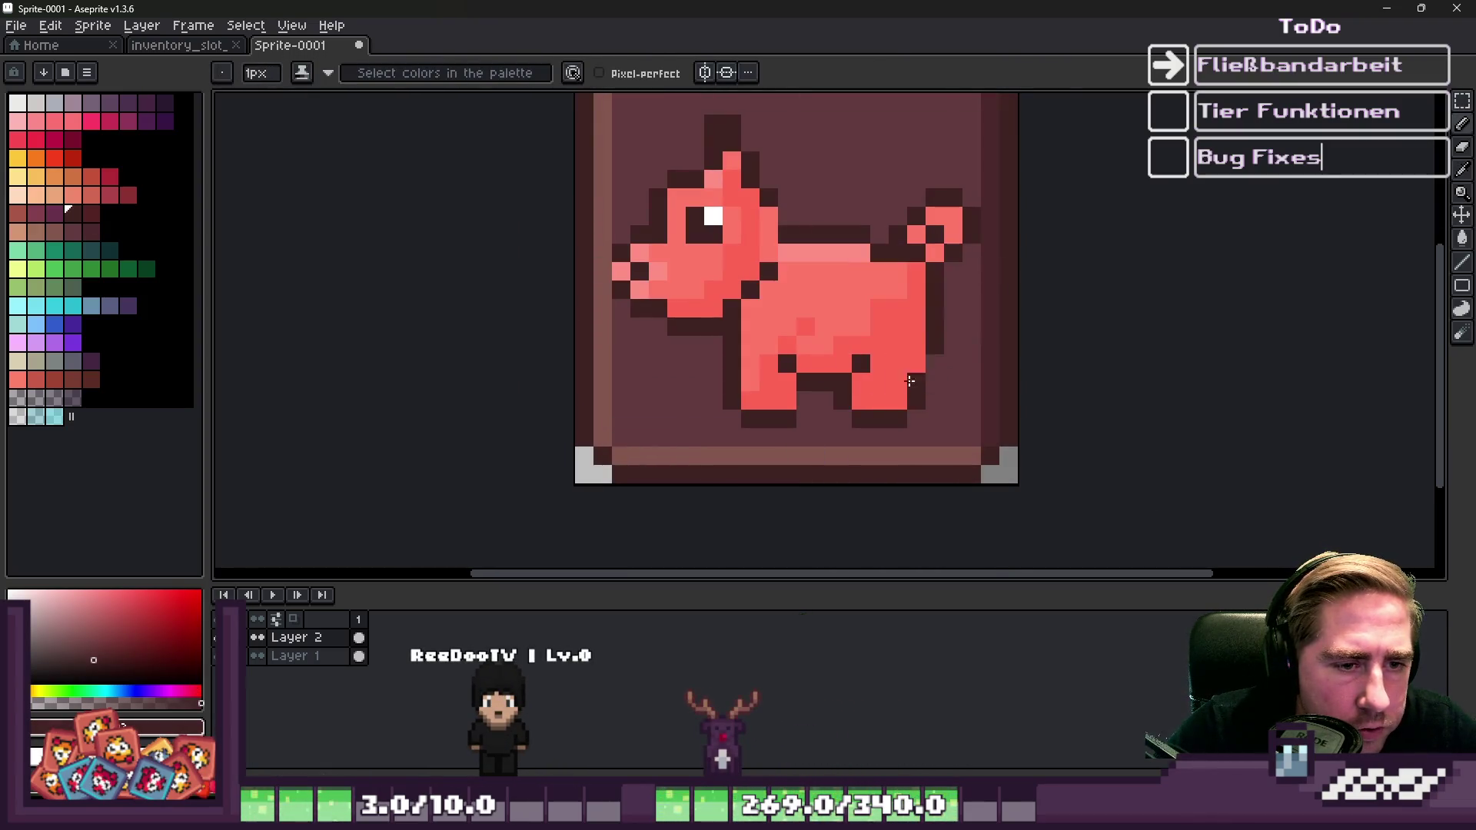
scroll(936, 378, "down", 3)
scroll(871, 353, "up", 3)
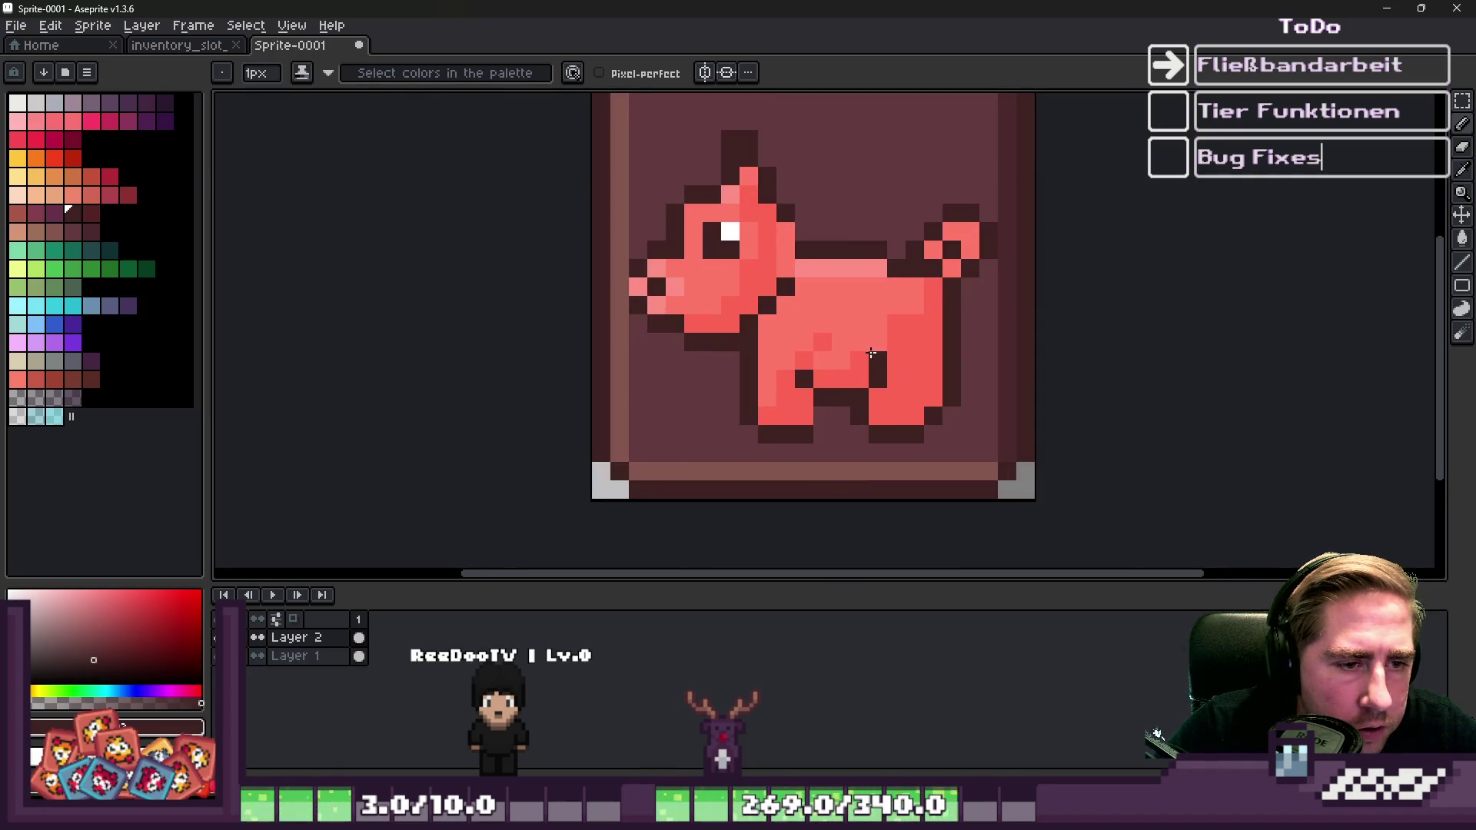
scroll(798, 354, "up", 1)
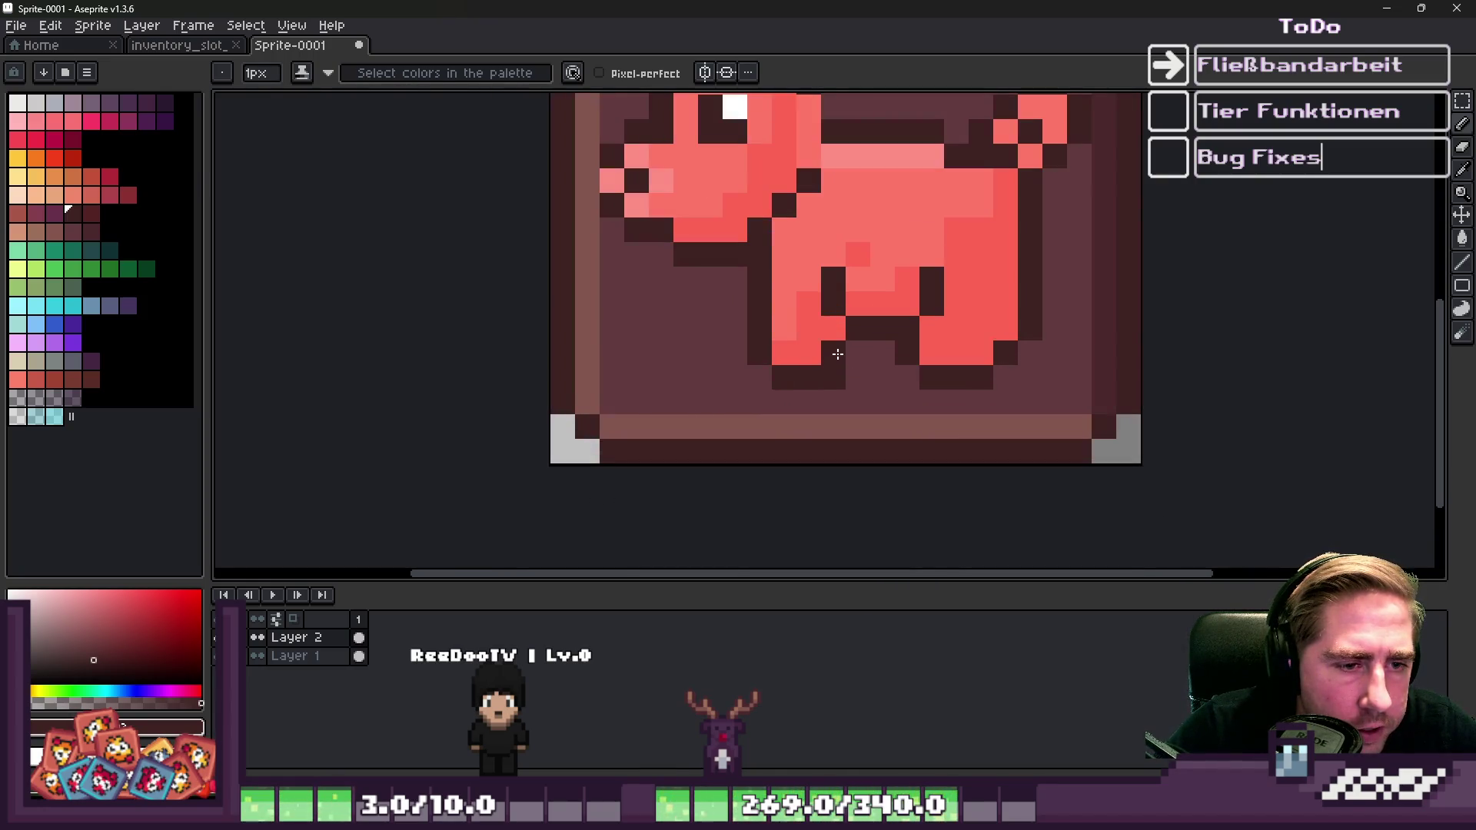
scroll(834, 362, "down", 1)
scroll(835, 358, "up", 1)
Add dark outline pixels on the dog's leg and between its legs.
key("alt")
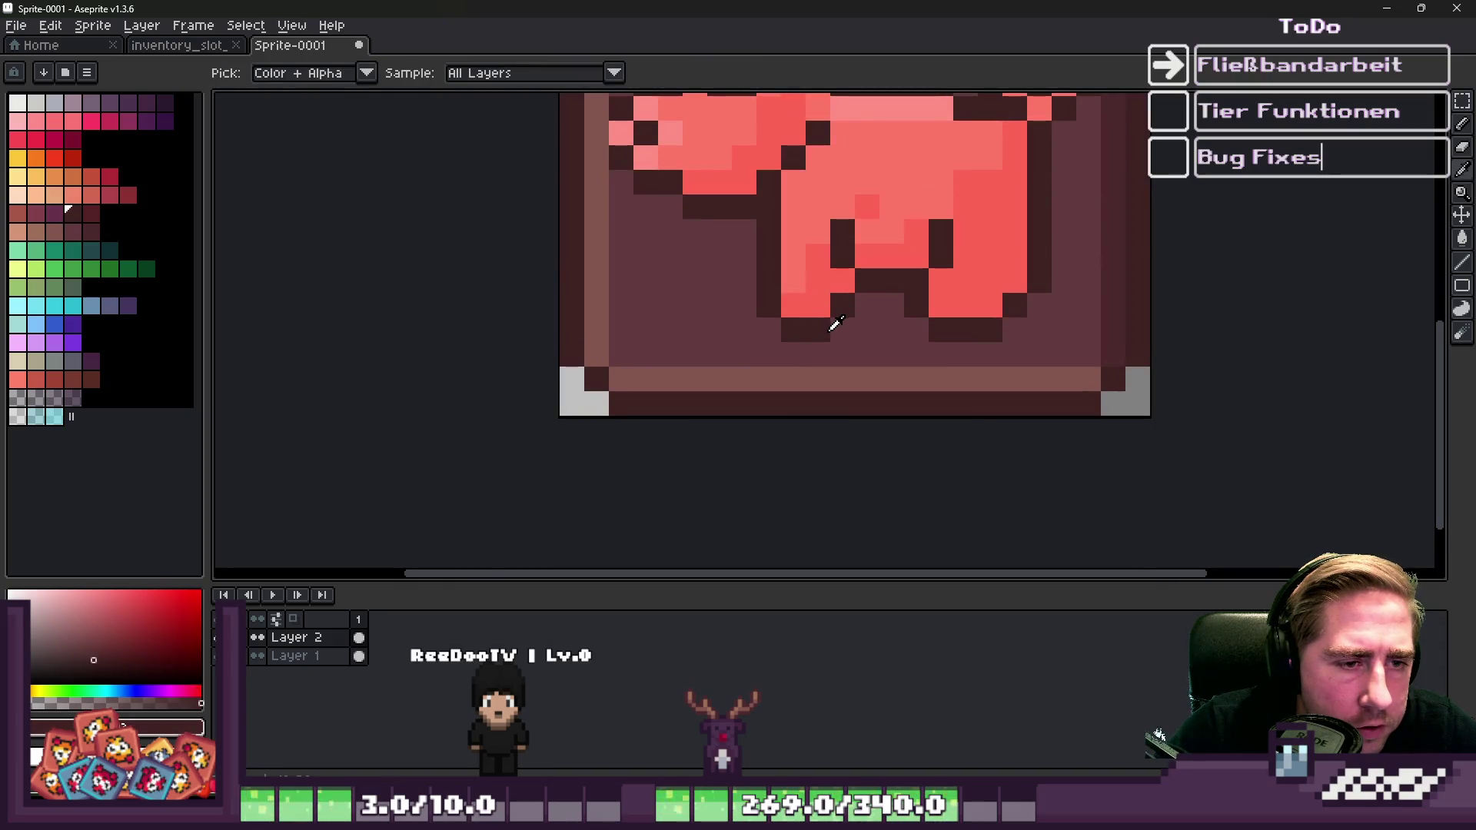
left_click(817, 305)
scroll(818, 305, "down", 1)
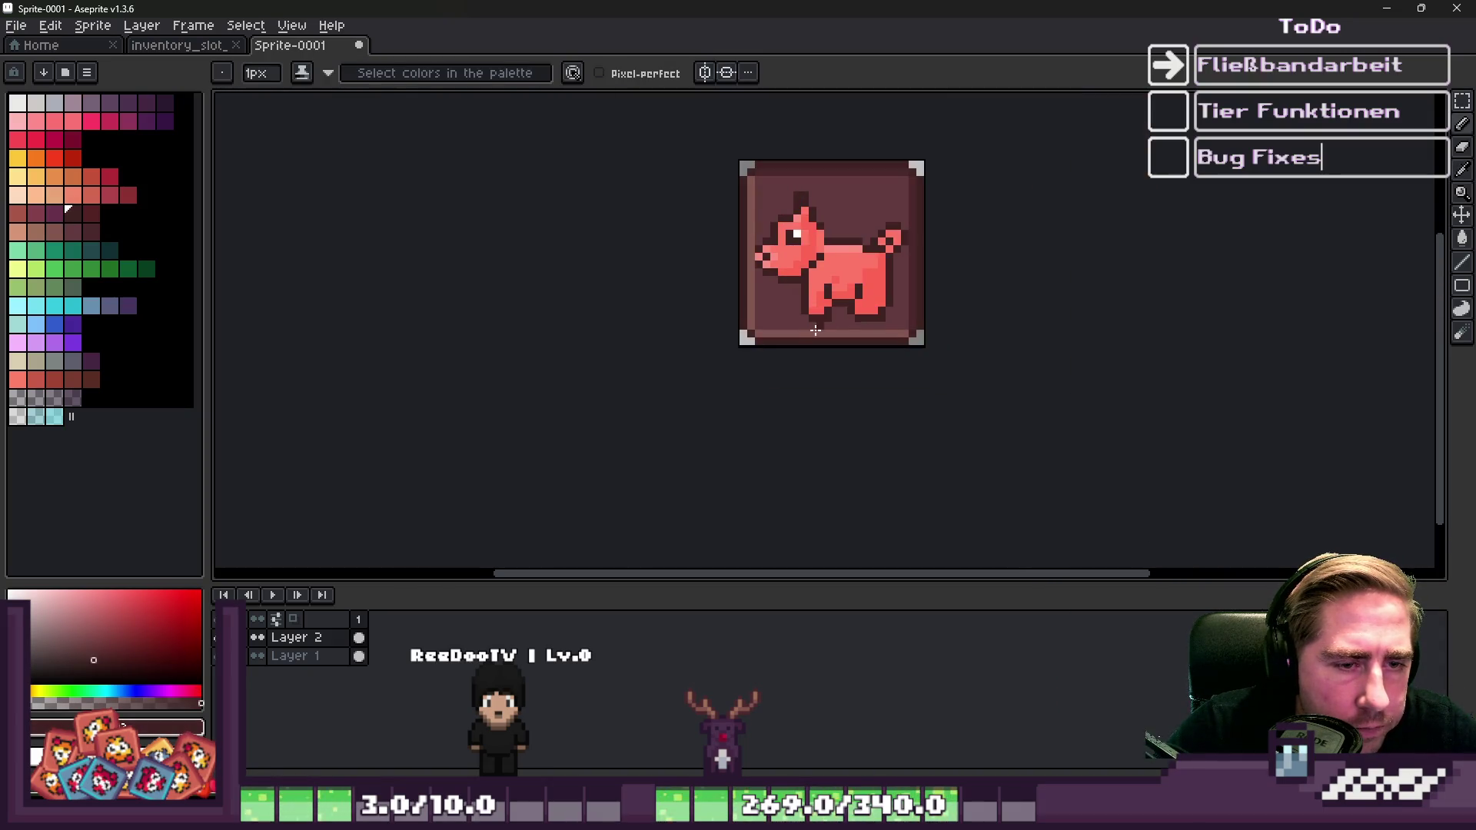
scroll(817, 305, "up", 1)
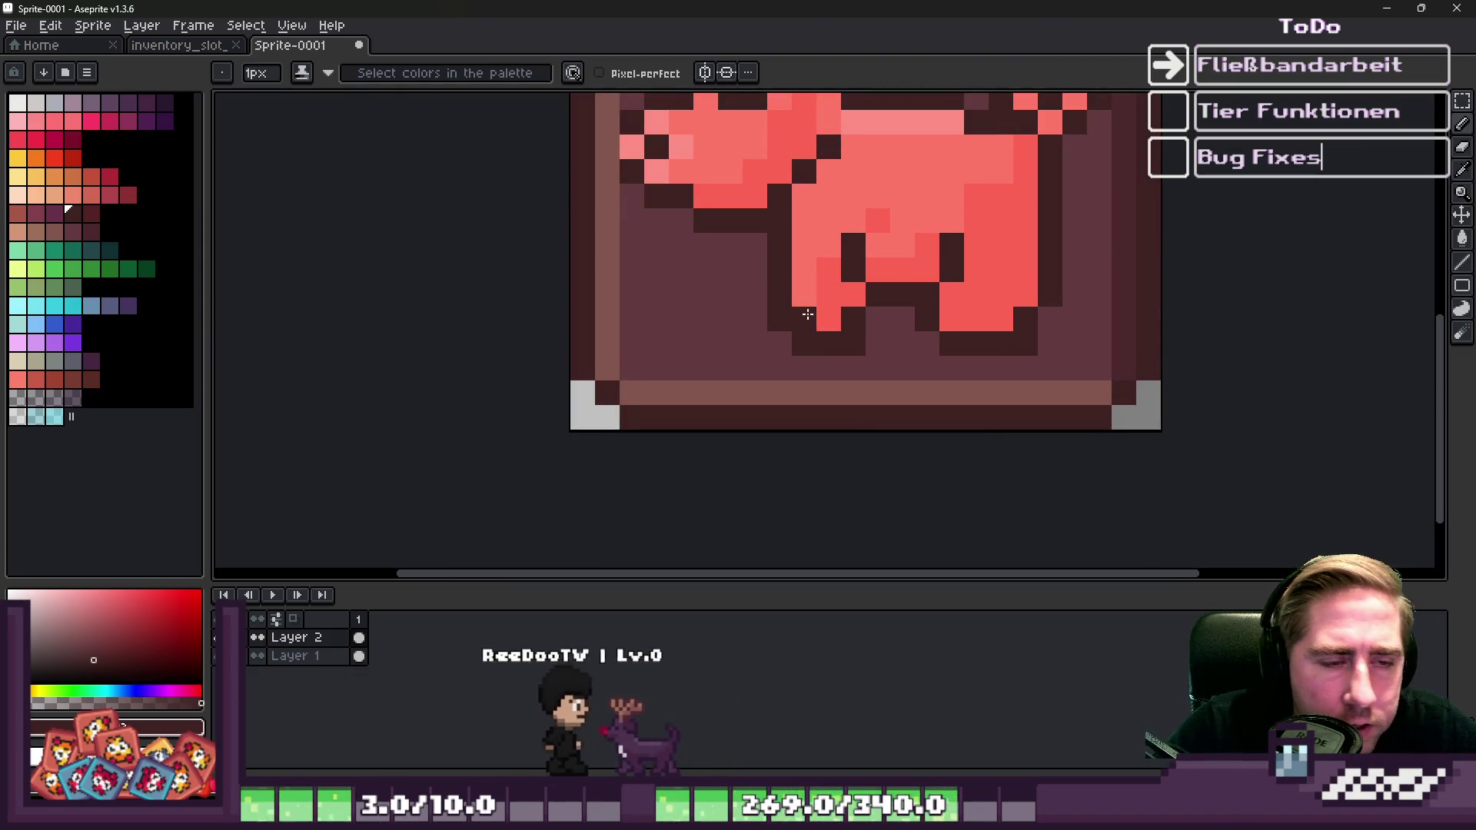
scroll(861, 327, "down", 2)
scroll(865, 331, "up", 2)
left_click(968, 335)
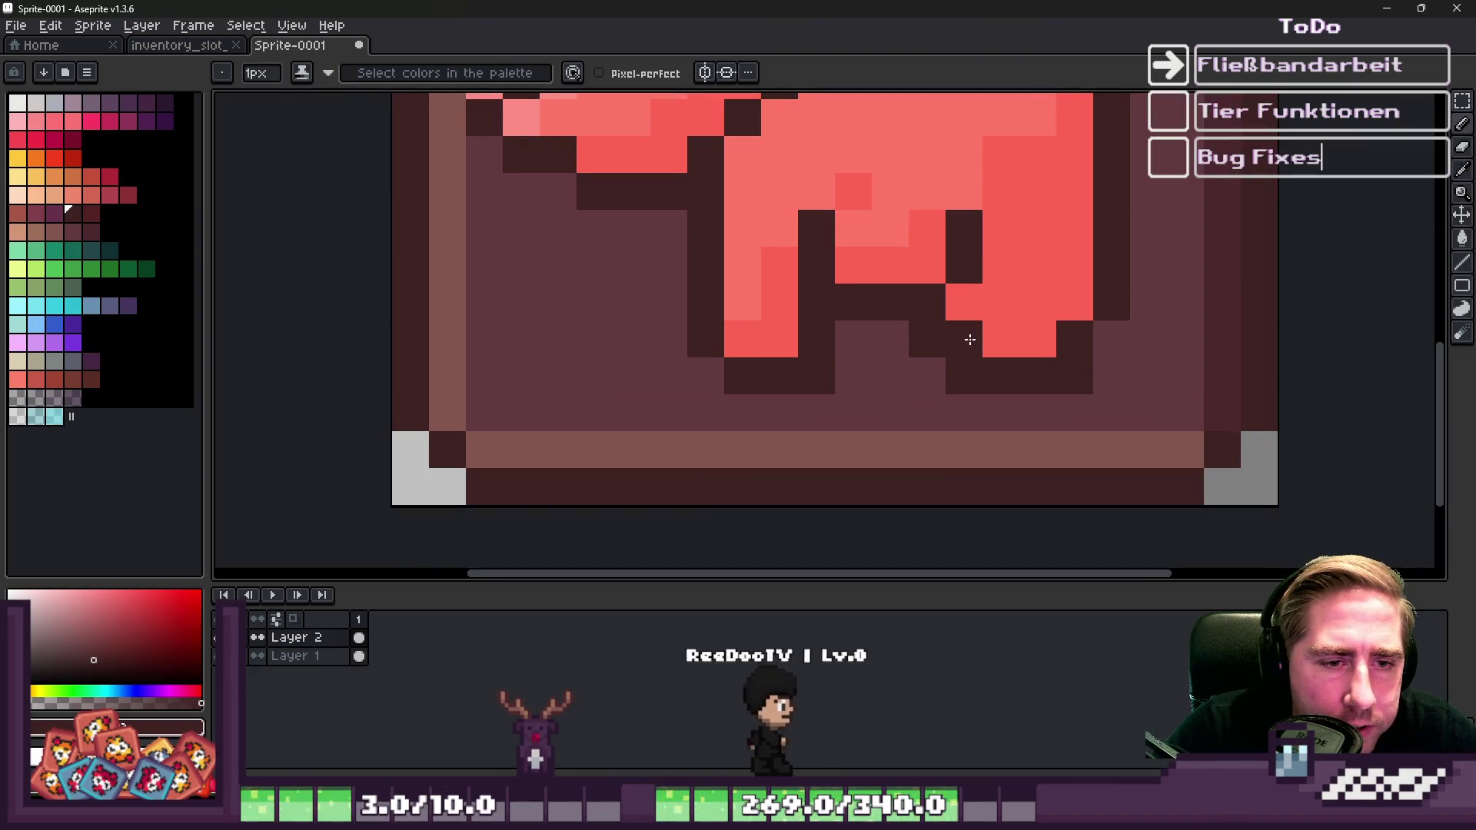
left_click(967, 312)
Paint stray dark pixels between the legs brown and add dark pixels beside the legs.
left_click(912, 385, "alt")
left_click_drag(927, 339, 961, 376)
left_click(979, 313, "alt")
left_click(987, 334)
scroll(947, 342, "down", 4)
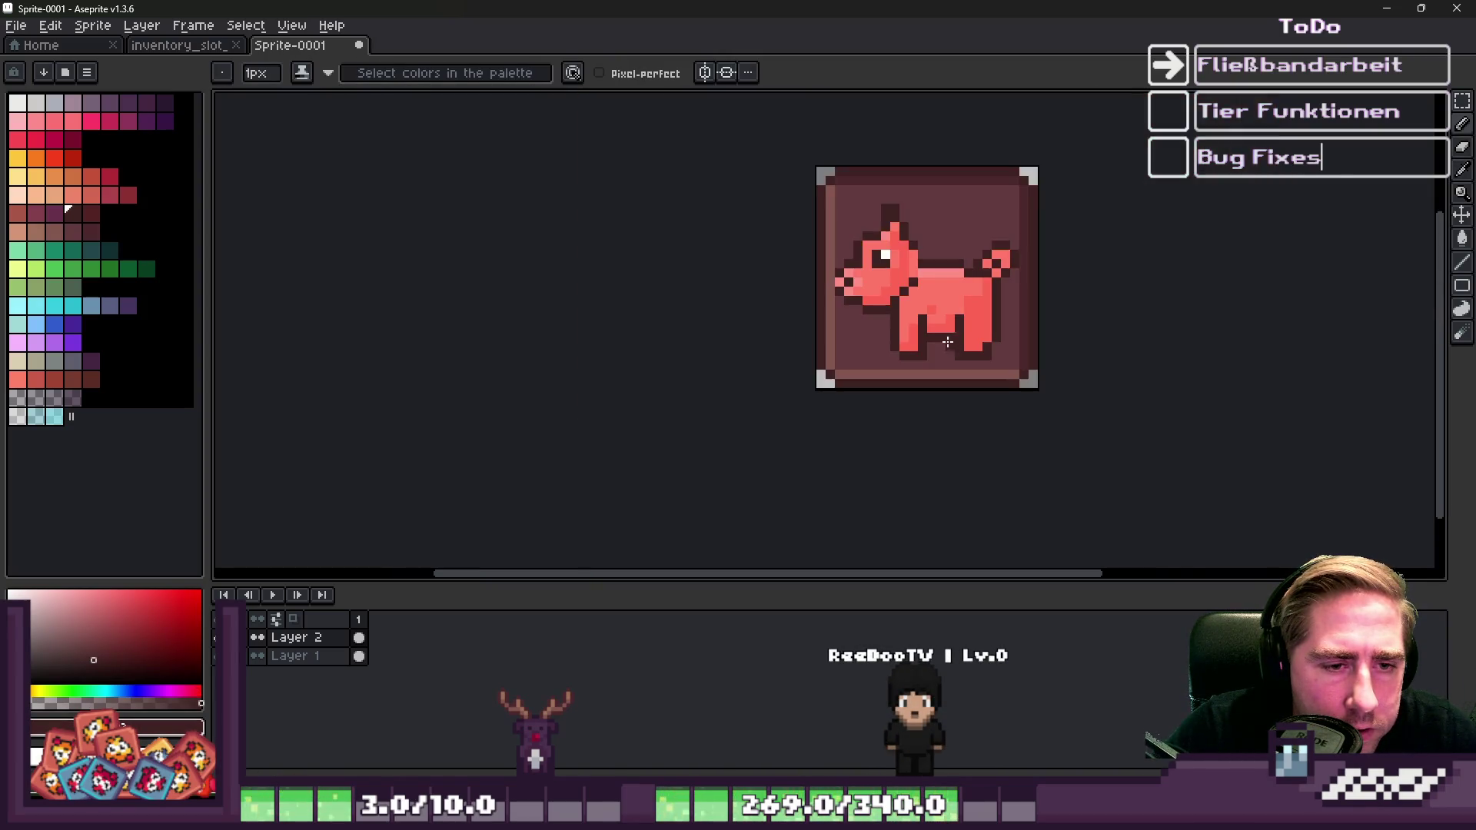
scroll(905, 255, "up", 1)
scroll(956, 328, "up", 5)
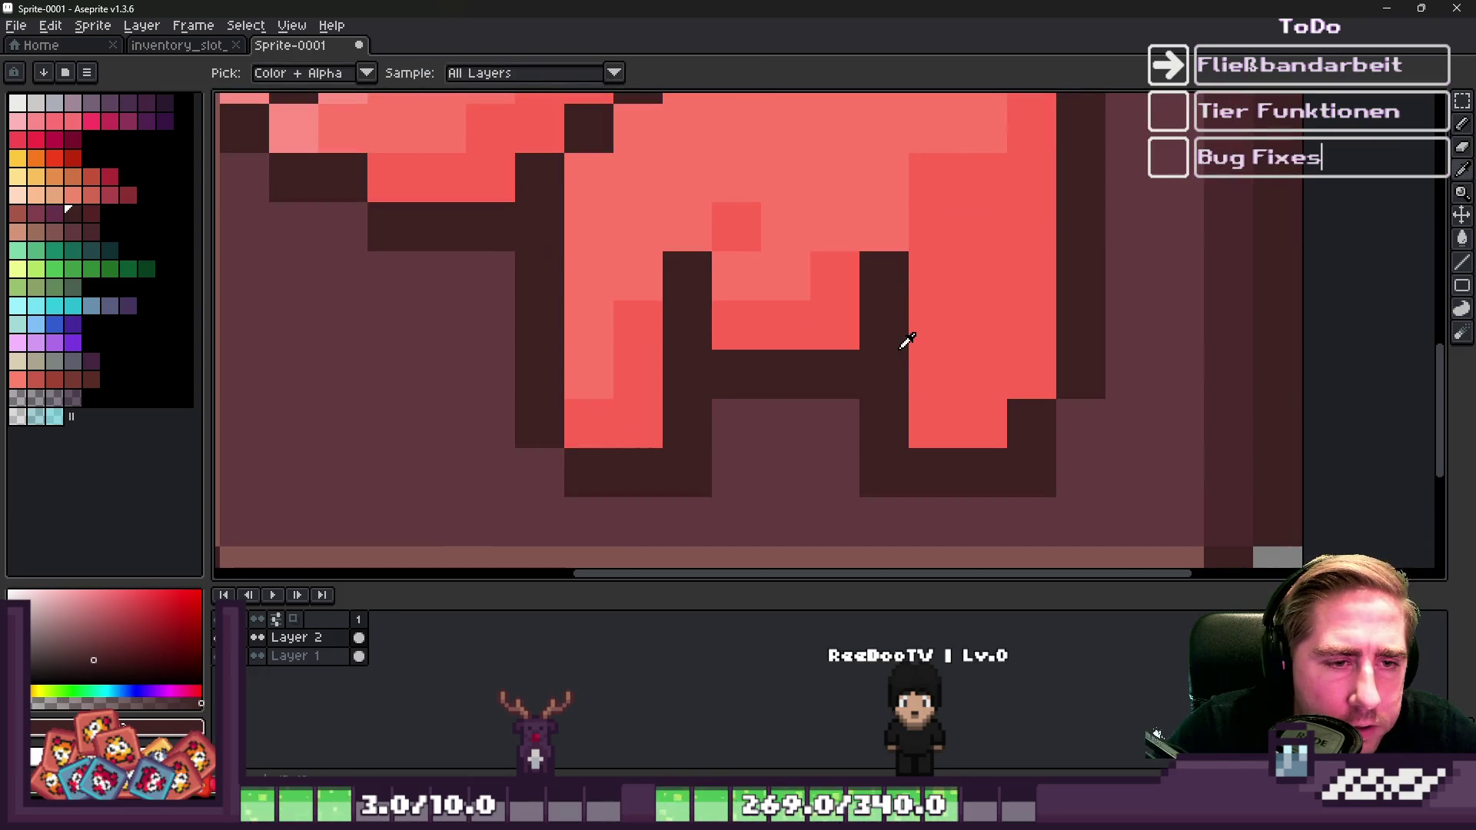
left_click(929, 231)
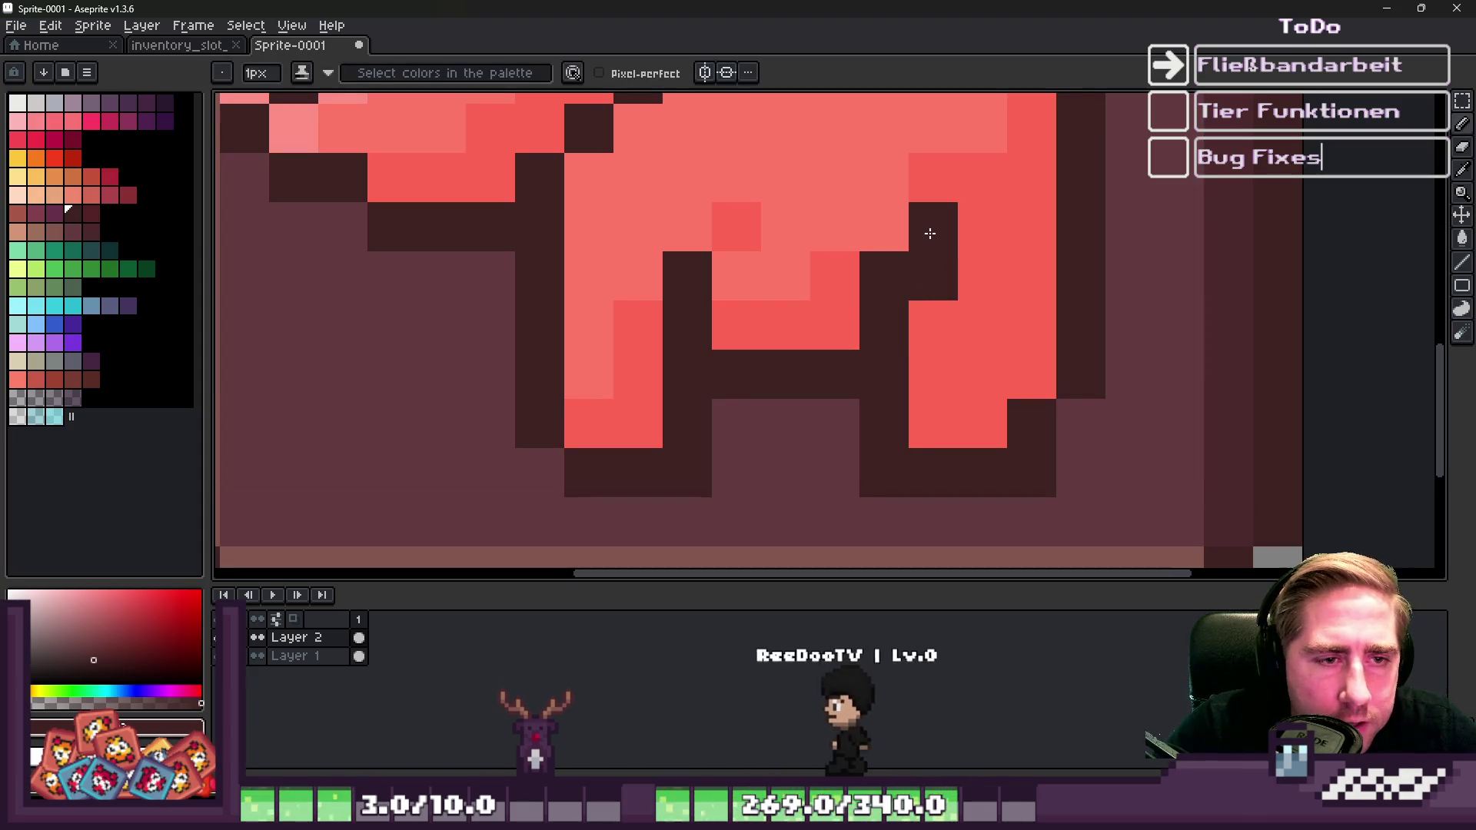
left_click(847, 270, "alt")
scroll(891, 291, "down", 5)
scroll(877, 268, "up", 3)
left_click(739, 320, "alt")
Paint Bucket the dog's red body, pink back stripe and pink nose with brown.
key("g")
left_click(844, 233)
left_click(874, 267)
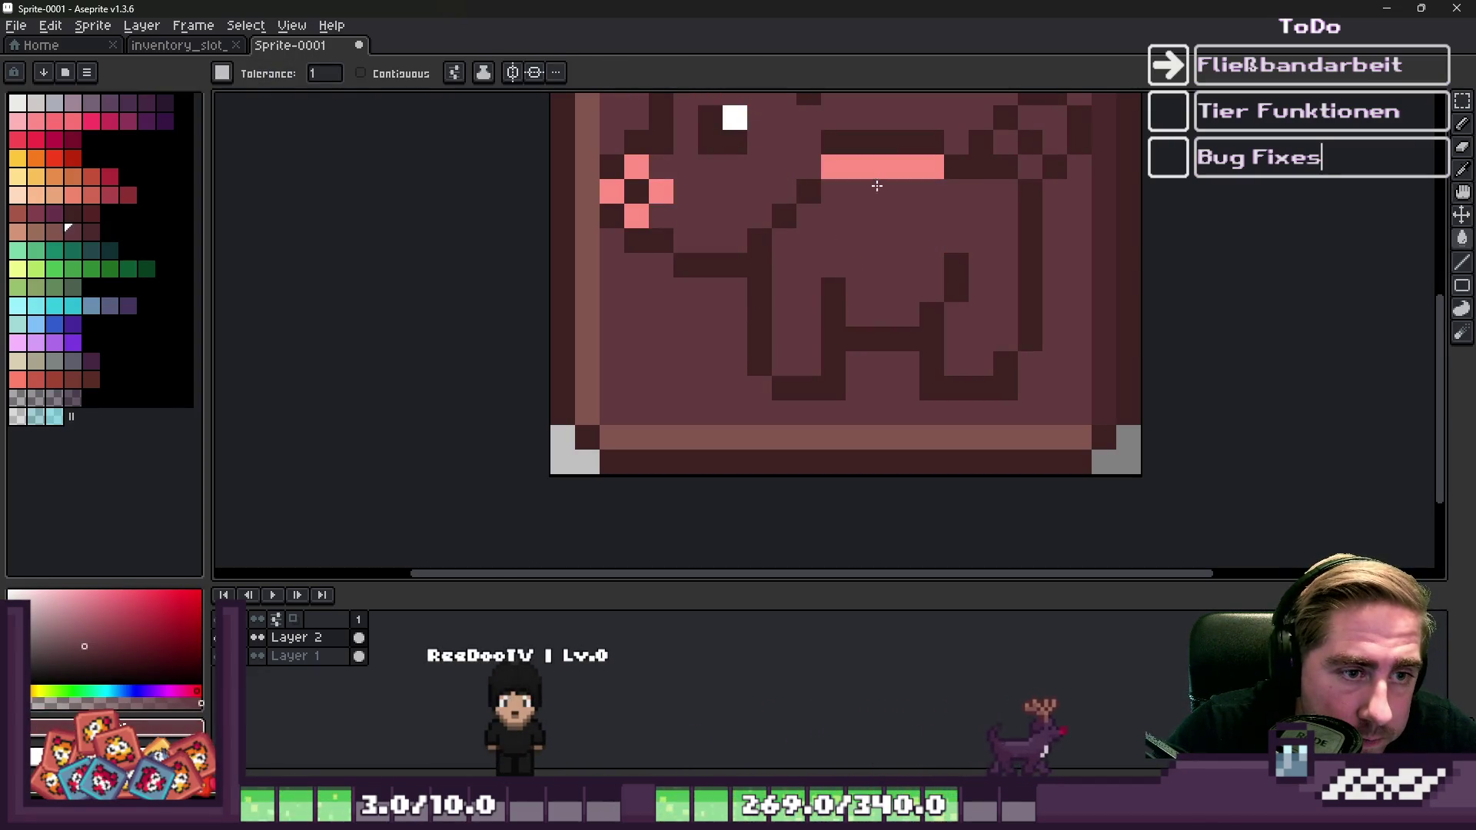
left_click(882, 166)
left_click_drag(735, 137, 775, 211)
Set up a 1px Pencil loaded with the darker outline colour.
key("b")
scroll(765, 225, "up", 2)
scroll(782, 180, "down", 5)
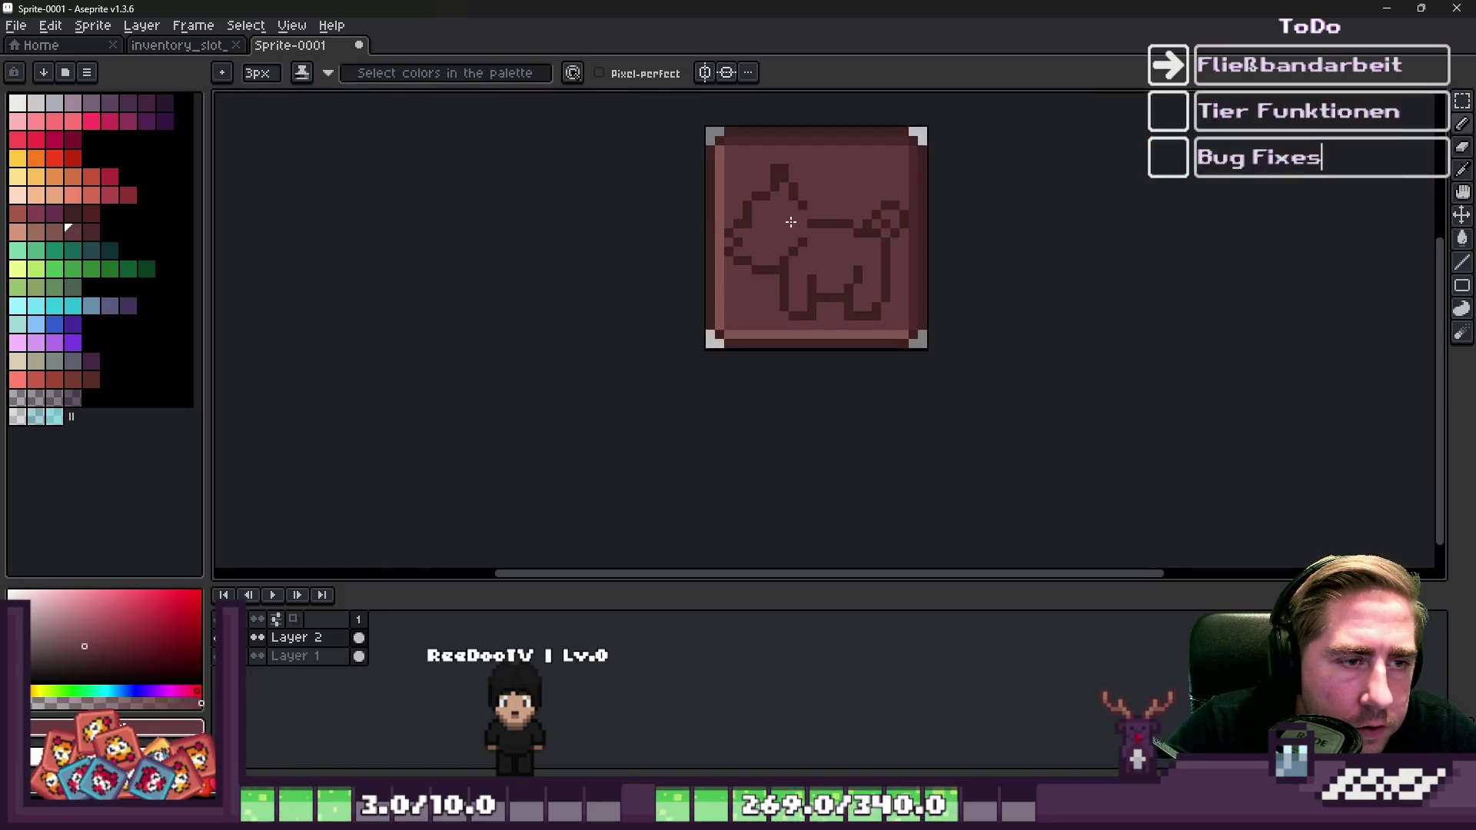
scroll(779, 213, "up", 3)
left_click(842, 204, "alt")
key("minus")
key("minus")
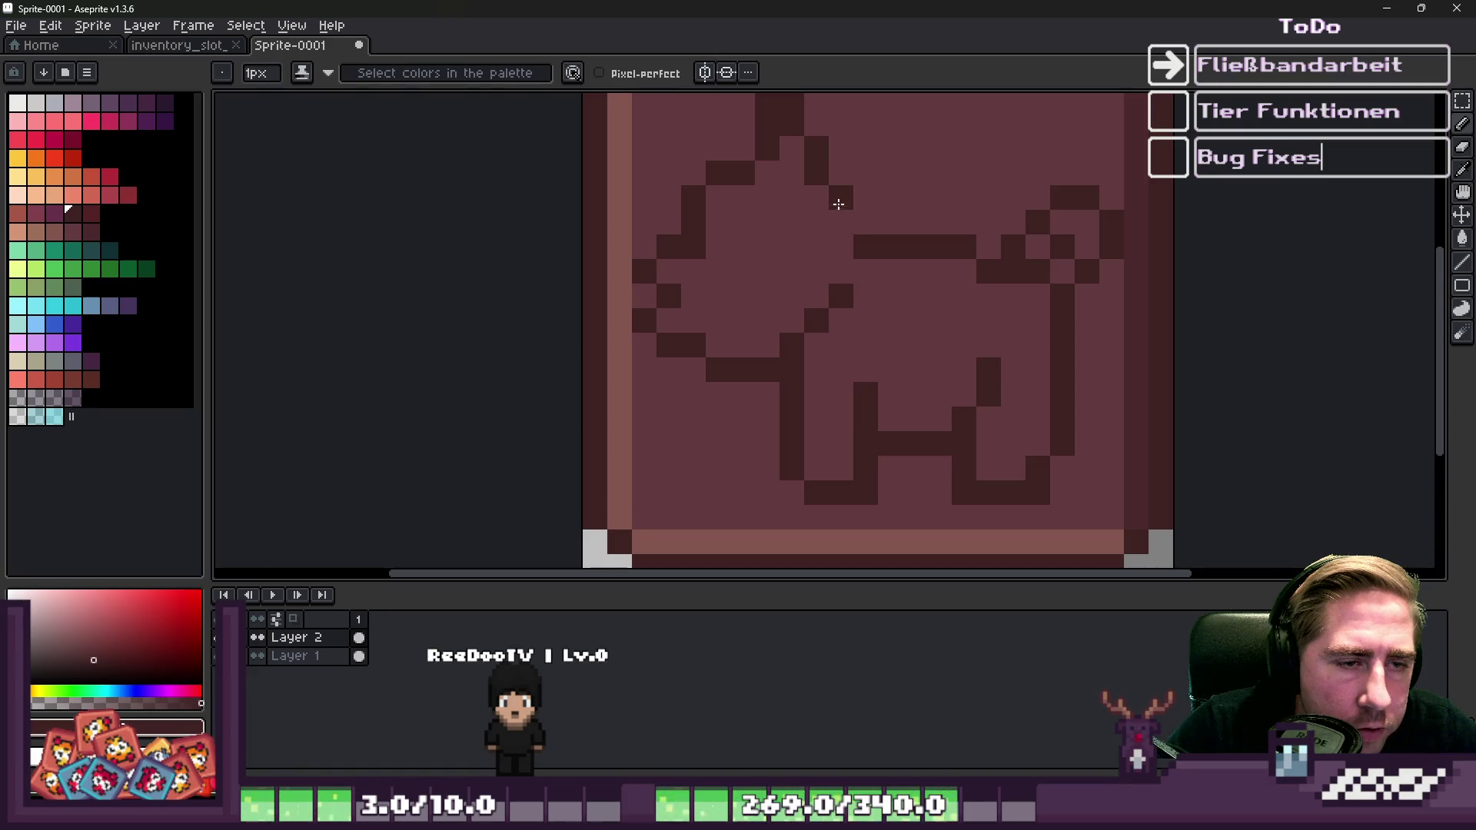
Zoom in and out to inspect the dark outline on the brown tile.
scroll(797, 213, "down", 5)
scroll(790, 221, "up", 6)
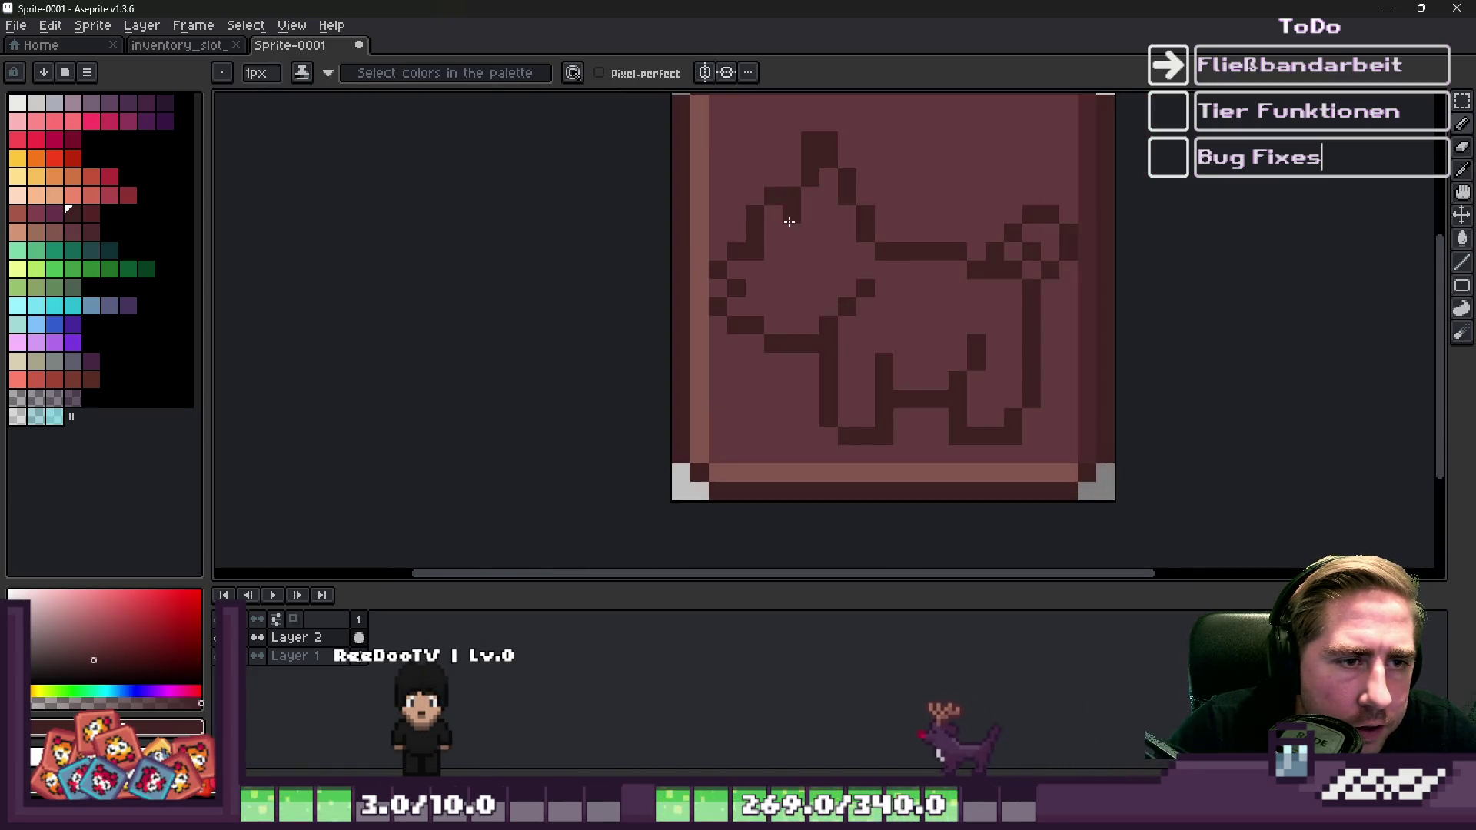
scroll(844, 236, "down", 4)
scroll(761, 224, "up", 2)
scroll(771, 287, "down", 2)
scroll(810, 194, "up", 3)
scroll(810, 195, "up", 2)
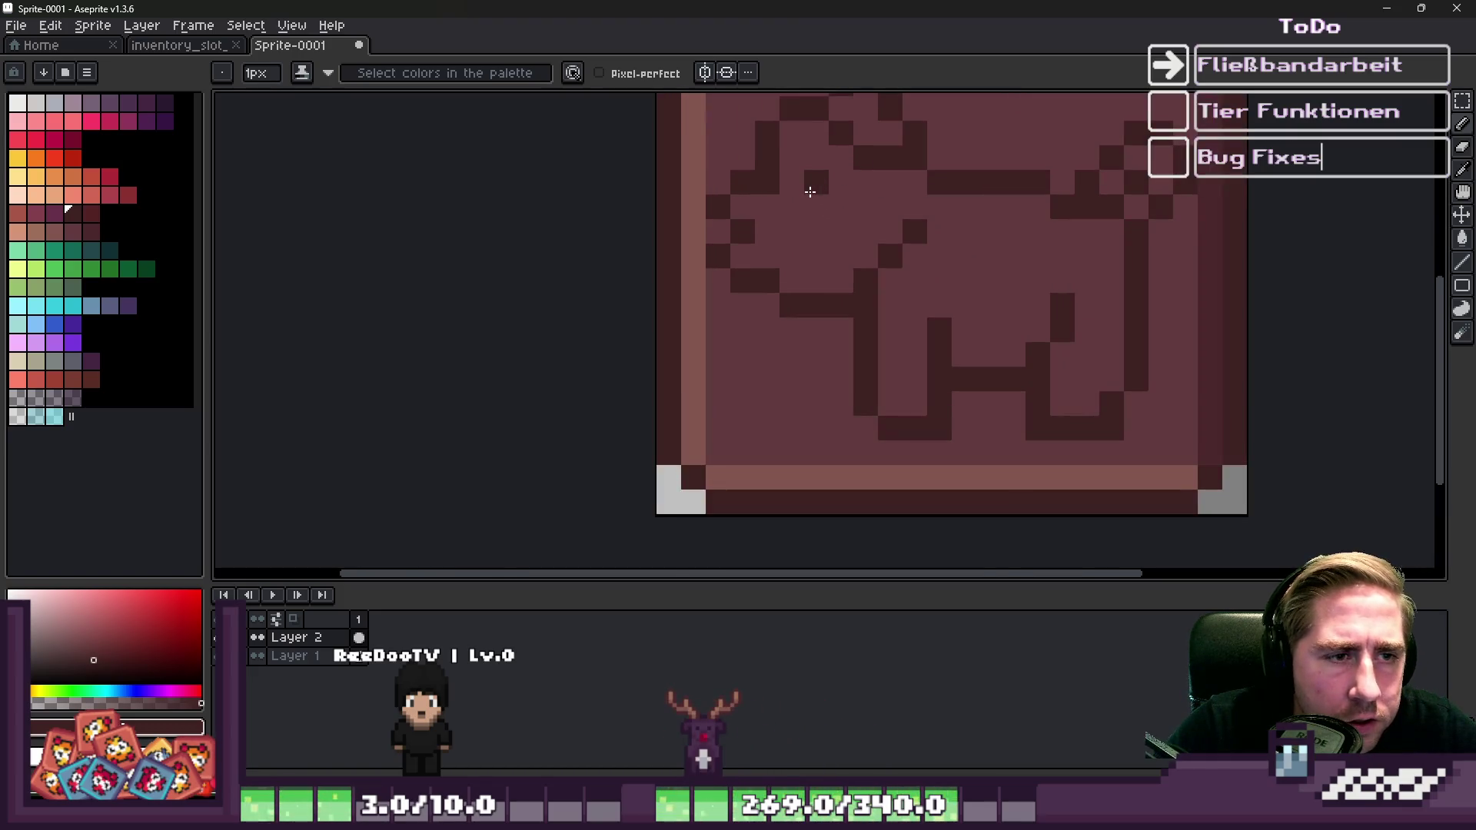
scroll(826, 205, "down", 4)
scroll(730, 230, "down", 2)
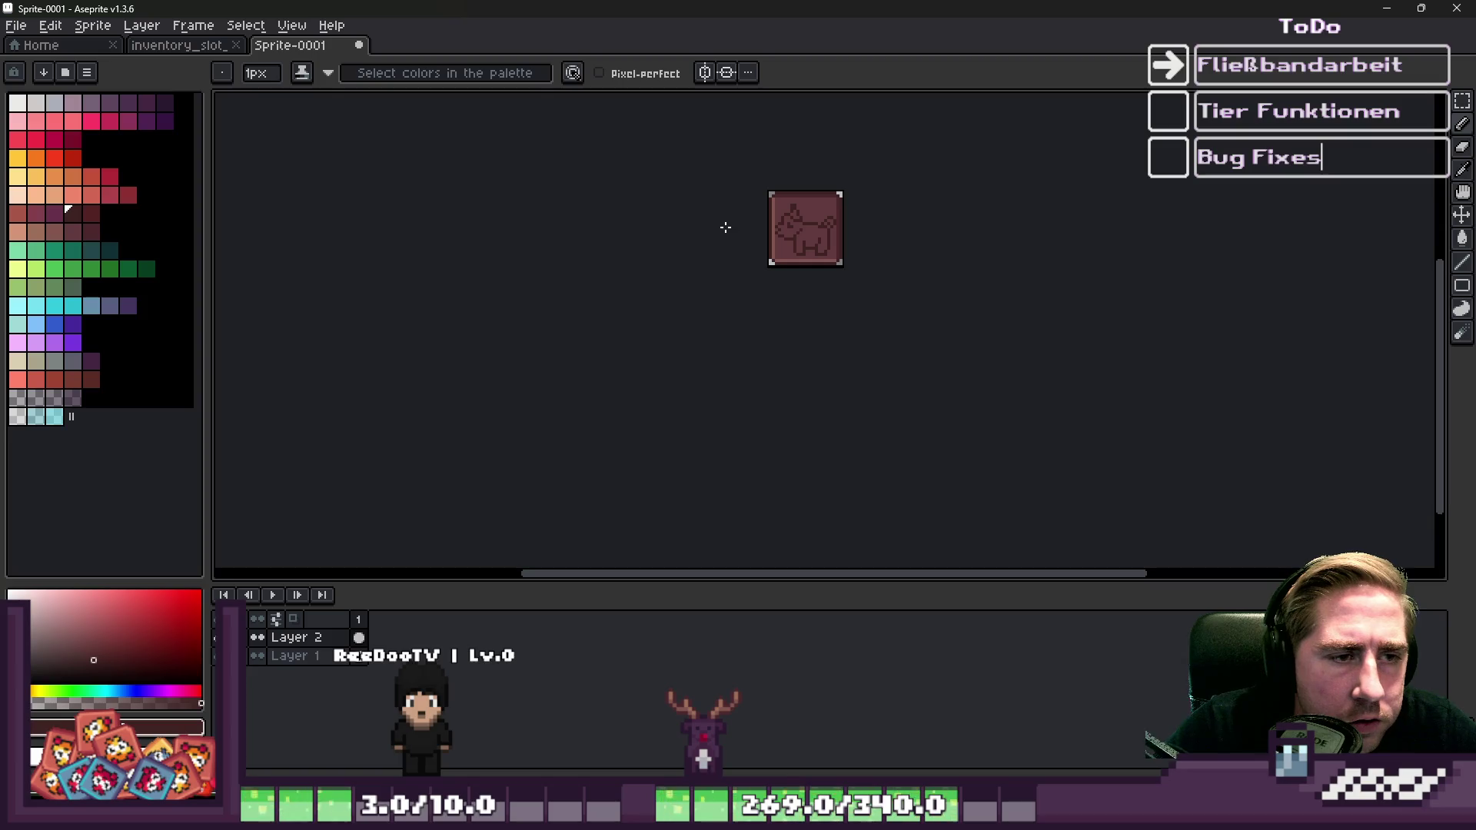
scroll(725, 227, "up", 4)
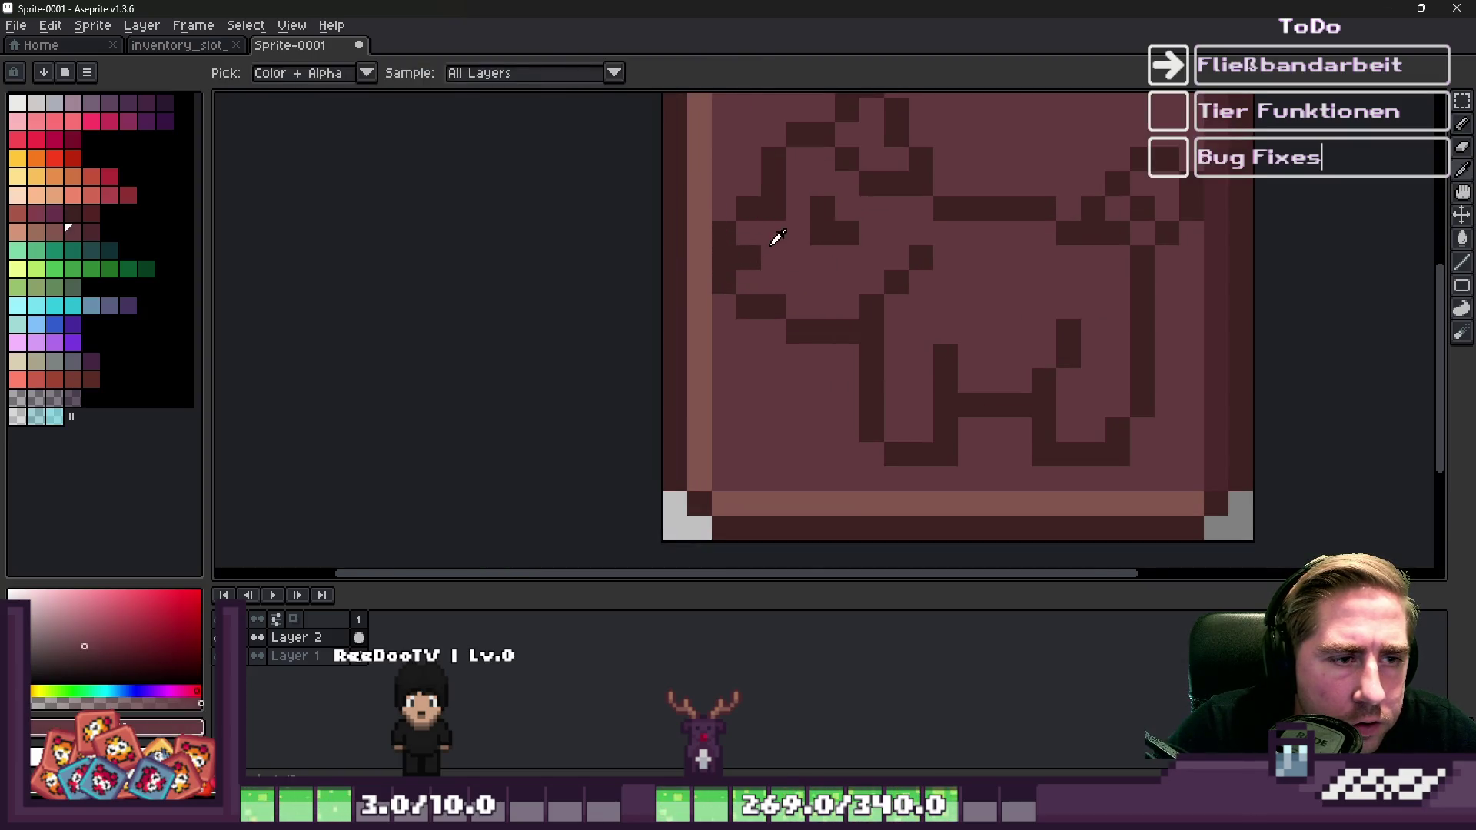
scroll(769, 253, "down", 4)
scroll(799, 251, "up", 4)
scroll(792, 243, "down", 3)
scroll(777, 233, "up", 2)
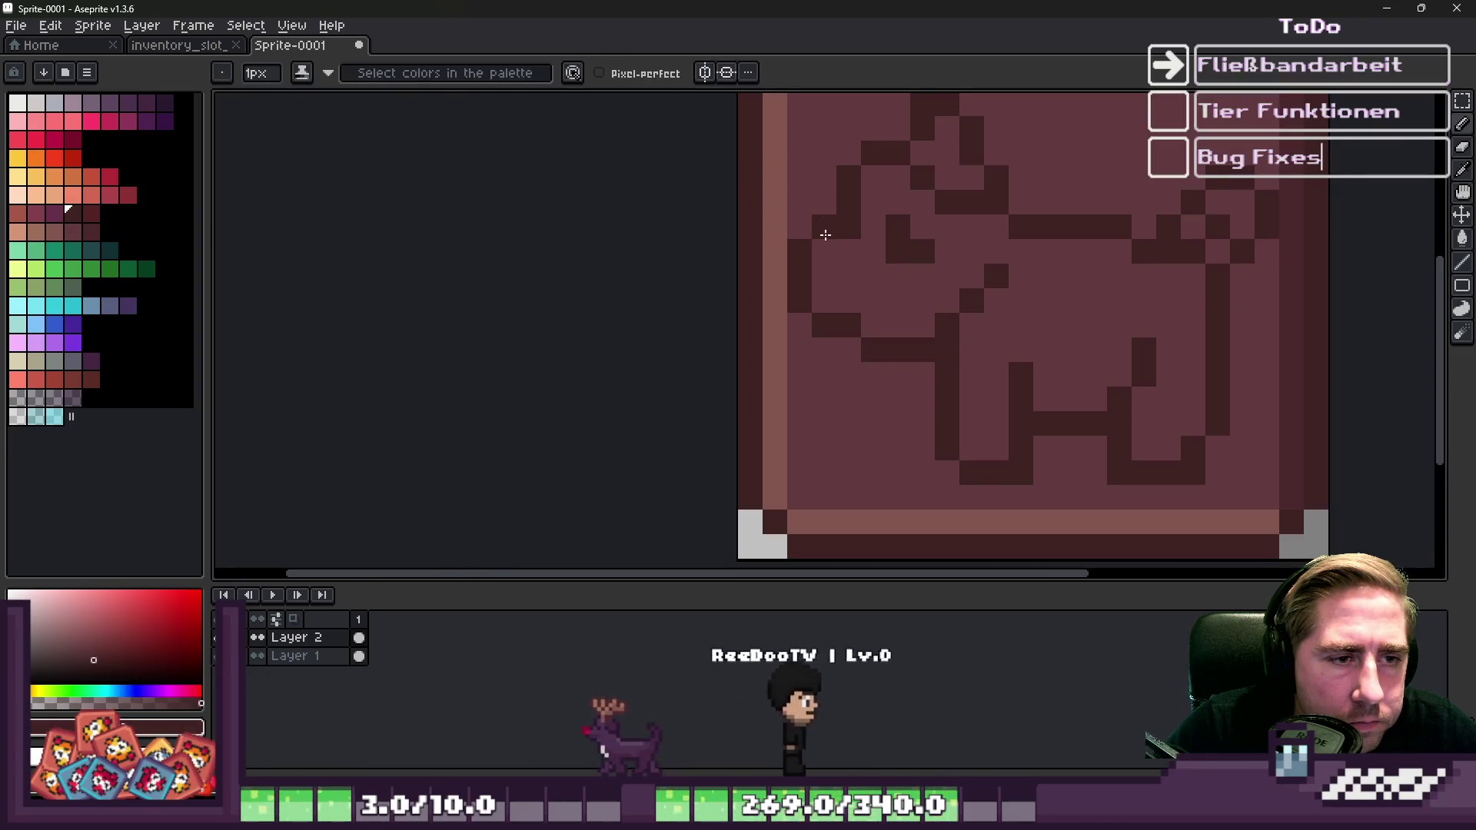
scroll(821, 227, "down", 4)
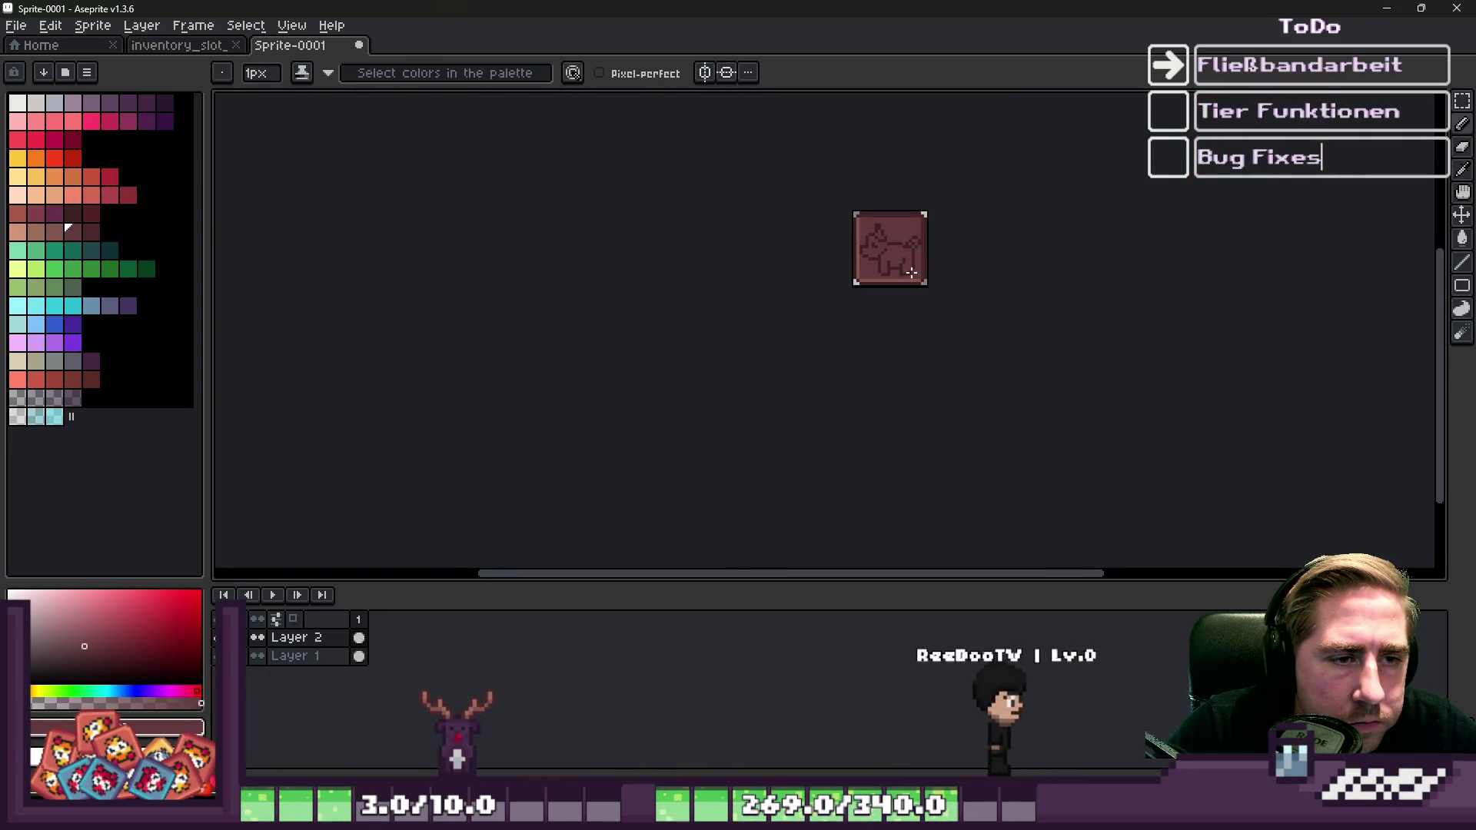
scroll(910, 231, "up", 1)
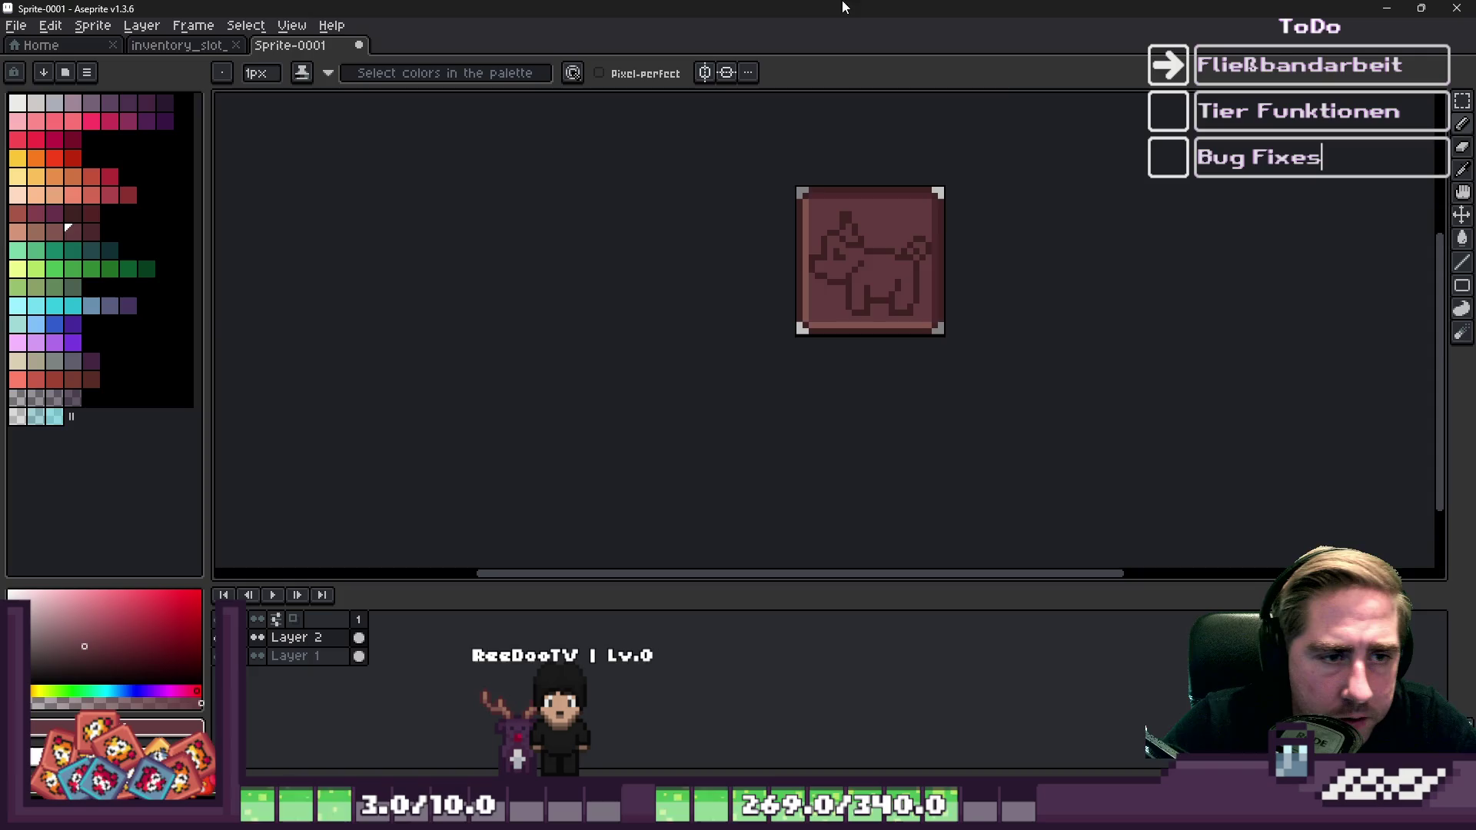
Marquee-select the dog inside the tile frame and copy it onto new Layer 3.
scroll(838, 204, "up", 3)
key("m")
scroll(799, 254, "up", 1)
scroll(793, 239, "down", 1)
mouse_move(780, 214)
left_mouse_down()
mouse_move(1029, 458)
mouse_move(1001, 436)
mouse_move(1022, 448)
left_mouse_up()
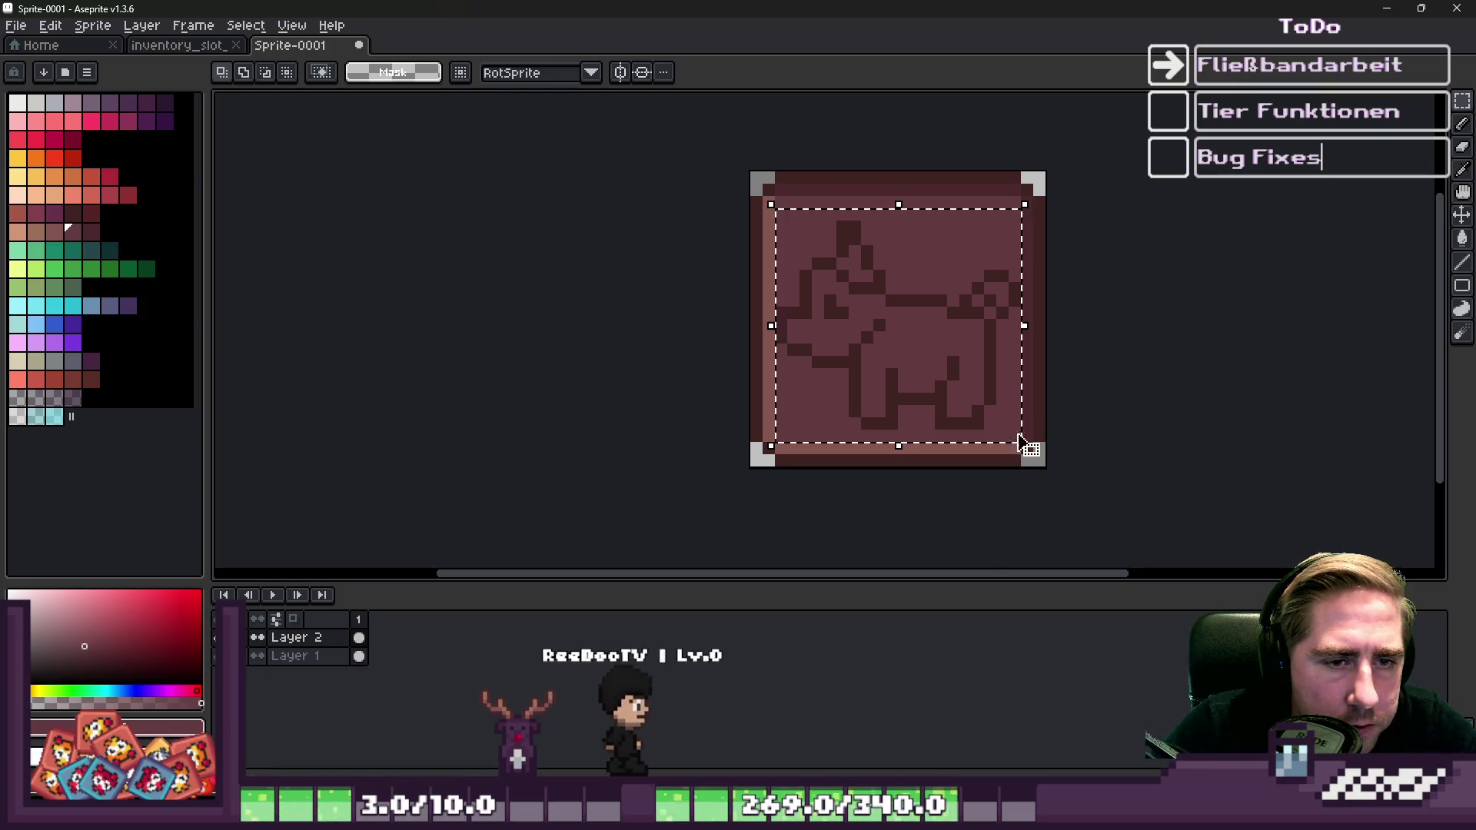
key("shift+n")
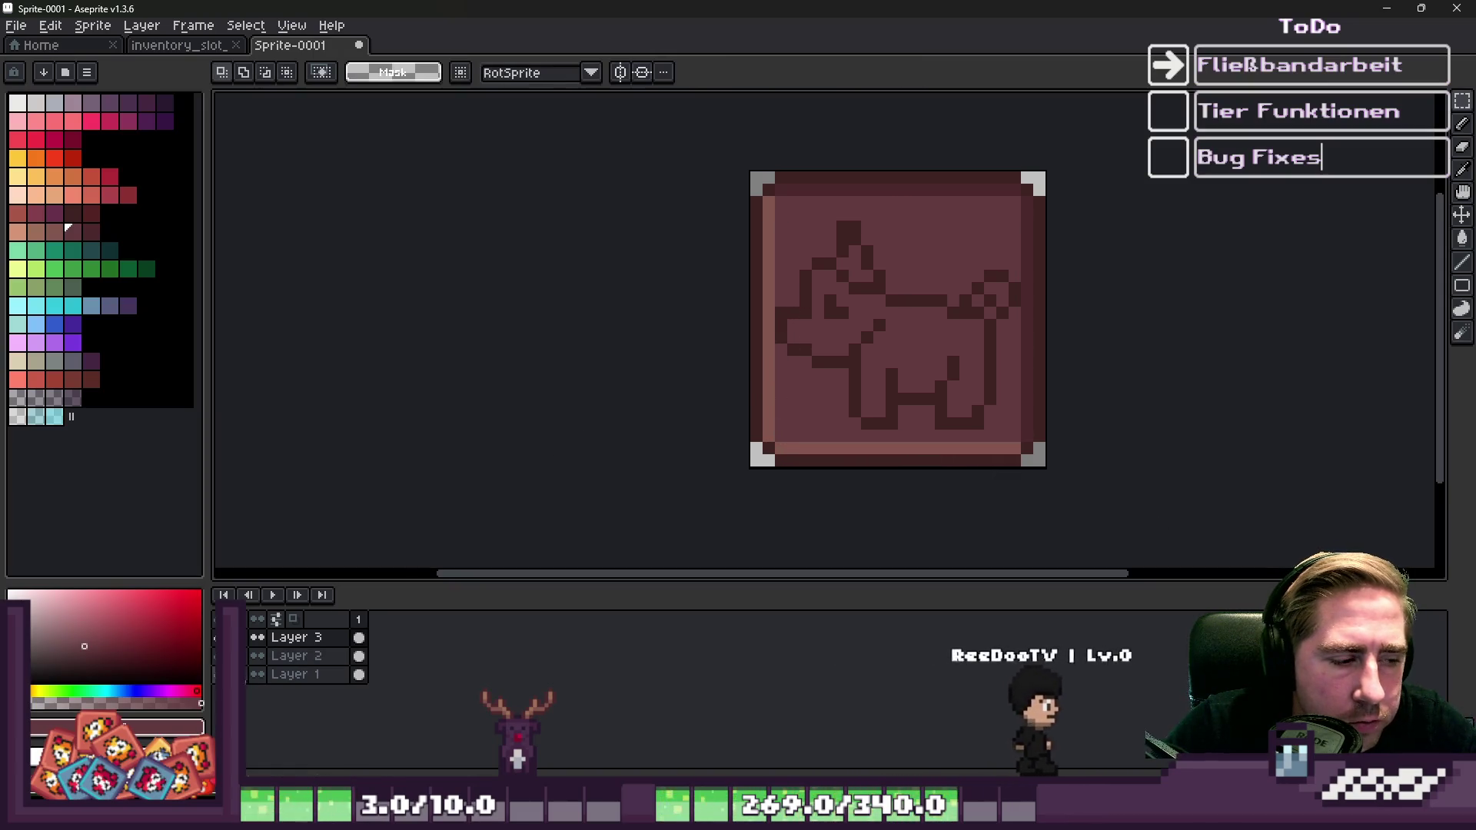
Try bucket-filling the dog's outline white, then undo it.
scroll(912, 299, "up", 1)
key("b")
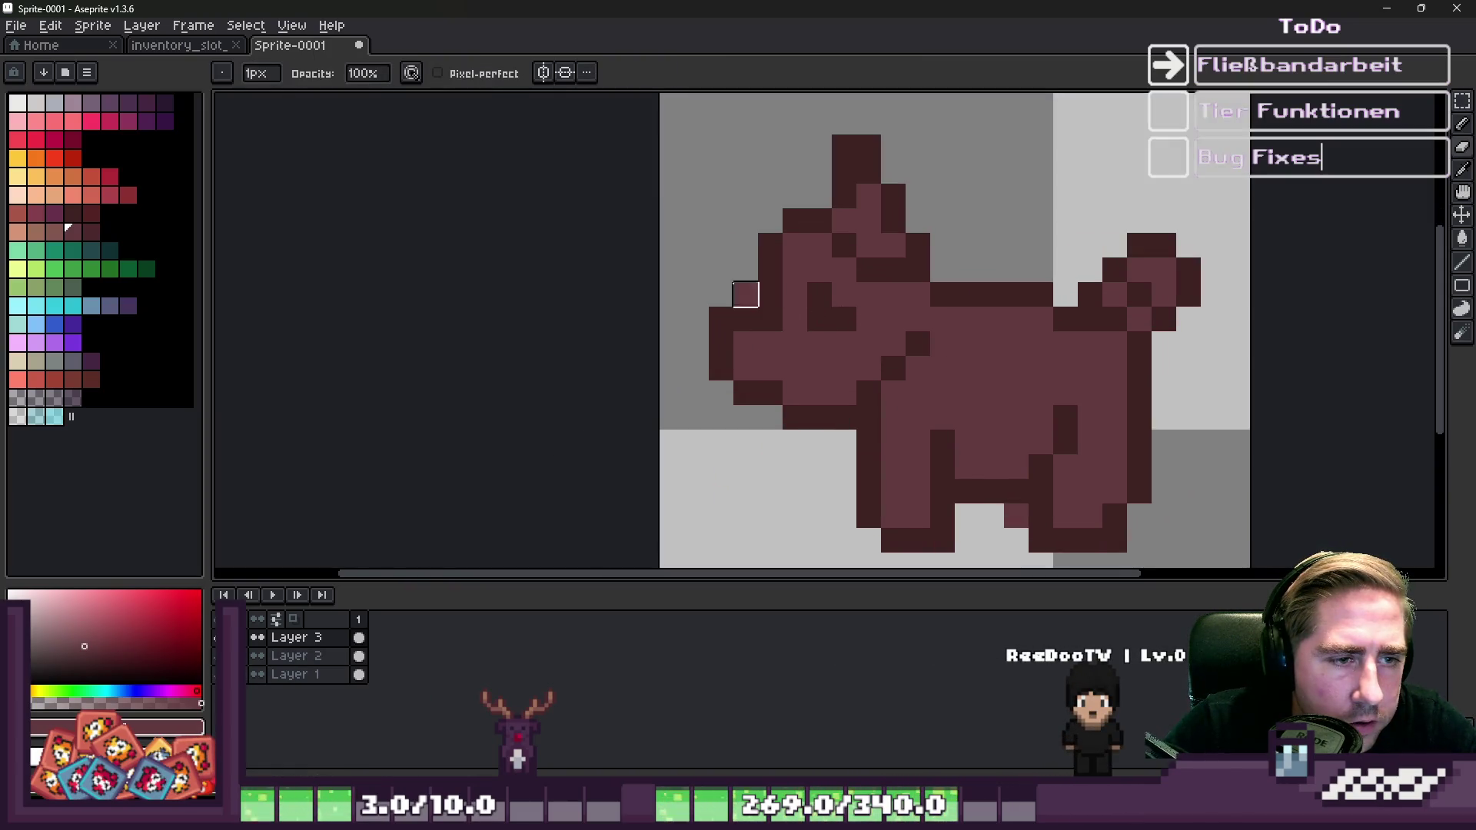
scroll(745, 290, "down", 1)
scroll(869, 438, "up", 2)
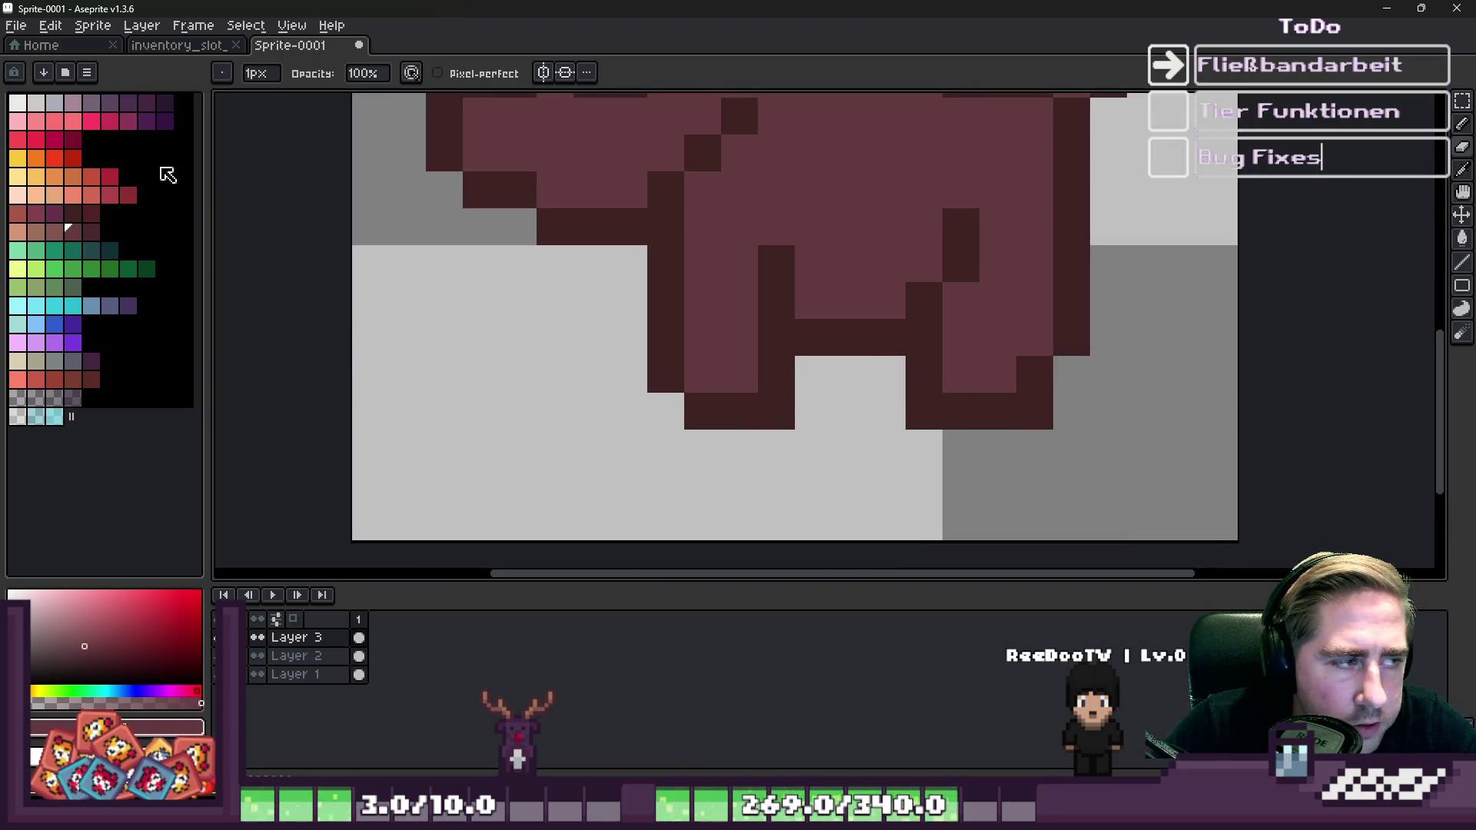
left_click(21, 108)
key("g")
left_click(584, 234)
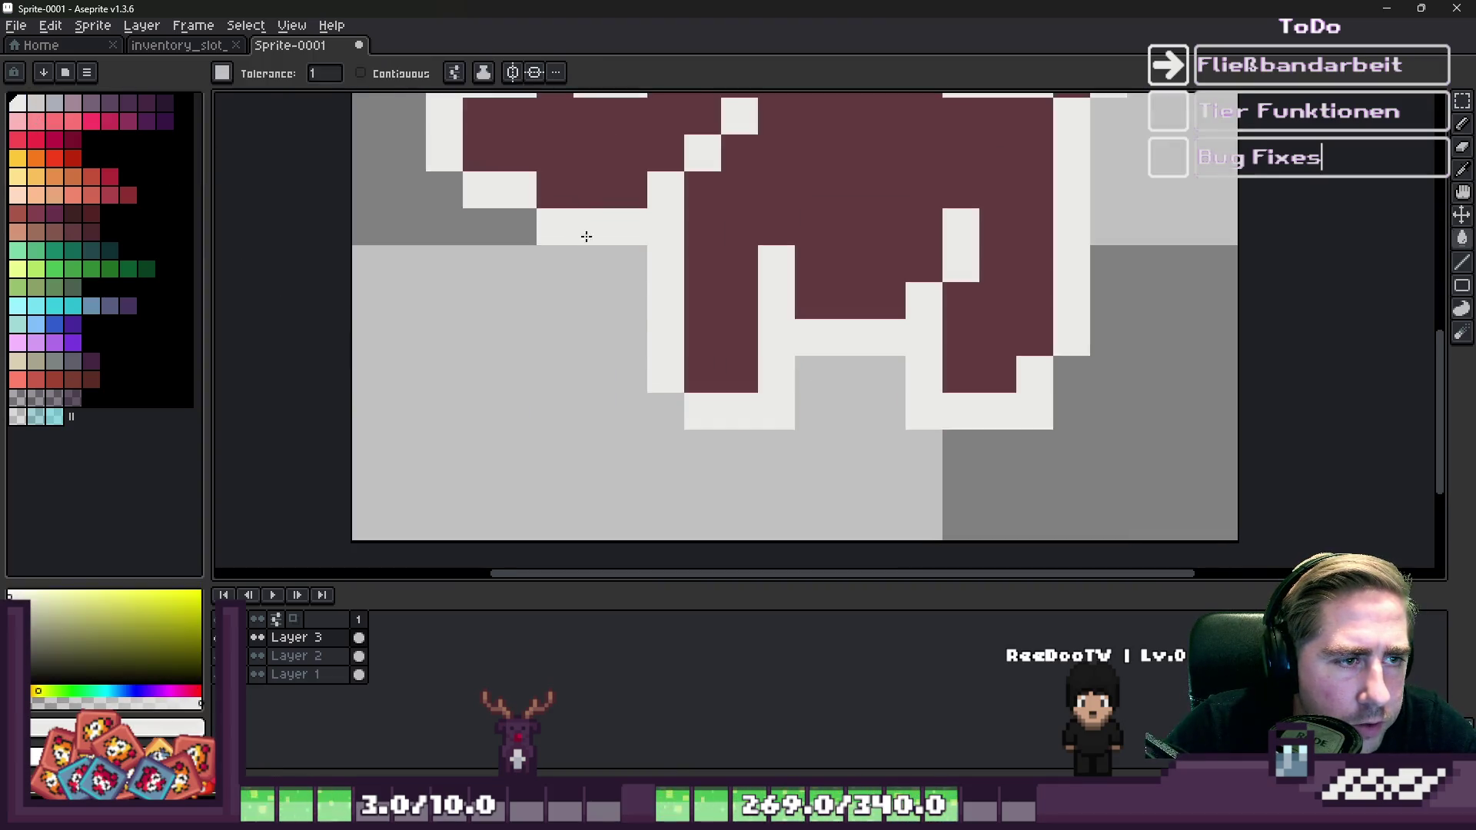
scroll(584, 233, "down", 2)
scroll(462, 231, "up", 1)
key("v")
key("ctrl+z")
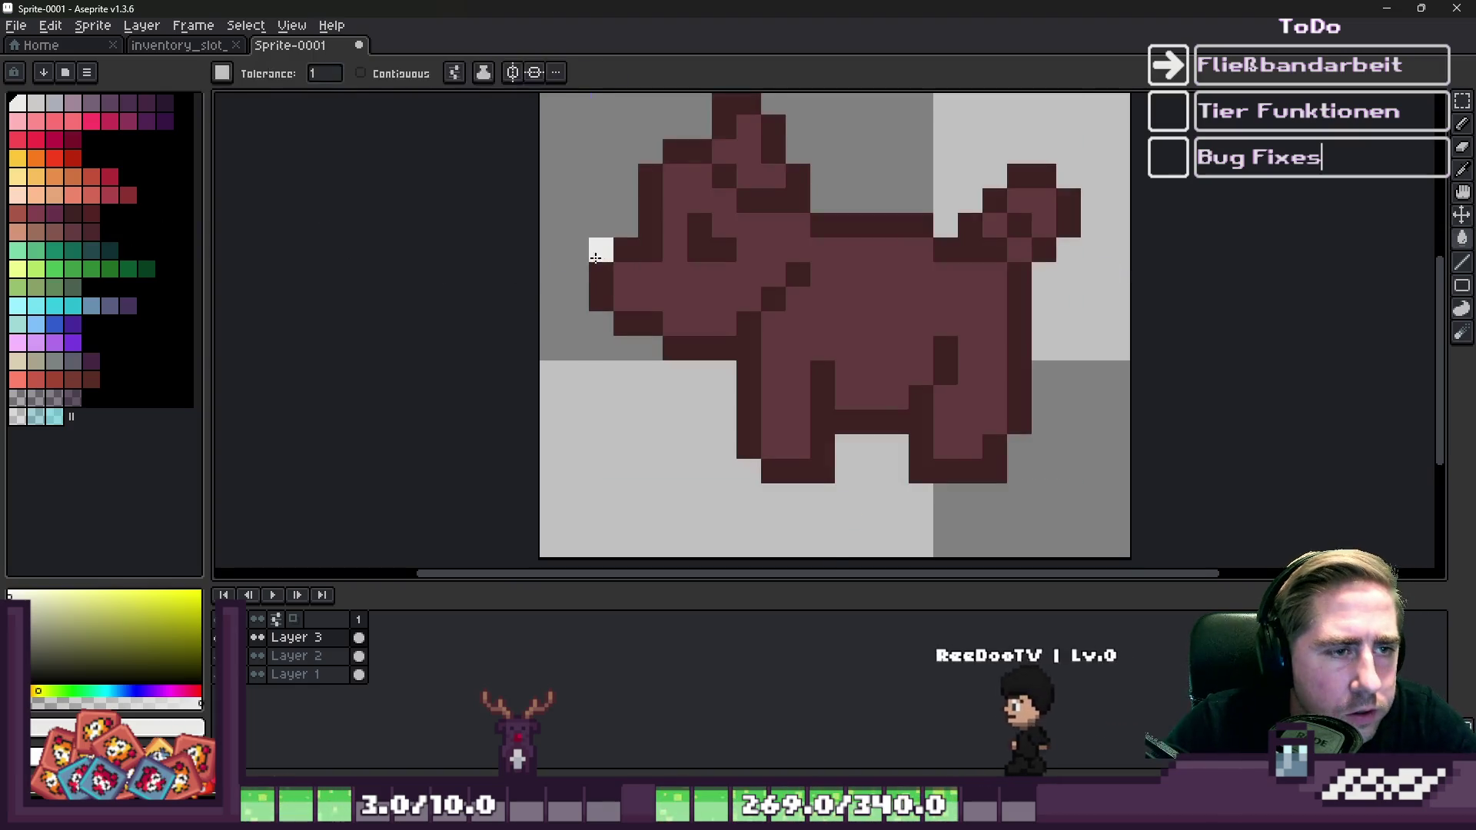
Darken the leftover snout pixel, fill the body orange-red and the outline light yellow.
left_click(599, 253, "alt")
left_click(674, 294)
left_click(89, 183)
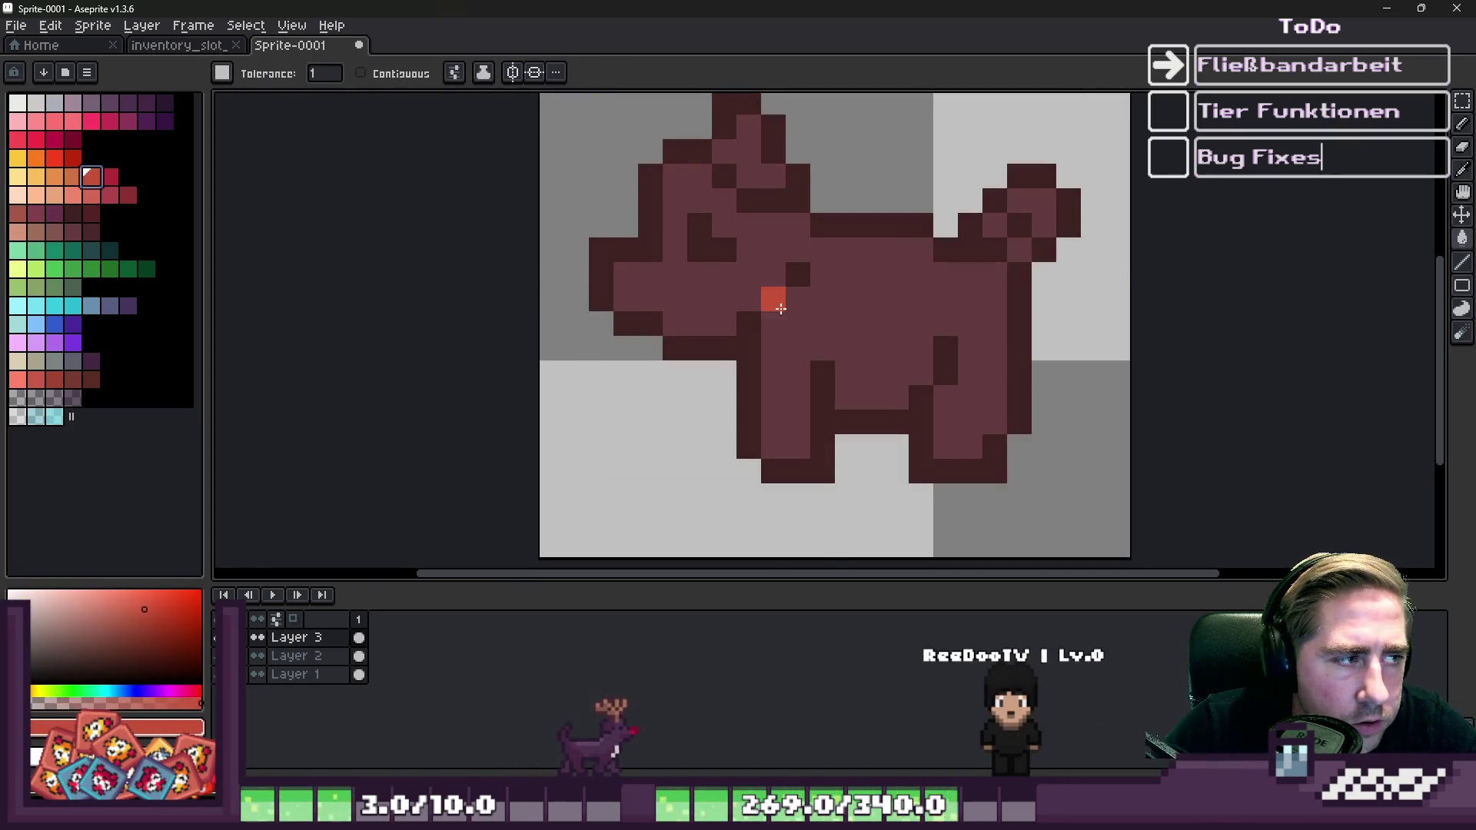
left_click(653, 285)
left_click(17, 177)
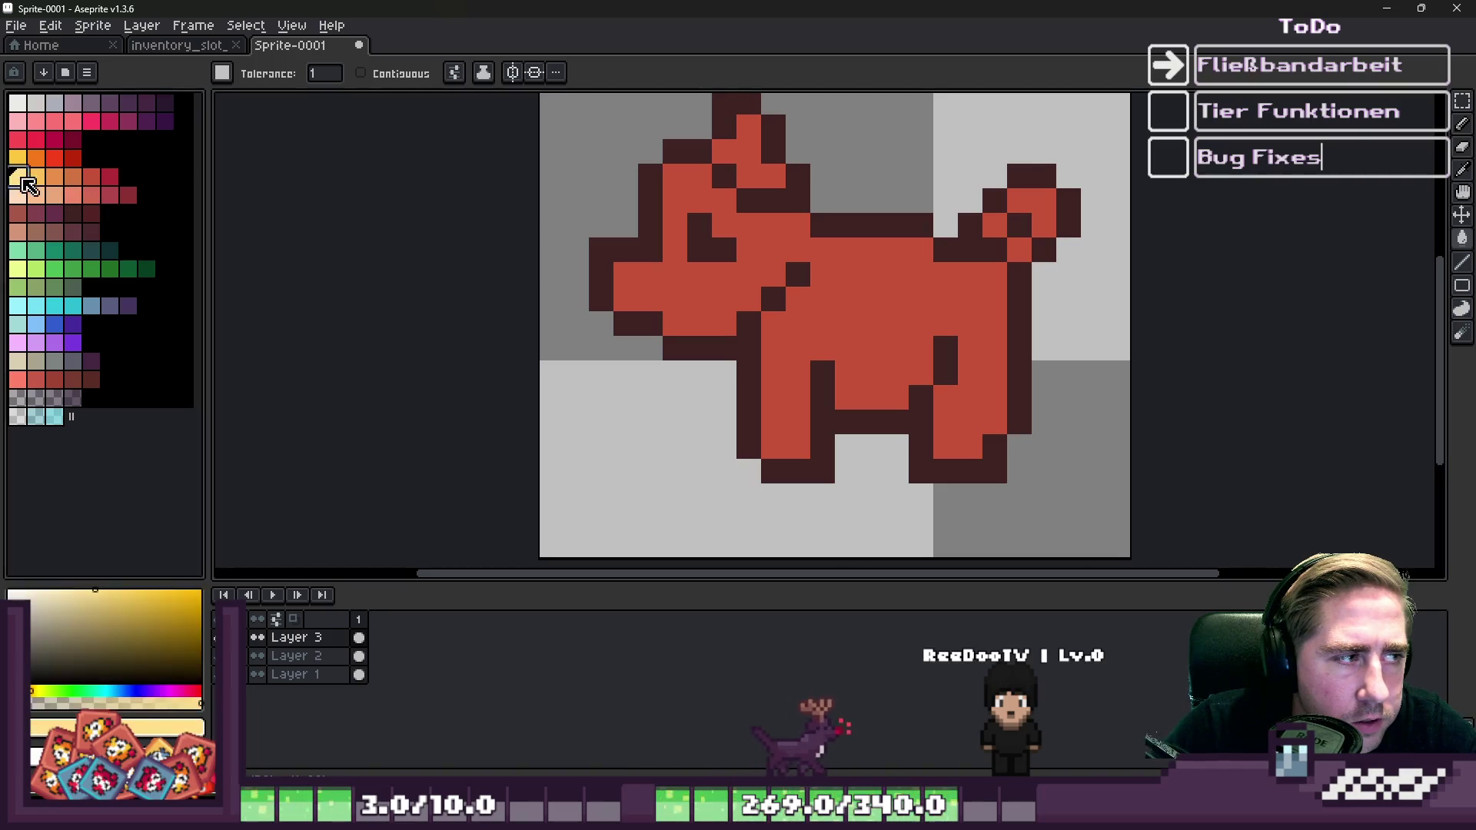
left_click(604, 250)
Fill the body dark maroon, the yellow outline dark mauve, and the transparent background maroon.
left_click(73, 213)
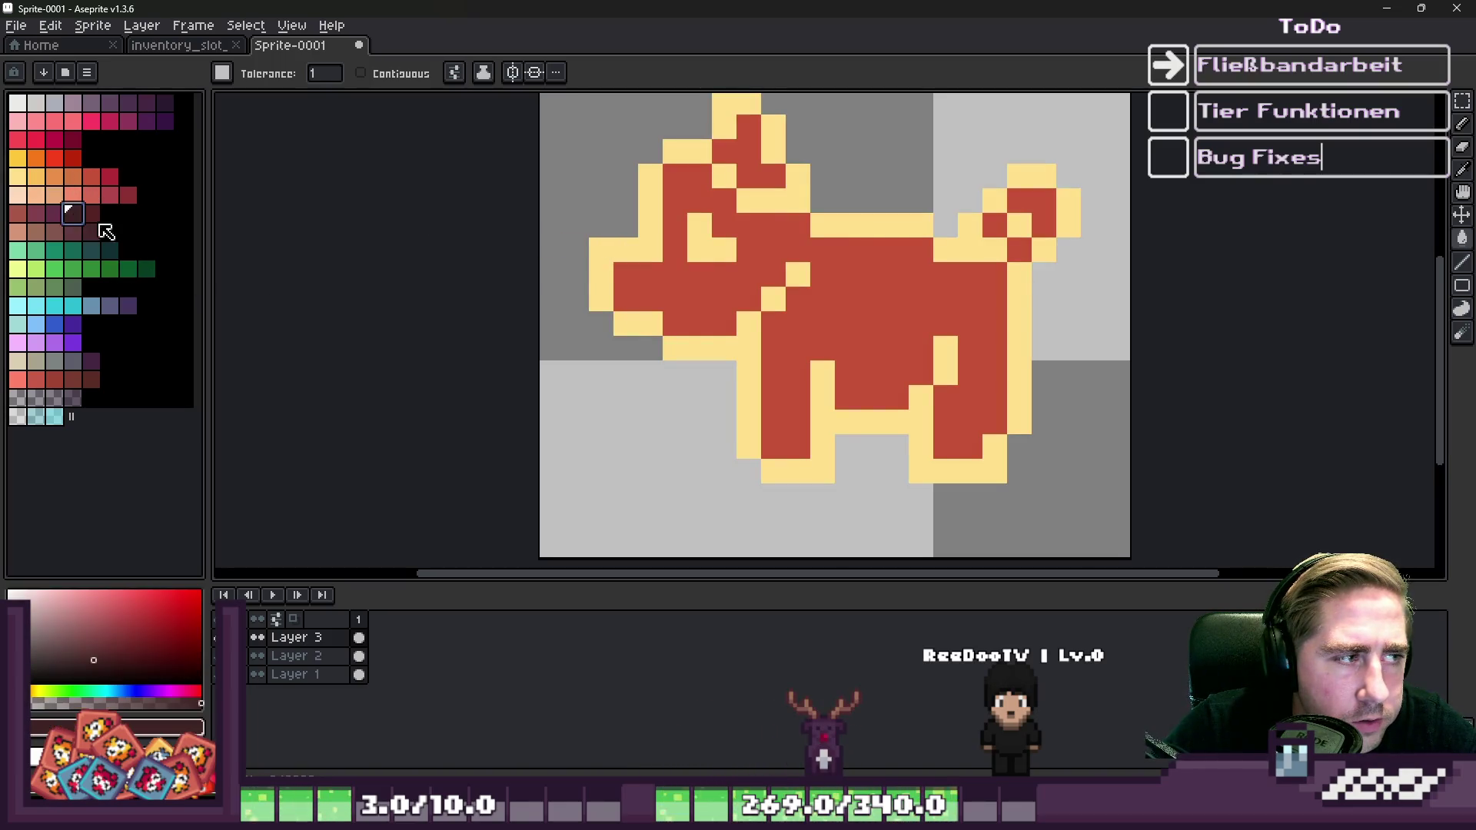
left_click(650, 291)
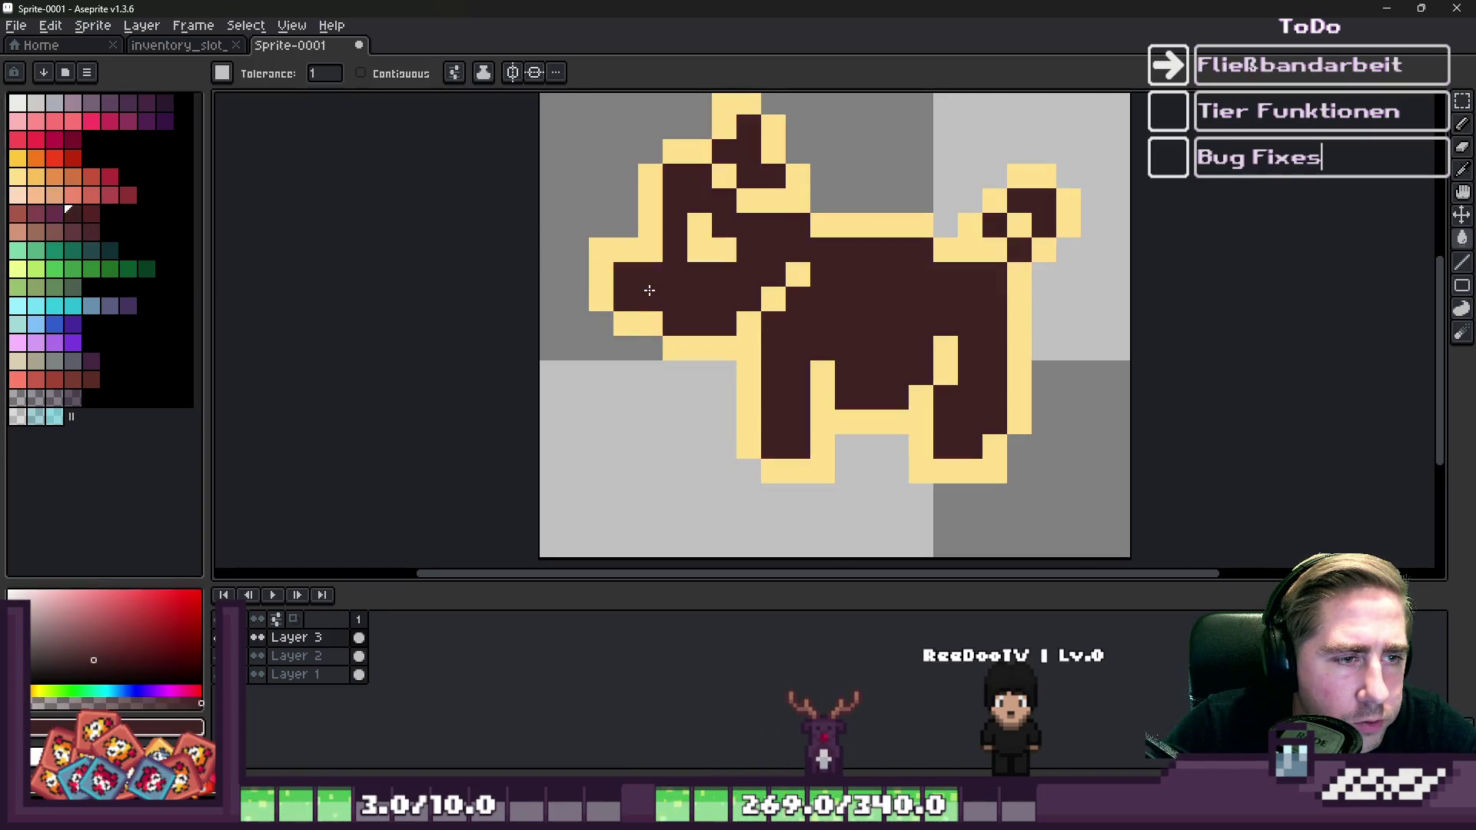
left_click(75, 231)
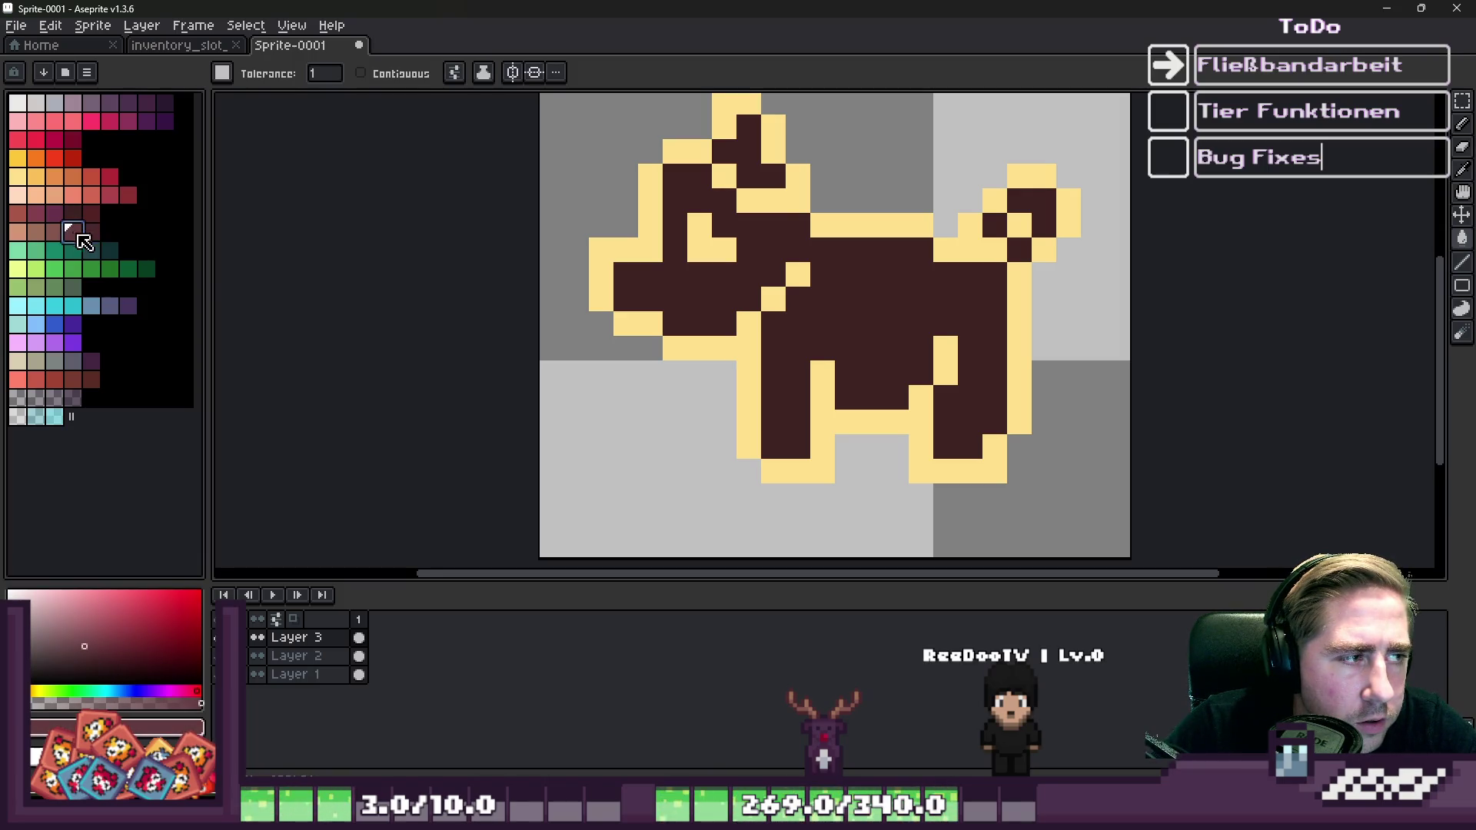
left_click(642, 254)
scroll(653, 286, "down", 3)
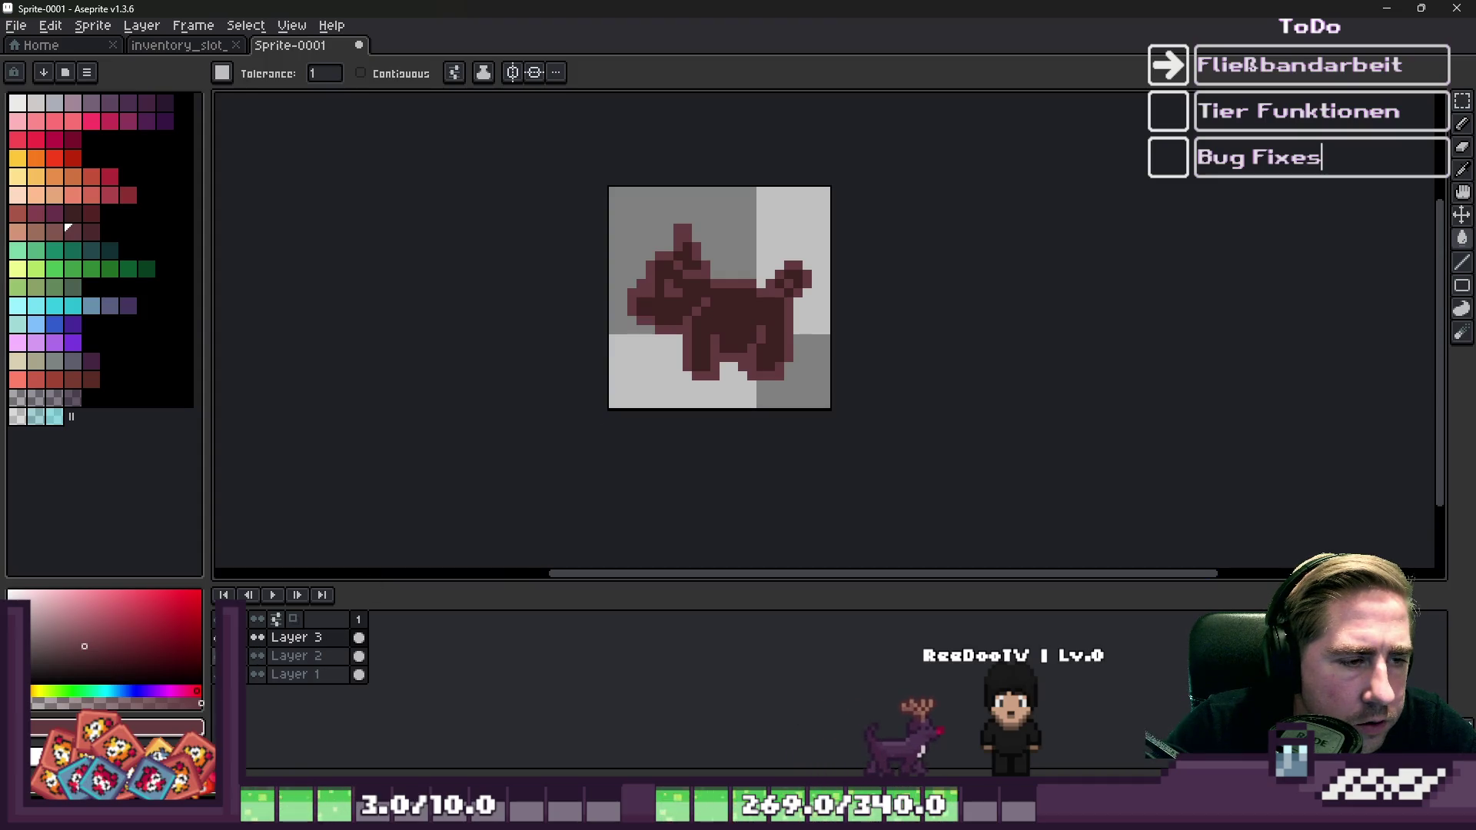
left_click(619, 396)
Paint the light blocks inside the animal's silhouette in the dark silhouette colour.
scroll(675, 306, "up", 2)
scroll(826, 237, "down", 6)
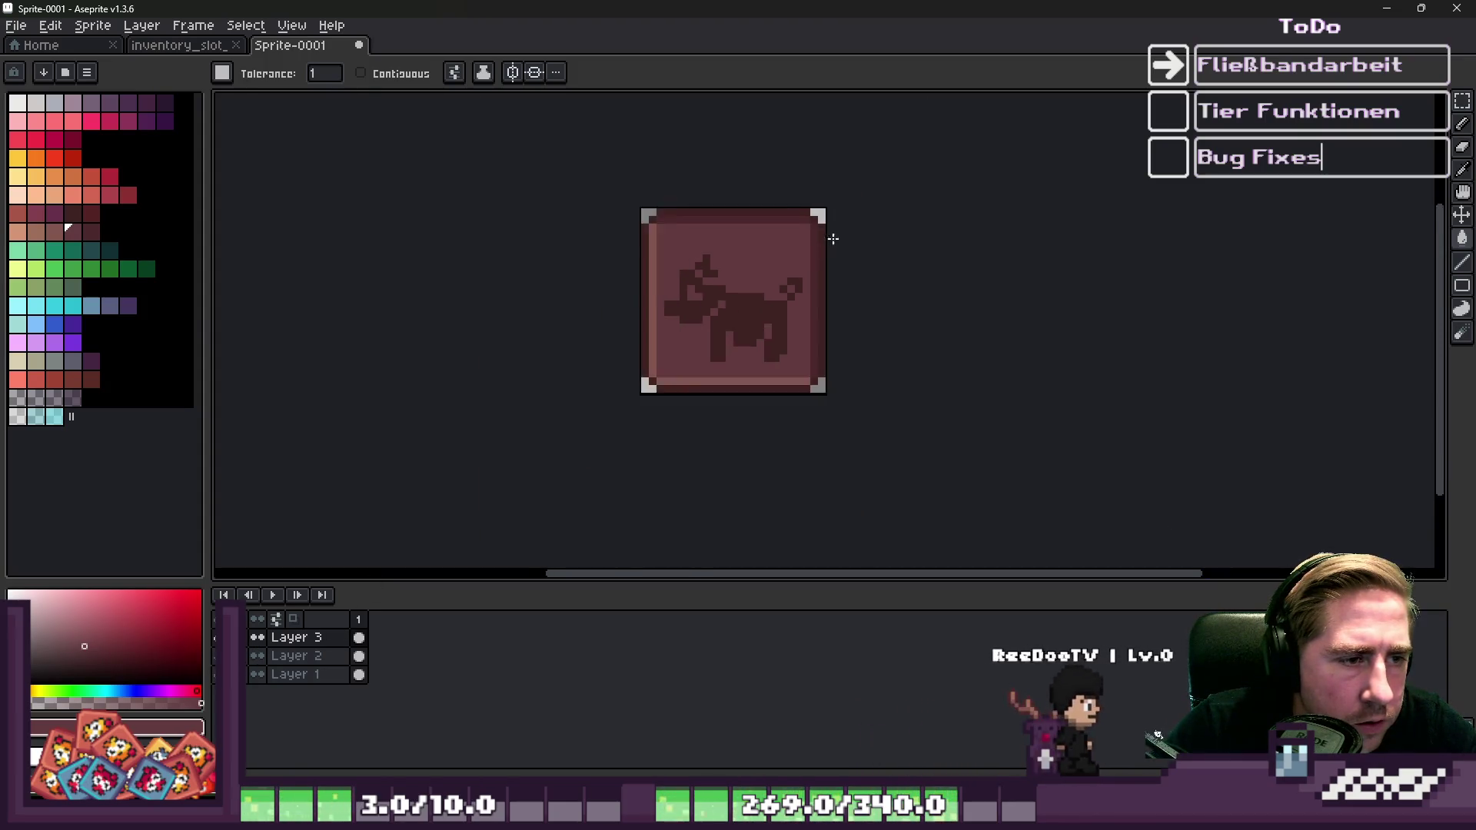
scroll(830, 214, "up", 2)
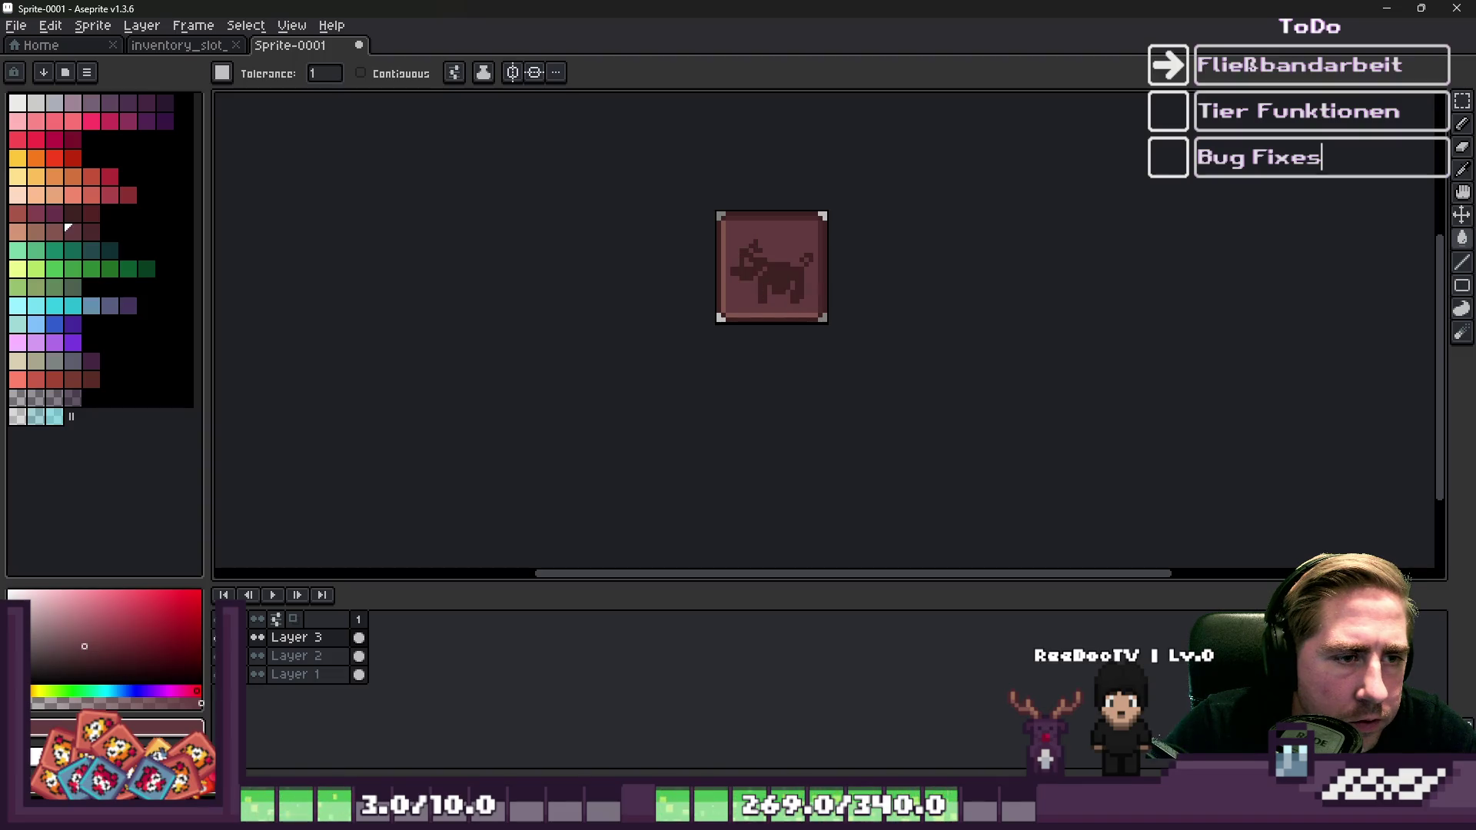
scroll(730, 269, "up", 4)
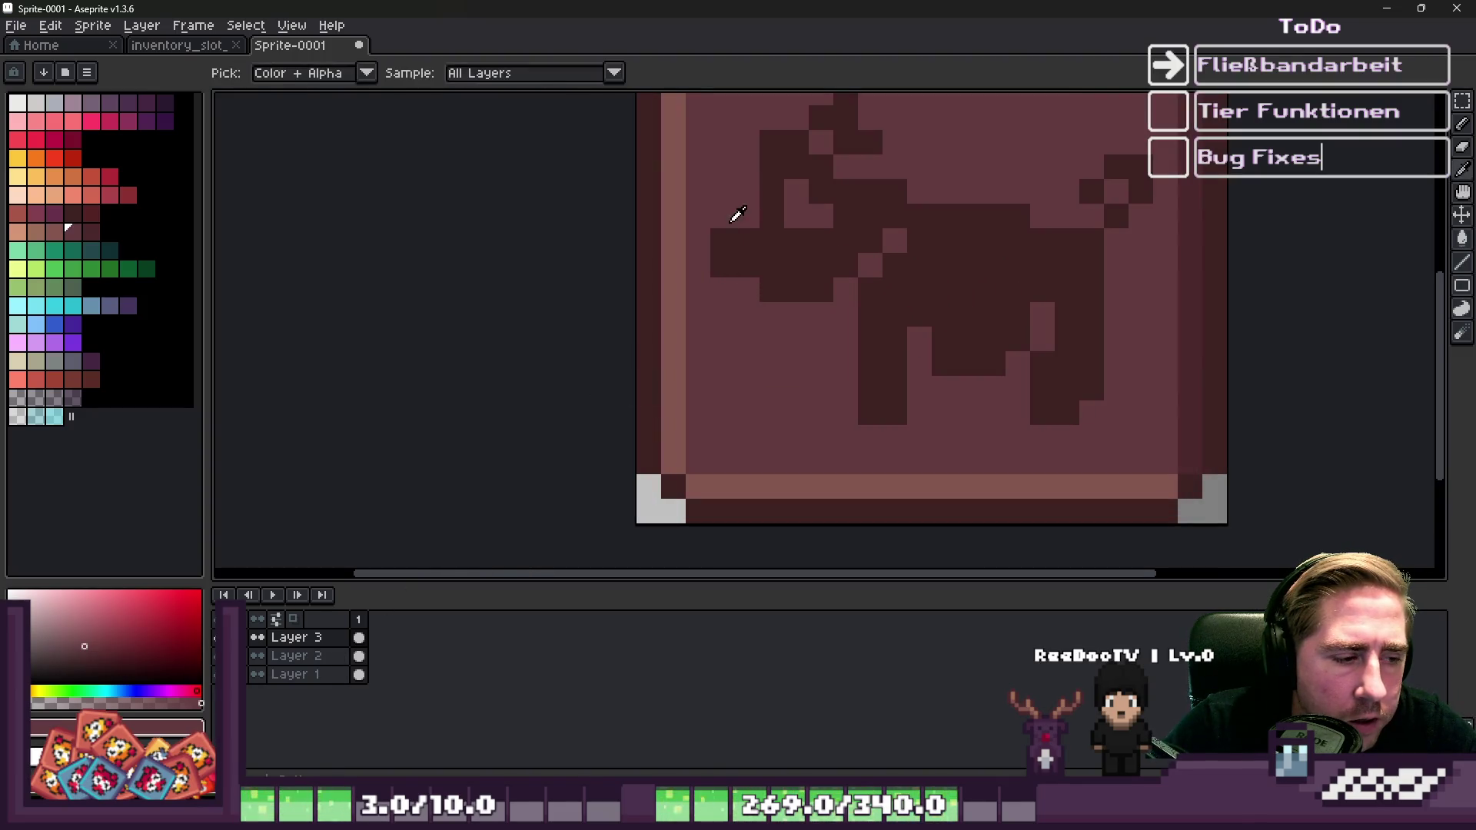
left_click(815, 216, "alt")
left_click(816, 215)
key("b")
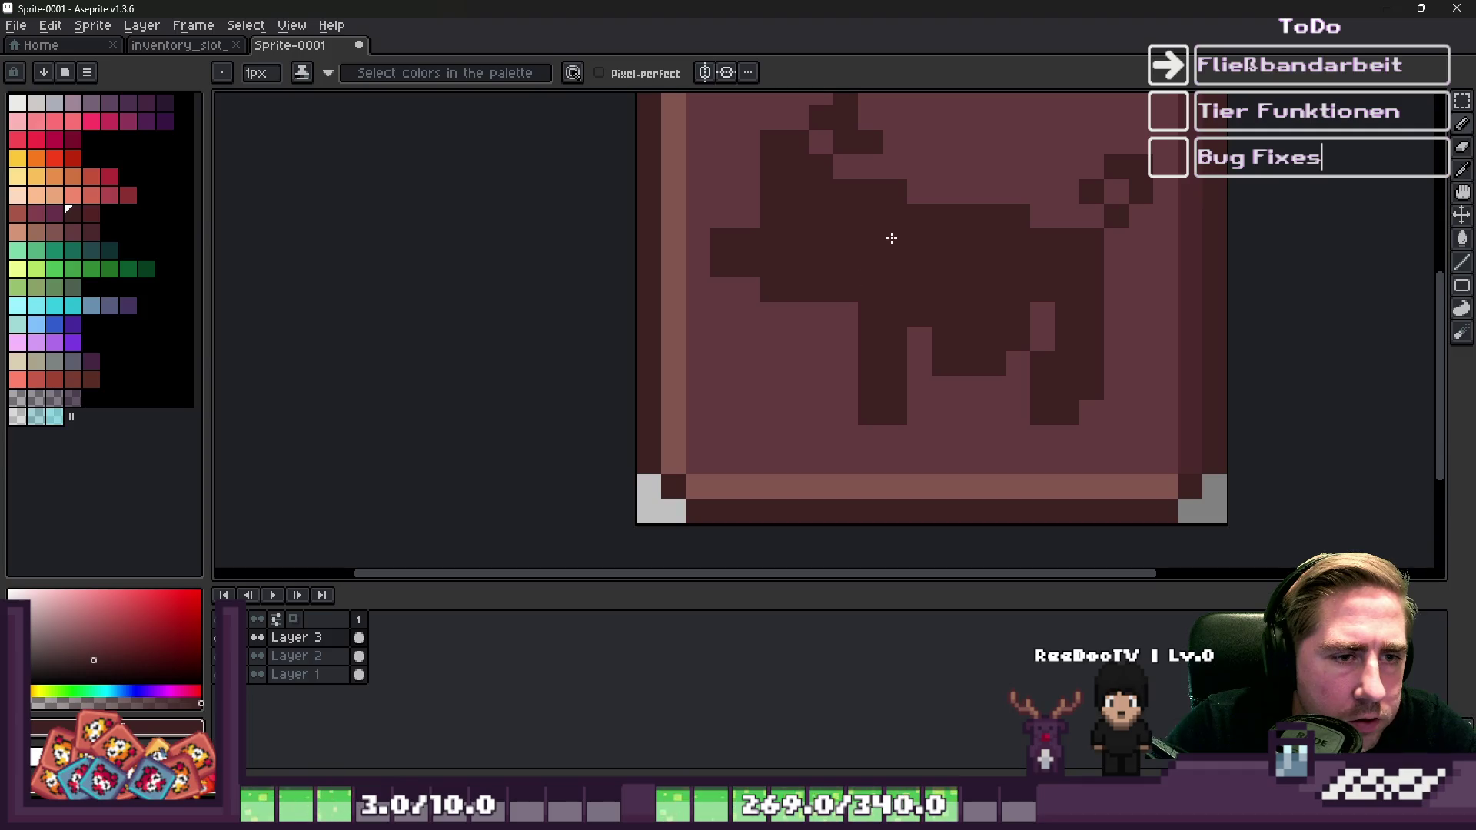
left_click(813, 146)
Repaint a head pixel and trim the head's right column in the lighter background tone.
scroll(850, 209, "down", 3)
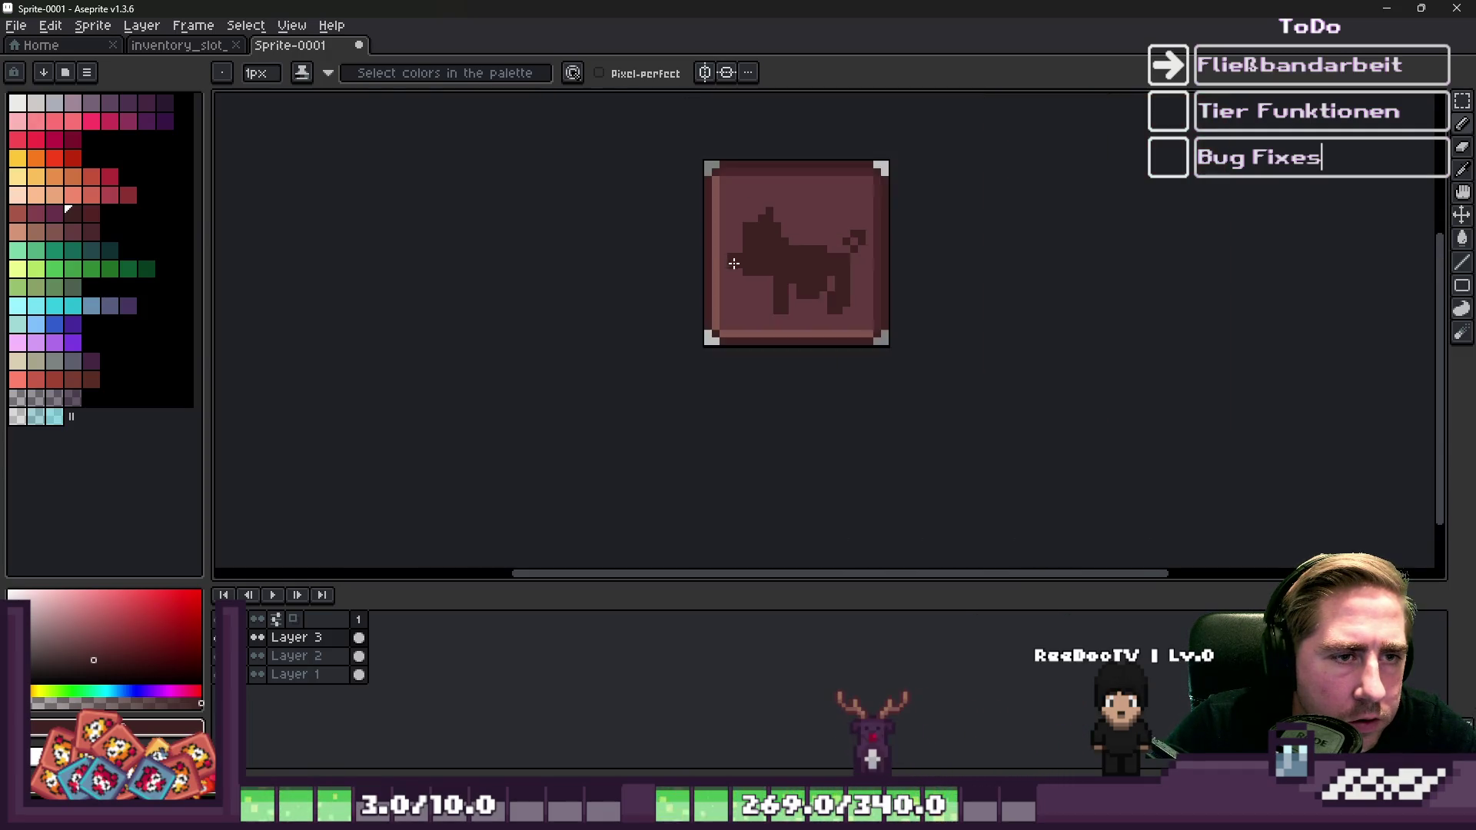
scroll(731, 231, "up", 3)
left_click(772, 218, "alt")
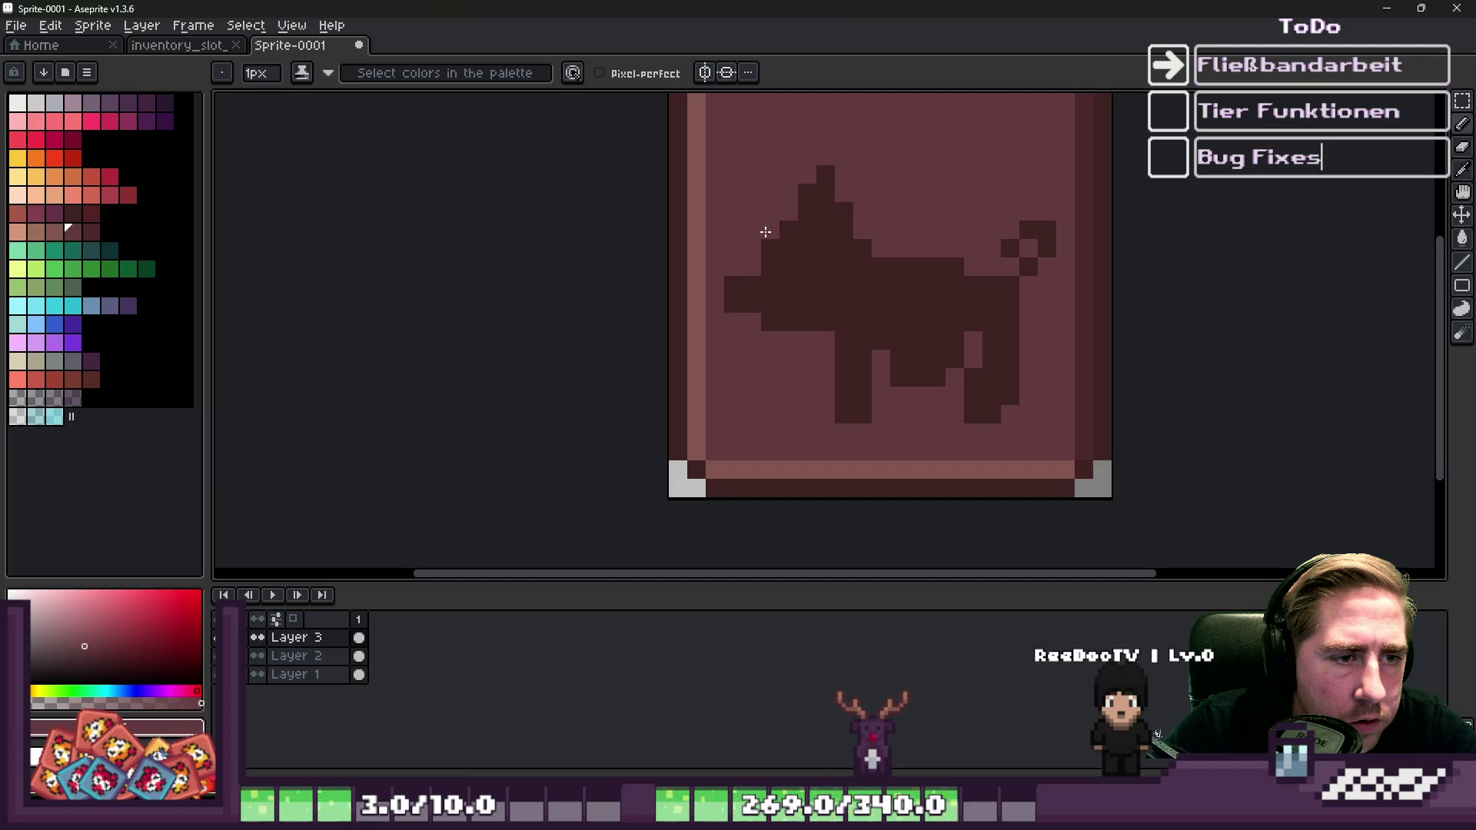
scroll(691, 219, "down", 3)
scroll(691, 218, "up", 2)
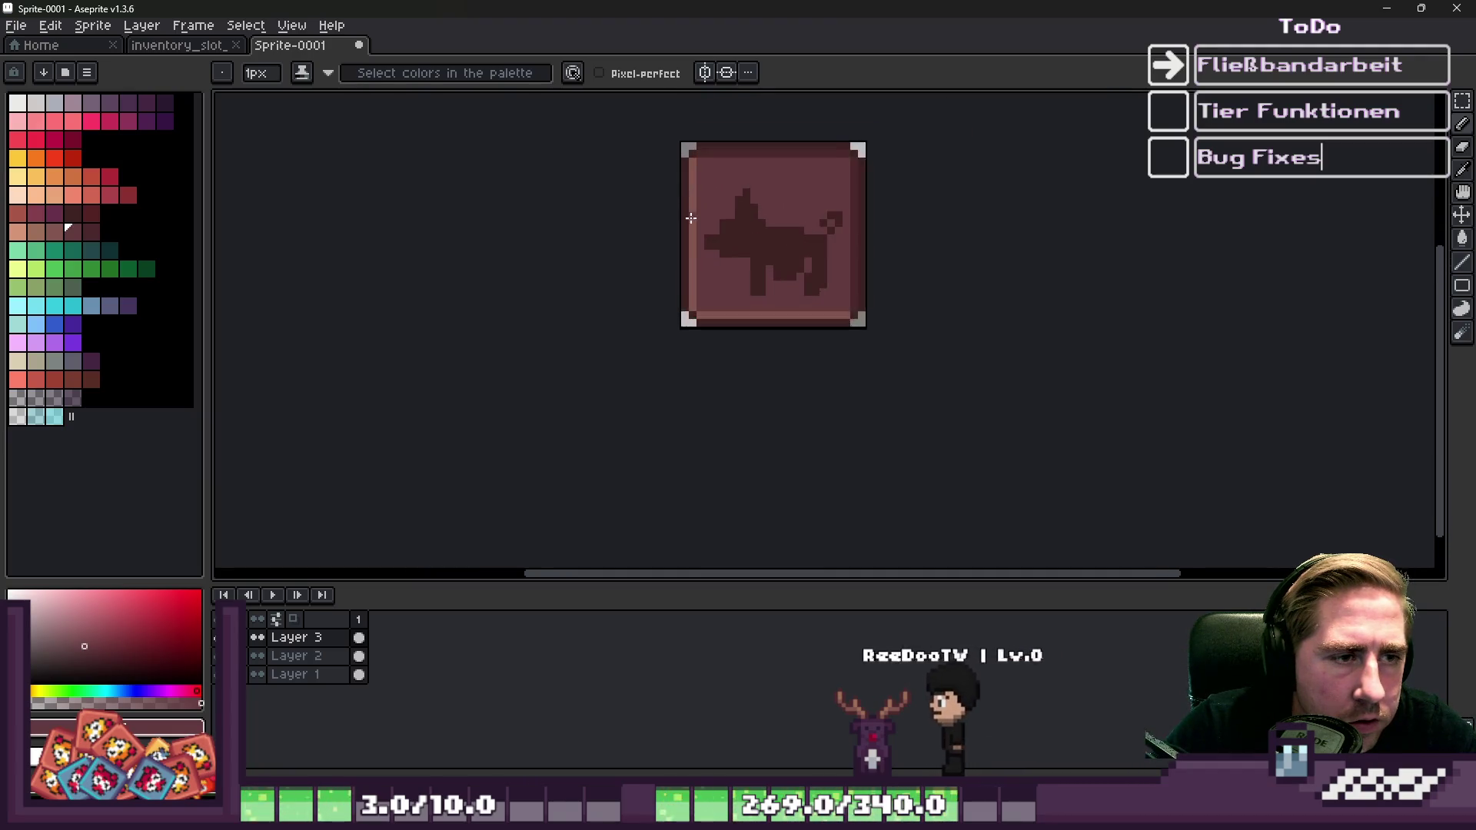
scroll(691, 218, "up", 2)
left_click(797, 238, "alt")
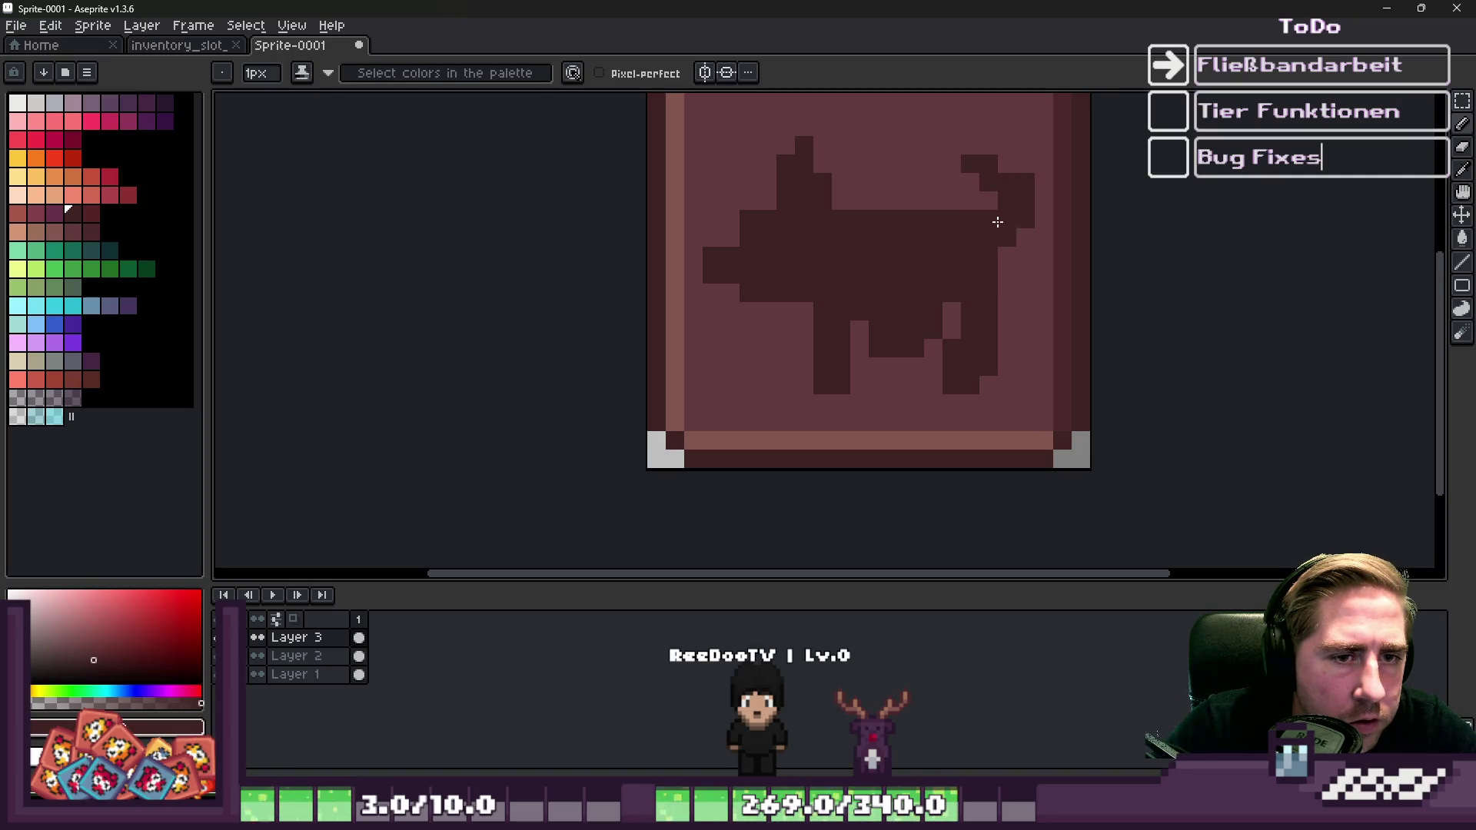
scroll(997, 222, "down", 1)
scroll(909, 187, "up", 1)
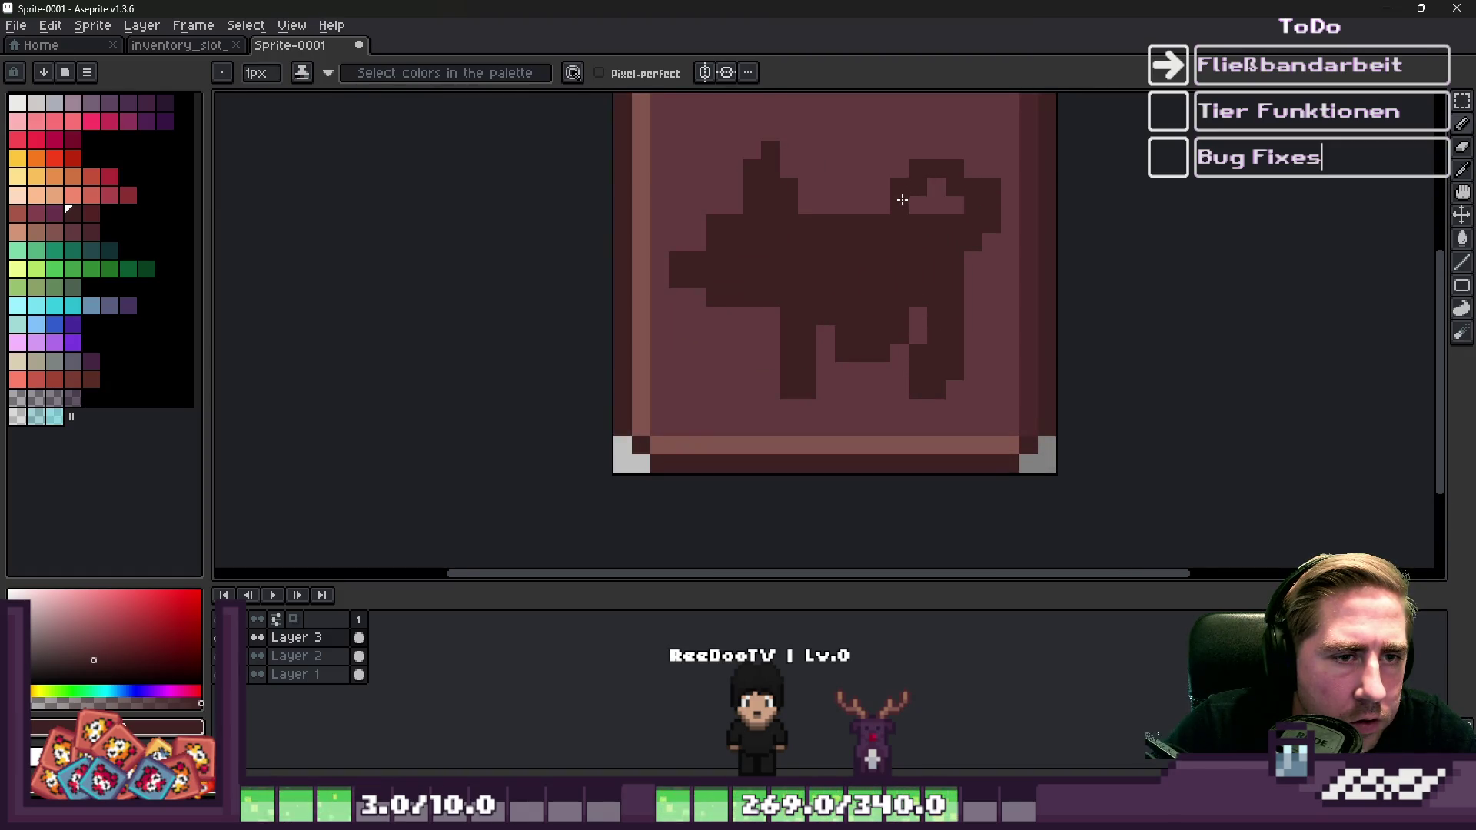
left_click(886, 171, "alt")
left_click(899, 187)
left_click_drag(992, 185, 992, 220)
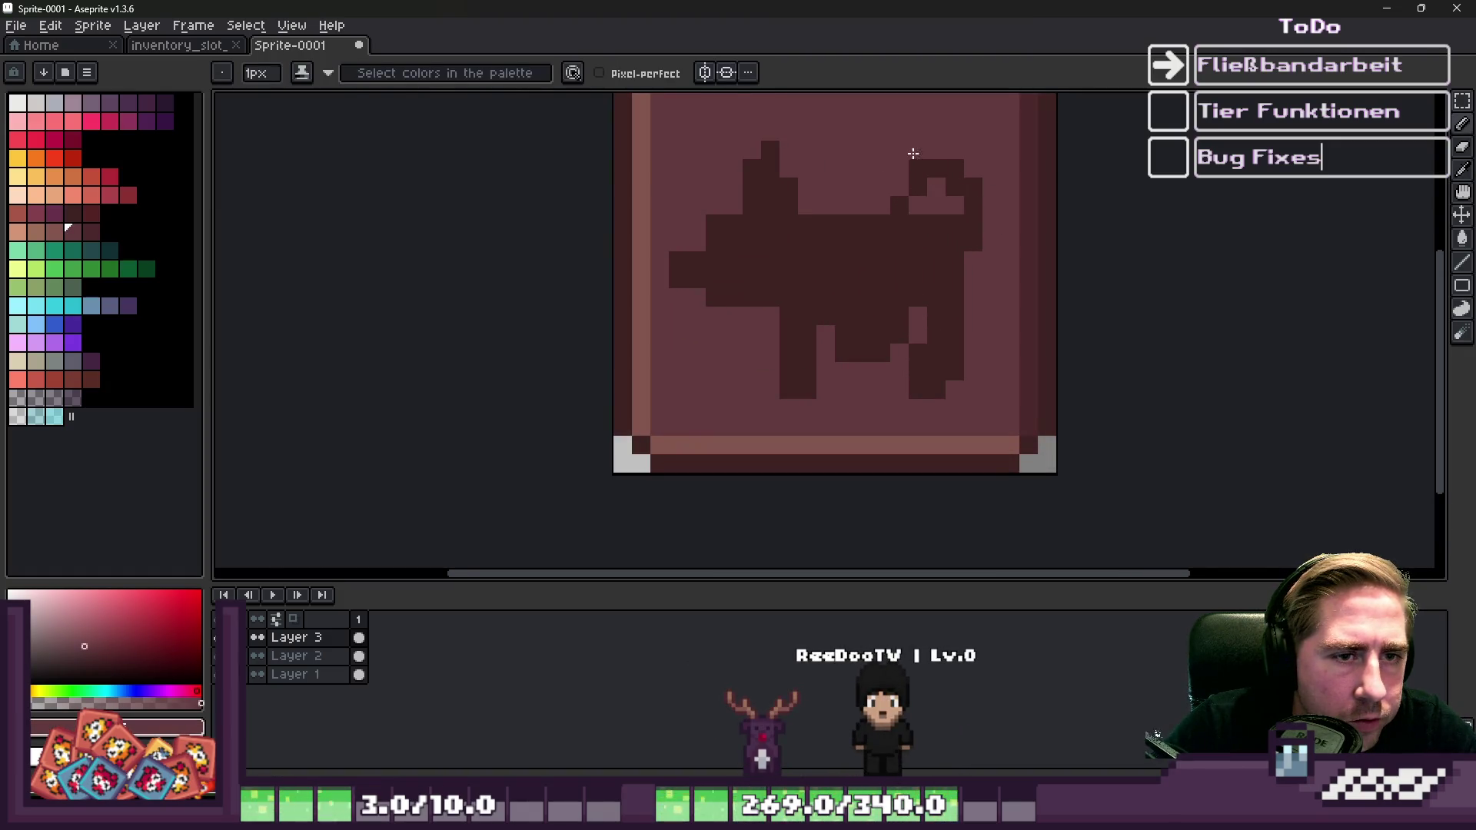
Paint one head pixel in the darker silhouette colour, then pick the light background colour.
scroll(783, 166, "down", 5)
scroll(856, 187, "up", 6)
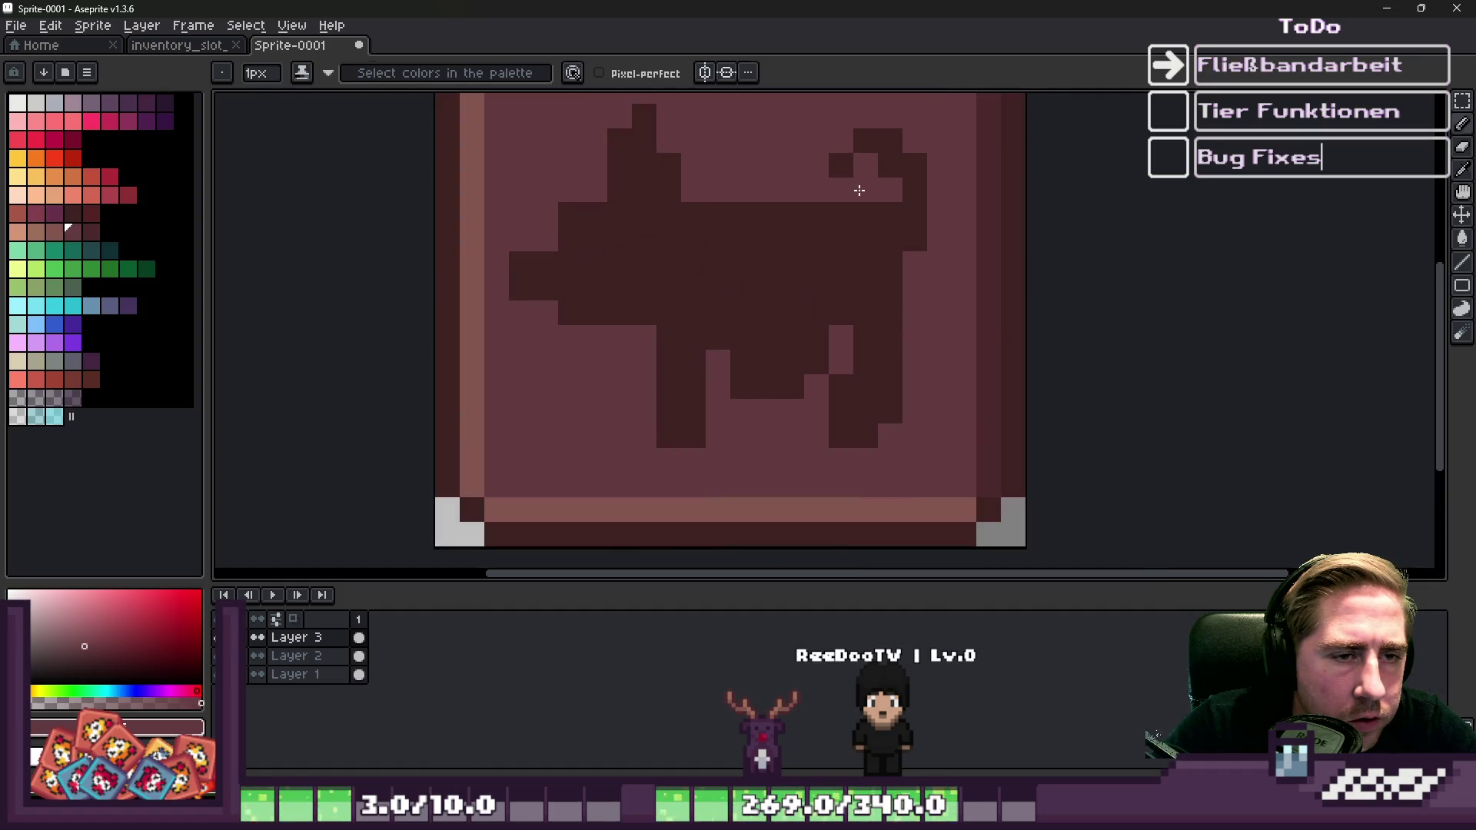
left_click(838, 158, "alt")
left_click(816, 190)
scroll(757, 190, "down", 4)
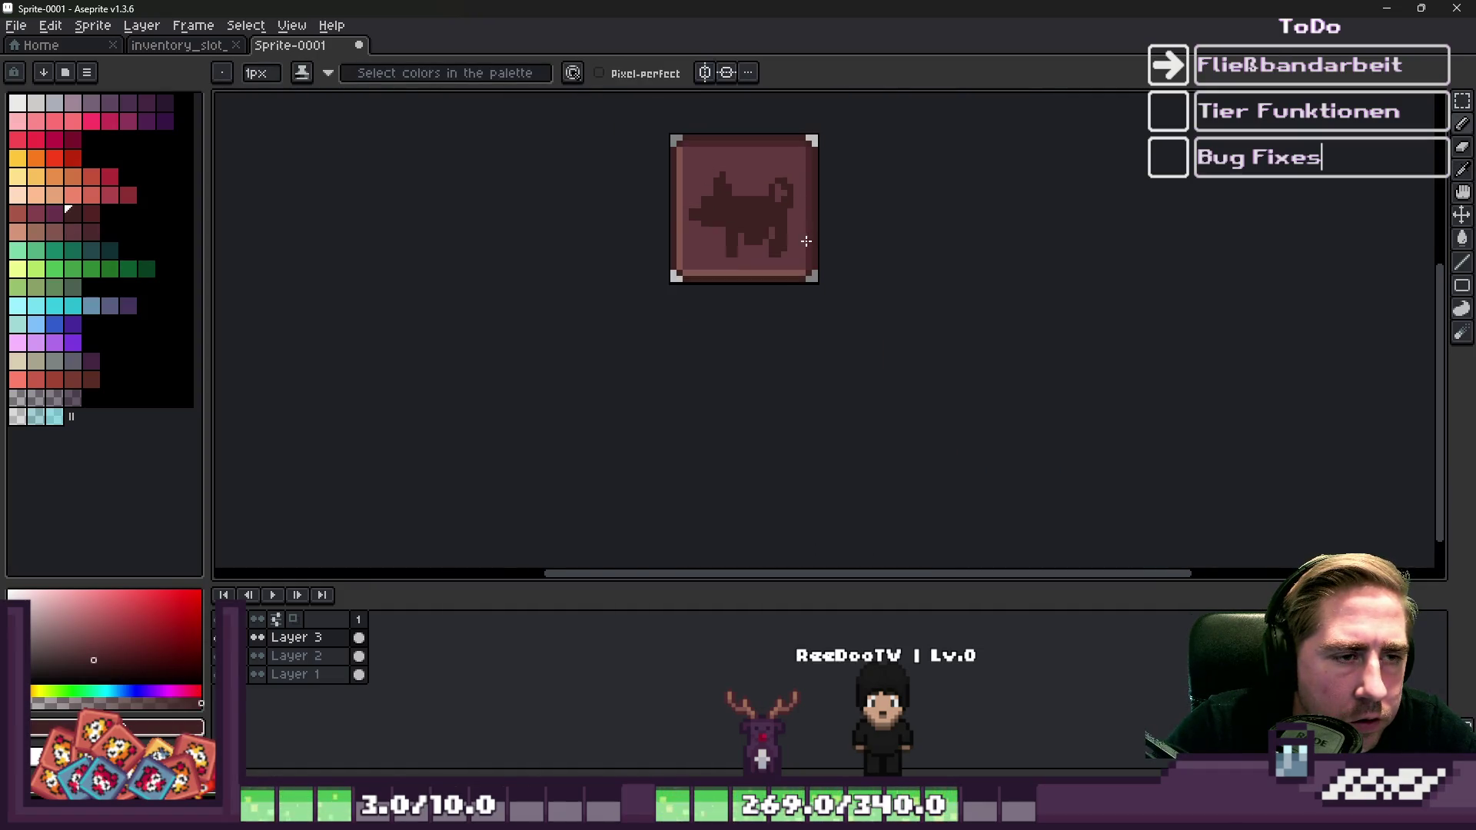
scroll(731, 223, "up", 4)
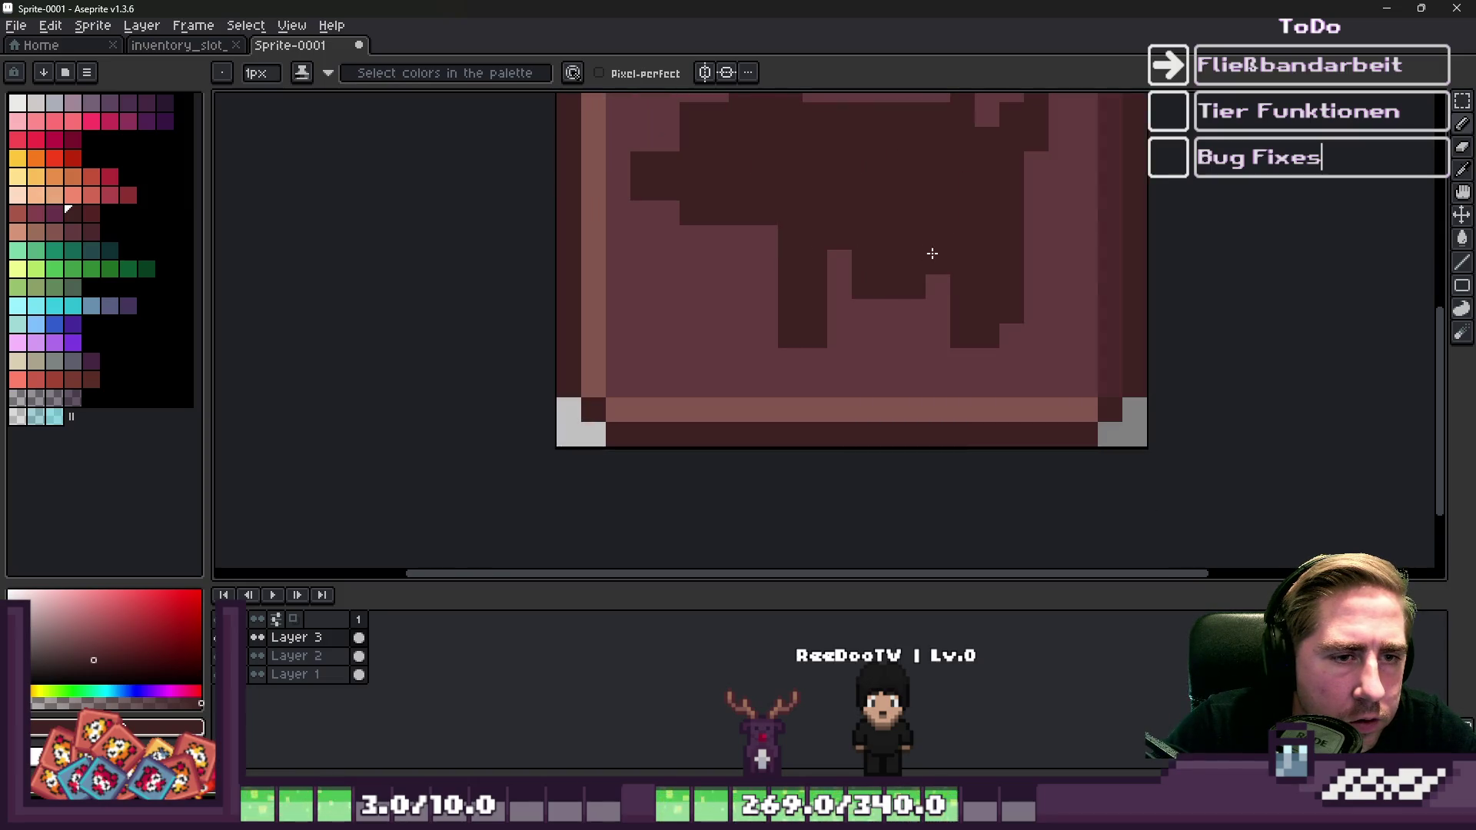
scroll(849, 263, "down", 4)
scroll(814, 376, "up", 4)
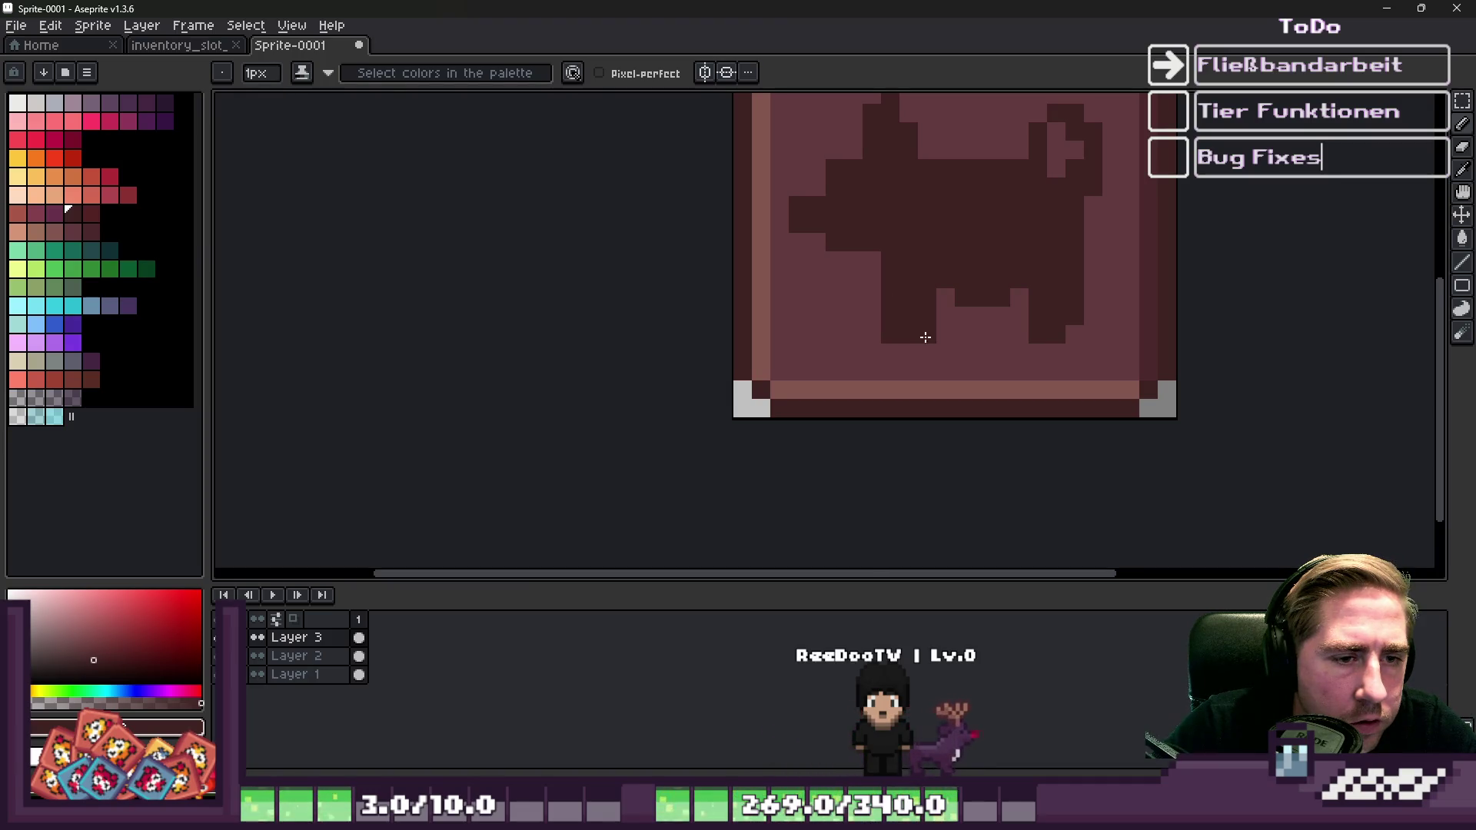
scroll(907, 275, "down", 4)
scroll(906, 313, "up", 4)
left_click(939, 280, "alt")
Lighten the leg edge and clear pixels beside it, then paint two leg pixels dark.
left_click(917, 287)
scroll(920, 277, "down", 4)
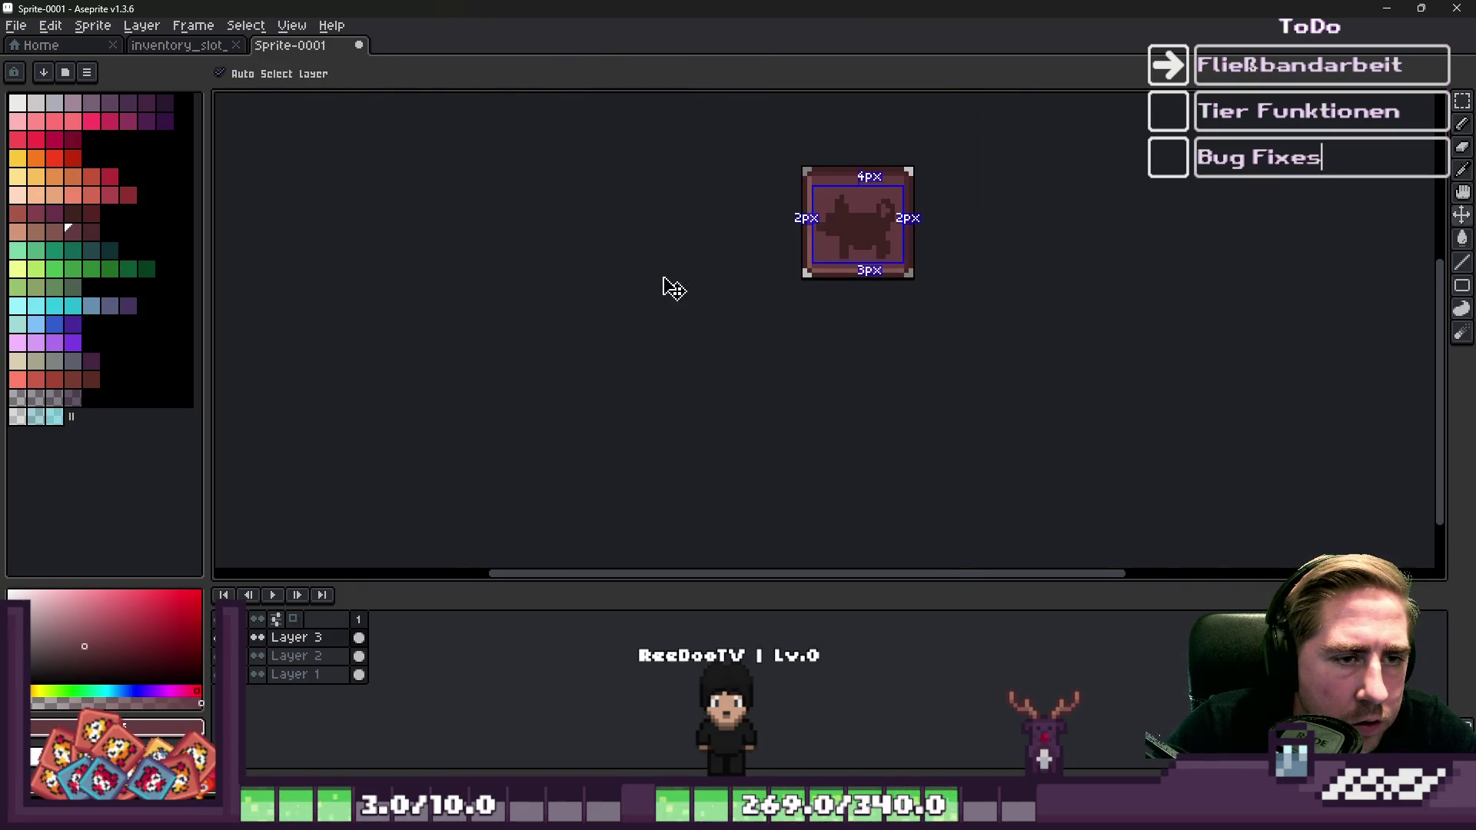
scroll(884, 246, "up", 5)
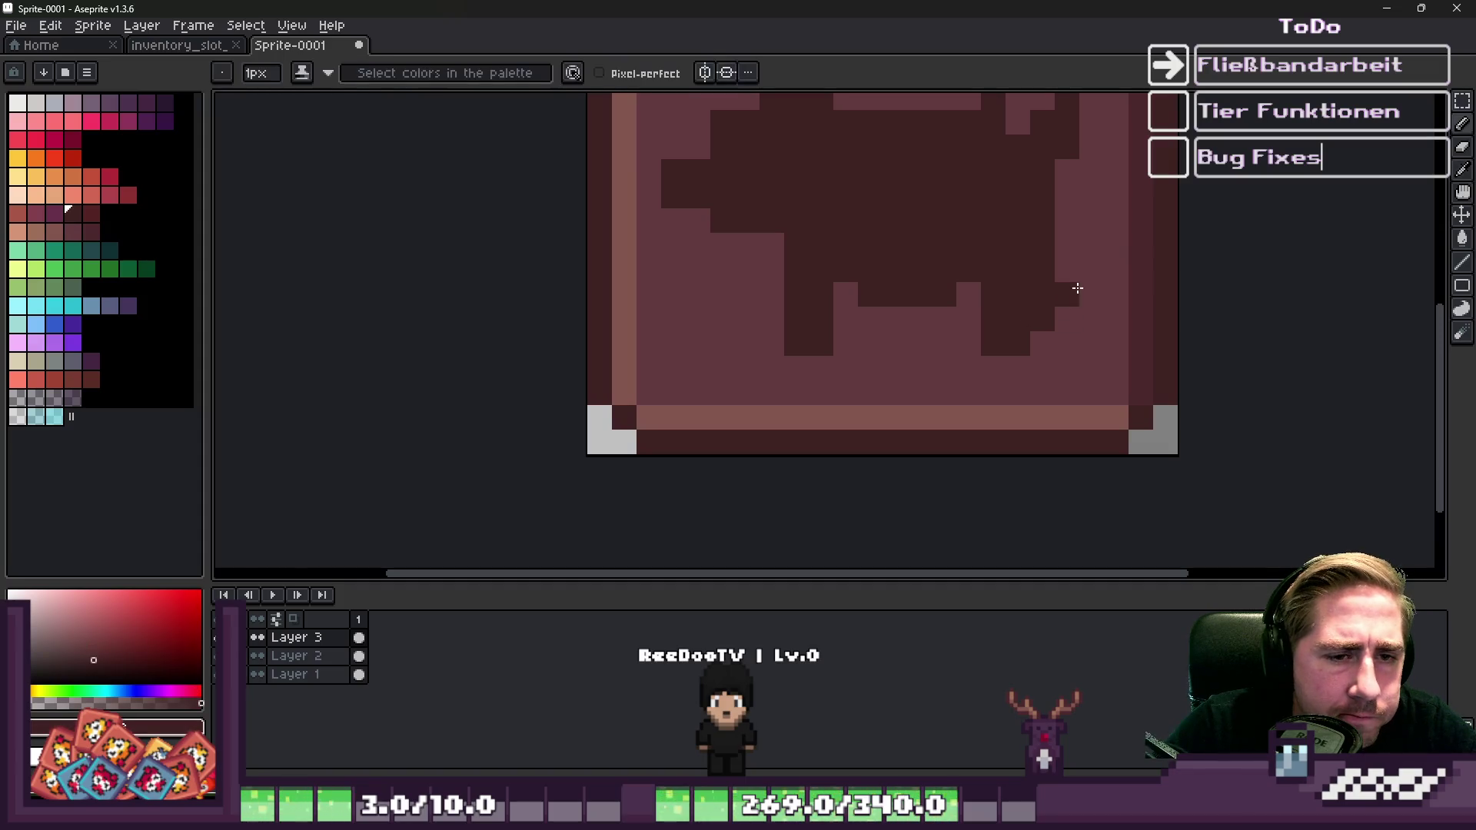
left_click_drag(1048, 294, 1044, 342)
left_click(1002, 287, "alt")
mouse_move(969, 315)
left_mouse_down()
mouse_move(977, 335)
mouse_move(944, 315)
left_mouse_up()
Reshape the legs by repainting leg pixels and lightening the remaining dark ones.
left_click(910, 339, "alt")
left_click(829, 290, "alt")
left_click_drag(846, 293, 850, 342)
scroll(851, 342, "down", 4)
scroll(872, 372, "up", 5)
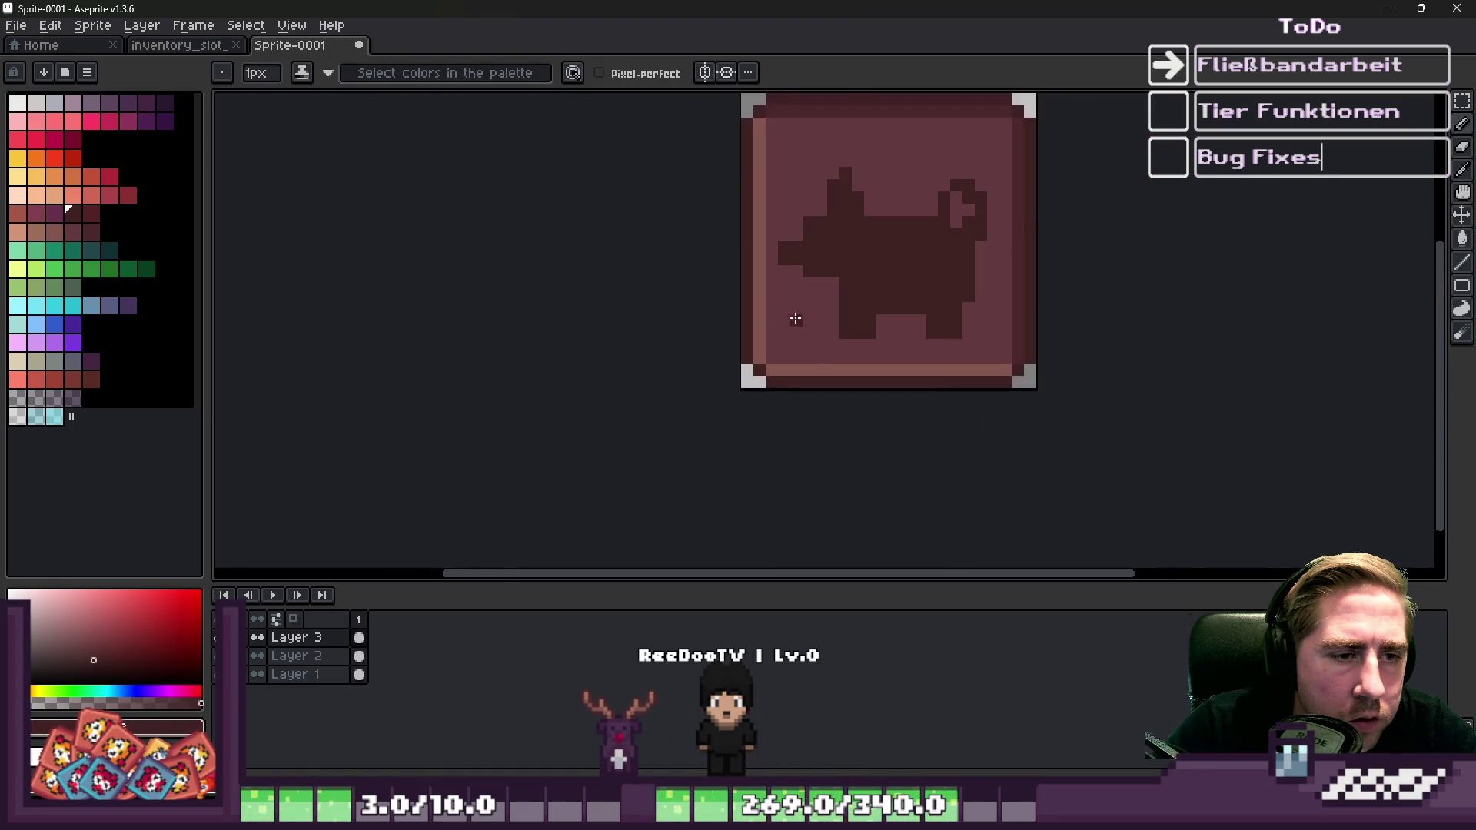
left_click(873, 371, "alt")
left_click(965, 357)
left_click(1237, 354)
left_click(1153, 346)
scroll(1143, 339, "down", 4)
scroll(1020, 349, "up", 3)
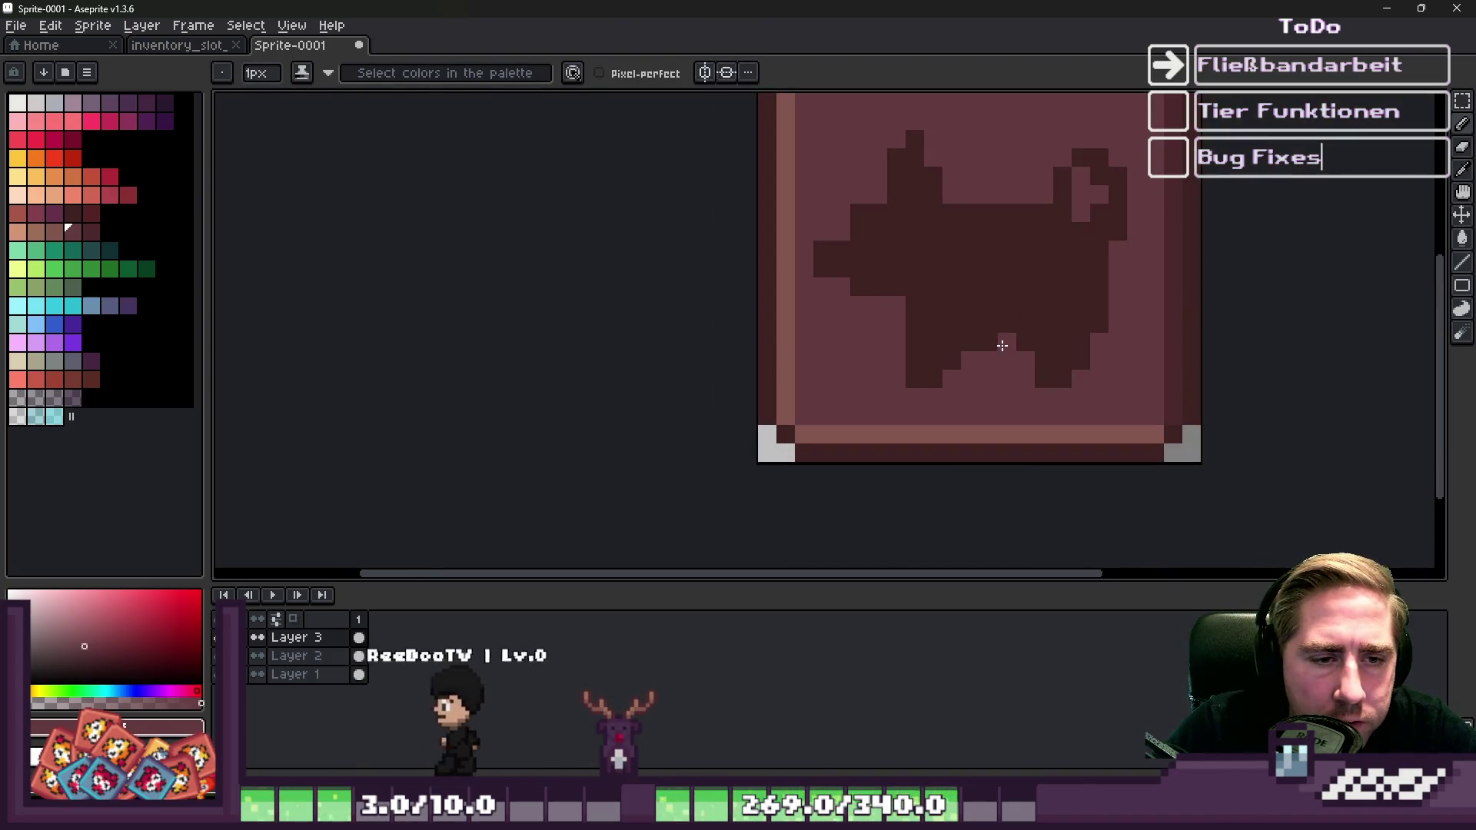
scroll(752, 293, "down", 5)
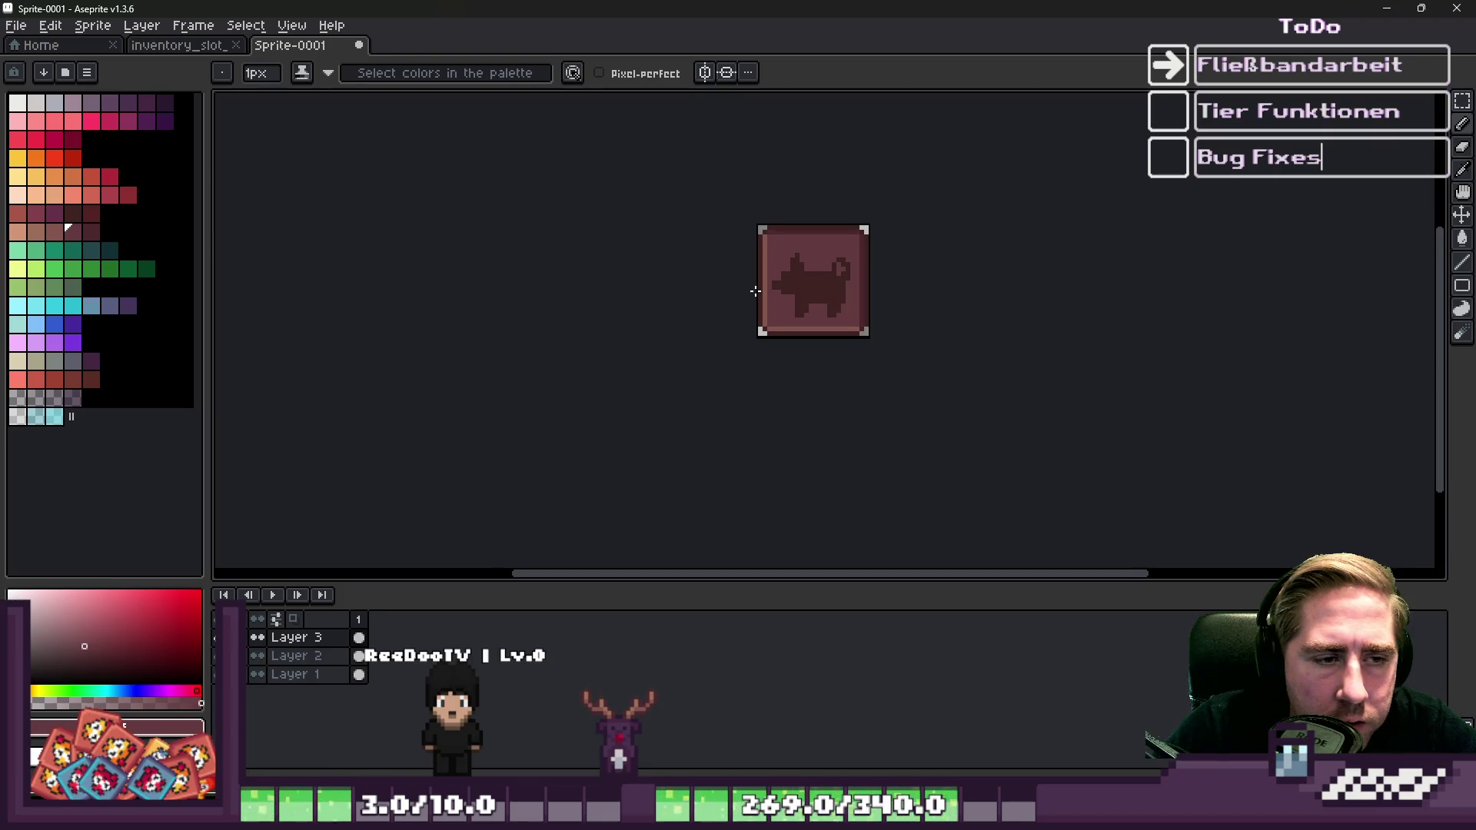
scroll(732, 275, "up", 3)
scroll(800, 283, "up", 2)
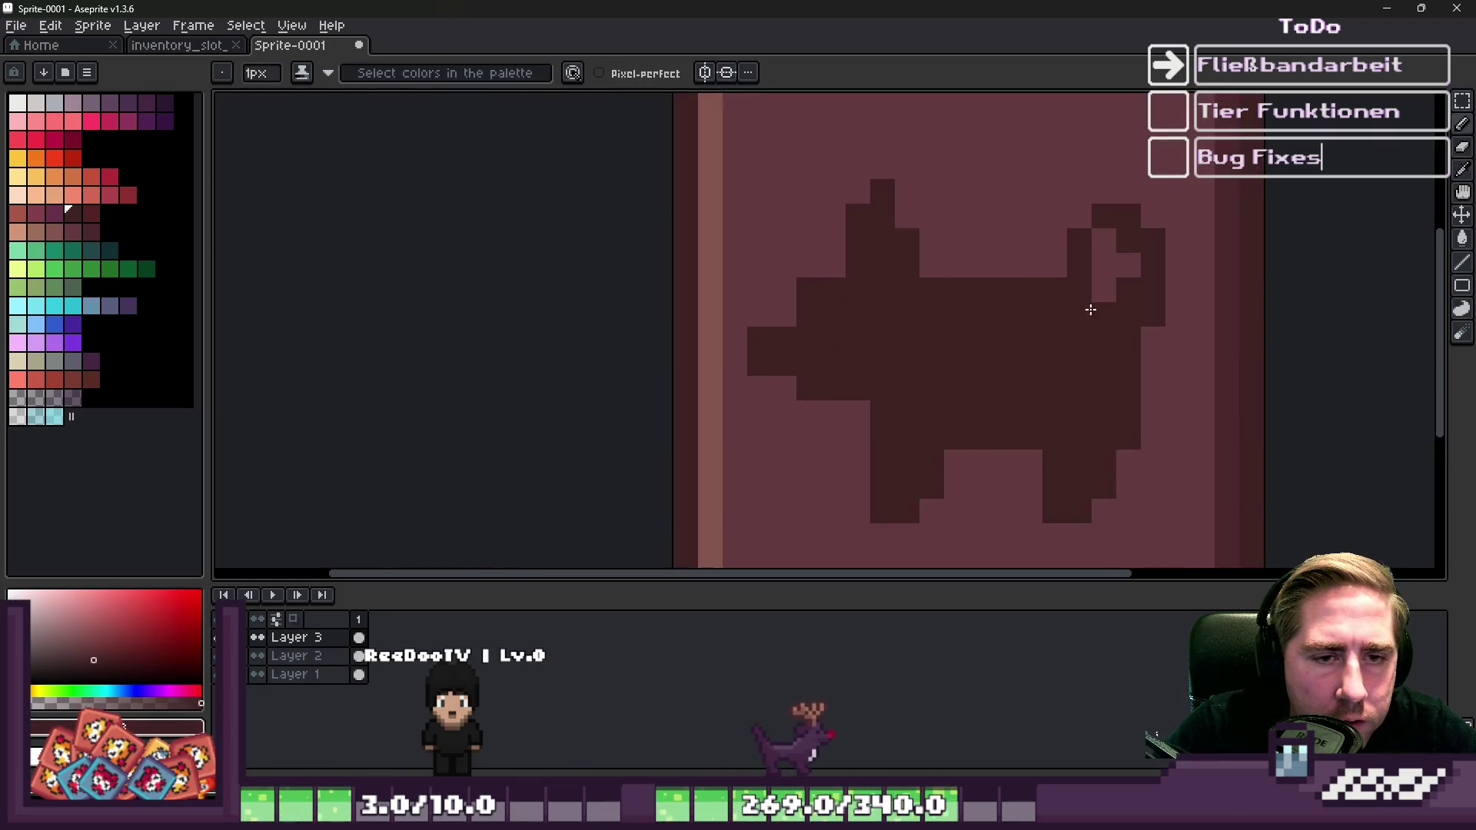
Reshape the ear, painting one pixel dark and two pixels light.
left_click(1117, 258)
left_click(1048, 238, "alt")
left_click_drag(1077, 265, 1098, 261)
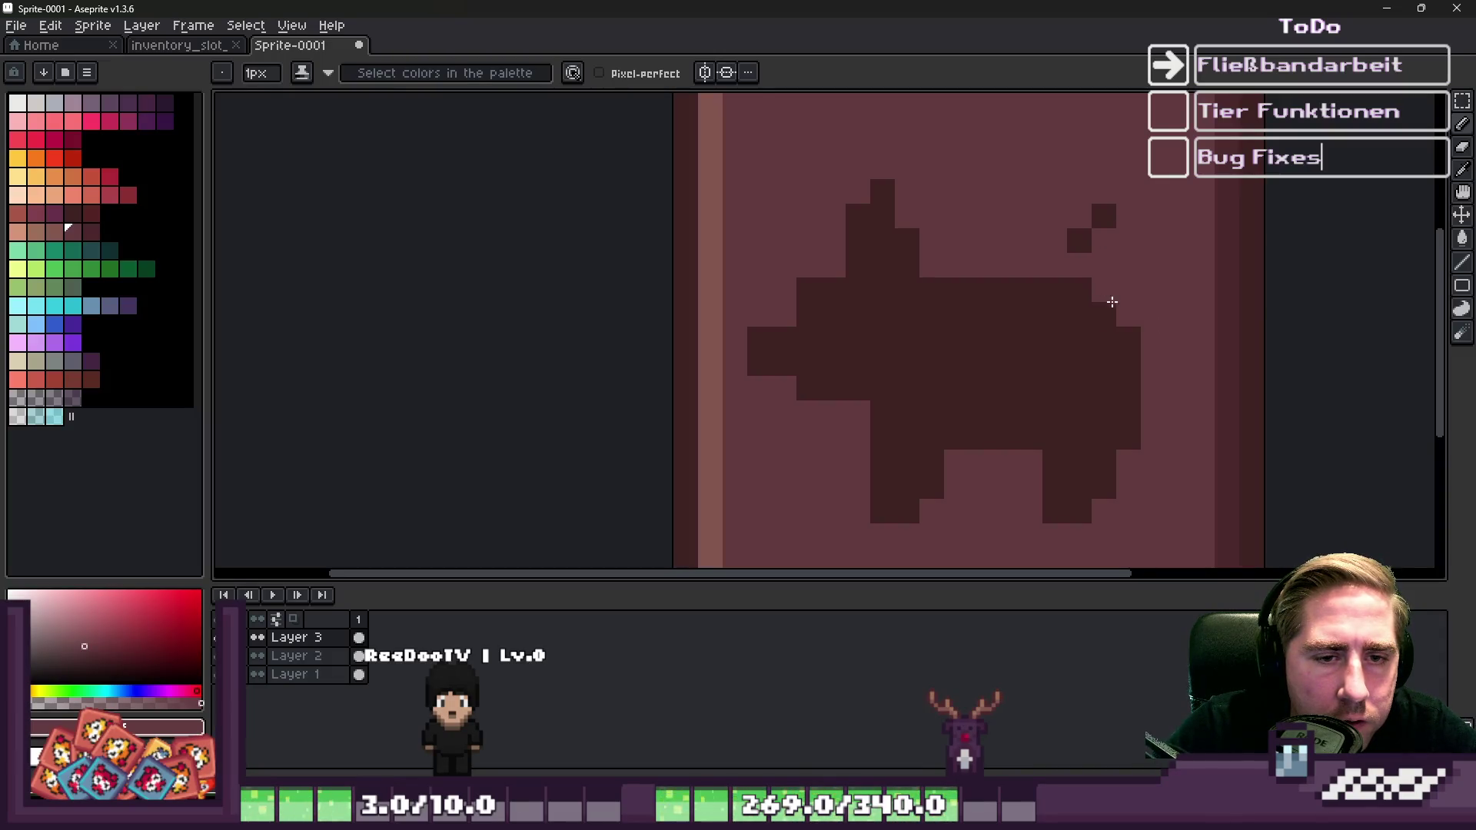
Rework the back, lightening its corner and adding dark pixels in place of the tail.
left_click(1076, 286)
scroll(1062, 277, "down", 5)
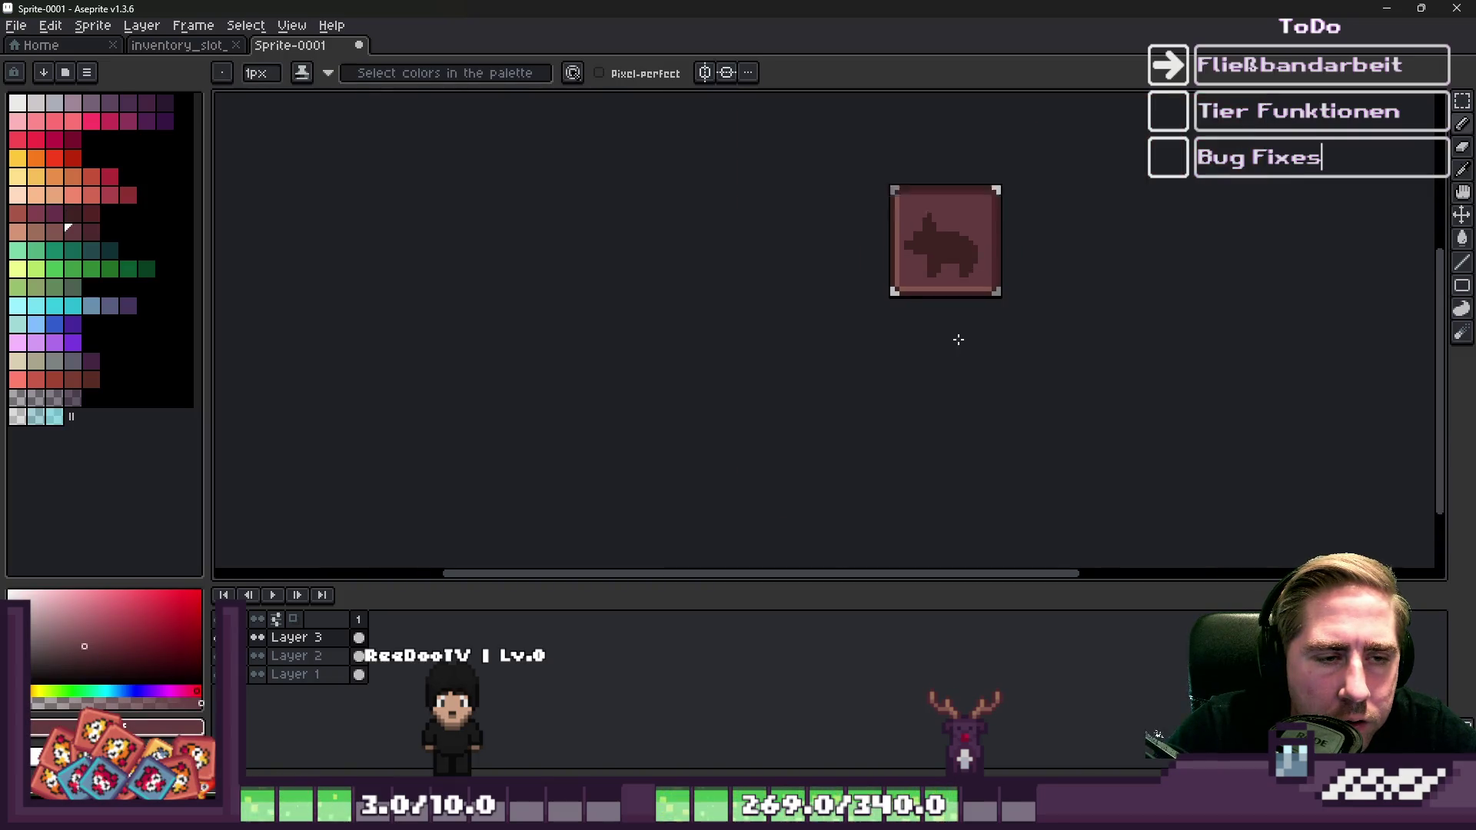
scroll(958, 336, "up", 5)
left_click(1090, 213)
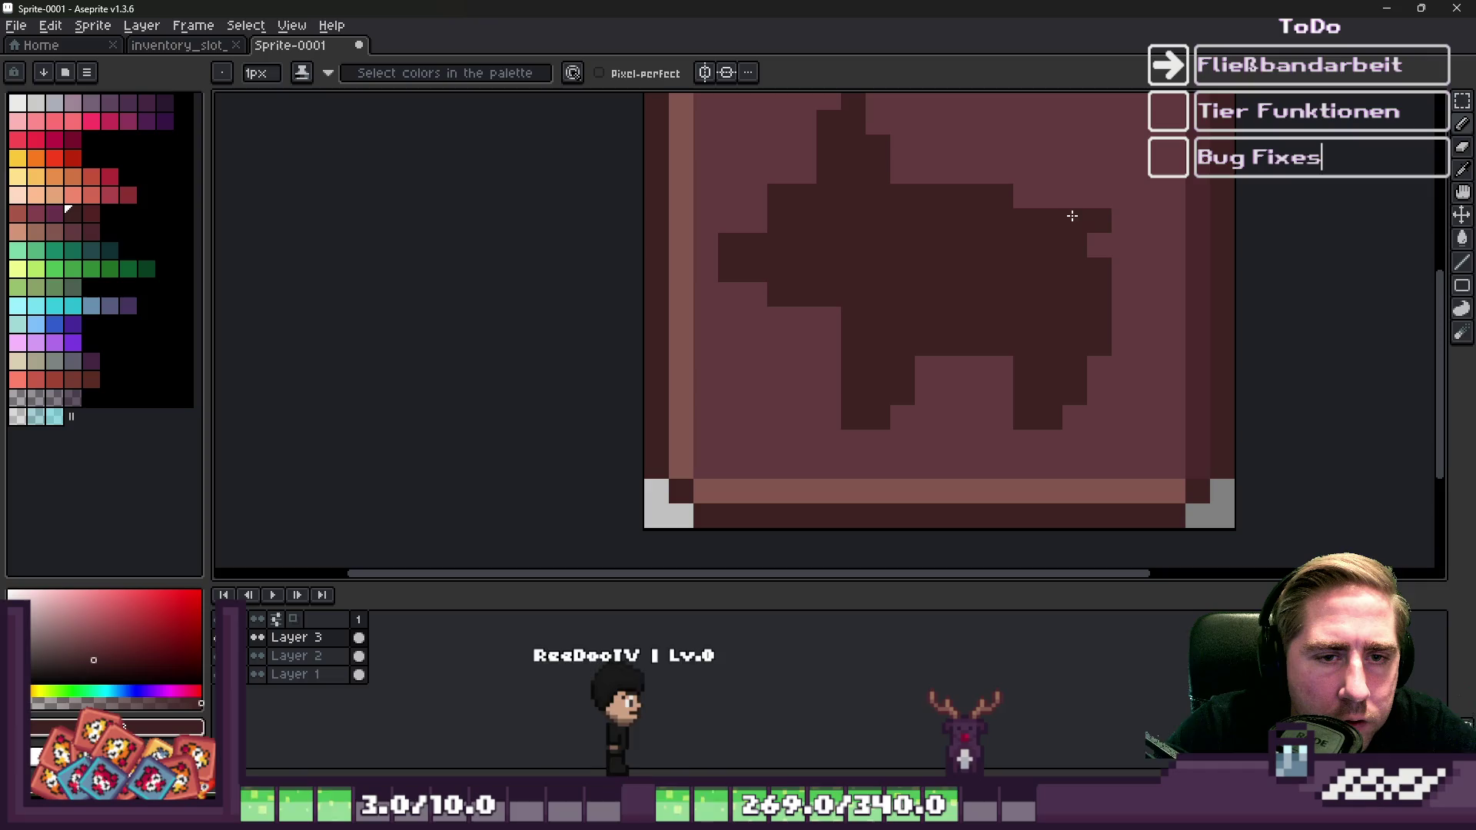
left_click_drag(1123, 219, 1123, 269)
scroll(895, 256, "down", 4)
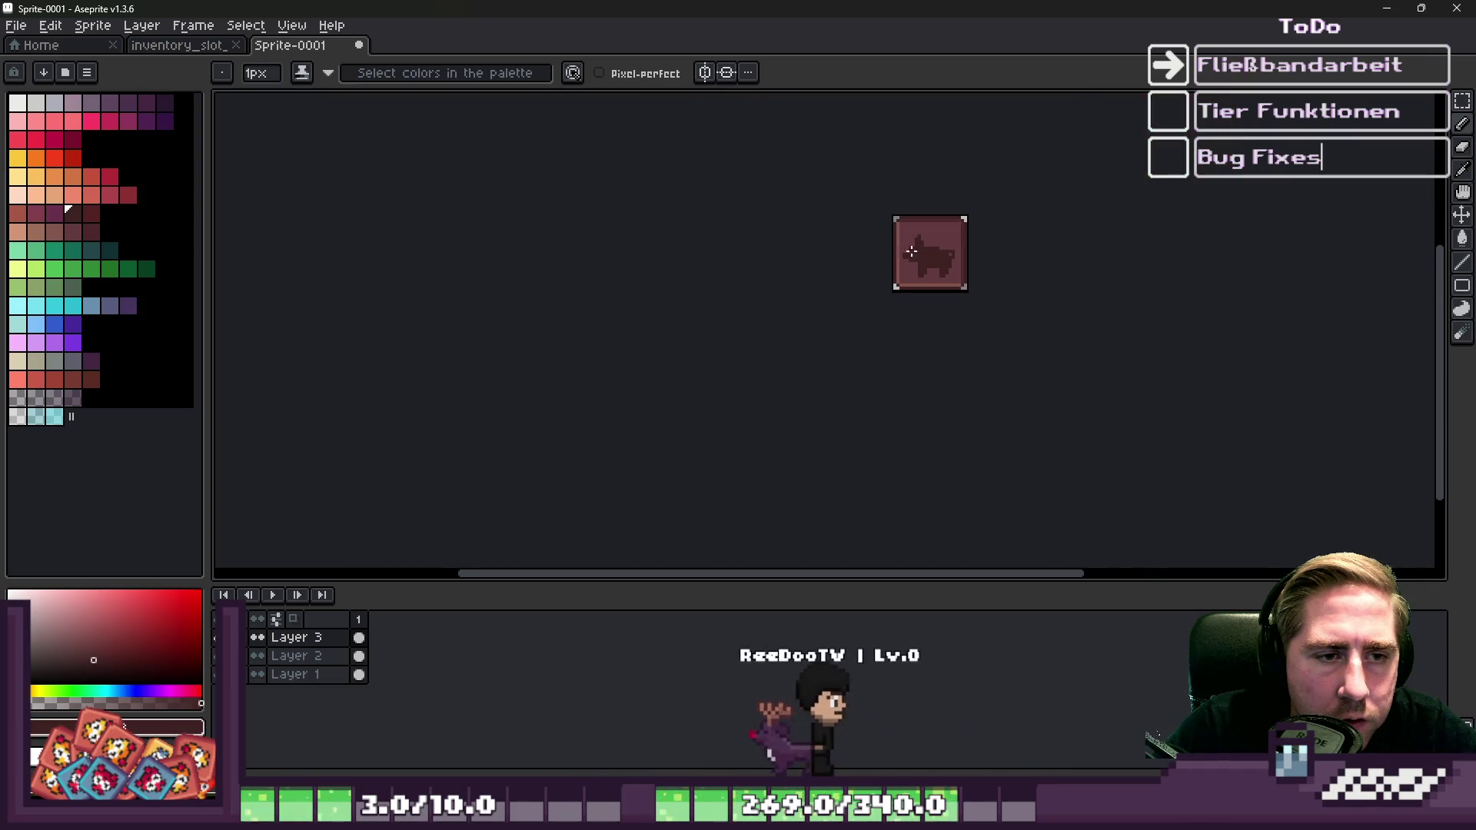
scroll(1118, 268, "up", 5)
Touch up the silhouette with one dark pixel and two light pixels.
left_click(1118, 268)
left_click(1112, 339, "alt")
left_click_drag(1123, 308, 1095, 316)
scroll(1018, 231, "down", 5)
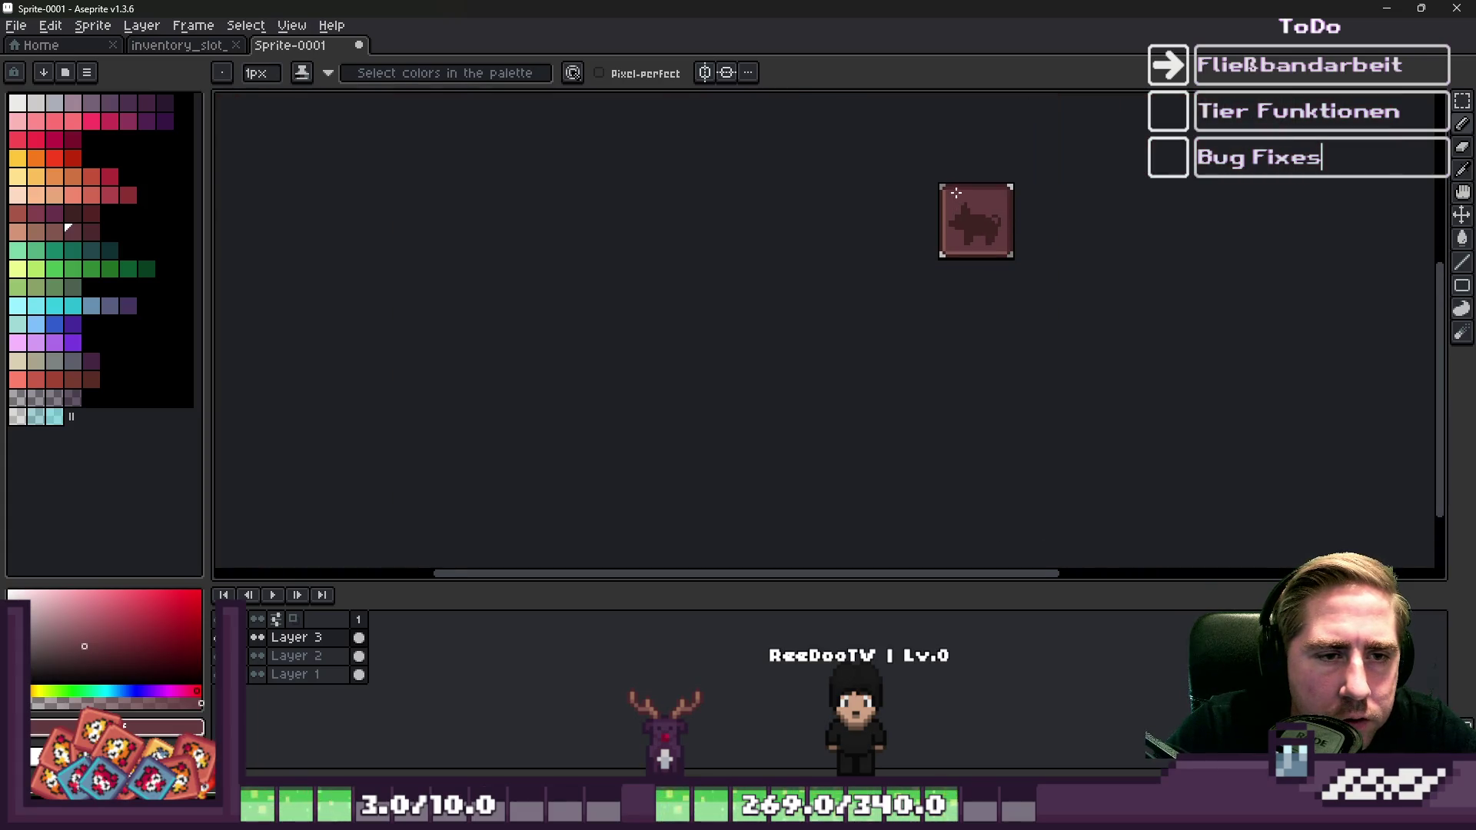
scroll(974, 219, "up", 5)
Sample the dark silhouette and mauve tile colours from the sprite.
left_click(1119, 201, "alt")
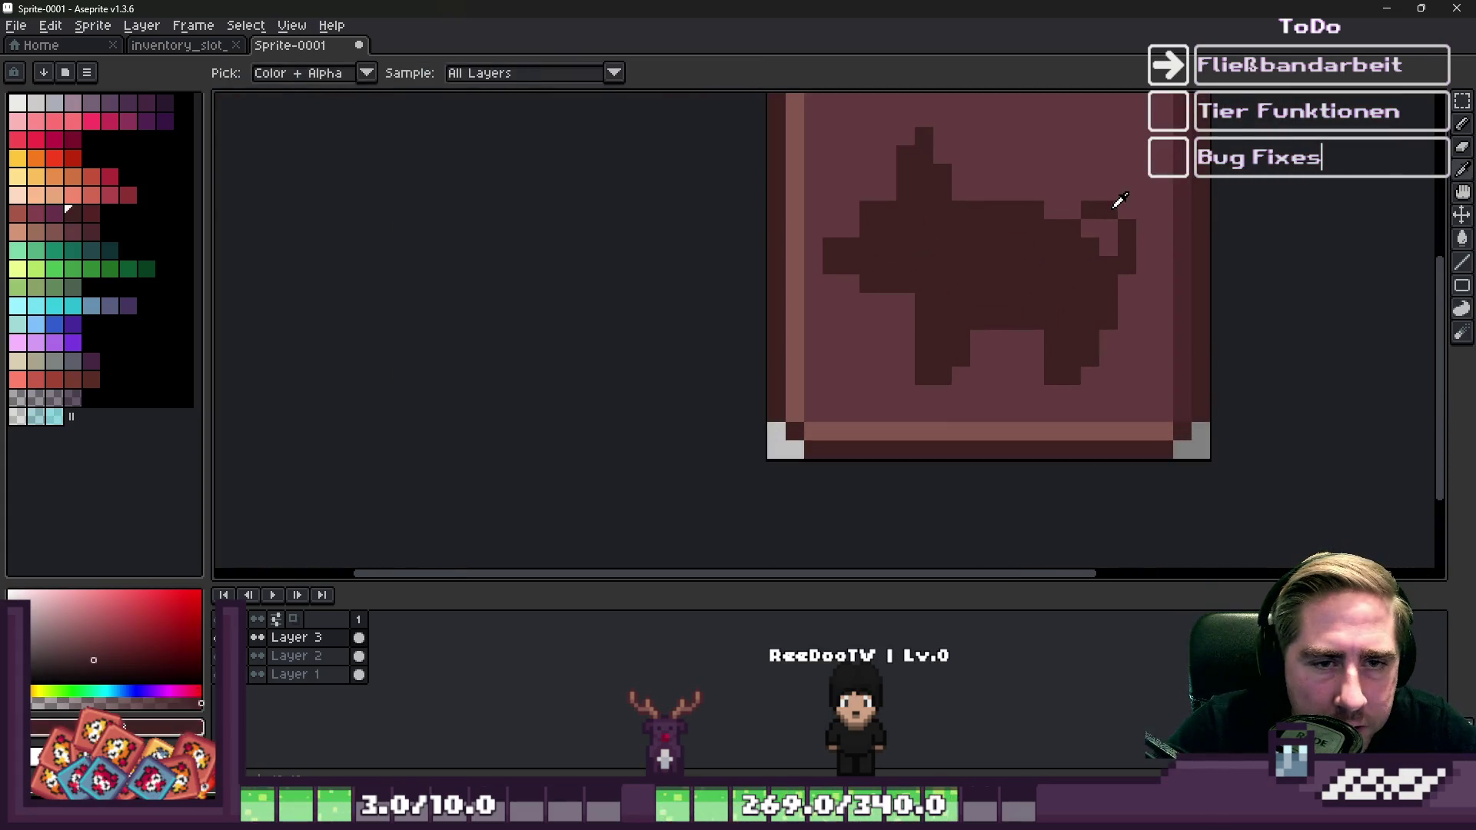
scroll(982, 329, "down", 4)
scroll(892, 306, "up", 4)
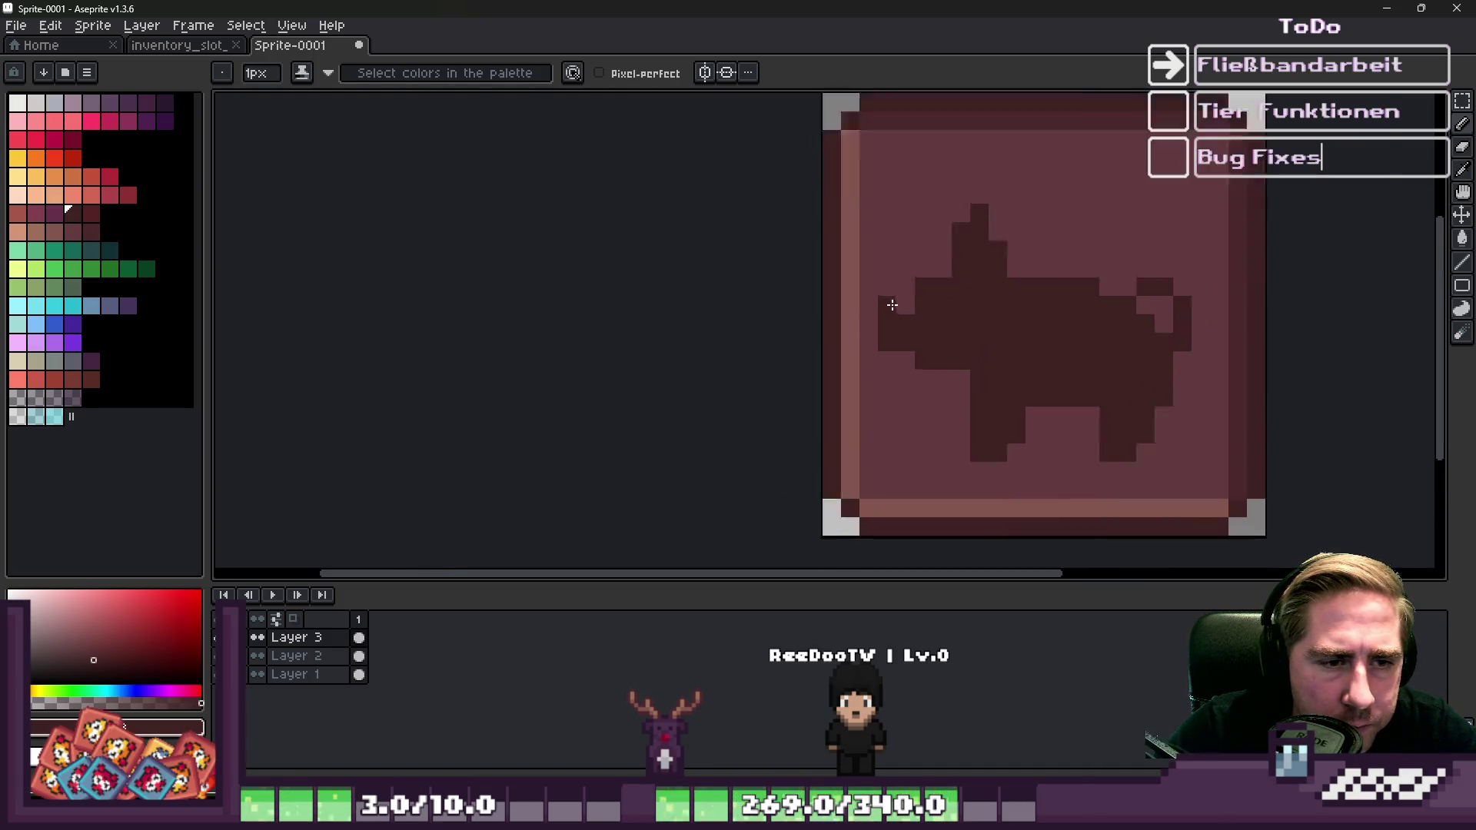
scroll(892, 305, "up", 1)
left_click(900, 221, "alt")
scroll(897, 206, "down", 5)
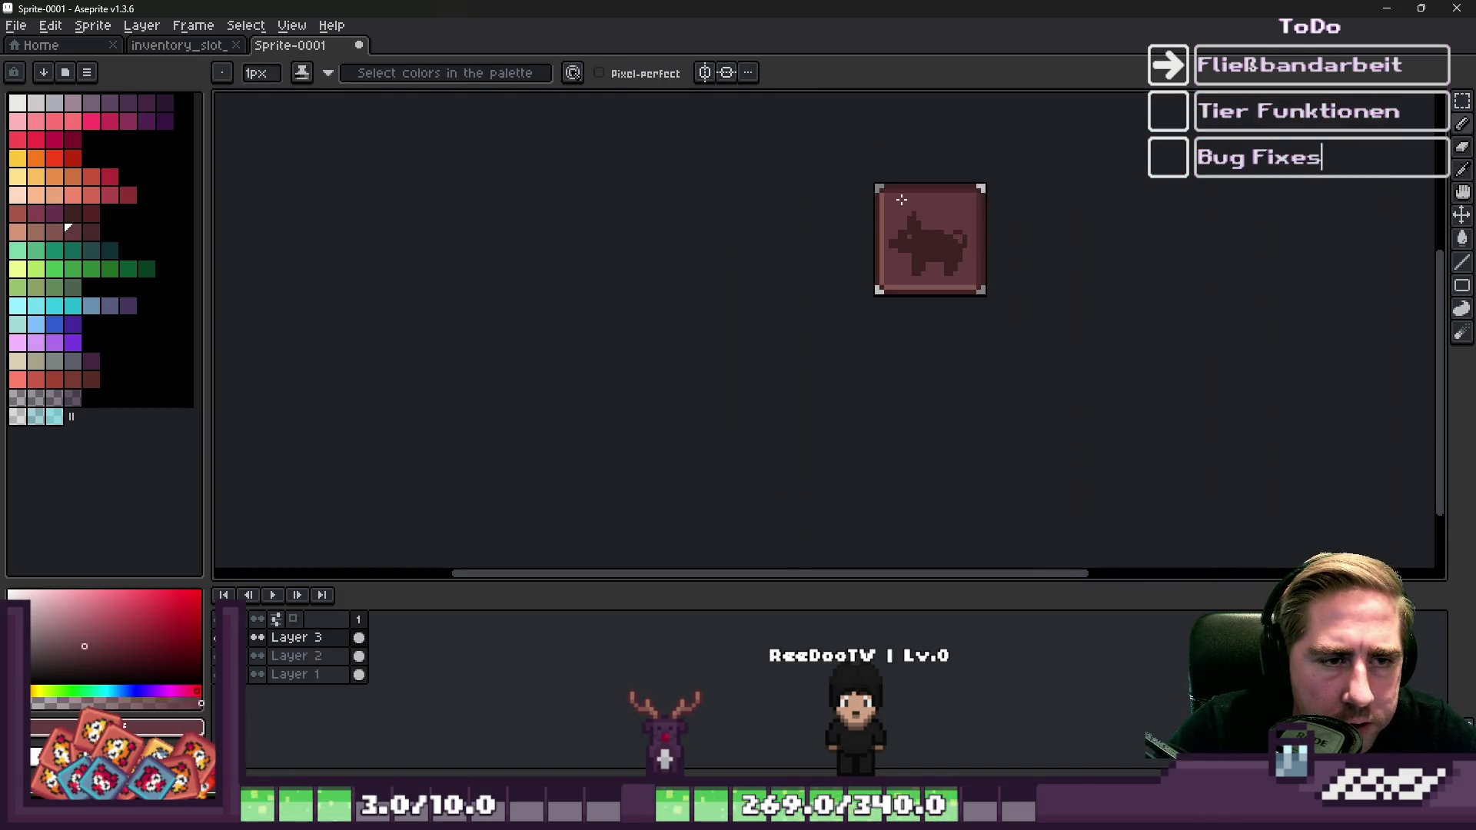
scroll(906, 214, "up", 6)
left_click(984, 323, "alt")
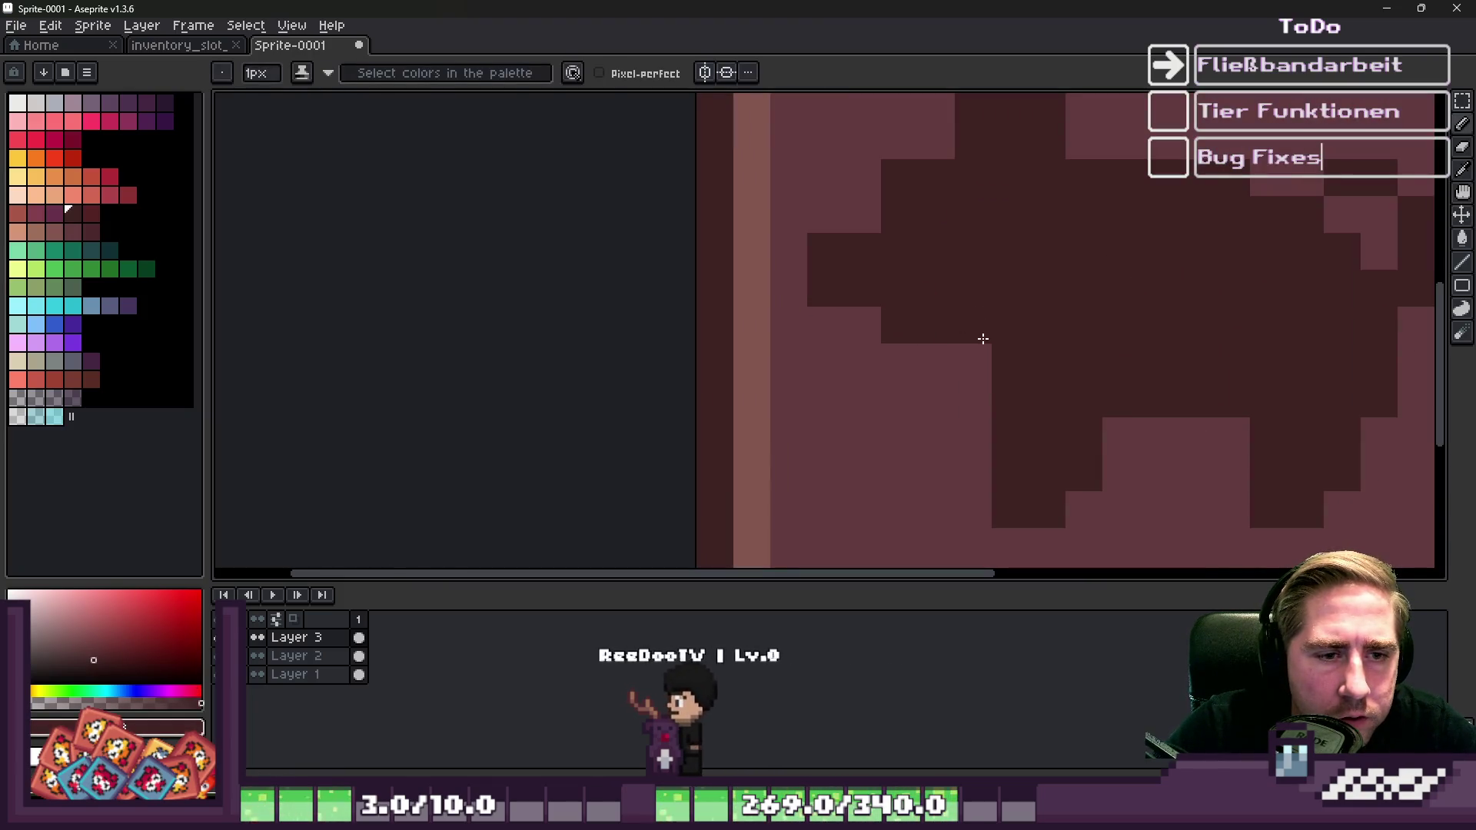
scroll(983, 339, "down", 6)
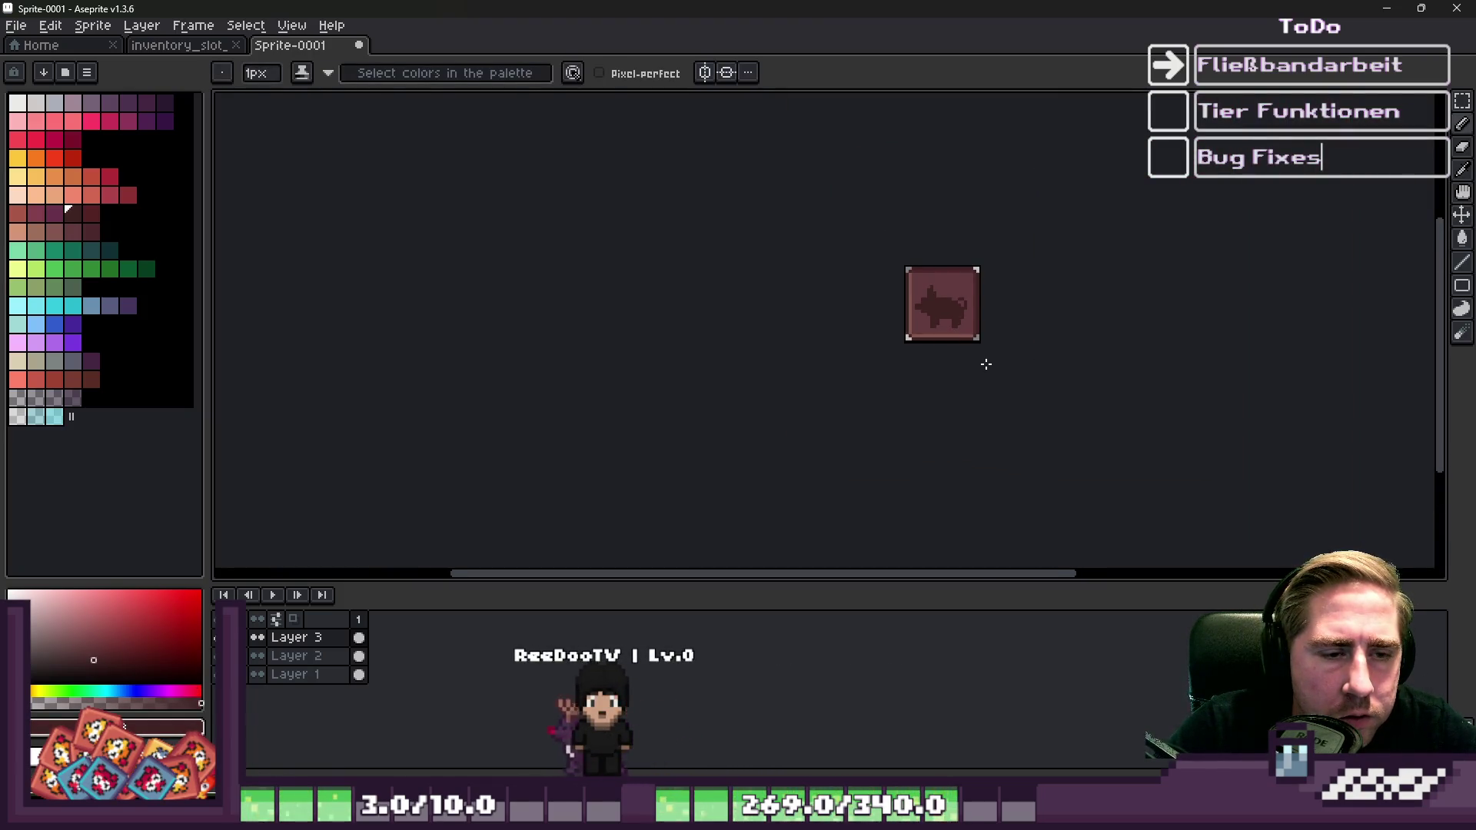
scroll(978, 339, "up", 3)
scroll(925, 267, "up", 3)
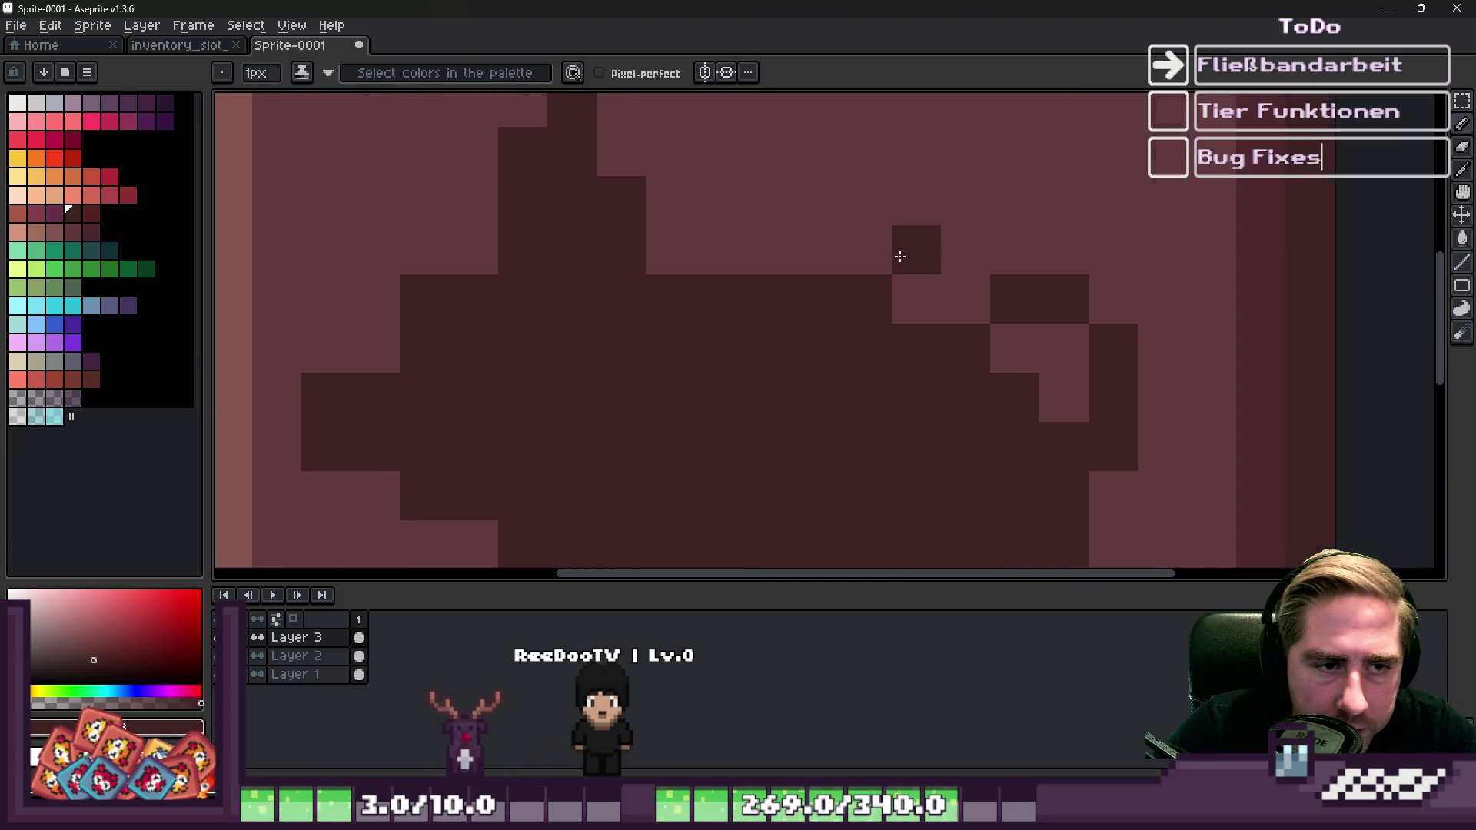
scroll(891, 304, "down", 3)
scroll(930, 231, "up", 2)
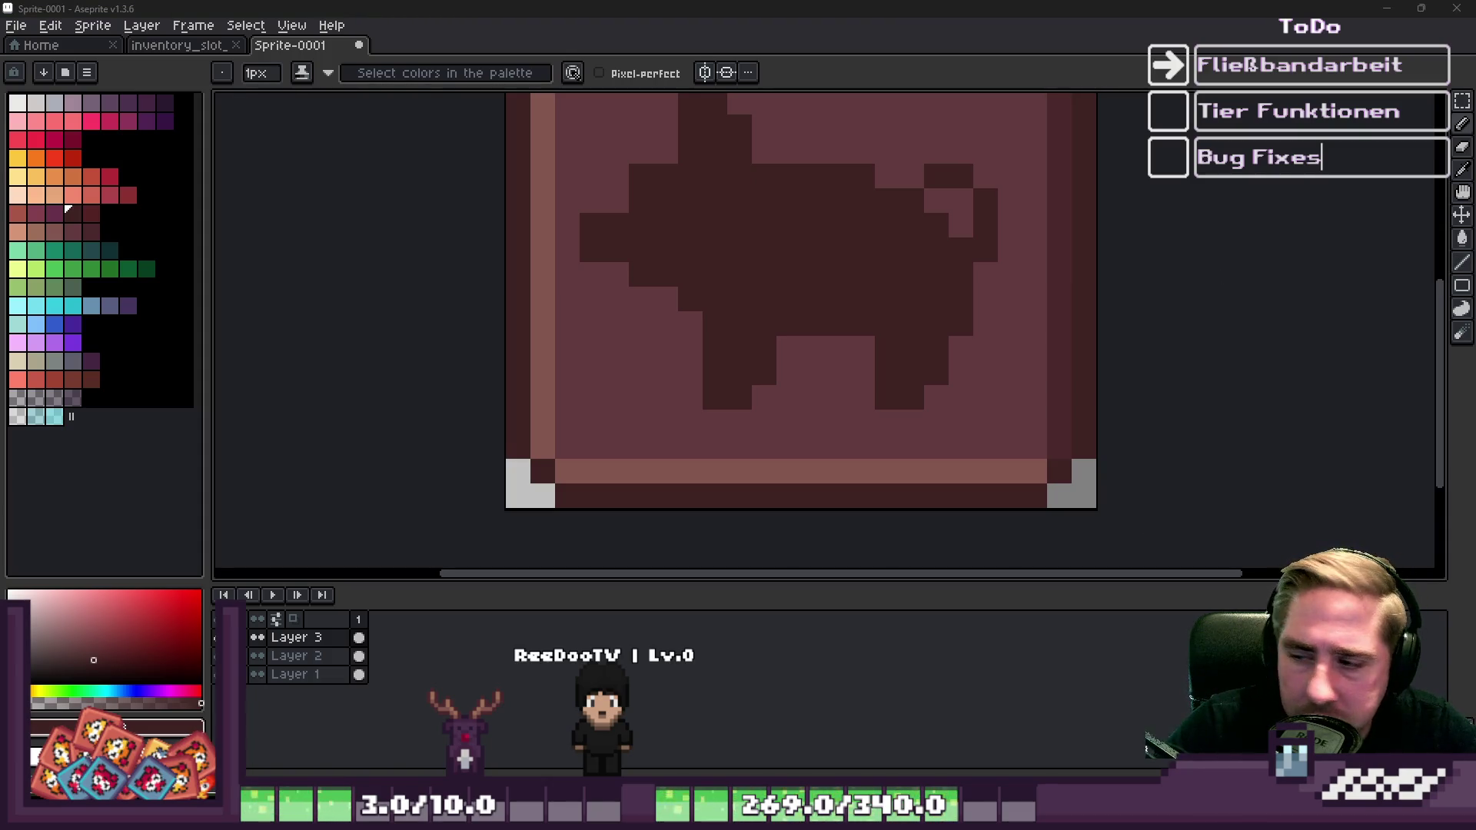
scroll(989, 329, "down", 3)
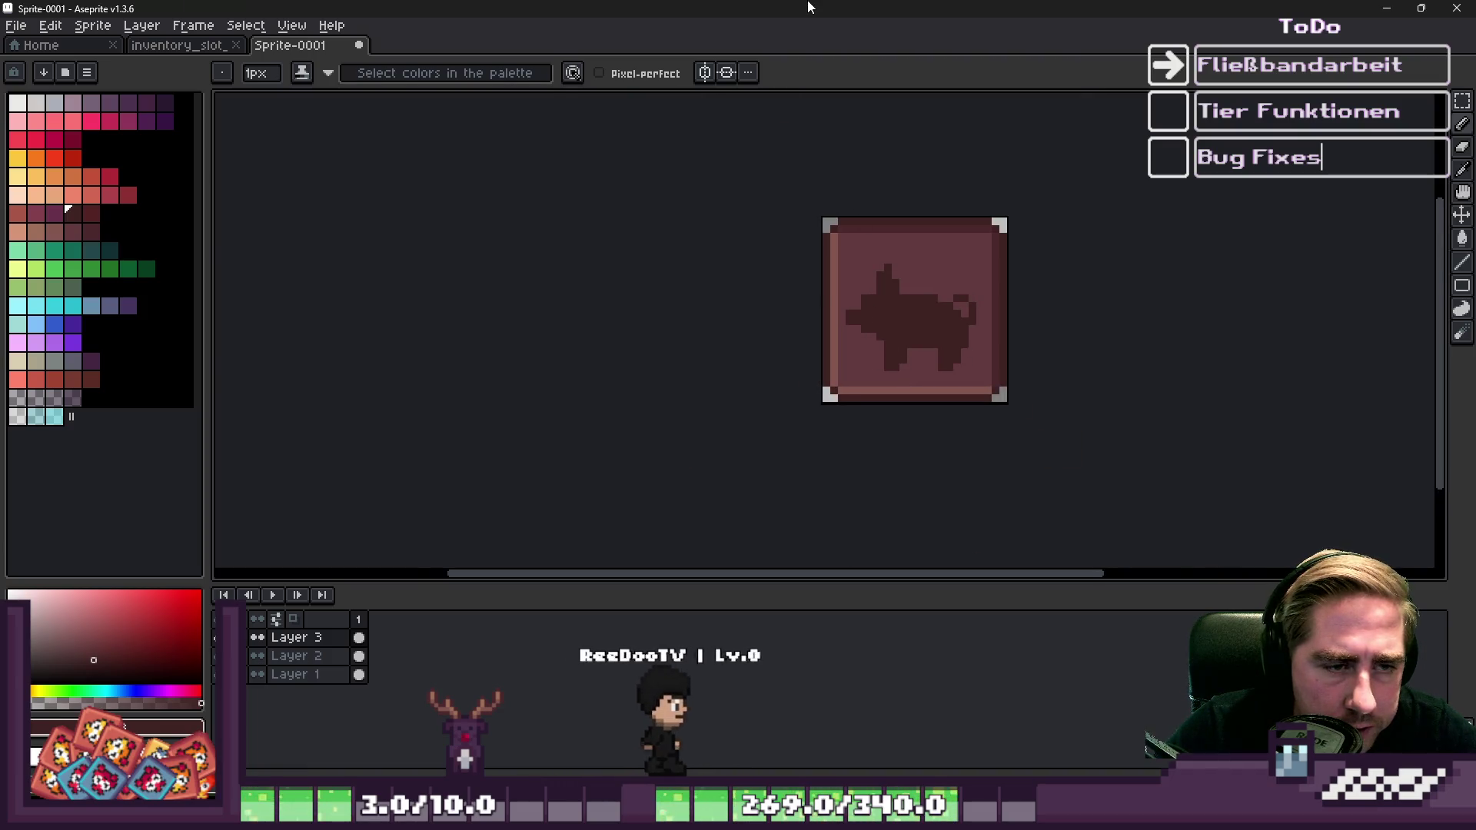
Marquee-select the silhouette, move it up one pixel and deselect.
key("m")
scroll(950, 336, "up", 2)
mouse_move(680, 118)
left_mouse_down()
mouse_move(949, 389)
mouse_move(1011, 400)
left_mouse_up()
left_click_drag(928, 302, 923, 290)
key("ctrl+d")
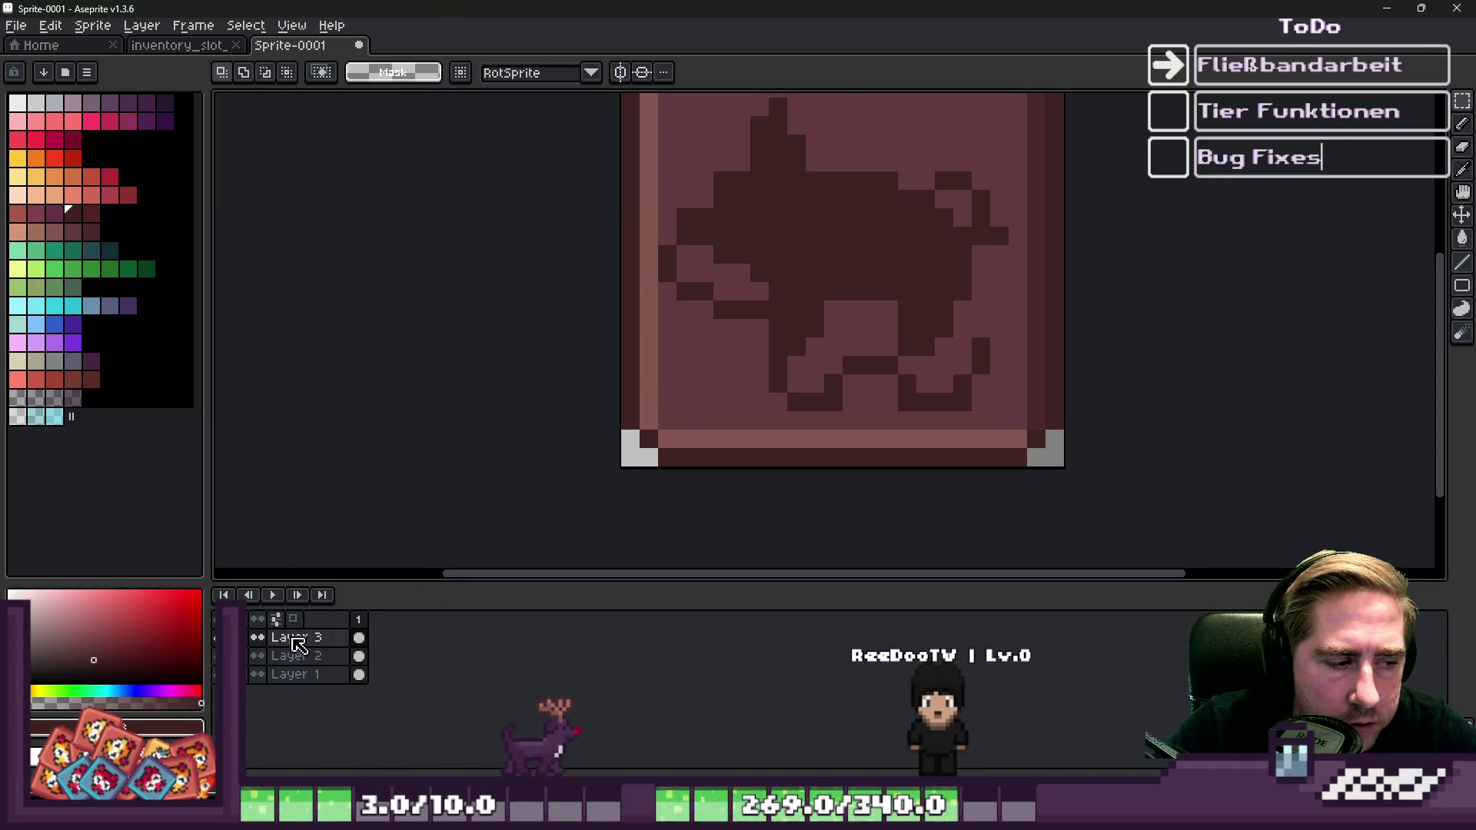
Delete Layer 2.
right_click(312, 656)
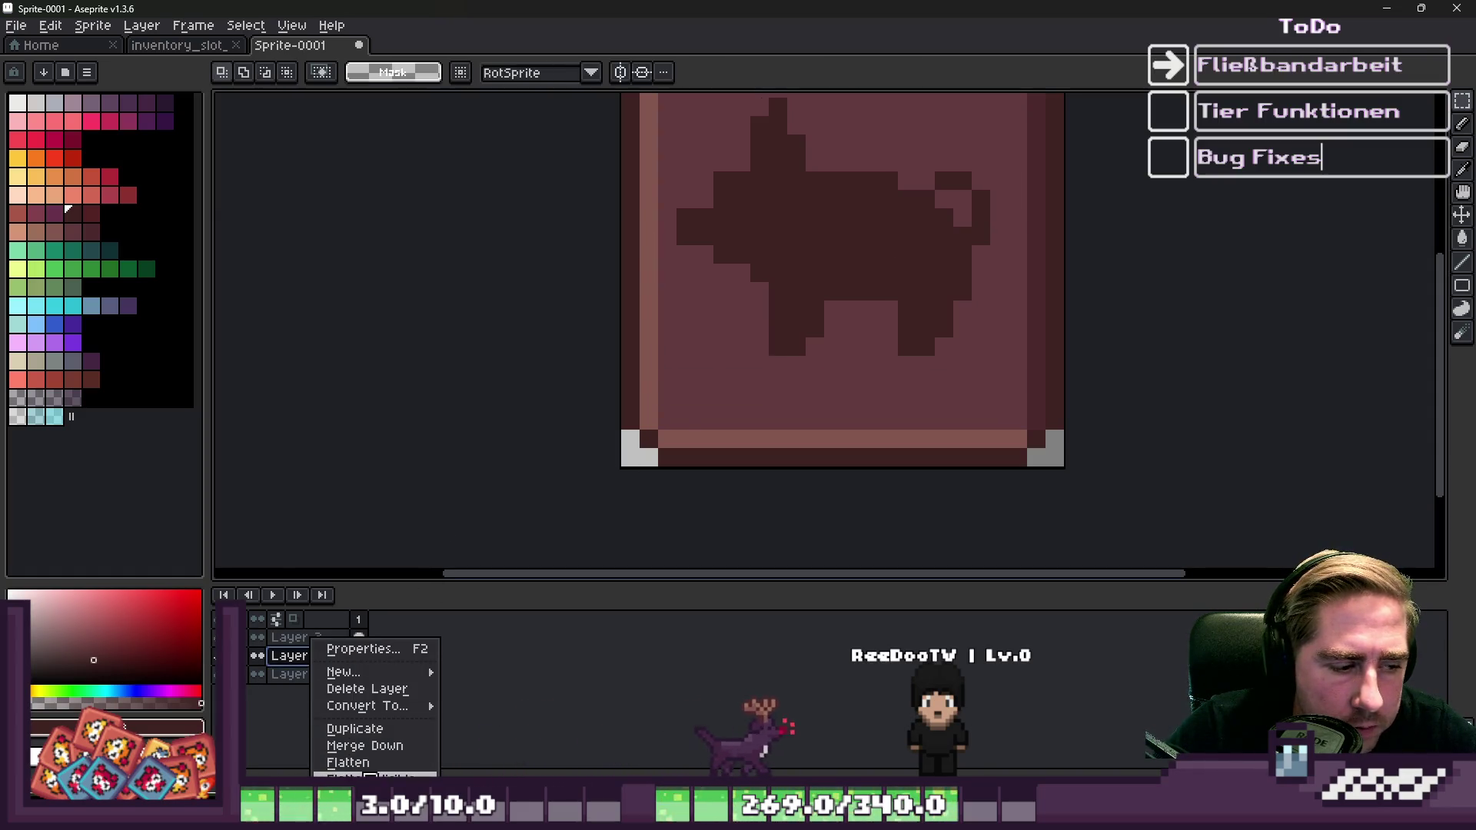
left_click(367, 689)
scroll(804, 389, "down", 4)
scroll(764, 313, "up", 4)
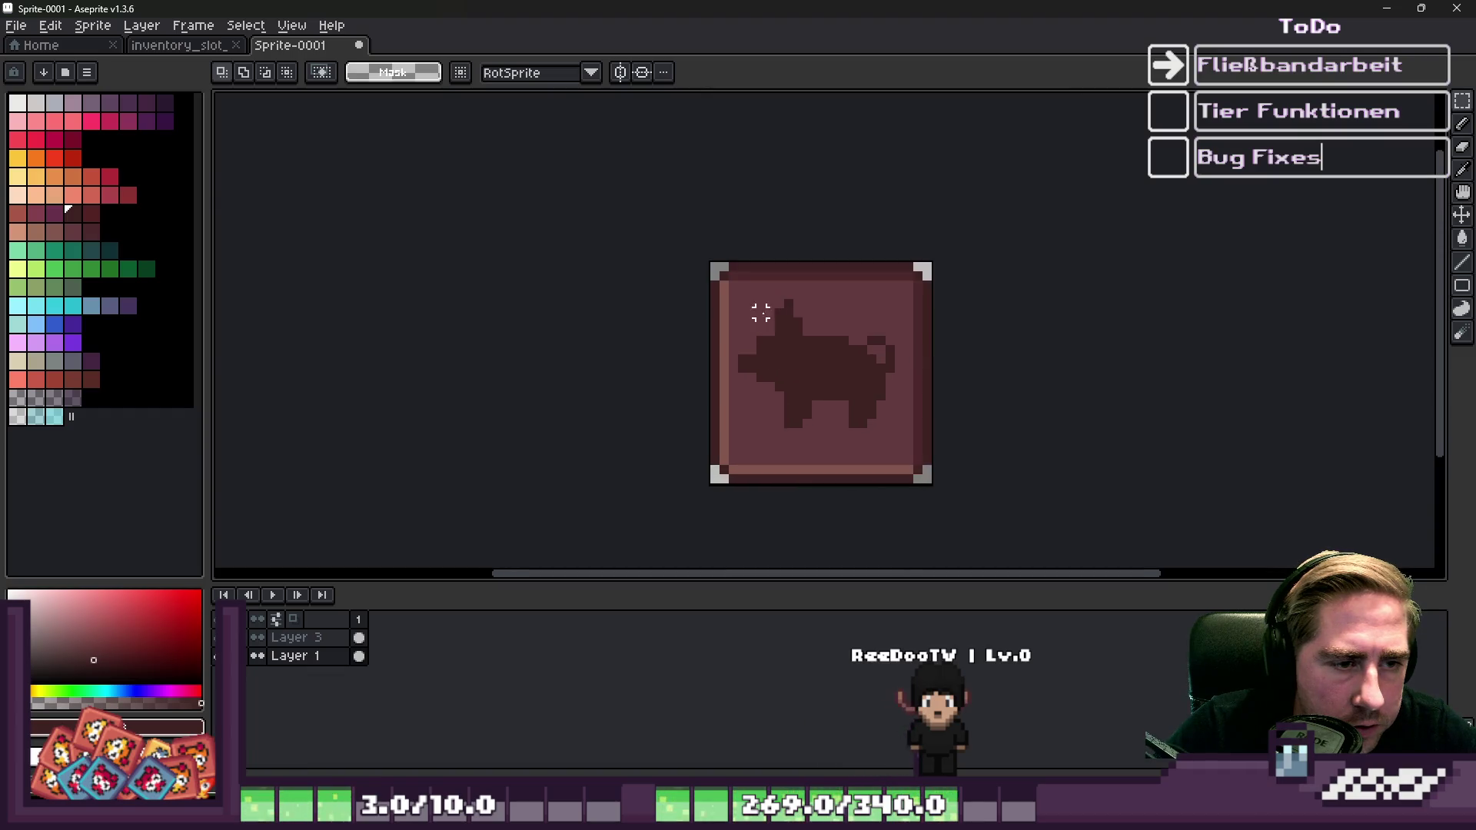
Sample the slot's fill colour from the canvas for the fill bucket, then deselect.
mouse_move(702, 270)
left_mouse_down()
mouse_move(929, 551)
mouse_move(1063, 543)
left_mouse_up()
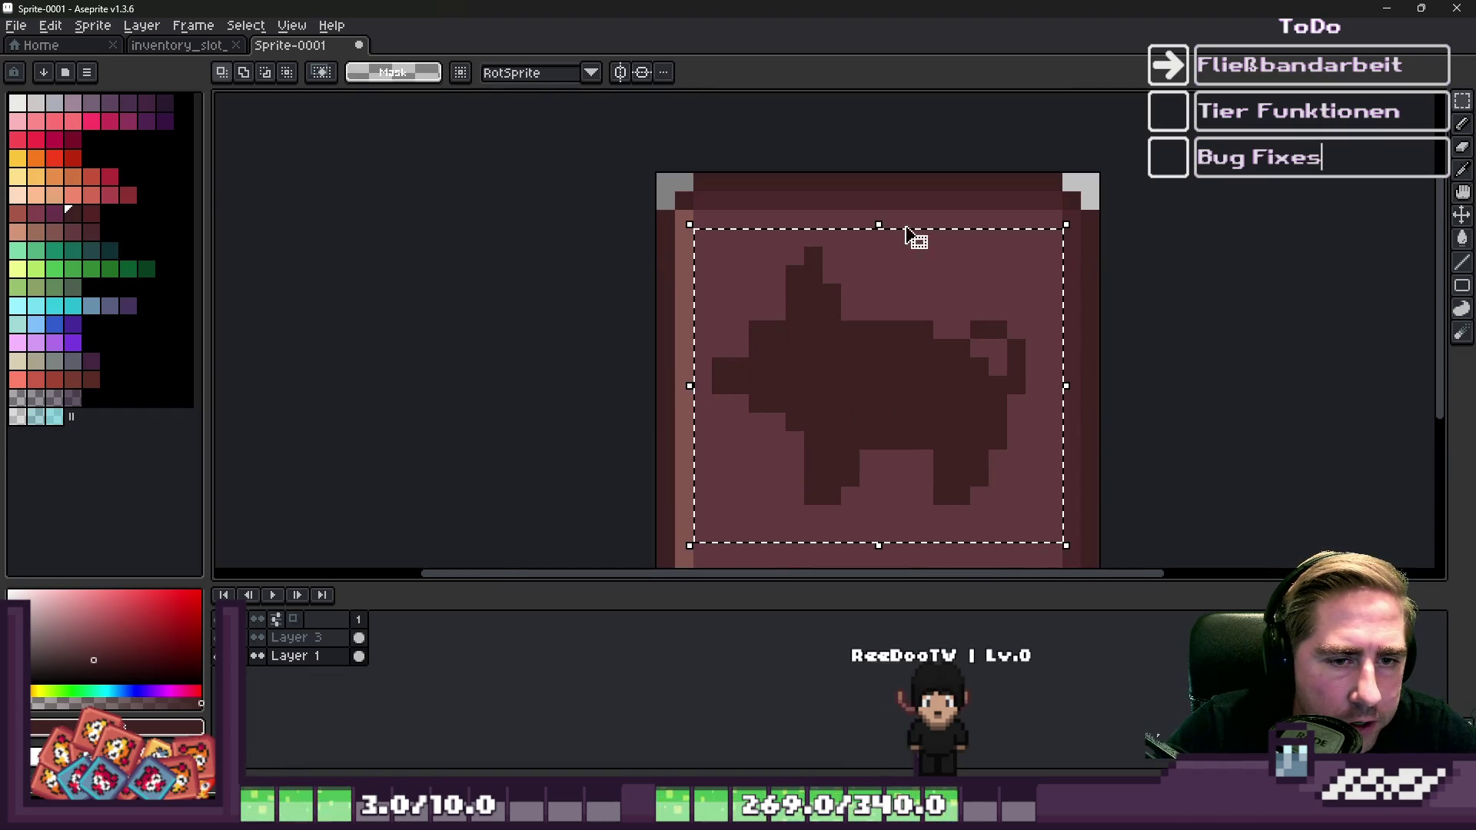
key("i")
left_click(870, 213)
key("g")
key("ctrl+d")
On Layer 3, move the slot's inner area down one pixel.
key("alt+Up")
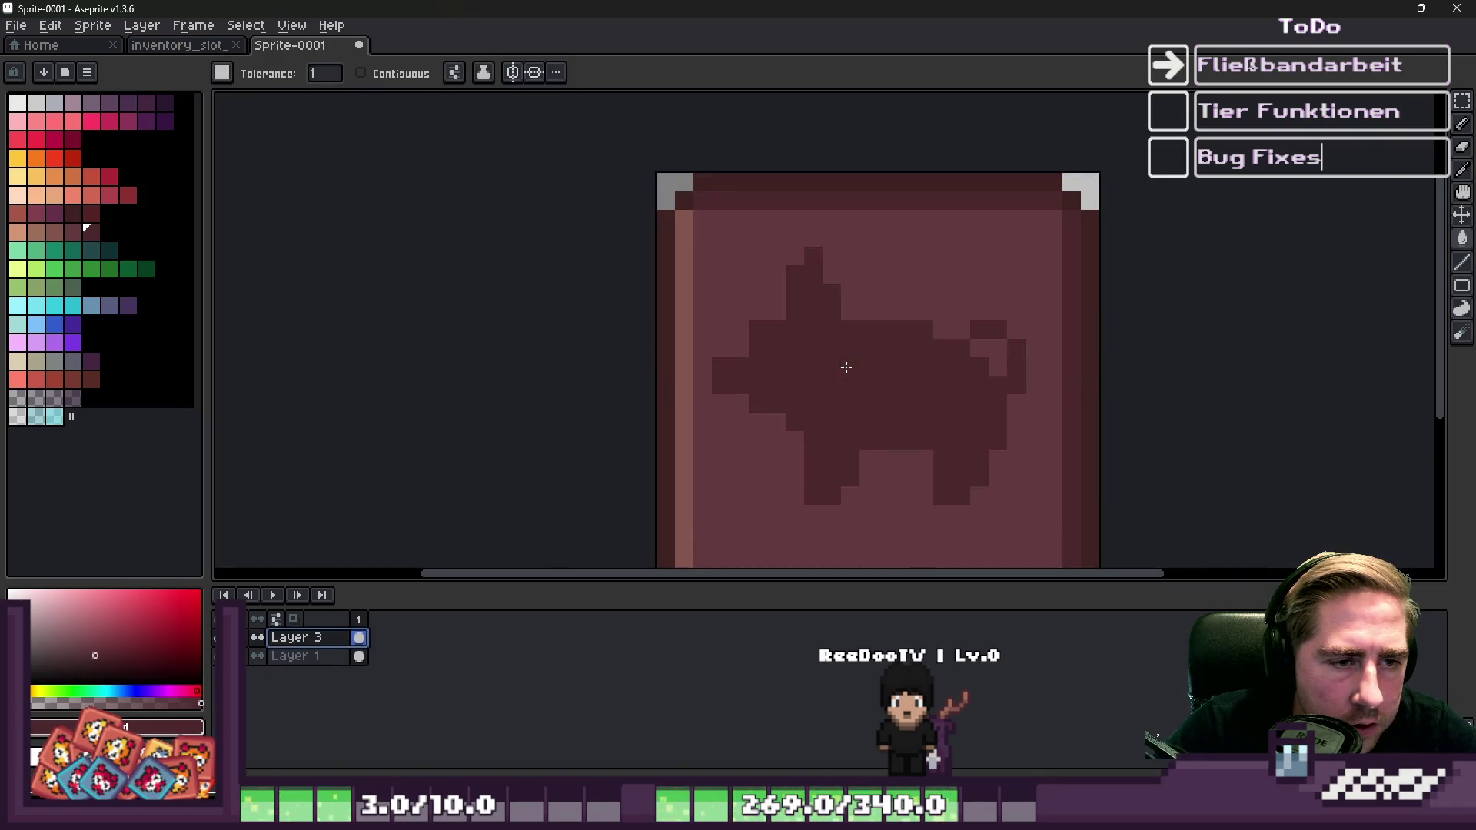
scroll(847, 367, "down", 5)
scroll(850, 349, "up", 3)
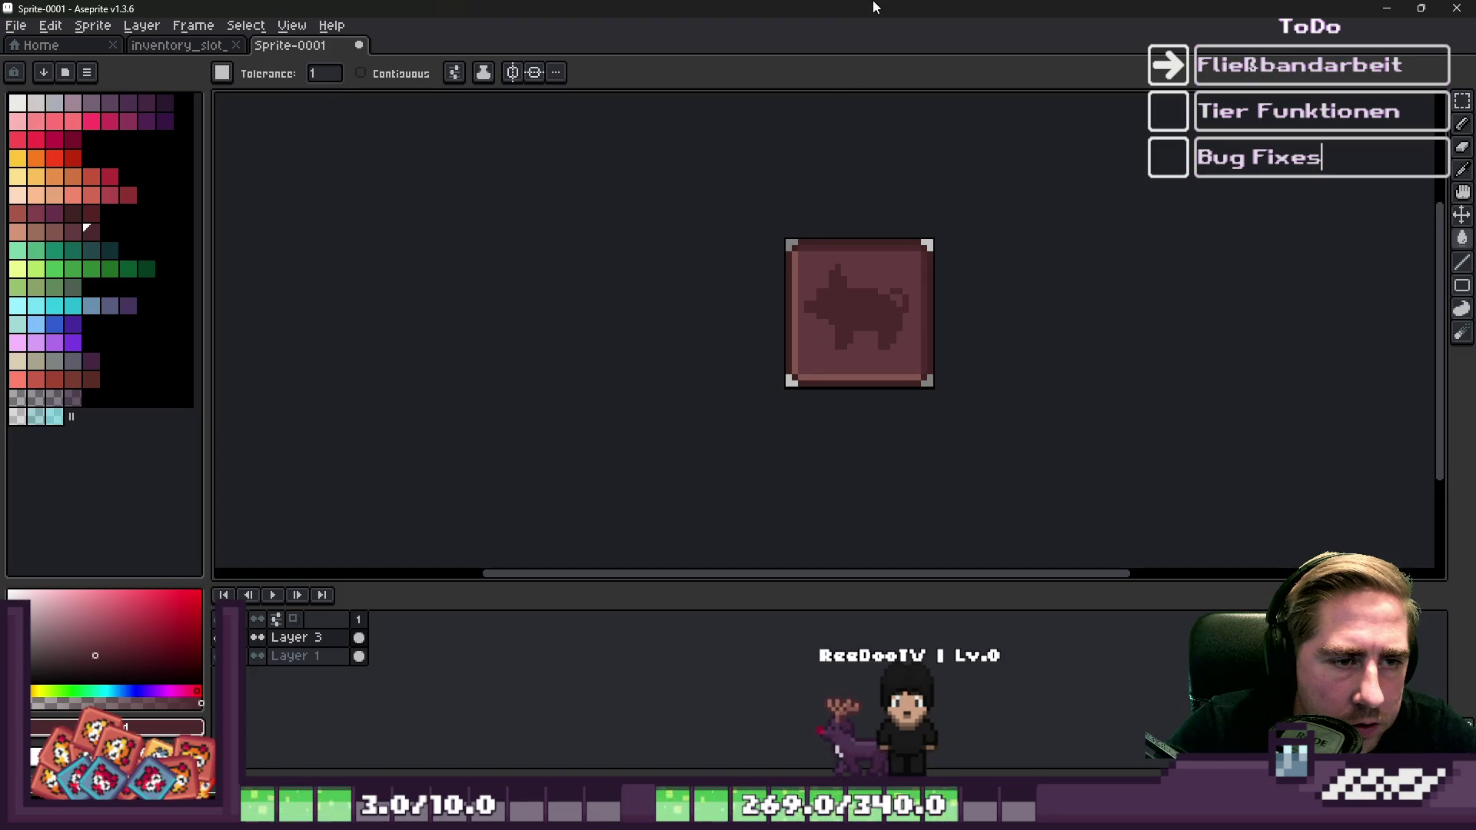
key("m")
scroll(845, 265, "up", 1)
left_click_drag(769, 223, 996, 453)
left_click(901, 356)
left_click_drag(896, 355, 895, 360)
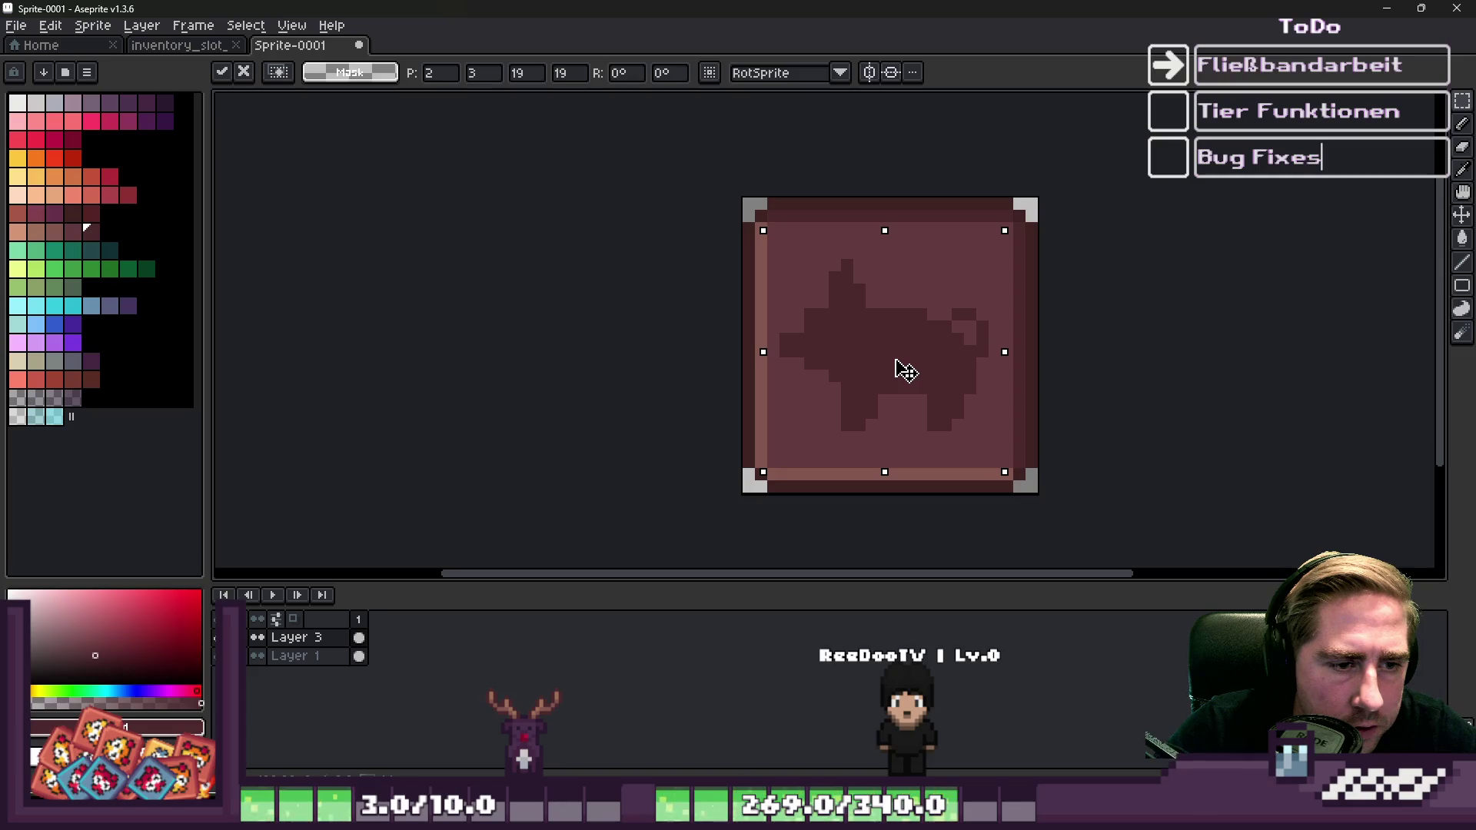
key("ctrl+d")
Select small strips near the slot's top and bottom edges, then start saving the sprite.
scroll(861, 206, "up", 3)
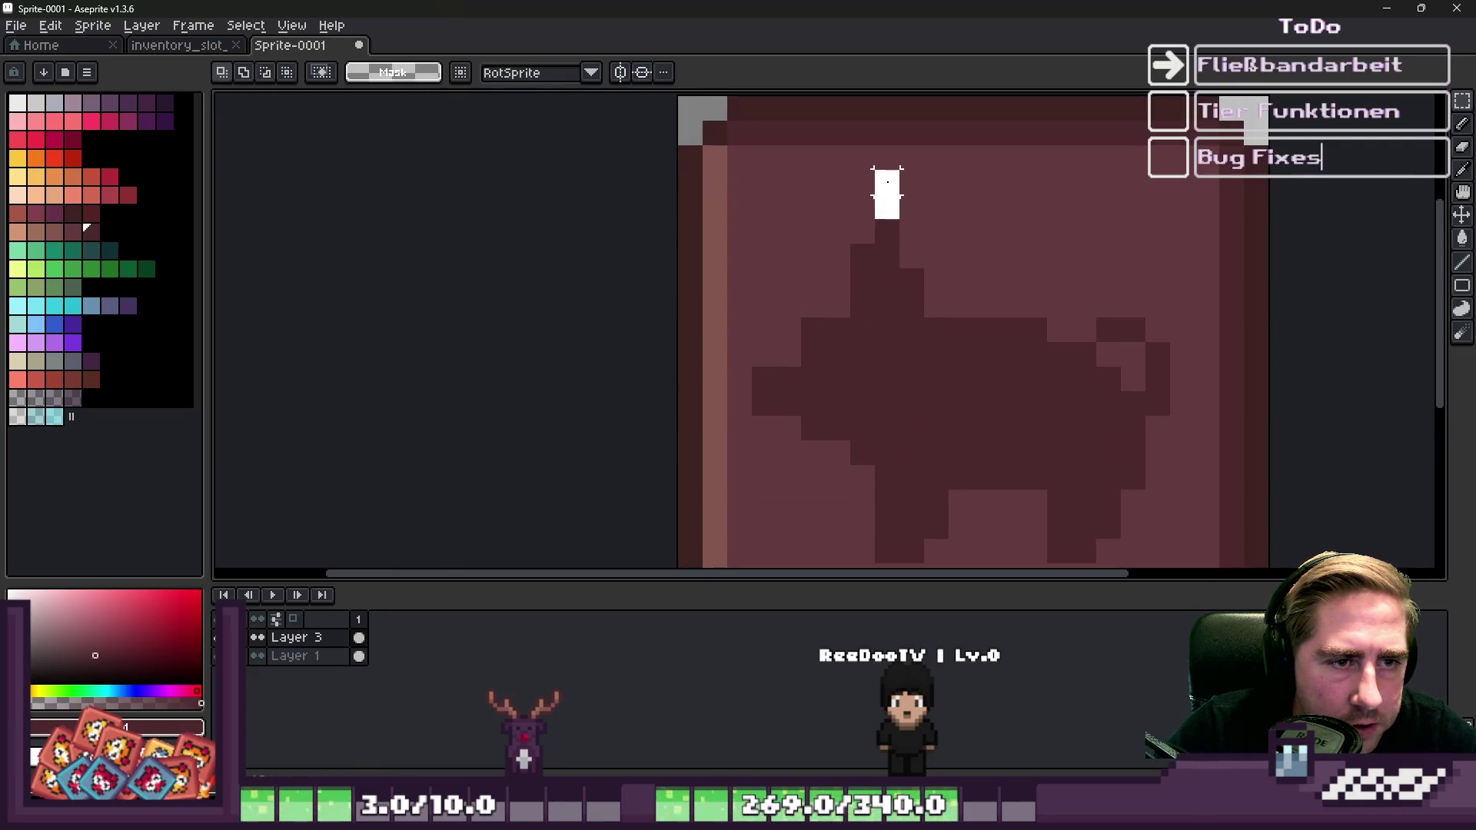
left_click_drag(899, 218, 899, 223)
scroll(885, 200, "down", 1)
left_click_drag(869, 460, 896, 523)
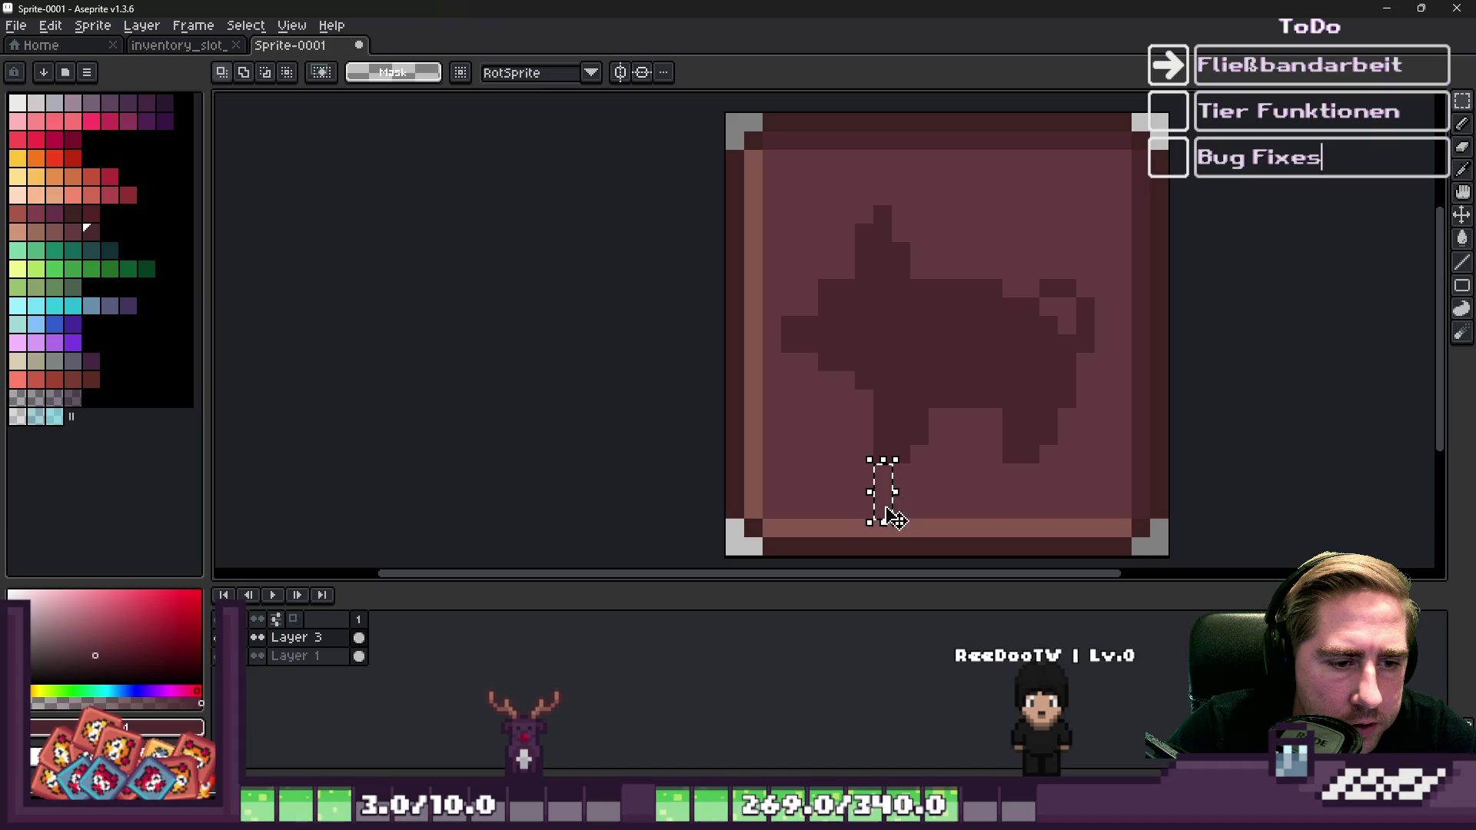
scroll(965, 288, "down", 2)
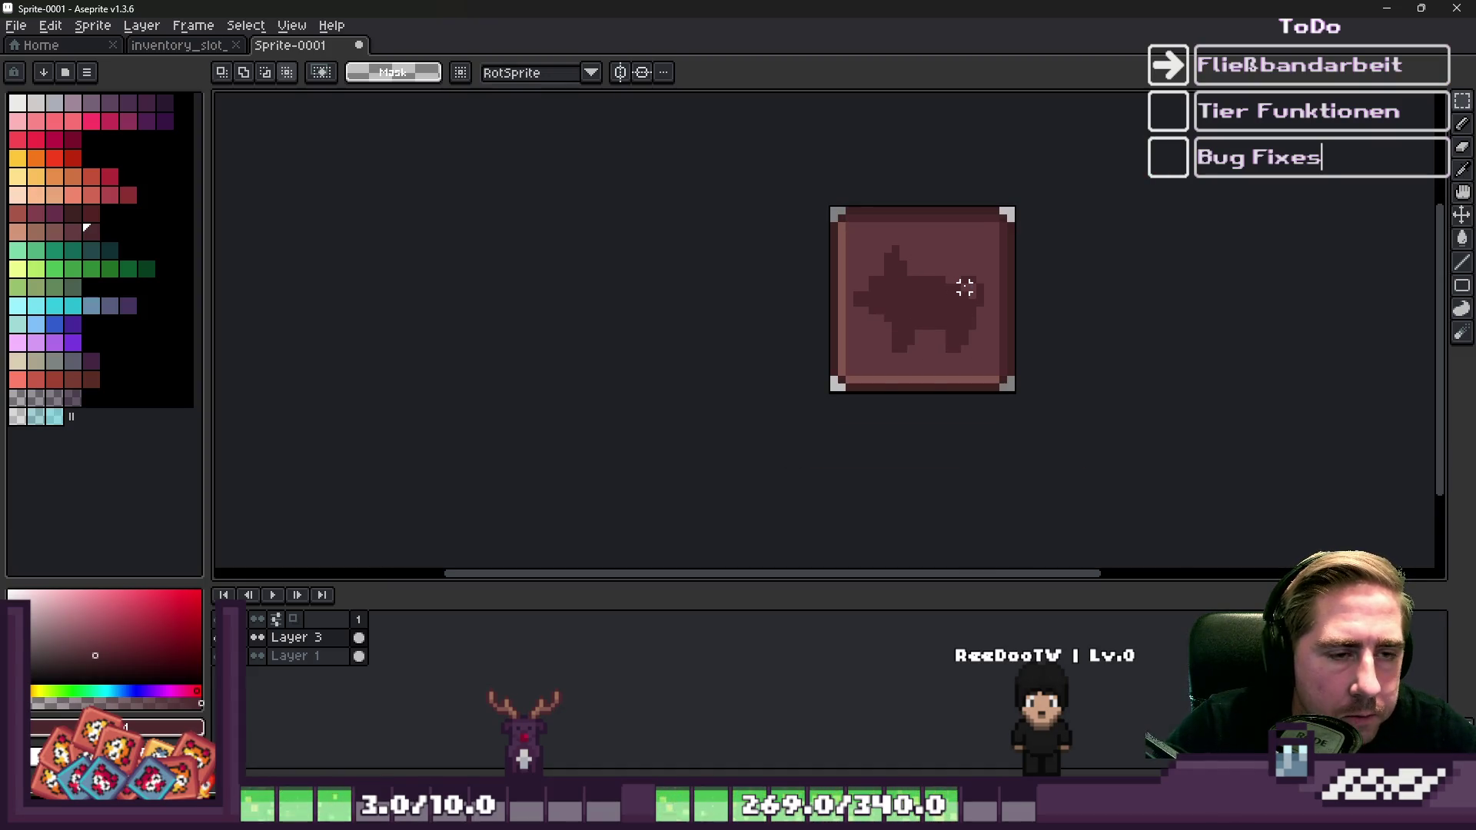
key("ctrl+s")
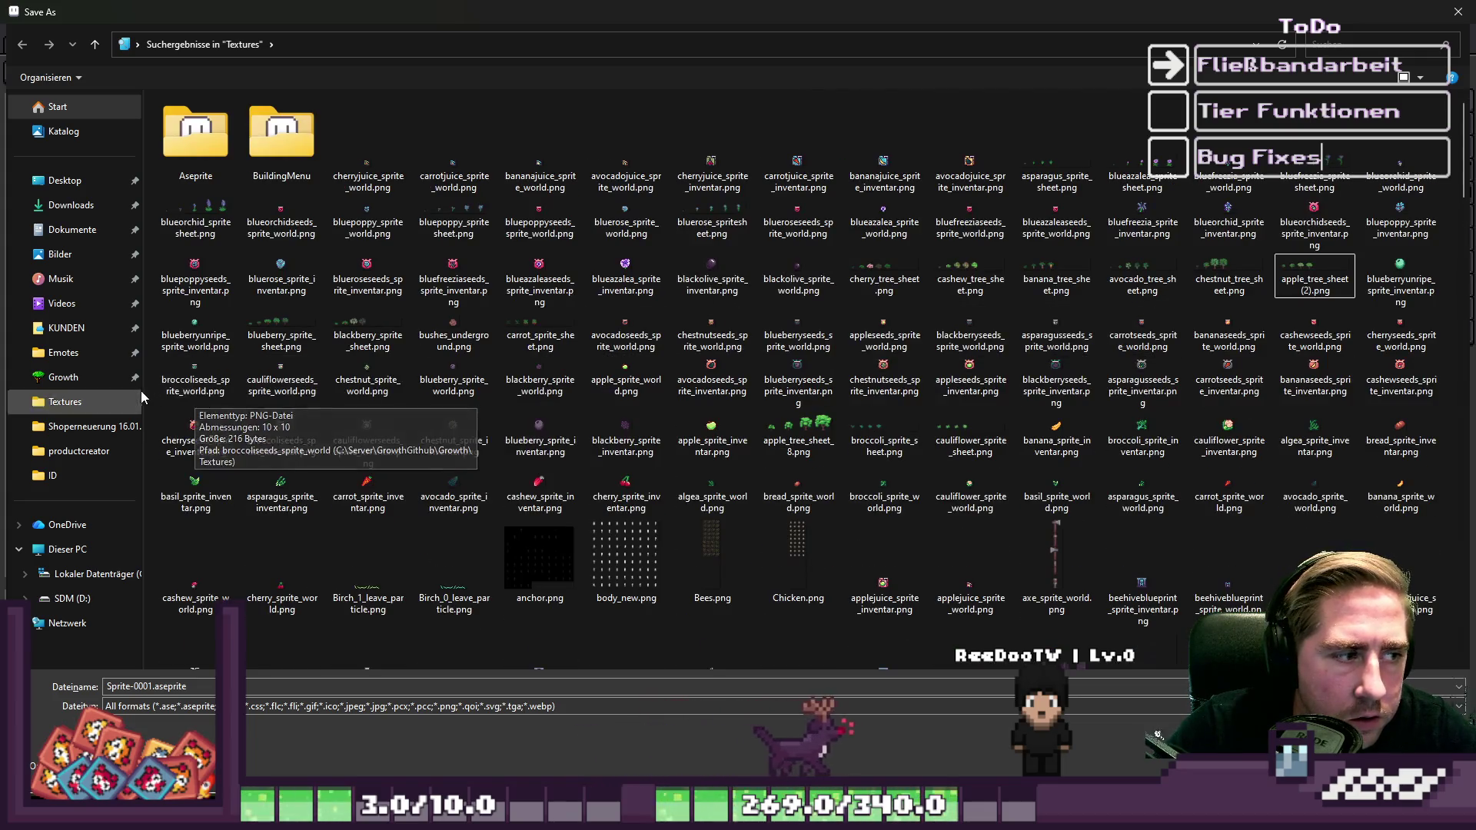
Save as PNG named farmhouse_ui_animal_input_slot.png inside Growth > Textures.
left_click_drag(143, 390, 4, 392)
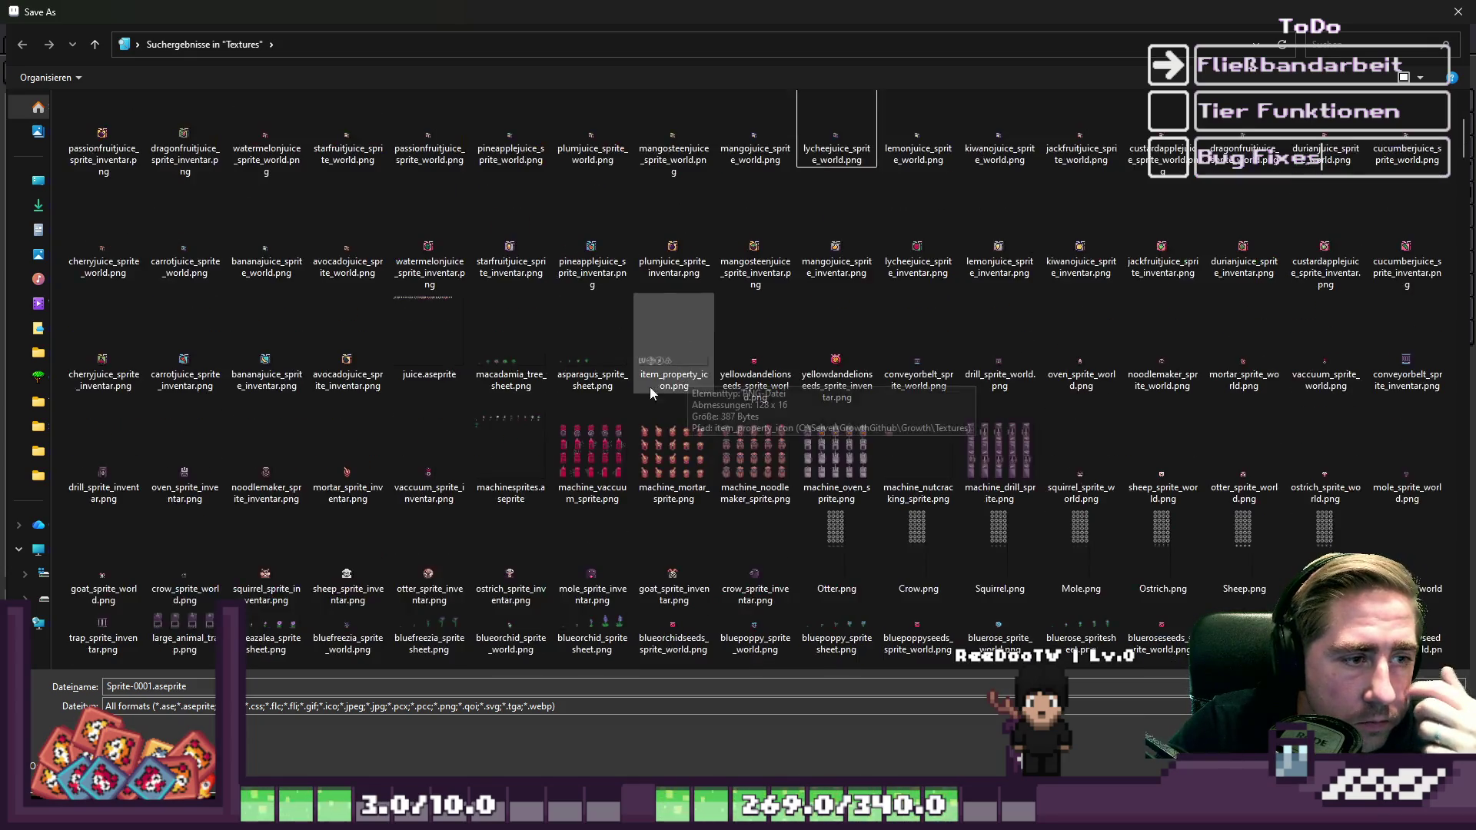
left_click(154, 706)
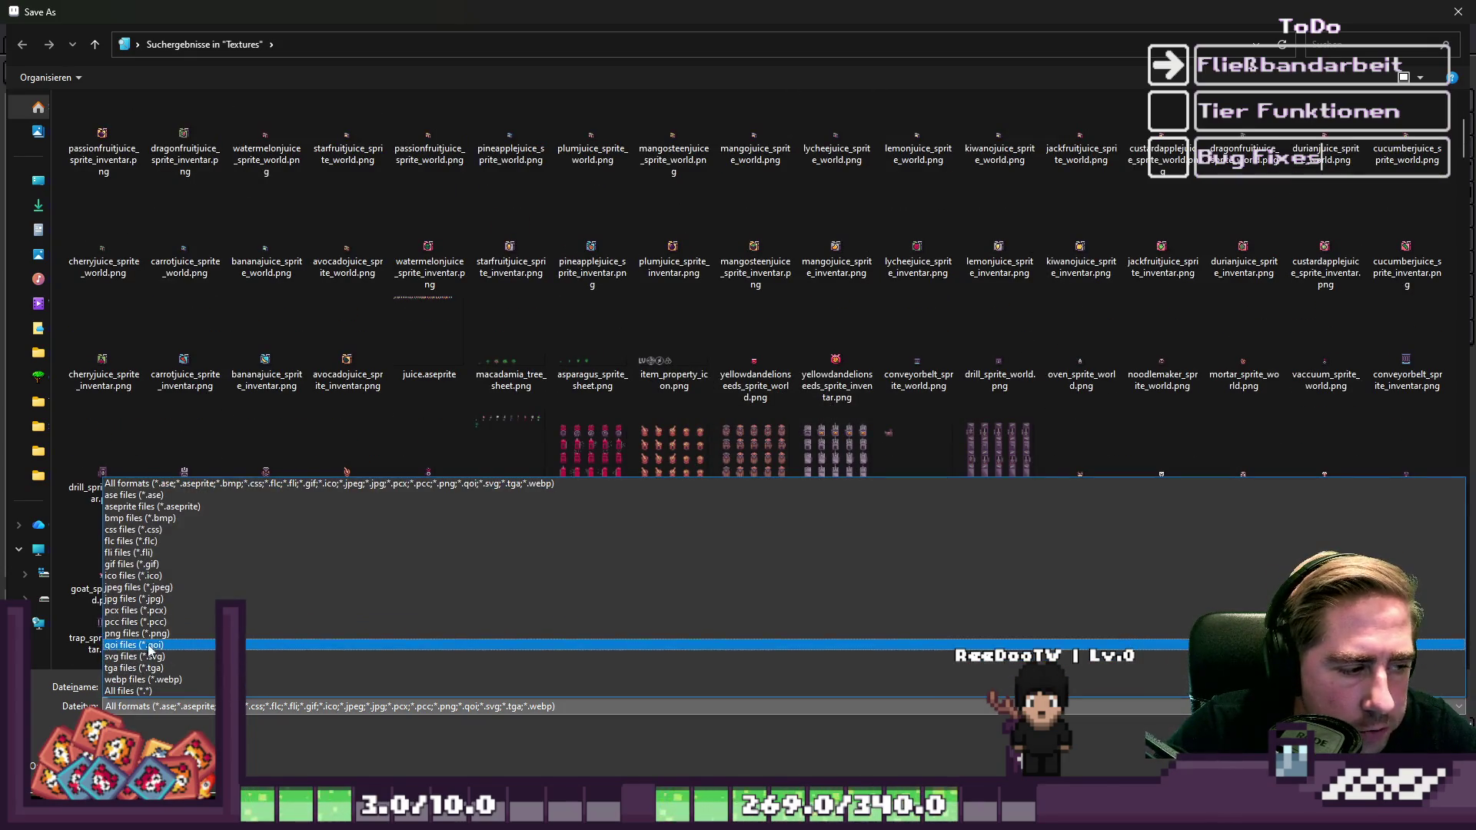
left_click(138, 633)
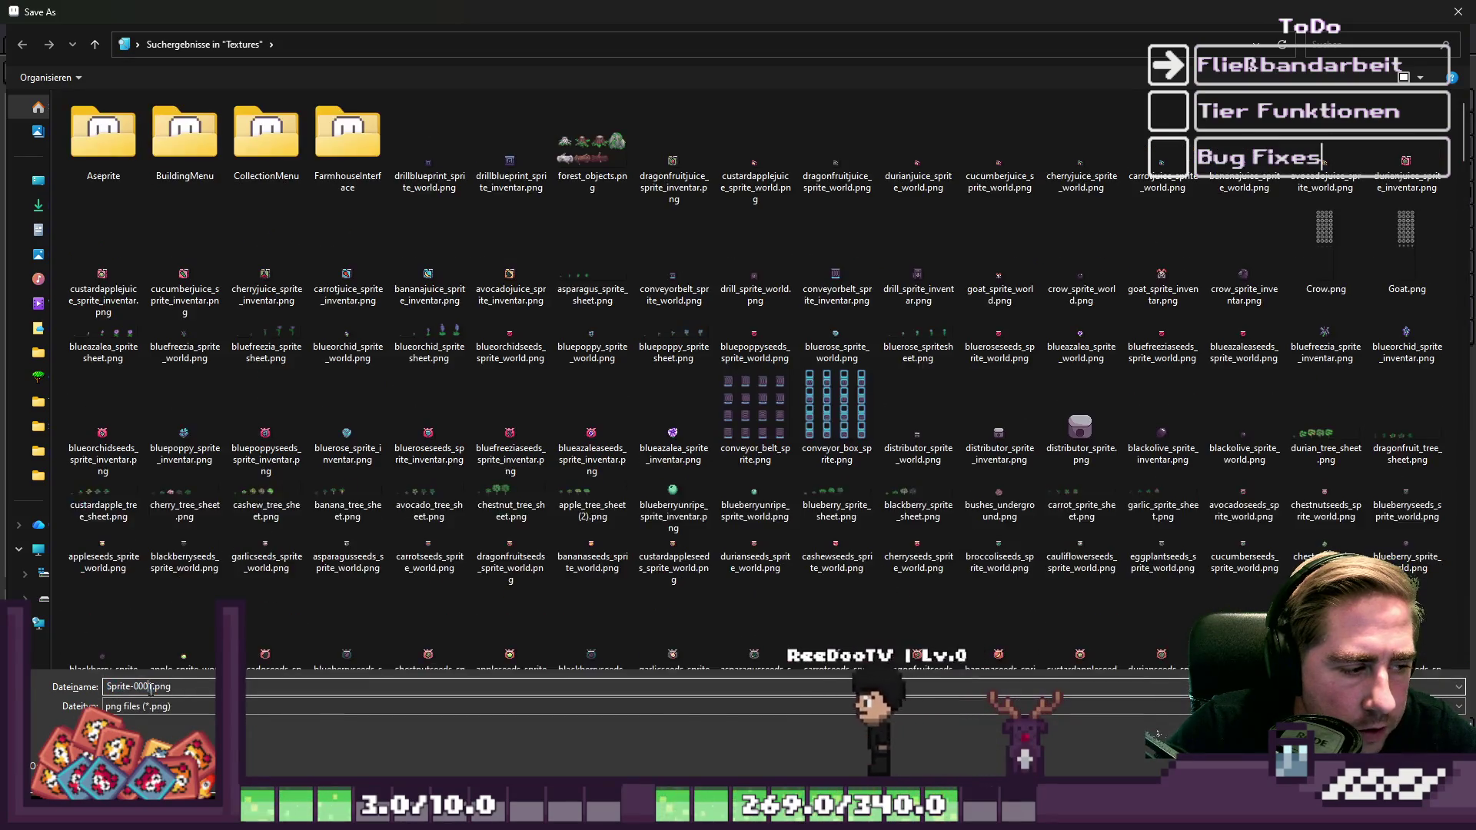
left_click_drag(153, 686, 123, 687)
type("farm")
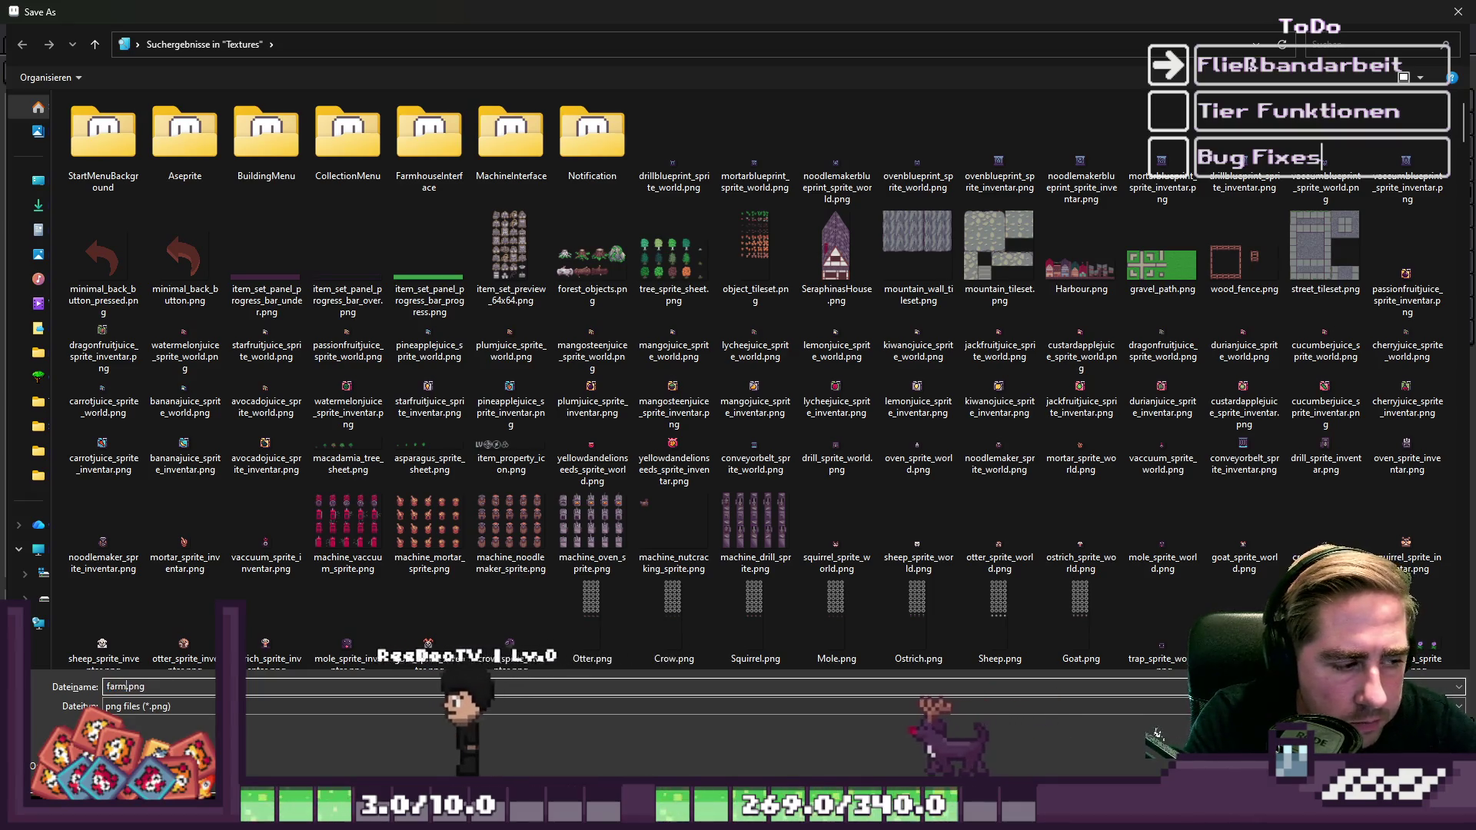
type("house_ui_animal_inpu")
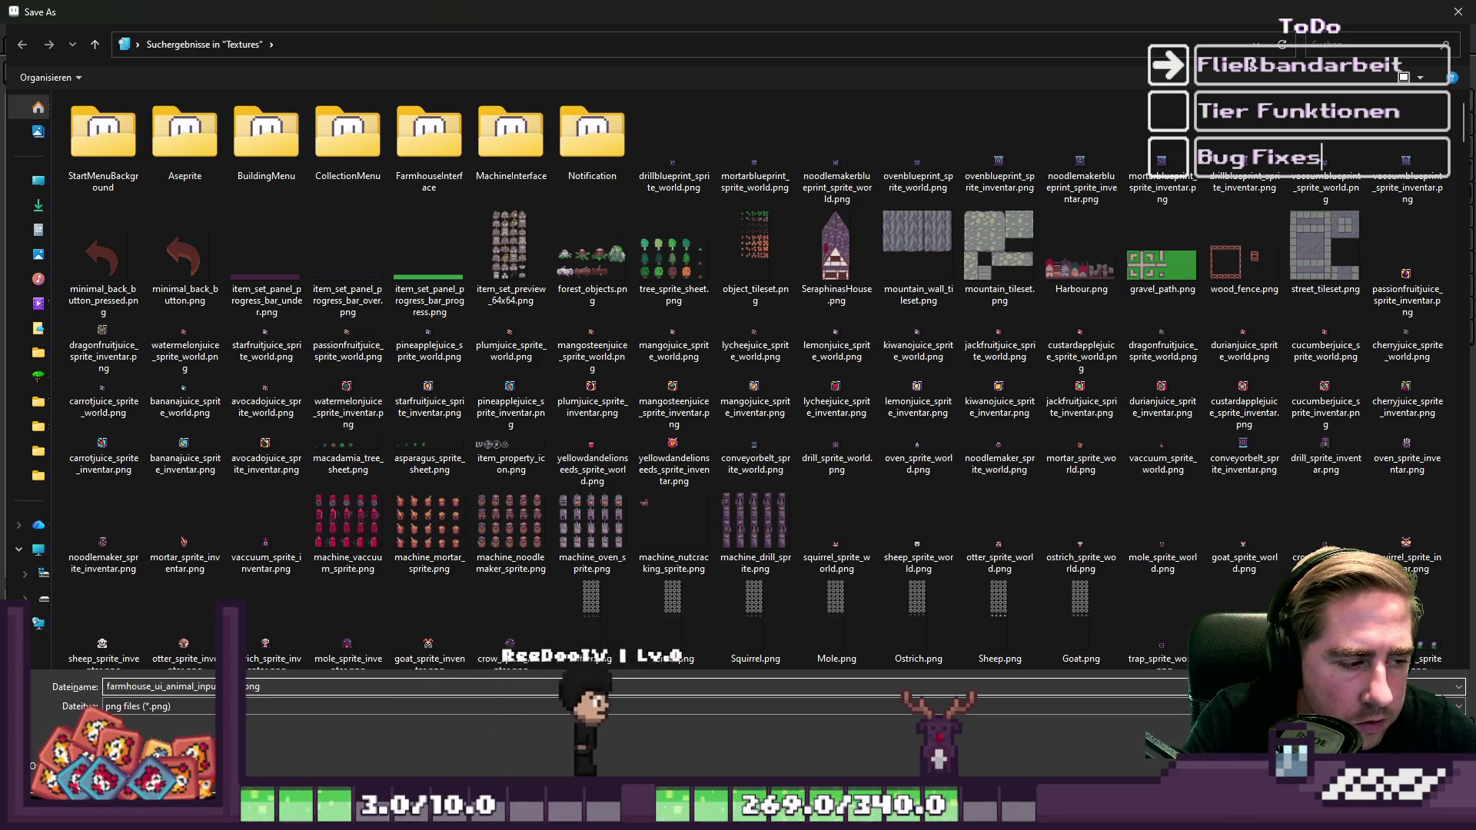
key("Return")
key("Return")
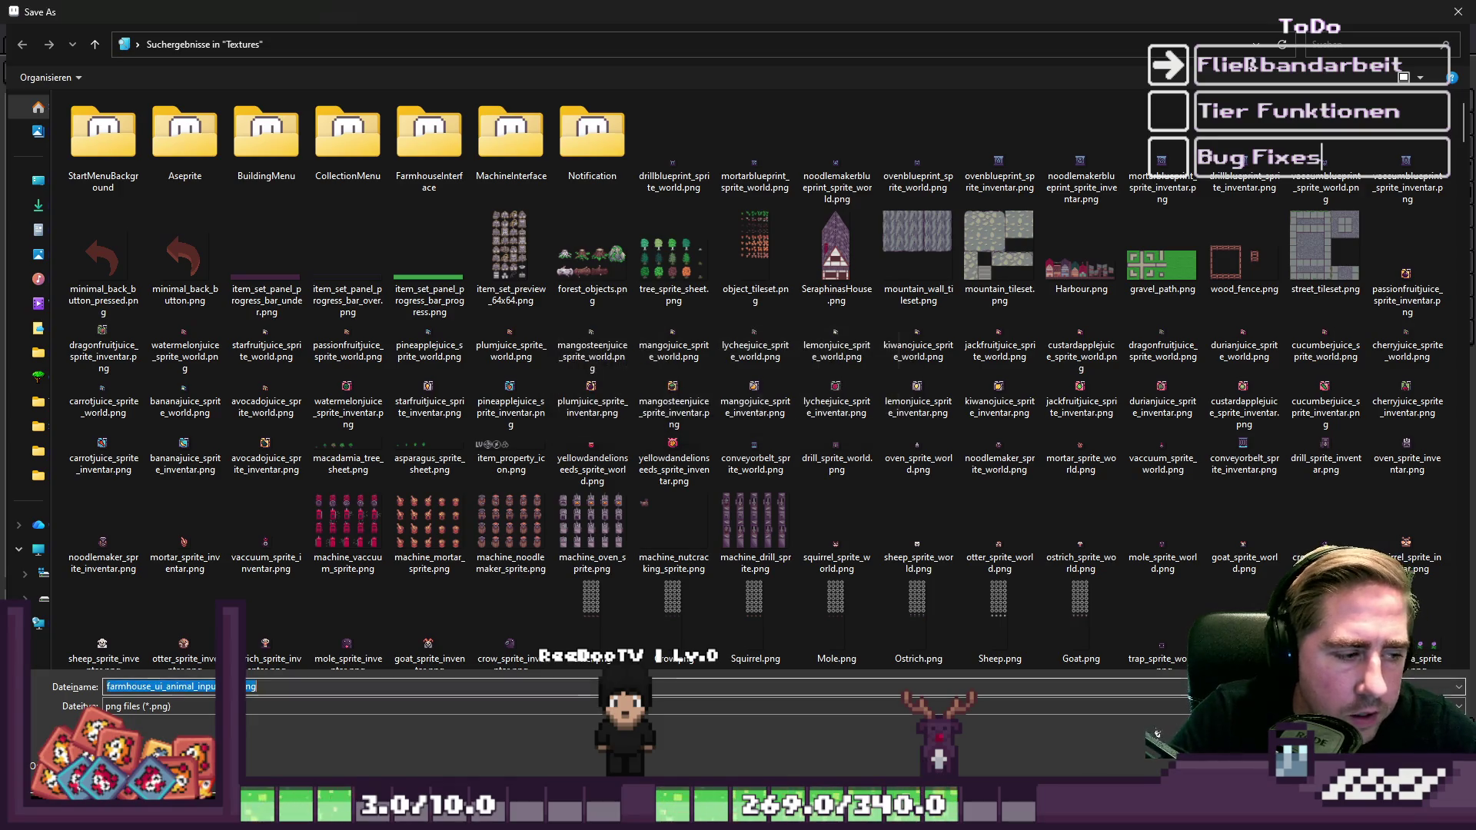
left_click(44, 376)
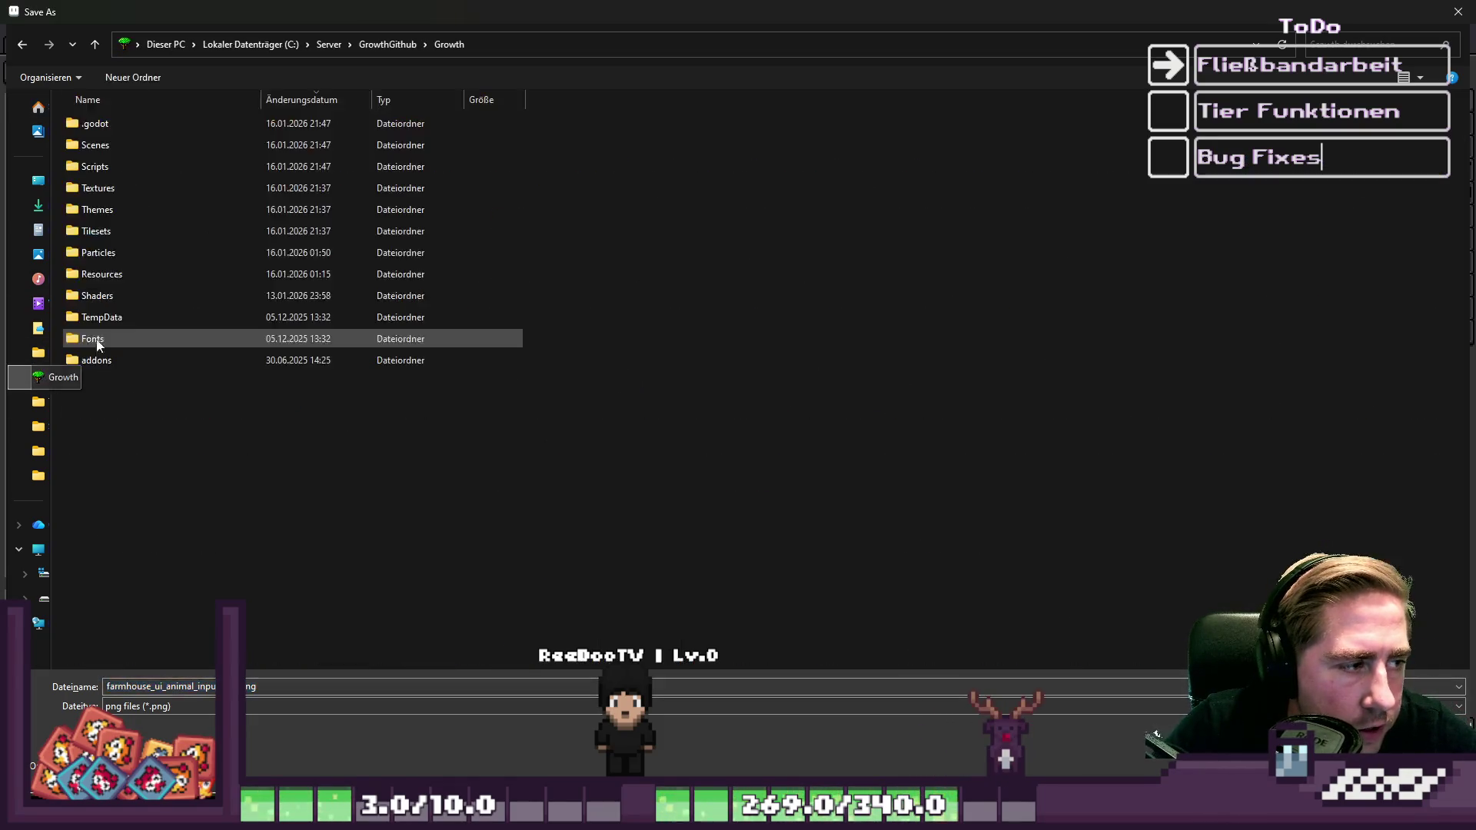
left_click(109, 183)
double_click(110, 188)
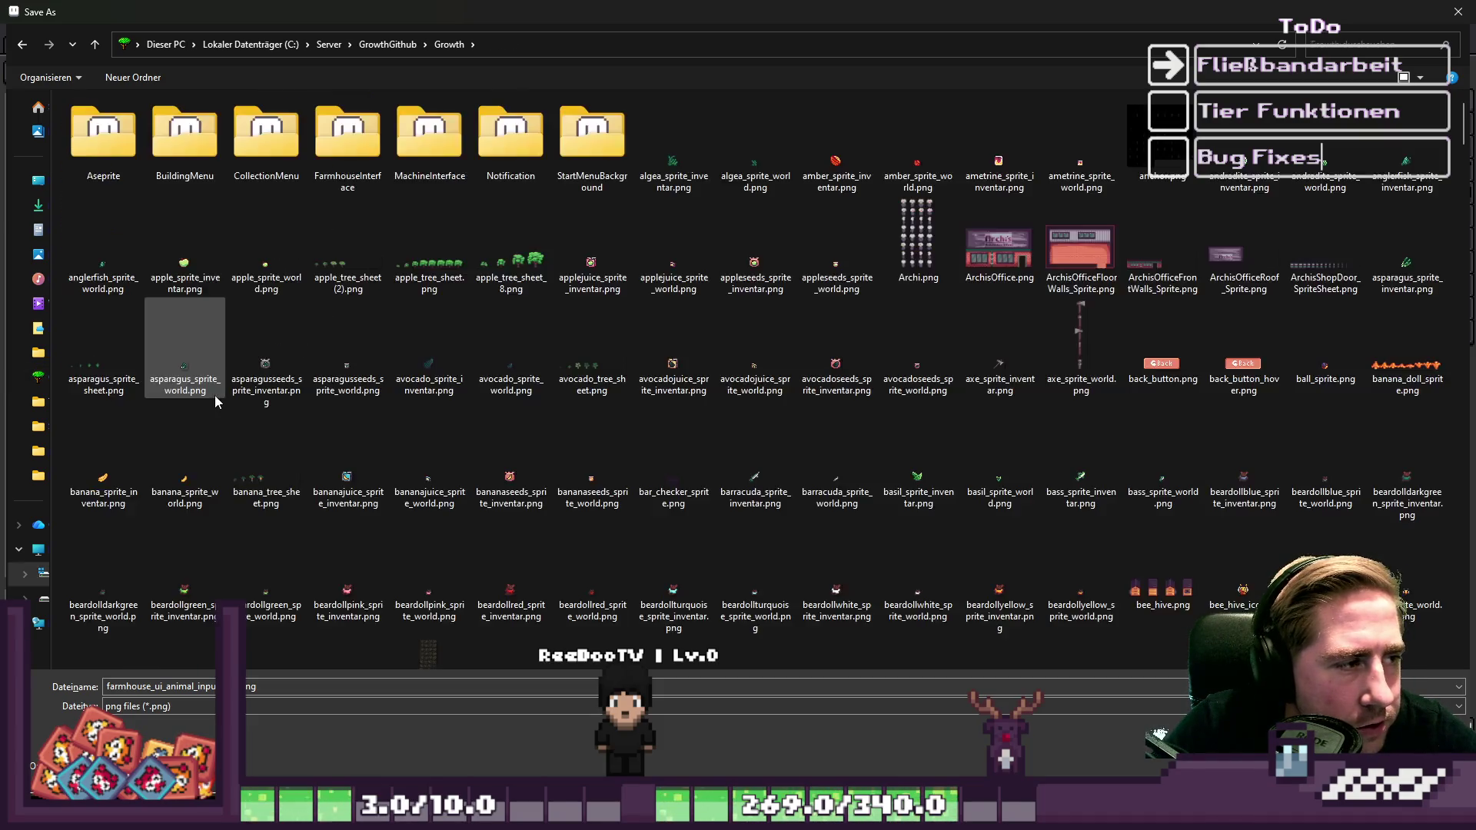
key("Return")
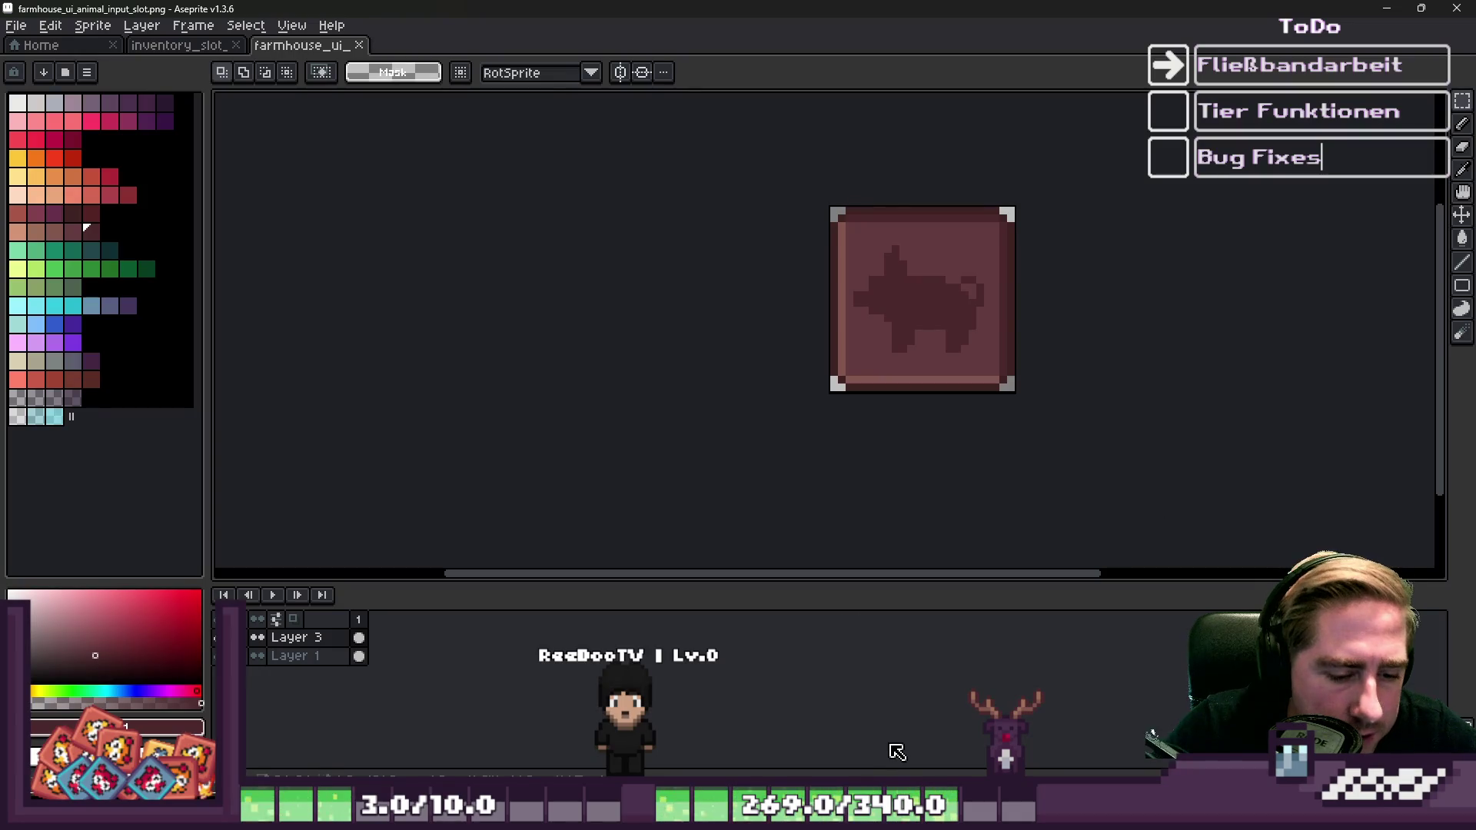
Fill the animal silhouette with the slot's background colour.
scroll(968, 244, "up", 2)
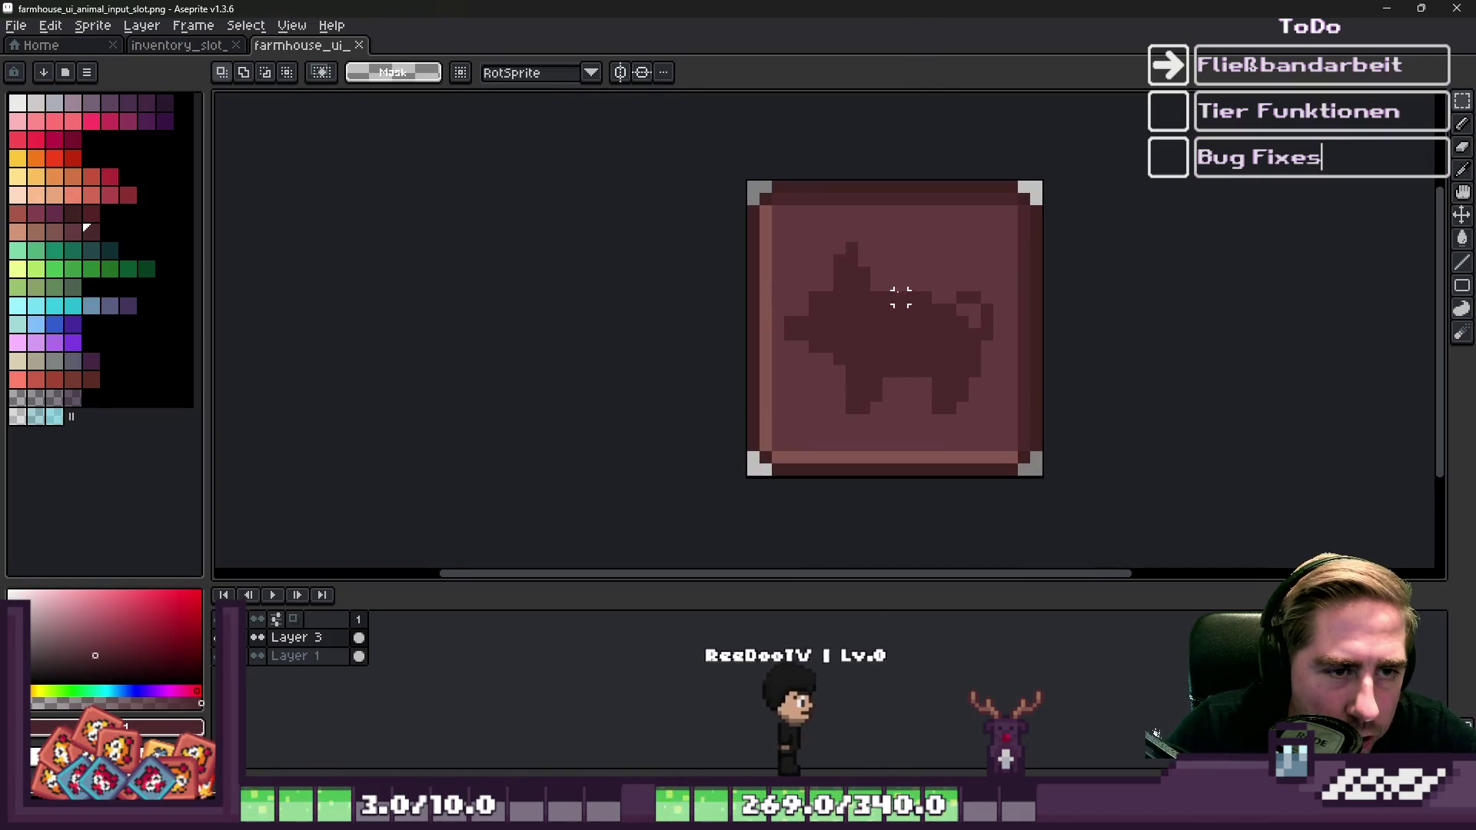
left_click_drag(773, 228, 1017, 440)
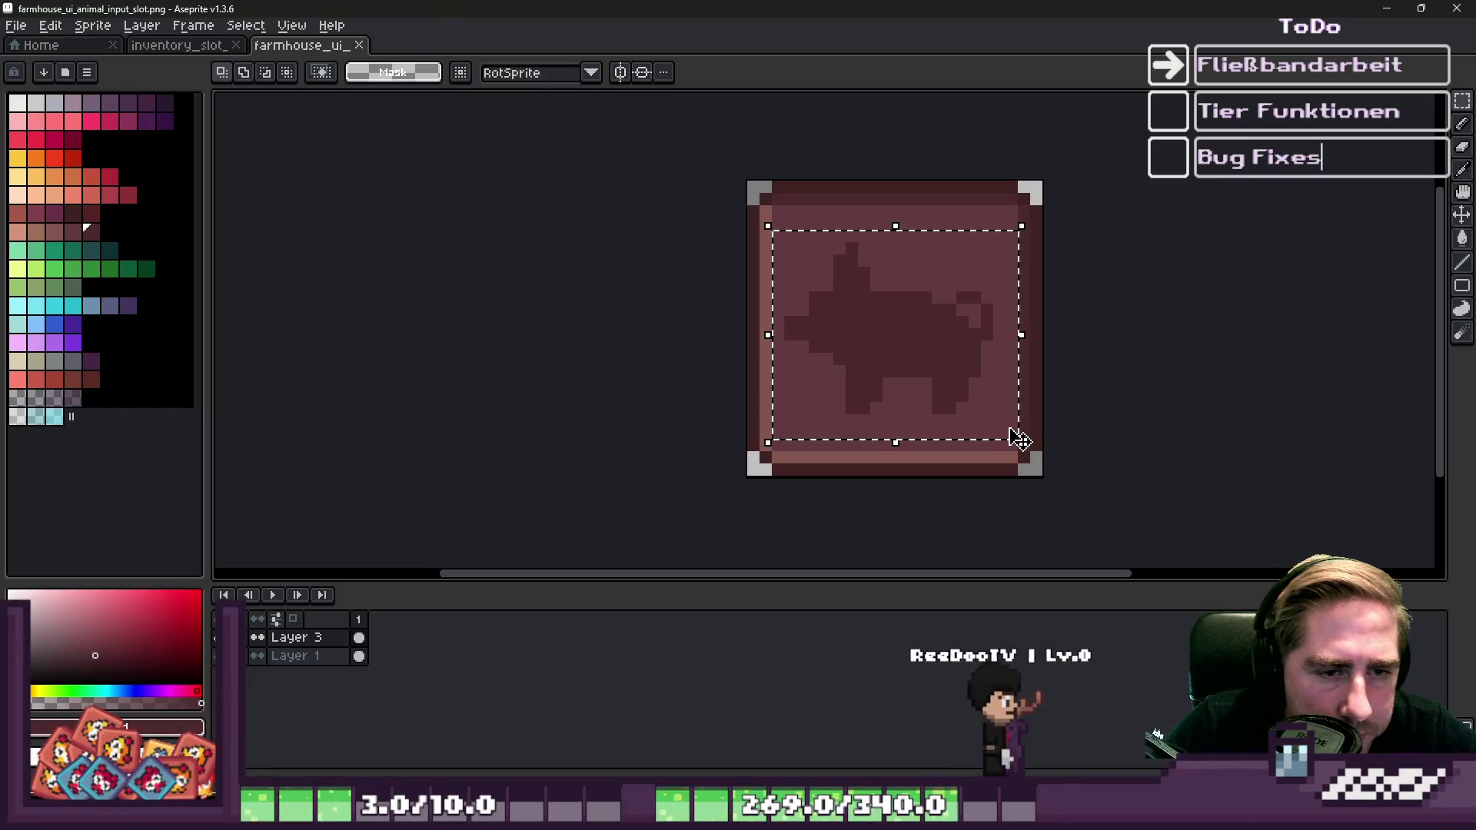
key("ctrl+d")
key("i")
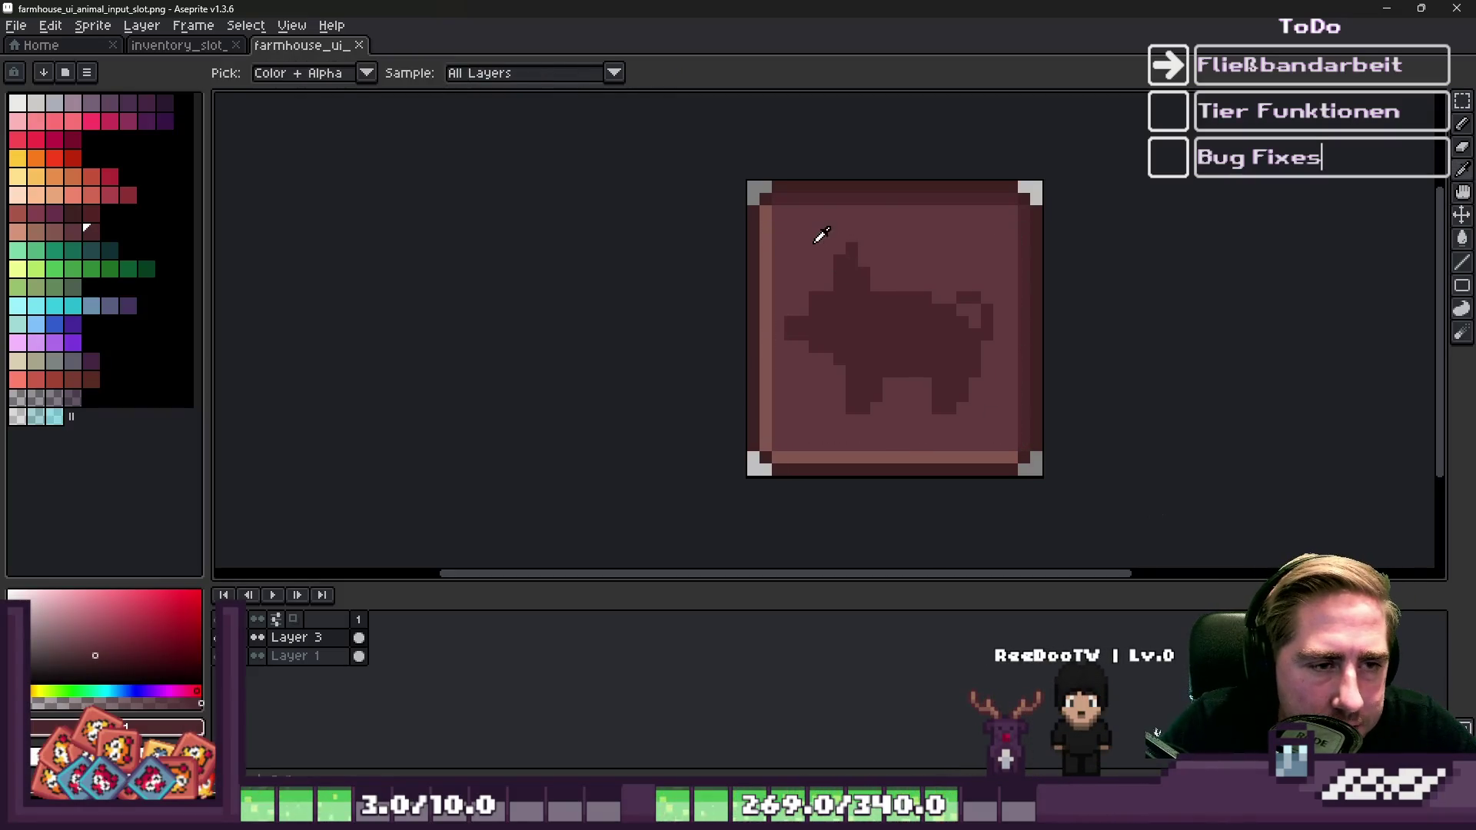
left_click(818, 231)
key("g")
left_click(876, 331)
Try a darker border-colour fill, undo it, and hide the slot artwork layer.
scroll(853, 416, "up", 2)
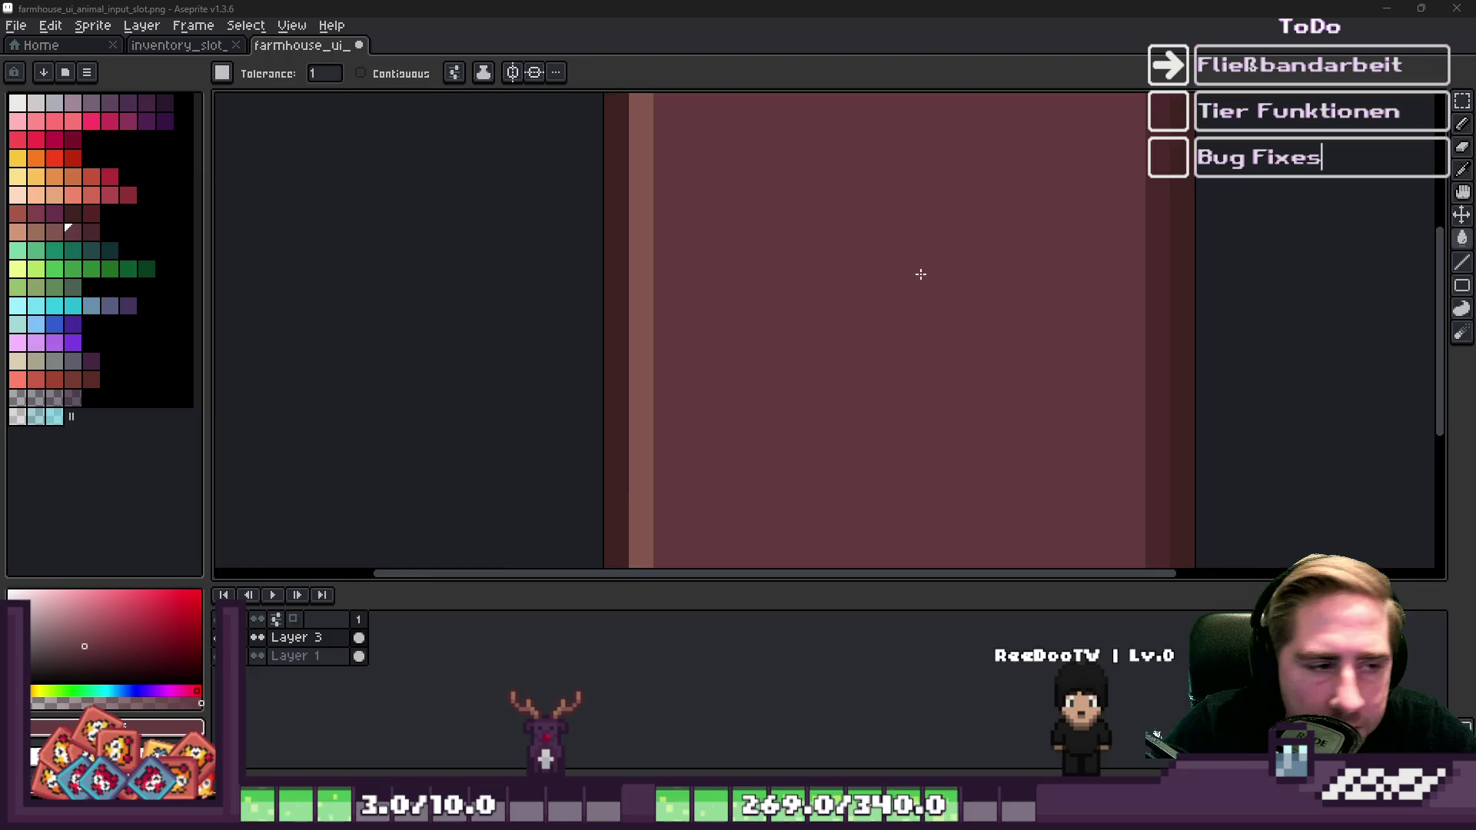
scroll(921, 275, "down", 2)
scroll(951, 182, "up", 2)
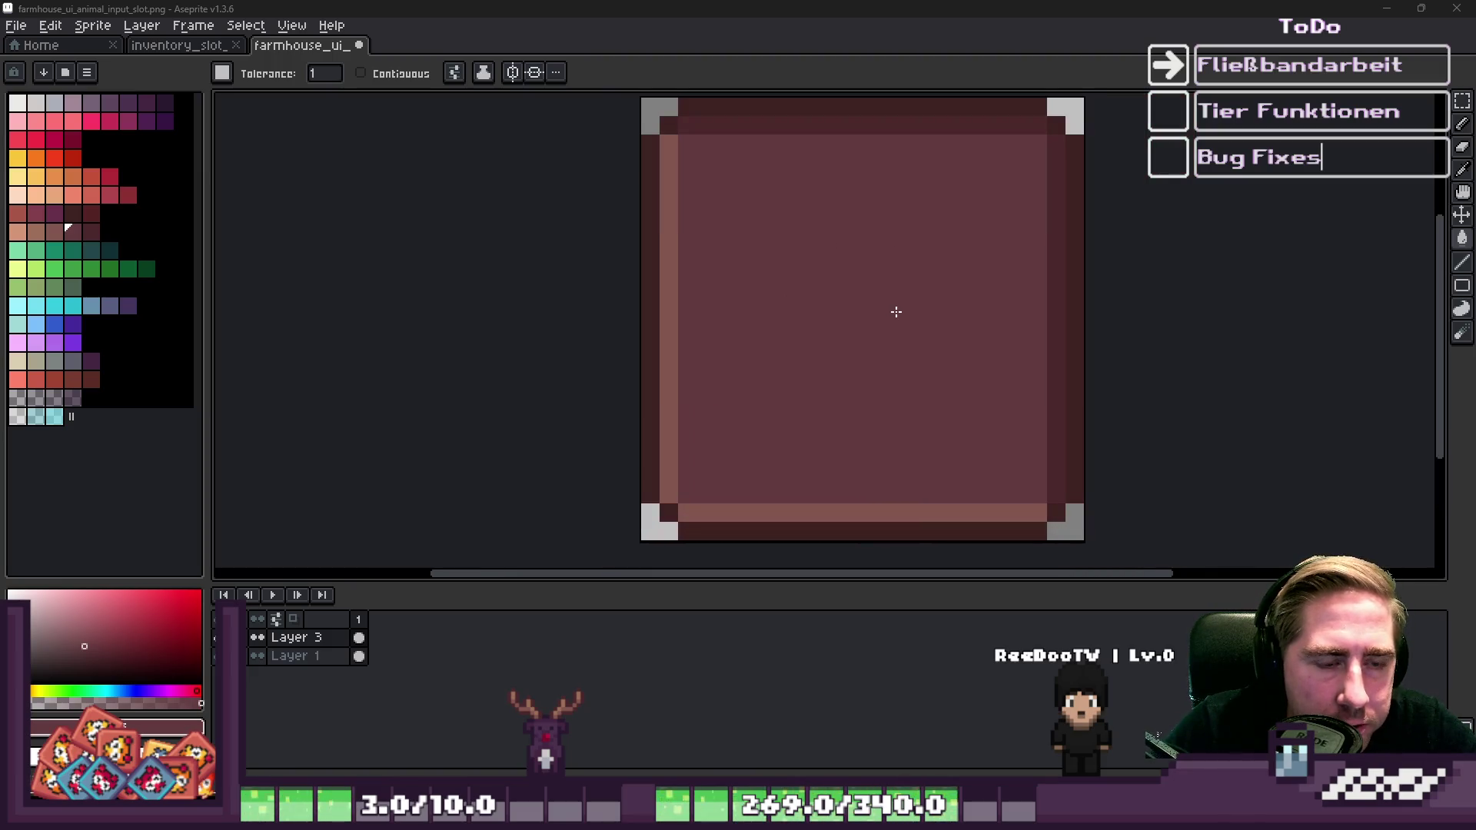
left_click(830, 119, "alt")
left_click(948, 177)
key("ctrl+z")
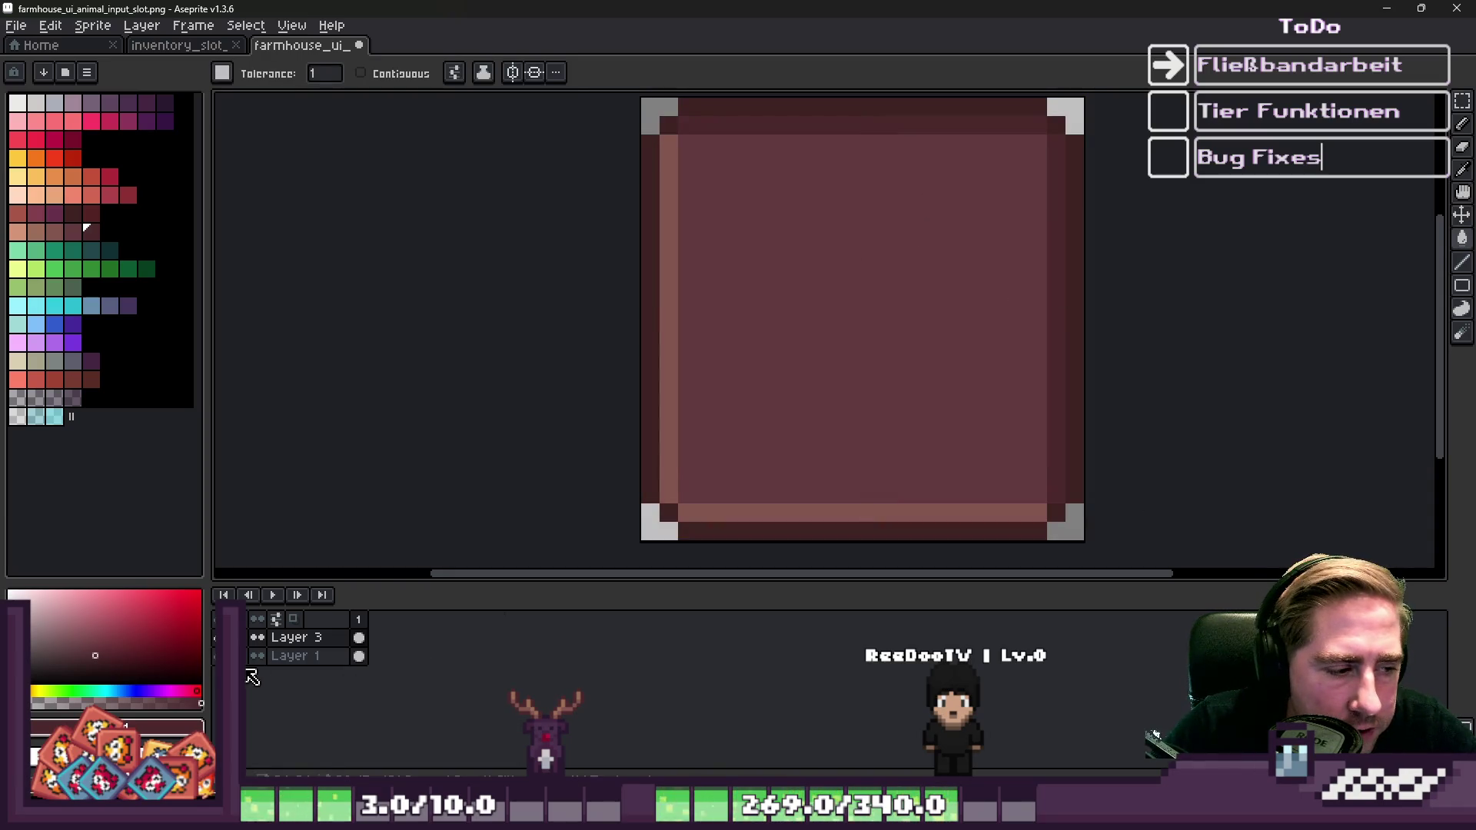
left_click(256, 656)
Adjust the dark hook stroke, extending it a pixel down and nudging it left.
key("b")
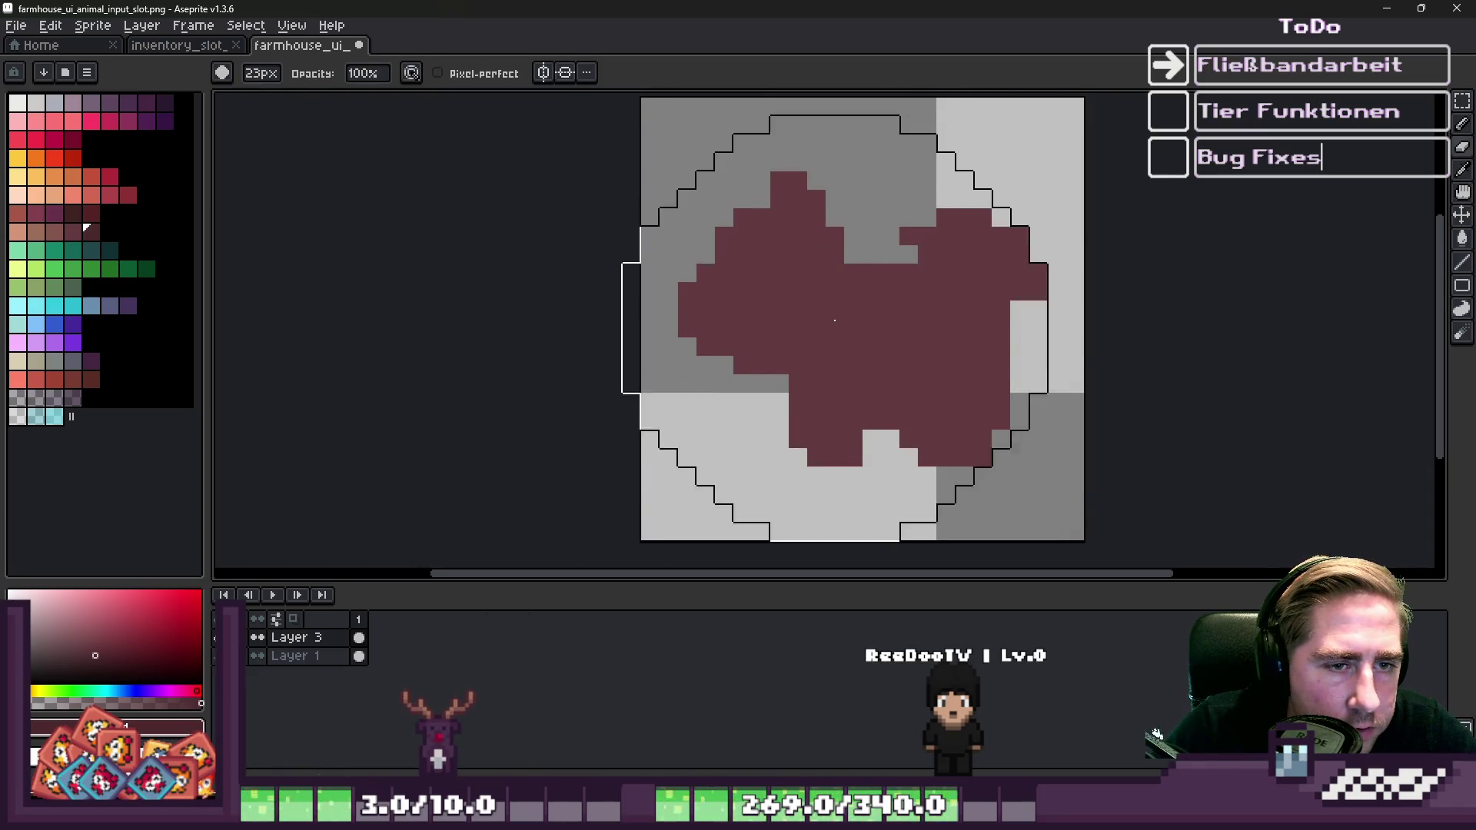
key("Delete")
key("ctrl+z")
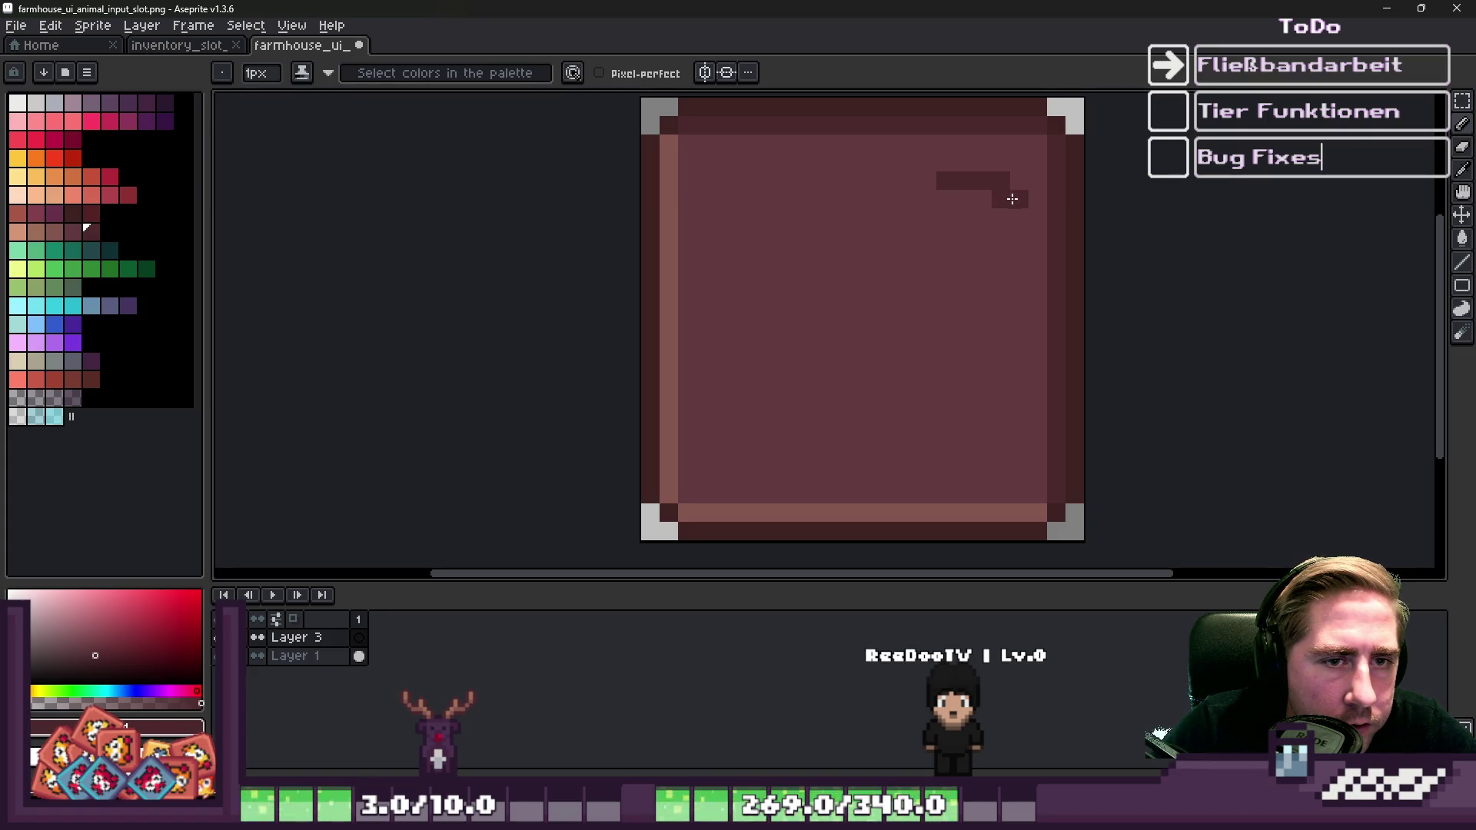
left_click(1015, 250)
key("m")
mouse_move(995, 238)
left_mouse_down()
mouse_move(953, 193)
mouse_move(933, 220)
left_mouse_up()
key("ctrl+d")
key("i")
key("b")
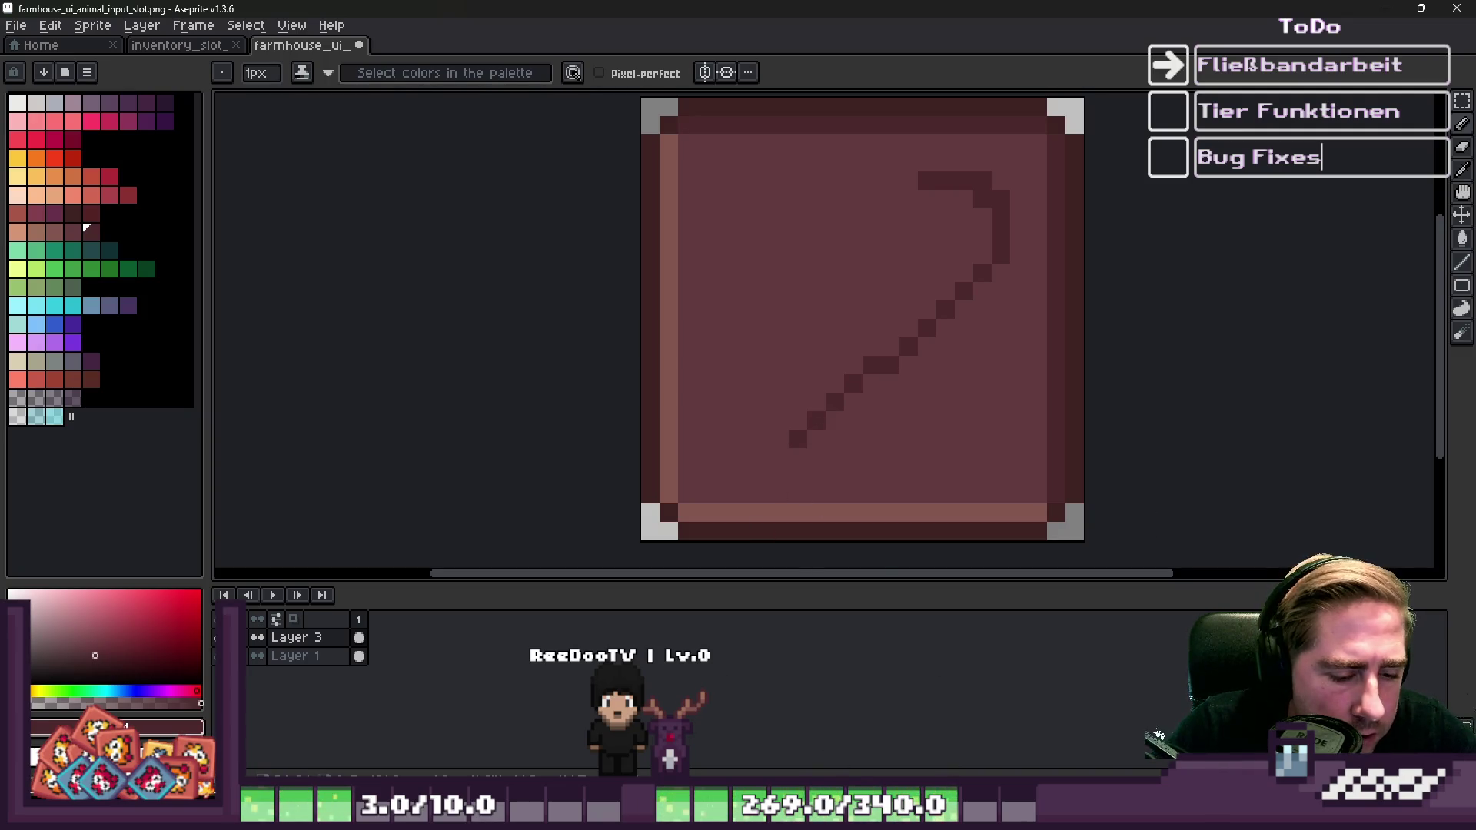
In Godot's FileSystem, search 'swee' and open sweetcorn_sprite_inventar.png in Aseprite.
mouse_move(877, 817)
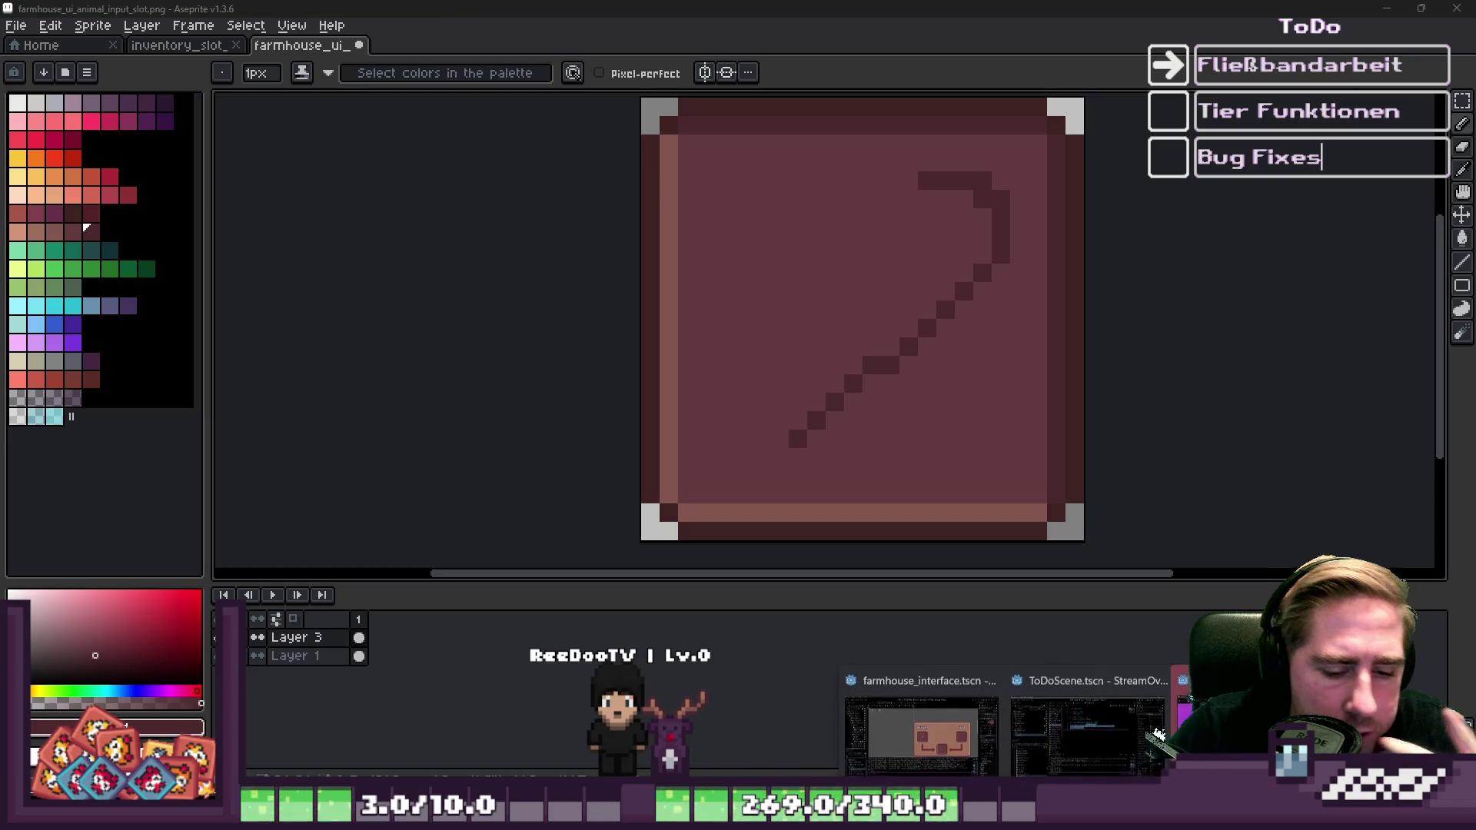
left_click(904, 742)
key("BackSpace")
key("BackSpace")
key("BackSpace")
type("swee")
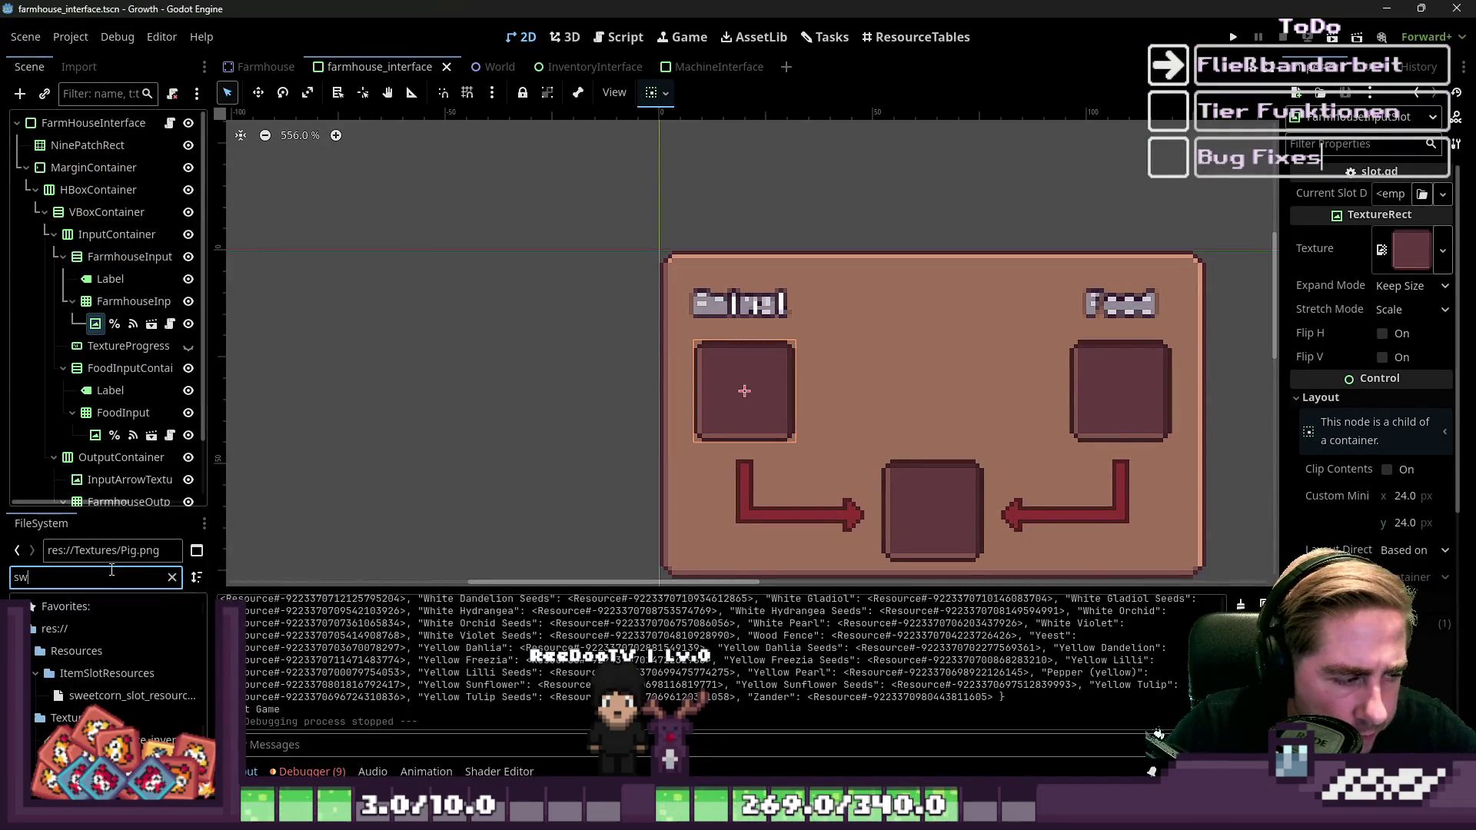
right_click(142, 740)
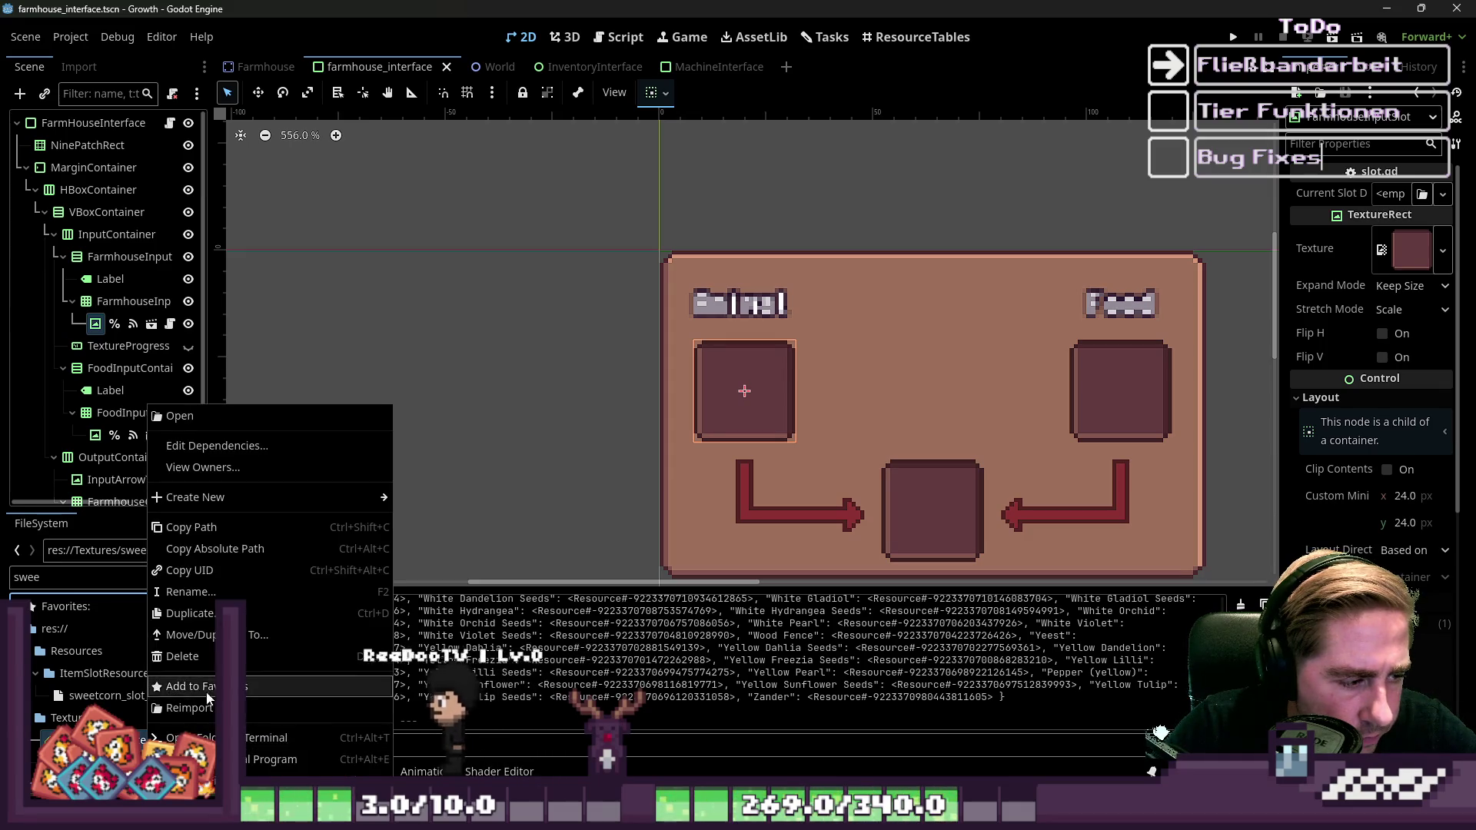
left_click(292, 760)
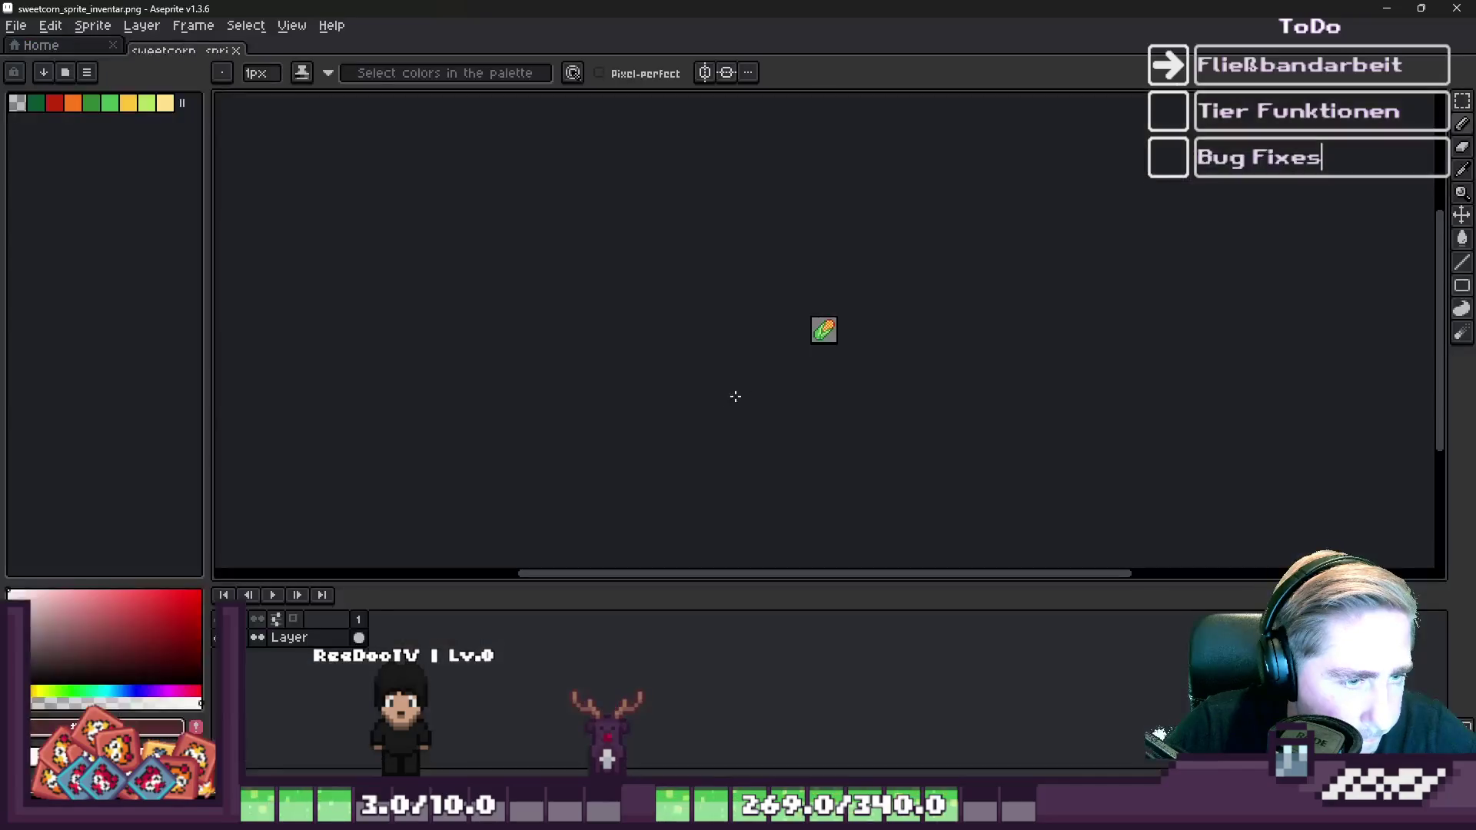
Marquee-select the full sweetcorn sprite, copy it, and paste it onto the slot tile.
key("m")
left_click_drag(692, 208, 1212, 552)
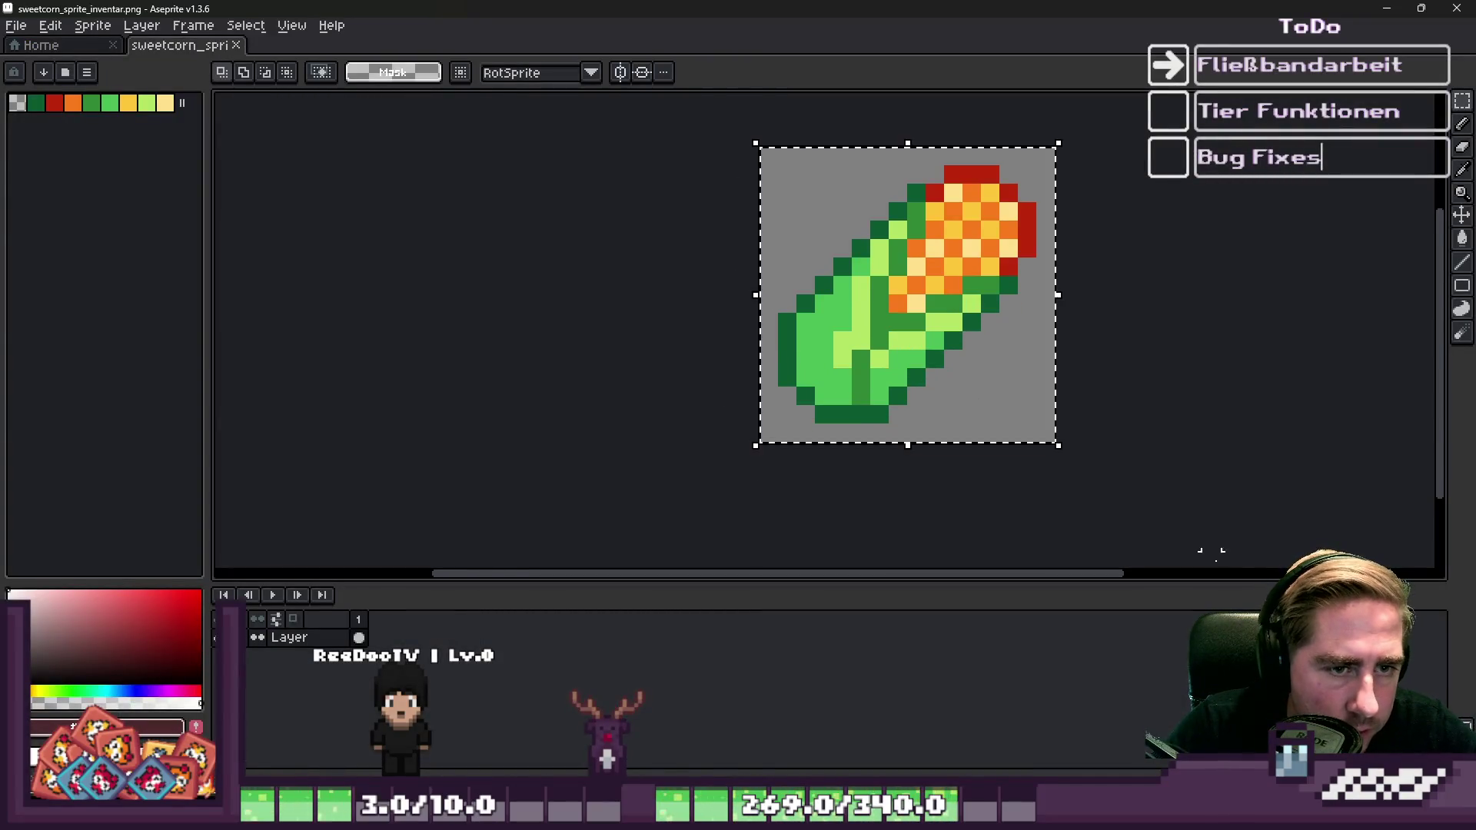
left_click(1387, 7)
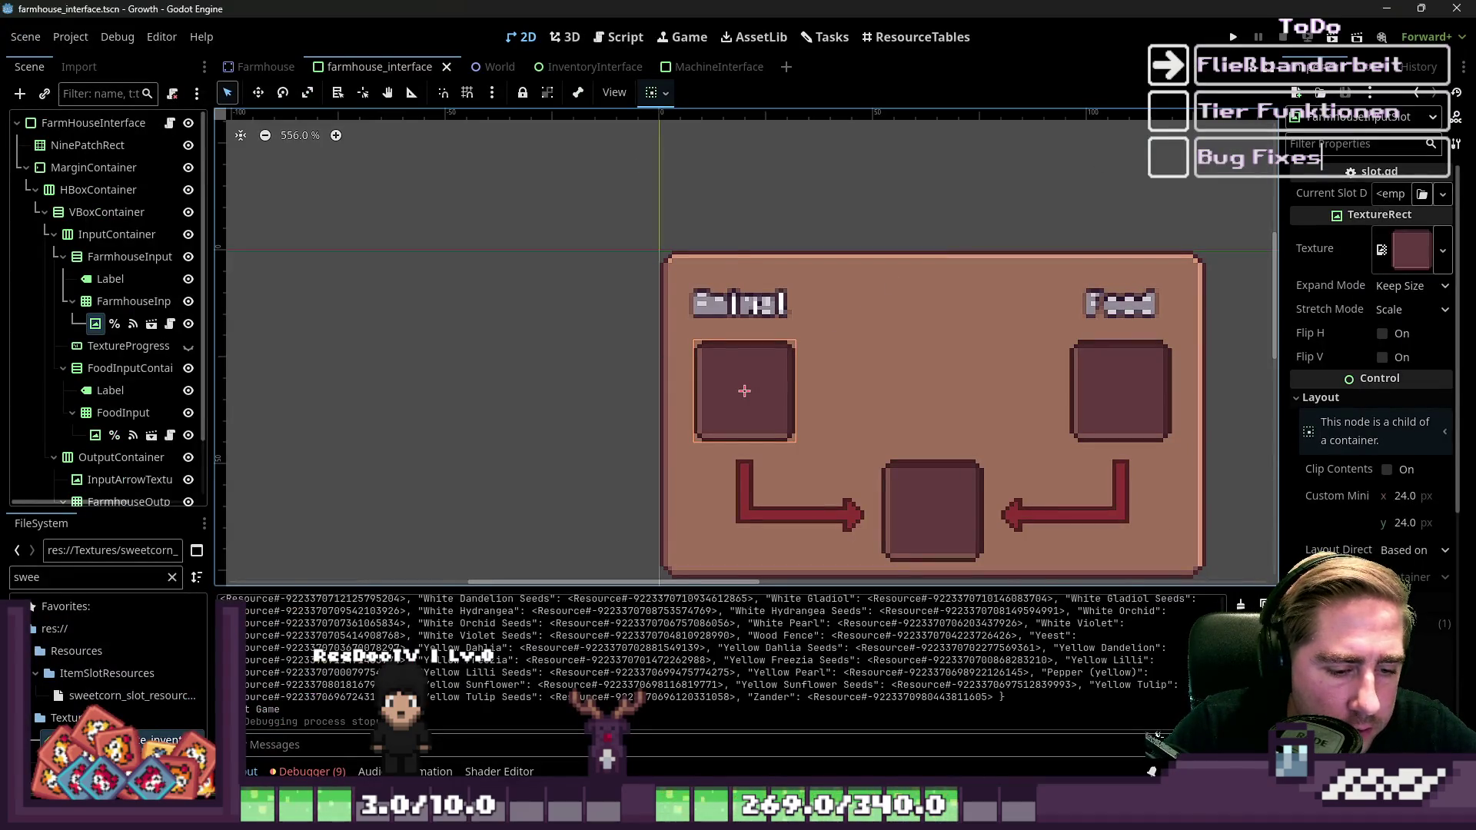
left_click(739, 712)
key("ctrl+v")
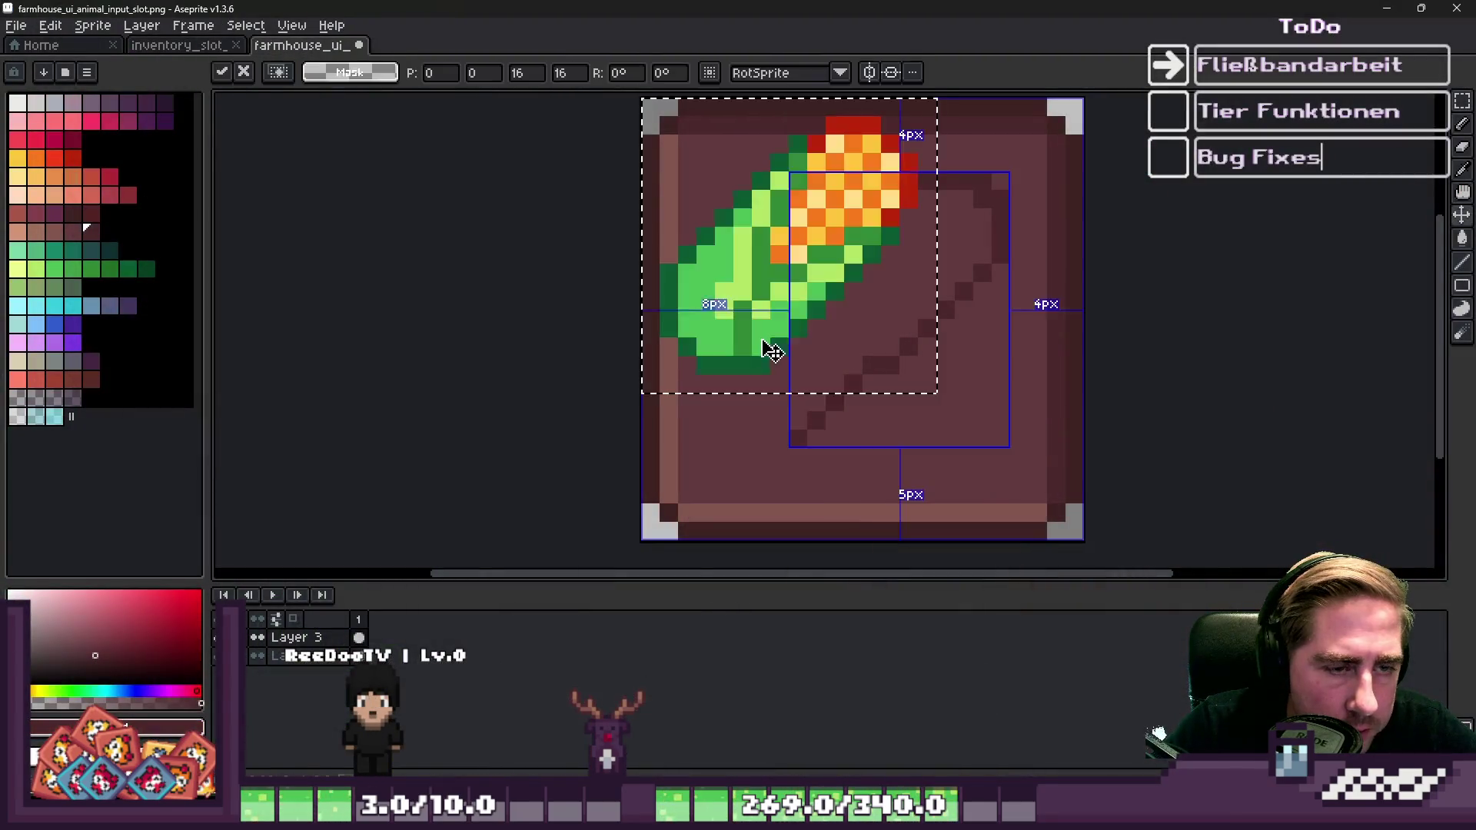
Place the sweetcorn near the slot centre and shift its cob up and right.
mouse_move(786, 247)
left_mouse_down()
mouse_move(877, 308)
mouse_move(850, 303)
mouse_move(850, 316)
mouse_move(863, 308)
mouse_move(840, 342)
left_mouse_up()
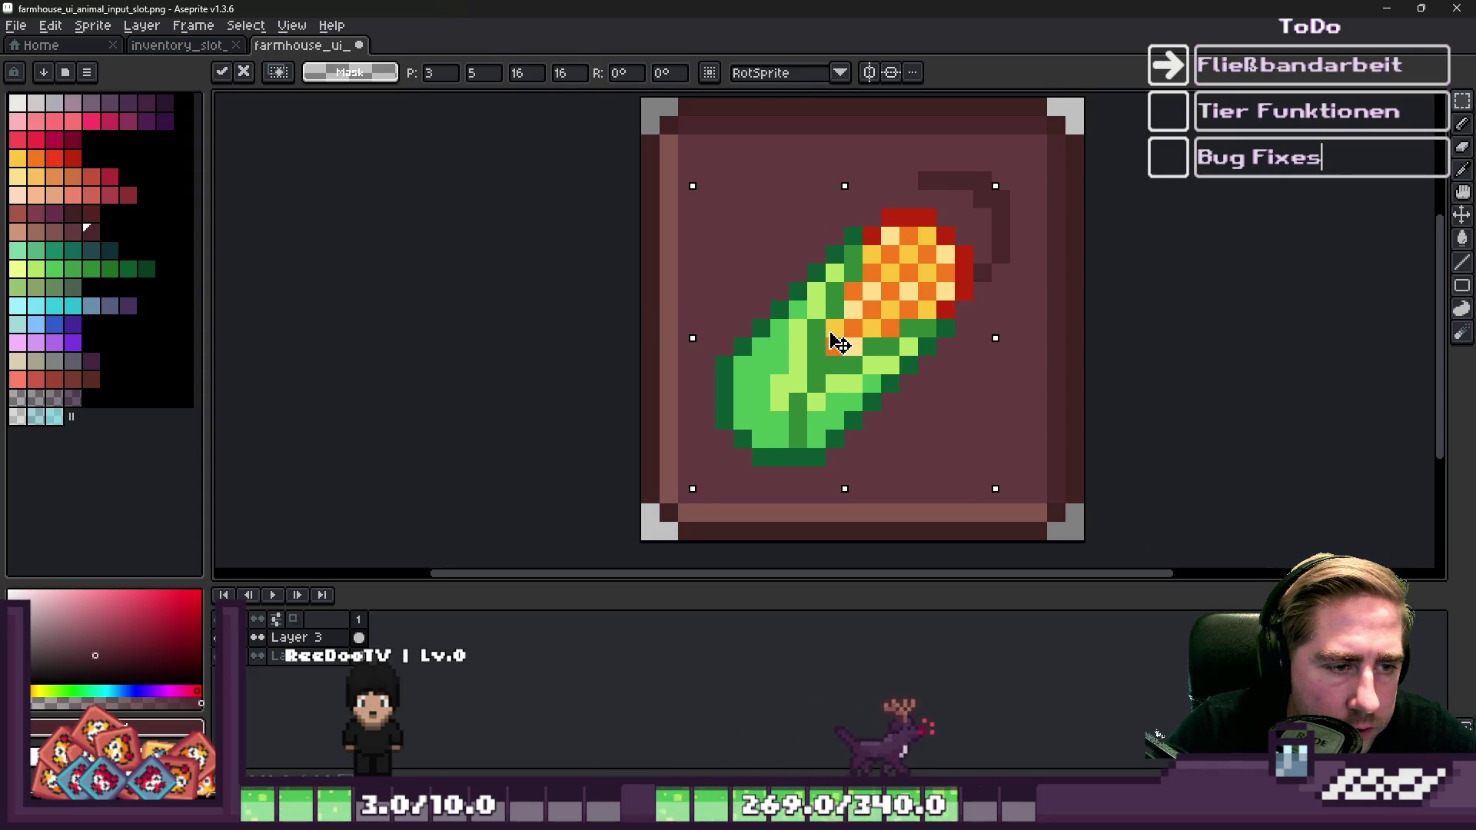
key("Return")
left_click_drag(792, 192, 990, 411)
left_click_drag(901, 340, 938, 302)
key("Return")
scroll(1007, 194, "up", 2)
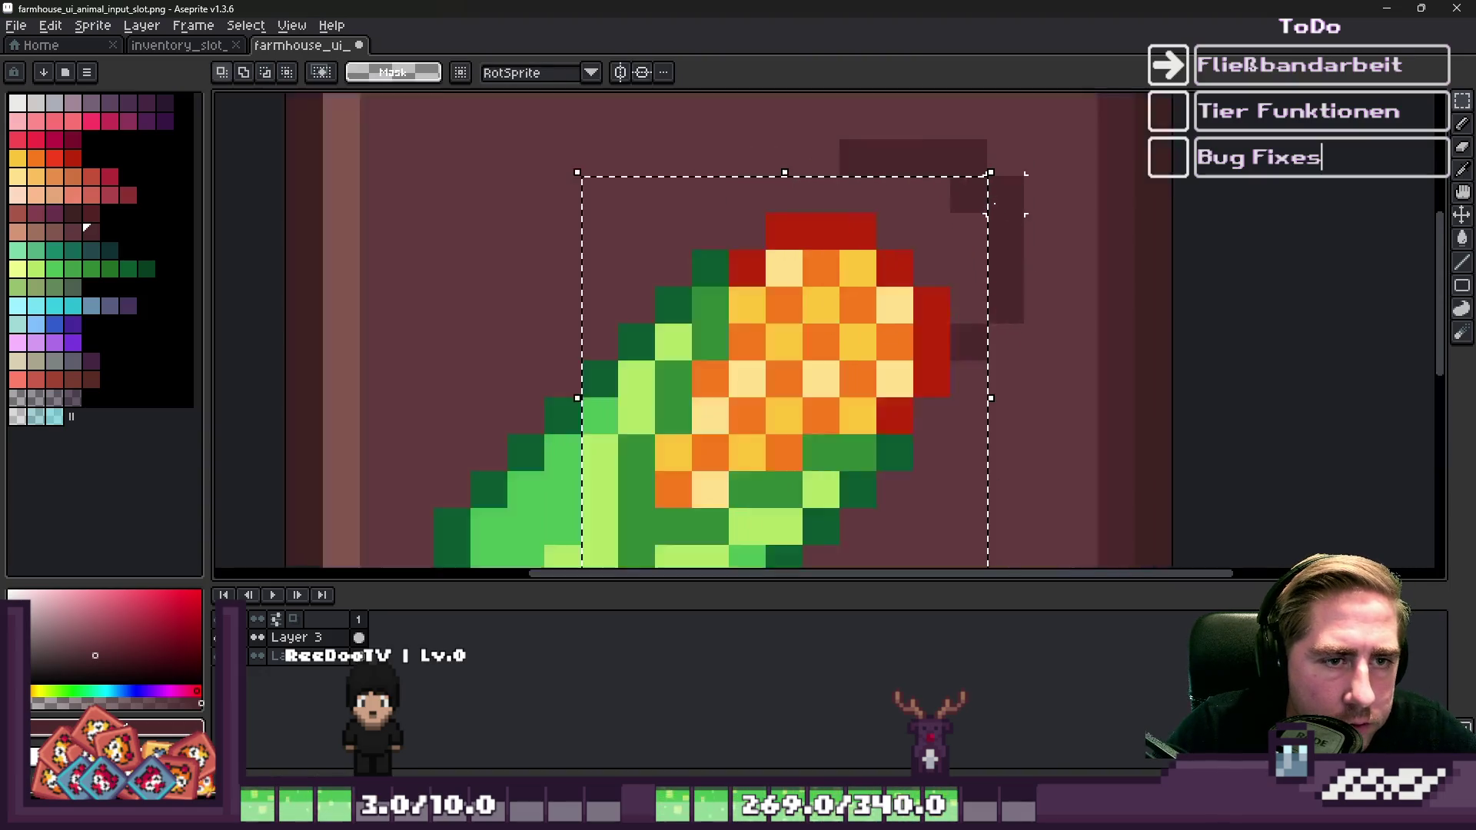
mouse_move(758, 453)
left_mouse_down()
mouse_move(851, 373)
mouse_move(834, 374)
left_mouse_up()
key("Return")
scroll(869, 385, "down", 2)
key("ctrl+d")
Pick the dark maroon colour from the canvas.
scroll(815, 308, "up", 2)
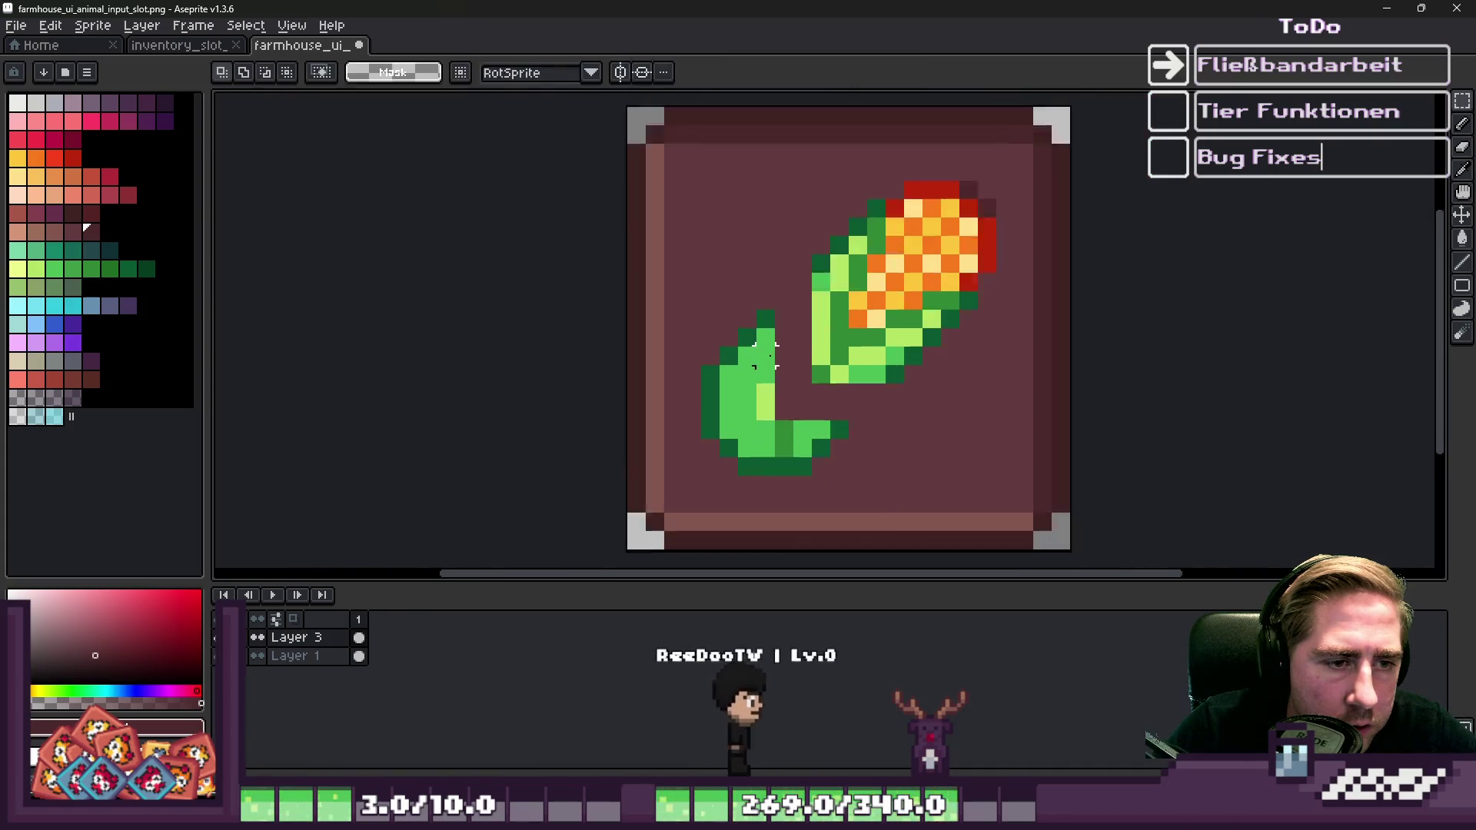
key("i")
left_click(1036, 133)
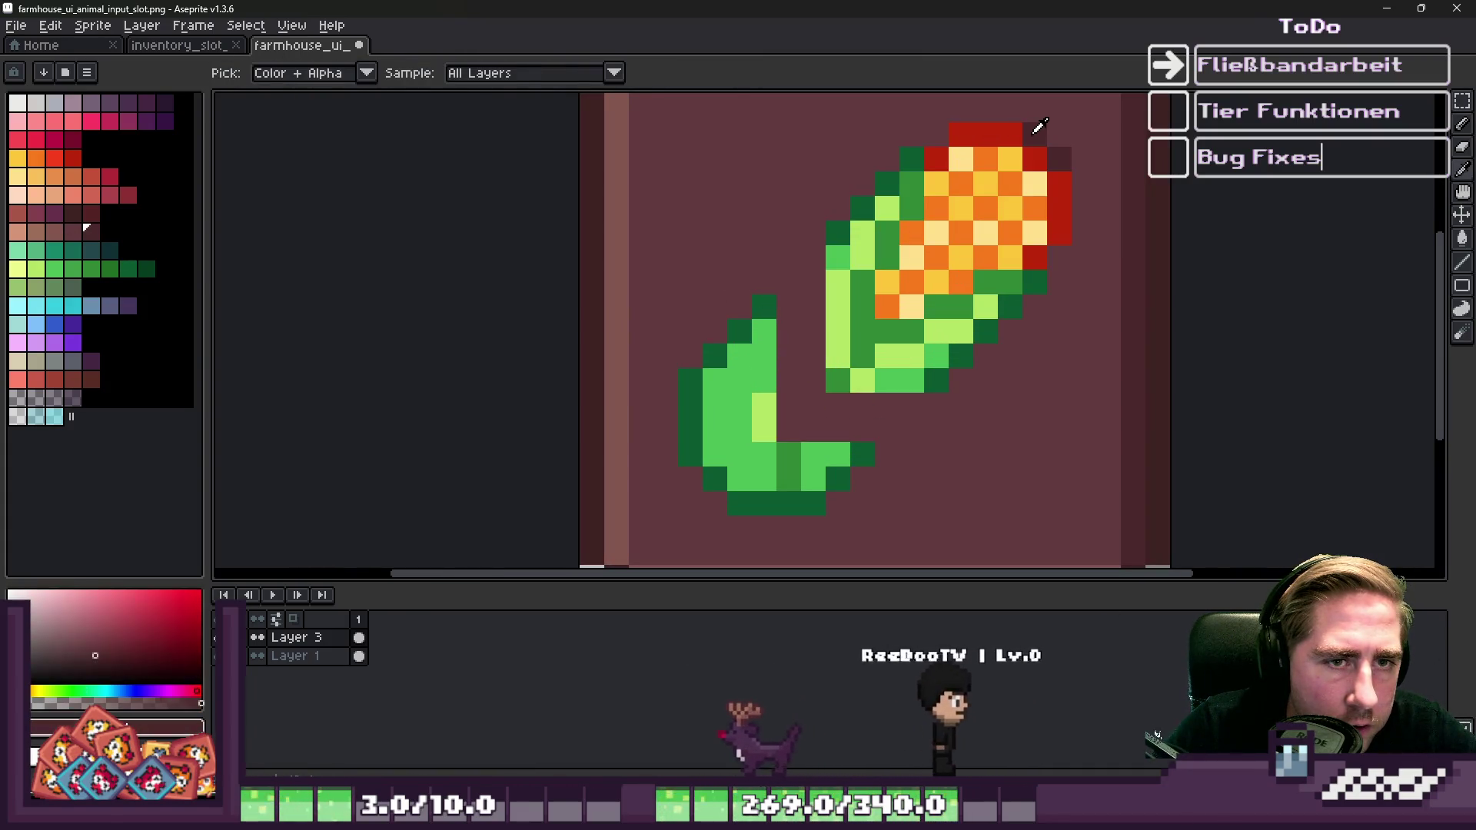
Outline the sweetcorn's edges in dark maroon with the Pencil and darken pixels in the green leaf.
key("b")
left_click_drag(1011, 136, 987, 143)
mouse_move(891, 183)
left_mouse_down()
mouse_move(715, 358)
mouse_move(680, 370)
left_mouse_up()
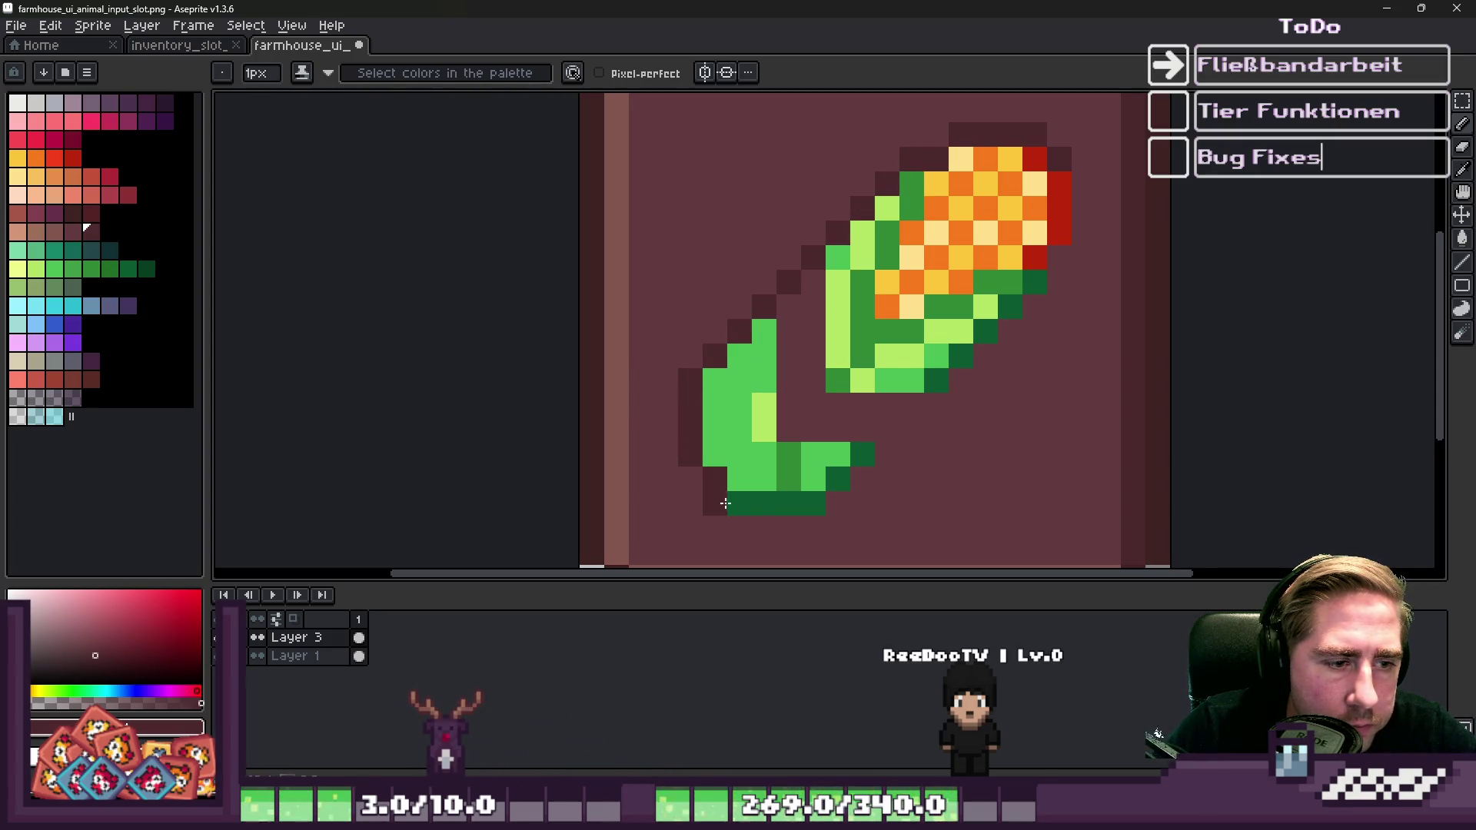
left_click_drag(823, 490, 1036, 288)
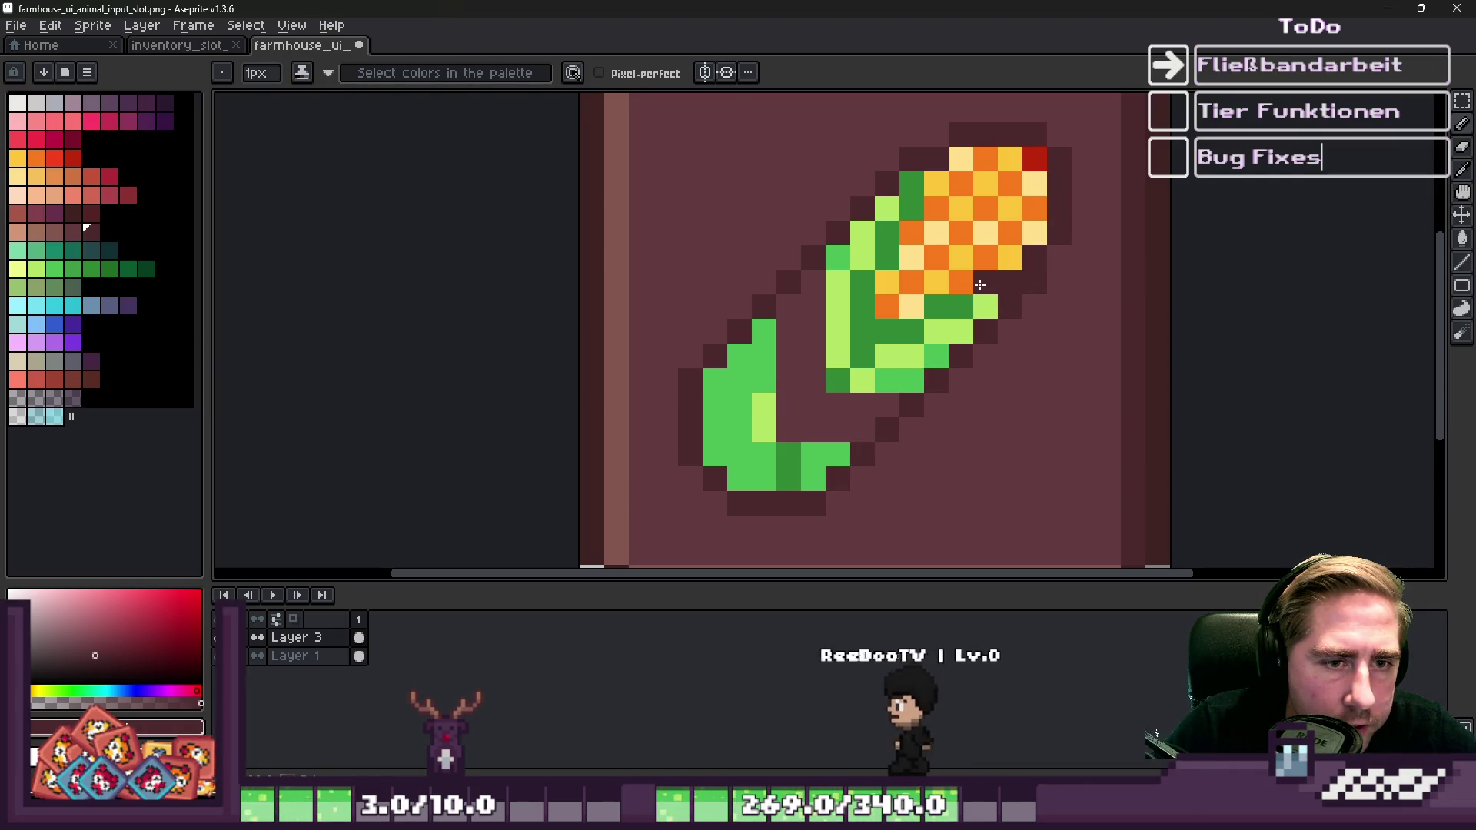
left_click(866, 339, "shift")
left_click_drag(862, 355, 838, 380)
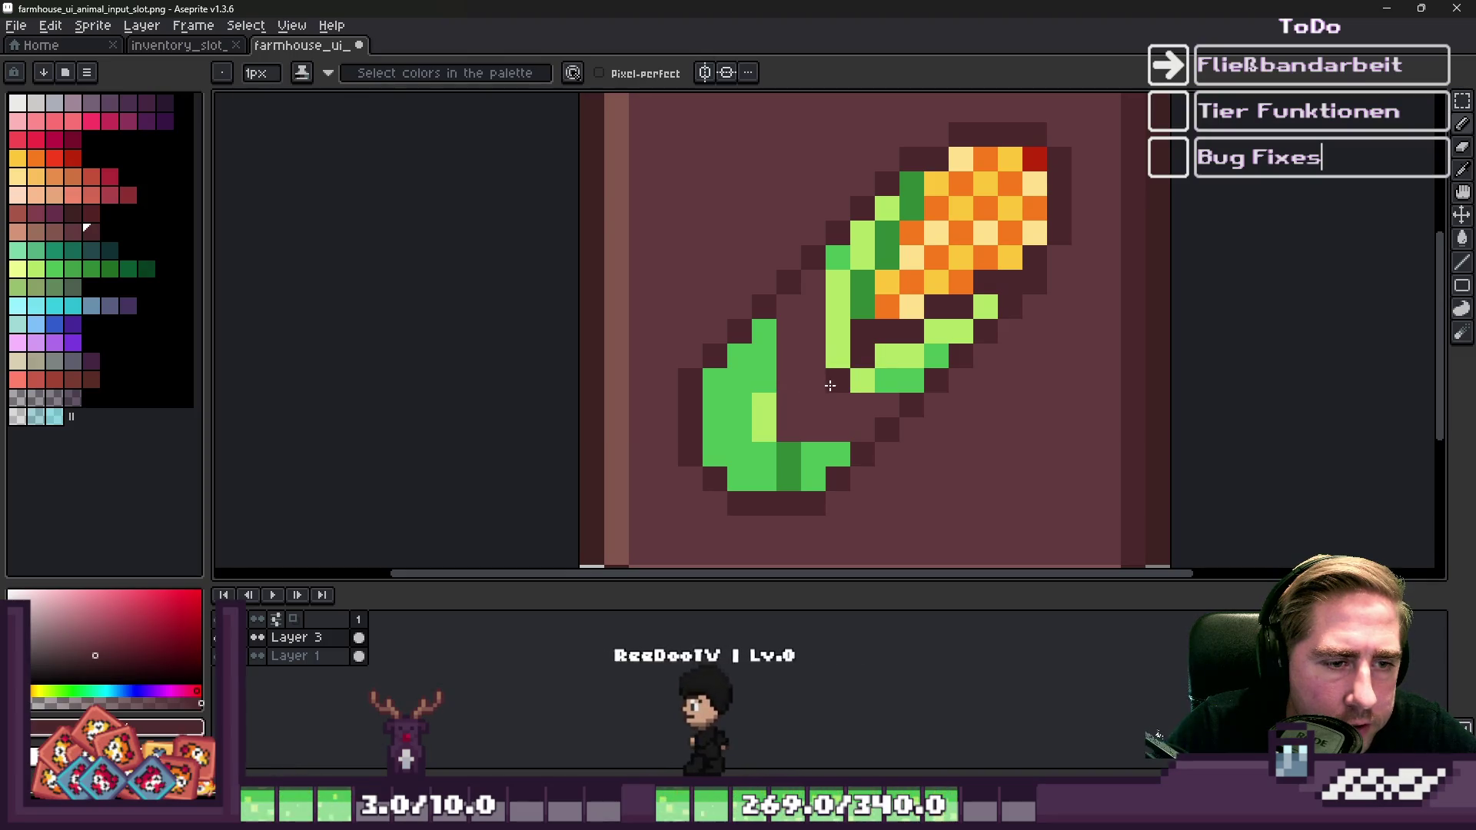
key("v")
key("b")
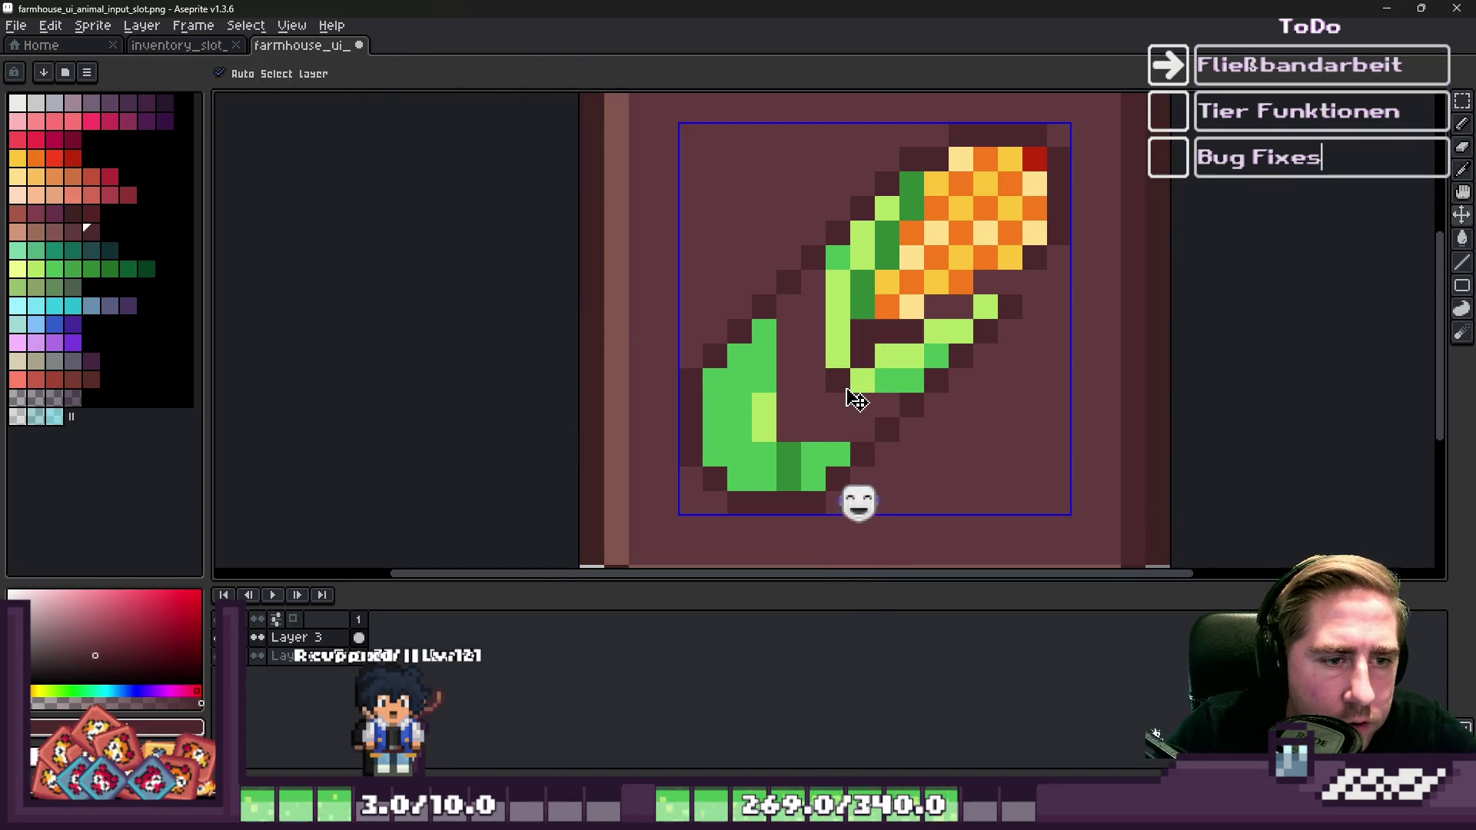
left_click(855, 374)
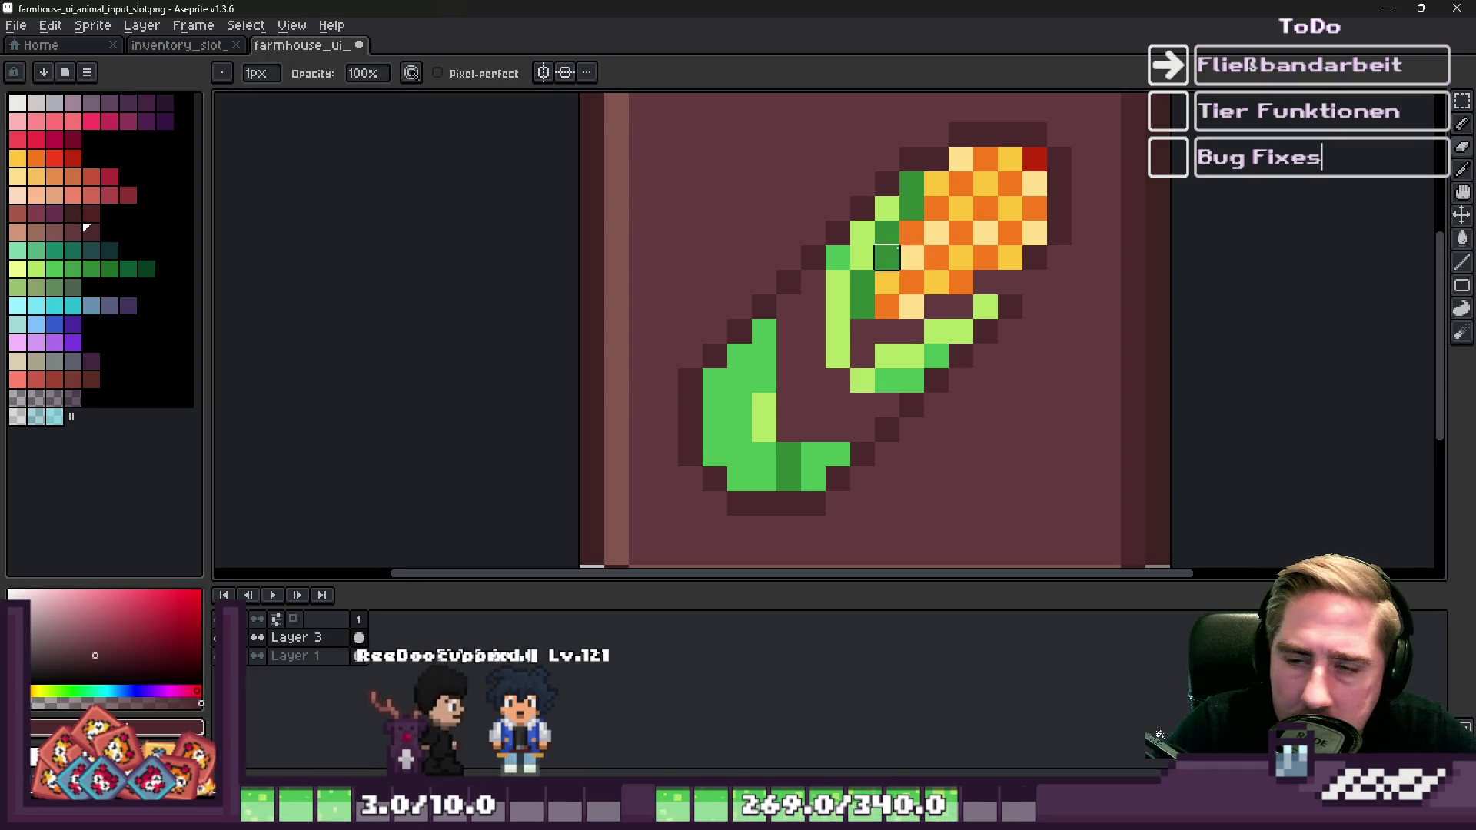
Repaint the green pixels beside the cob dark maroon.
scroll(920, 182, "up", 2)
scroll(874, 240, "down", 4)
scroll(875, 241, "up", 3)
left_click_drag(906, 226, 906, 263)
left_click(905, 152)
scroll(906, 192, "down", 3)
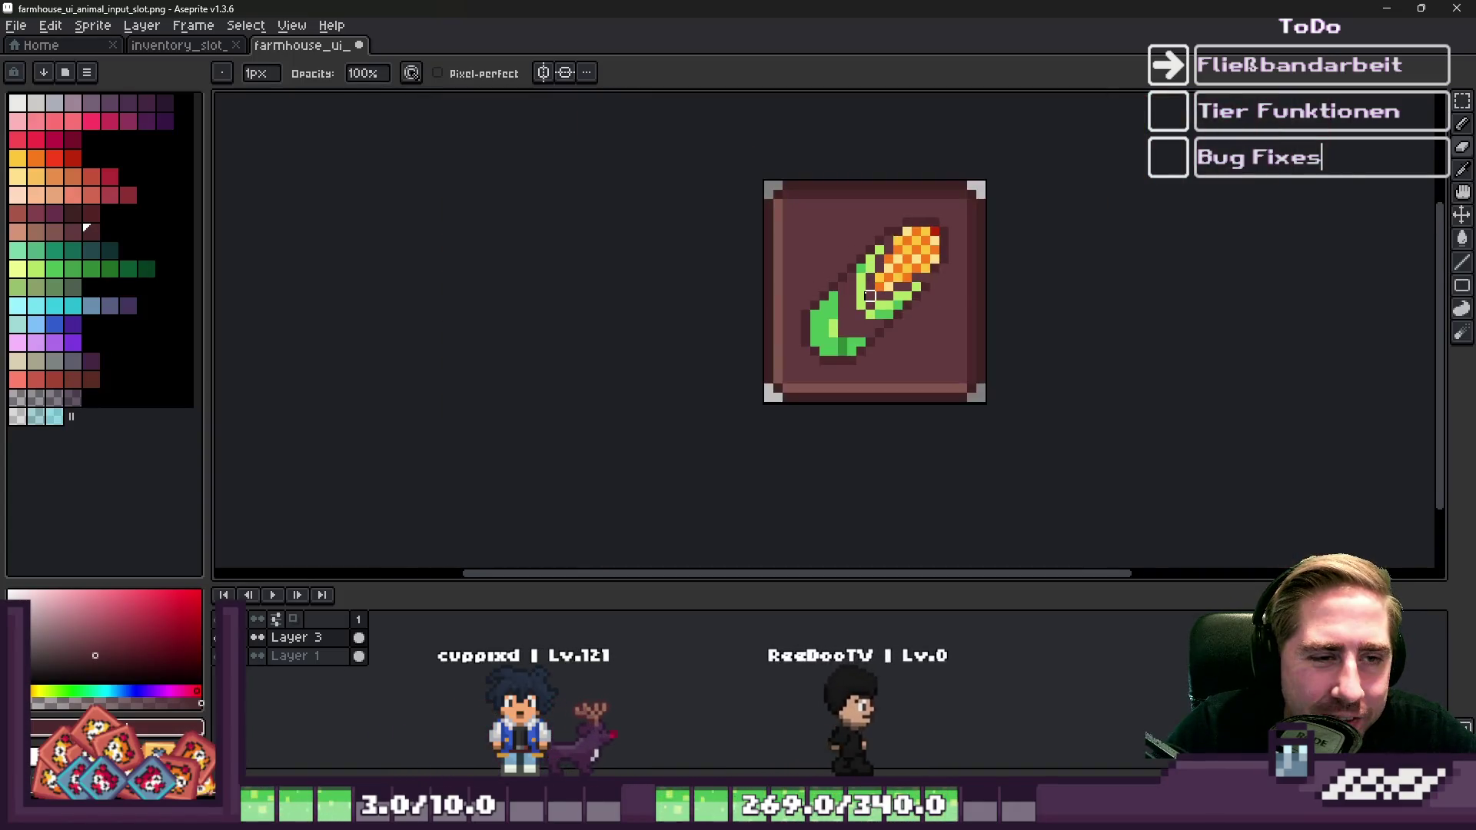
scroll(907, 346, "up", 1)
scroll(912, 398, "down", 1)
Bucket-fill every orange, yellow and green corn colour dark maroon, undoing the accidental background fill.
key("i")
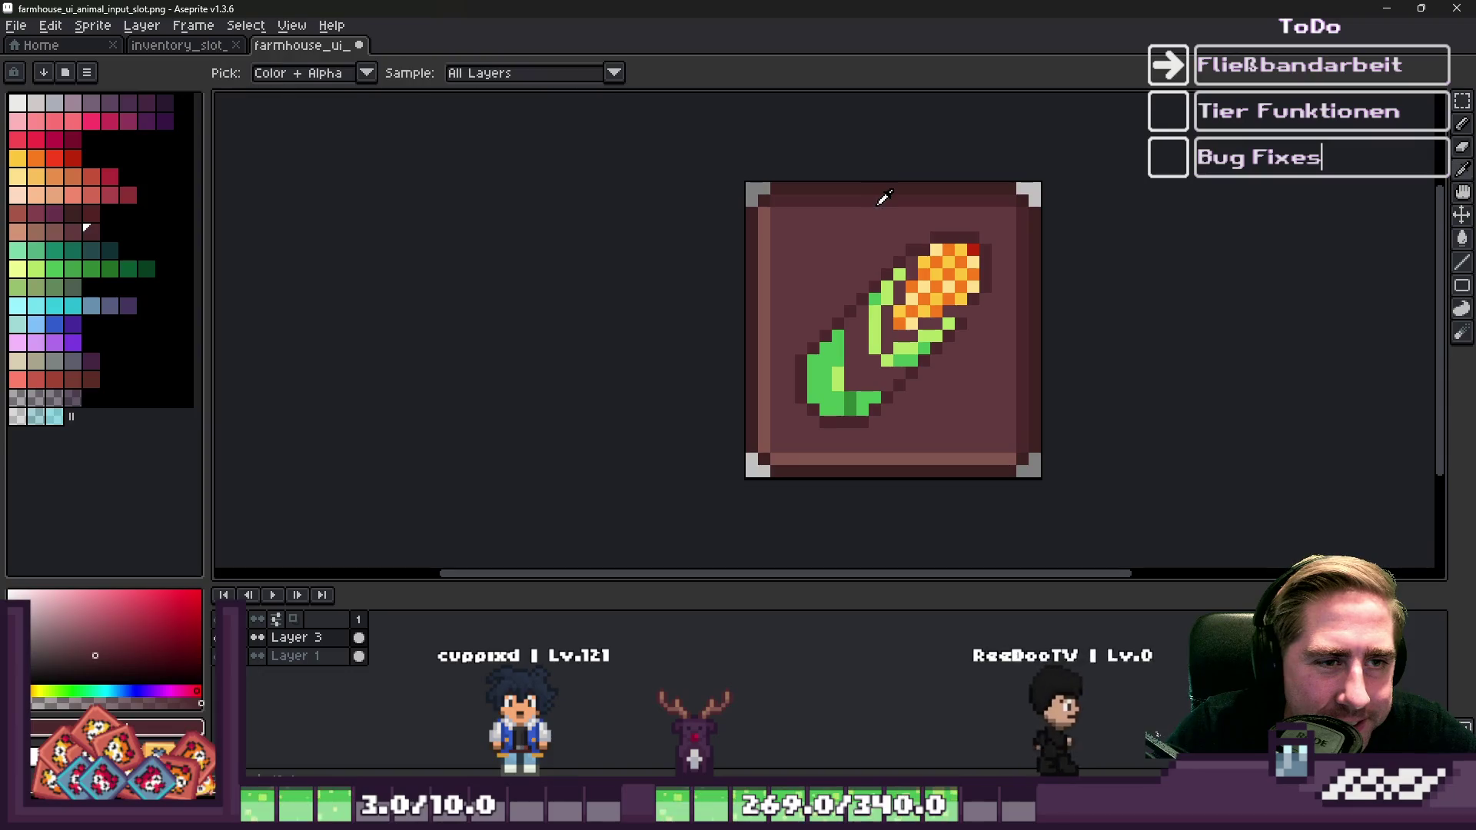
scroll(892, 215, "up", 2)
key("g")
left_click(923, 272)
left_click(930, 273)
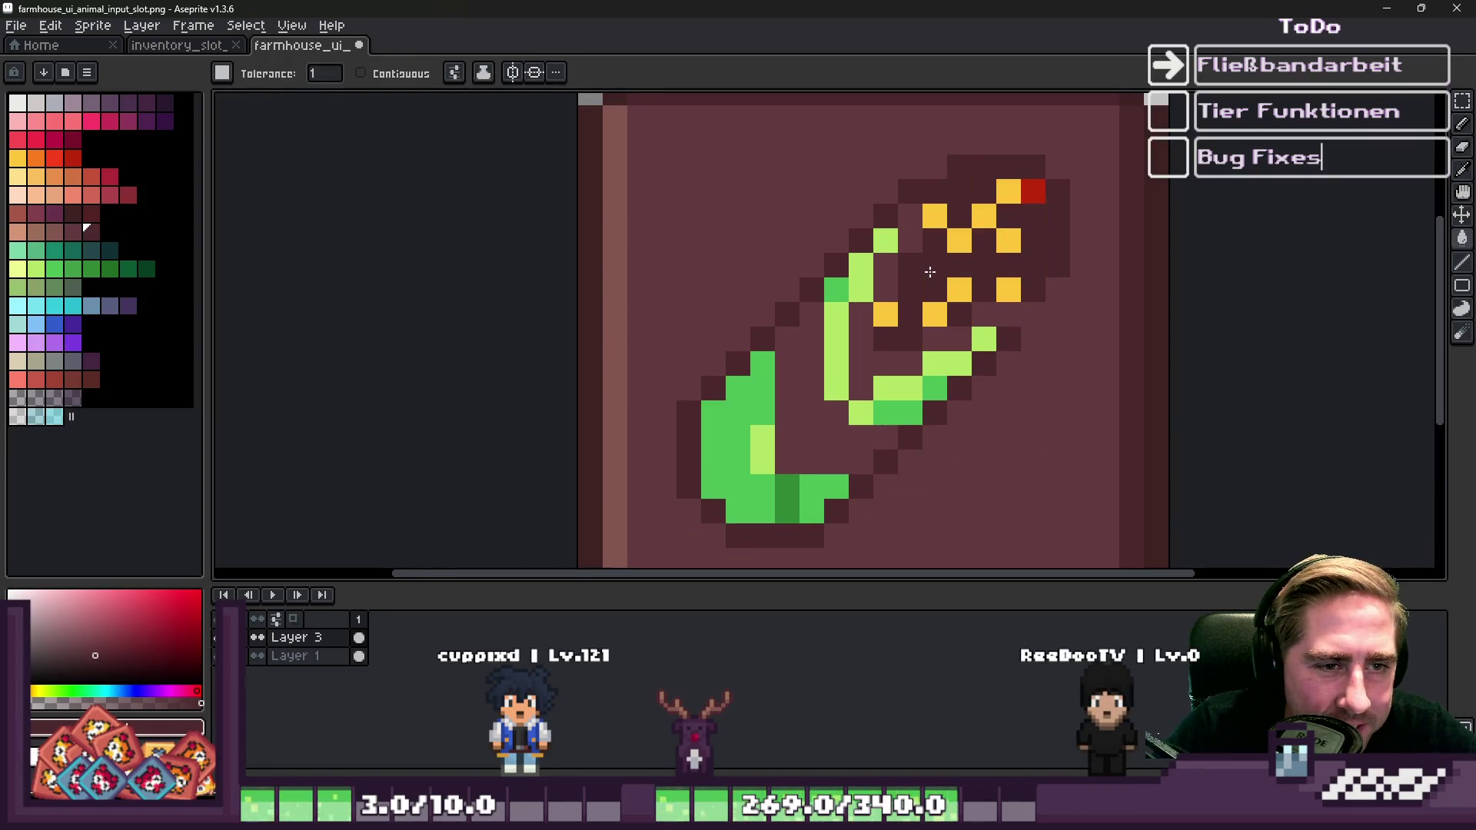
left_click(927, 322)
left_click(925, 349)
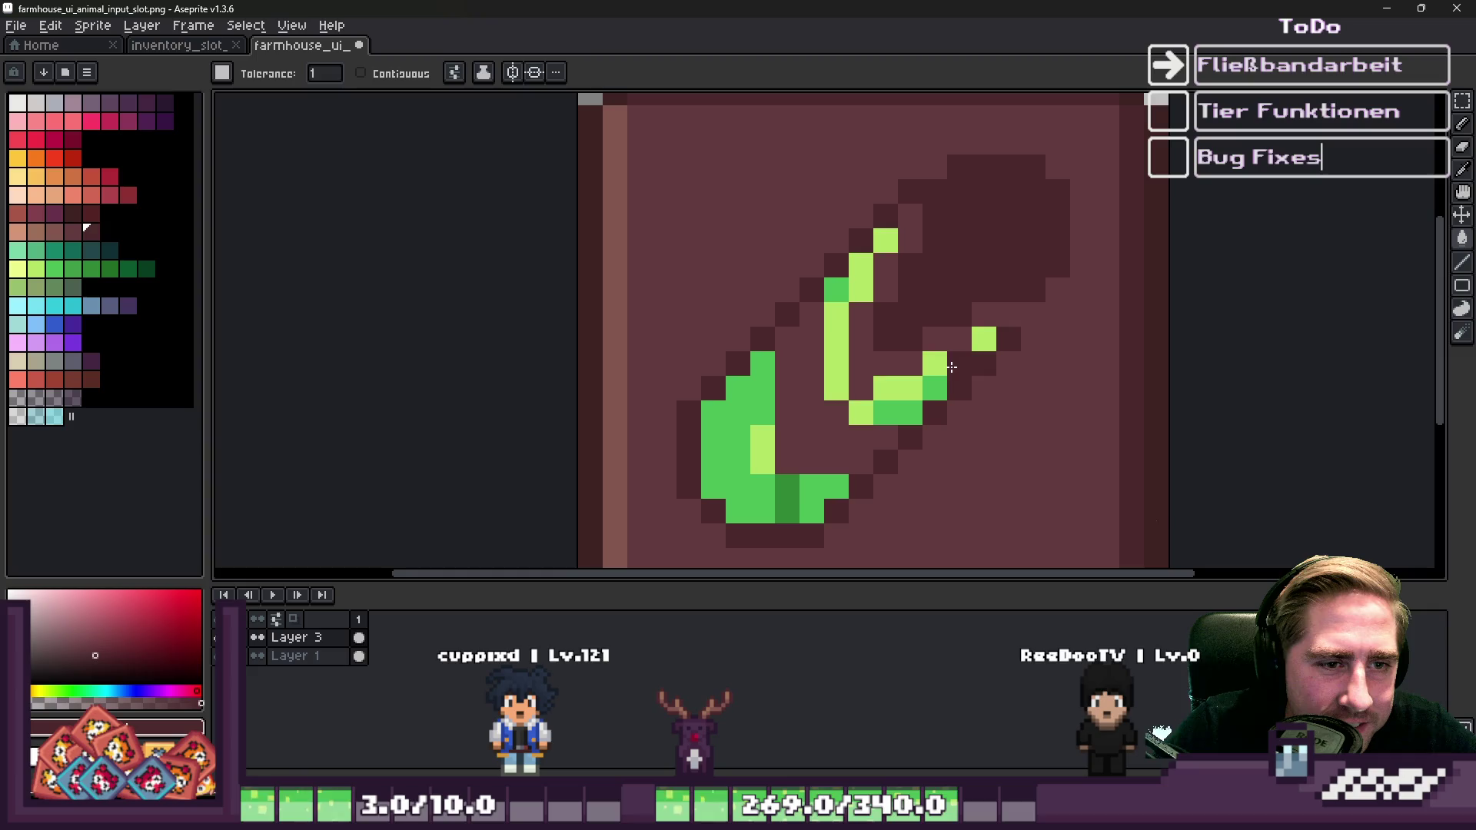
left_click(943, 364)
left_click(897, 402)
left_click(801, 429)
key("ctrl+z")
Pencil the last remaining green and light pixels dark maroon.
key("b")
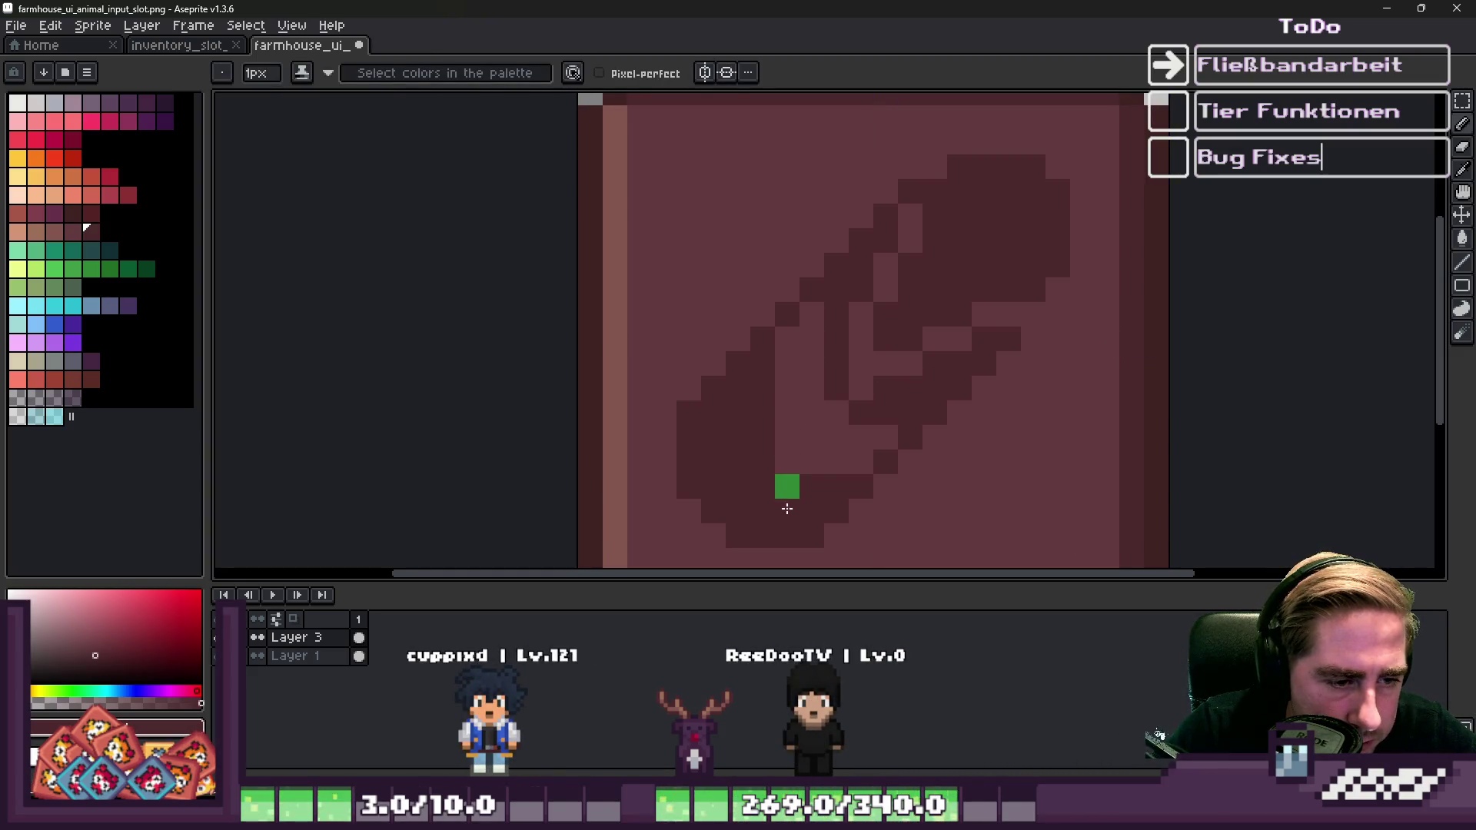
left_click_drag(786, 508, 786, 338)
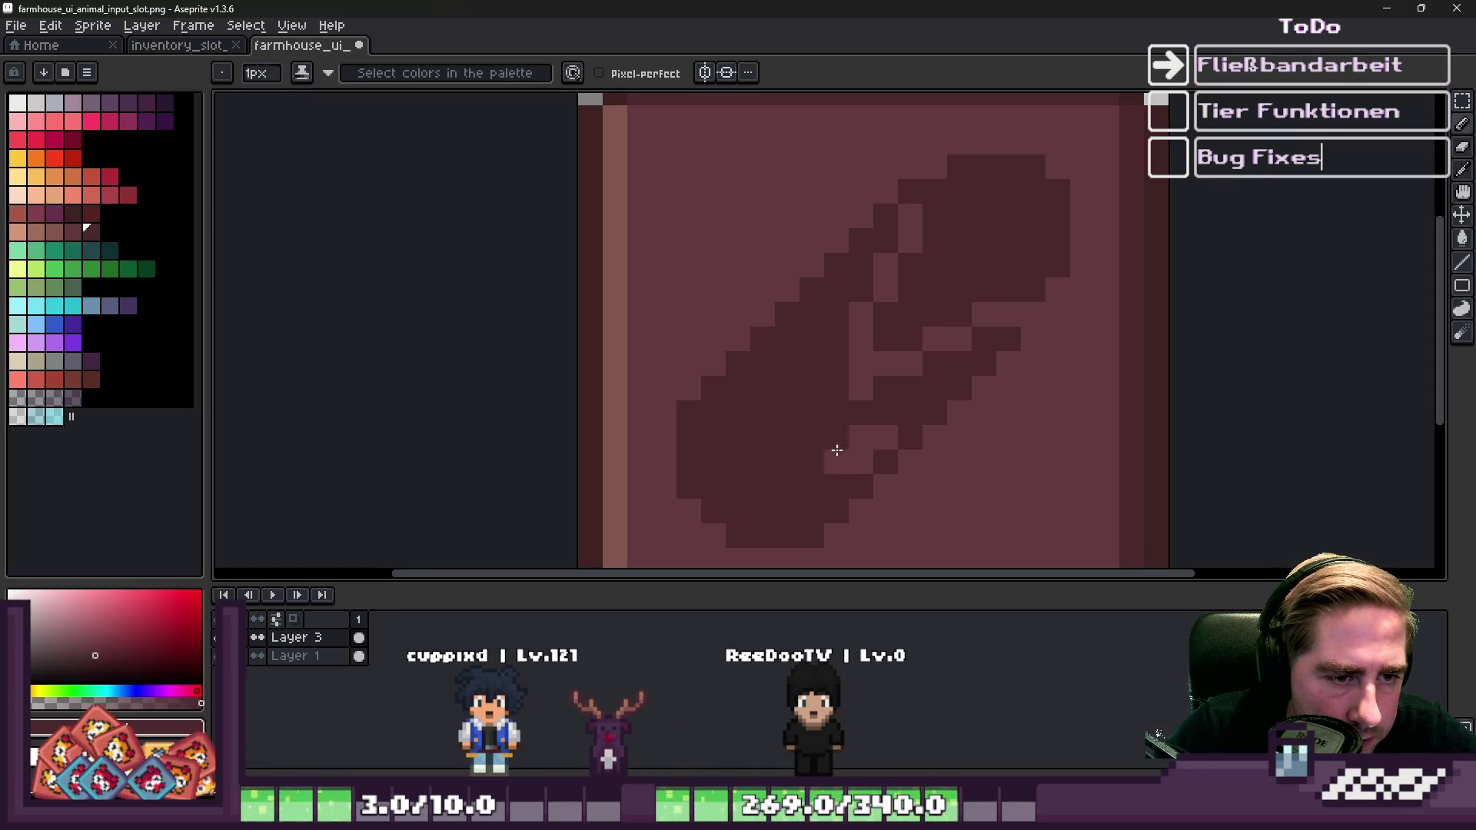
left_click(885, 436)
scroll(884, 436, "down", 5)
Pick a colour from the canvas and touch up a pixel of the dark corn icon.
scroll(881, 285, "up", 5)
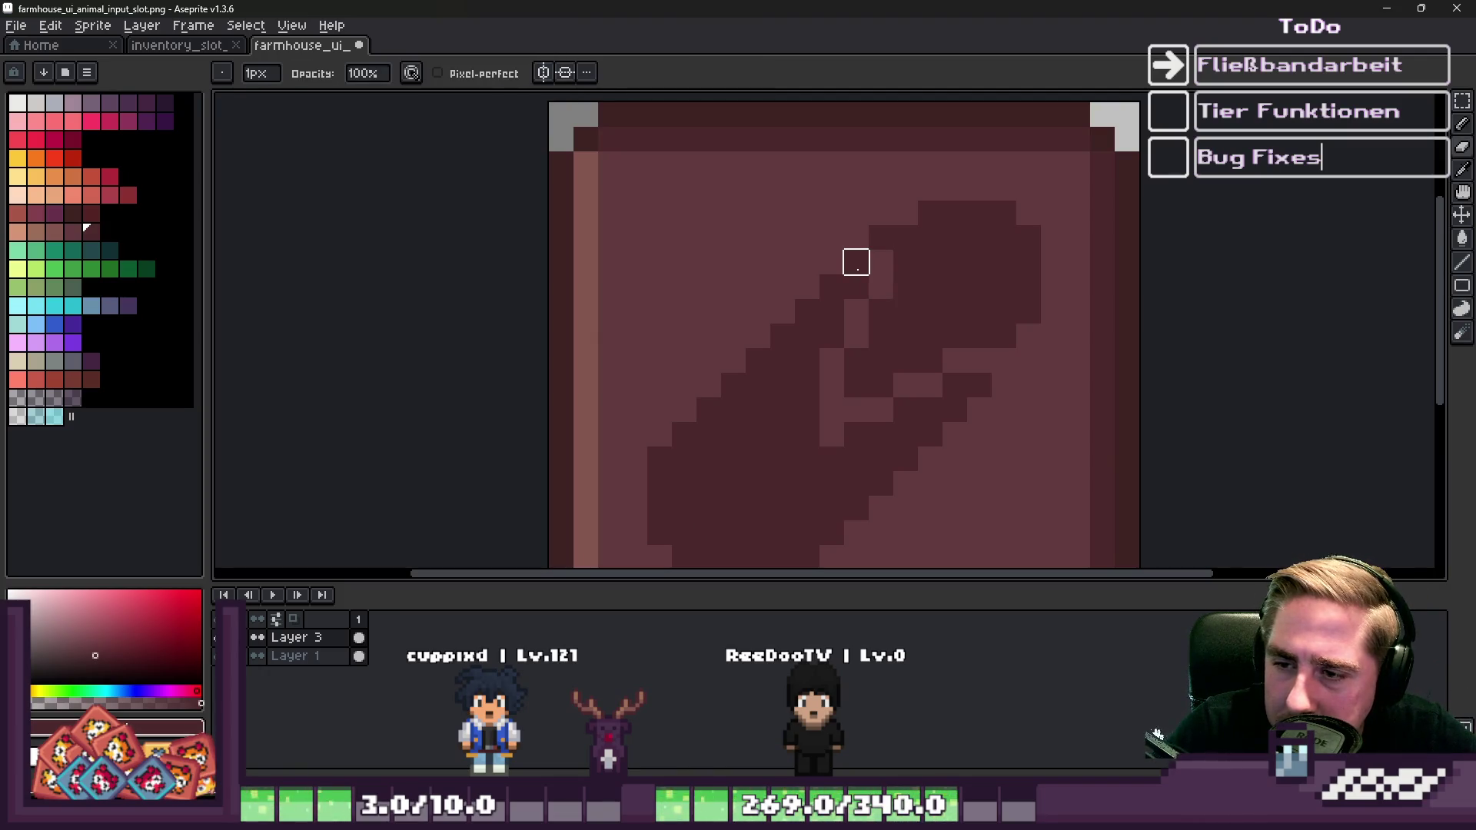
scroll(939, 313, "down", 3)
scroll(900, 366, "up", 4)
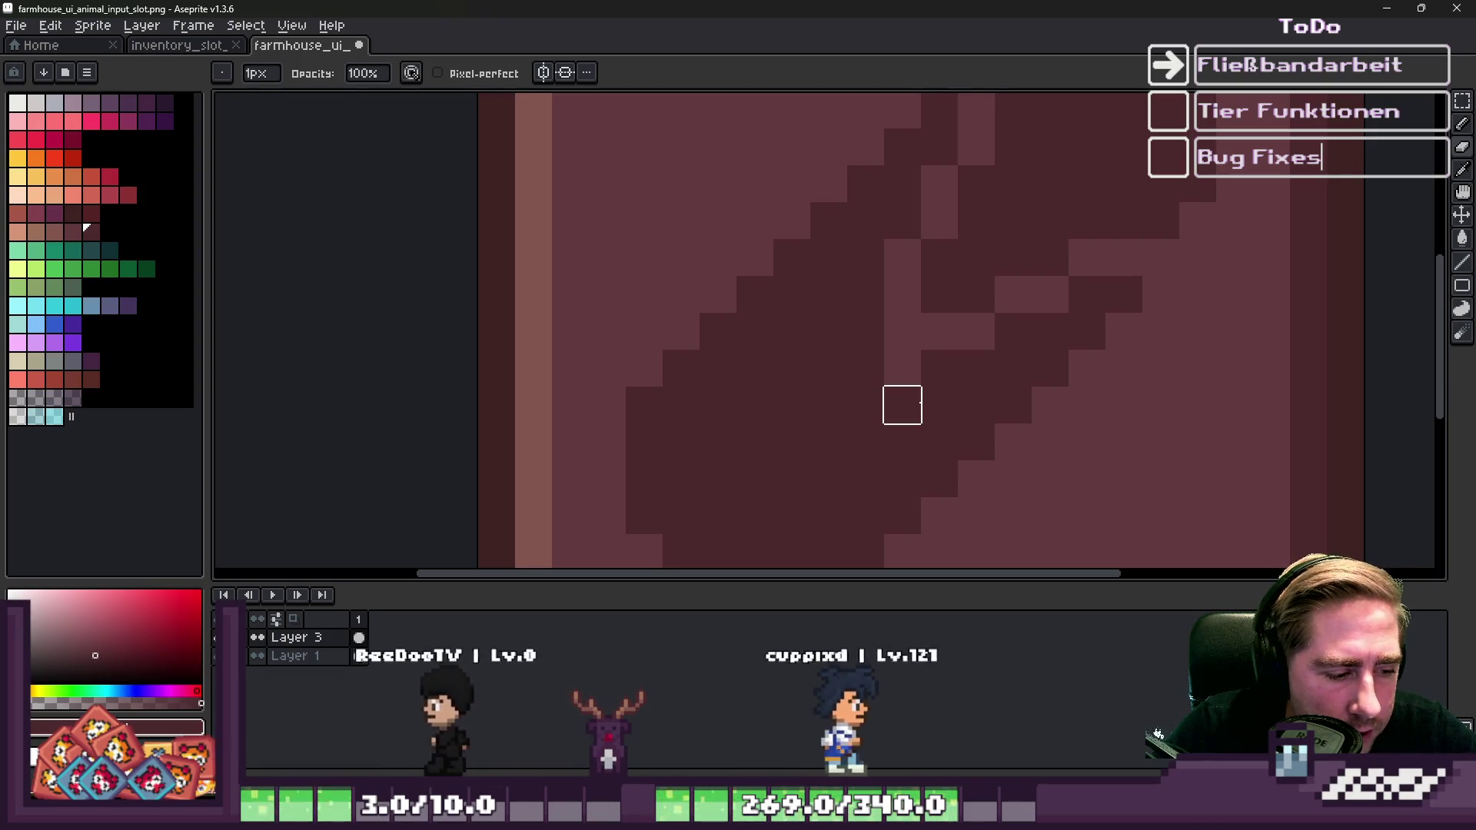
scroll(902, 405, "down", 3)
scroll(908, 331, "up", 2)
scroll(919, 316, "down", 2)
scroll(932, 254, "up", 3)
scroll(925, 290, "down", 3)
scroll(898, 256, "up", 2)
scroll(880, 256, "down", 1)
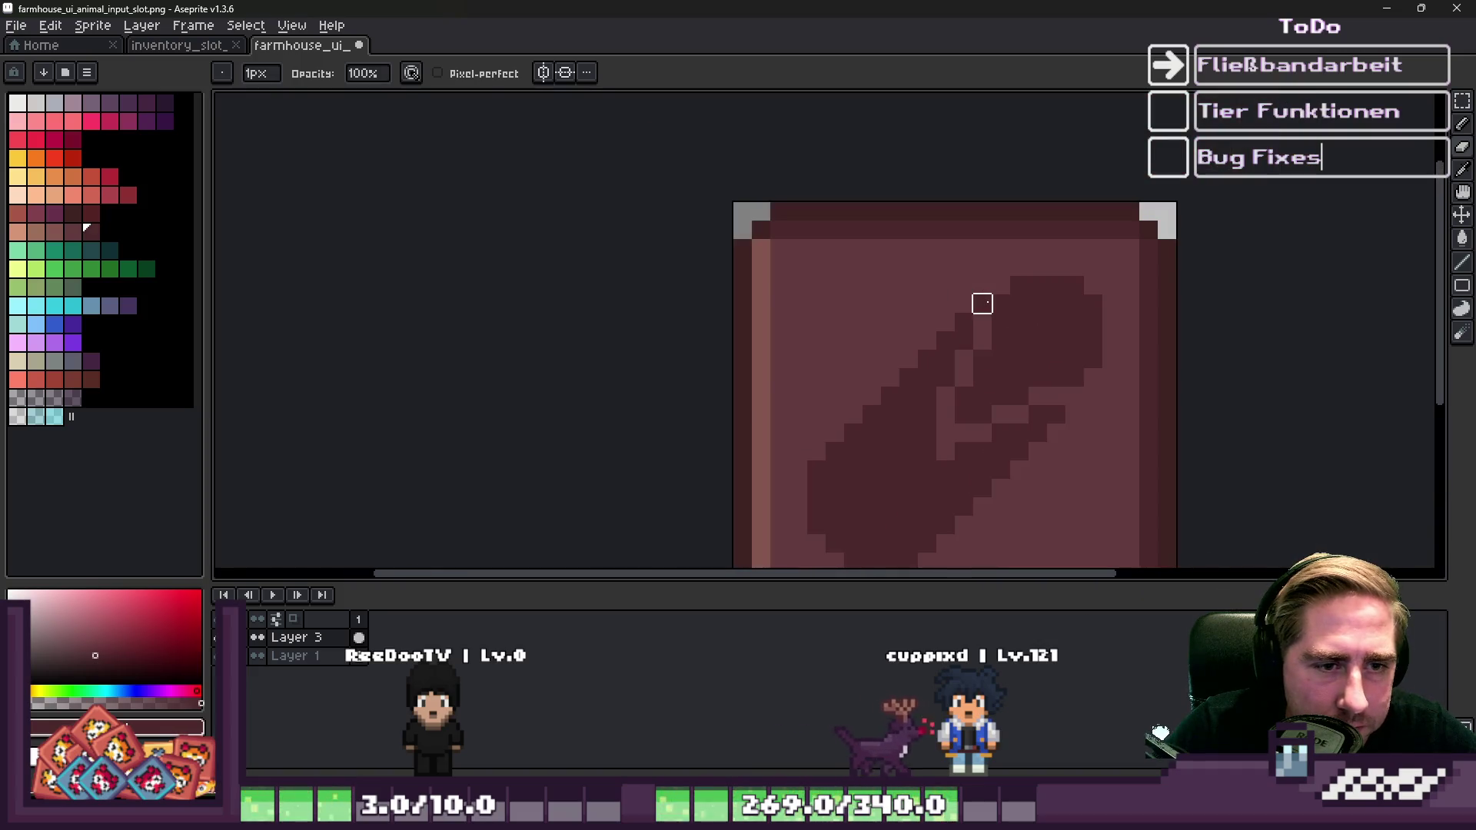
key("alt")
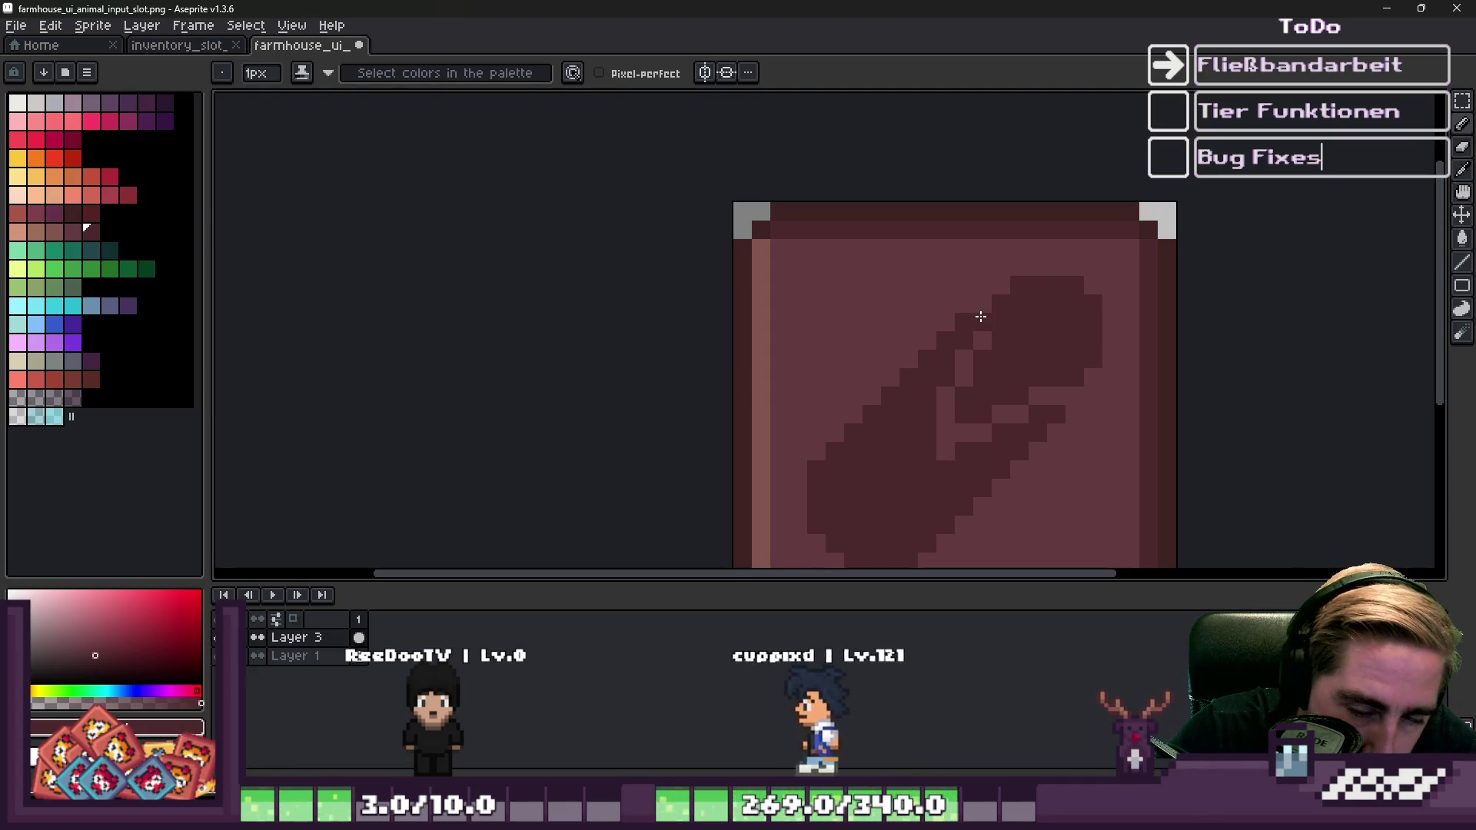
scroll(980, 316, "down", 1)
scroll(969, 361, "down", 1)
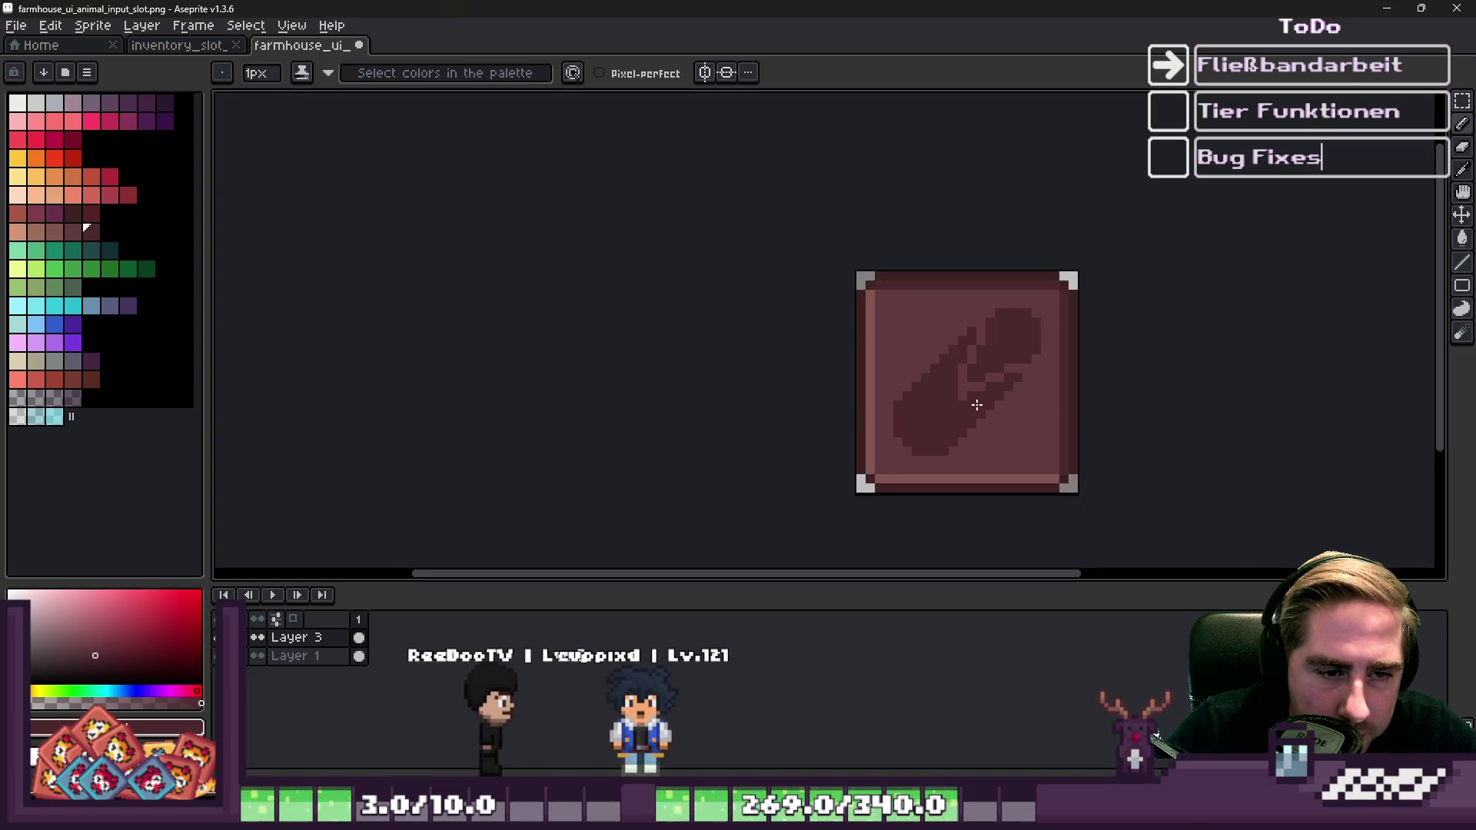
scroll(956, 407, "up", 3)
left_click(939, 379)
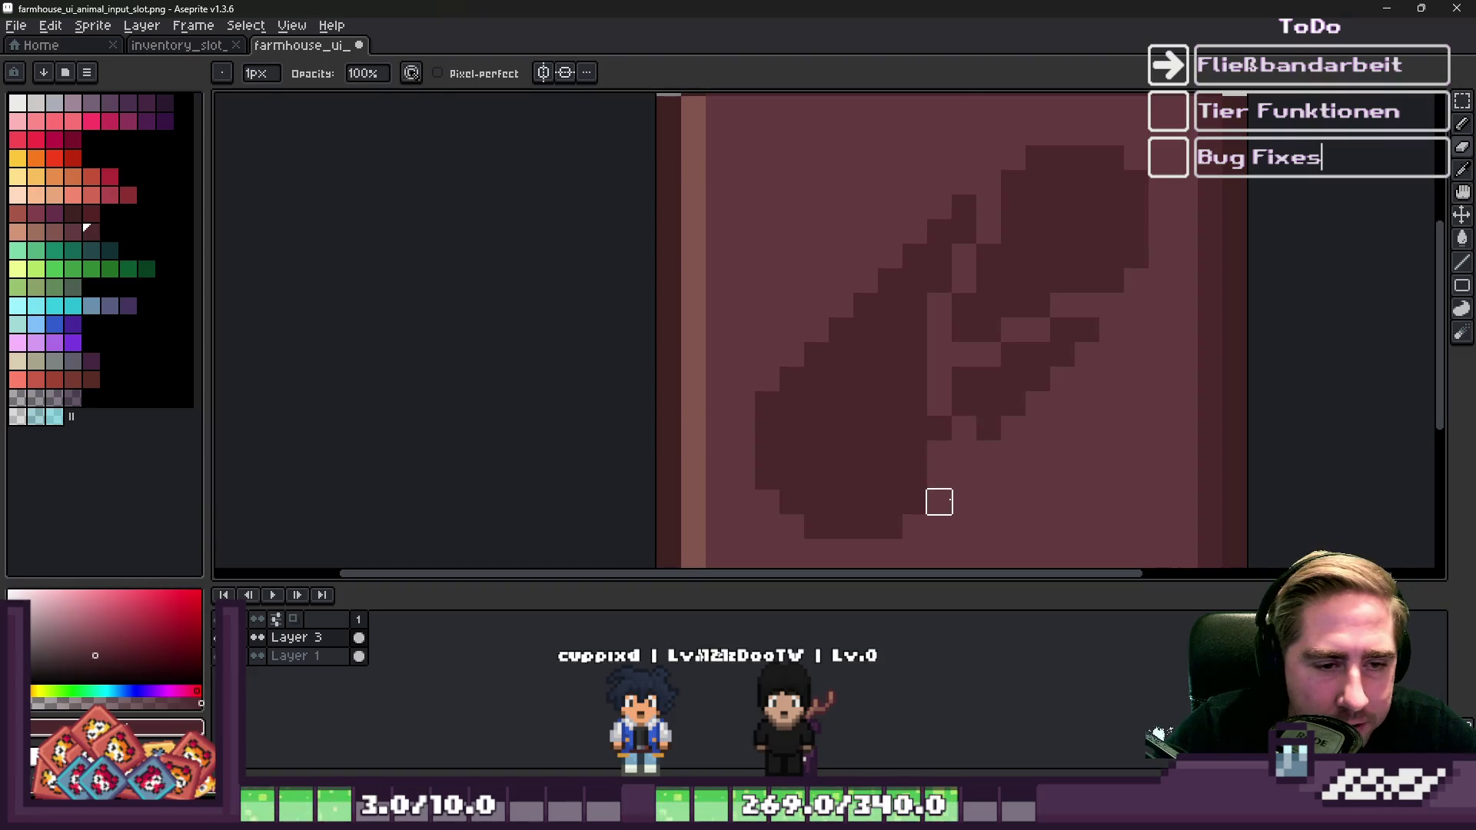
Undo the light pixel strip so it turns back to dark.
scroll(977, 479, "down", 3)
scroll(914, 397, "up", 3)
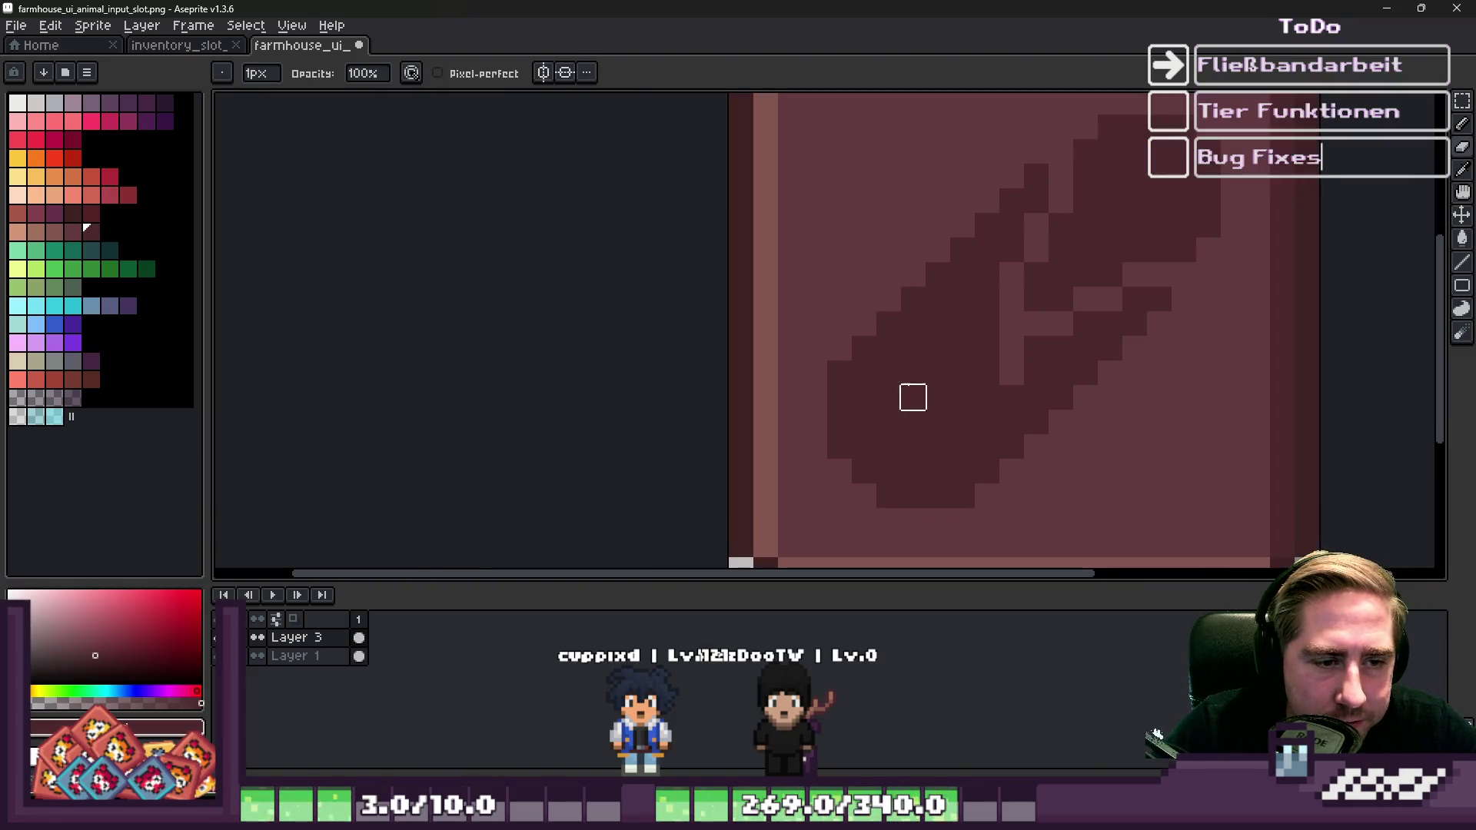
scroll(829, 377, "down", 3)
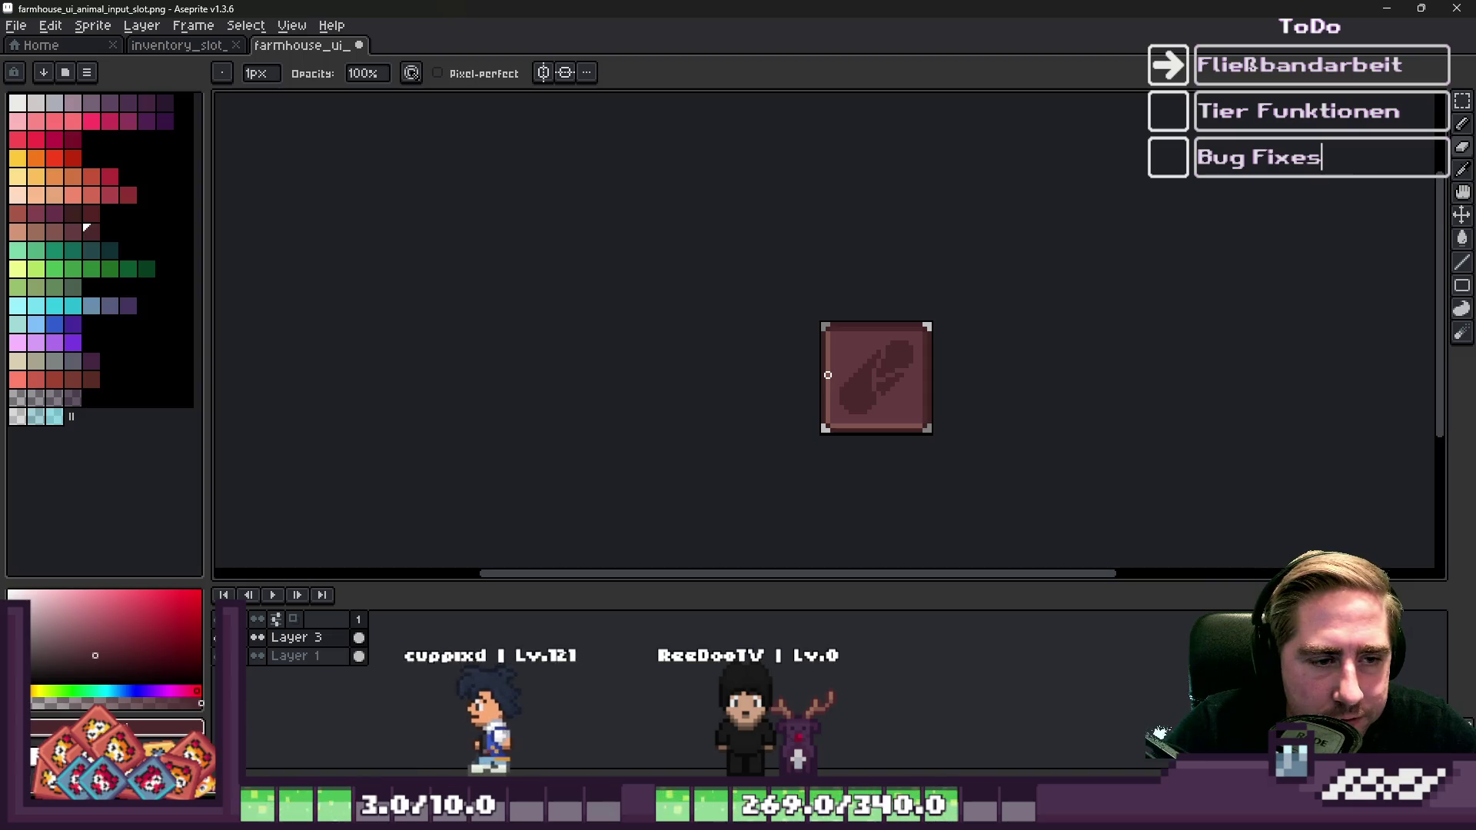
scroll(828, 375, "up", 2)
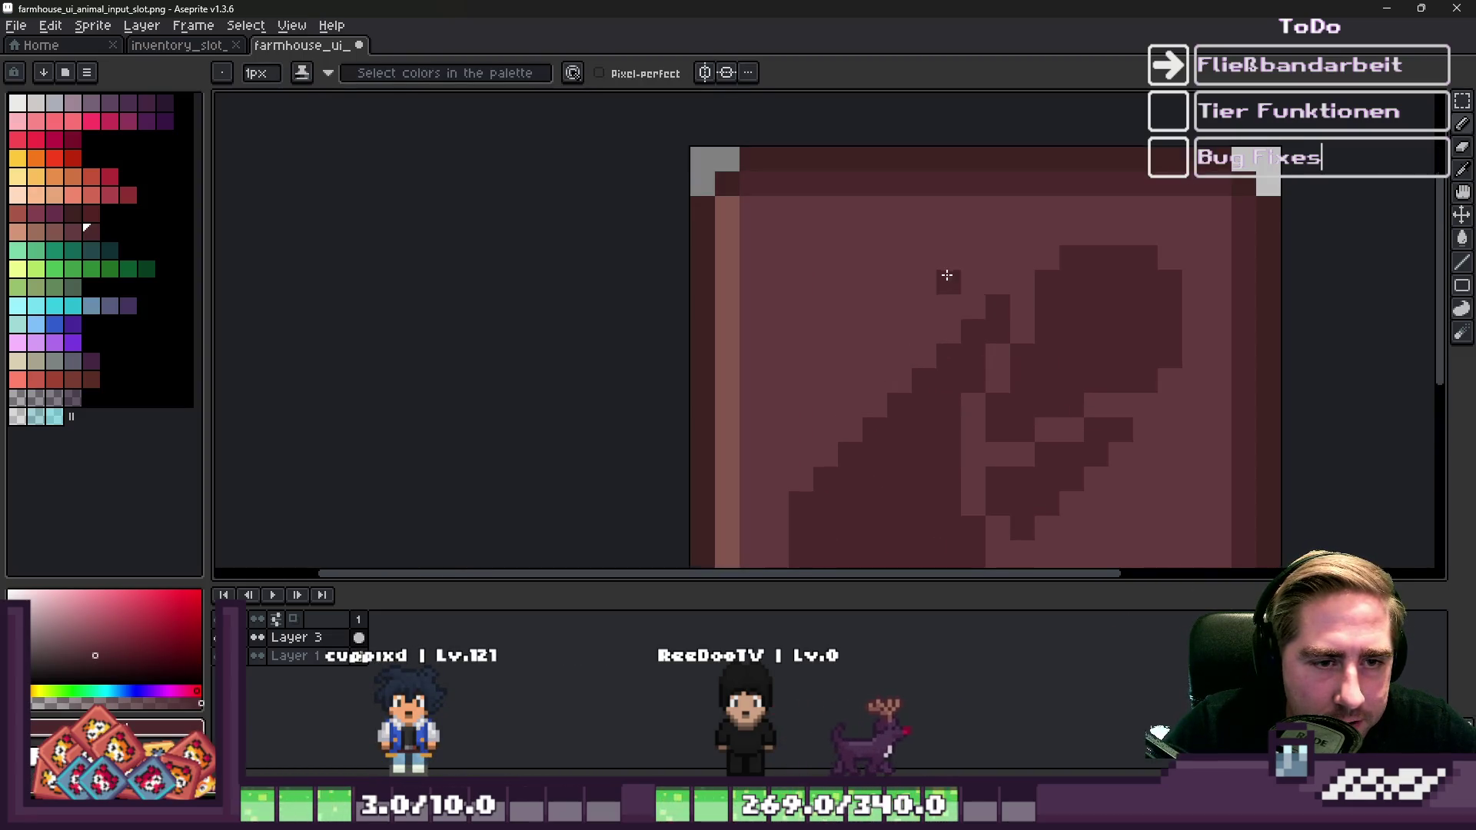
scroll(948, 275, "down", 5)
scroll(960, 327, "up", 4)
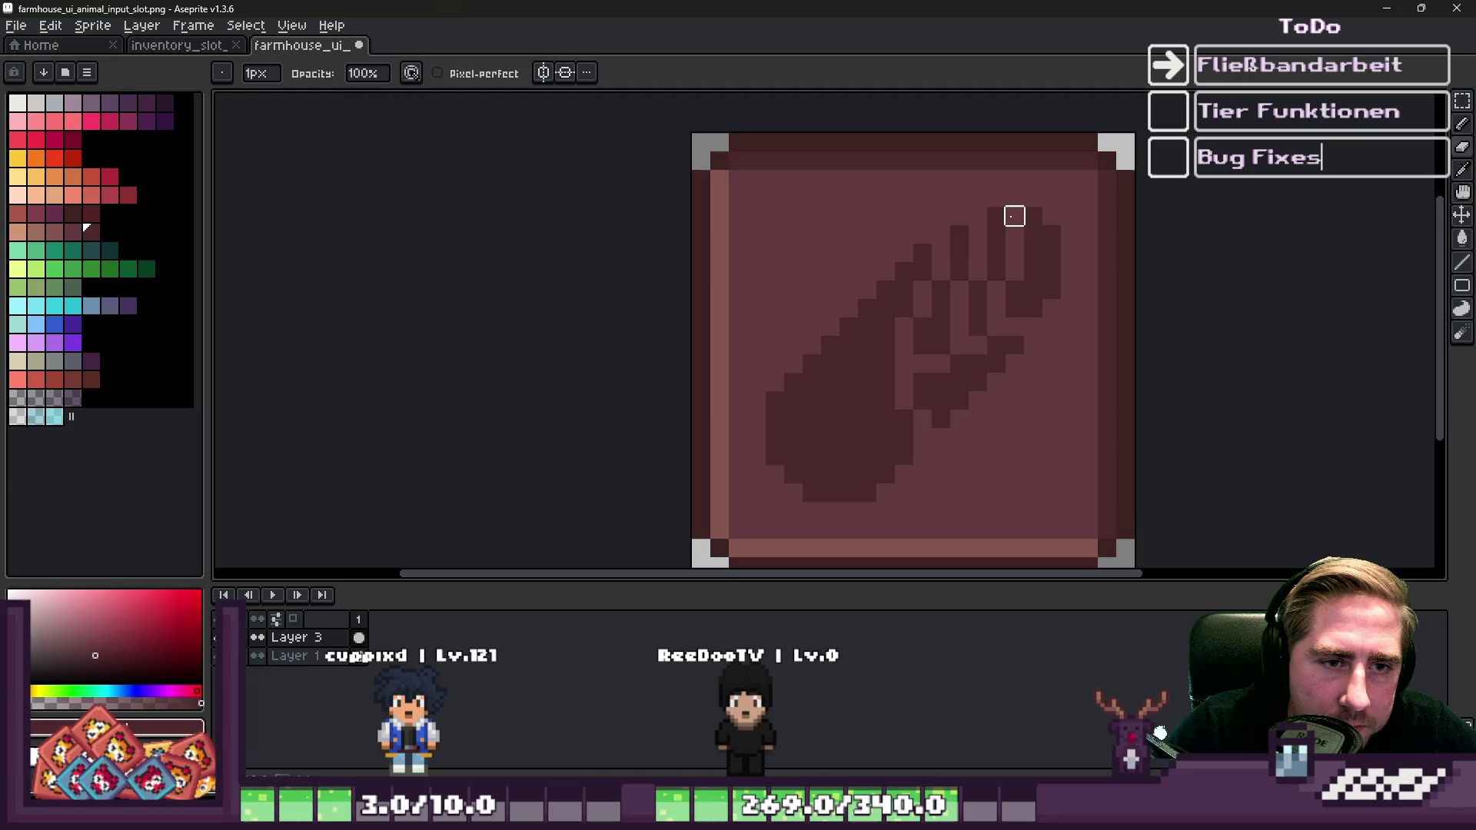
scroll(1015, 216, "down", 4)
scroll(959, 229, "up", 4)
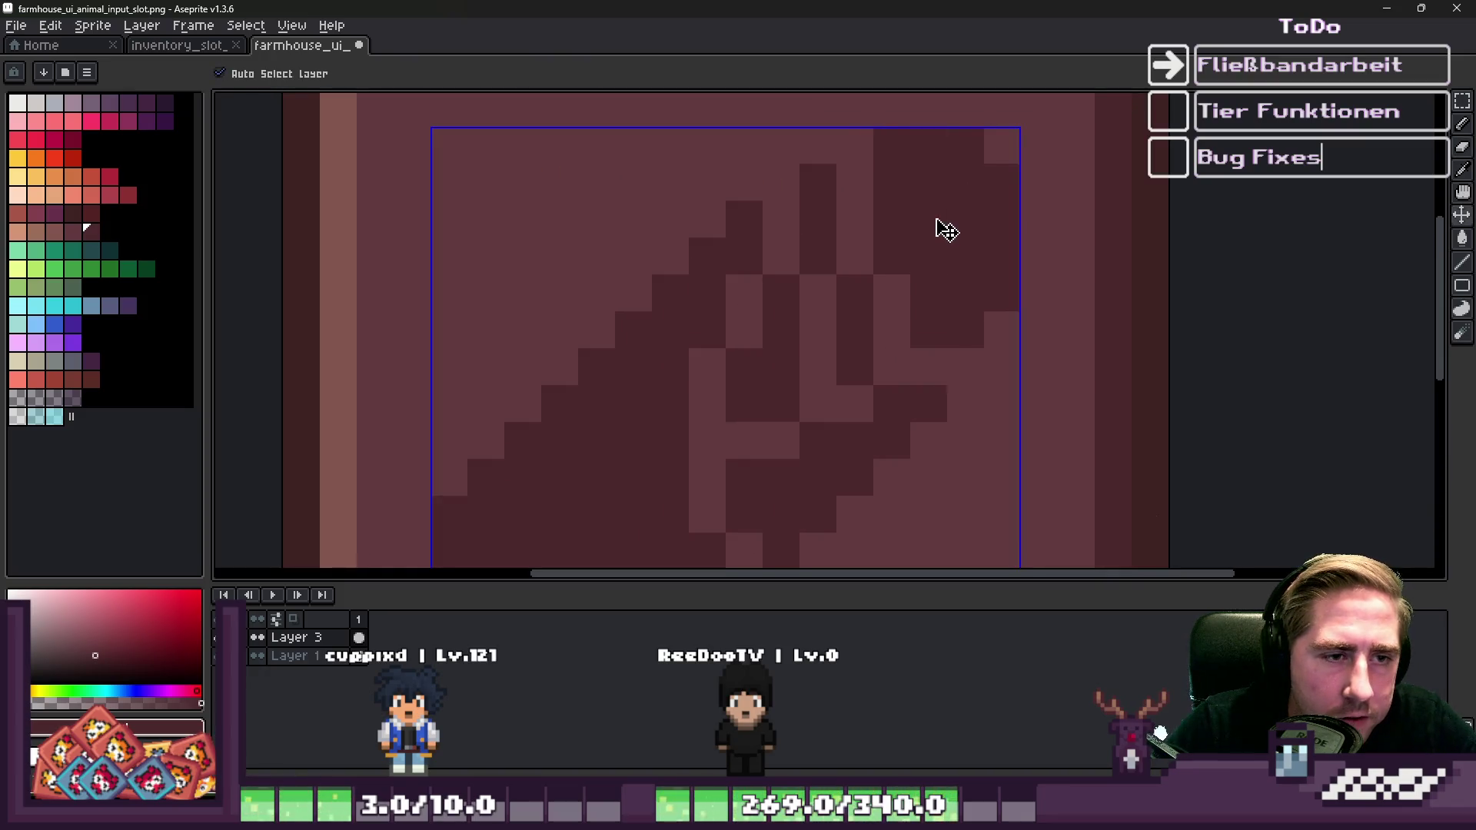
key("ctrl+z")
Paint two light pixels along the icon's diagonal with the Pencil.
key("b")
scroll(790, 356, "down", 3)
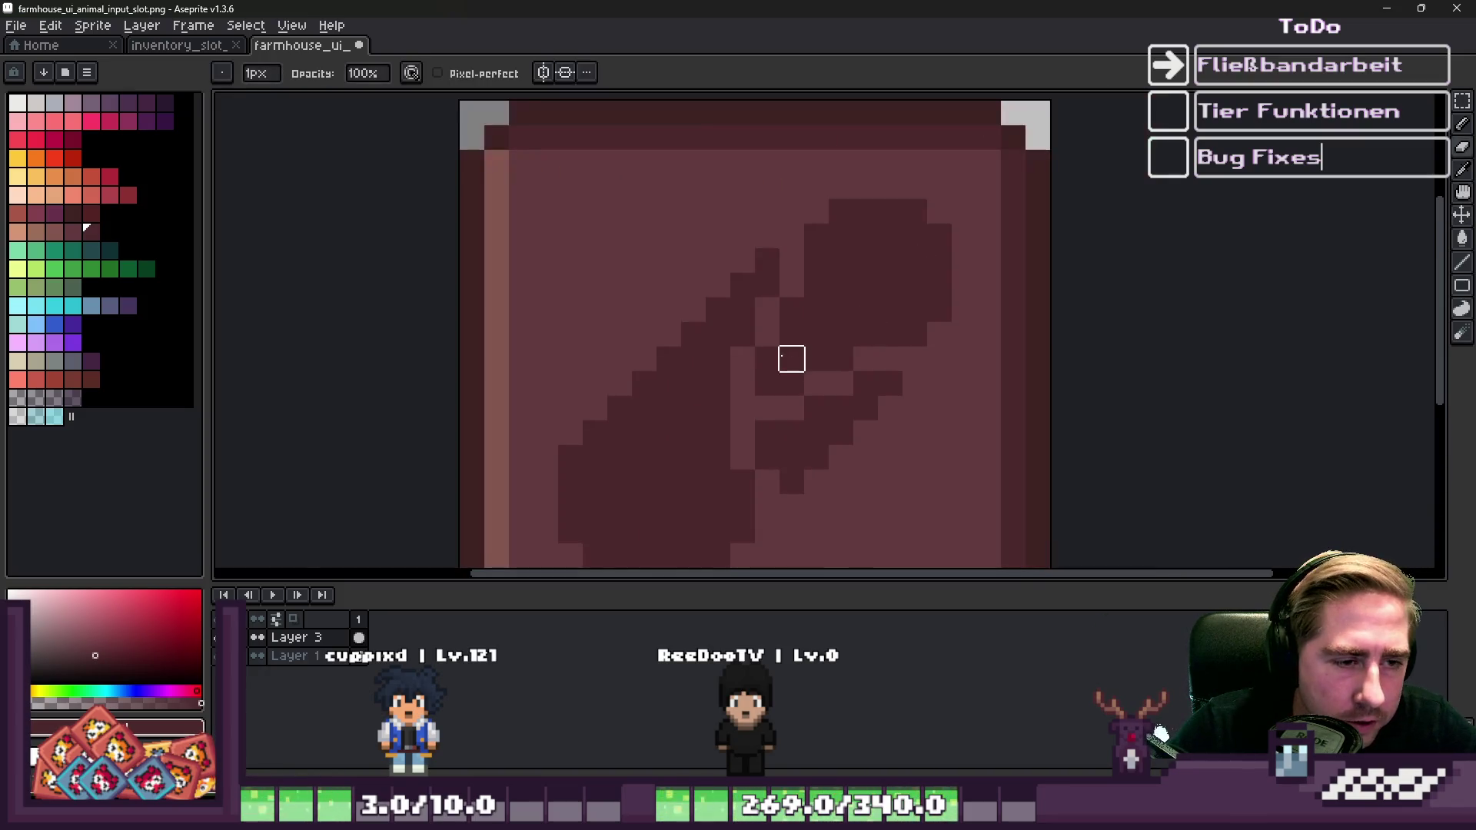
scroll(768, 356, "up", 4)
left_click_drag(769, 357, 819, 406)
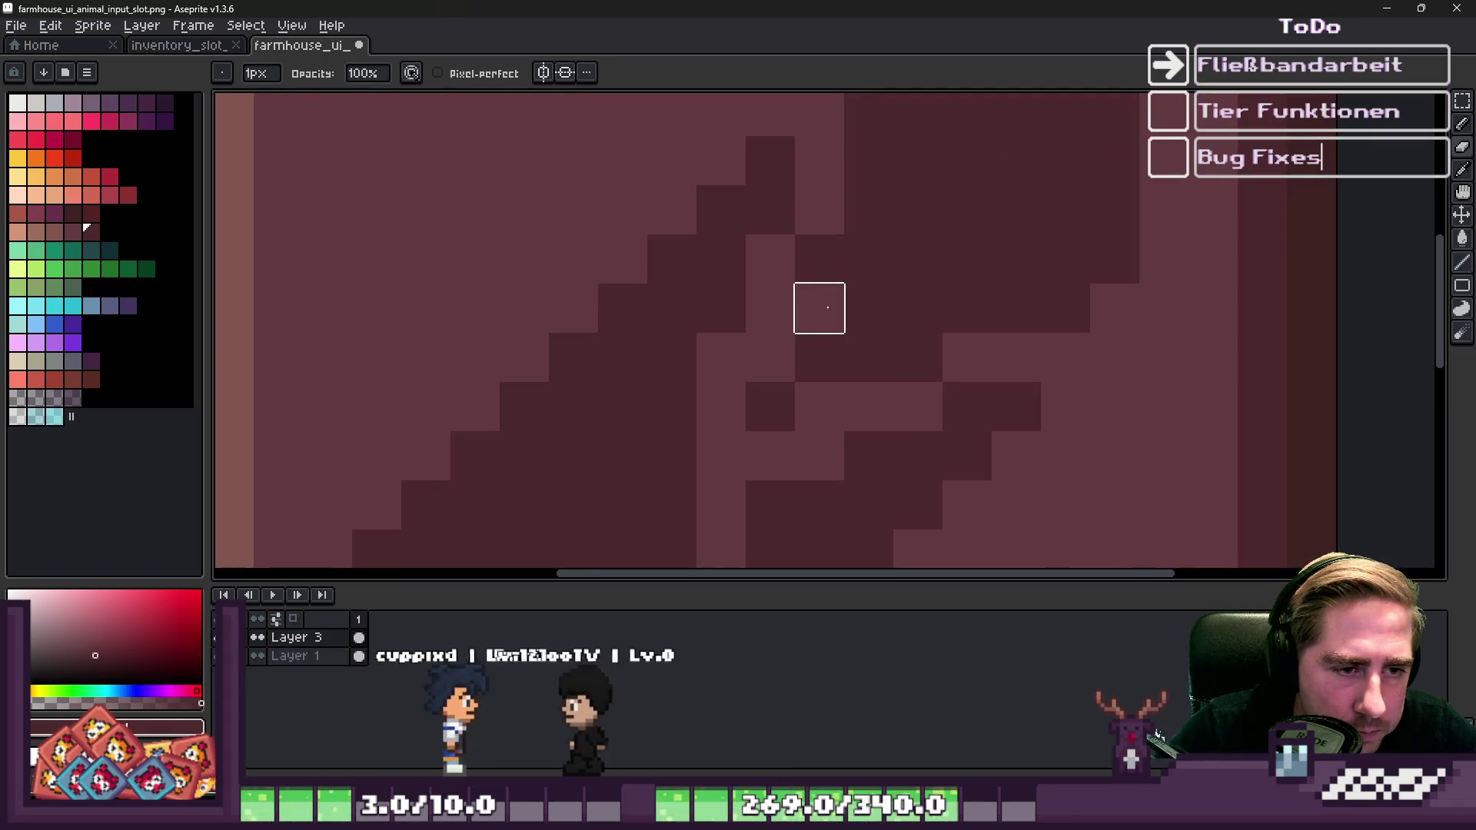
scroll(808, 222, "down", 1)
scroll(808, 222, "down", 1)
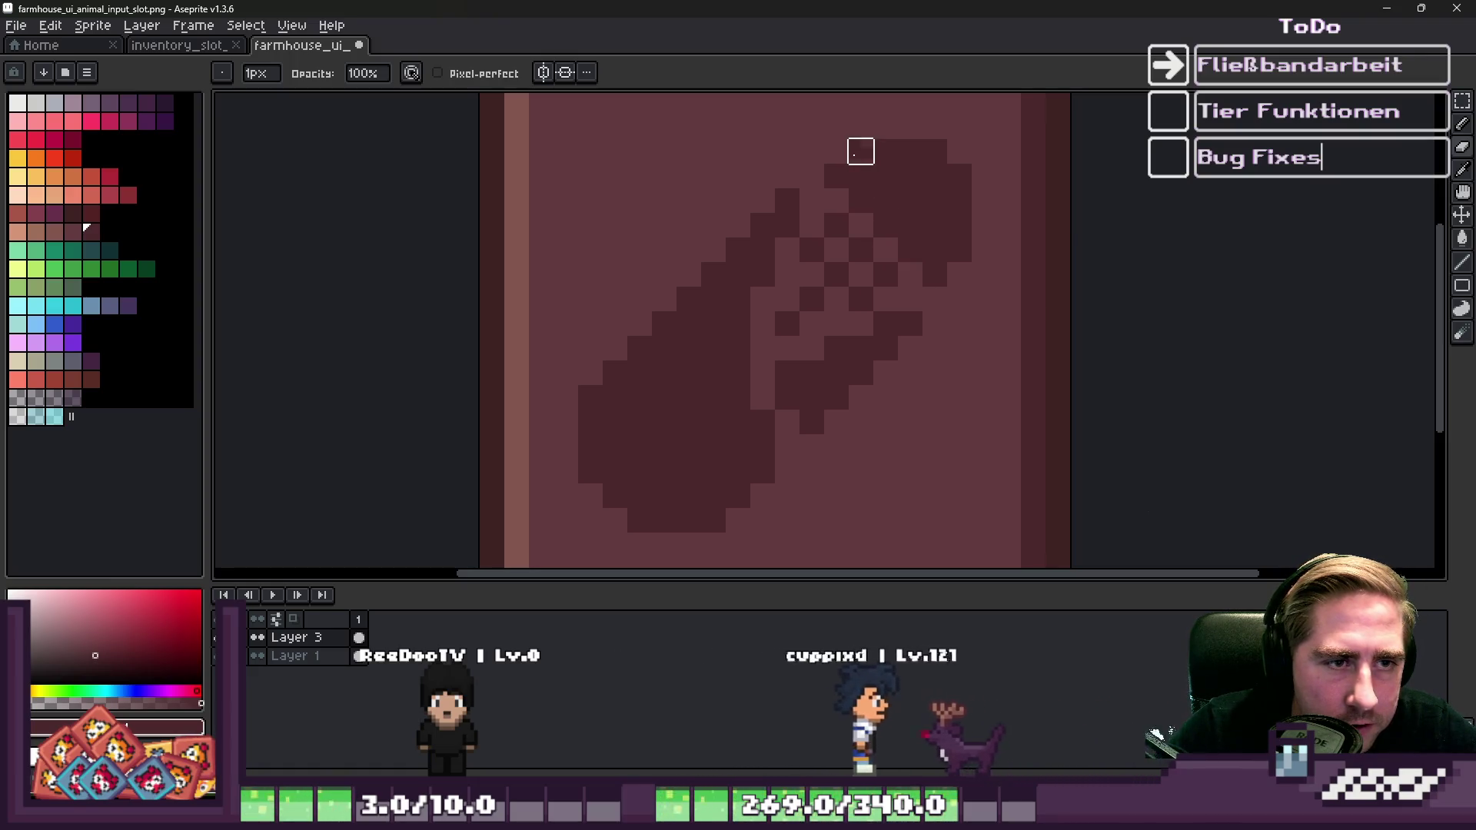
Add a diagonal run of light checker pixels across the cob's upper-right end.
left_click_drag(869, 184, 935, 249)
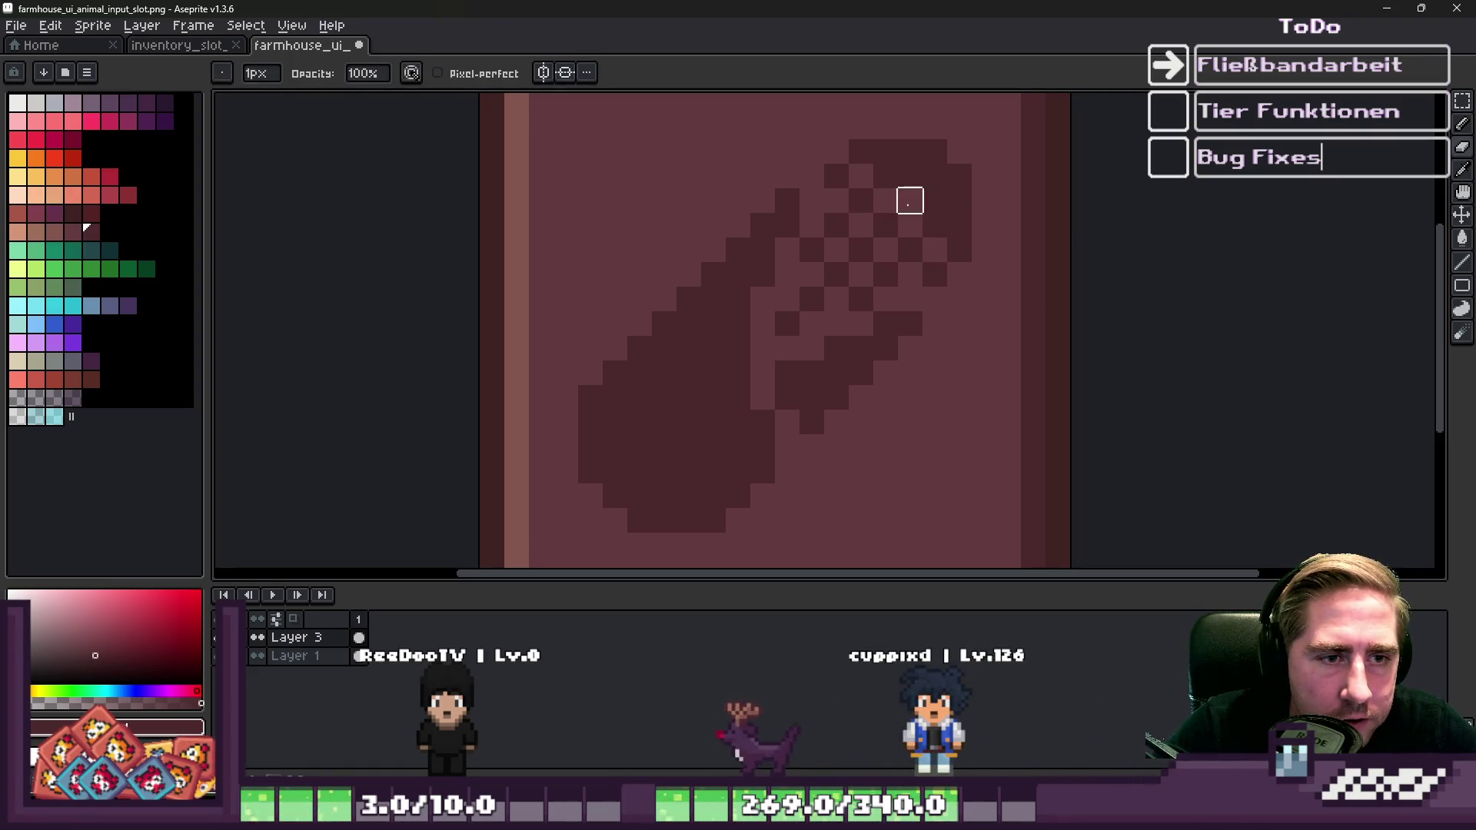
scroll(910, 176, "down", 3)
scroll(886, 154, "up", 3)
scroll(916, 213, "down", 5)
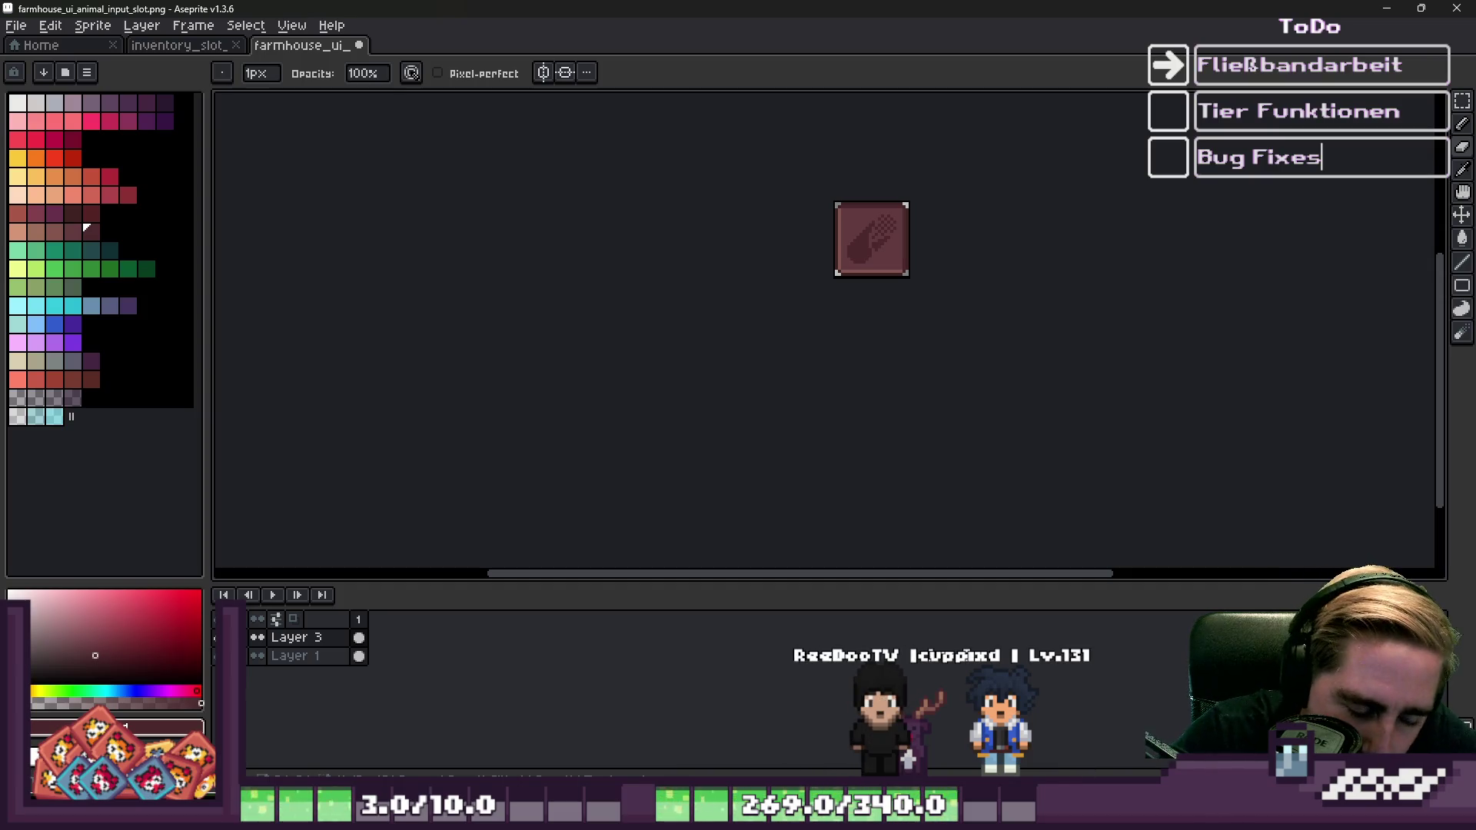
mouse_move(1157, 733)
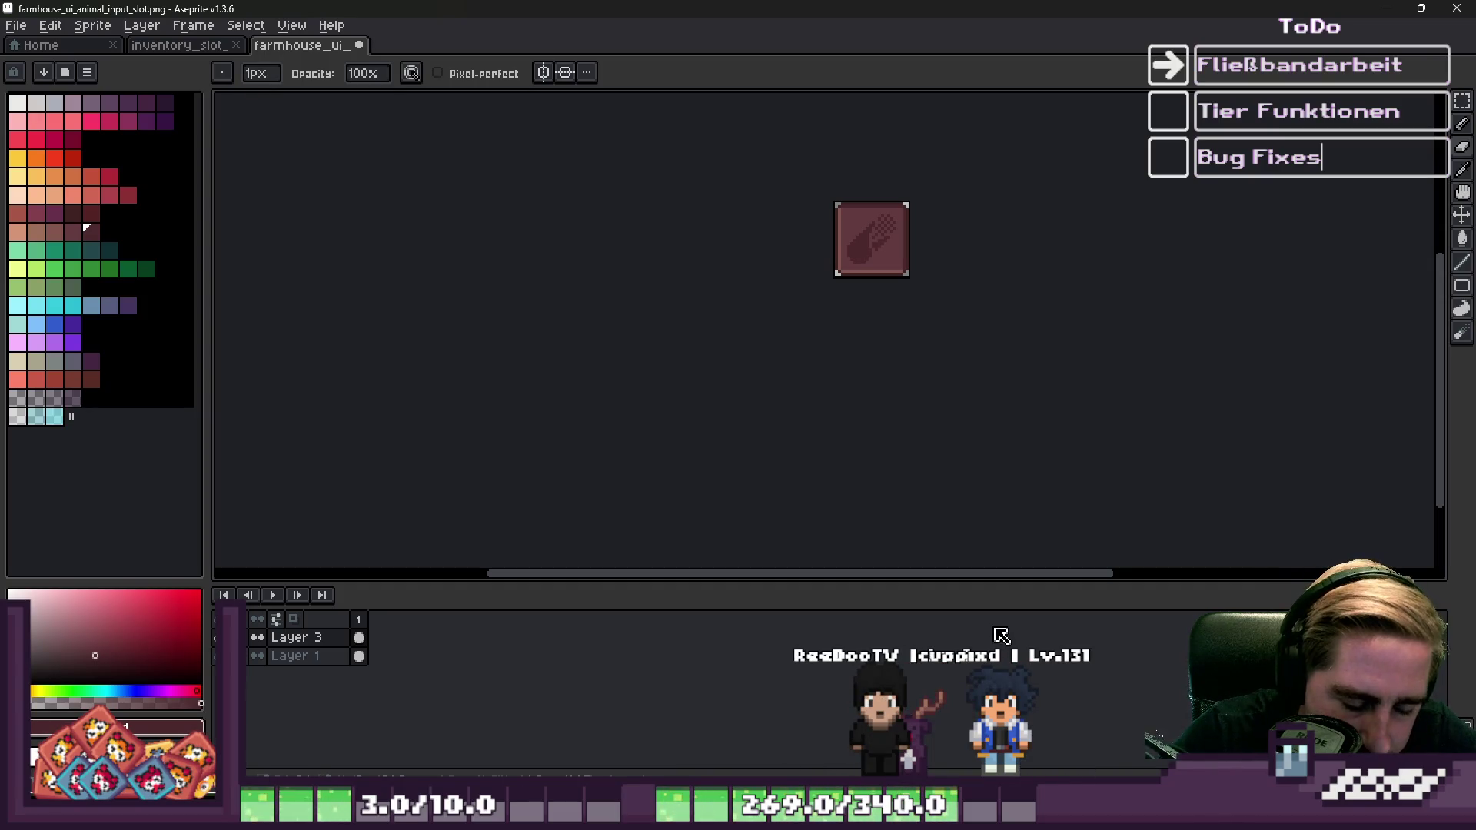
scroll(849, 200, "up", 3)
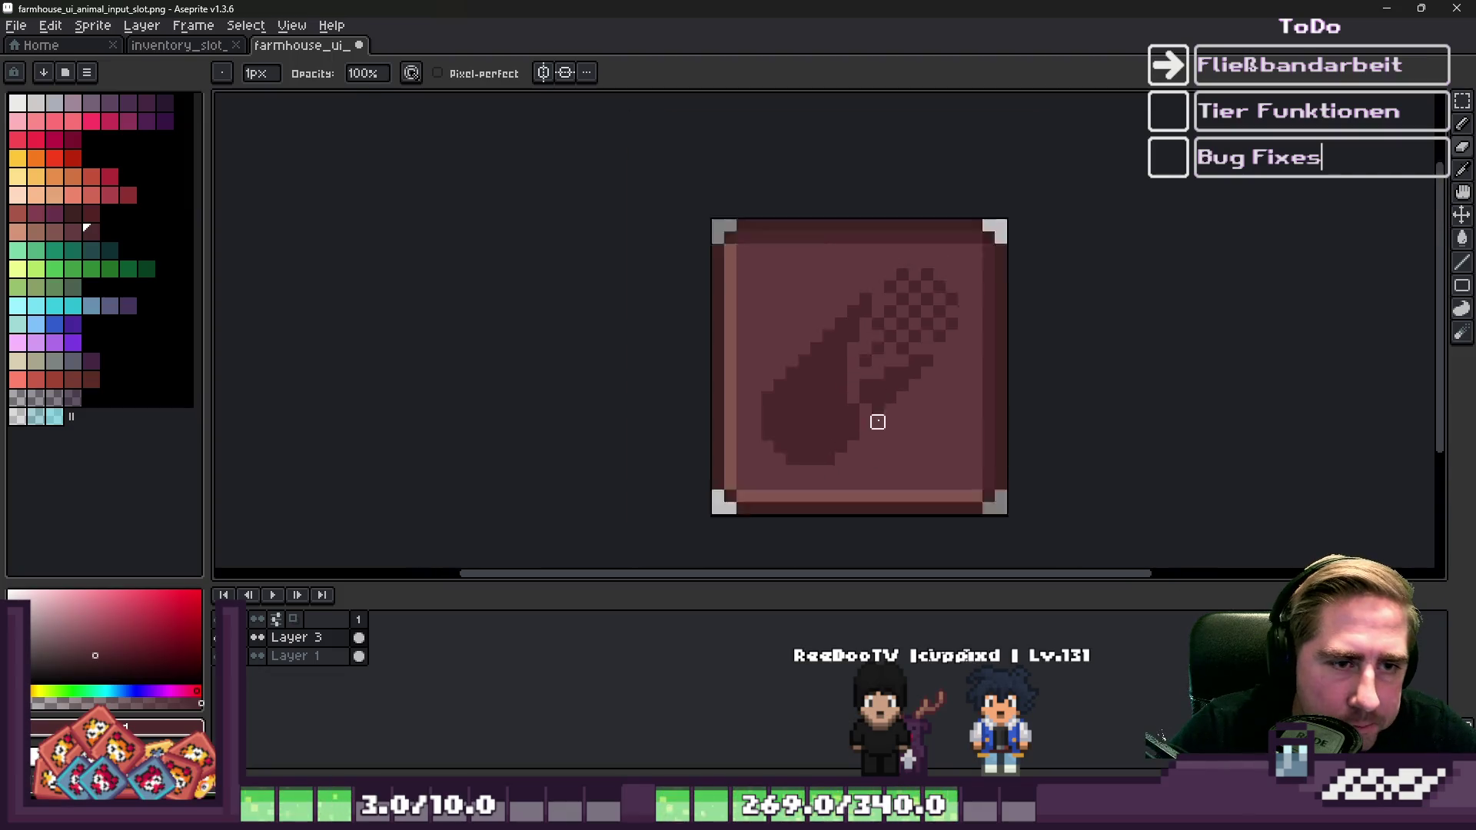
scroll(877, 366, "down", 1)
scroll(917, 304, "down", 3)
scroll(893, 313, "up", 5)
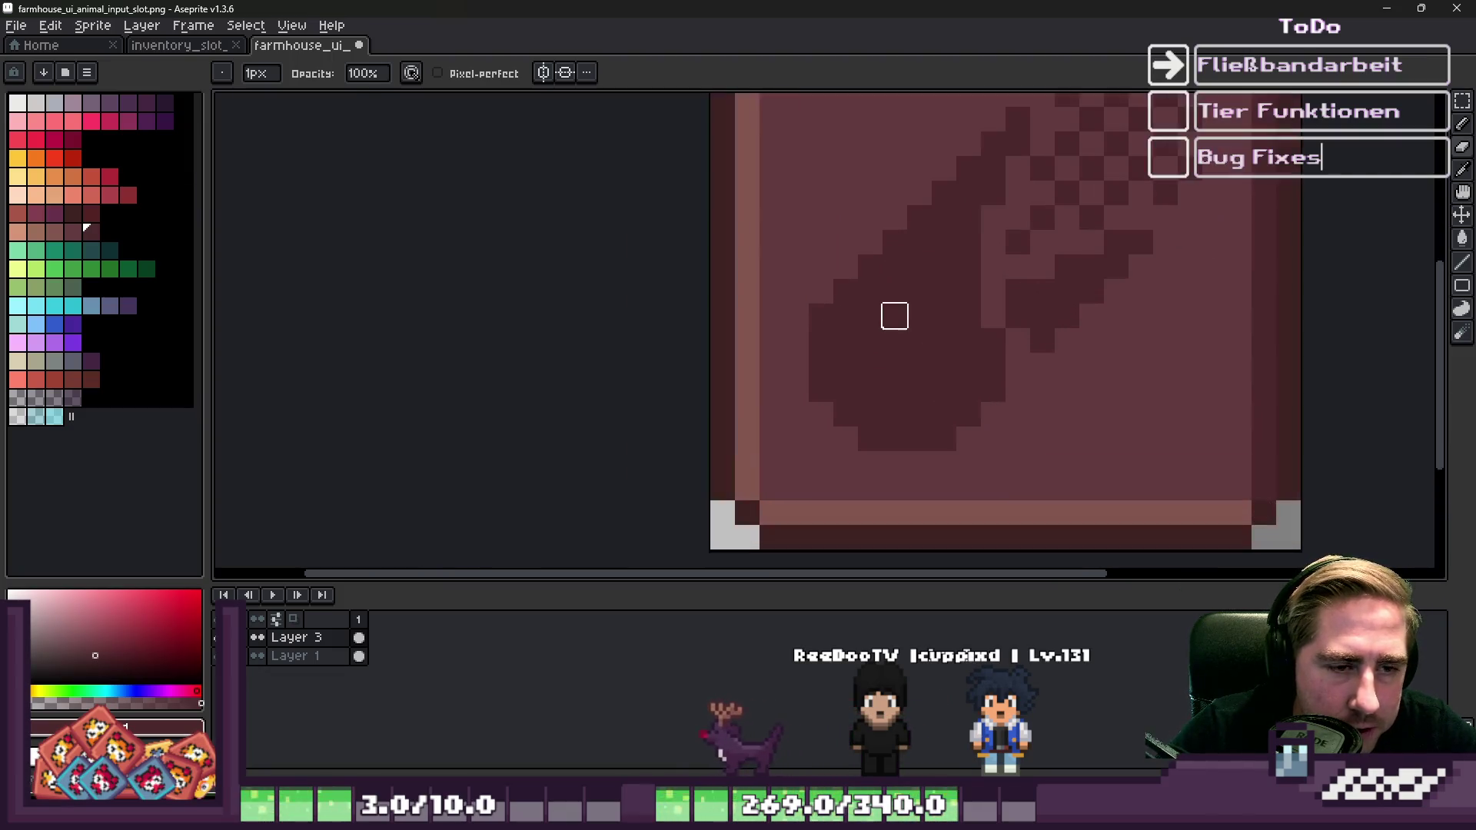
scroll(884, 319, "down", 2)
scroll(930, 230, "up", 2)
scroll(951, 211, "down", 1)
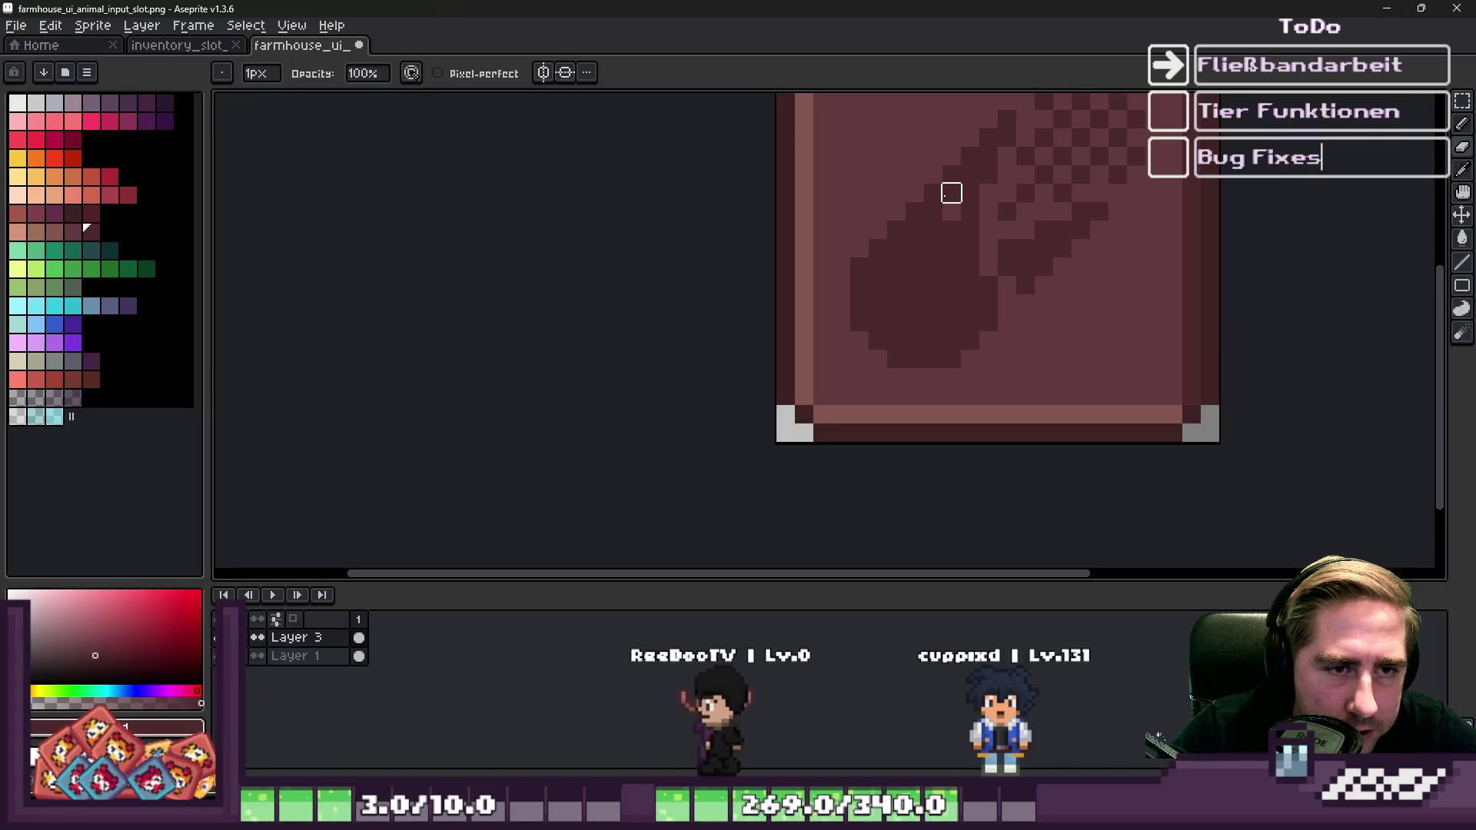
scroll(909, 255, "down", 3)
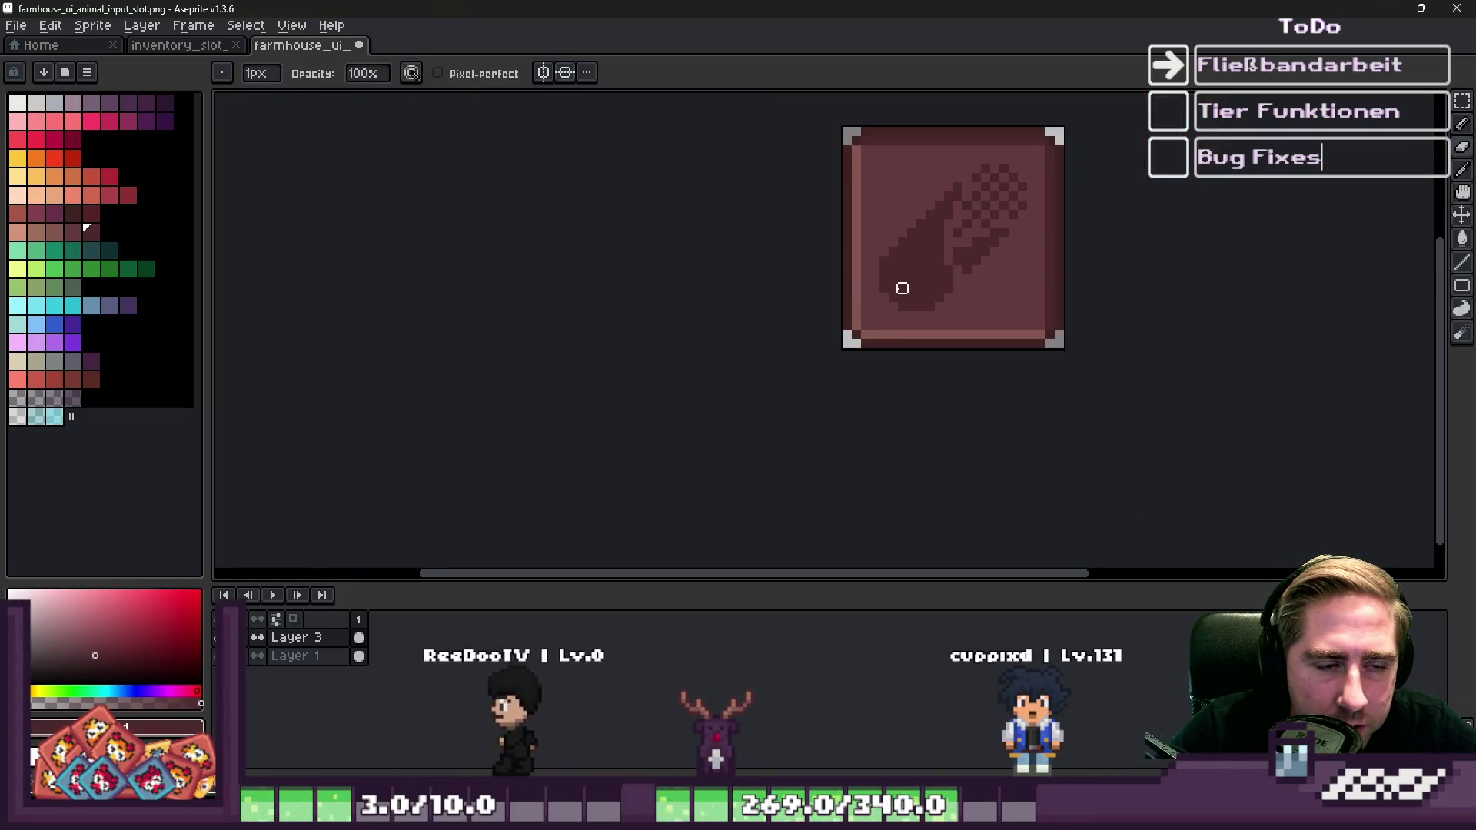
Save the sprite as farmhouse_ui_animal_food_input_slot.png and minimize Aseprite.
key("v")
key("ctrl+shift+s")
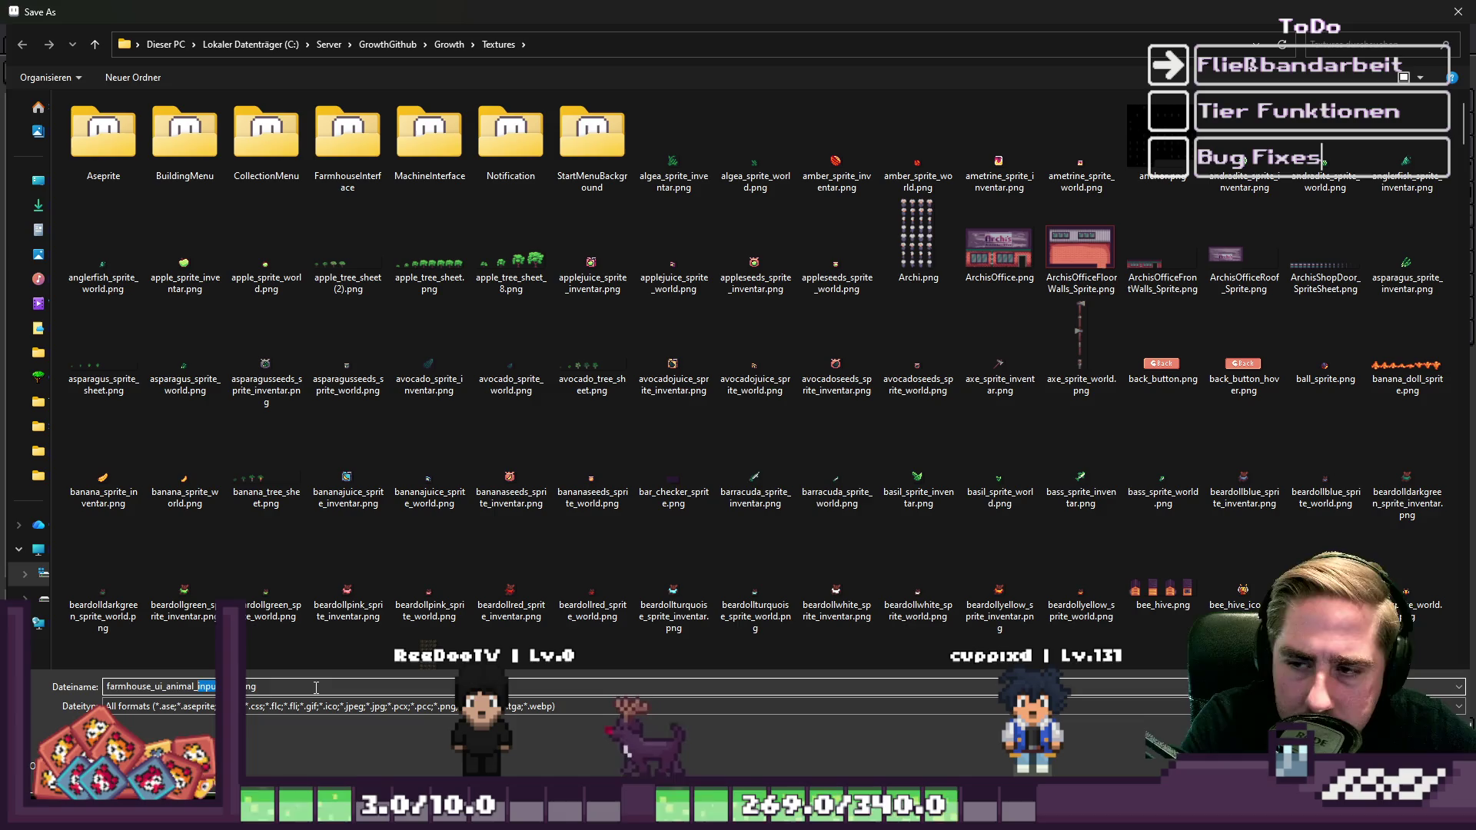
key("ctrl+Left")
key("ctrl+shift+Right")
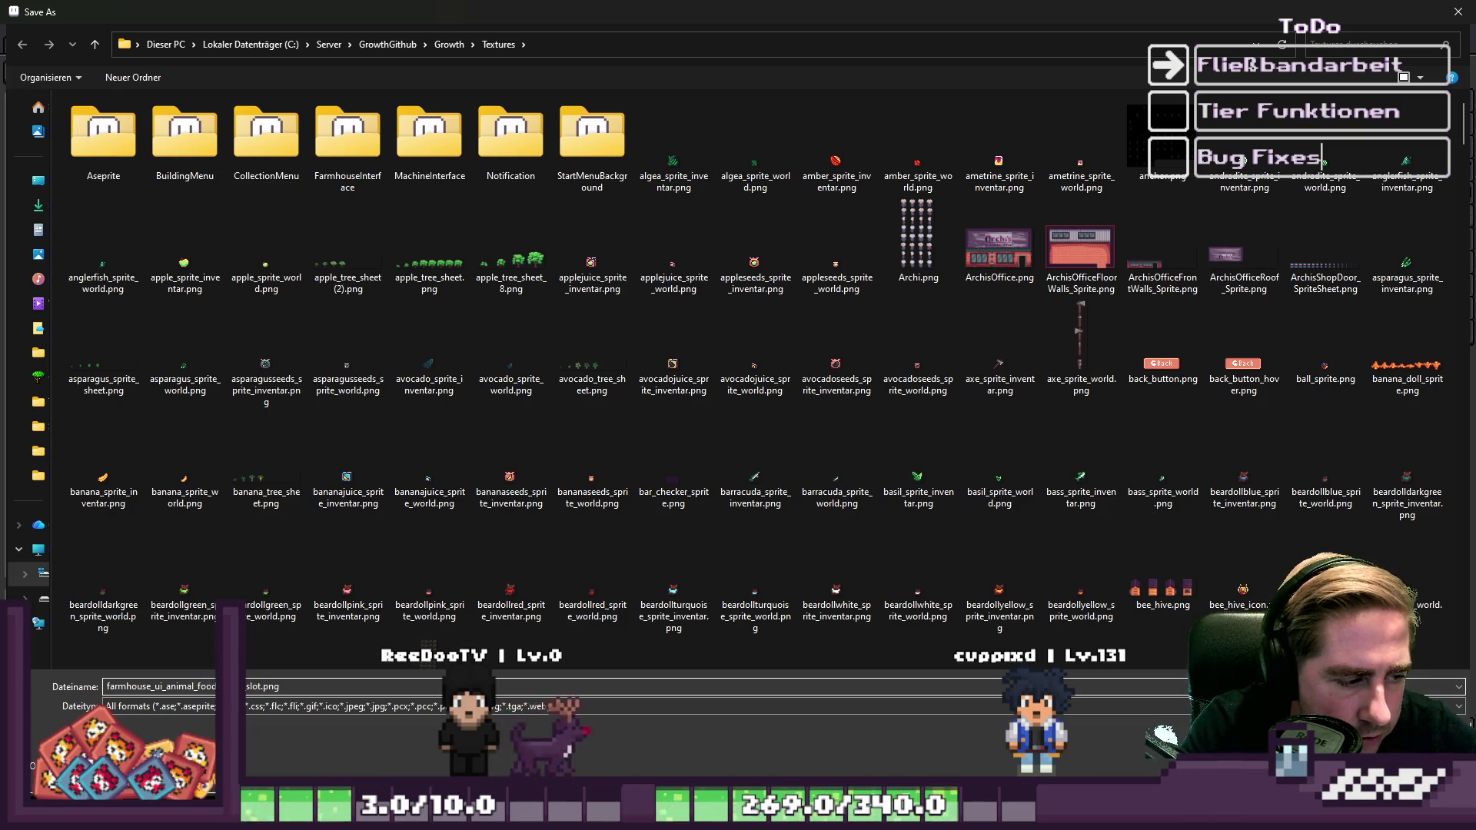
key("Return")
key("b")
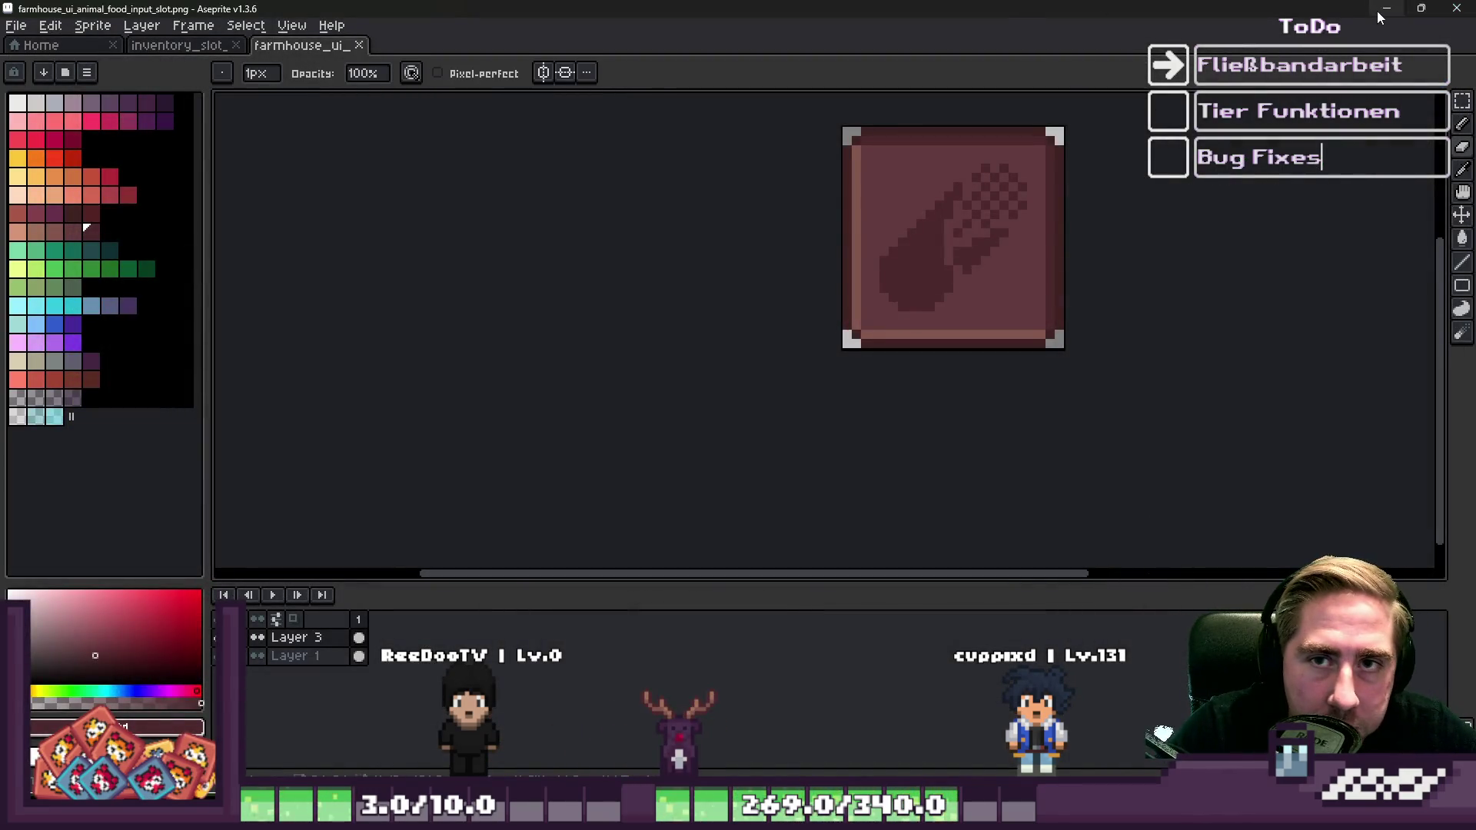
left_click(1387, 10)
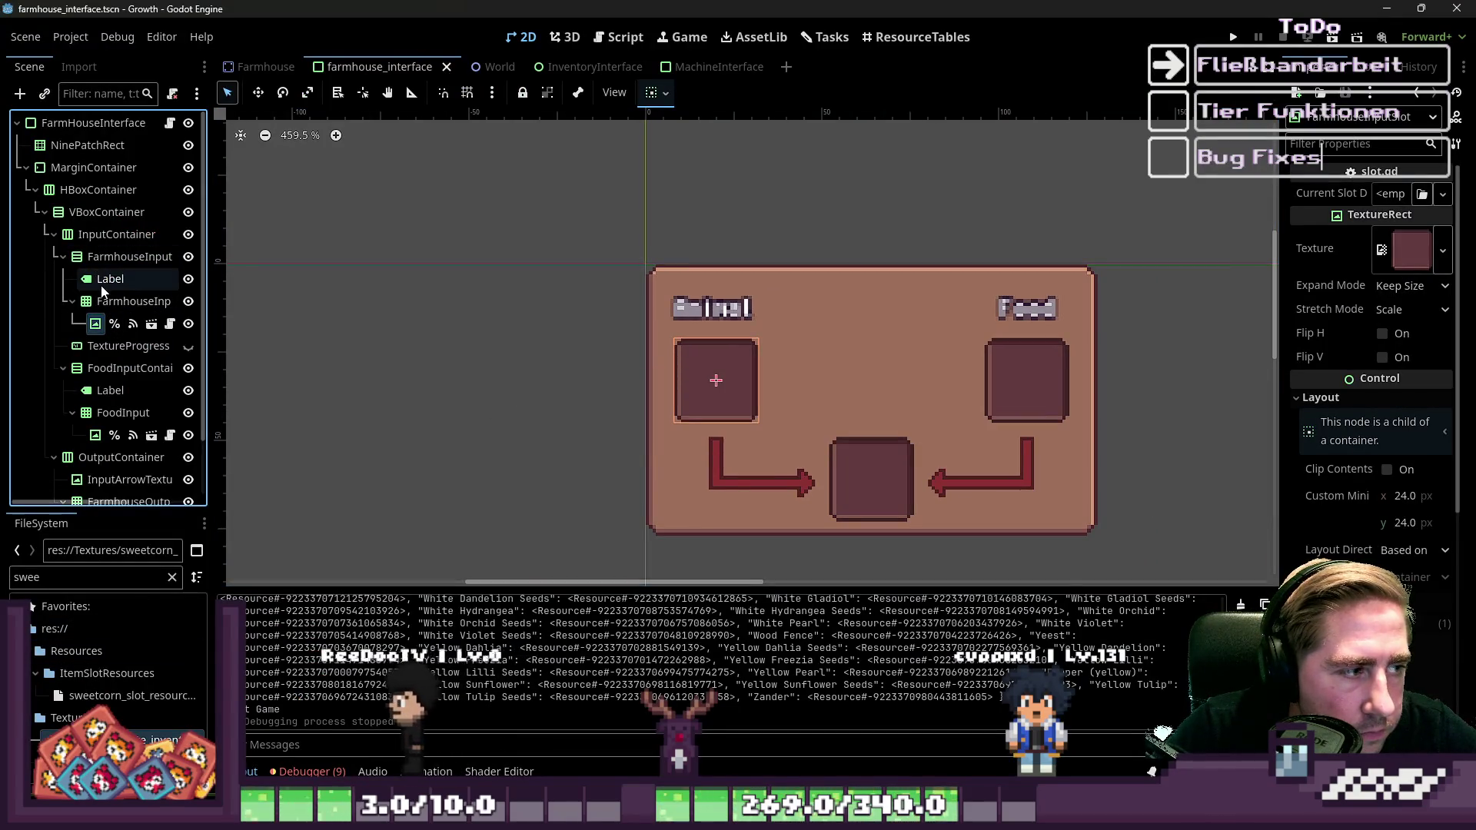
Filter files for 'animal_food' and give FoodInputSlot the new food slot texture.
left_click_drag(213, 332, 375, 338)
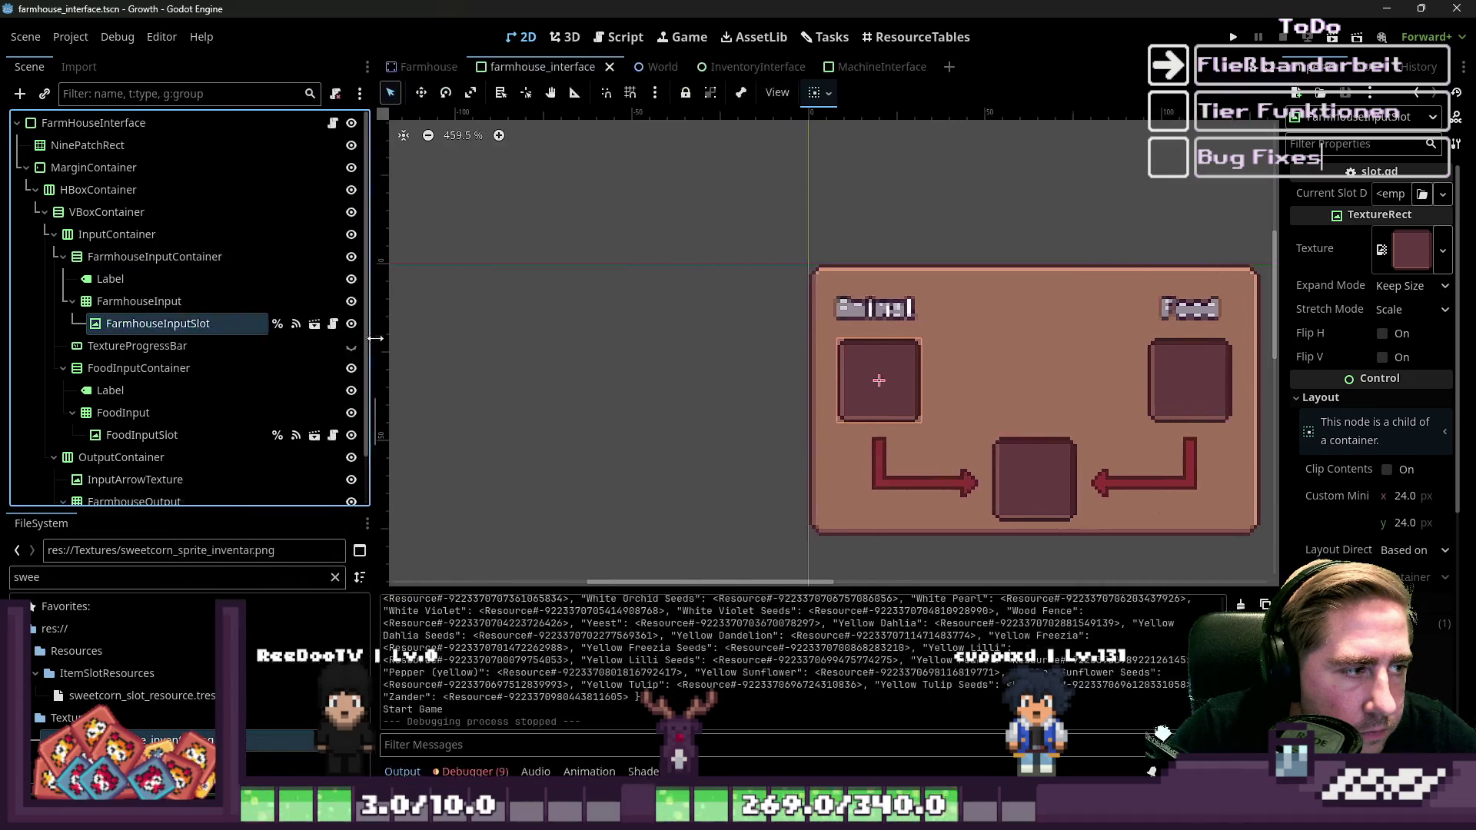
double_click(151, 326)
key("Escape")
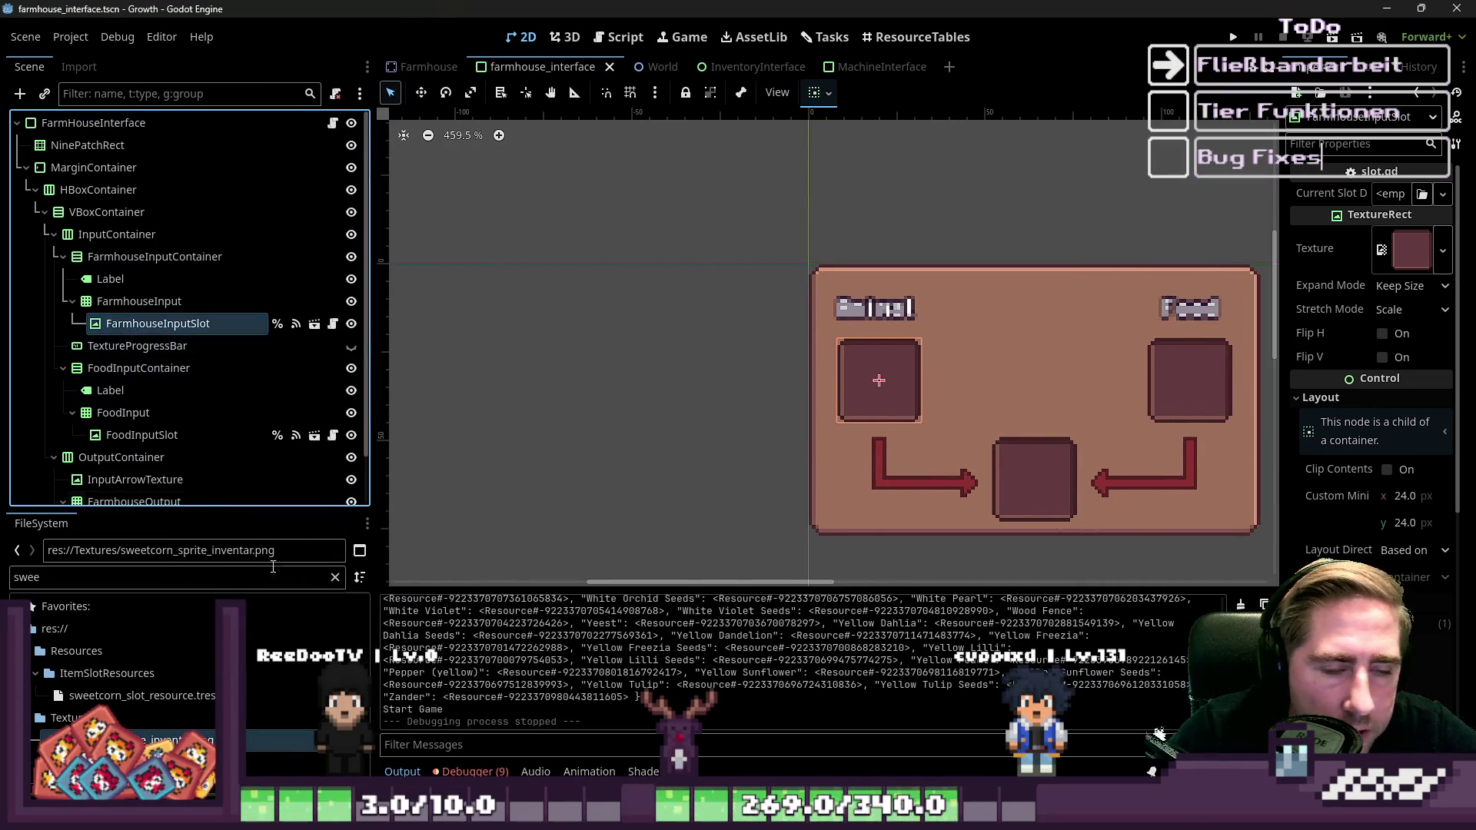
double_click(98, 570)
type("anim")
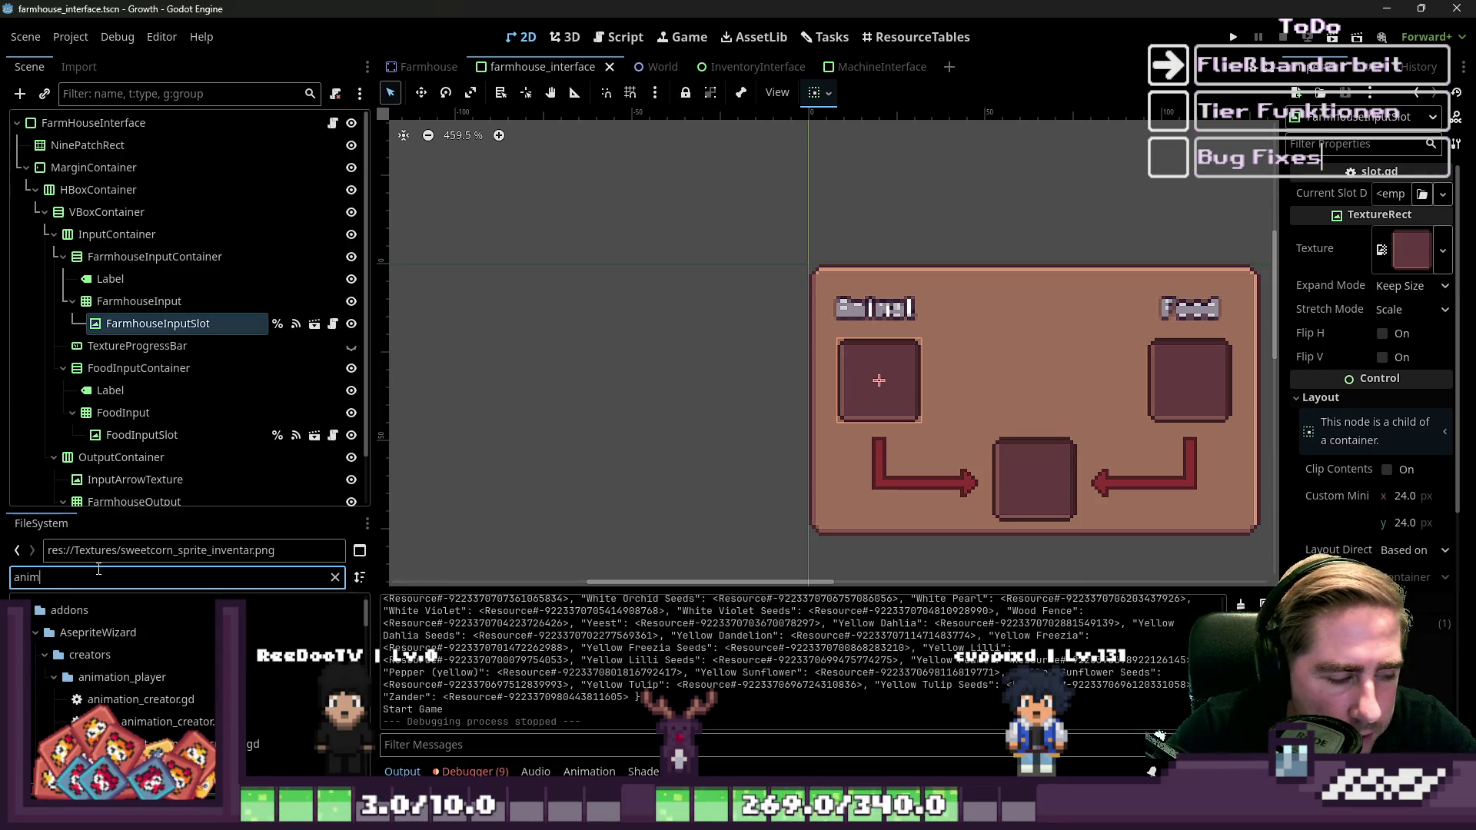
type("al")
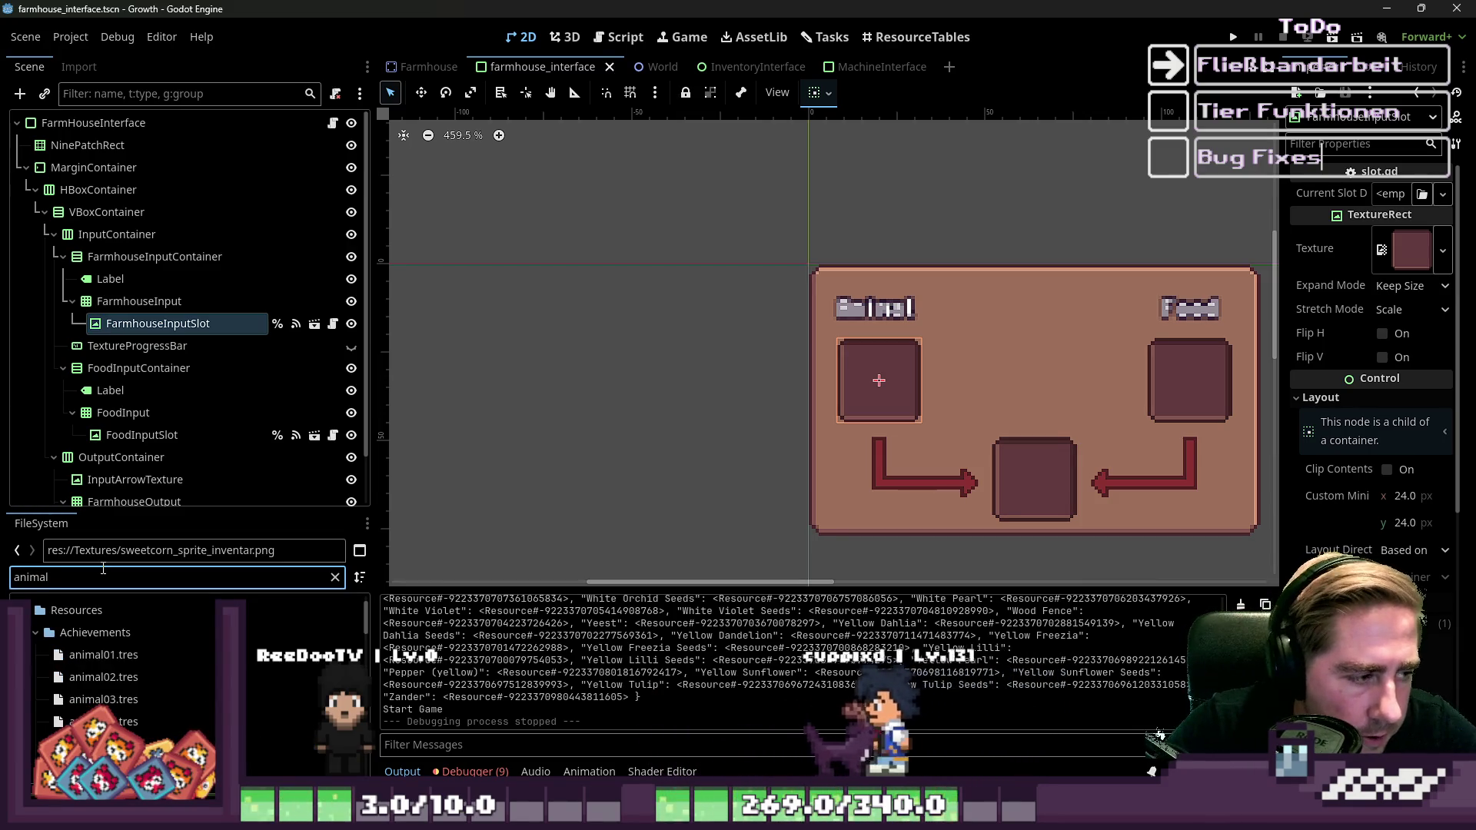
type("_food")
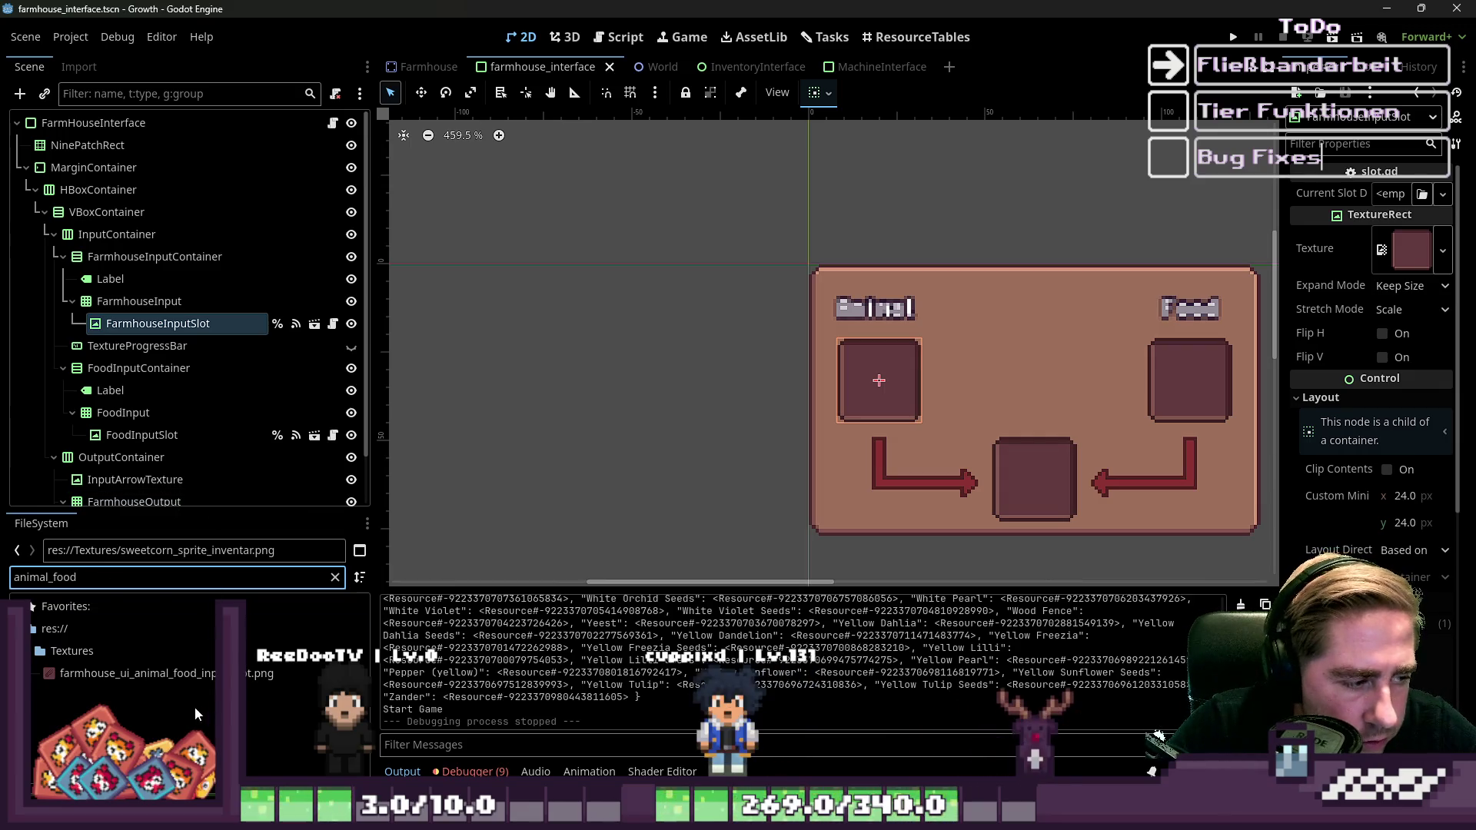
left_click(183, 676)
scroll(572, 289, "down", 3)
left_click(1052, 356)
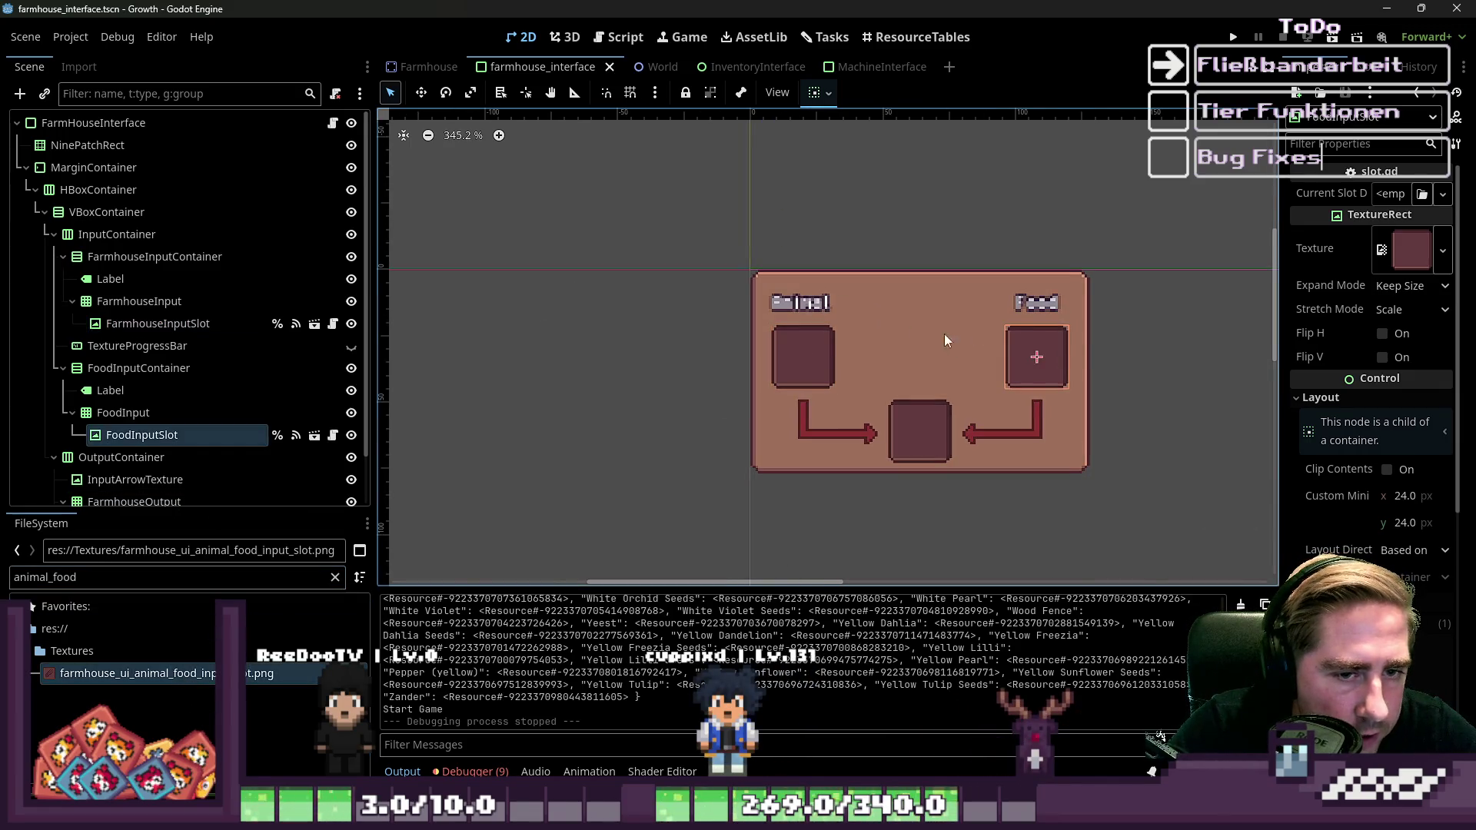
left_click_drag(130, 673, 159, 425)
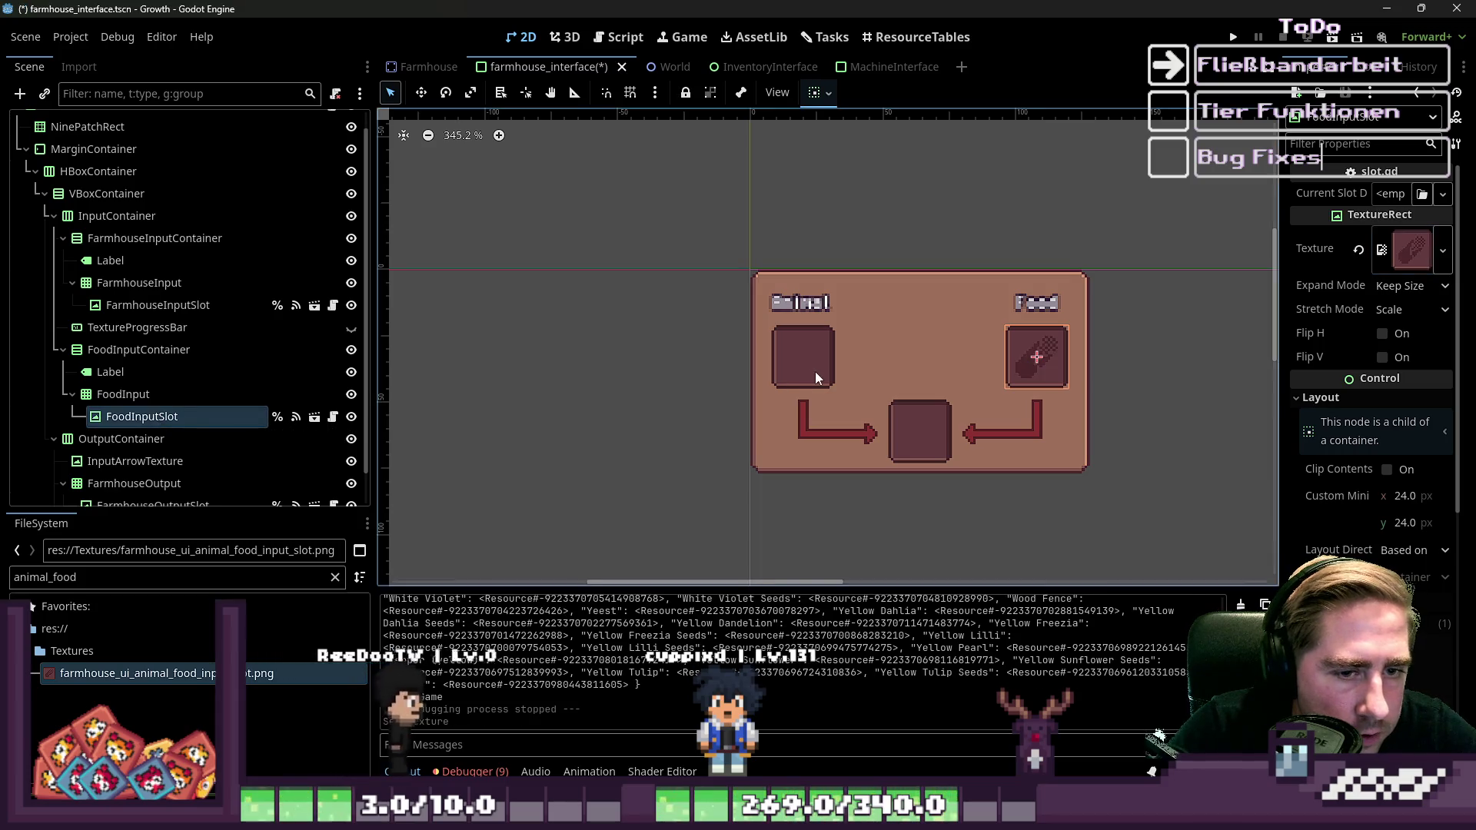
Filter for 'animal' and apply farmhouse_ui_animal_input_slot.png to FarmhouseInputSlot's Texture.
left_click(813, 371)
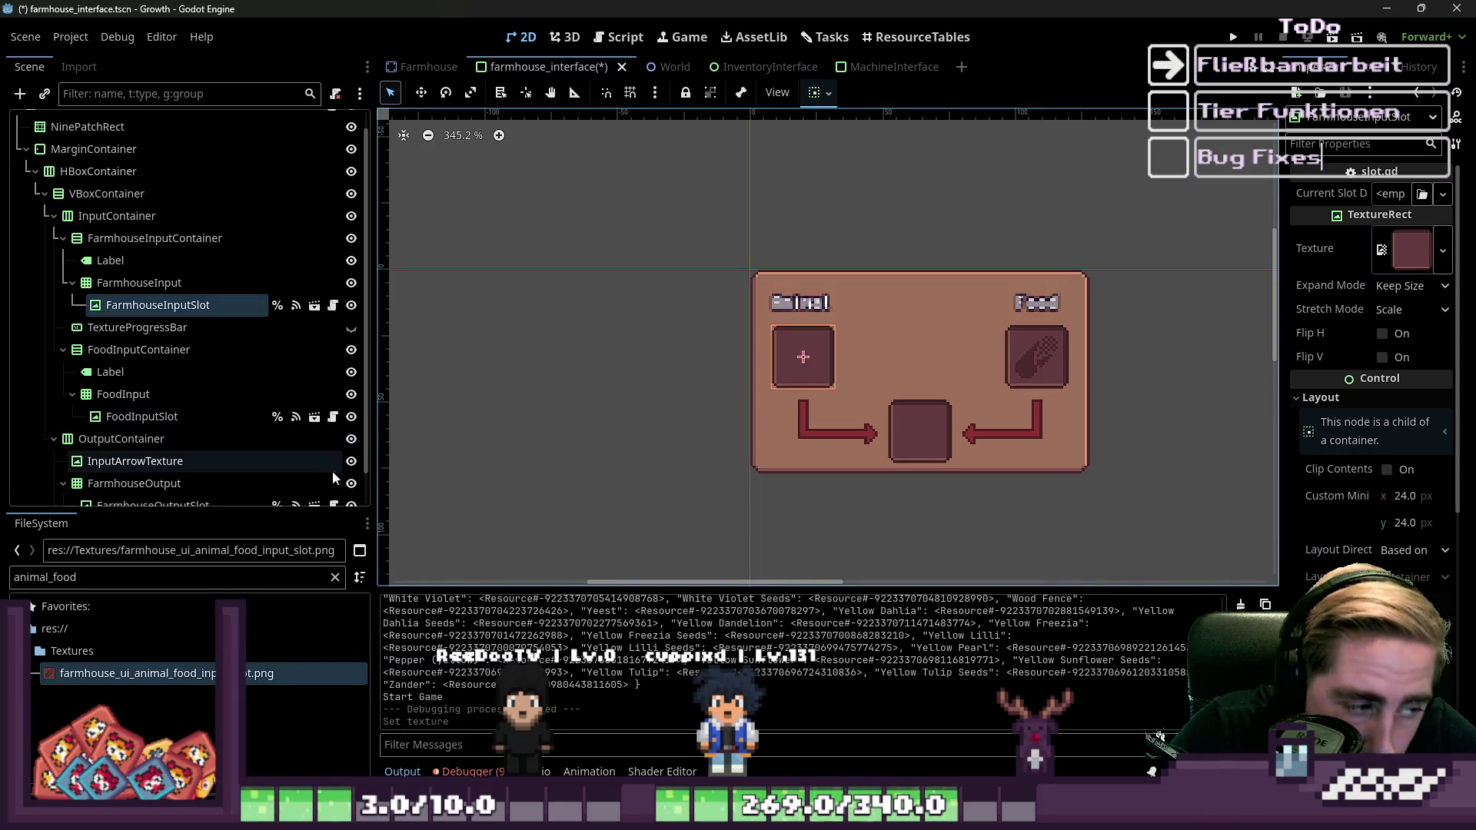
double_click(110, 578)
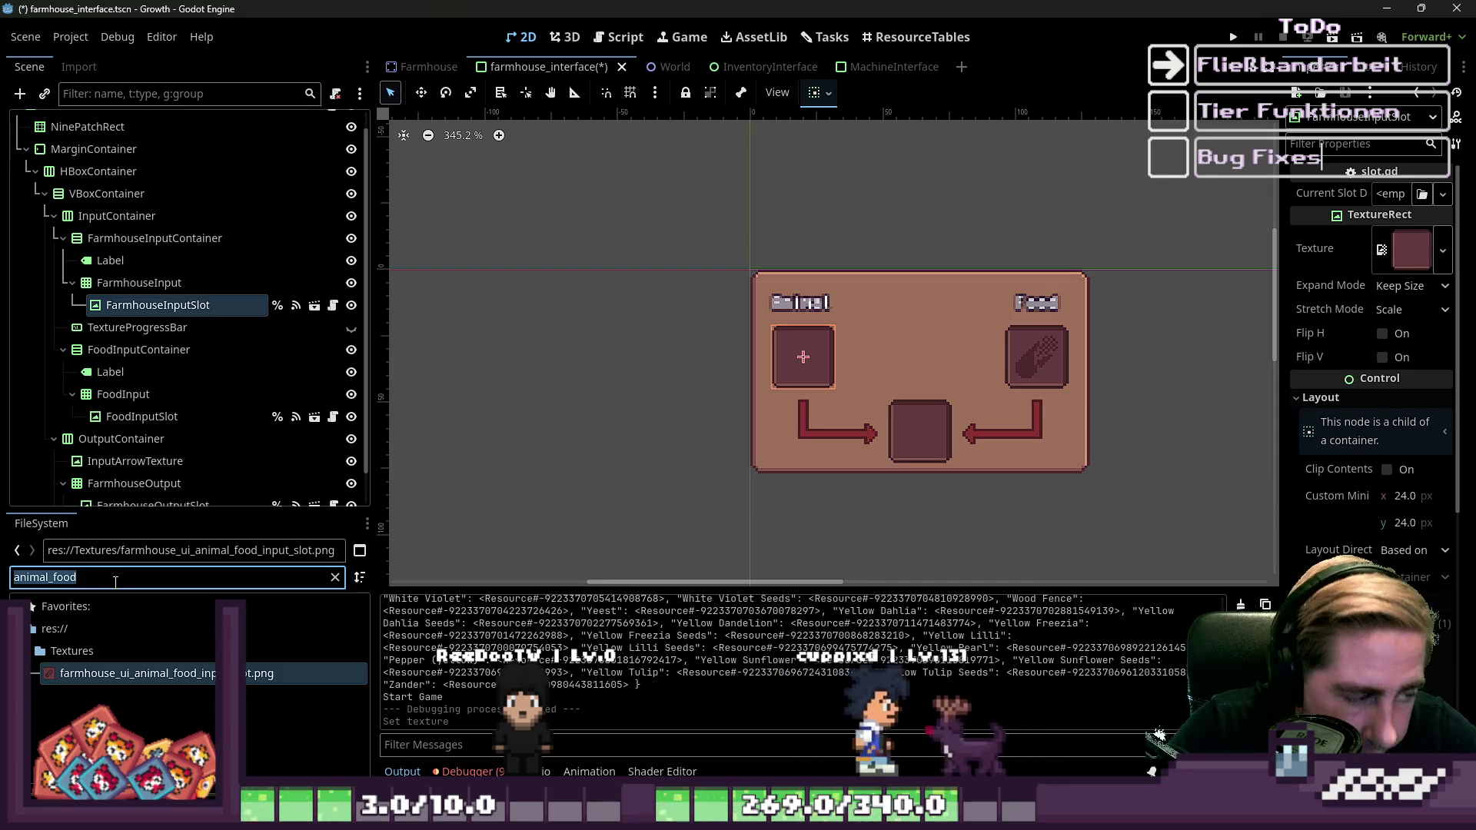
type("an")
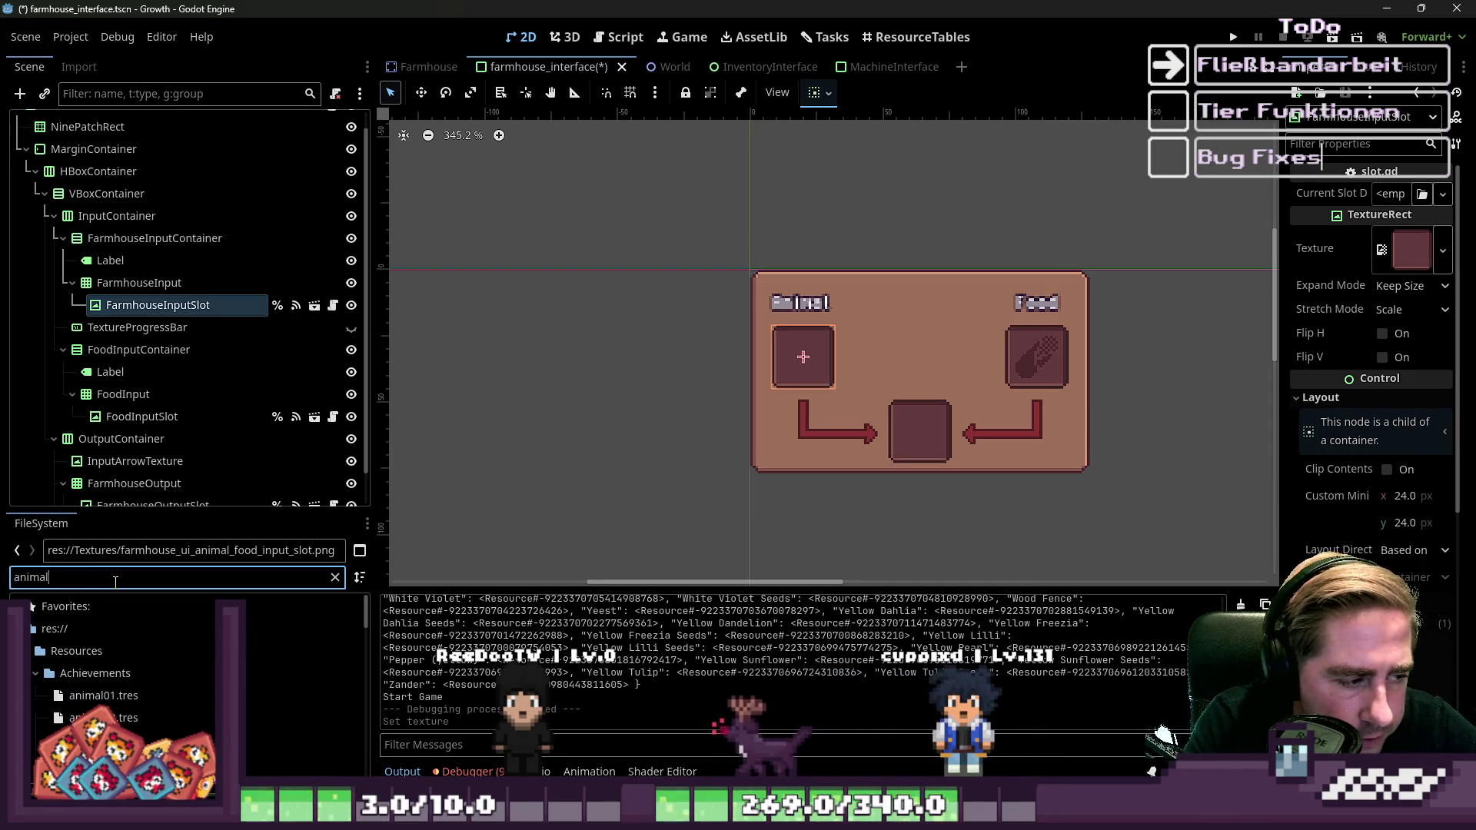
type("imal")
scroll(311, 703, "down", 5)
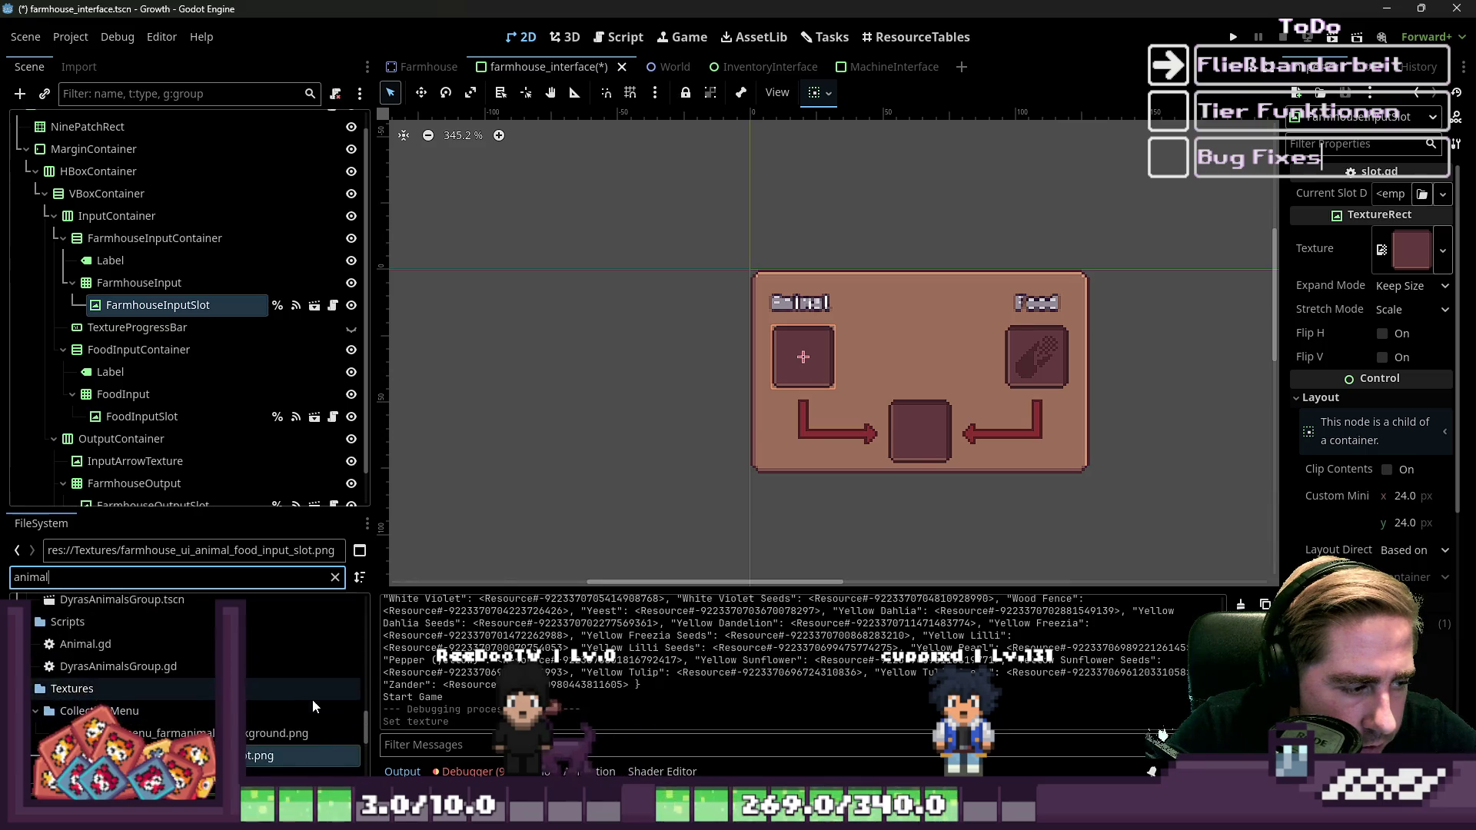
left_click(203, 731)
left_click_drag(203, 731, 197, 301)
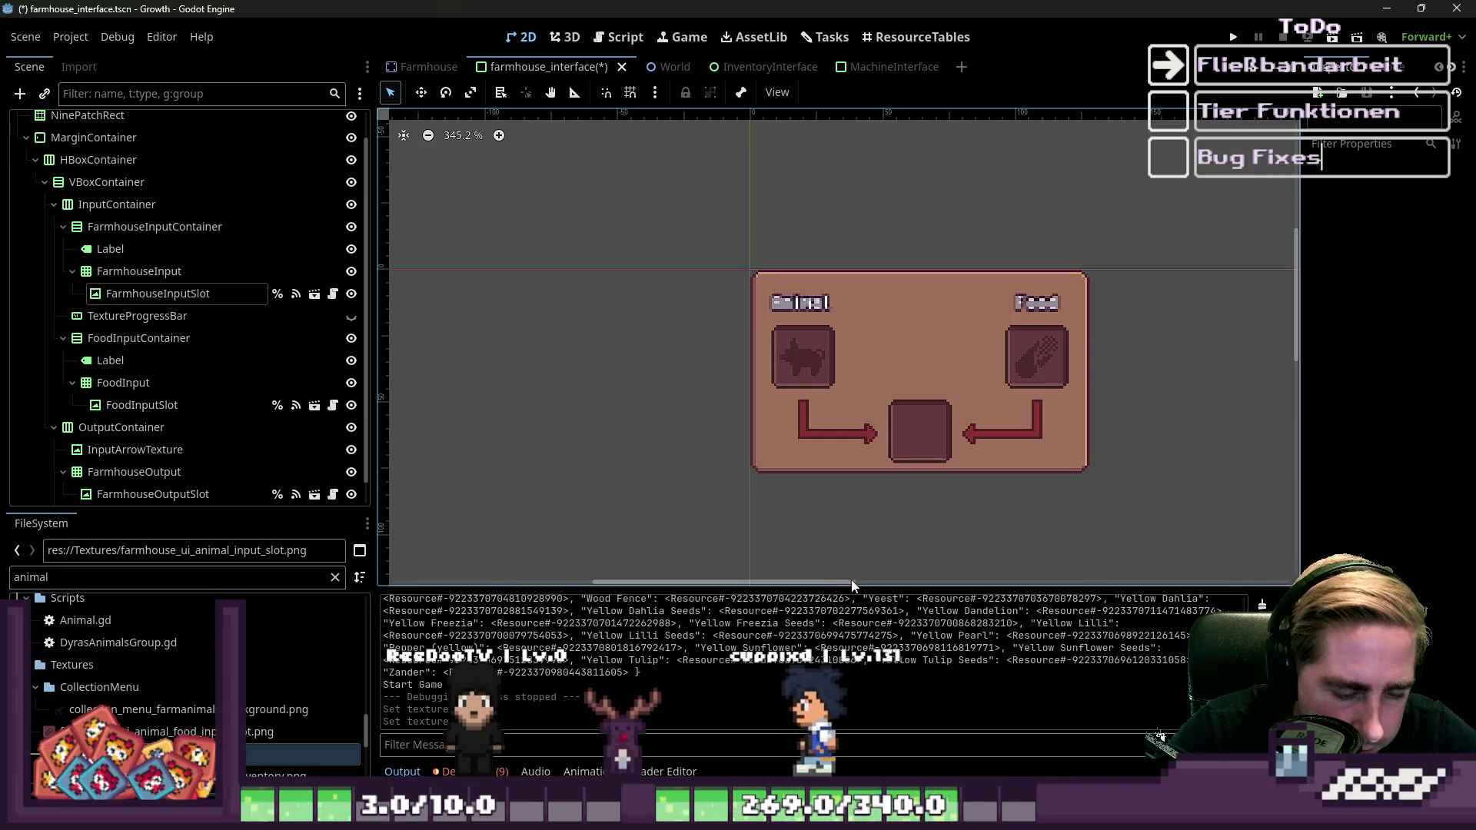
mouse_move(1015, 815)
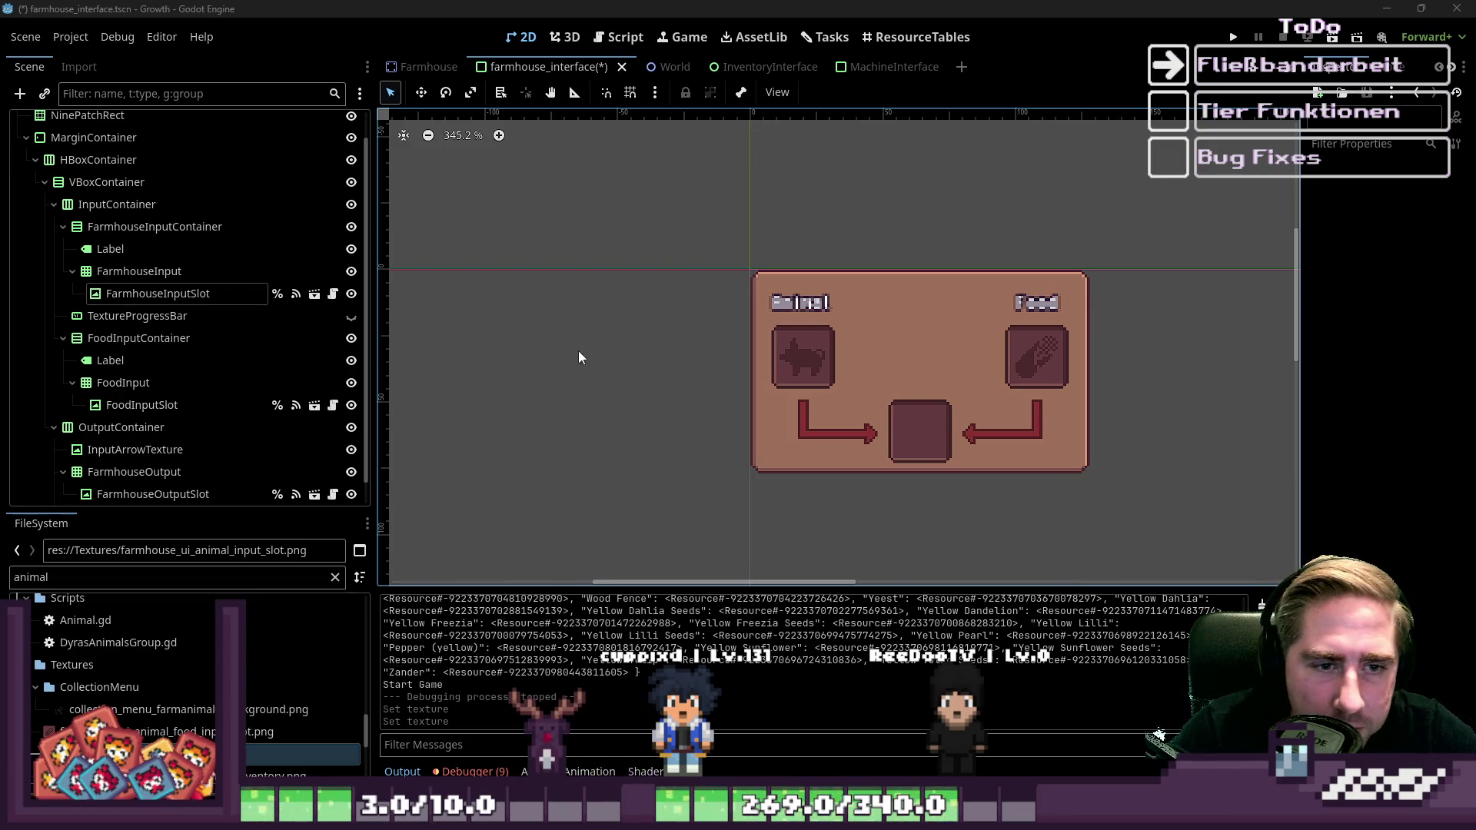
mouse_move(641, 235)
left_mouse_down()
mouse_move(1201, 525)
mouse_move(738, 217)
mouse_move(705, 252)
mouse_move(1141, 496)
mouse_move(734, 214)
left_mouse_up()
left_click(670, 249)
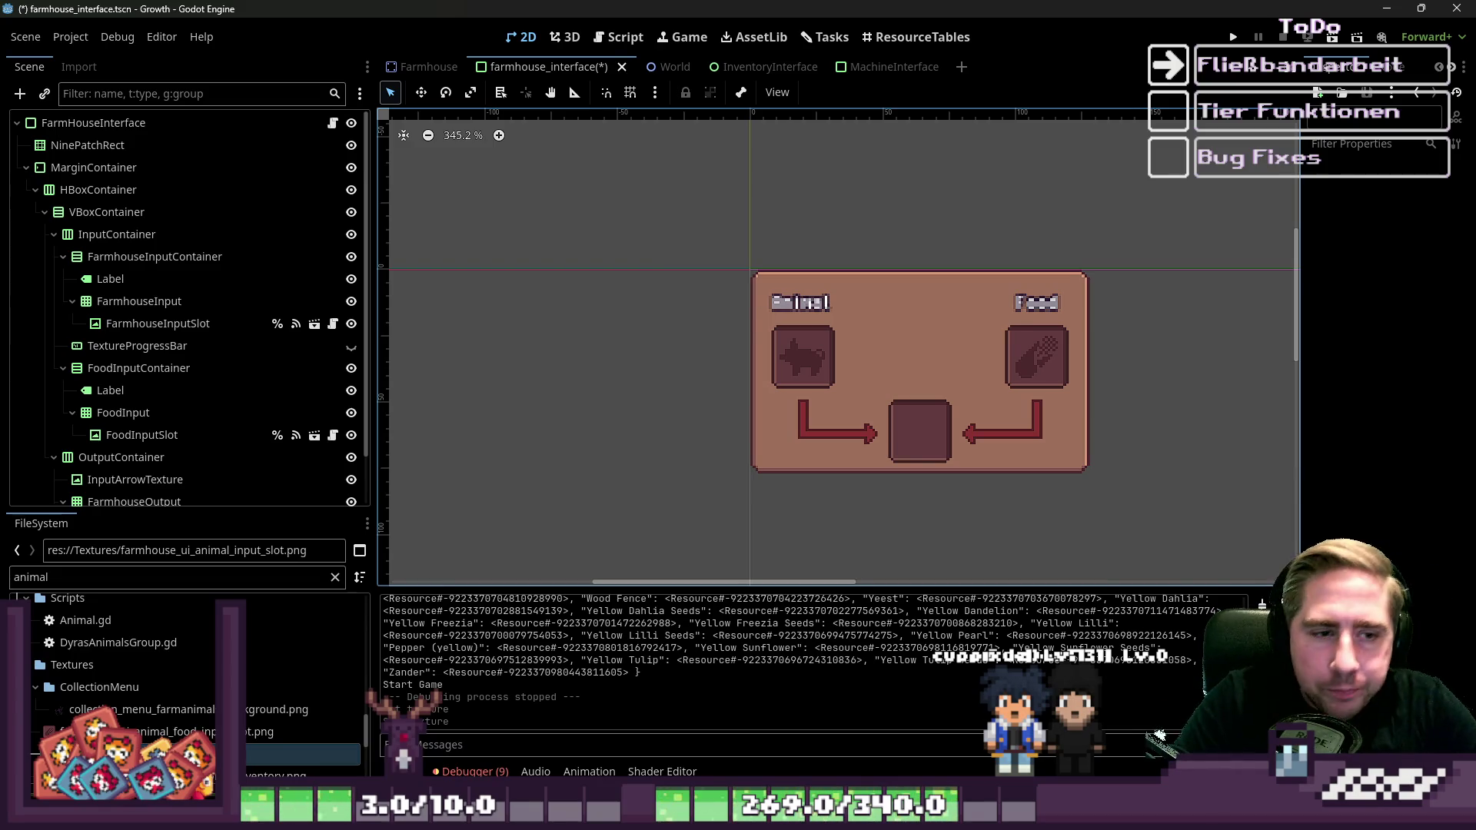
scroll(809, 413, "up", 2)
scroll(824, 385, "down", 5)
scroll(760, 368, "up", 5)
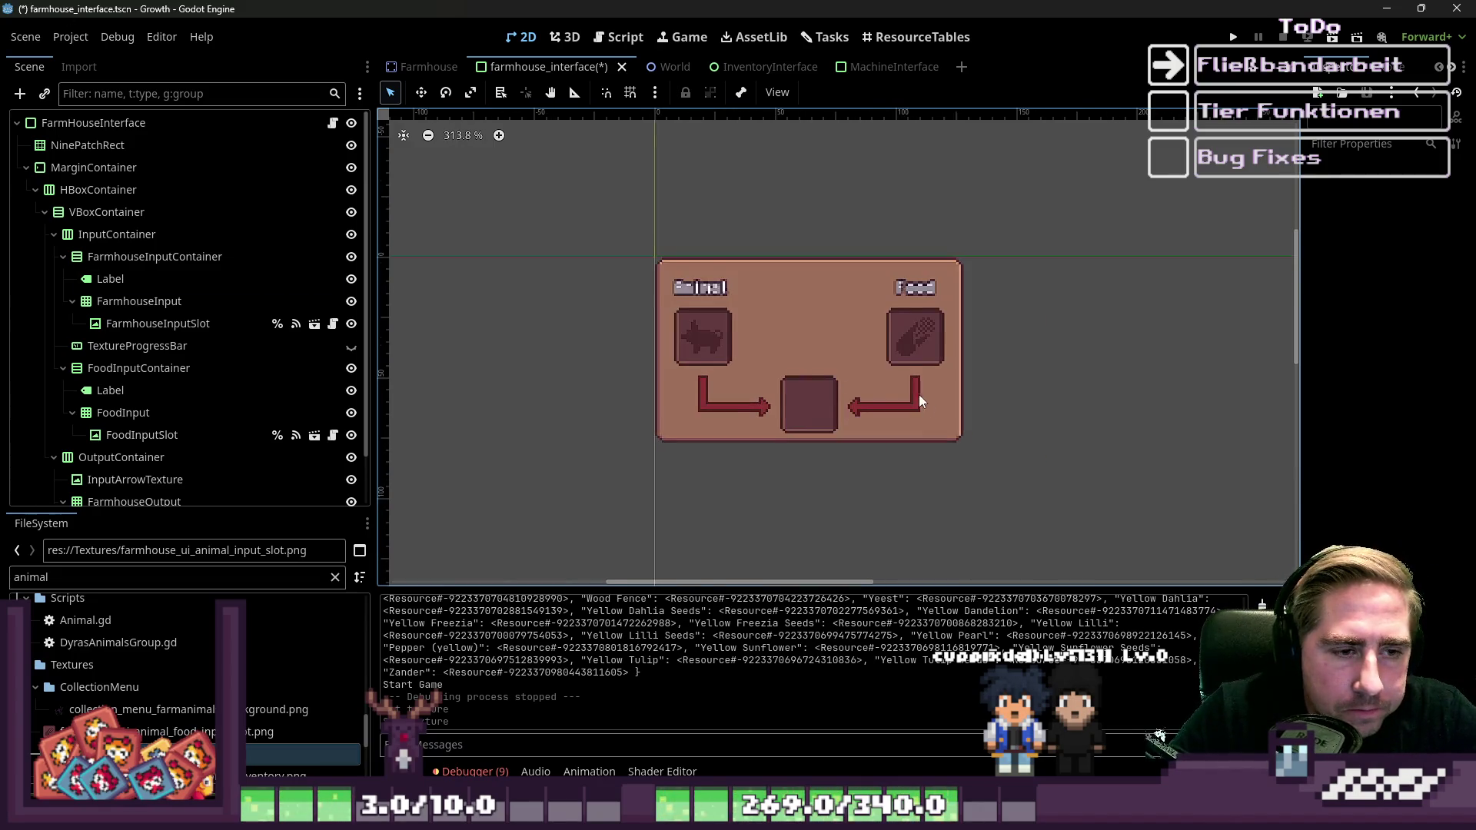
Delete the Animal and Food Label nodes from the Scene dock.
left_click(668, 253)
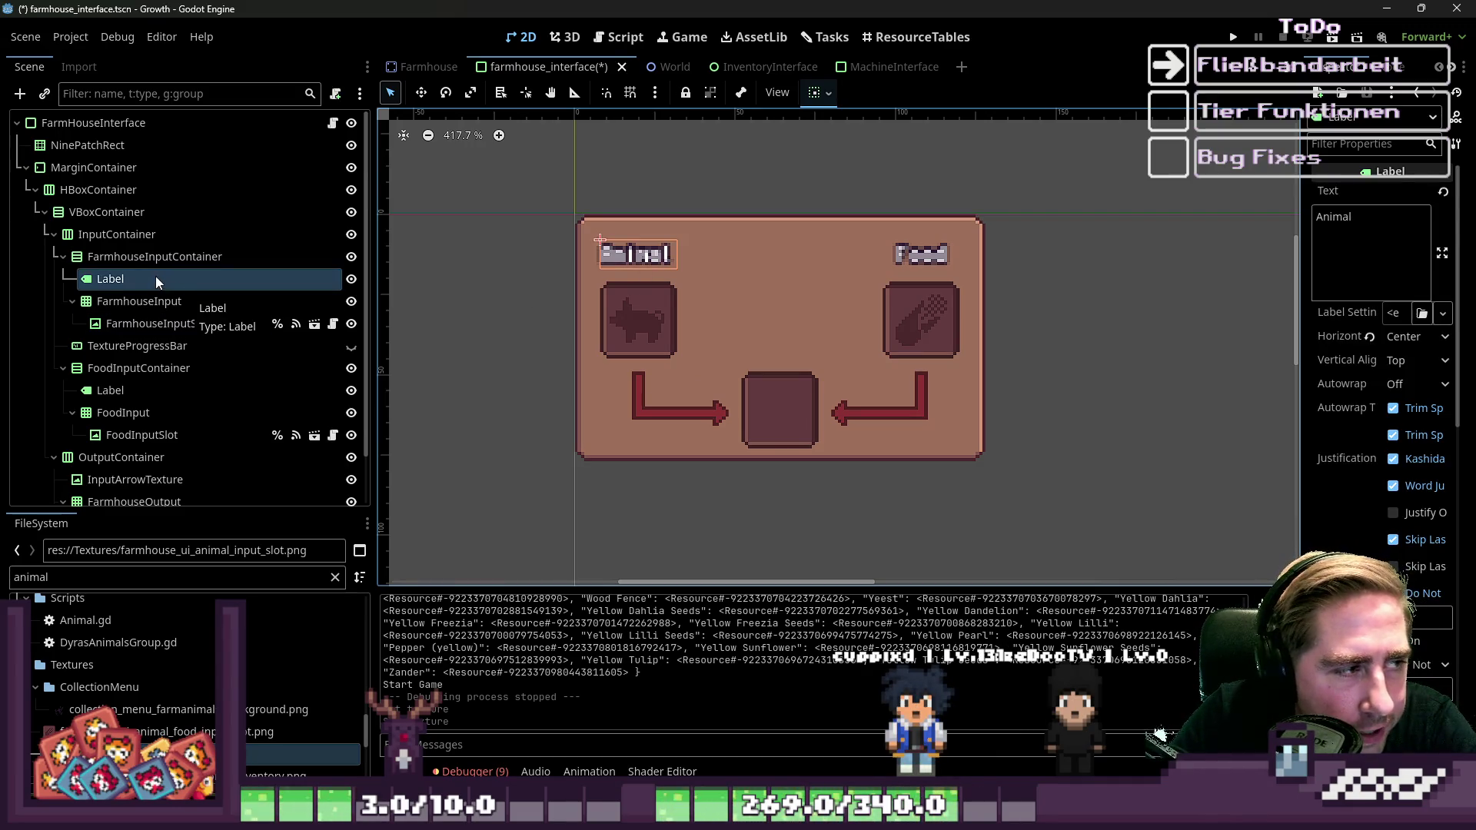
key("Delete")
left_click(696, 427)
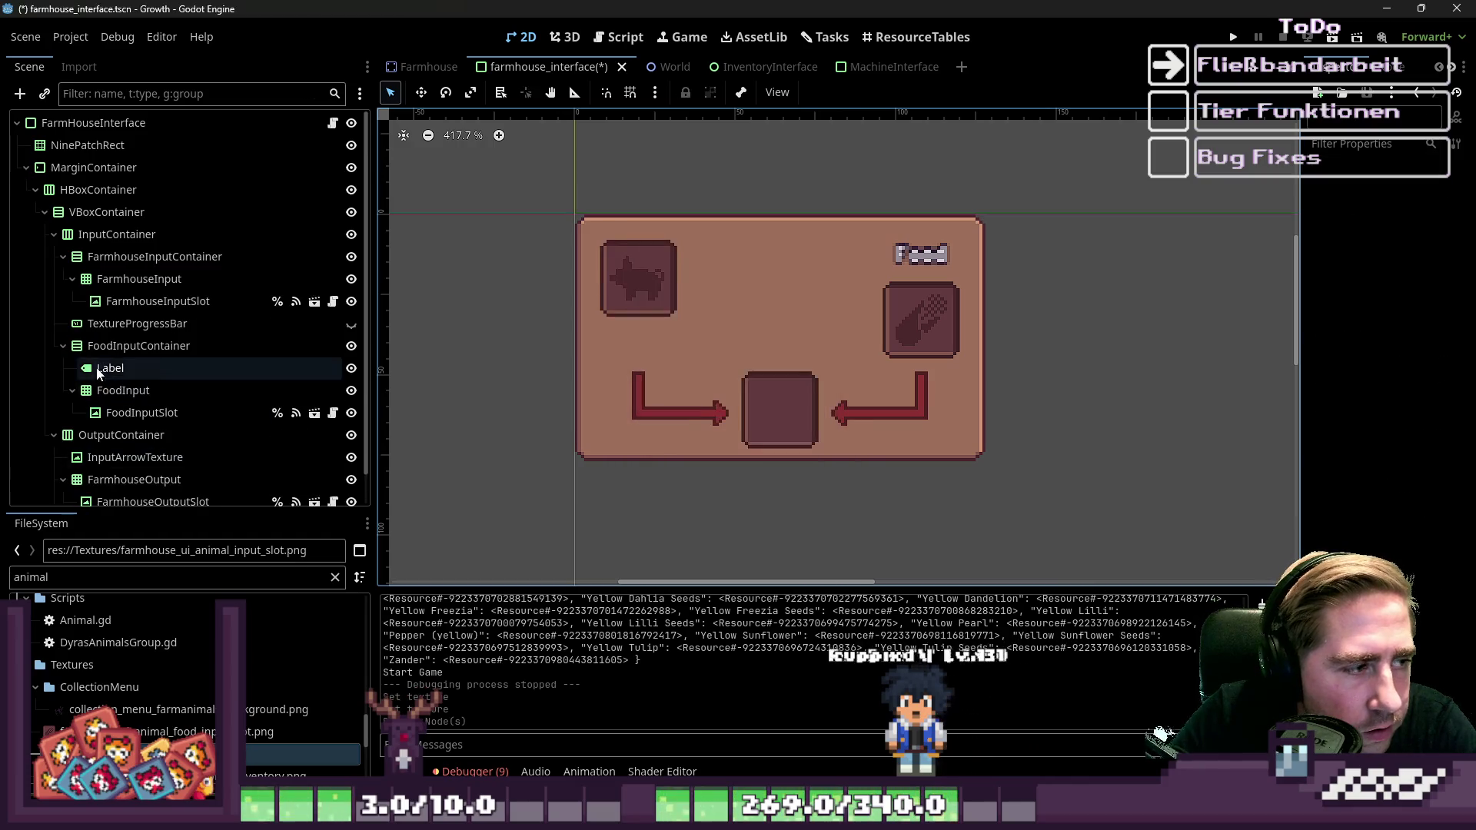
left_click(118, 364)
key("Delete")
key("Return")
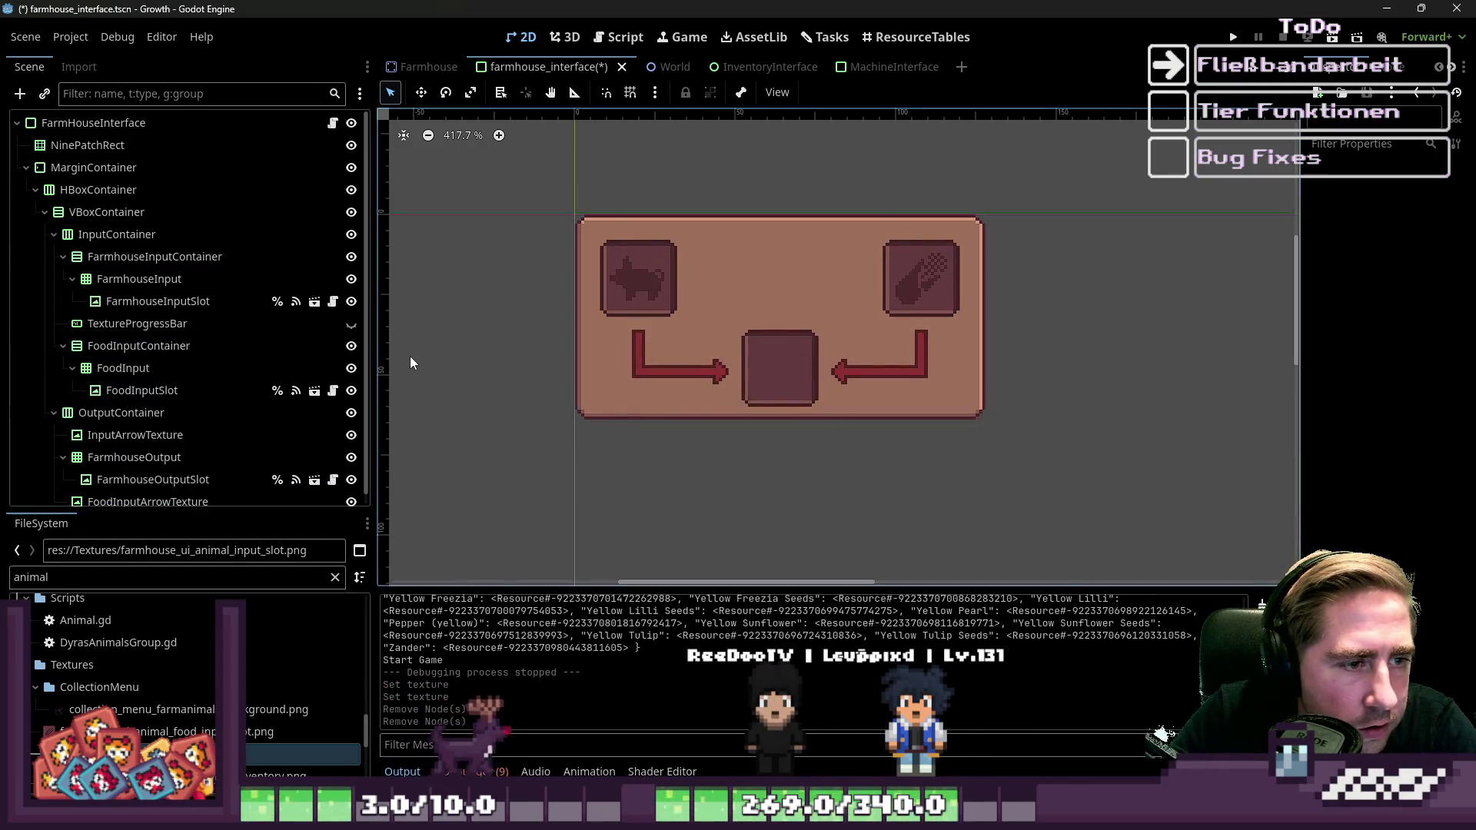
Collapse InputContainer and start adding a child node to VBoxContainer.
left_click(54, 234)
left_click(72, 217)
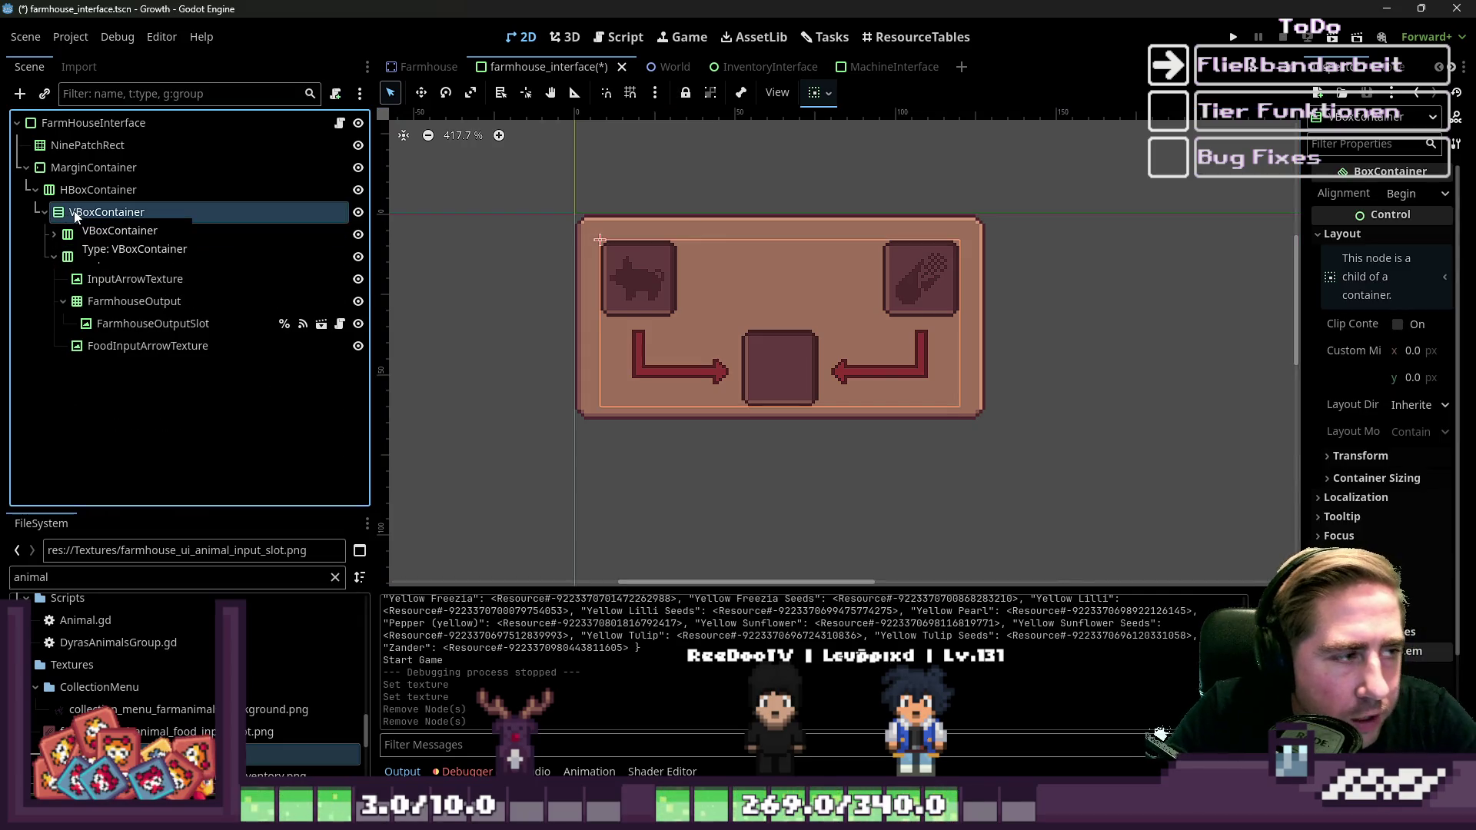
key("ctrl+a")
Create a Label node and move it to the top of VBoxContainer.
type("Label")
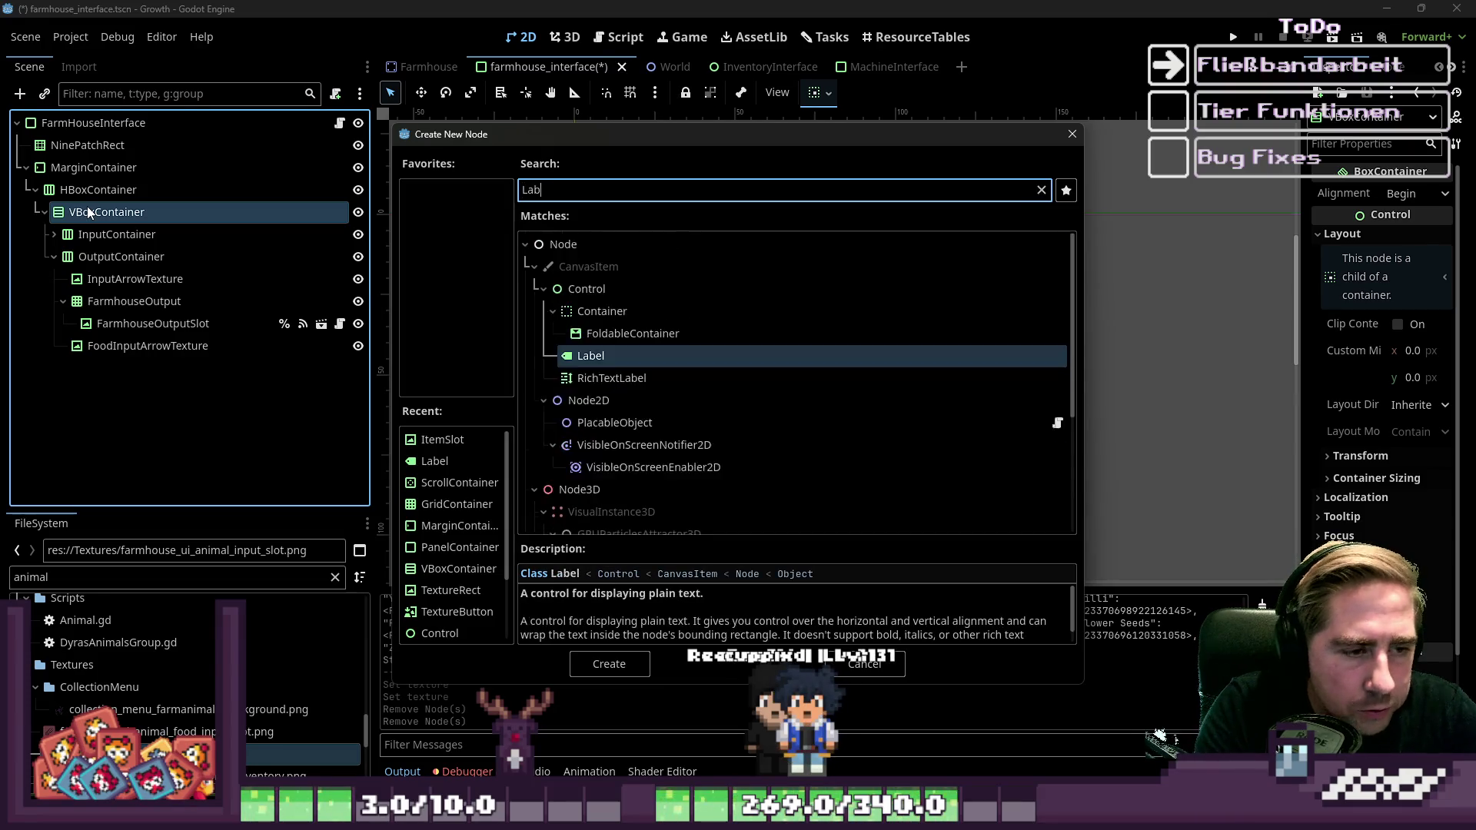
key("Return")
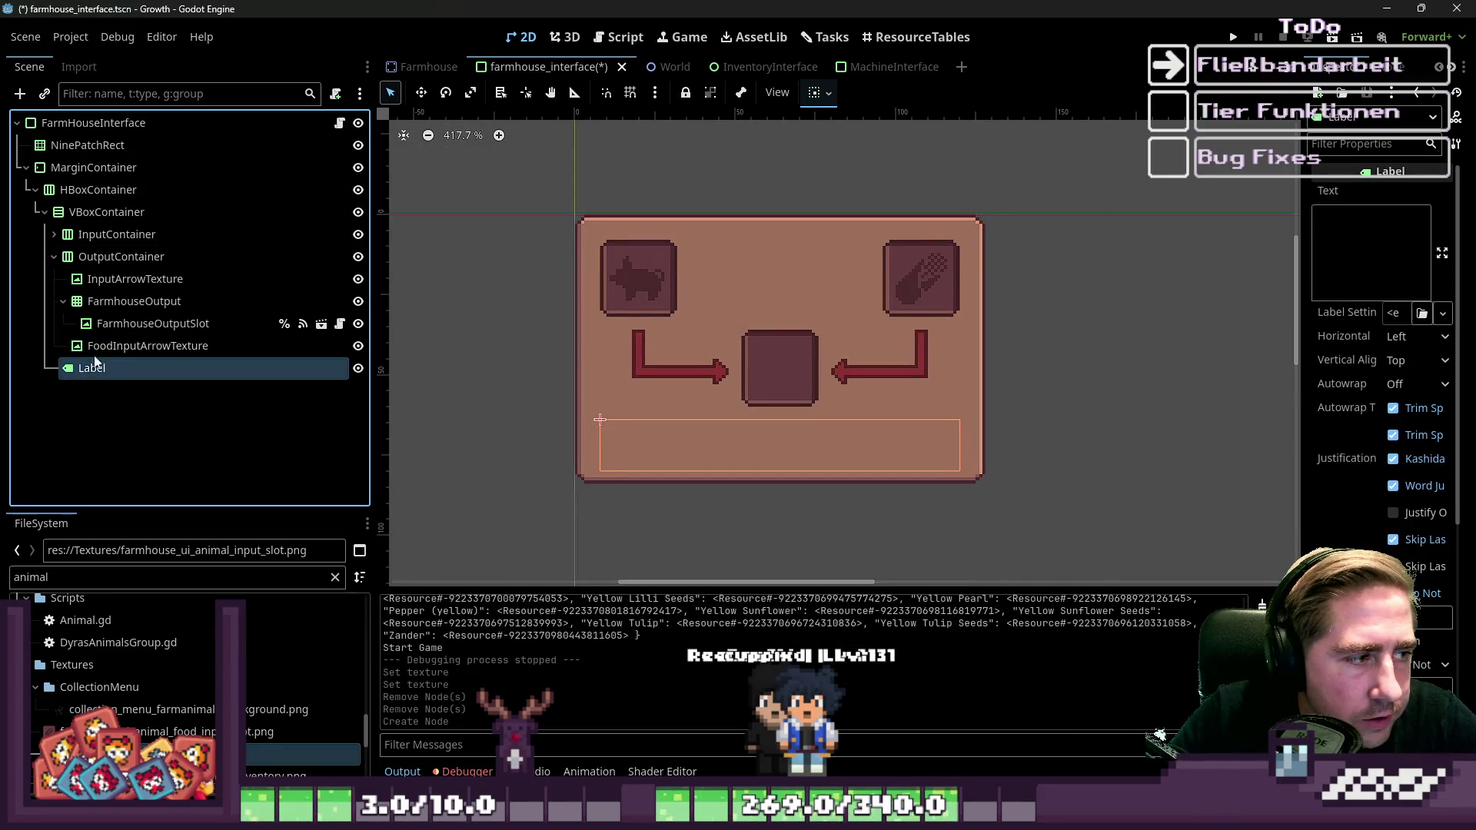
left_click(96, 363)
left_click_drag(96, 369, 123, 225)
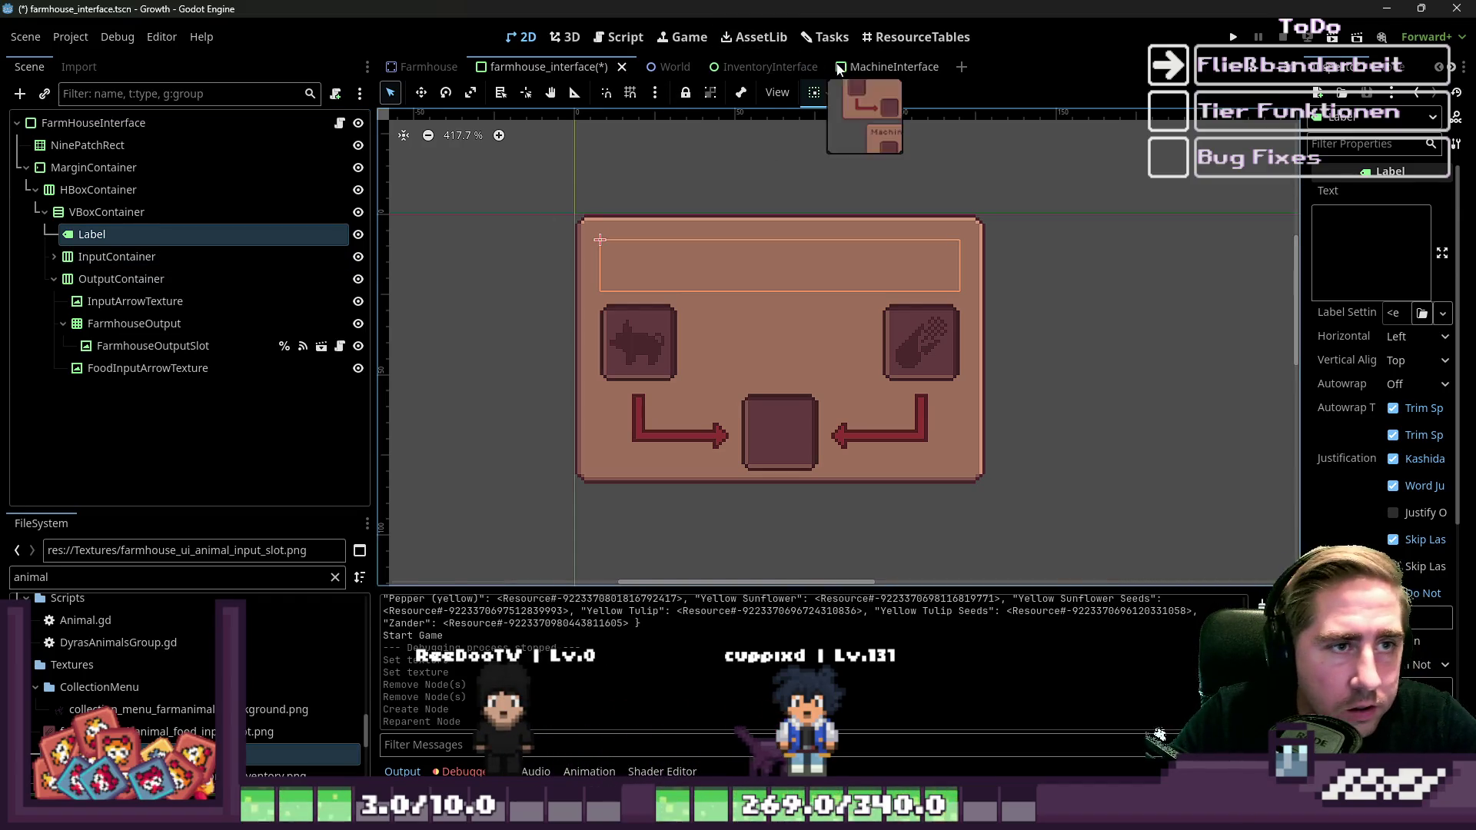
Replace the empty Label with MachineInterface's TitelLabel, pasted as VBoxContainer's first child.
left_click(874, 67)
scroll(992, 311, "up", 5)
left_click(770, 367)
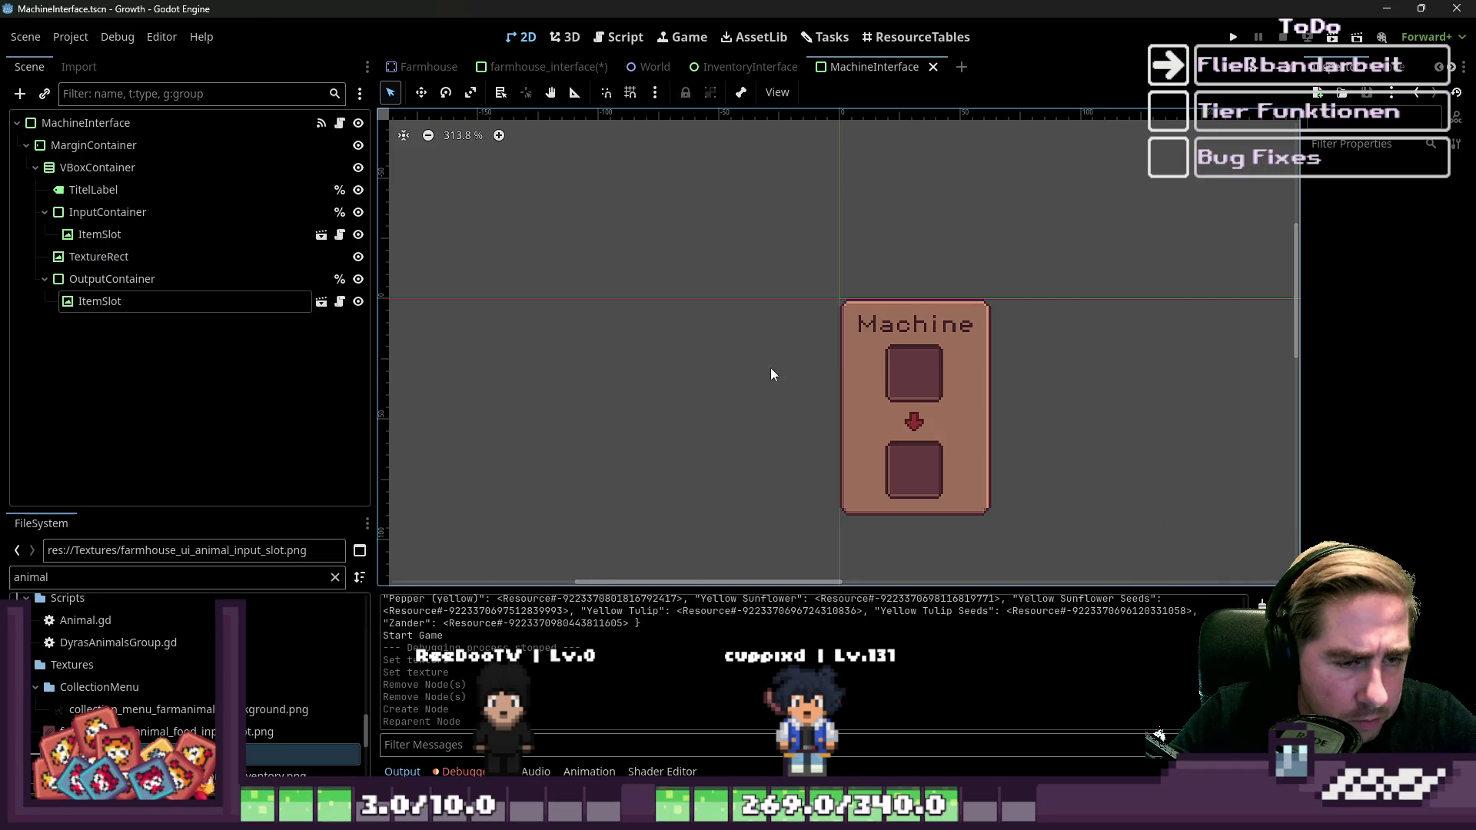
left_click(892, 335)
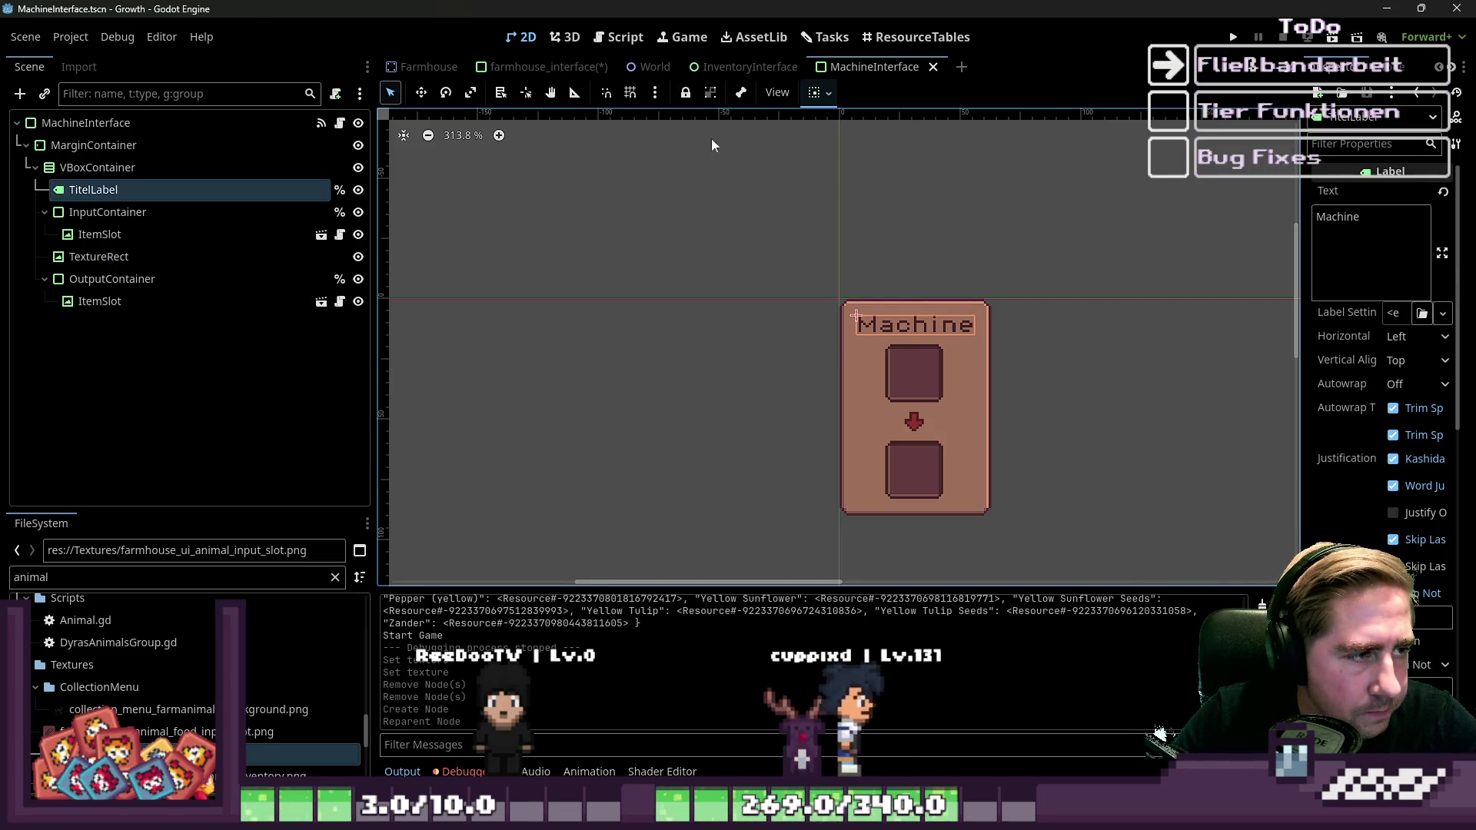
left_click(738, 67)
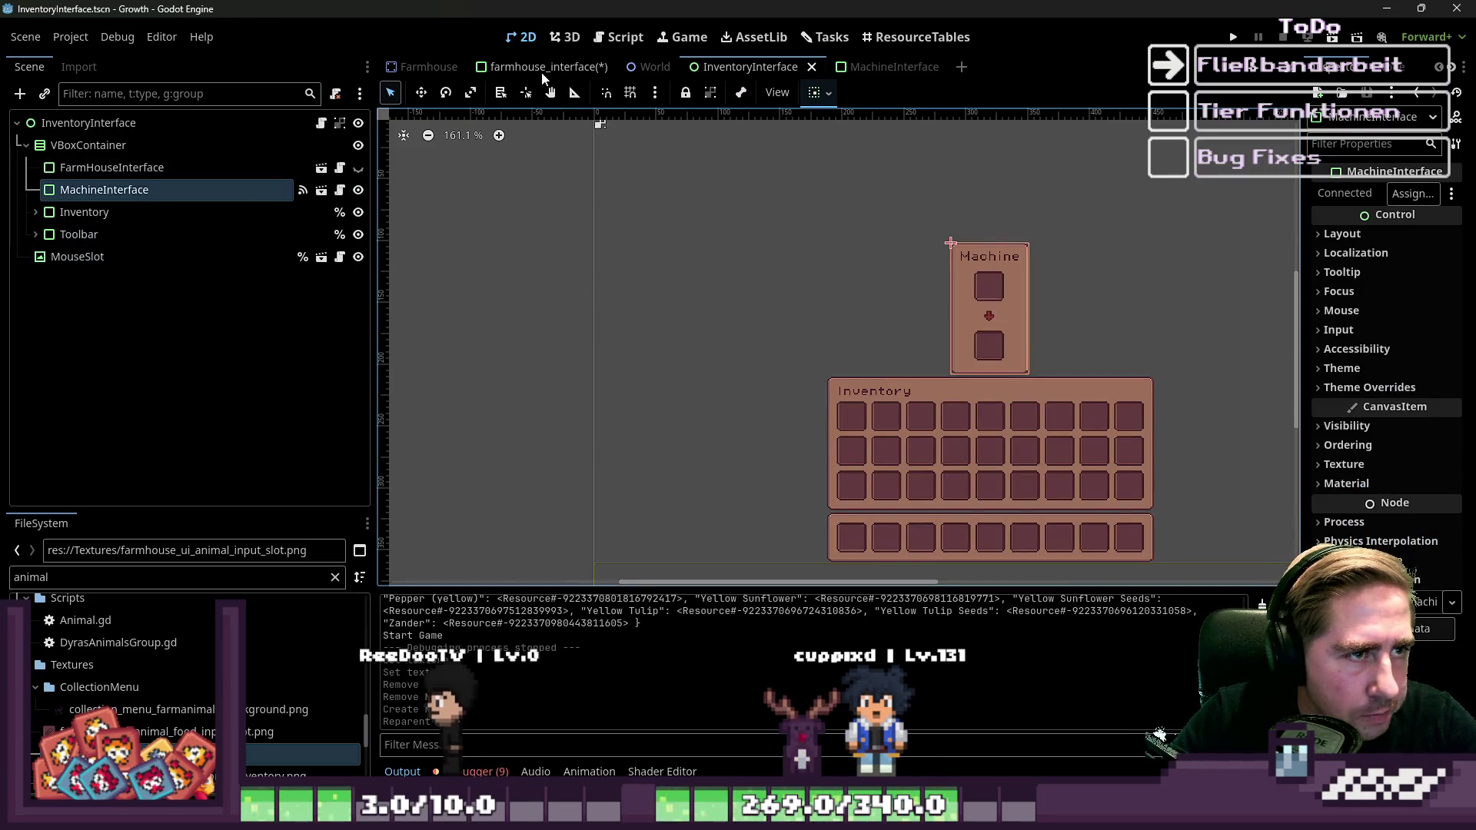
left_click(548, 67)
left_click(84, 234)
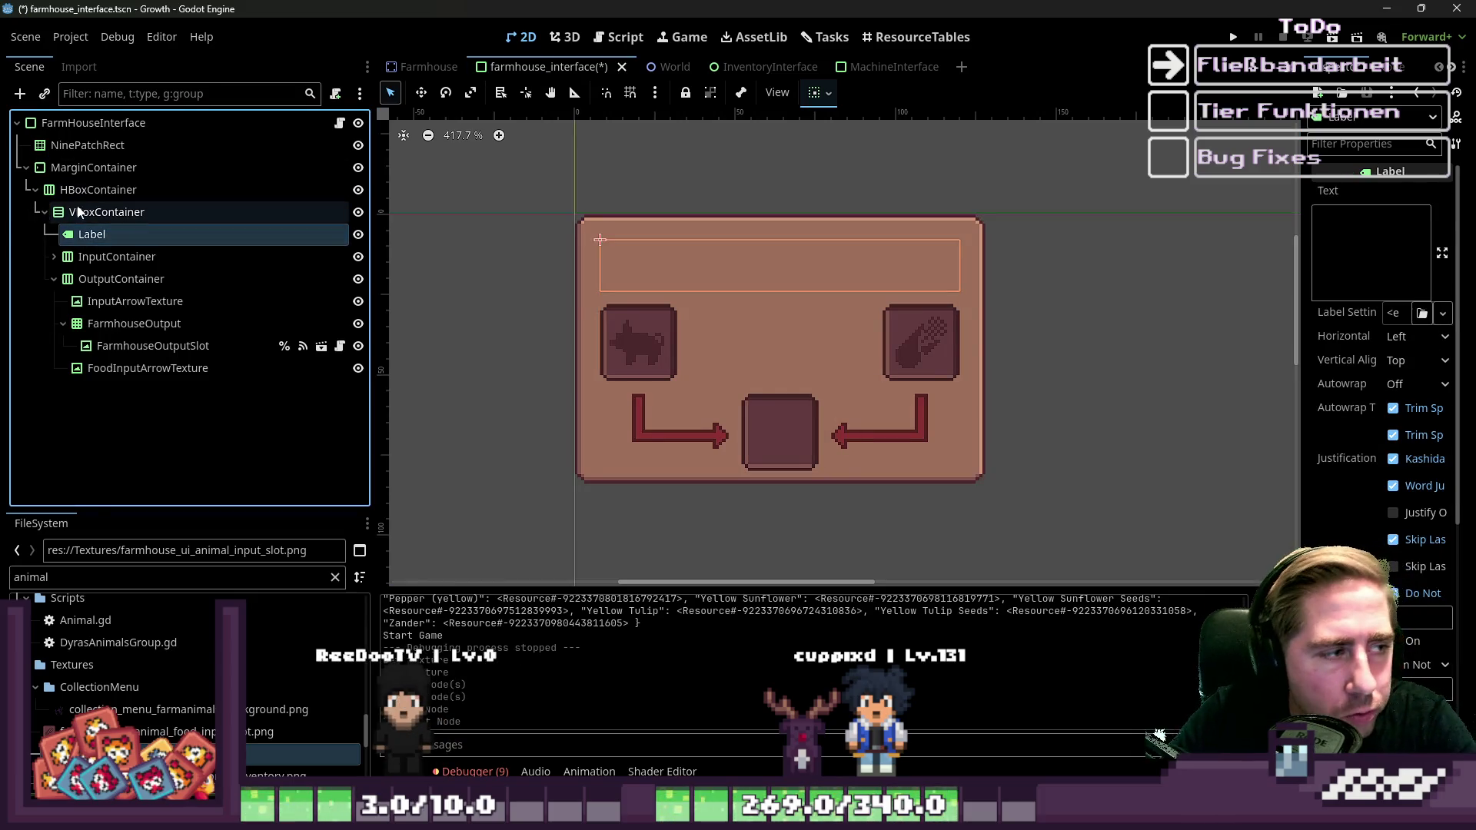
key("Delete")
key("Return")
key("ctrl+v")
left_click_drag(94, 373, 115, 225)
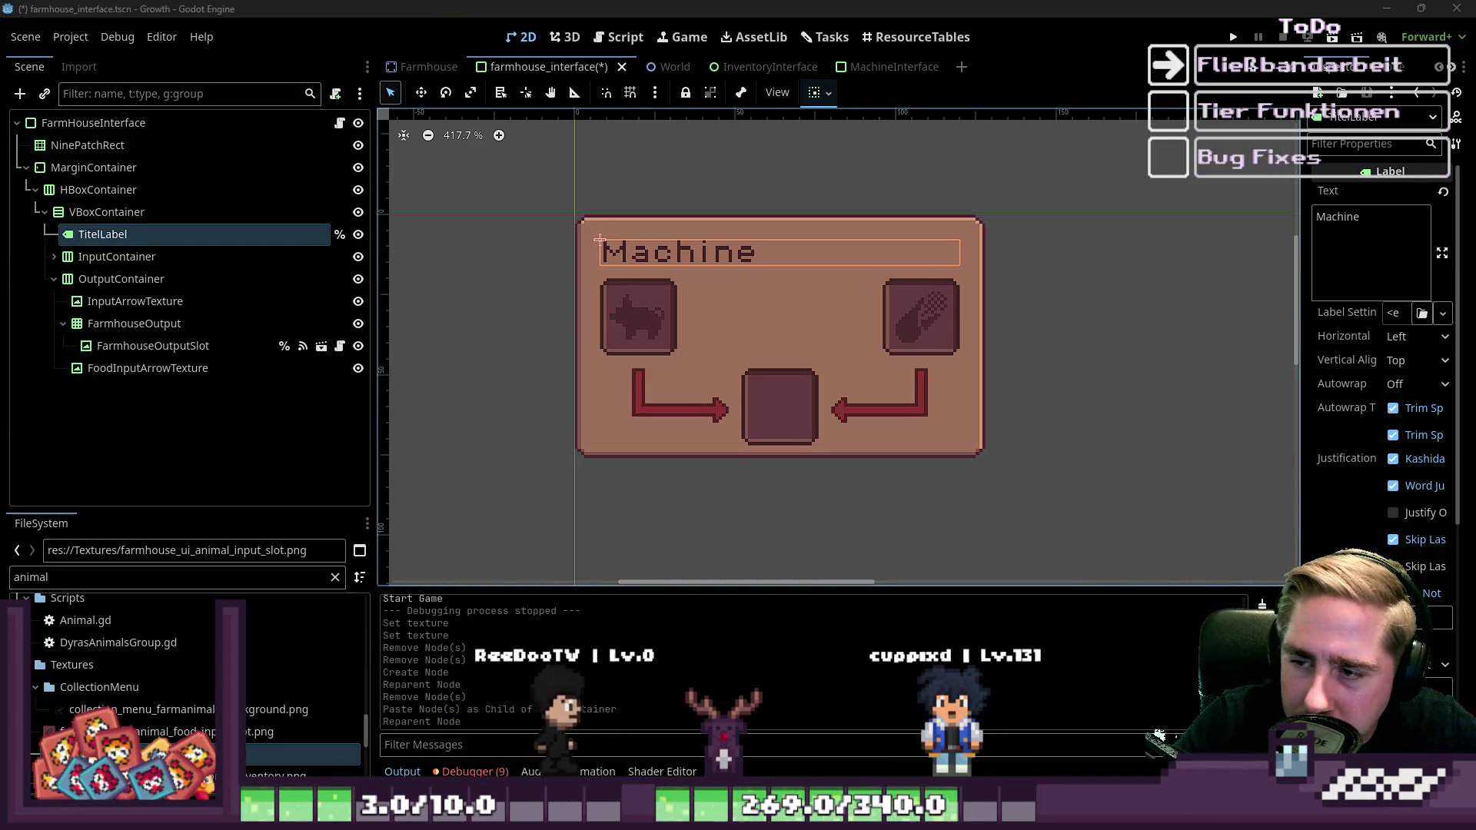
Set TitelLabel's Vertical Alignment to Center in the Inspector.
left_click(468, 303)
scroll(897, 303, "down", 4)
scroll(898, 303, "left", 1)
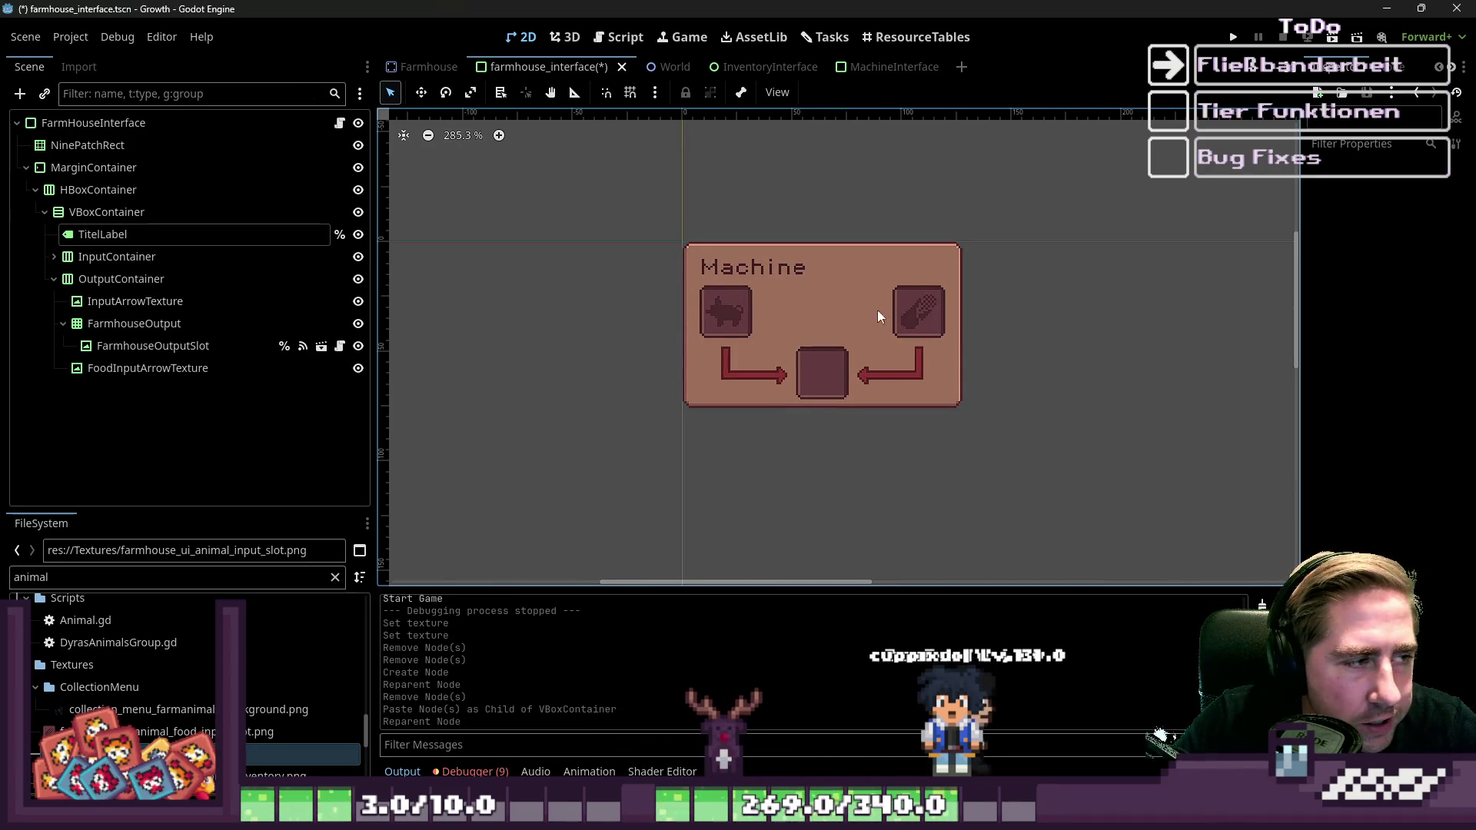
left_click(103, 234)
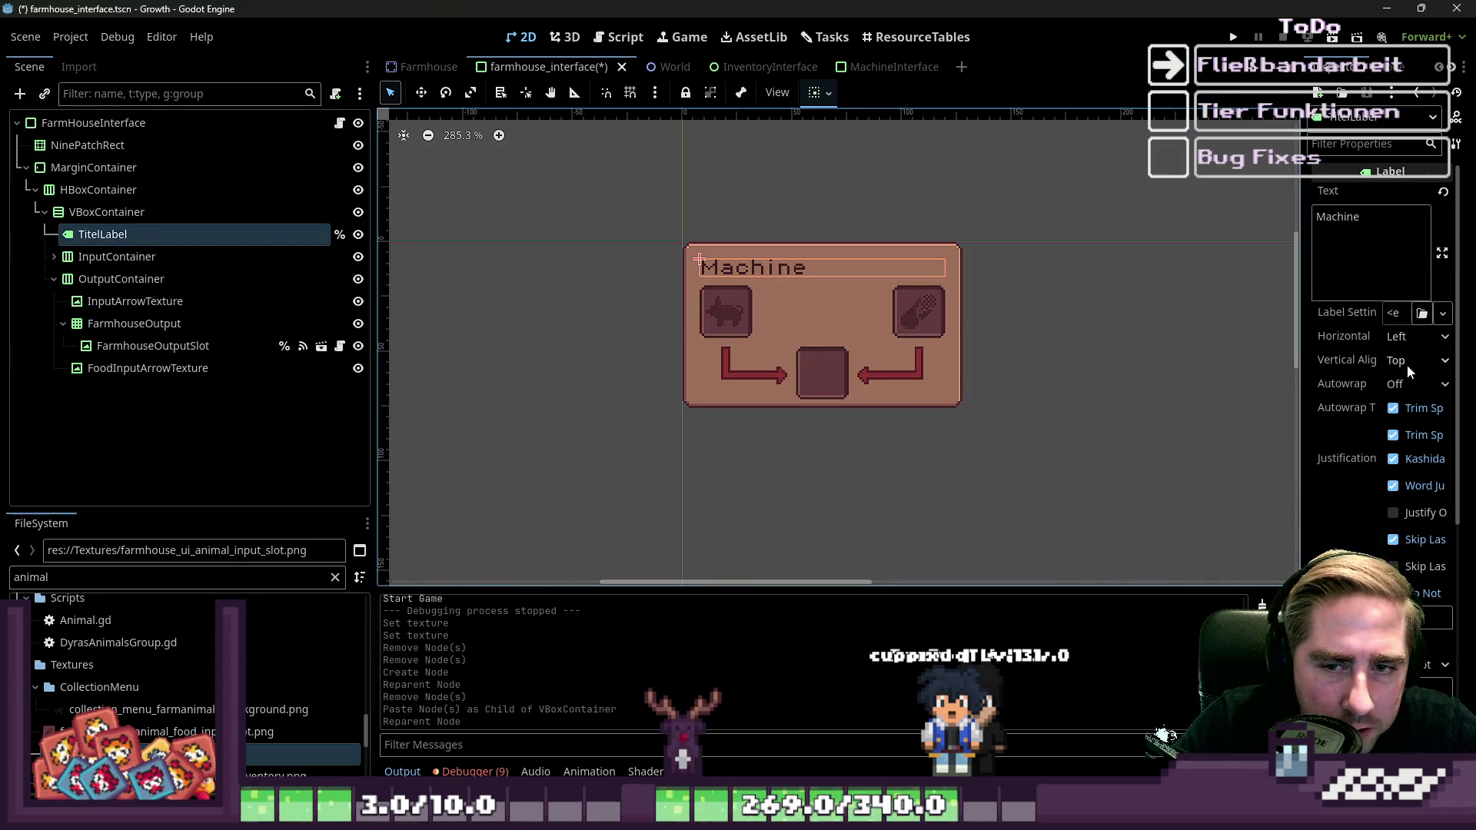
left_click(1407, 361)
left_click(1413, 408)
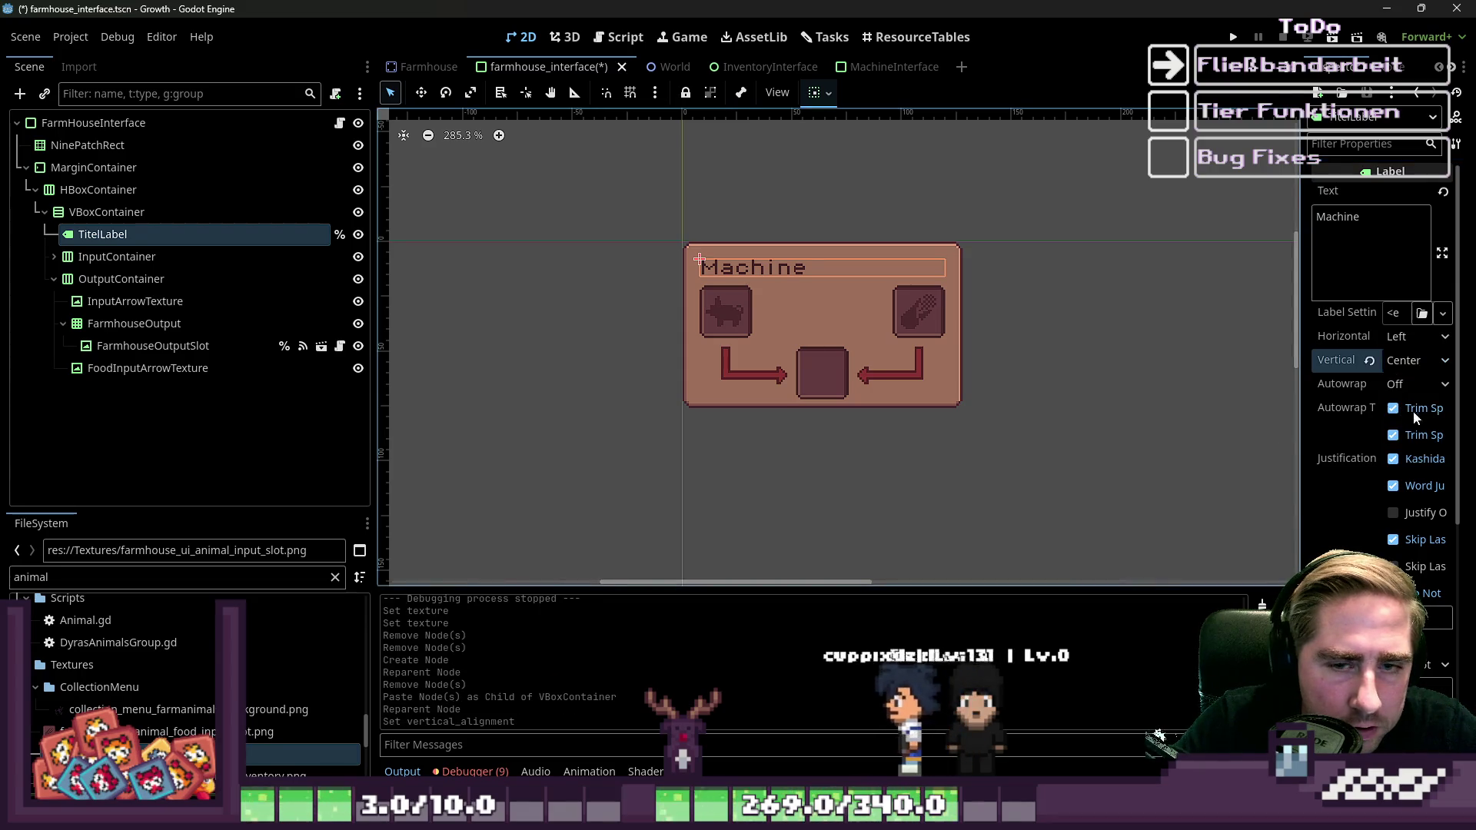
left_click(1420, 361)
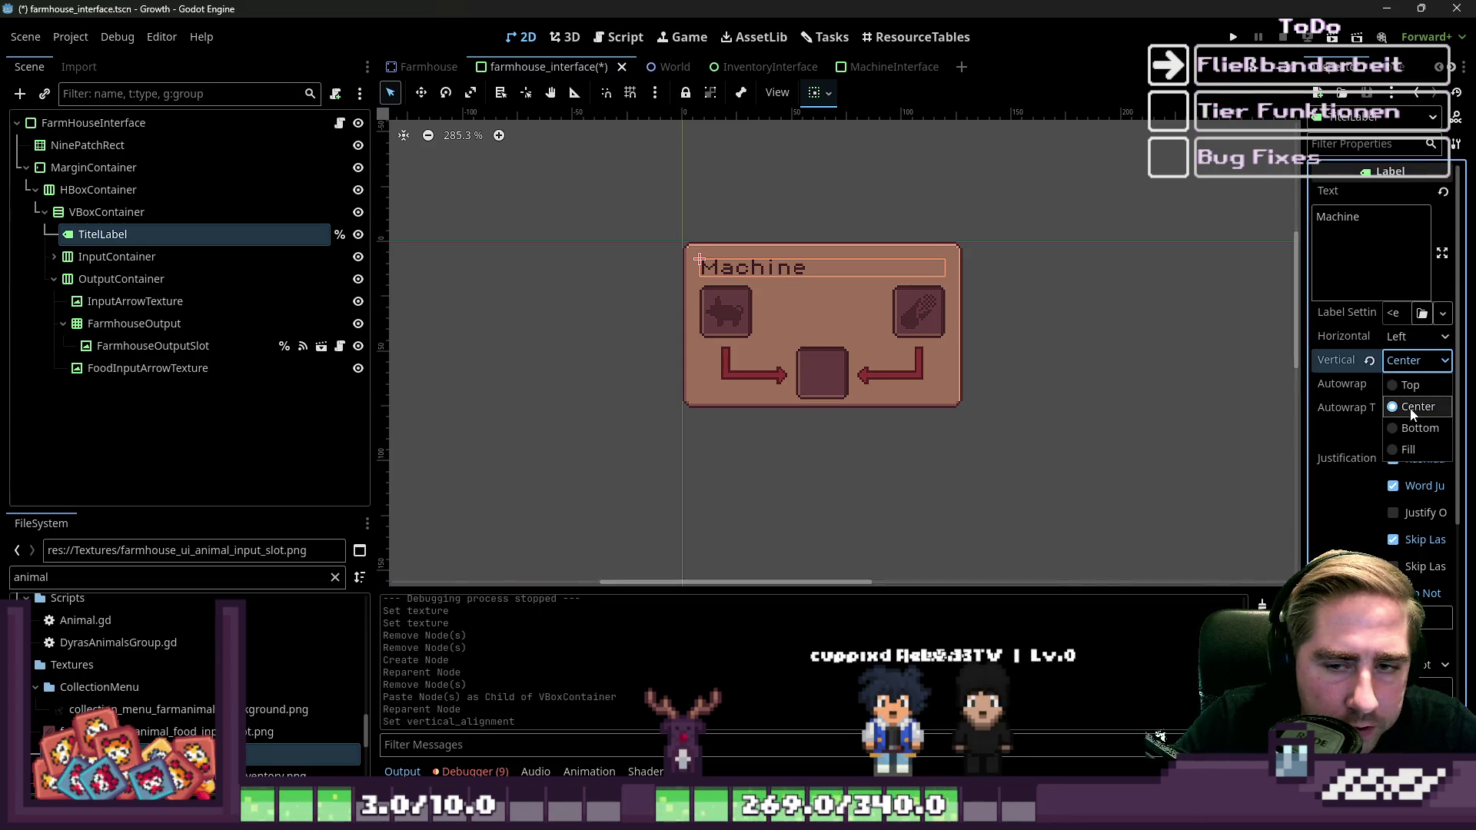
left_click(1415, 368)
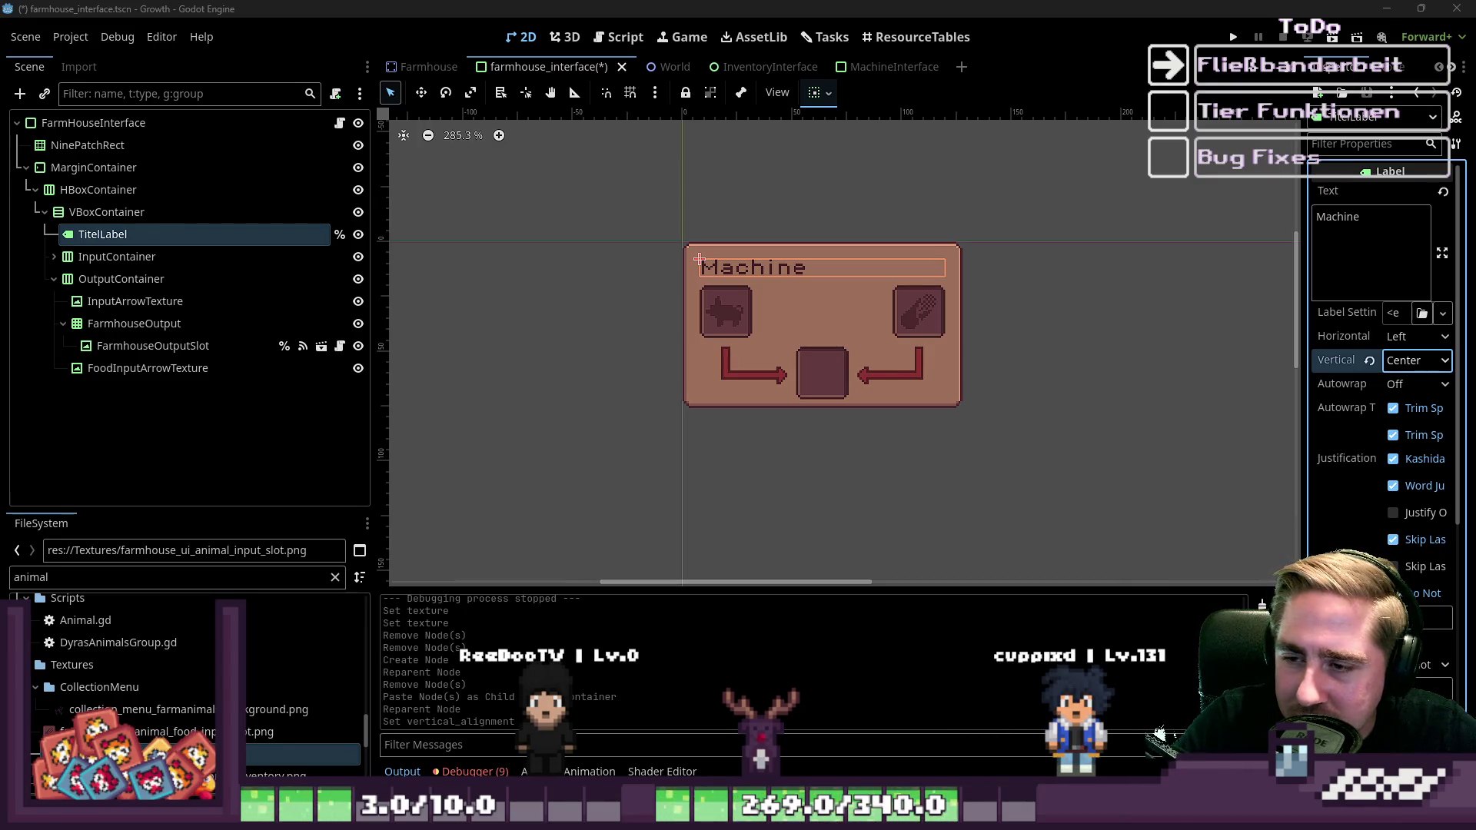
Change the title label's text from Machine to 'Large Animal House'.
left_click(574, 256)
left_click(756, 265)
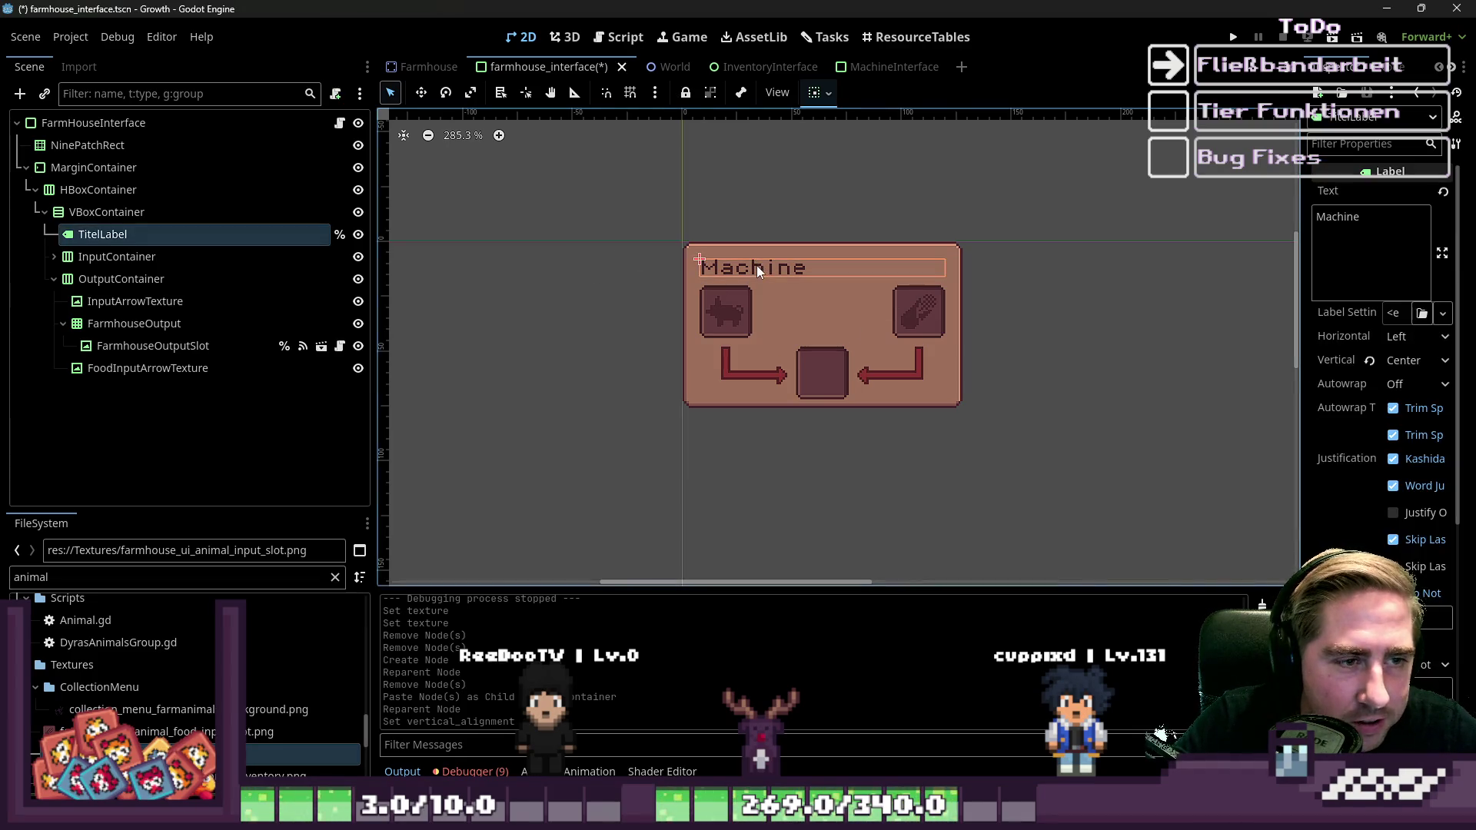
double_click(1340, 236)
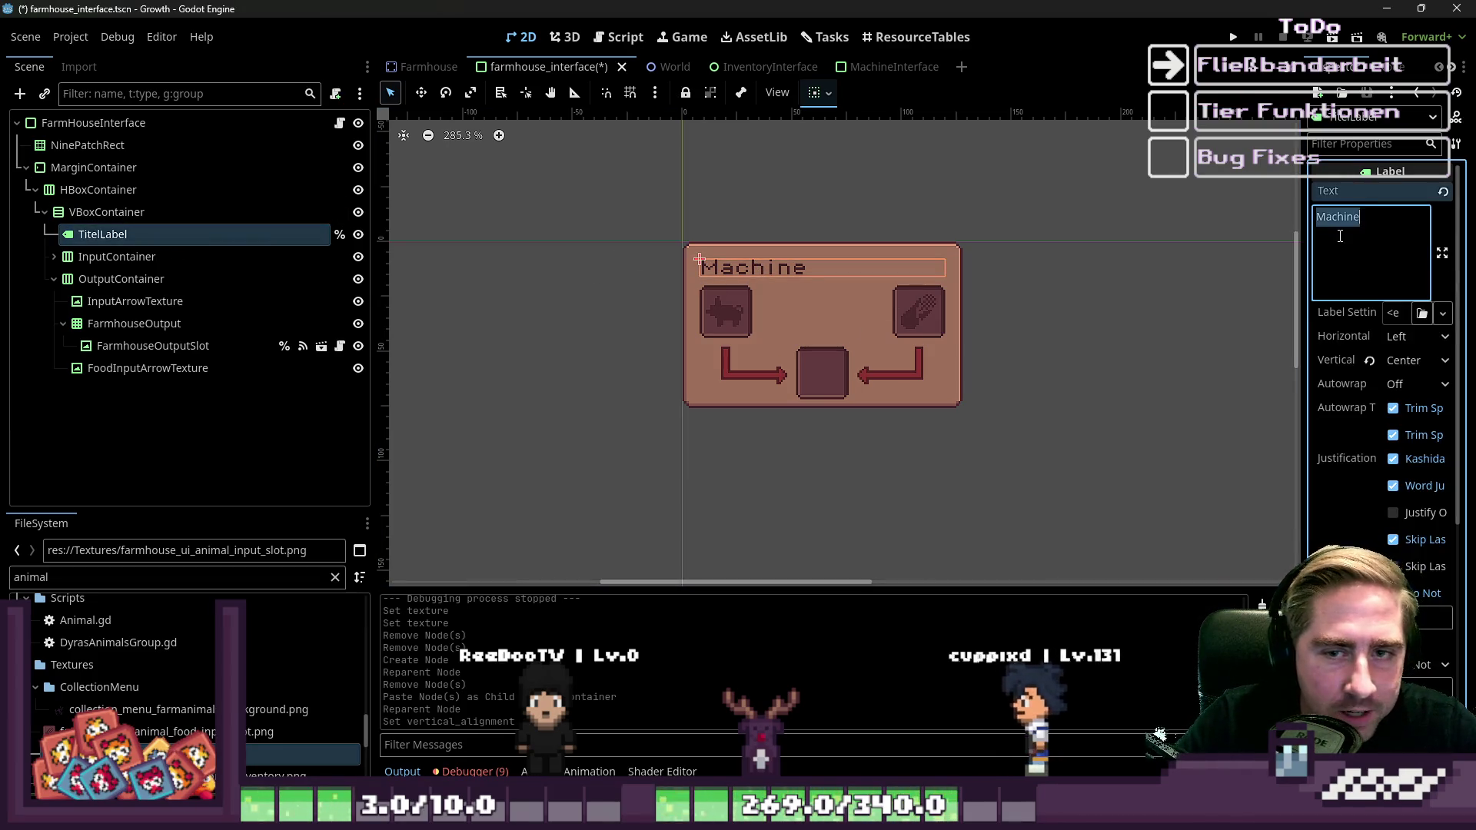
type("Large Animal H")
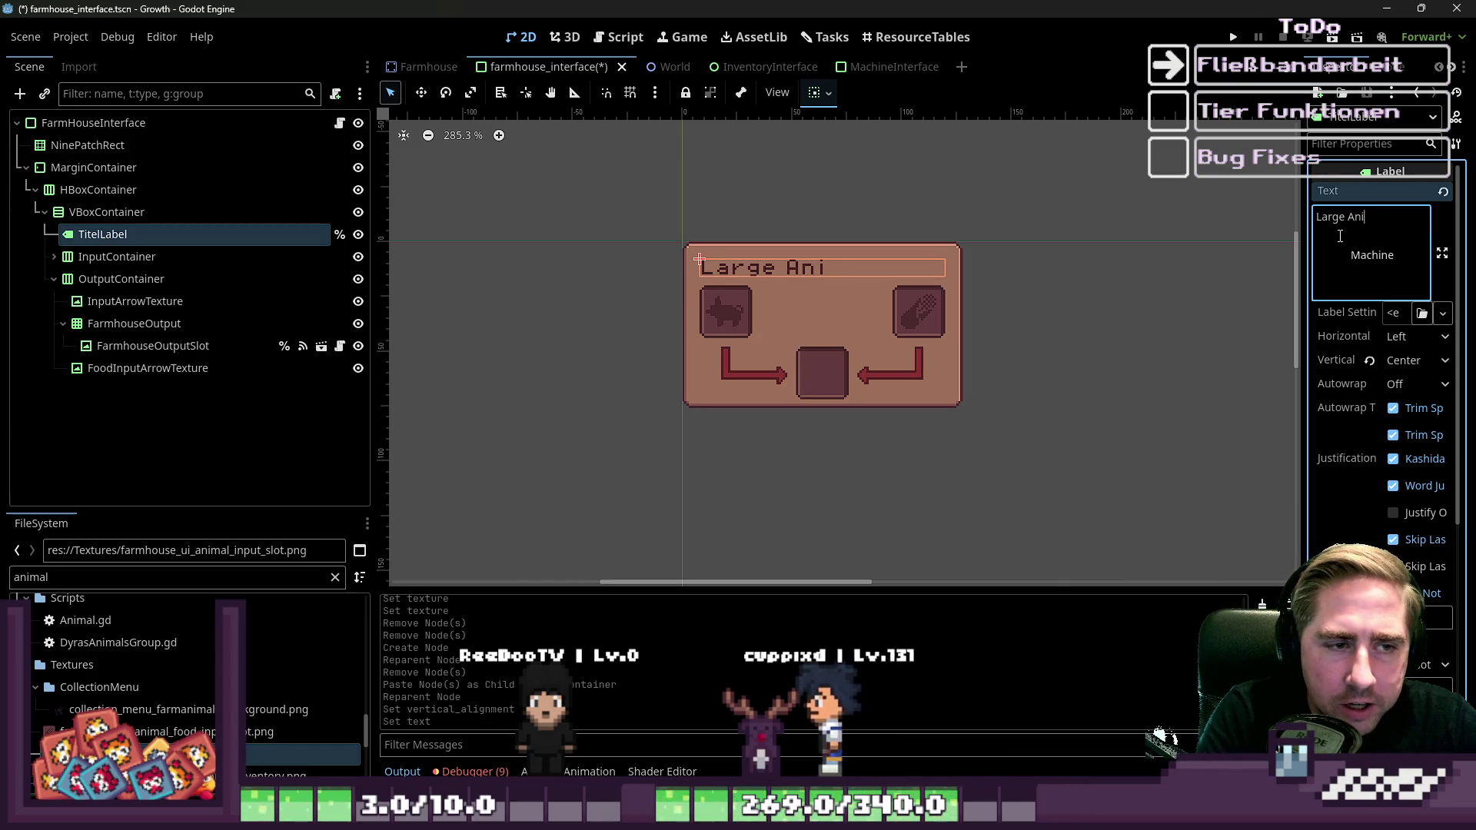
type("ouse")
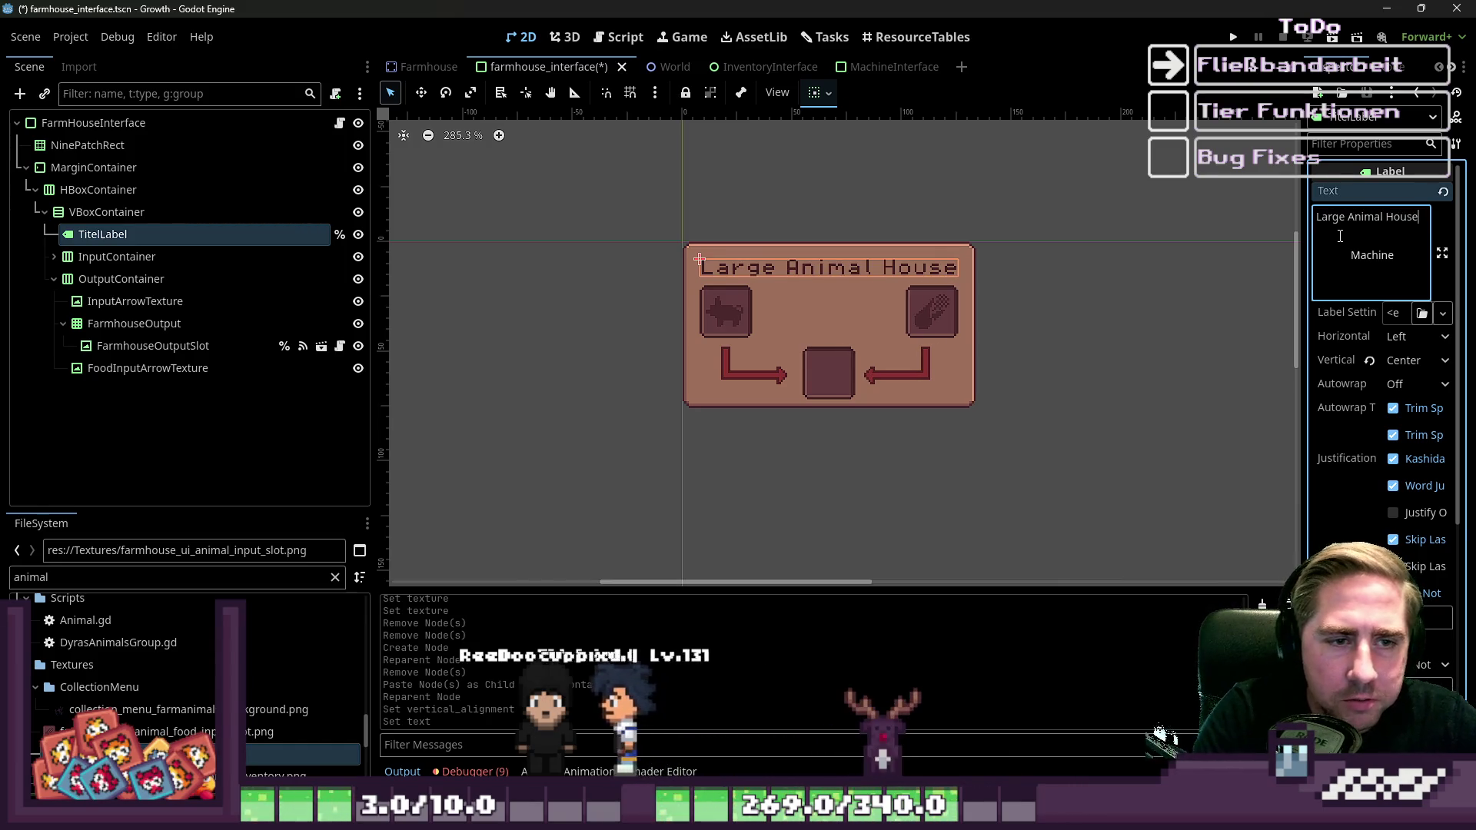
Select InputArrowTexture and review the output row nodes in the Scene dock.
left_click(105, 300)
scroll(731, 354, "down", 4)
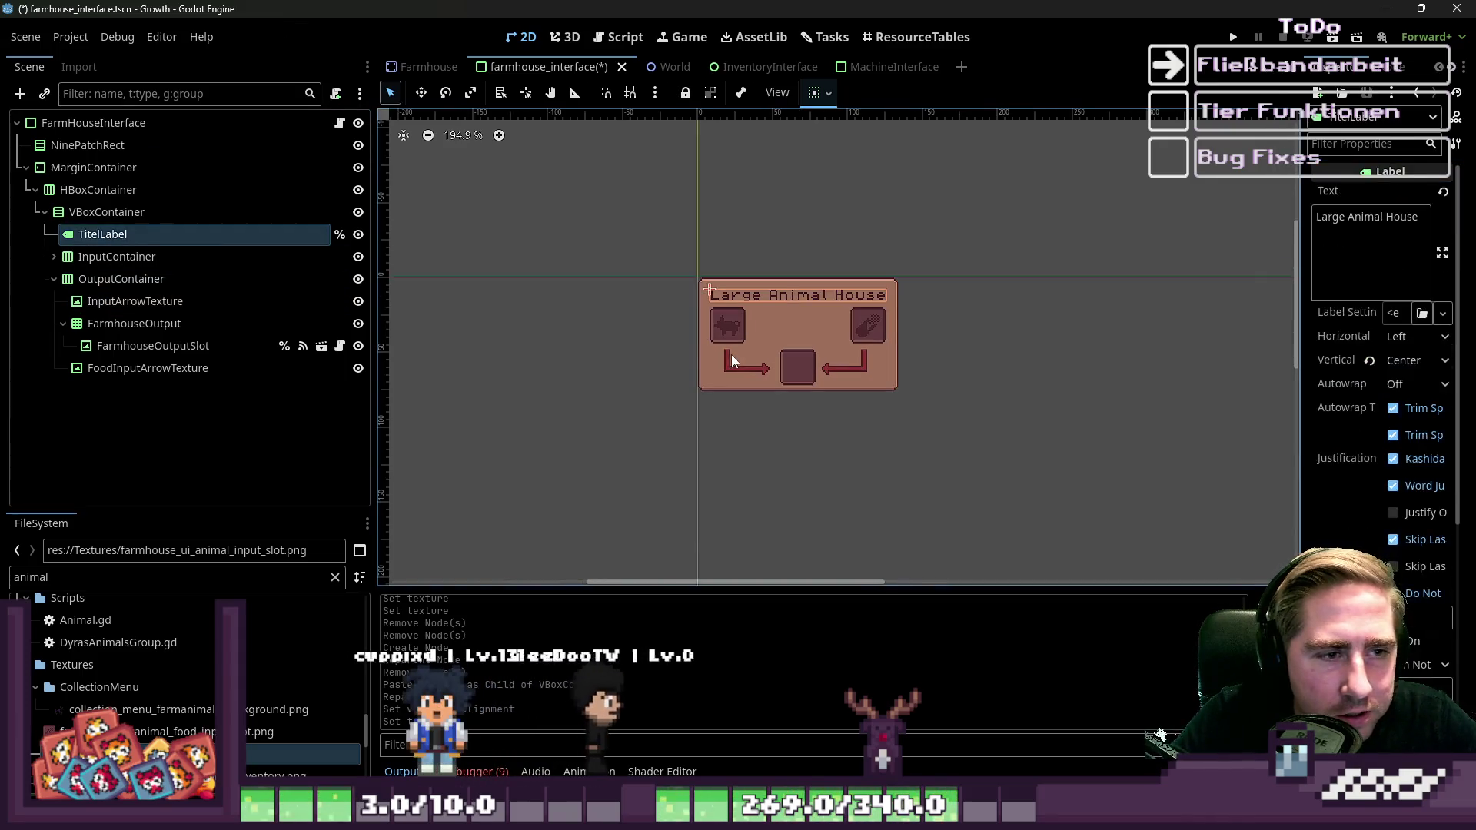
left_click(658, 239)
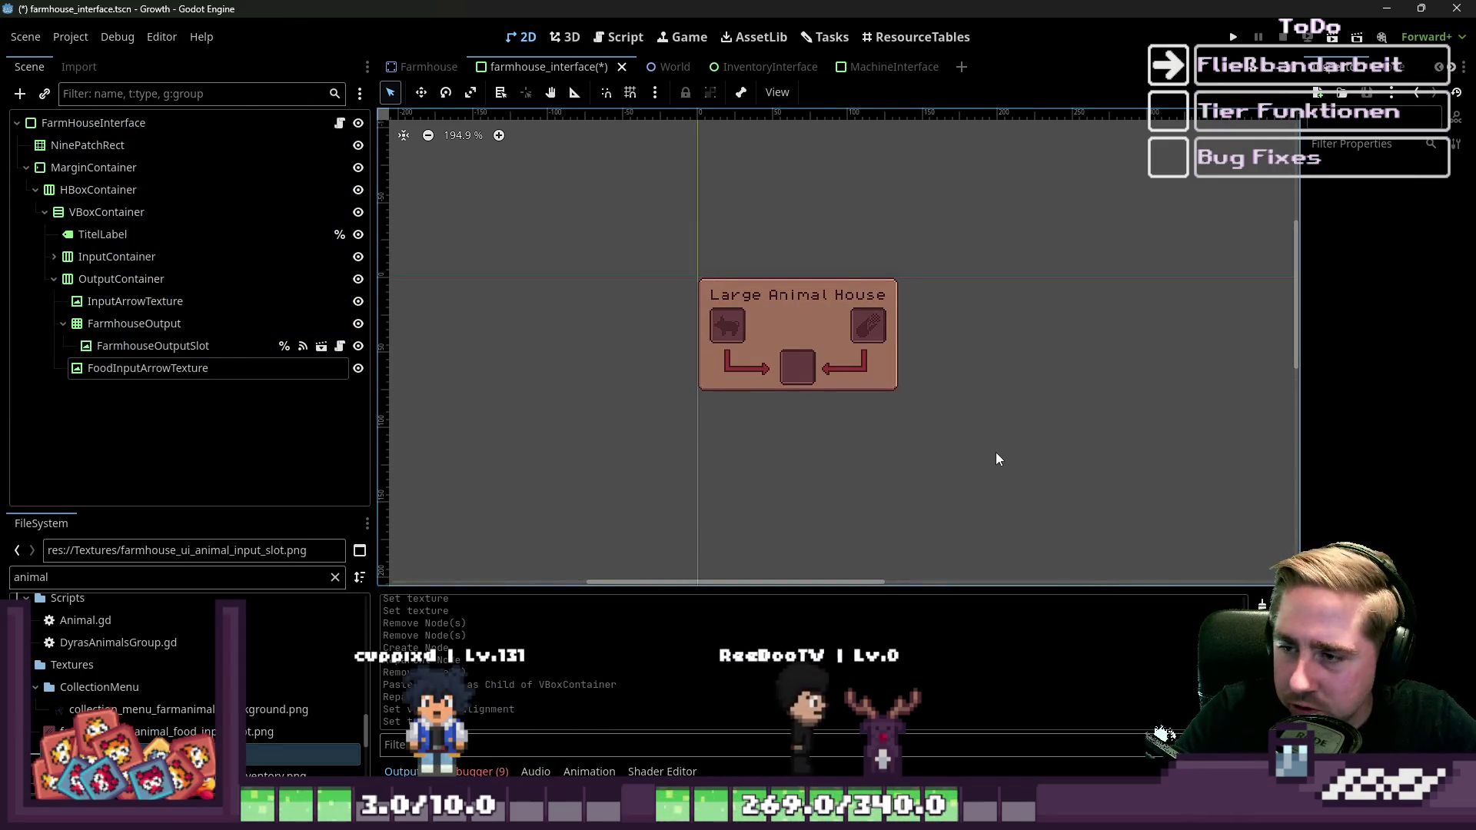
scroll(883, 358, "up", 6)
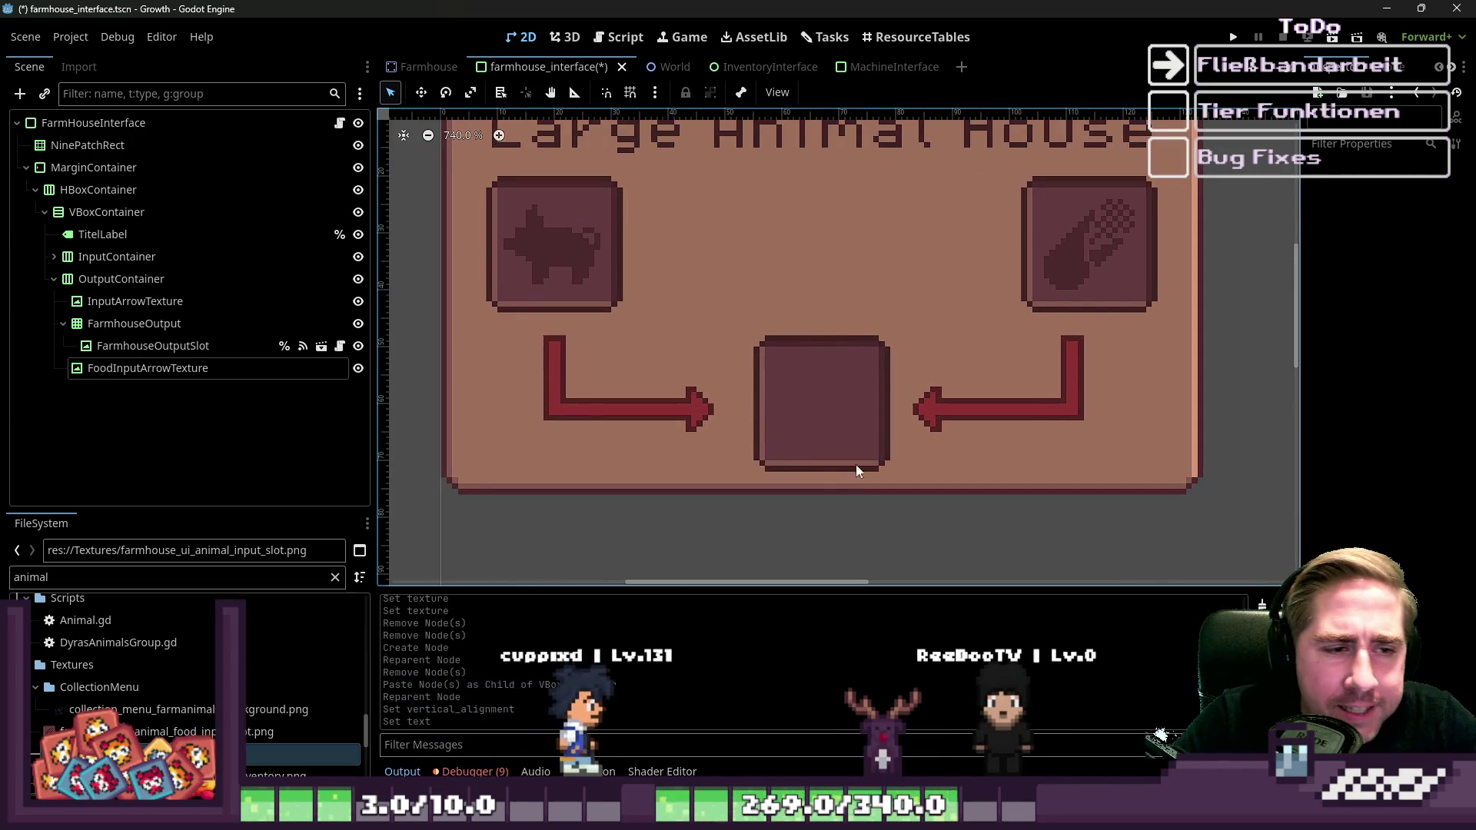
scroll(801, 401, "down", 2)
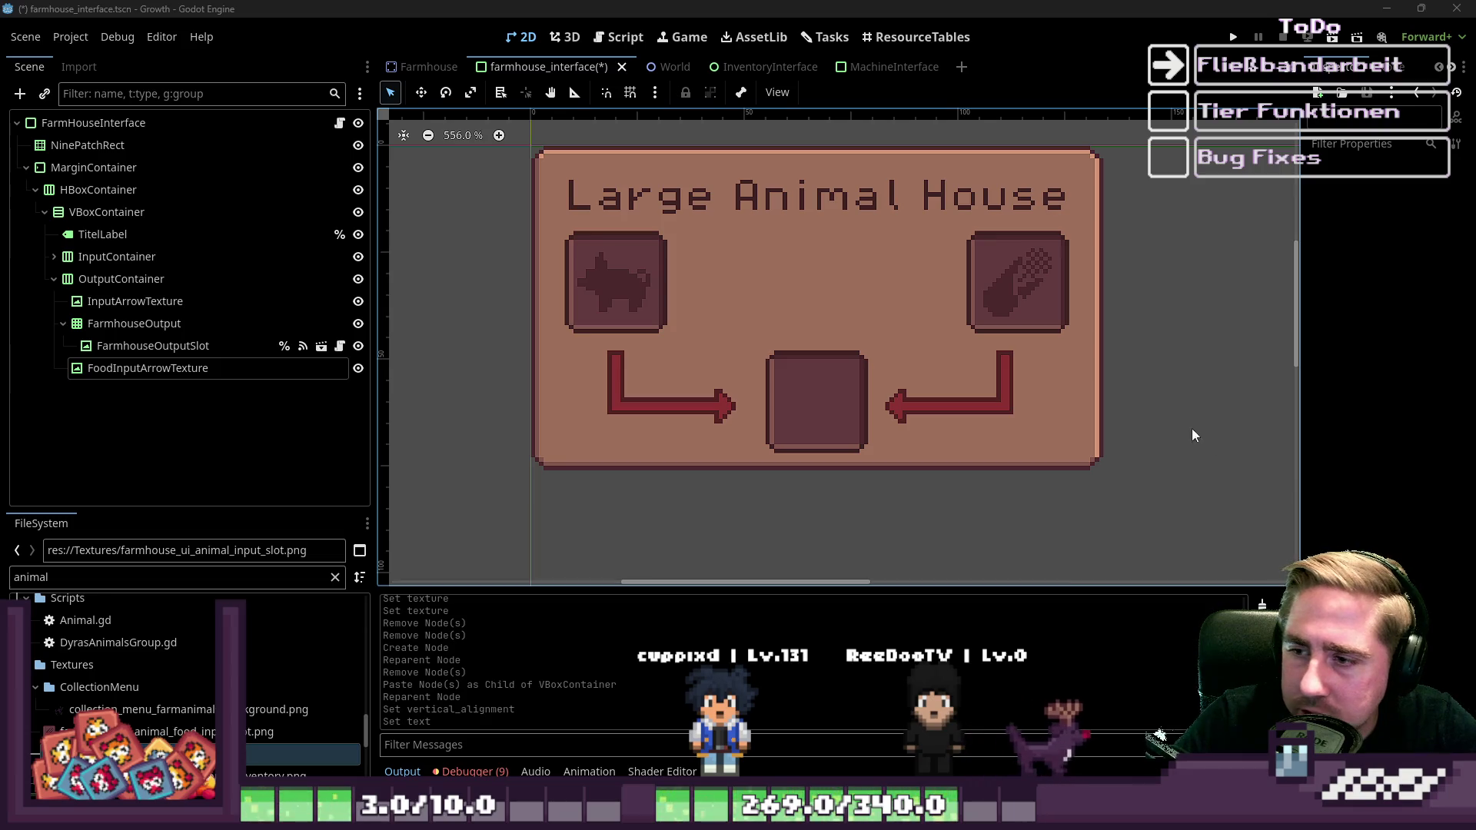
left_click(789, 400)
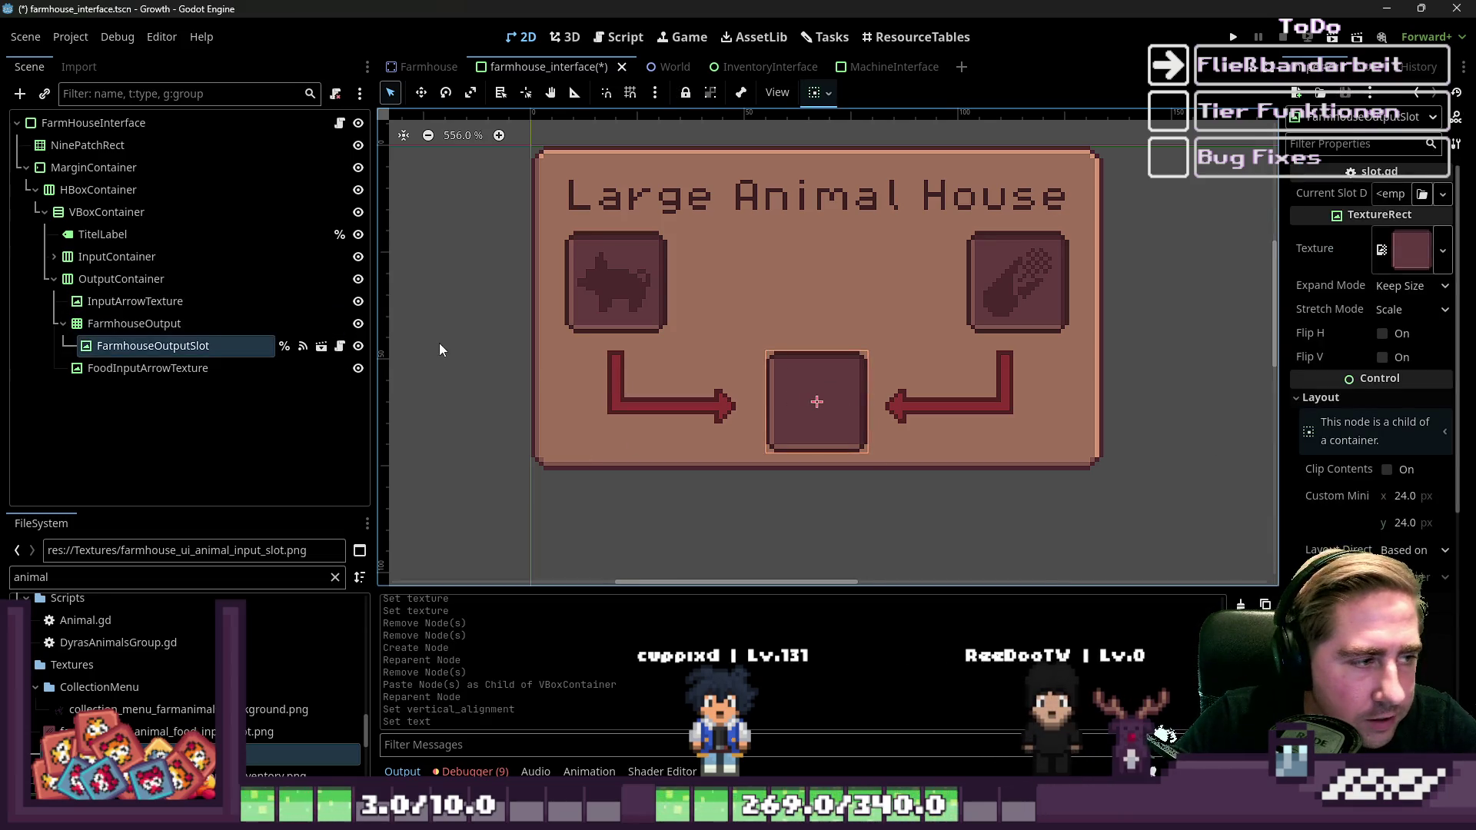
left_click(113, 366)
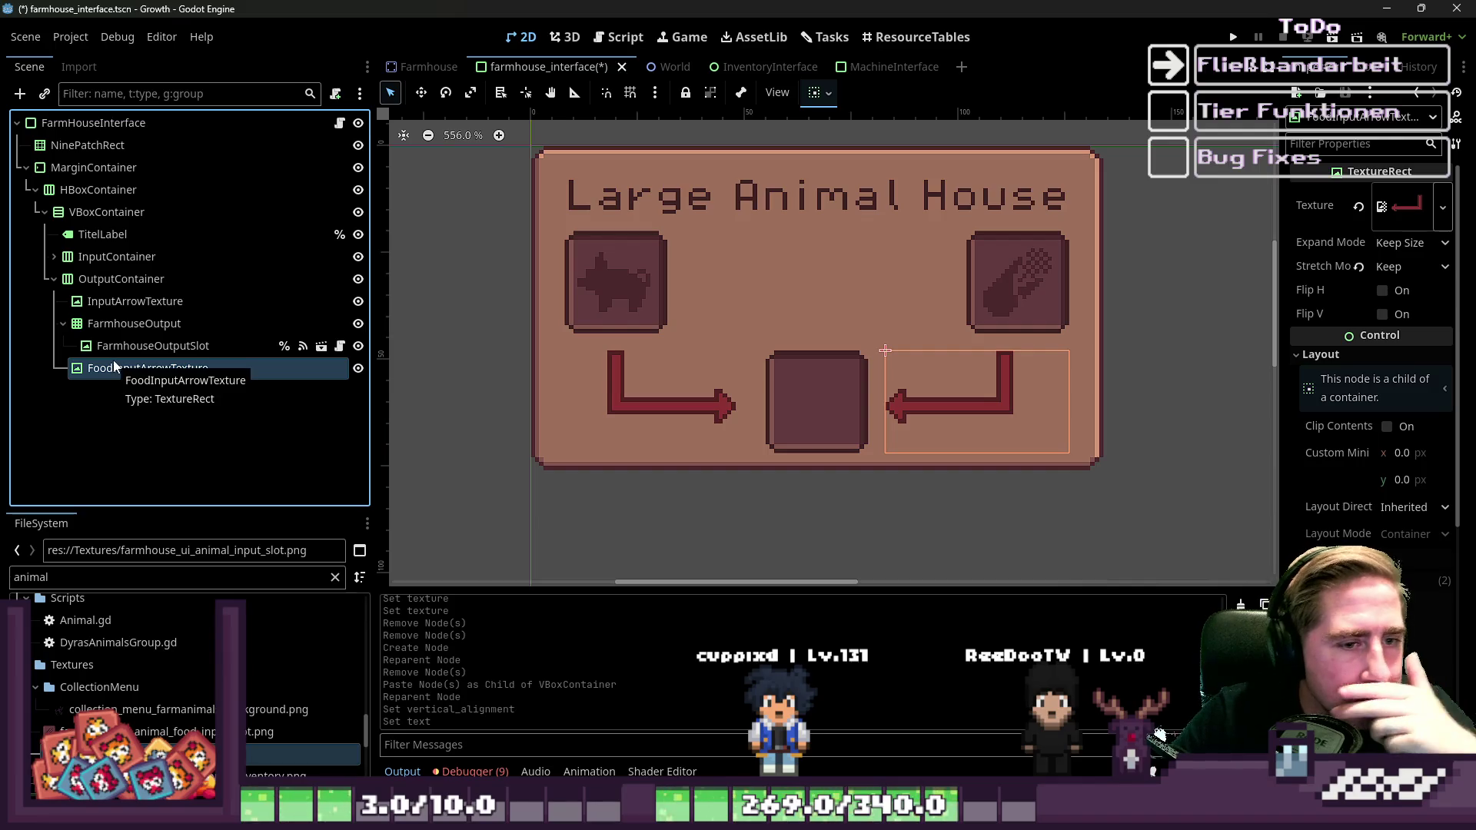
left_click(91, 302)
left_click(86, 324)
left_click(93, 281)
left_click(93, 301)
left_click(94, 324)
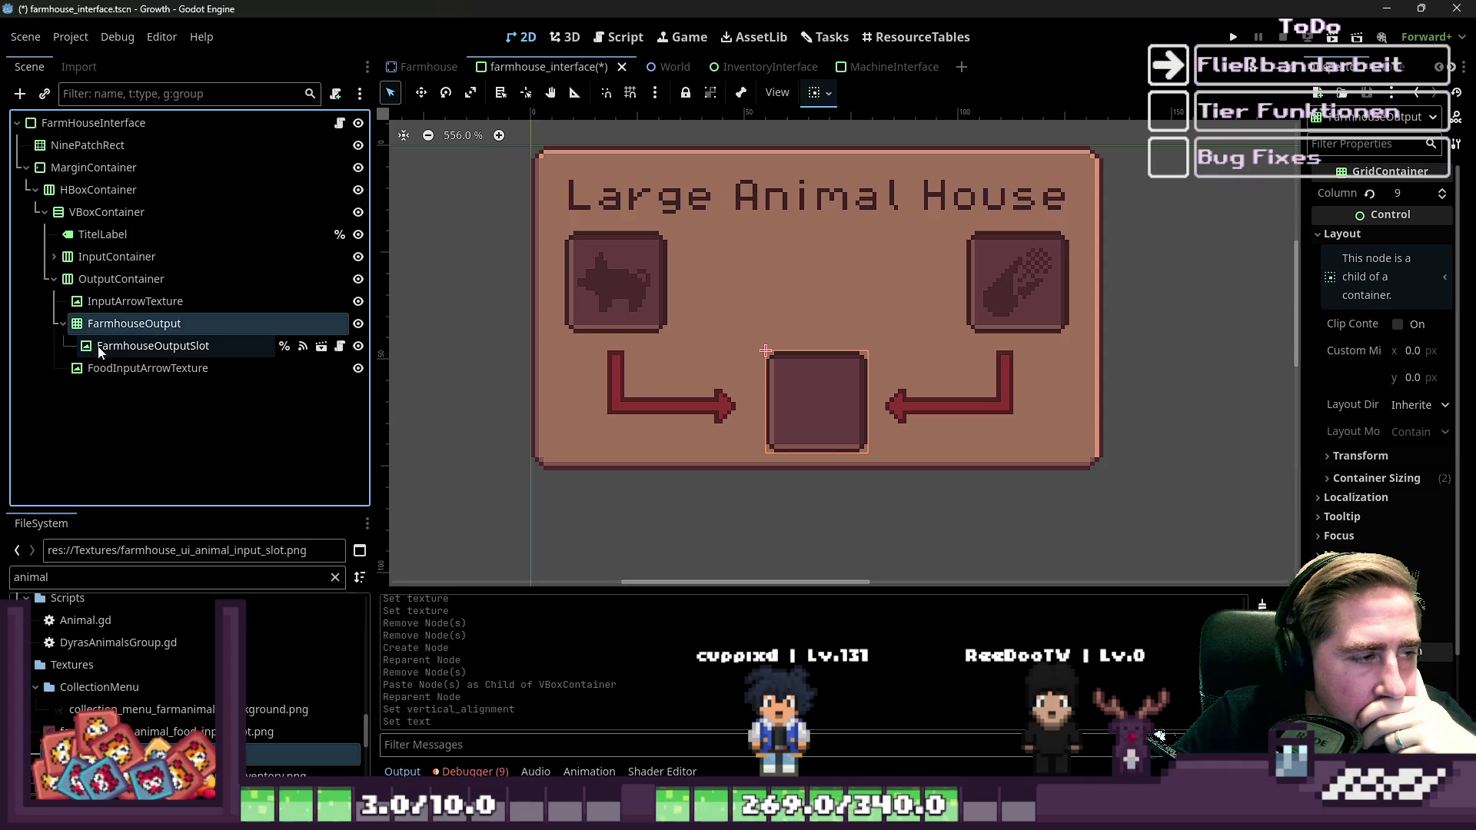
left_click(84, 368)
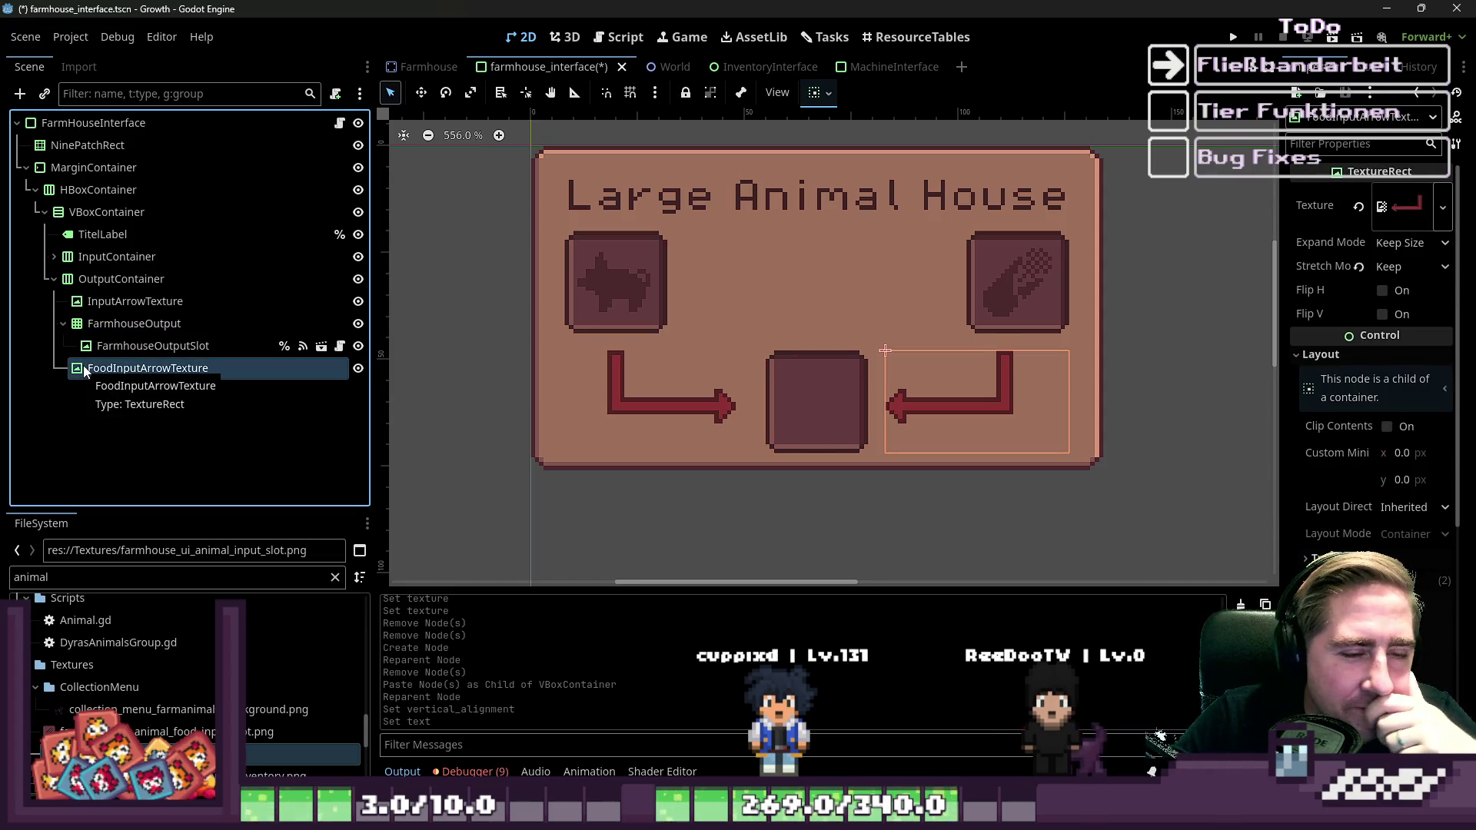
left_click(117, 280)
left_click(117, 258)
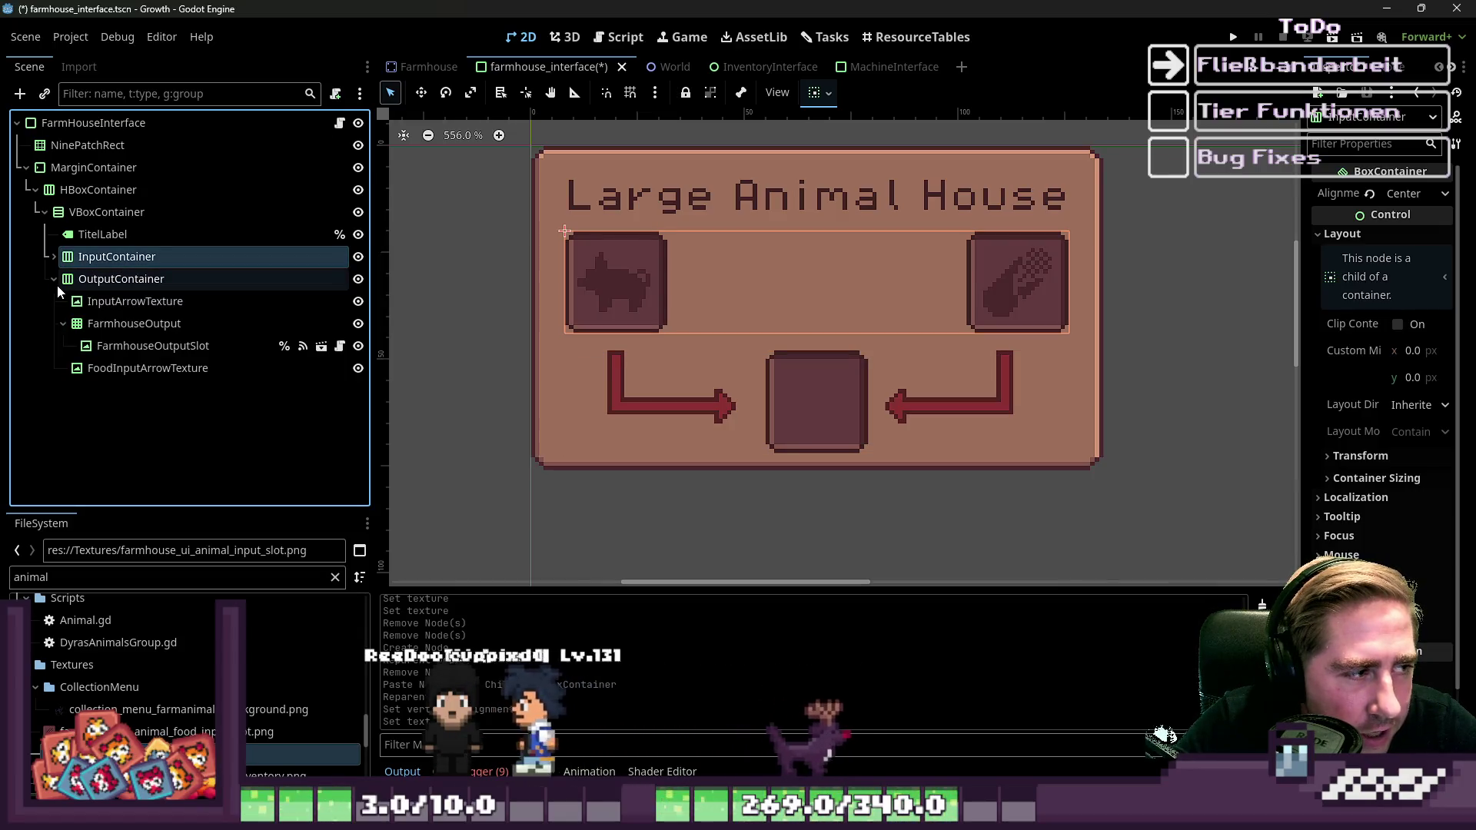
left_click(63, 323)
left_click(131, 302)
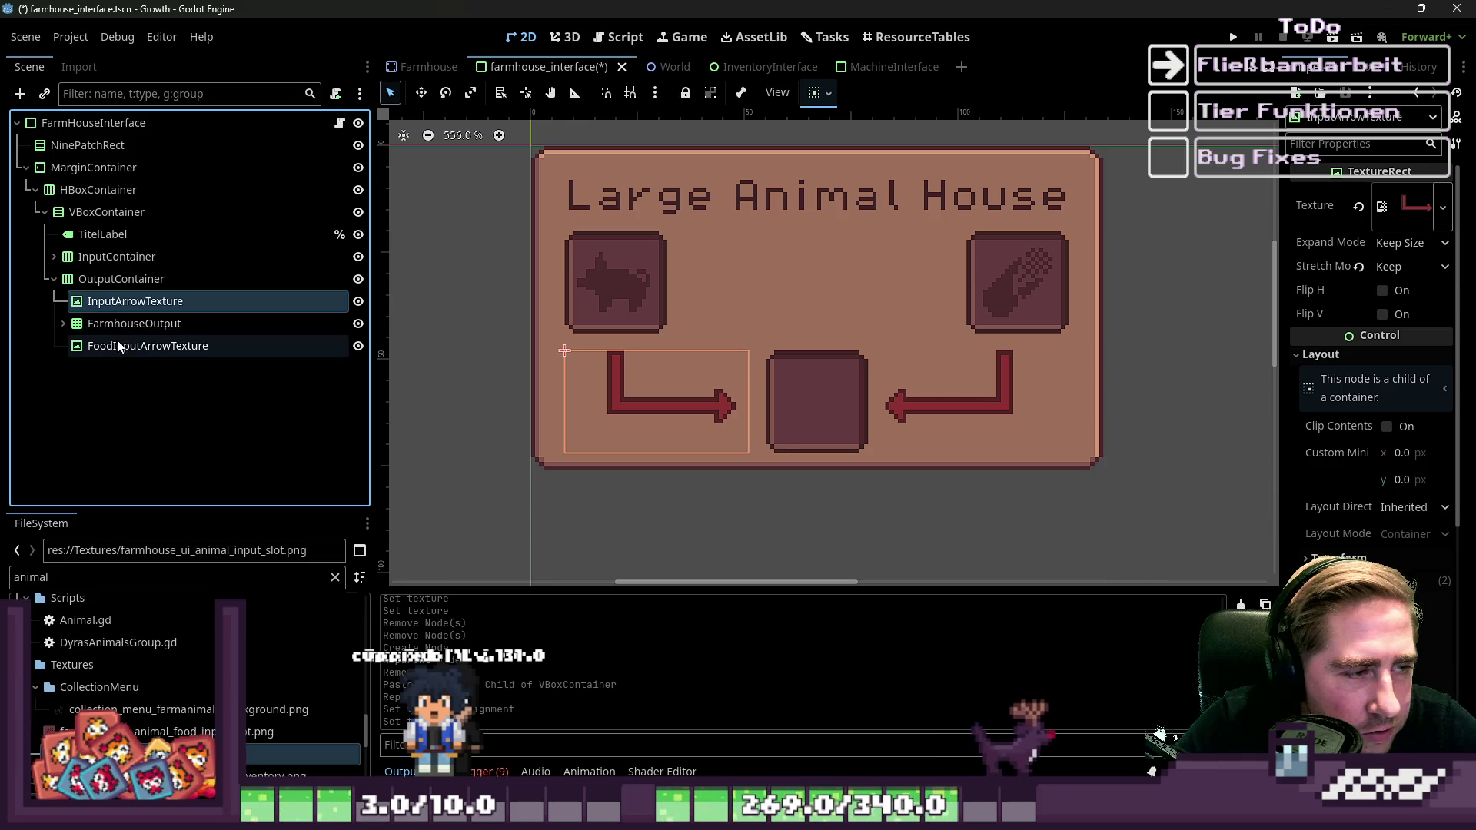
left_click(117, 346)
left_click(123, 301)
left_click(128, 258)
left_click(114, 215)
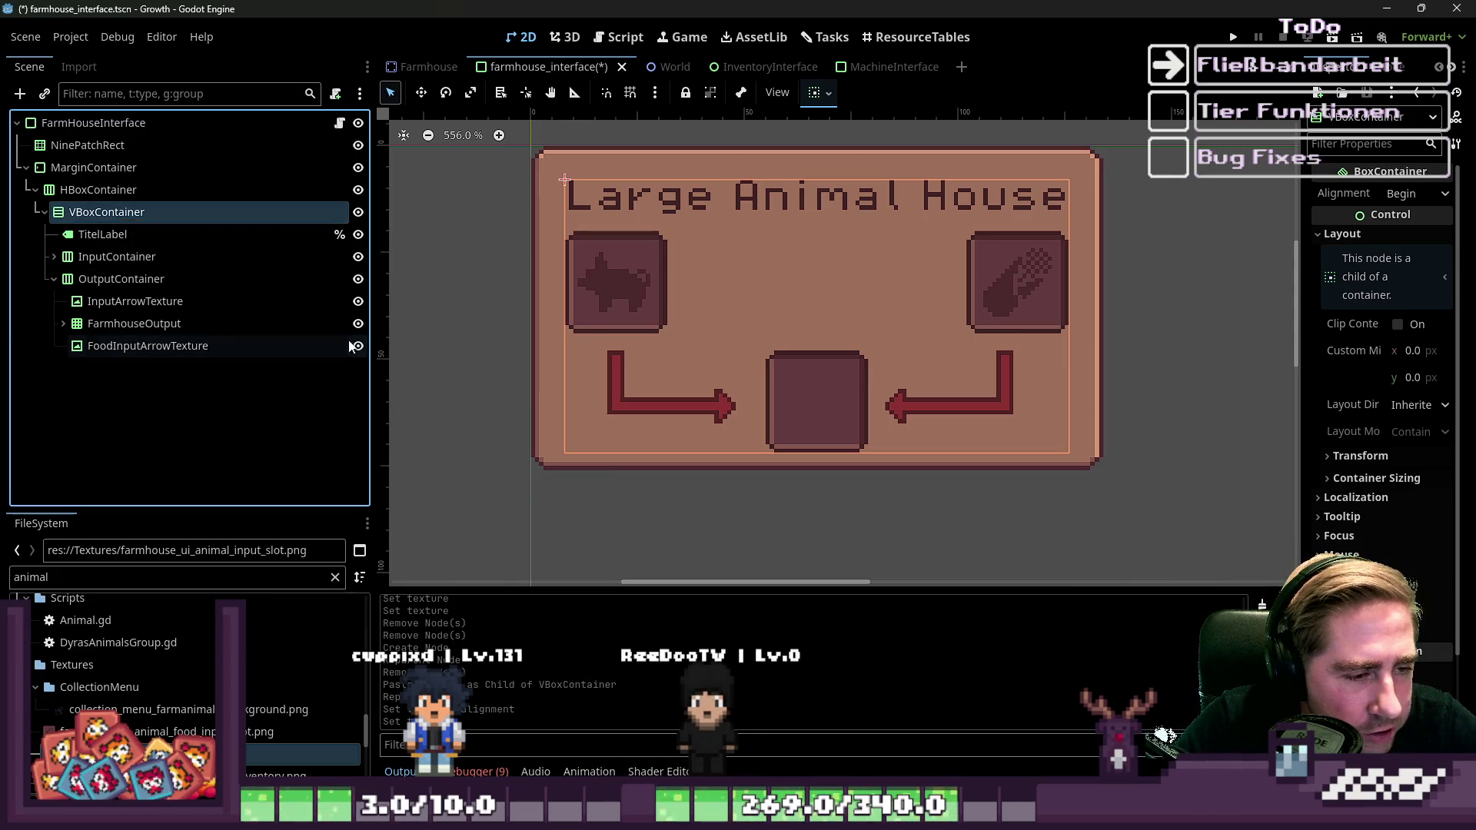
left_click(177, 167)
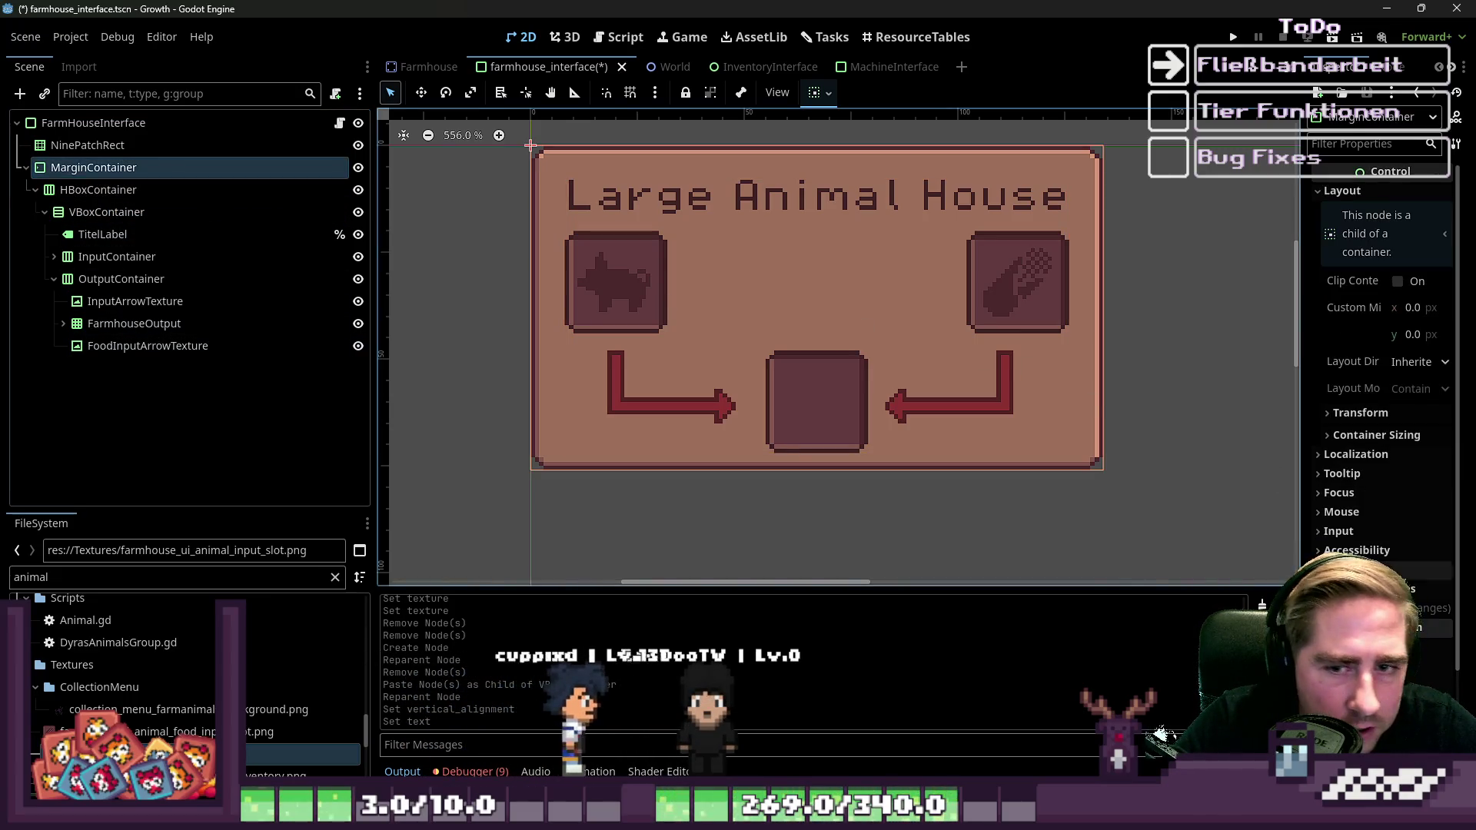
Lower the MarginContainer's margin_left and margin_top constant overrides in the Inspector.
left_click(1377, 589)
key("Tab")
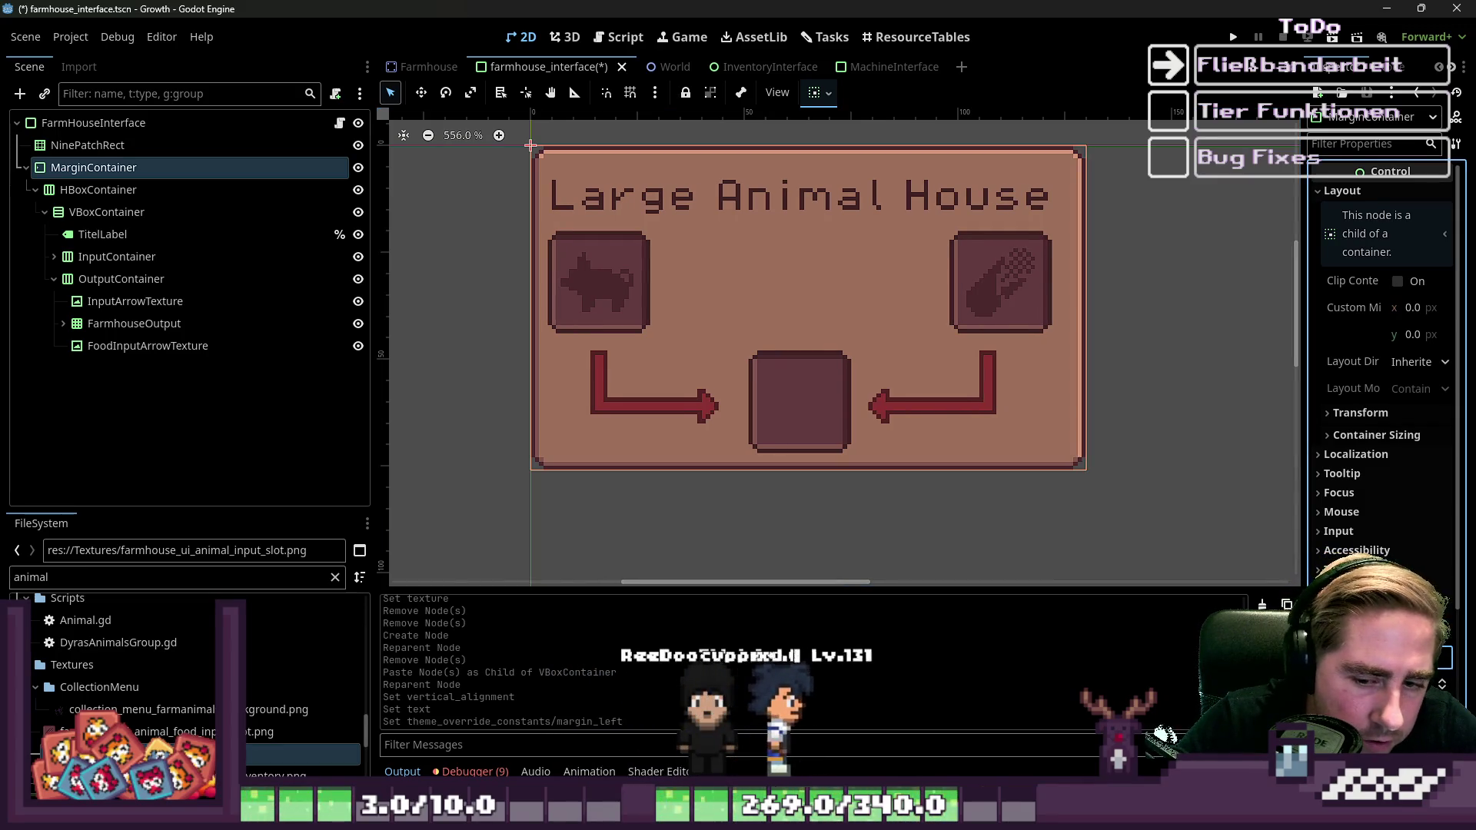
key("Tab")
key("Tab")
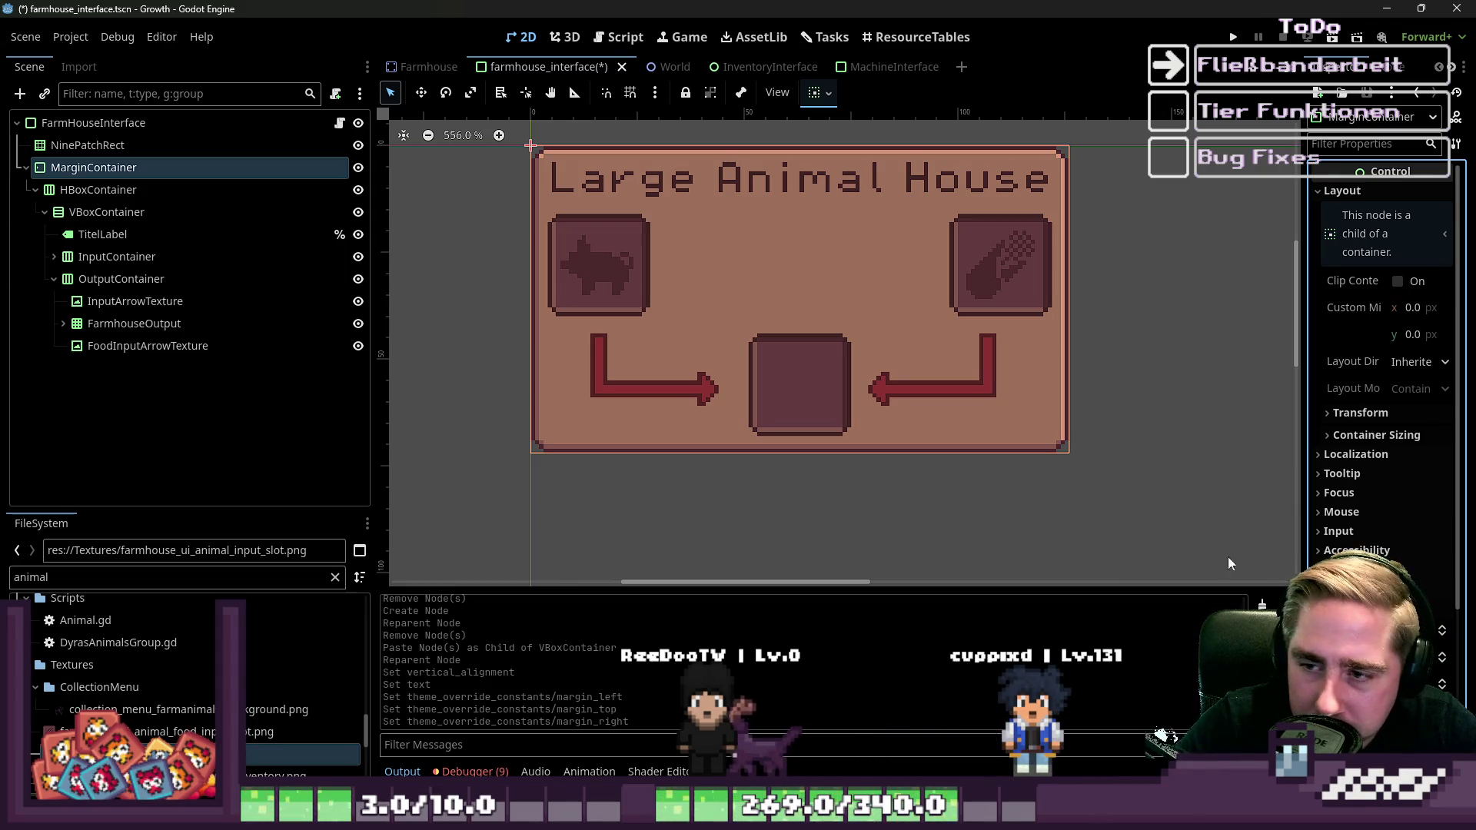
Inspect the title, output row and FoodInputArrowTexture nodes and compare the panel element outlines.
left_click(962, 484)
scroll(792, 431, "down", 2)
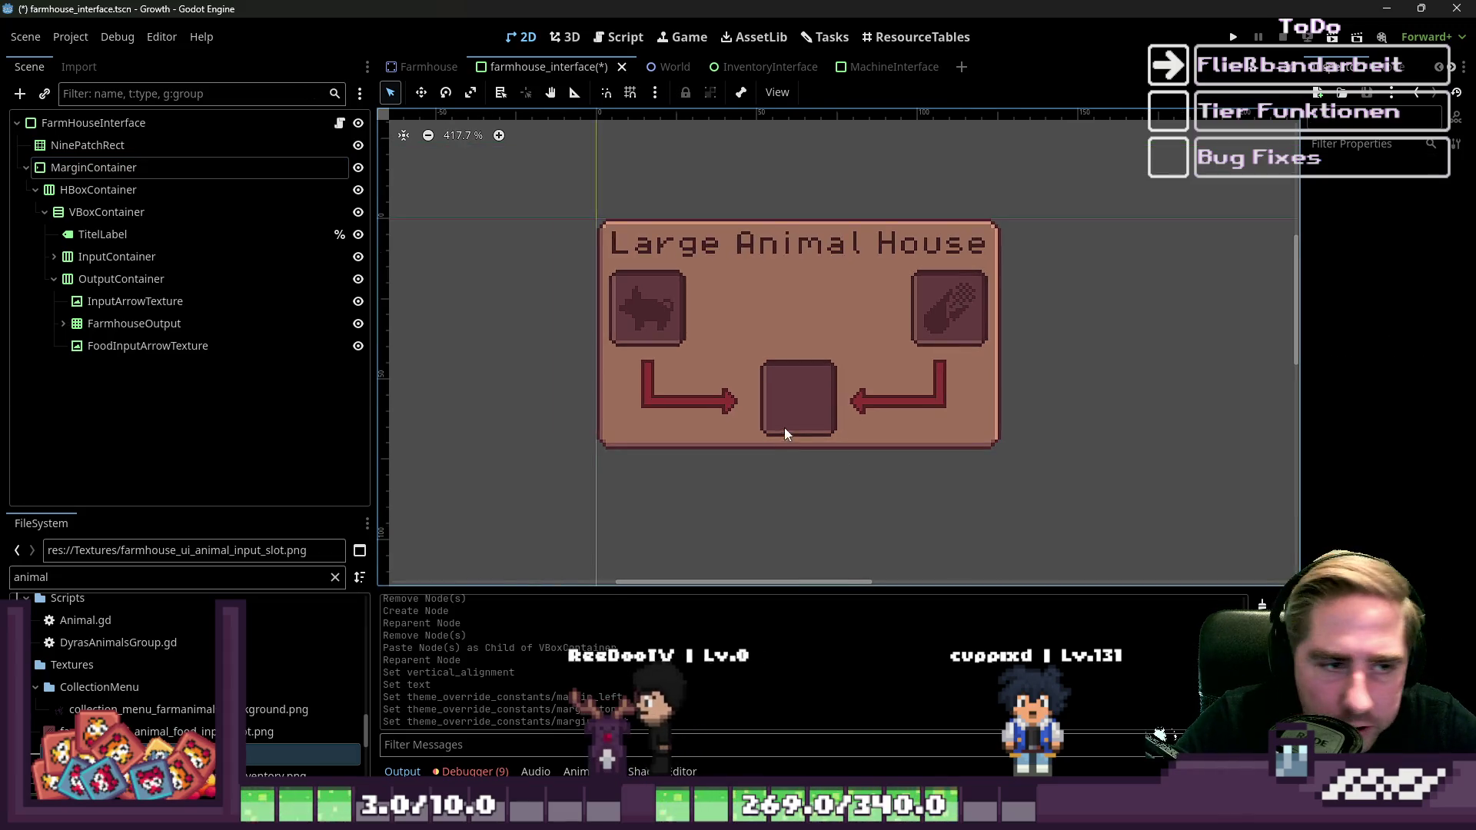
left_click(155, 231)
left_click(165, 323)
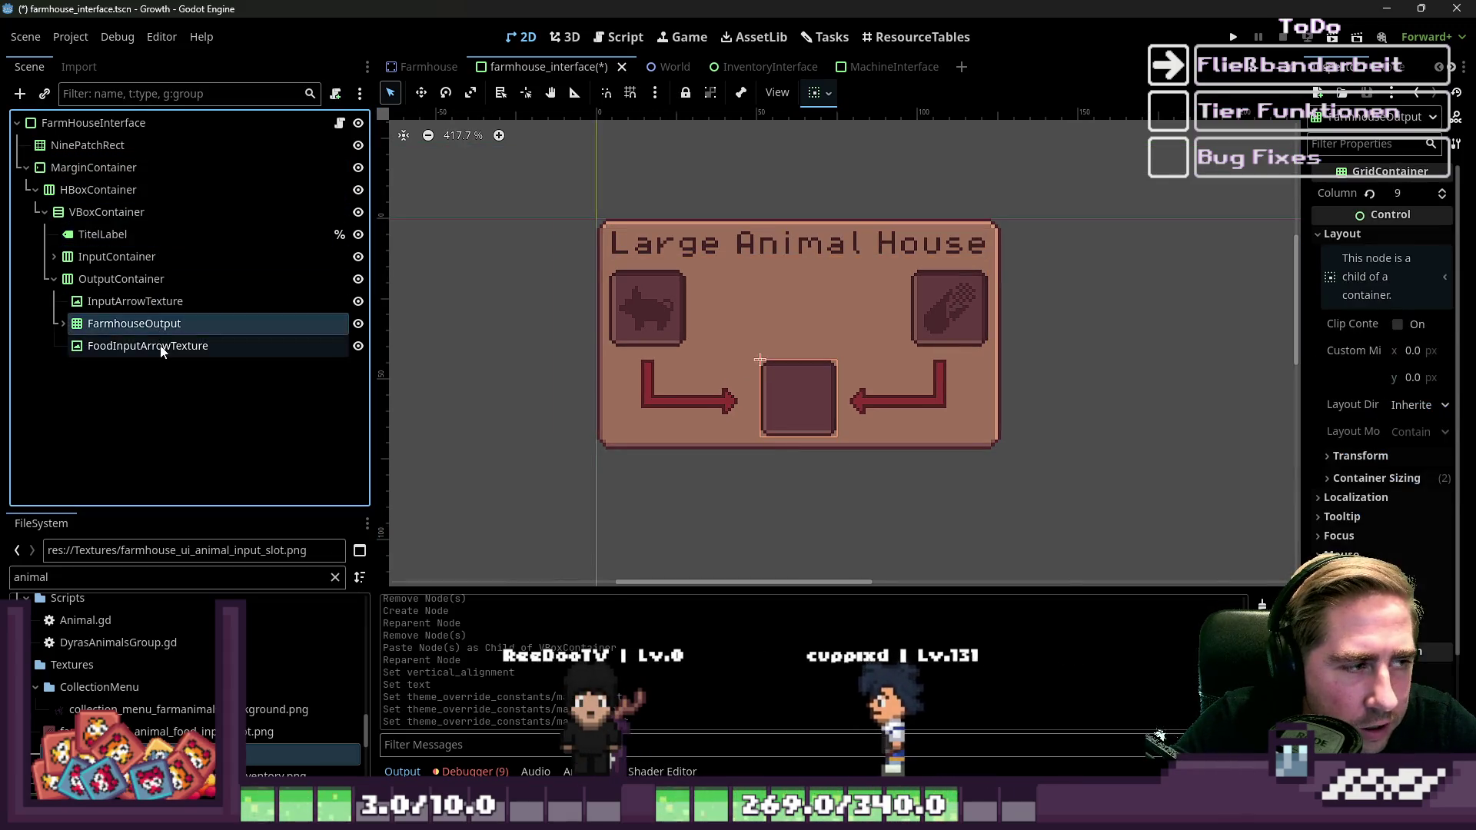
left_click(162, 348)
left_click(542, 356)
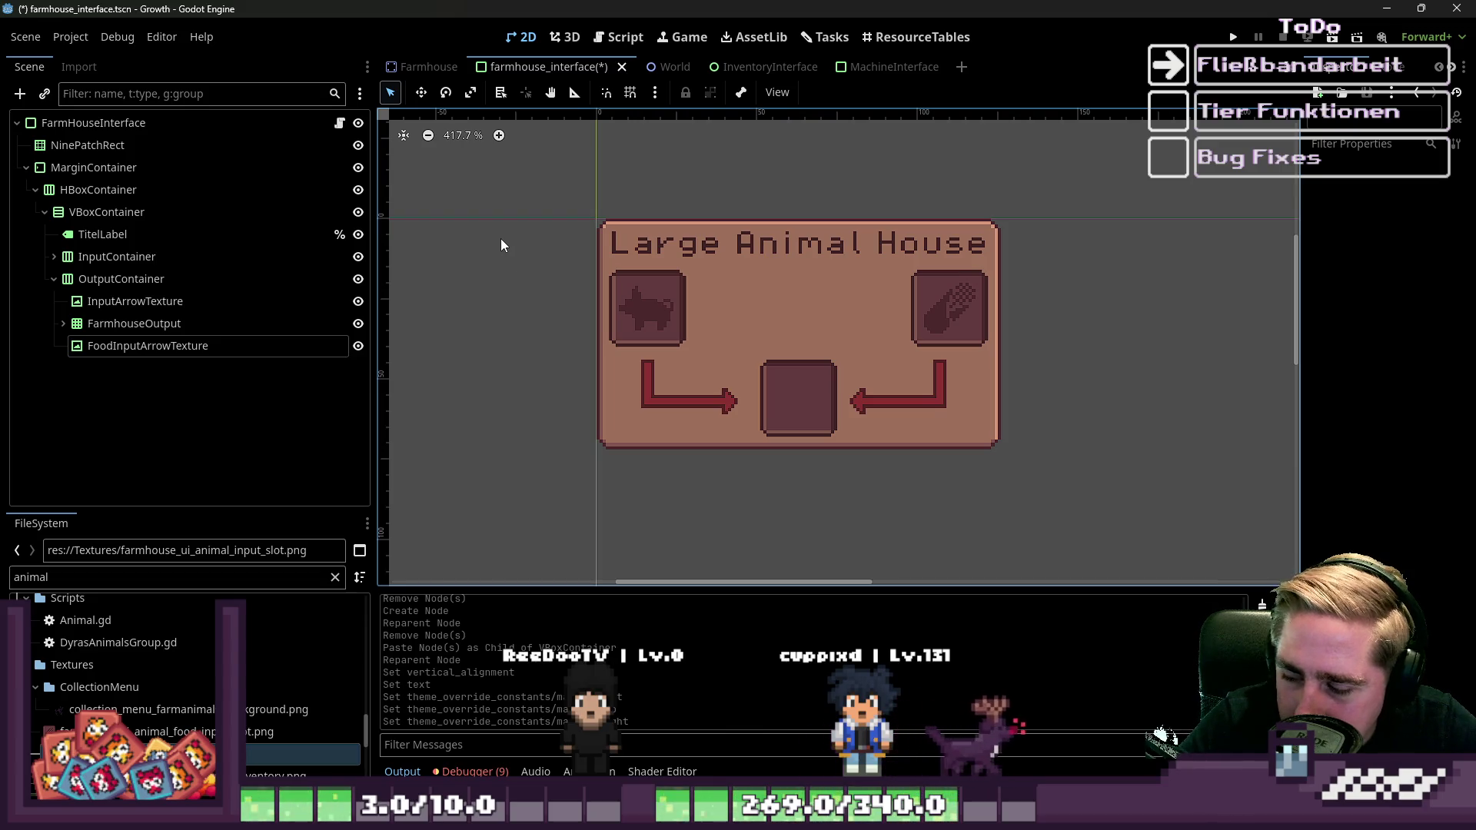
left_click_drag(505, 180, 1086, 491)
left_click(1081, 517)
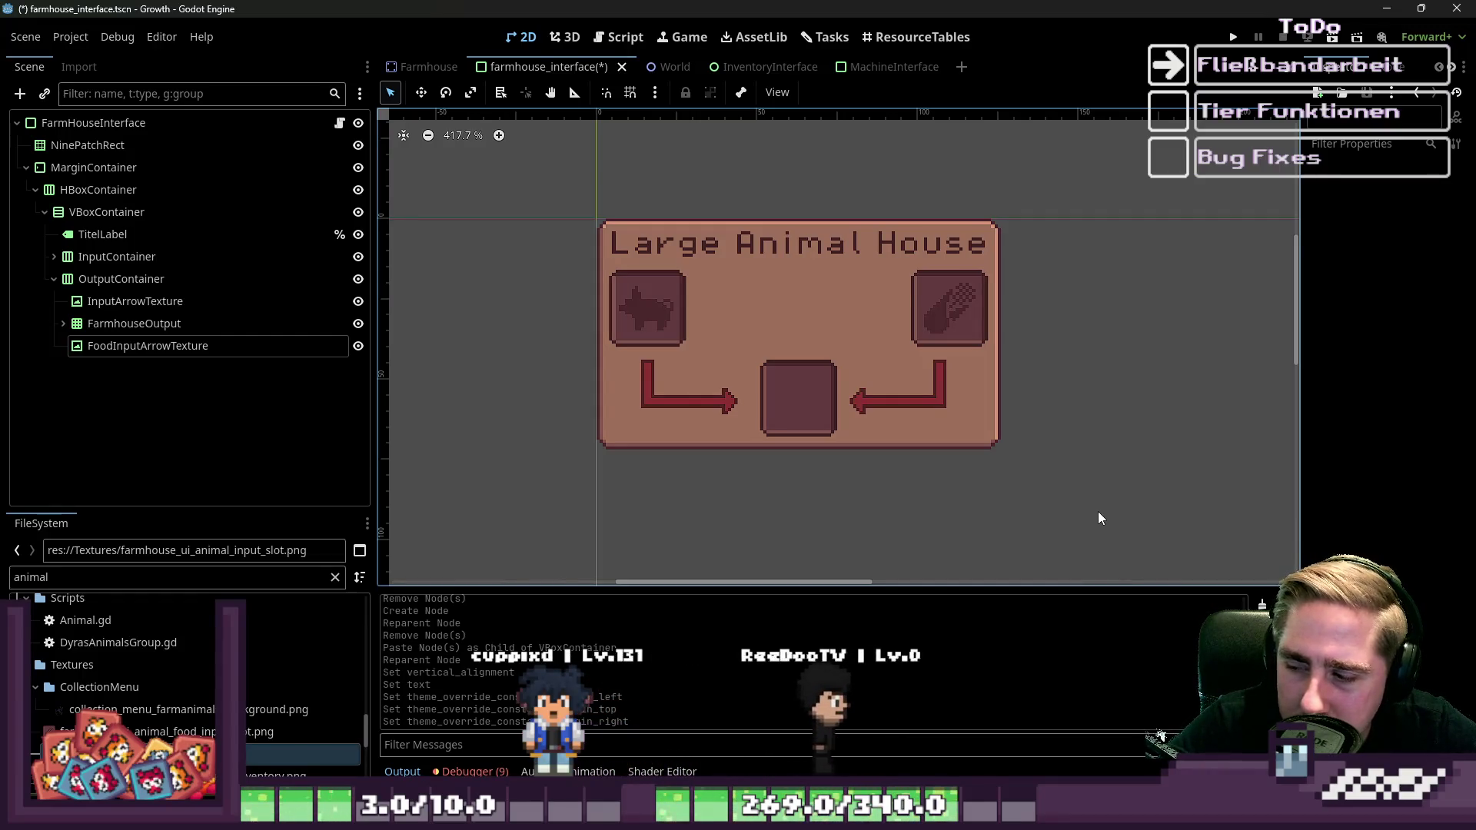
left_click_drag(130, 300, 94, 192)
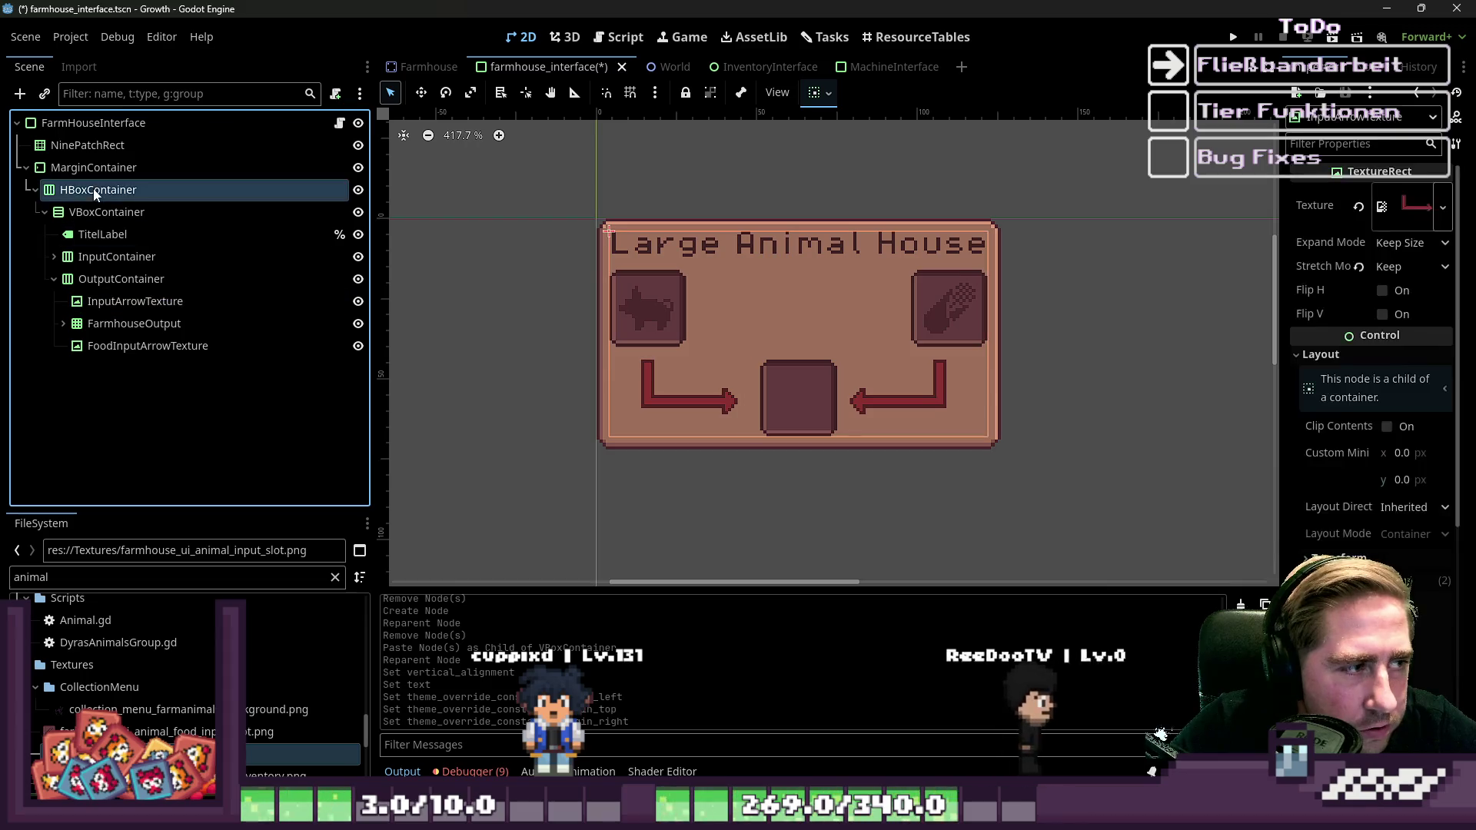
left_click(98, 253)
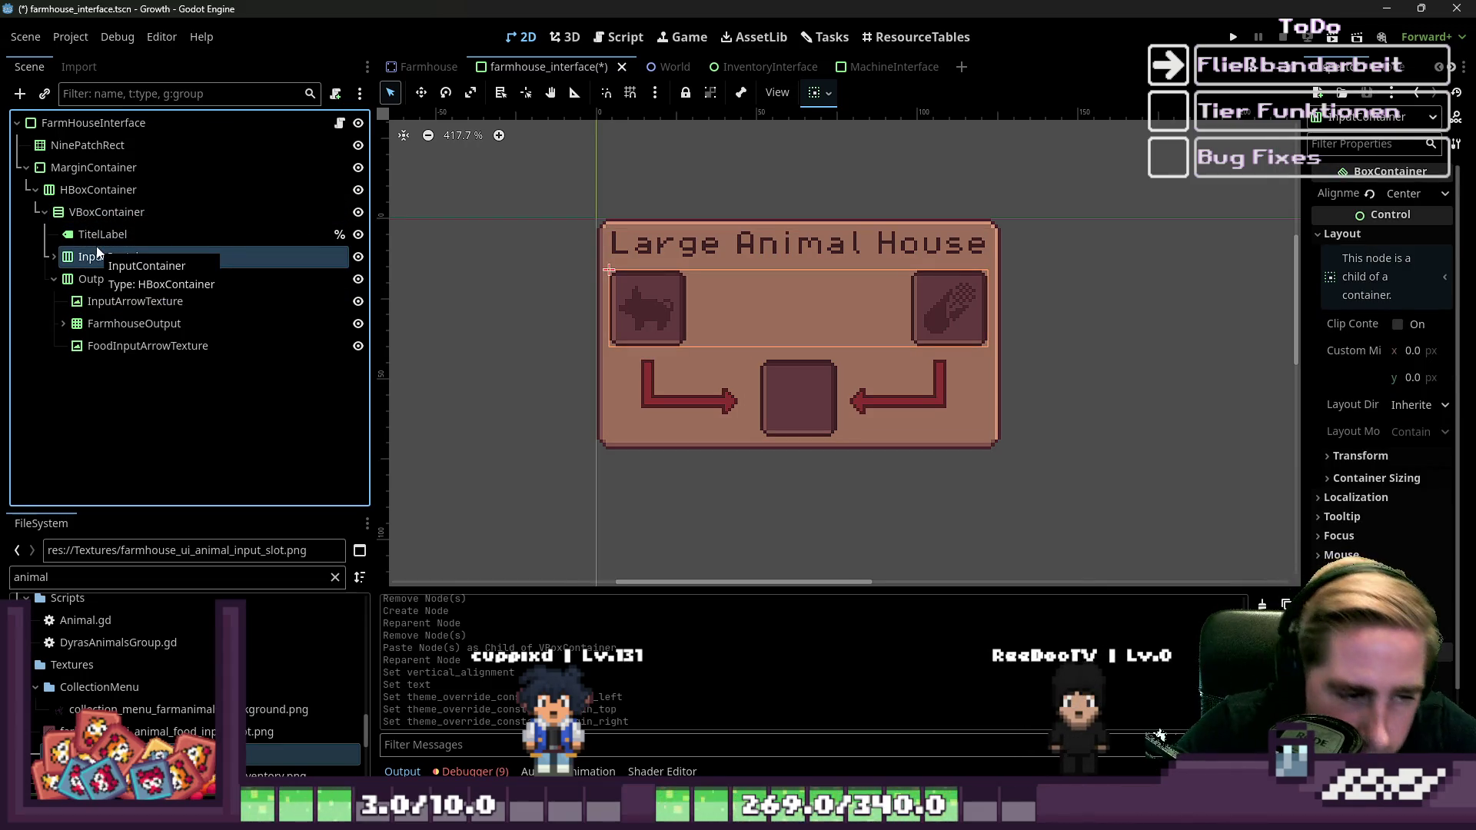
left_click(582, 301)
scroll(734, 326, "down", 1)
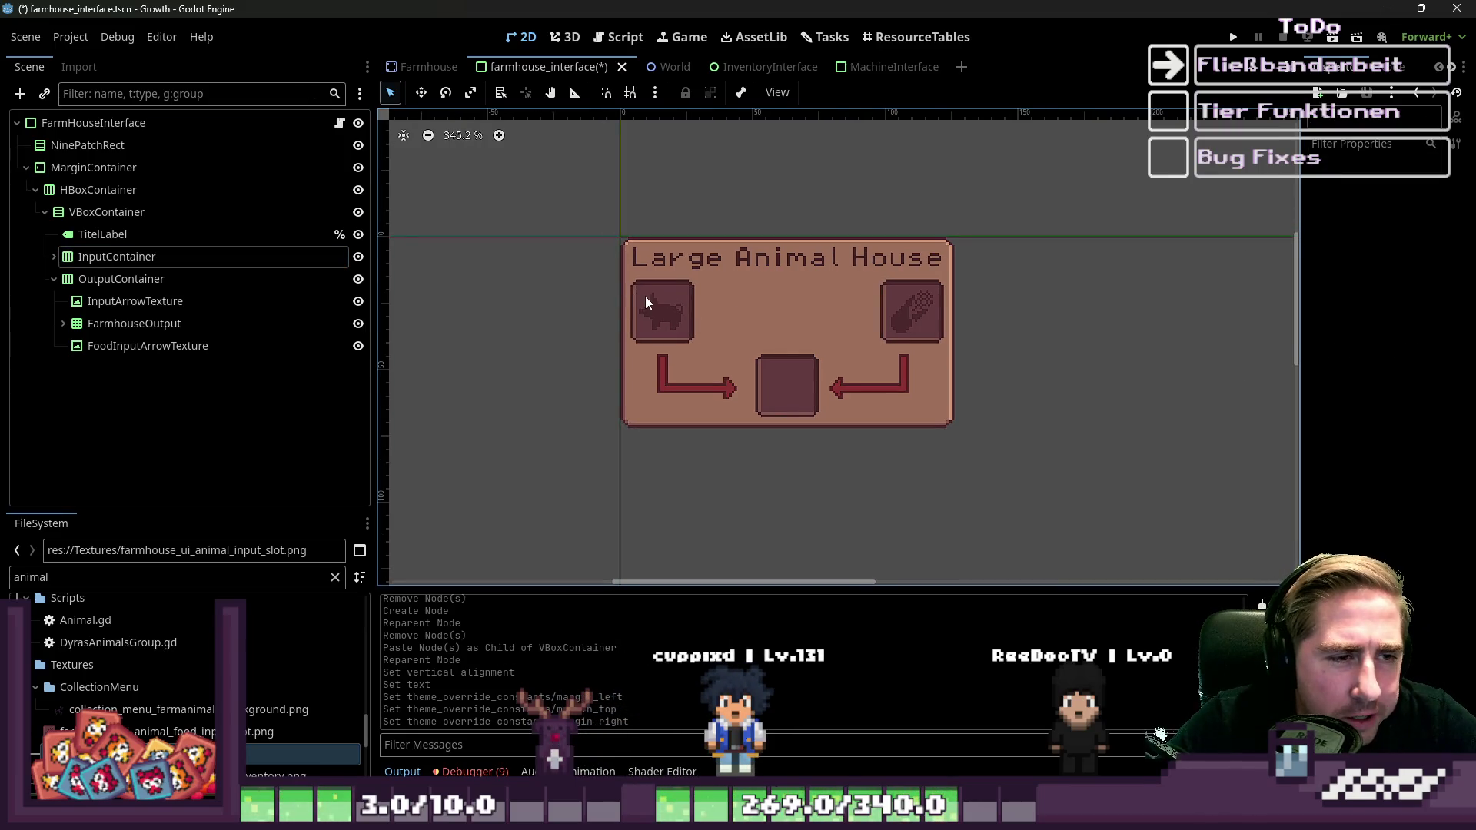
left_click(782, 306)
left_click(627, 262)
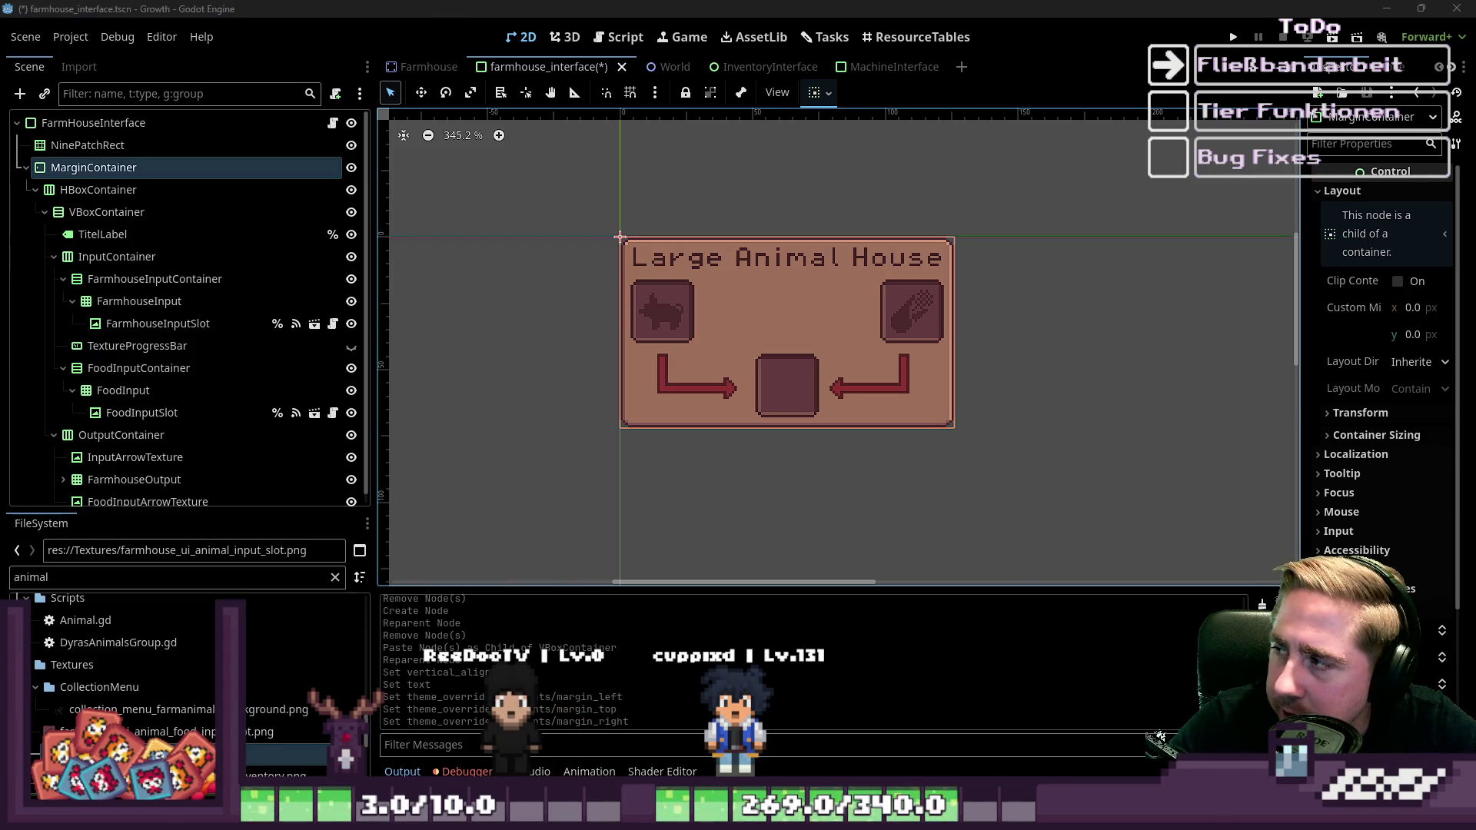
left_click_drag(544, 228, 1228, 526)
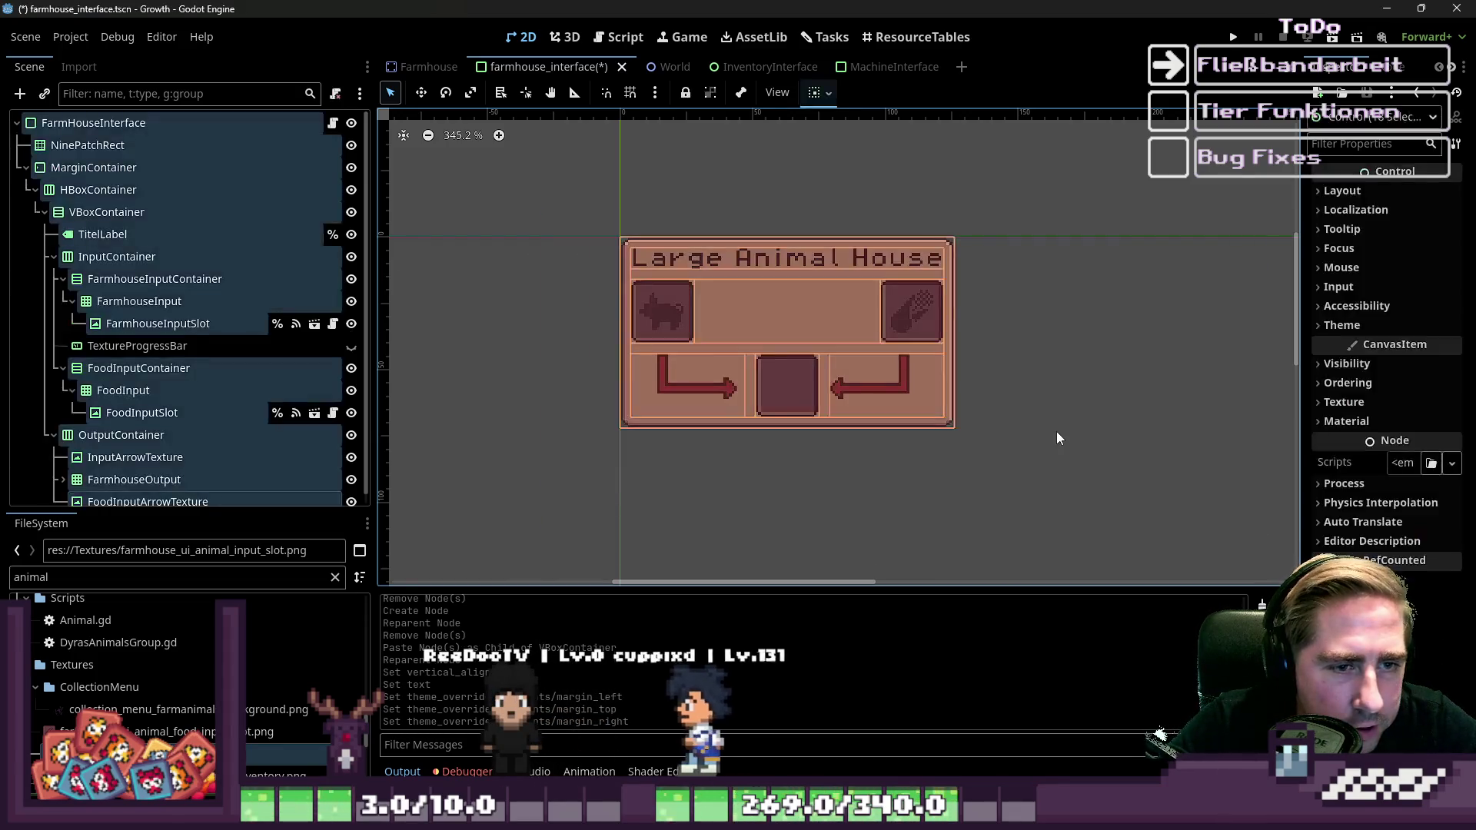
left_click(1056, 432)
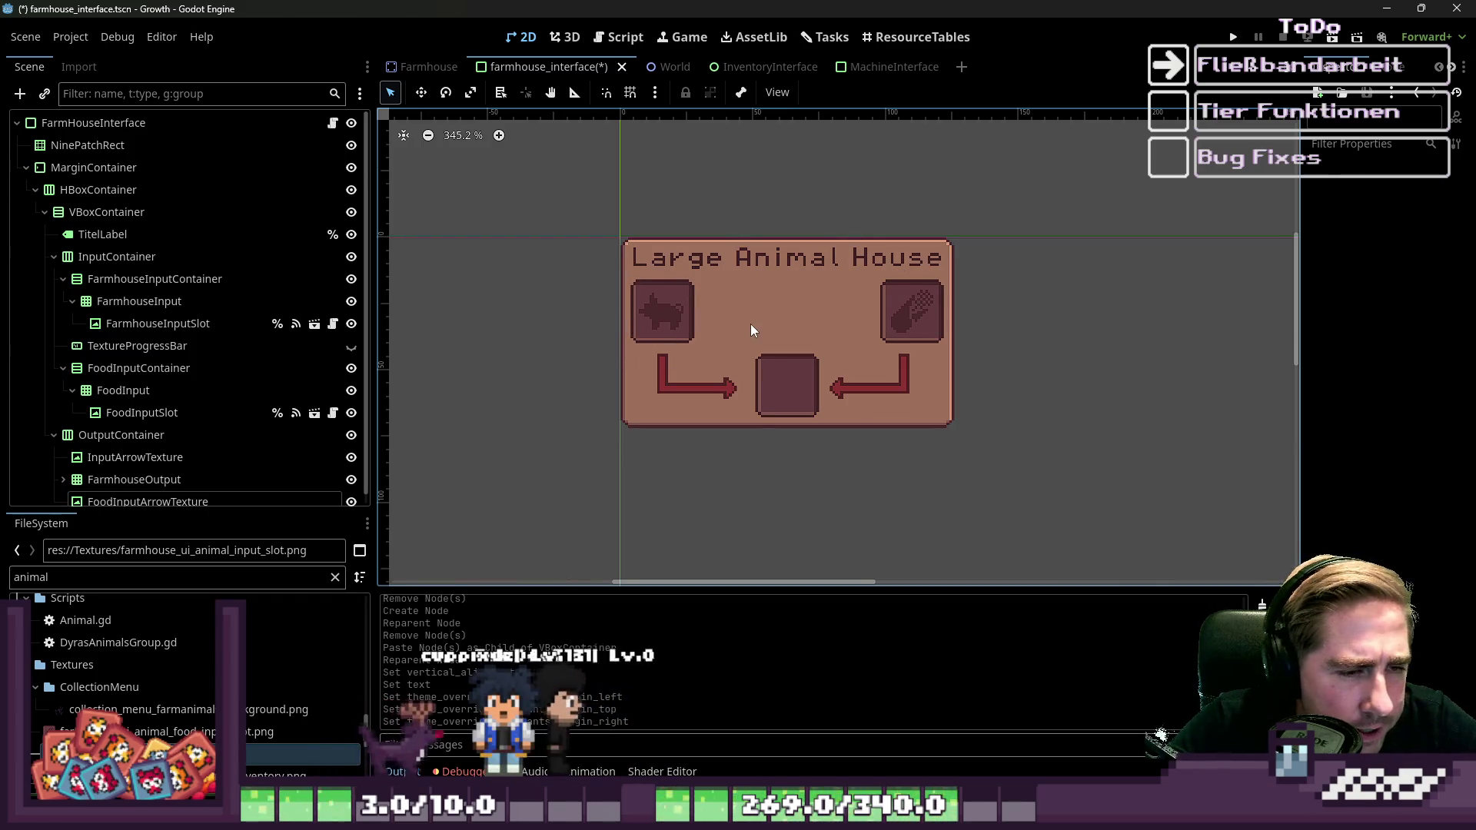
scroll(751, 323, "up", 5)
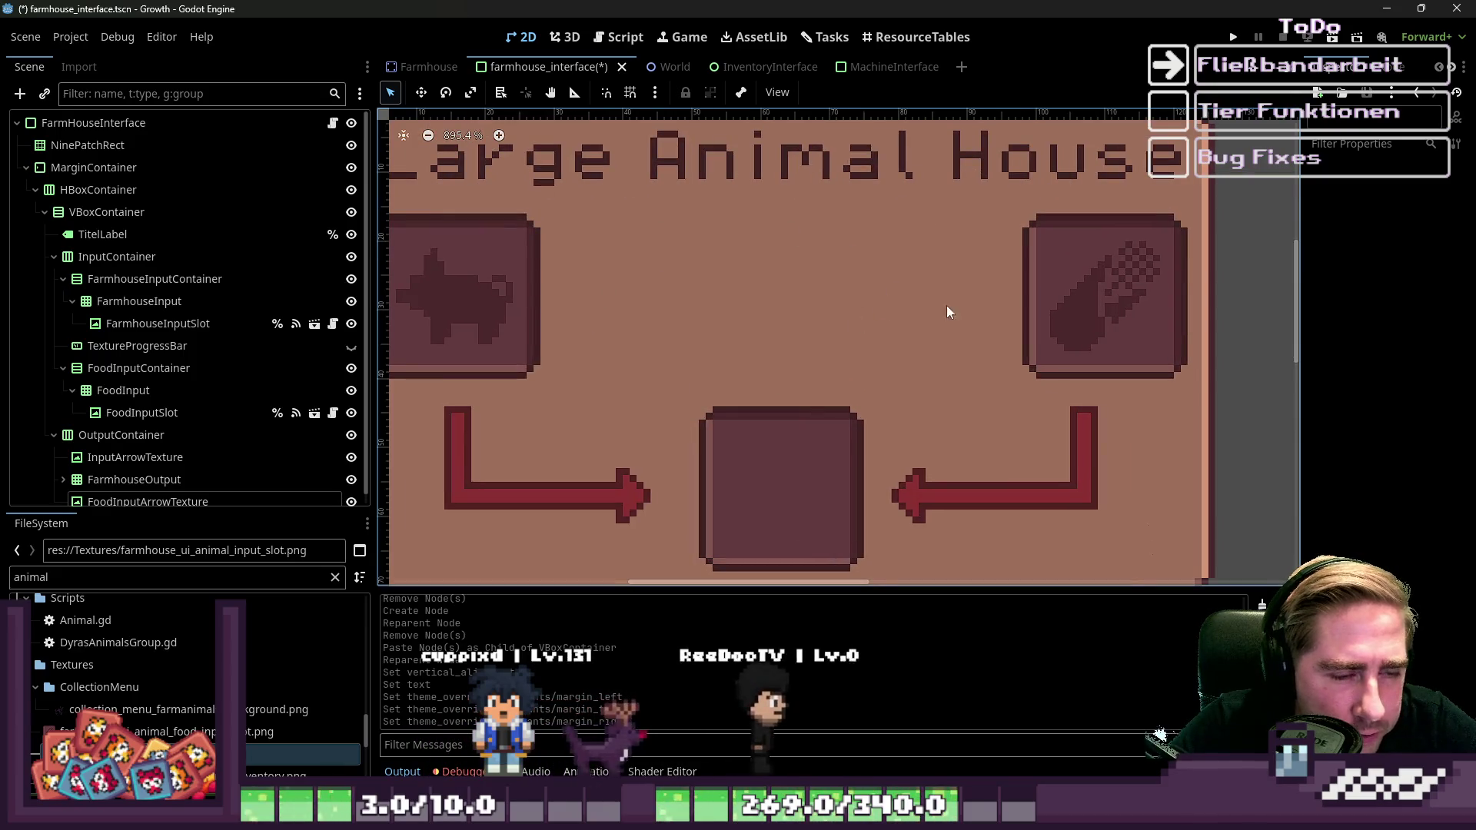
scroll(836, 304, "down", 3)
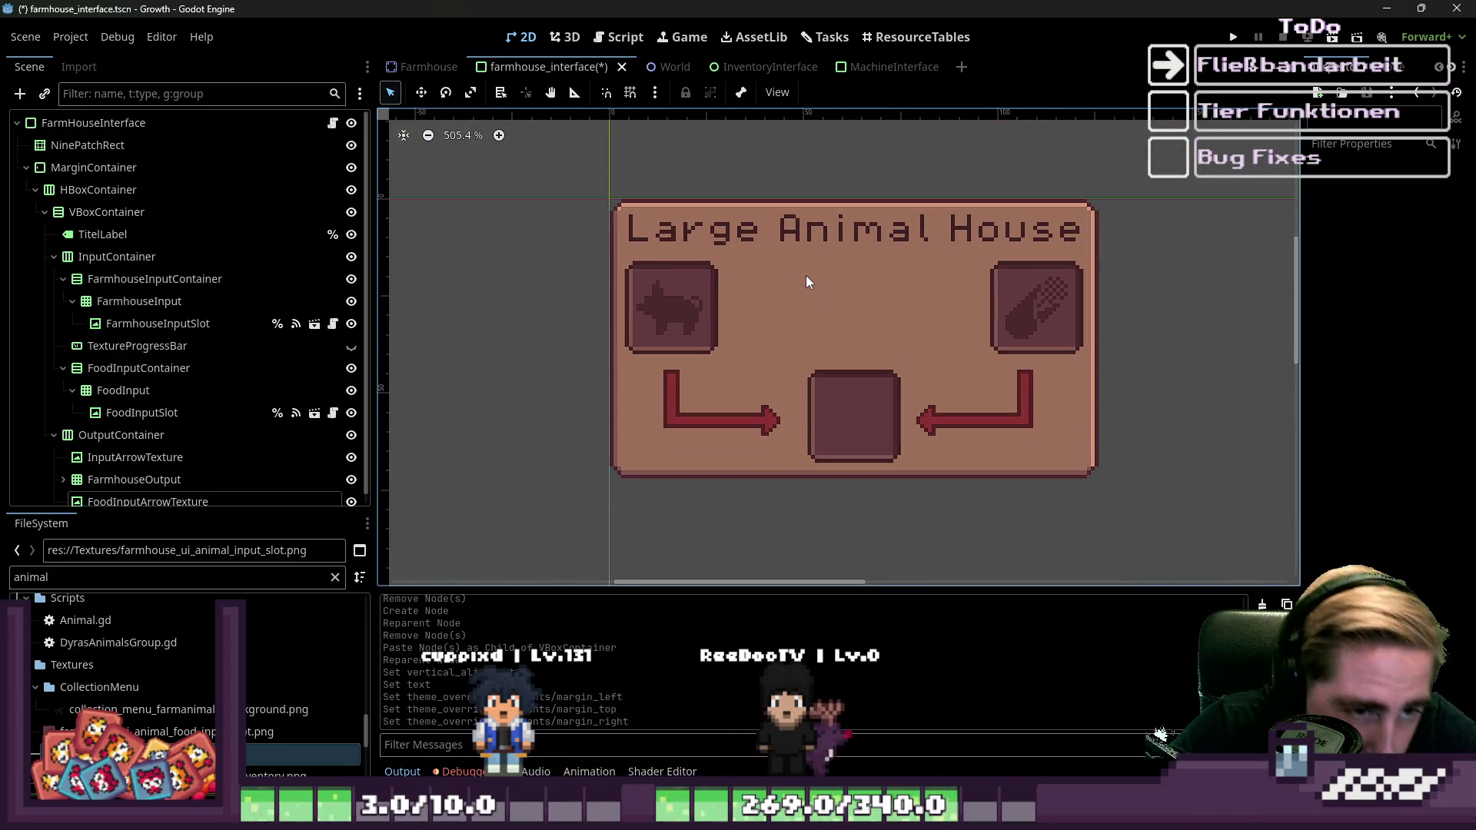
left_click(184, 371)
left_click(191, 350)
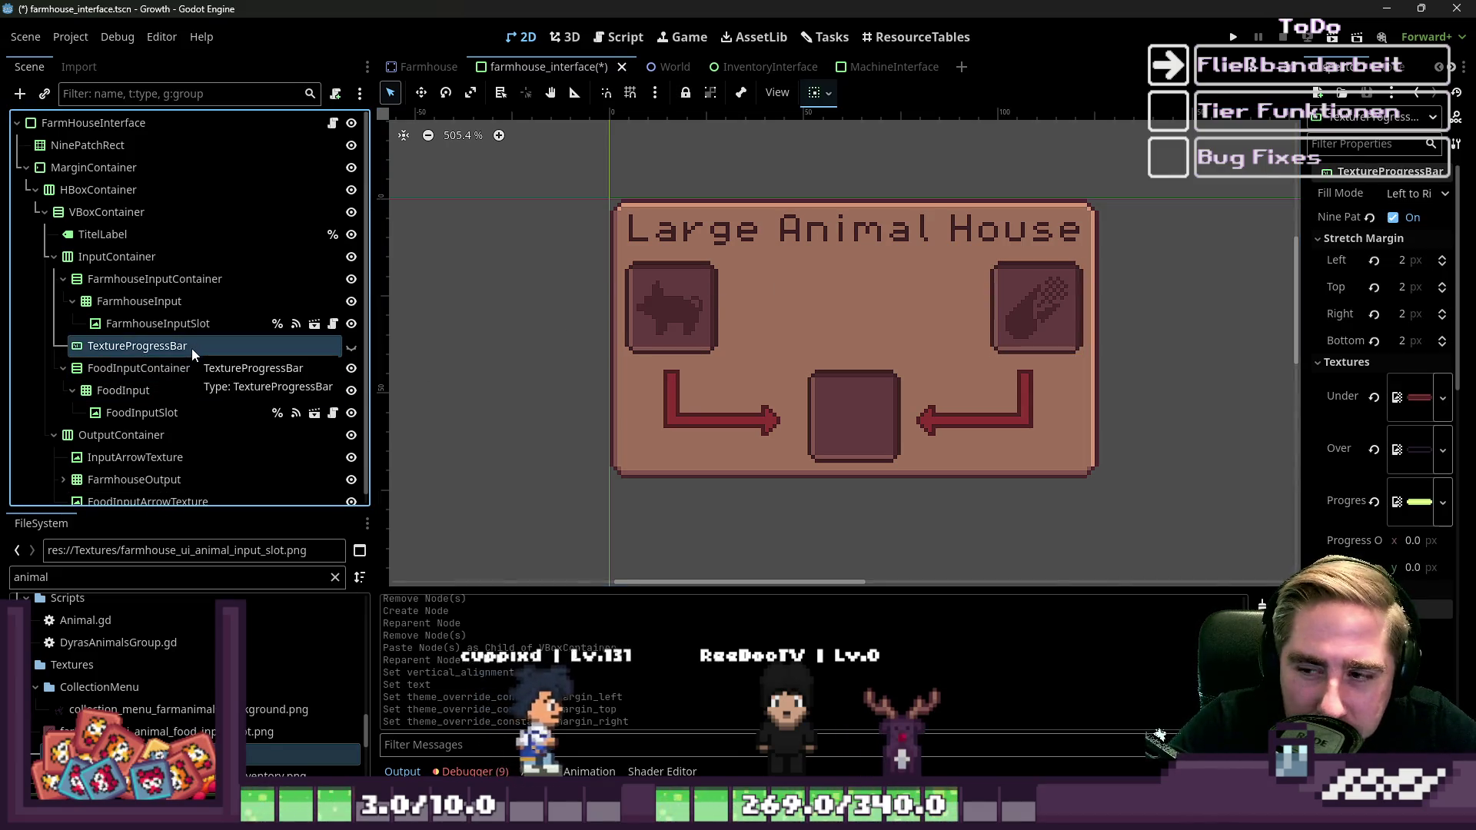
scroll(861, 332, "up", 4)
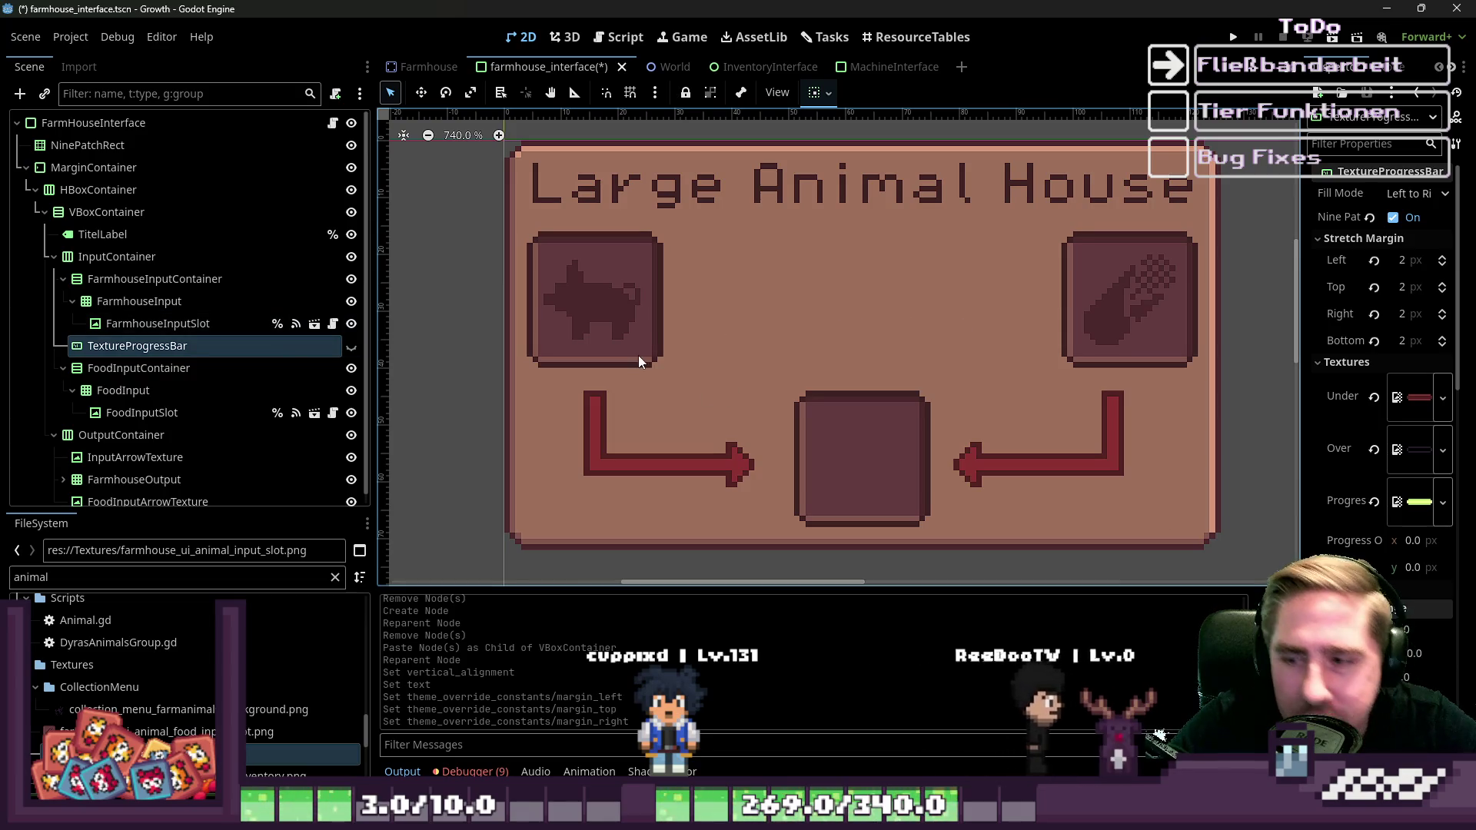
scroll(638, 356, "down", 3)
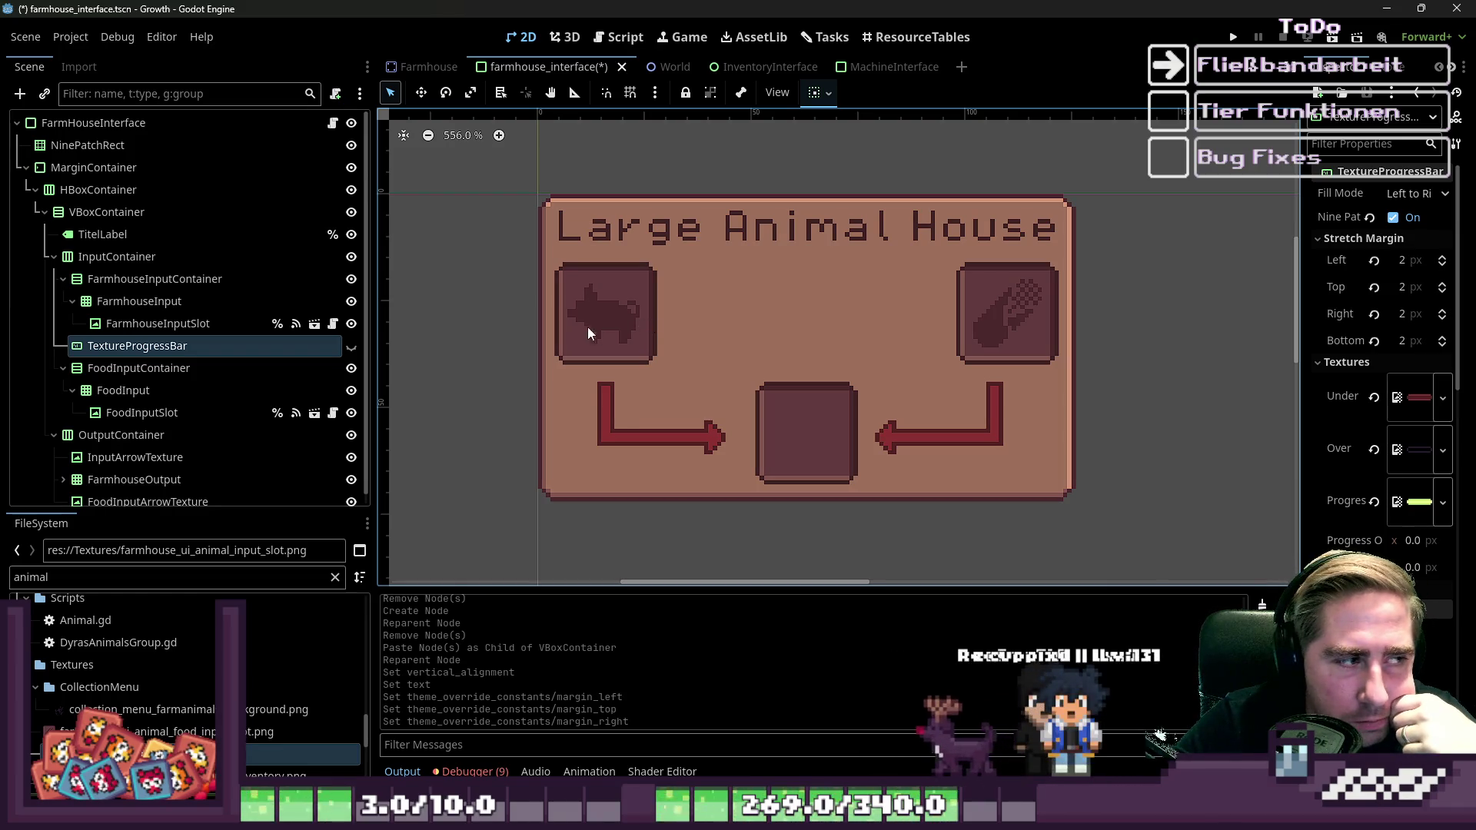
left_click(83, 123)
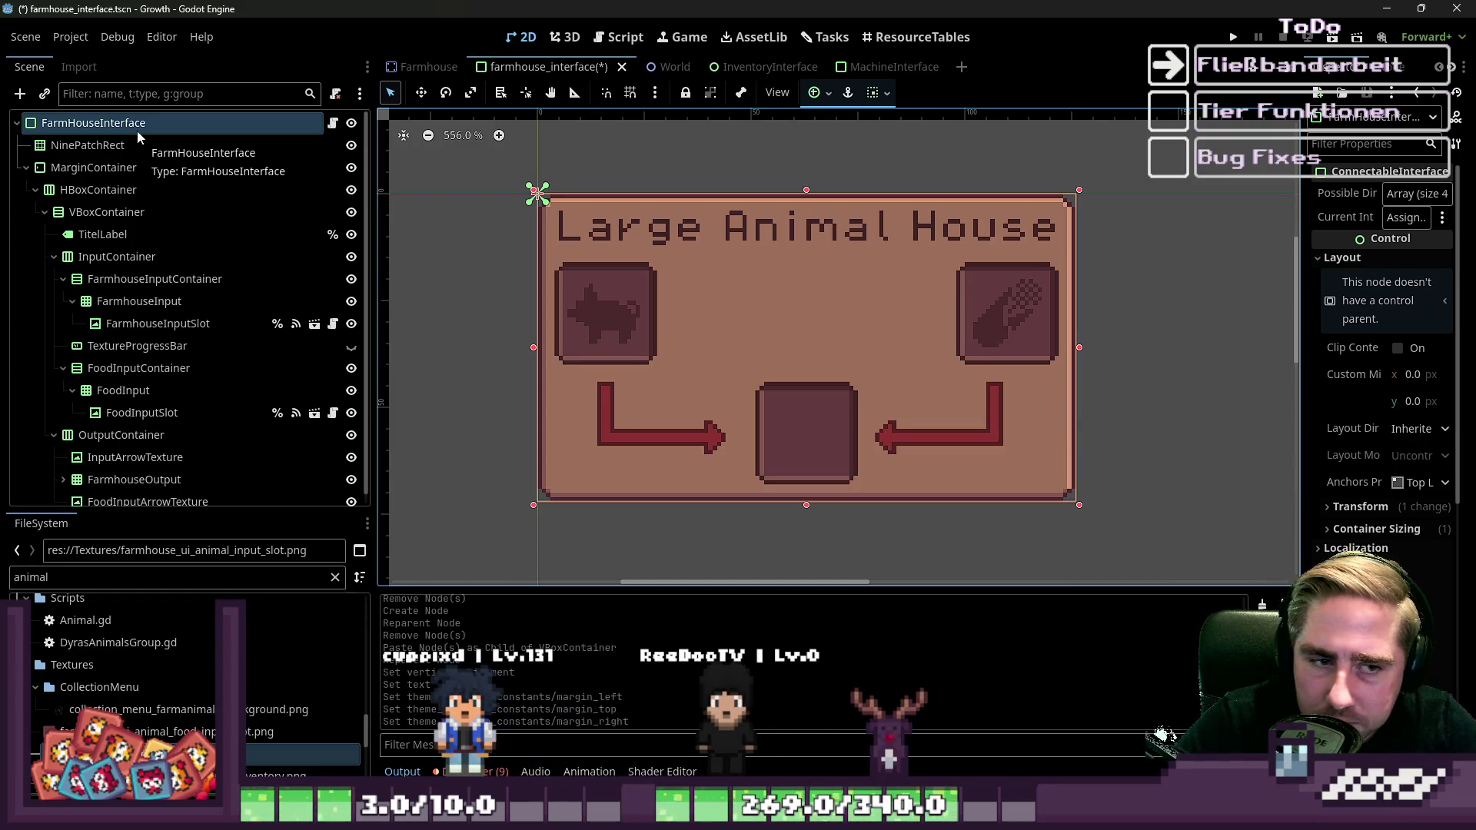
left_click(492, 279)
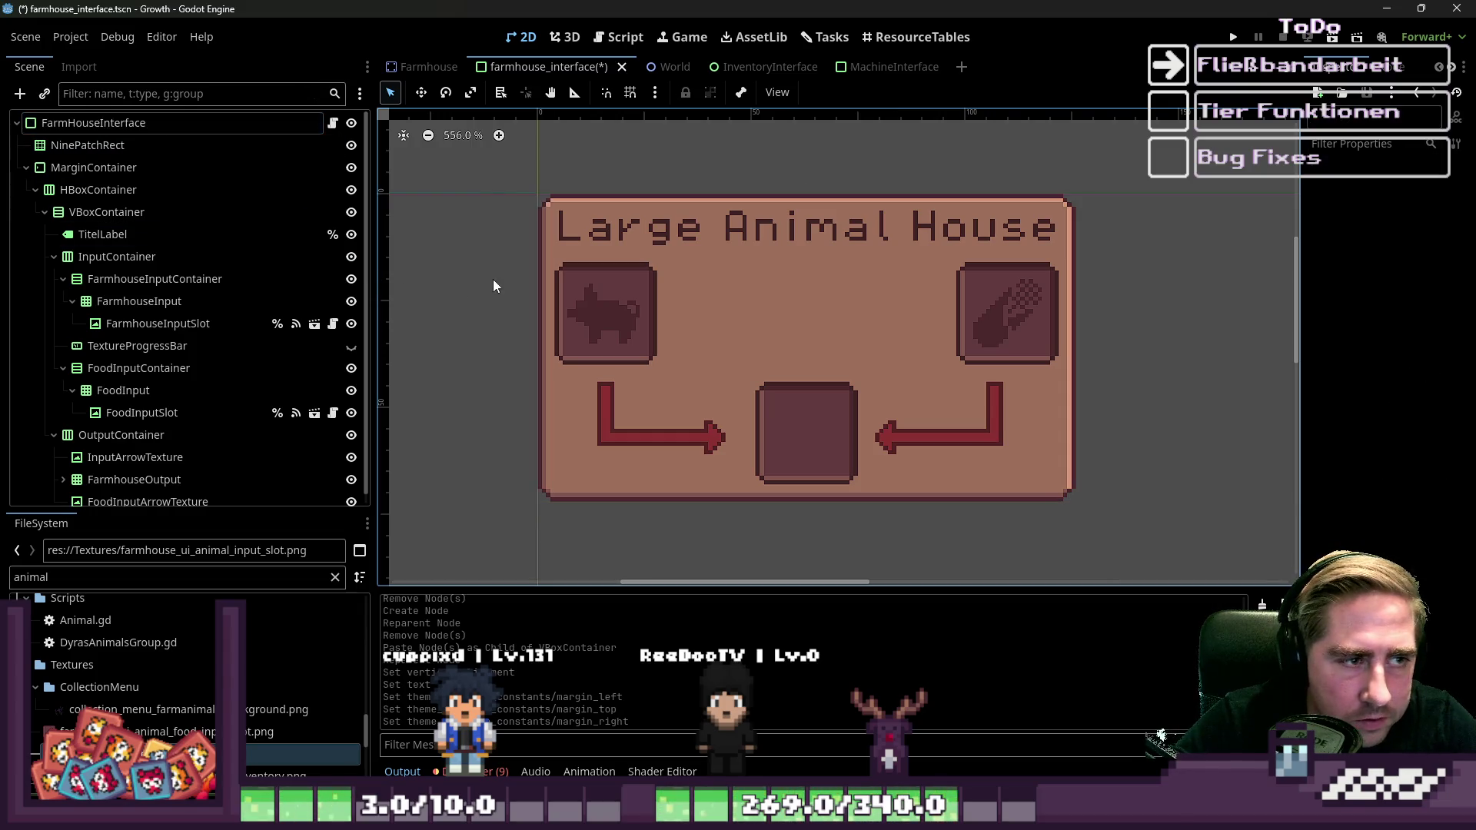
mouse_move(524, 214)
left_mouse_down()
mouse_move(1158, 554)
mouse_move(1156, 537)
mouse_move(544, 183)
mouse_move(523, 190)
mouse_move(685, 329)
mouse_move(1184, 558)
left_mouse_up()
left_click(1184, 558)
scroll(1141, 477, "down", 5)
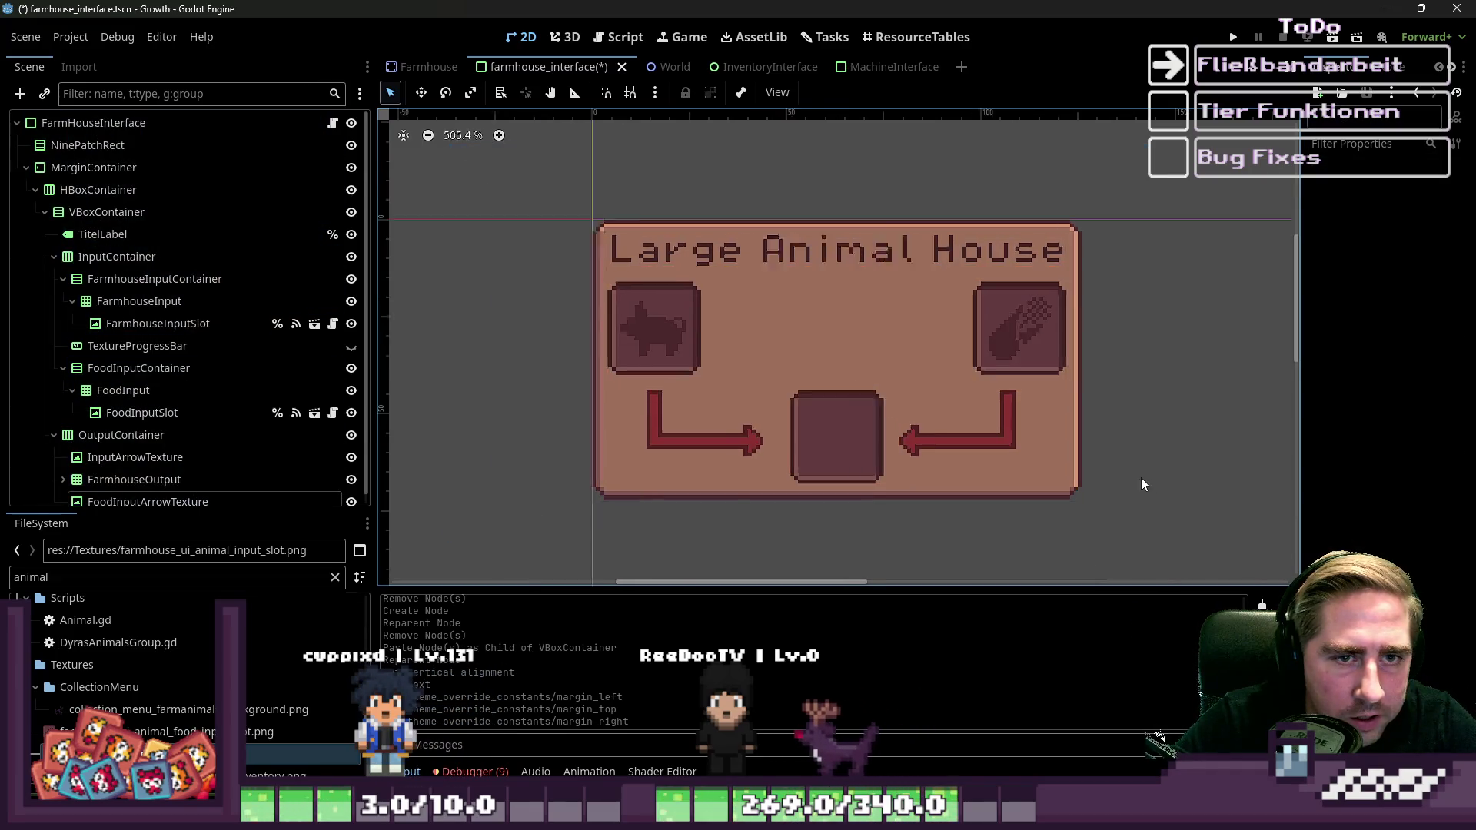
scroll(592, 288, "down", 4)
left_click_drag(635, 275, 995, 450)
left_click(976, 468)
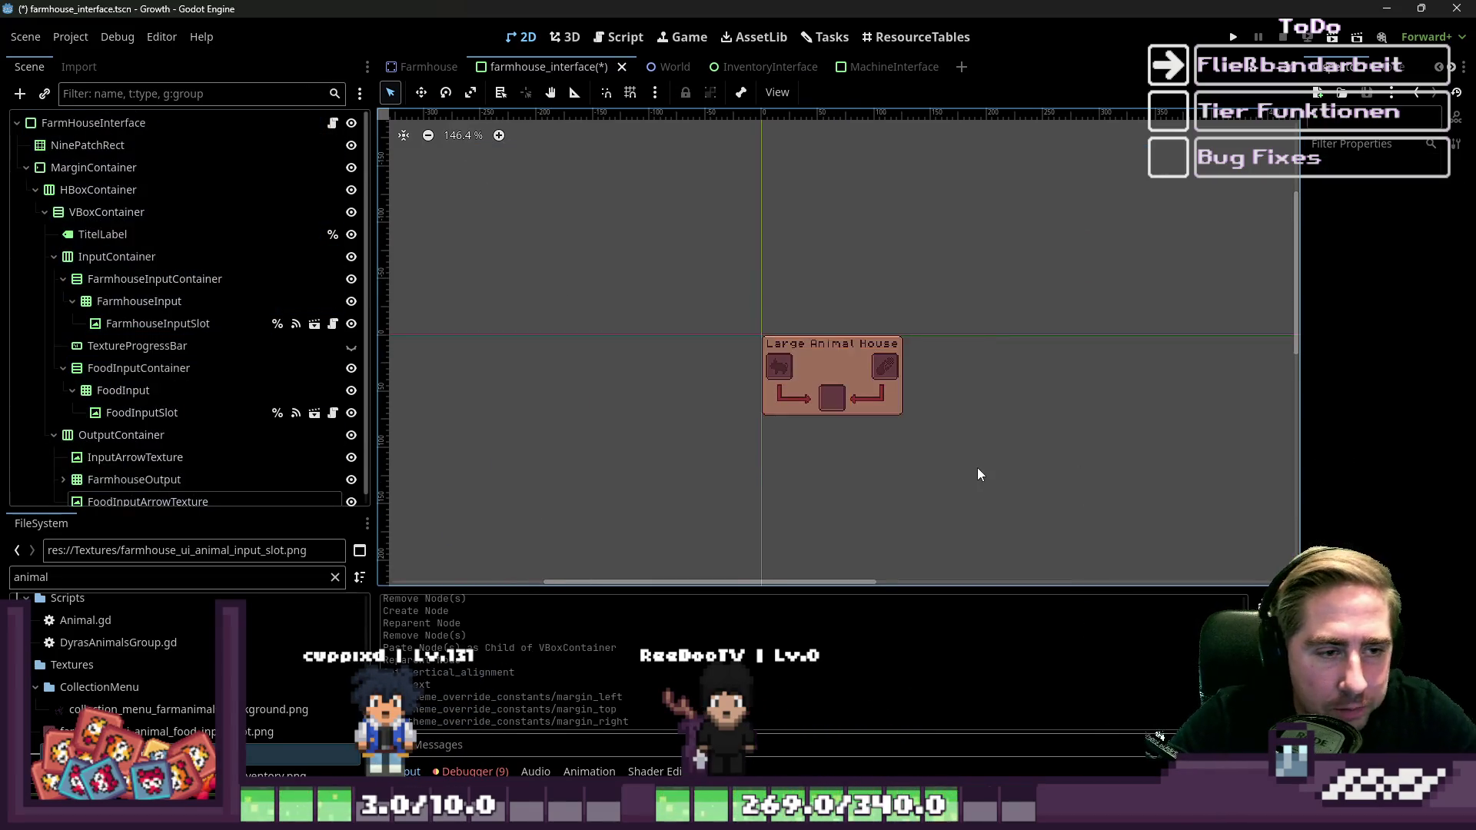
scroll(830, 385, "up", 3)
scroll(817, 382, "up", 3)
left_click(846, 303)
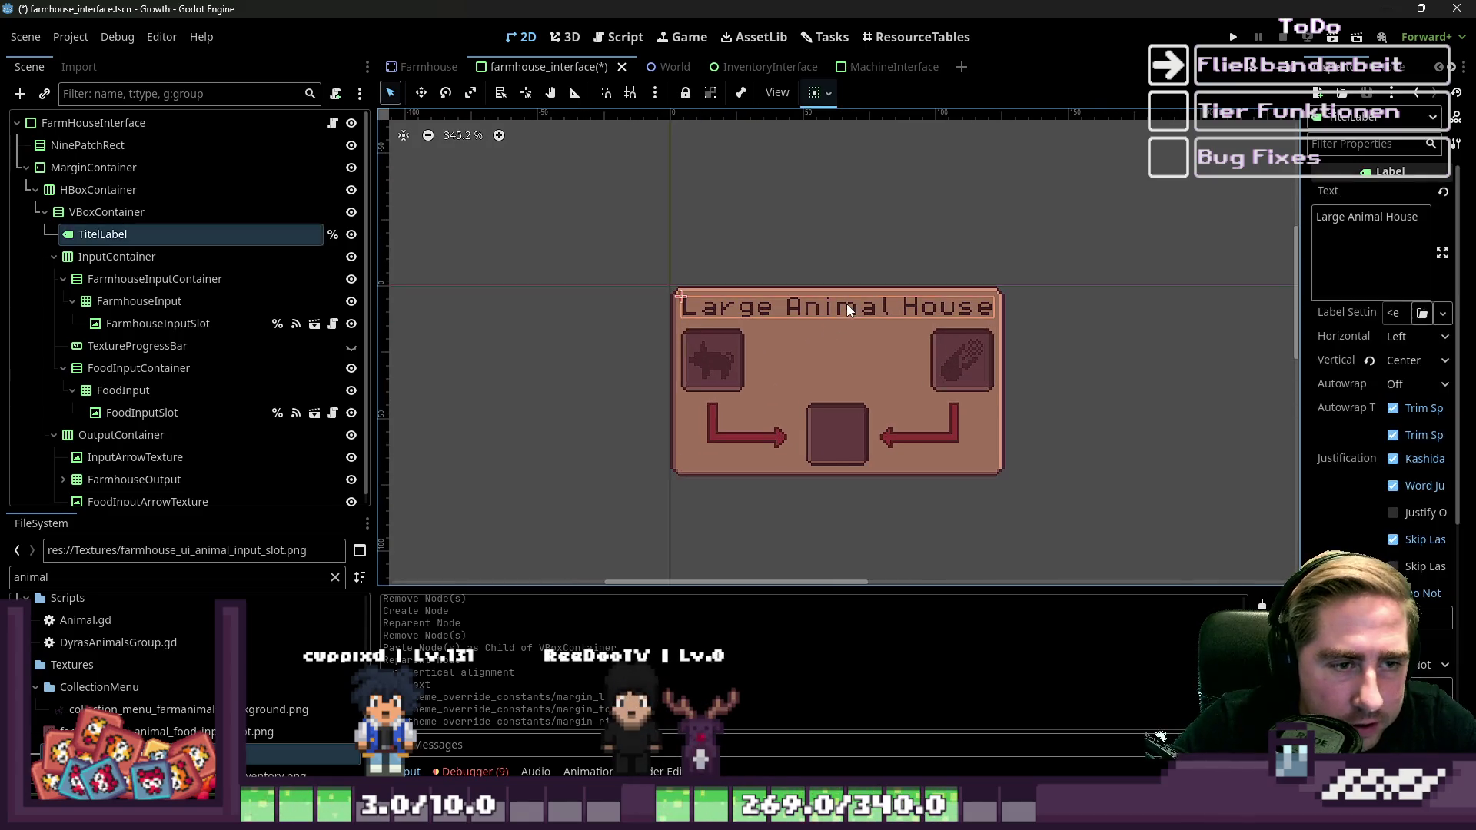
left_click(736, 343)
left_click(970, 370)
left_click(861, 417)
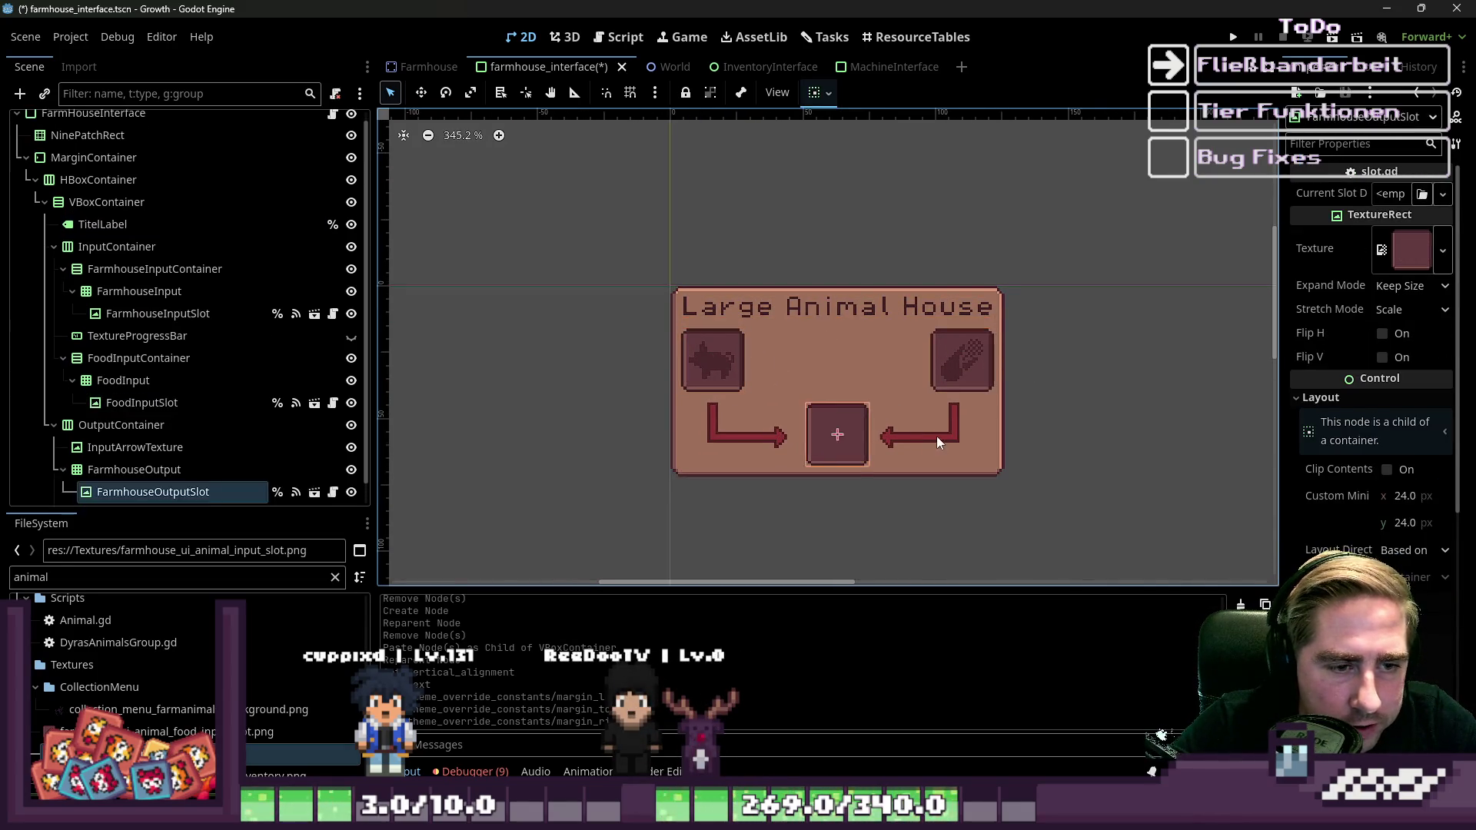
left_click(744, 432)
left_click(600, 246)
mouse_move(616, 233)
left_mouse_down()
mouse_move(1152, 542)
mouse_move(1058, 523)
mouse_move(714, 258)
mouse_move(614, 235)
mouse_move(1104, 509)
mouse_move(1076, 522)
mouse_move(592, 270)
mouse_move(658, 260)
mouse_move(645, 273)
mouse_move(566, 228)
mouse_move(583, 234)
mouse_move(580, 262)
left_mouse_up()
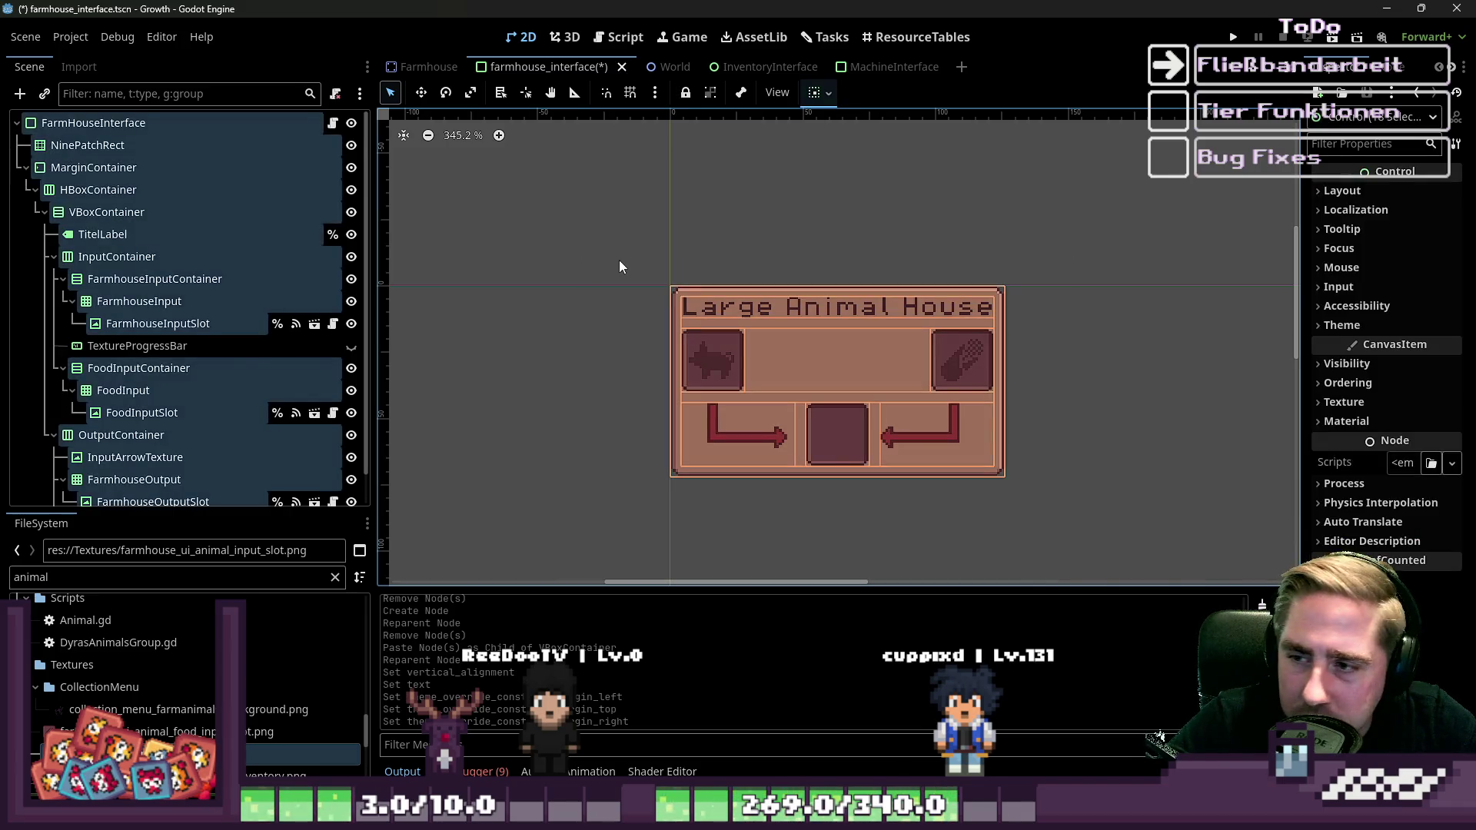
left_click(646, 276)
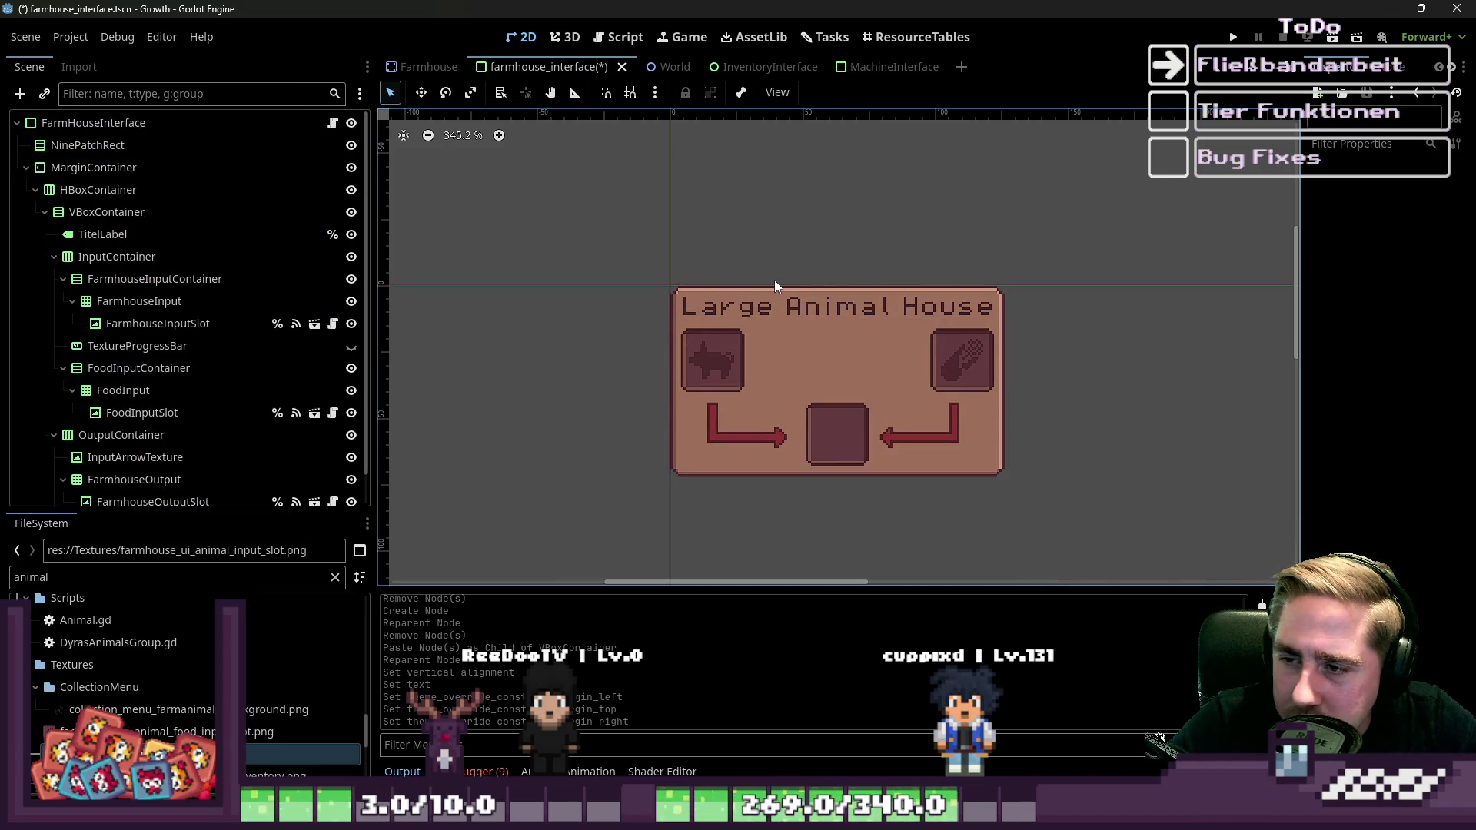
left_click(814, 292)
left_click(616, 349)
mouse_move(657, 238)
left_mouse_down()
mouse_move(1121, 518)
mouse_move(1054, 511)
mouse_move(672, 256)
left_mouse_up()
left_click(53, 257)
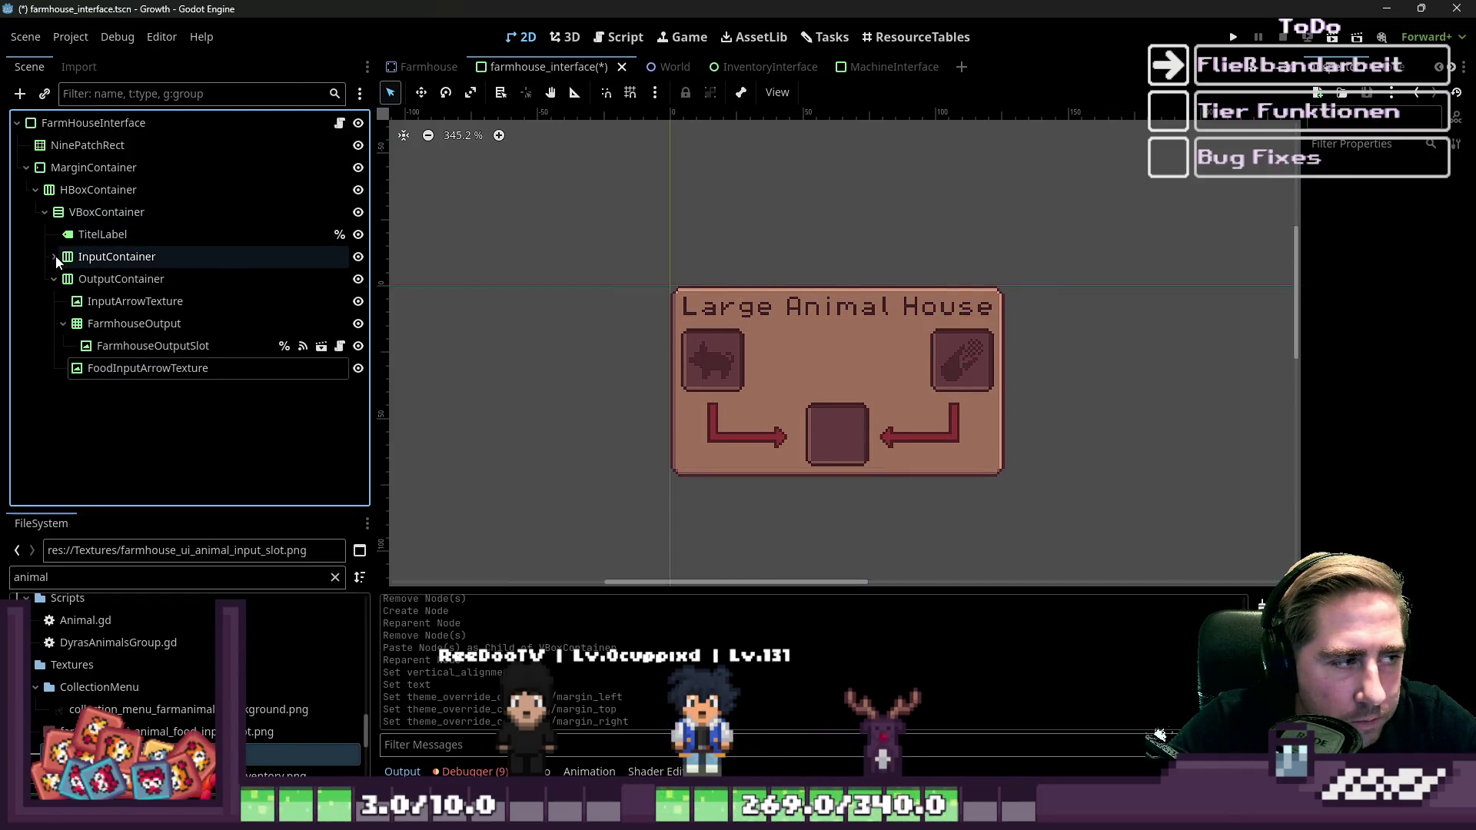
left_click(53, 279)
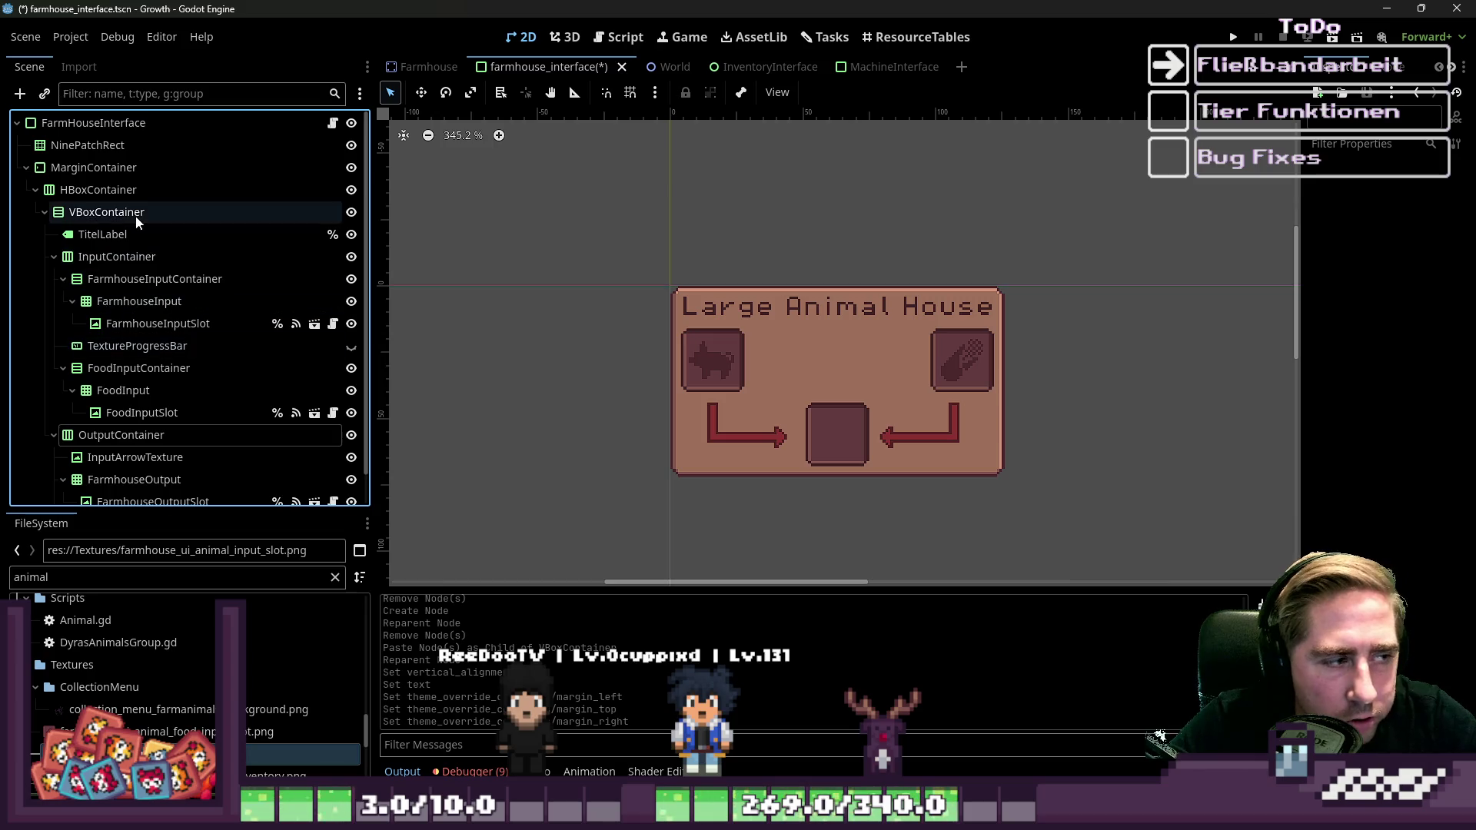
scroll(166, 346, "down", 1)
scroll(154, 385, "up", 1)
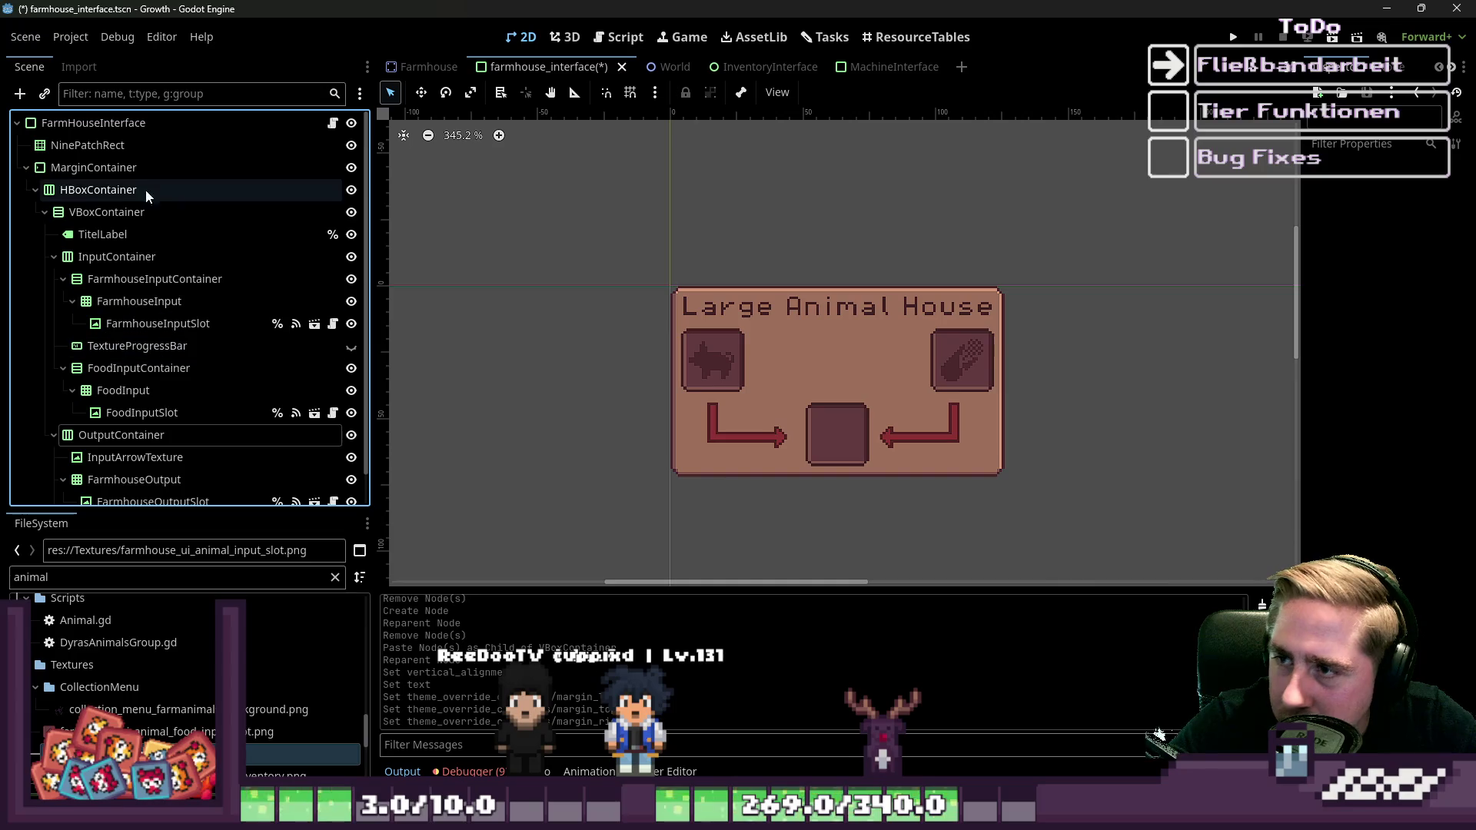
scroll(145, 189, "down", 1)
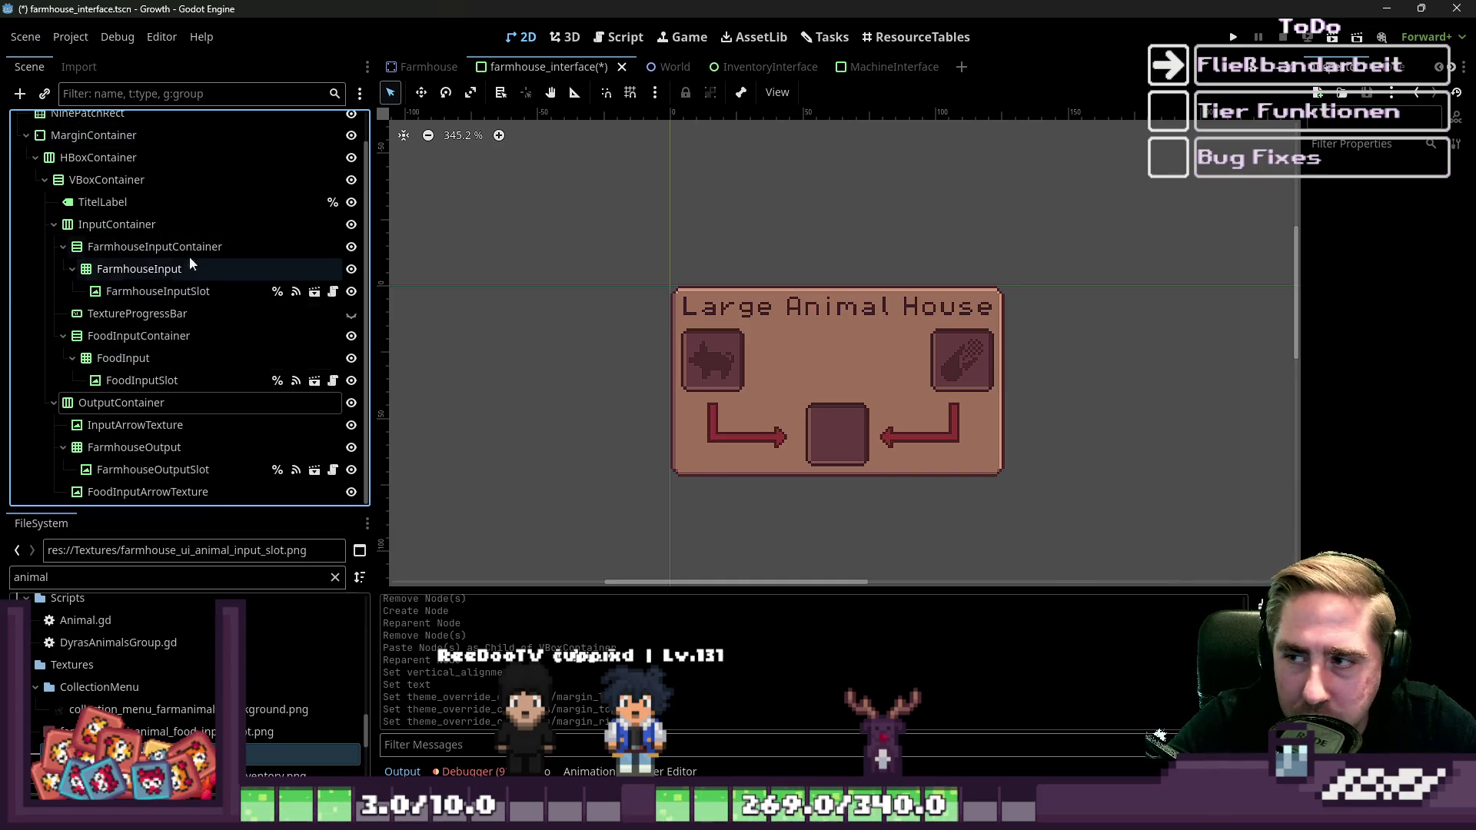
scroll(158, 184, "up", 1)
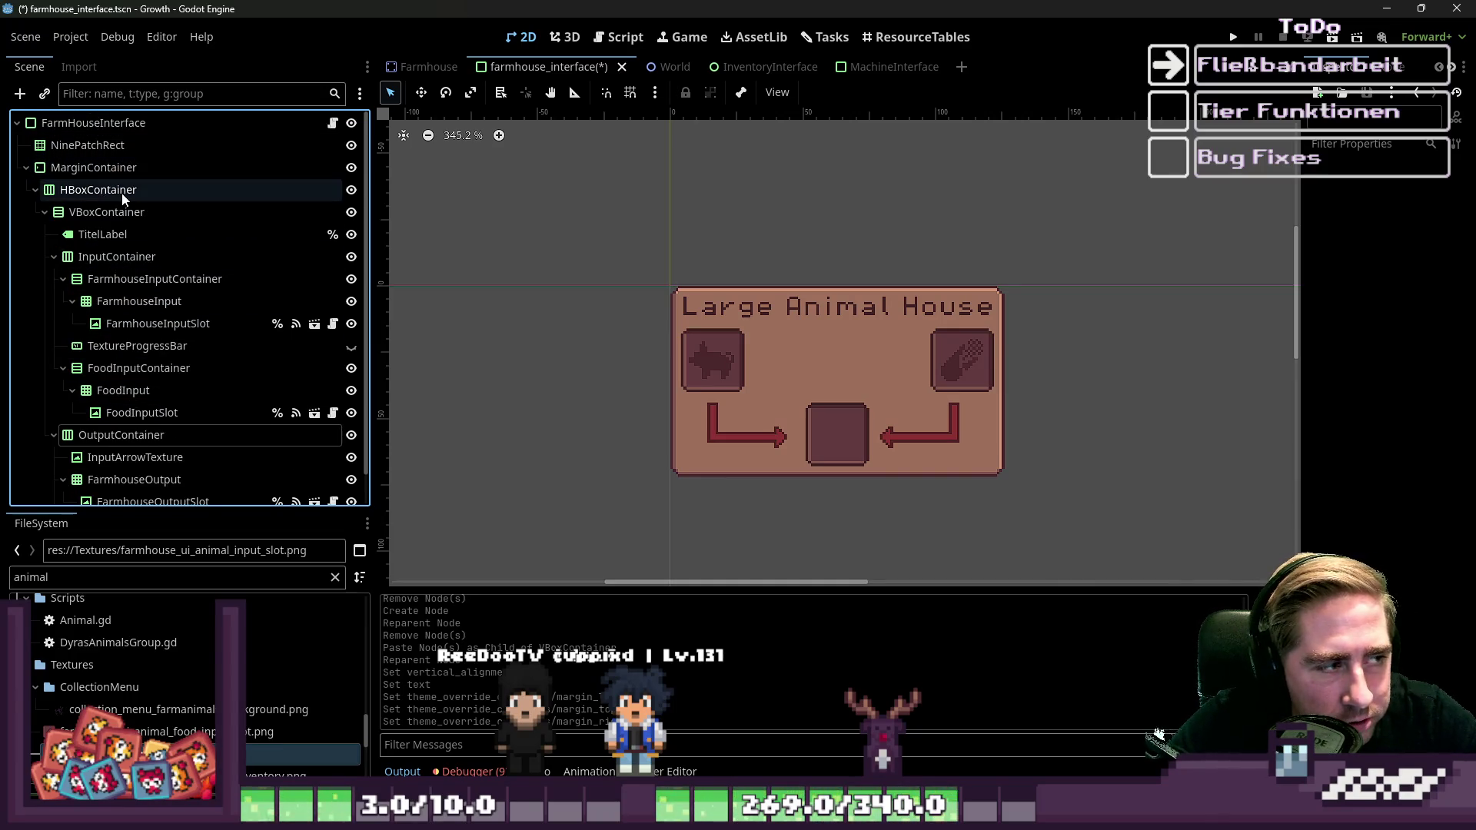
scroll(128, 229, "down", 1)
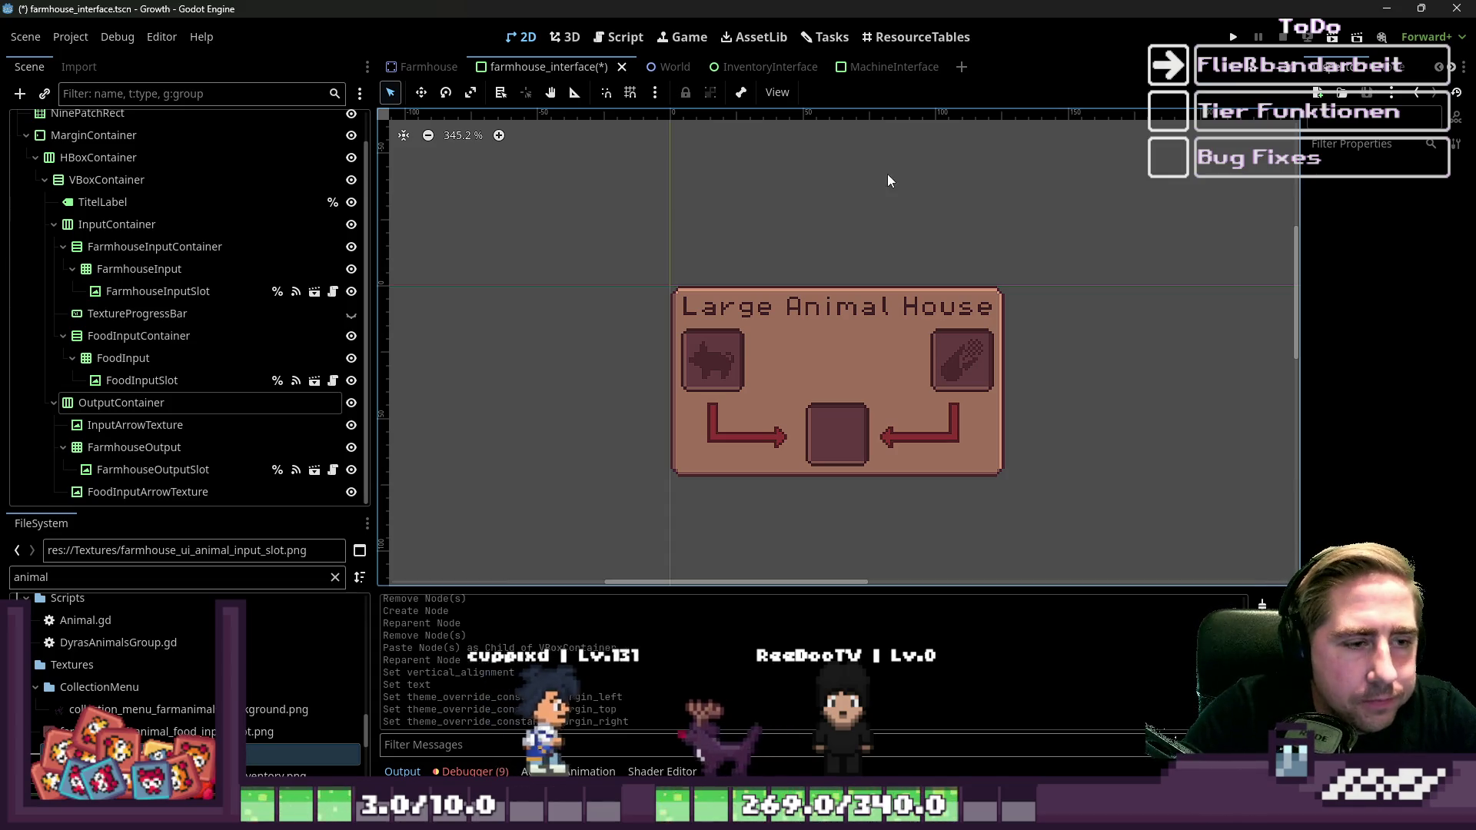
mouse_move(605, 235)
left_mouse_down()
mouse_move(1113, 526)
mouse_move(539, 224)
left_mouse_up()
left_click(1113, 520)
left_click(824, 497)
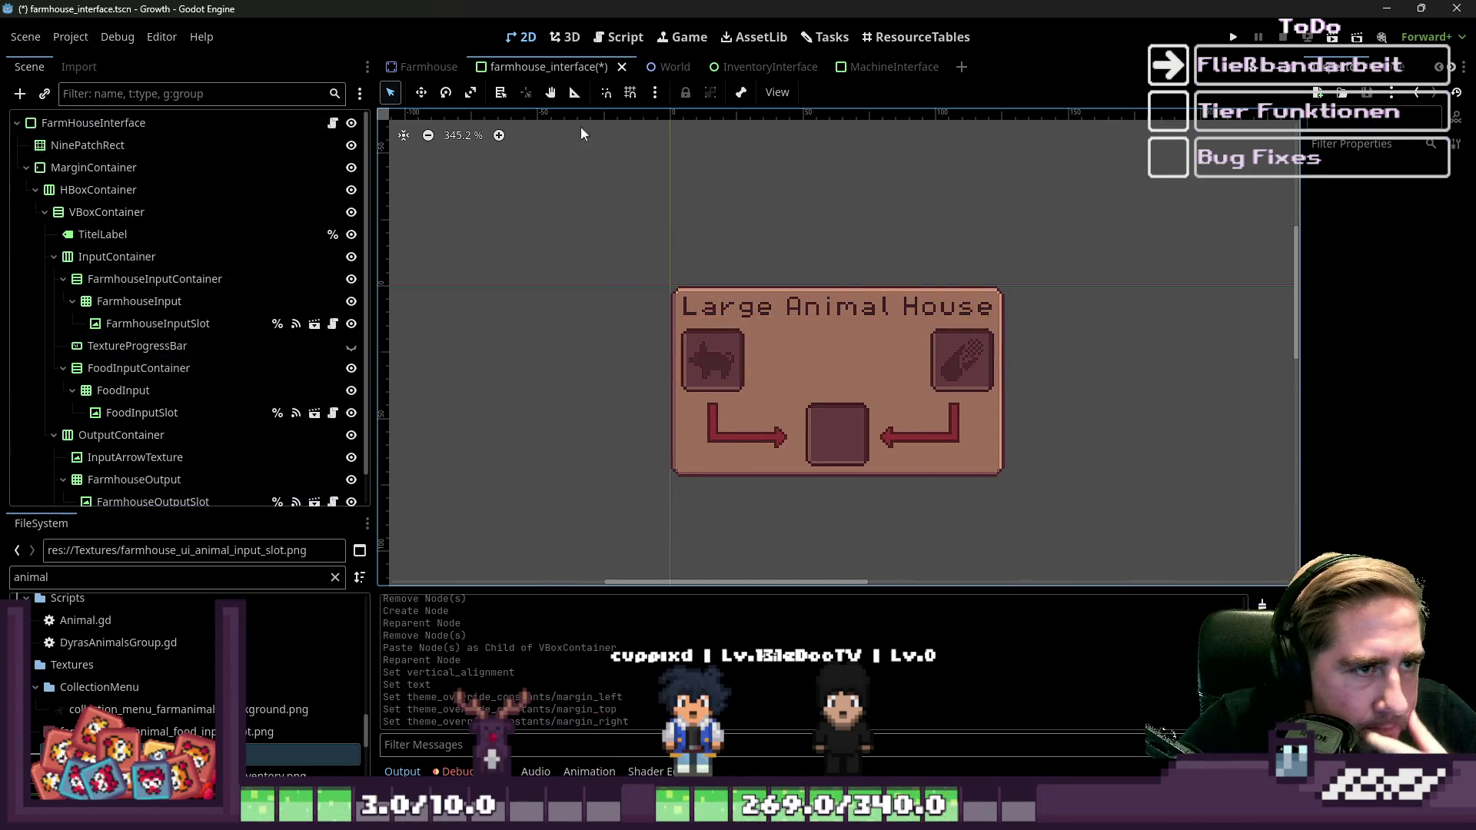
left_click(204, 124)
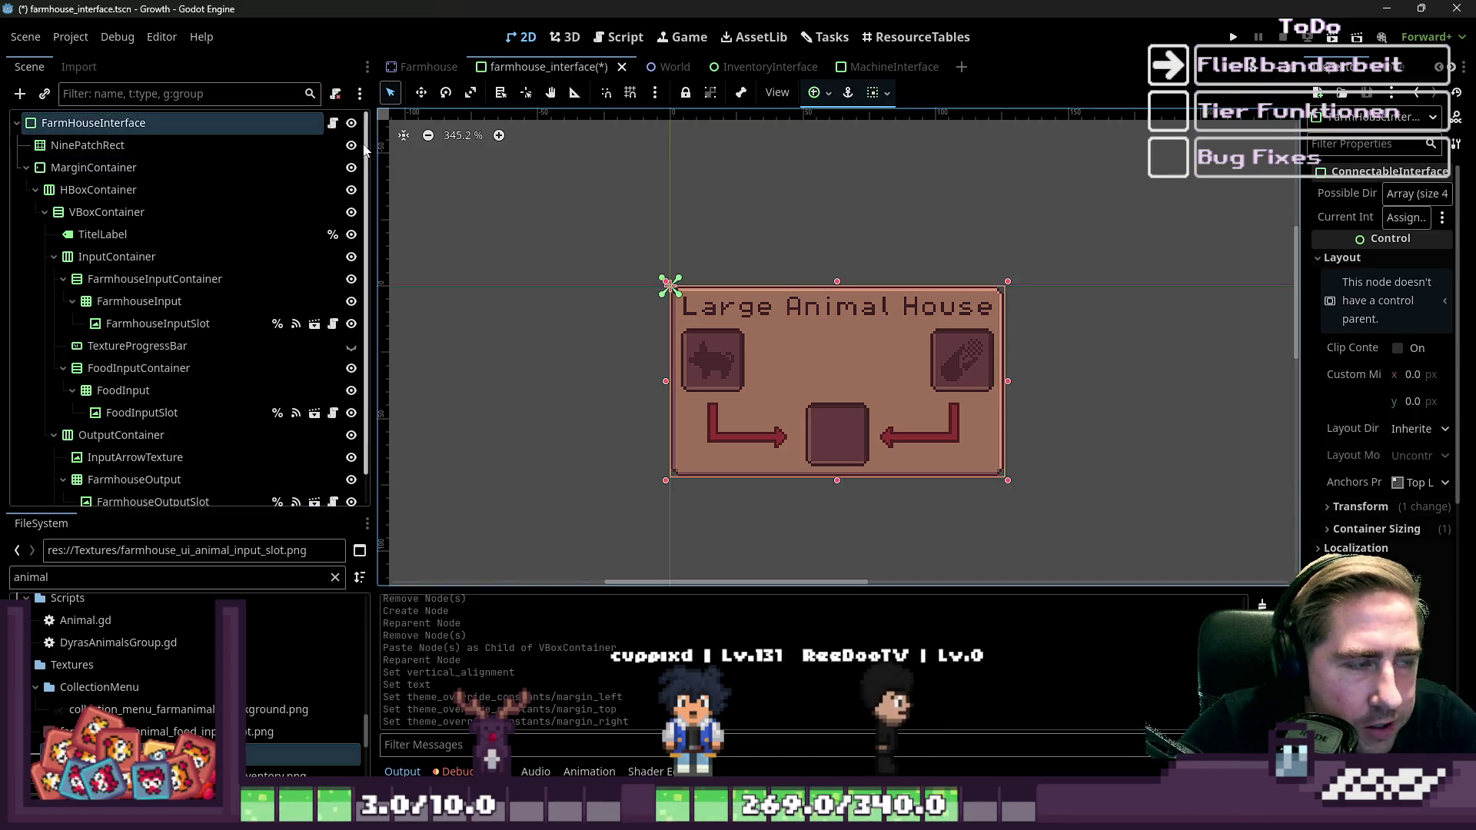
Review the panel script, return to the 2D view and save farmhouse_interface.tscn with Ctrl+S.
key("ctrl+F3")
scroll(921, 265, "up", 4)
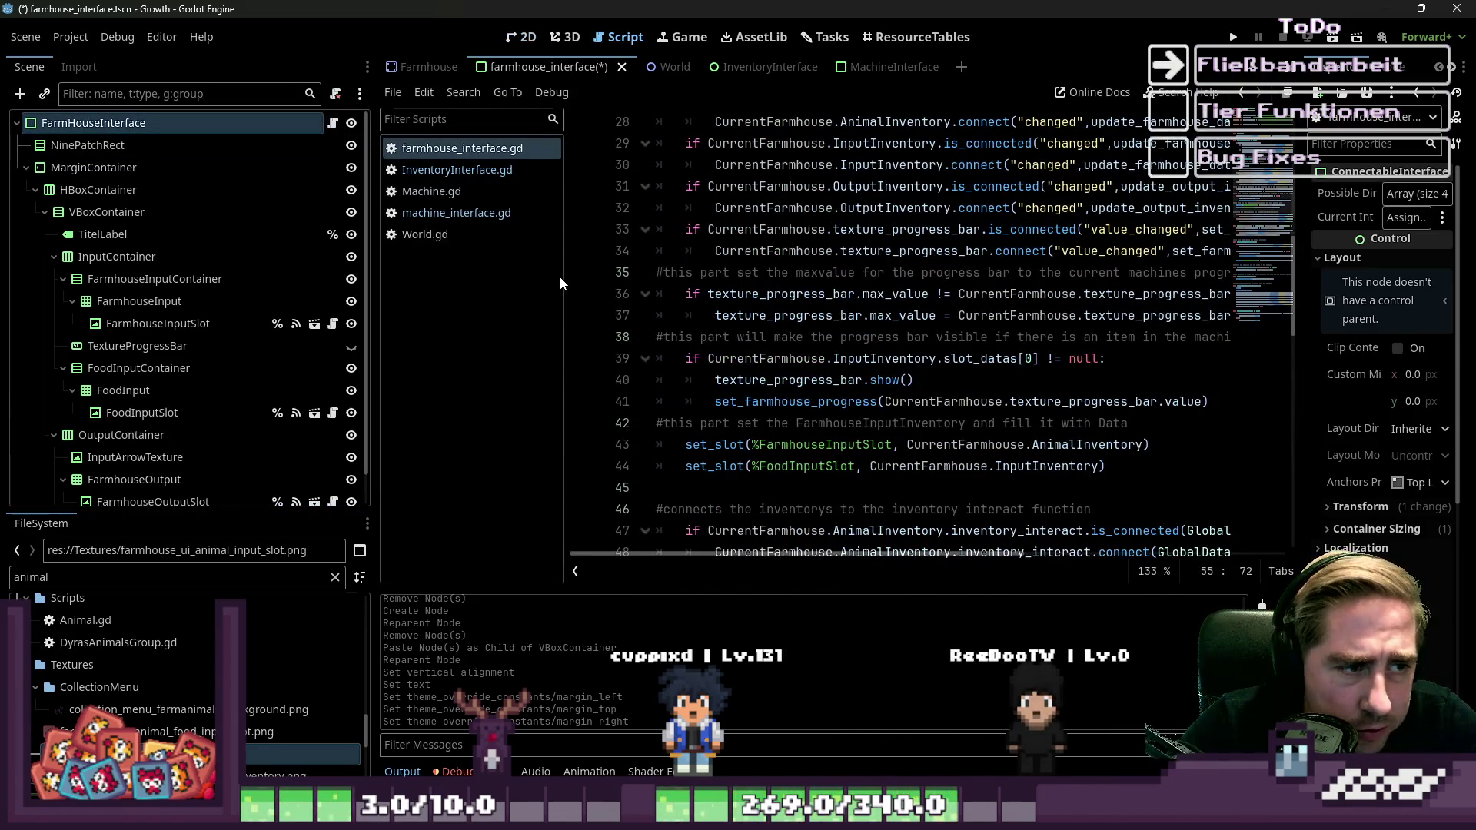
left_click_drag(565, 279, 438, 279)
left_click(523, 37)
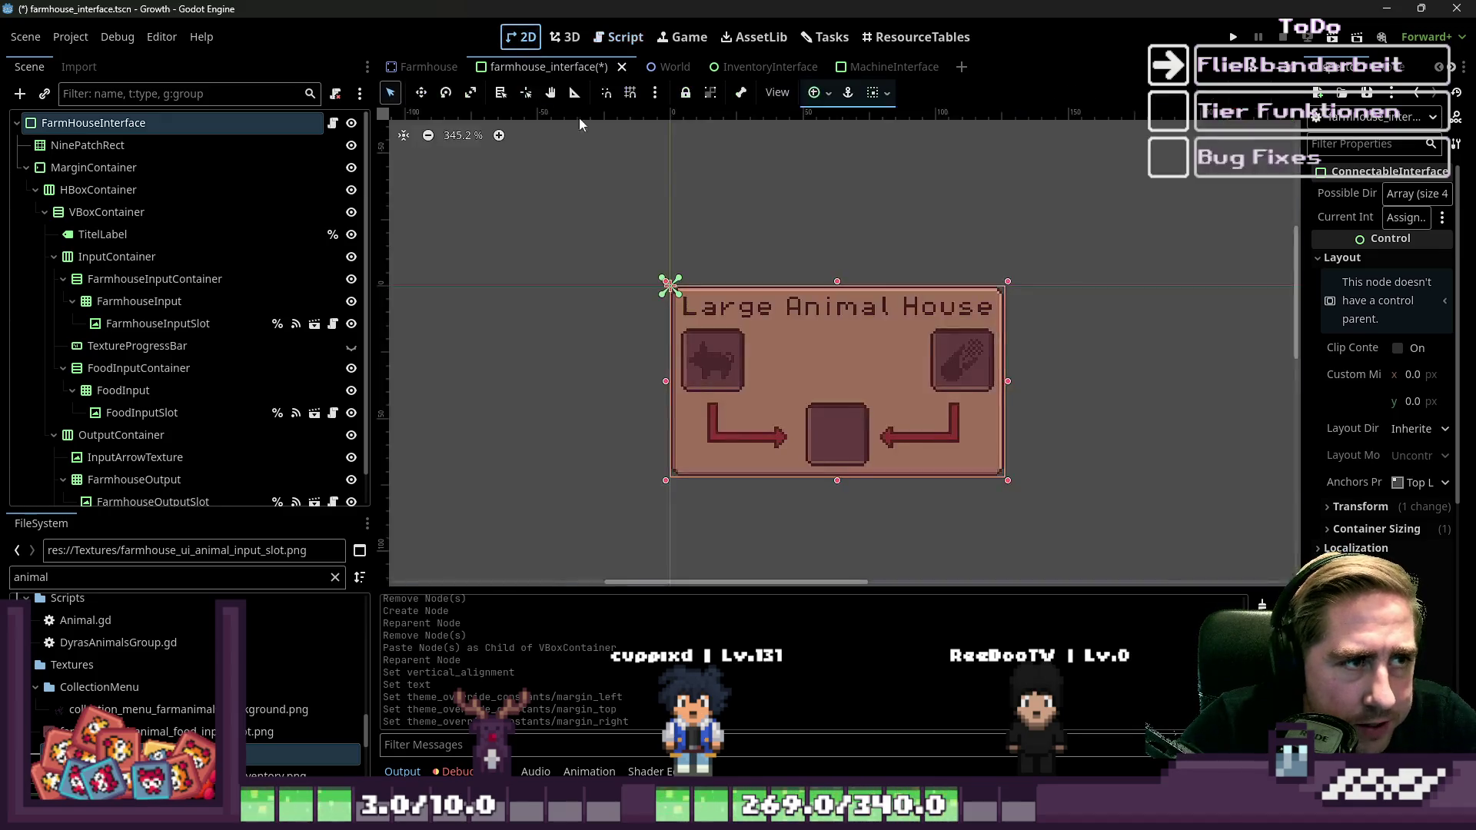
left_click(592, 32)
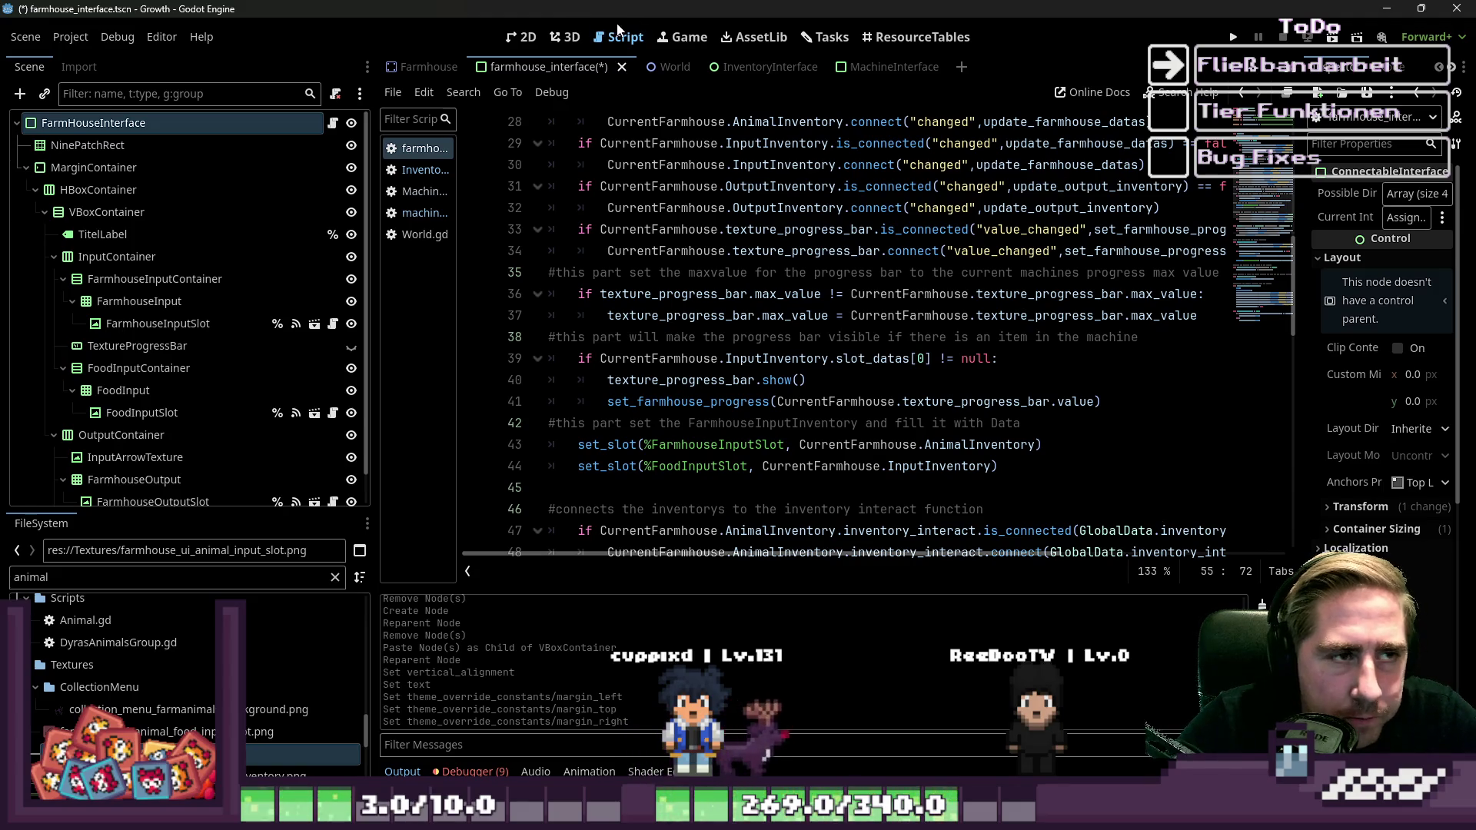
left_click(528, 37)
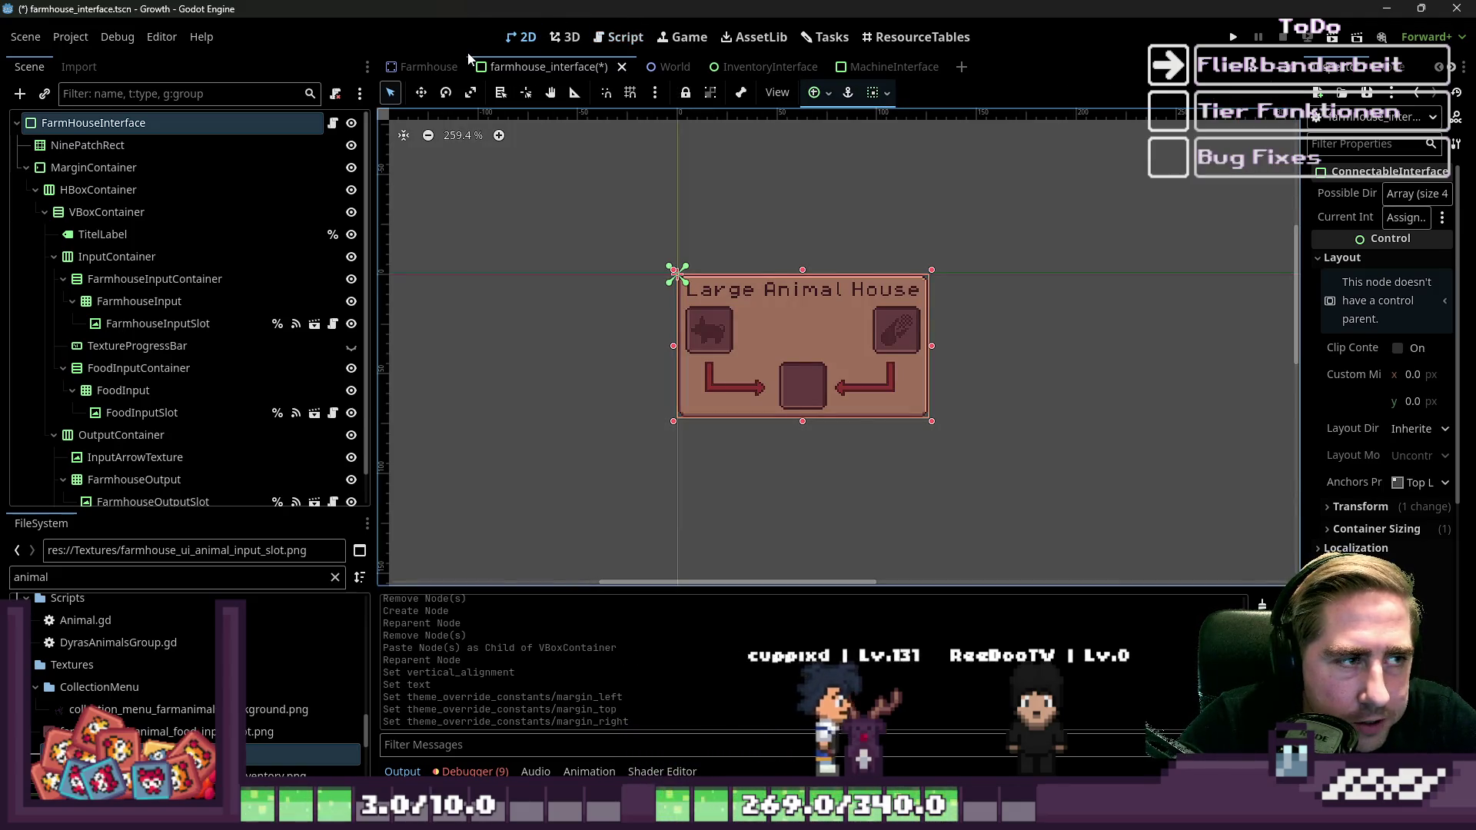
key("ctrl+s")
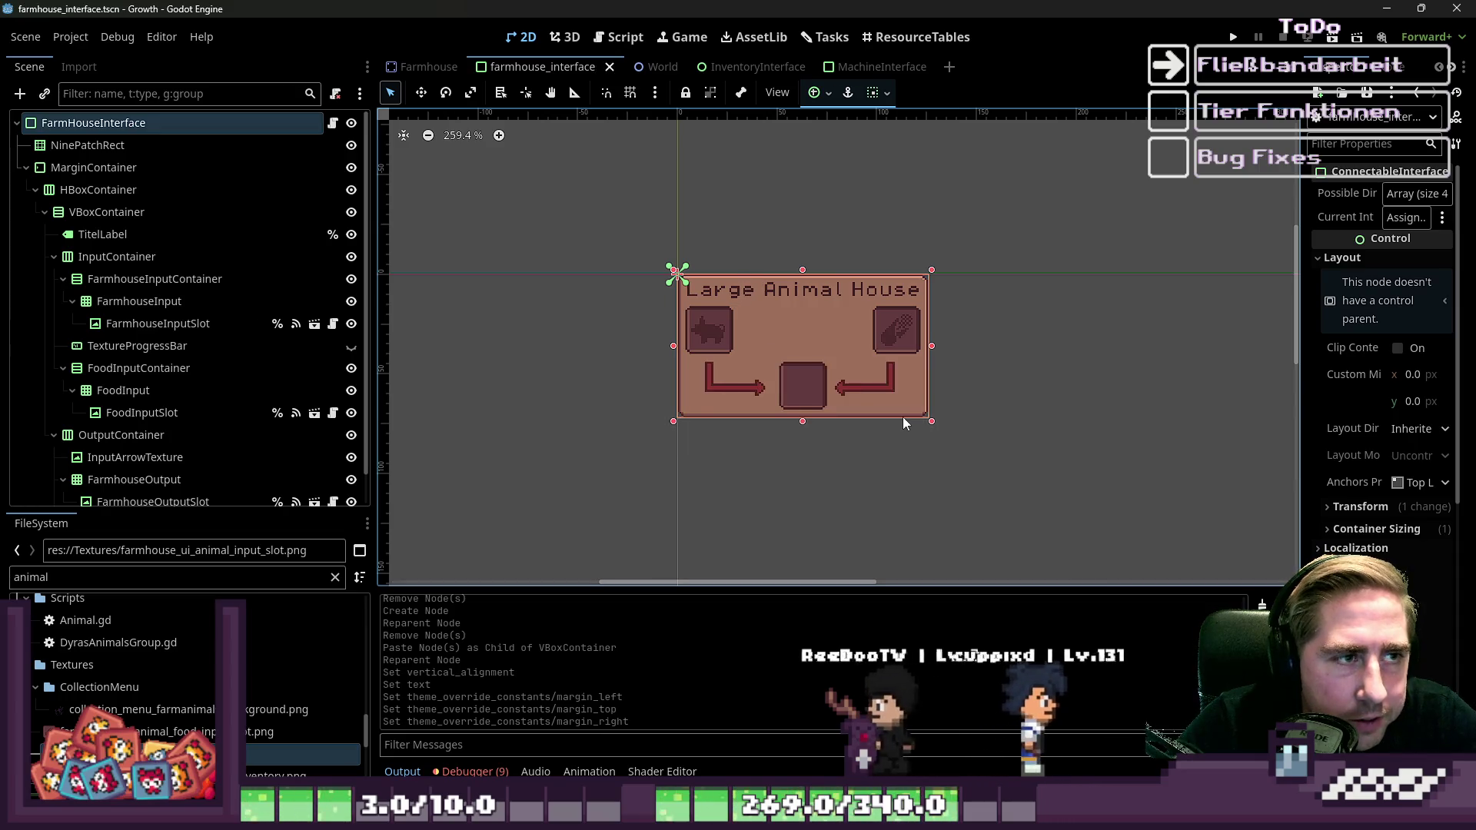
left_click_drag(568, 200, 1081, 501)
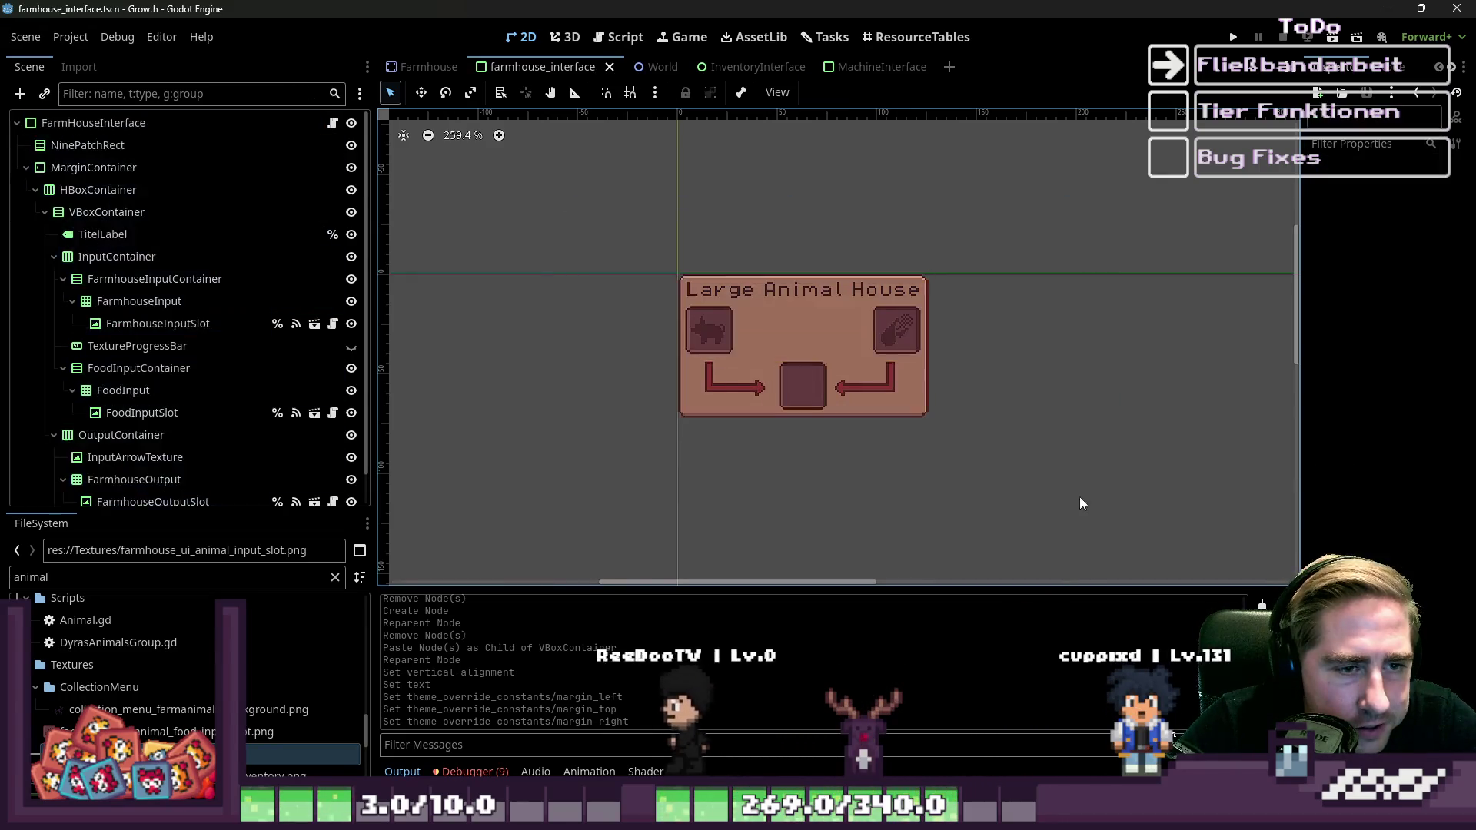
Check the InventoryInterface scene, undo an accidental layout move, then open the World scene.
left_click(738, 67)
left_click_drag(749, 201, 1068, 493)
key("ctrl+z")
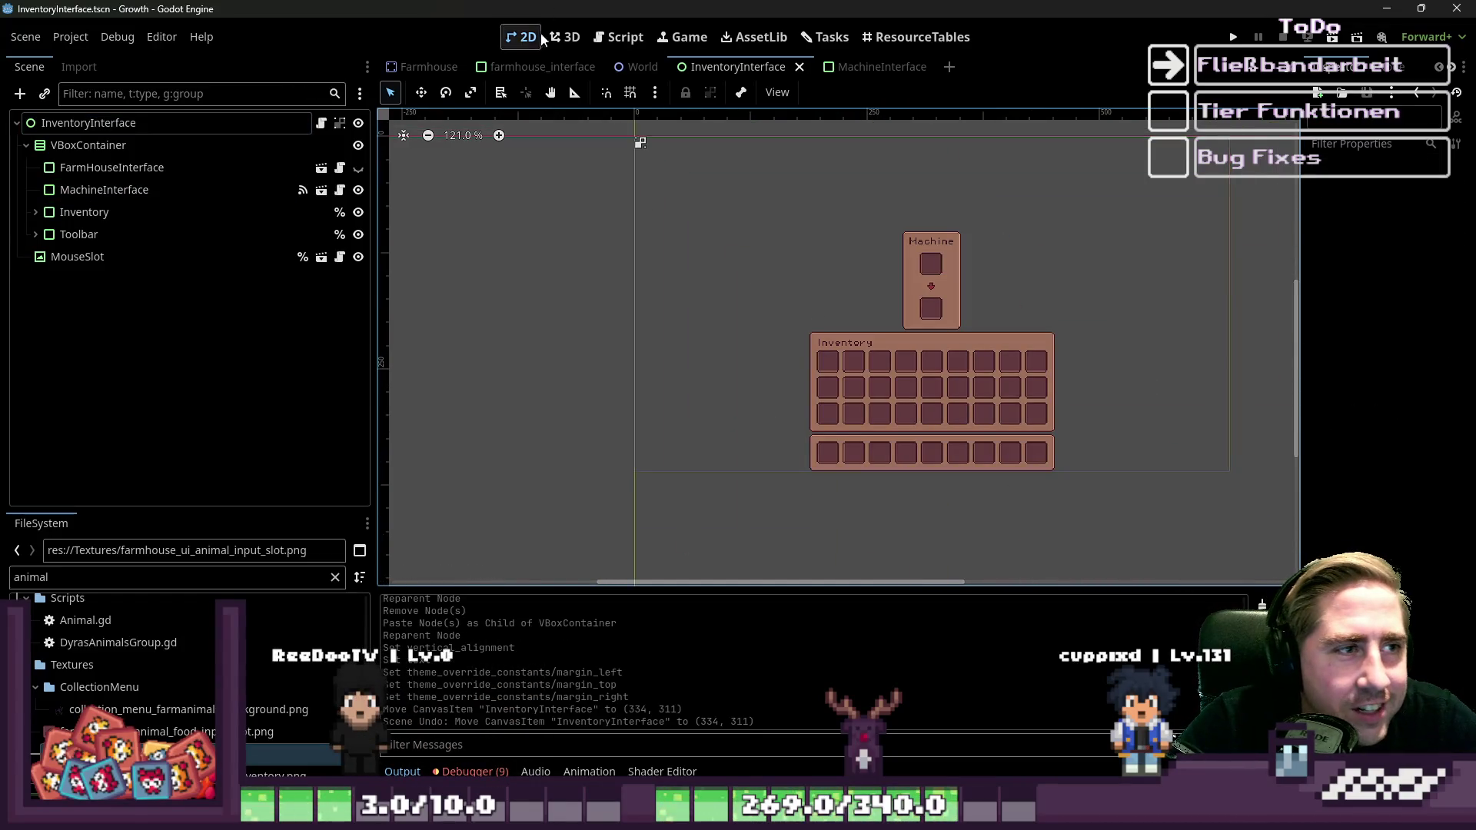
left_click(534, 67)
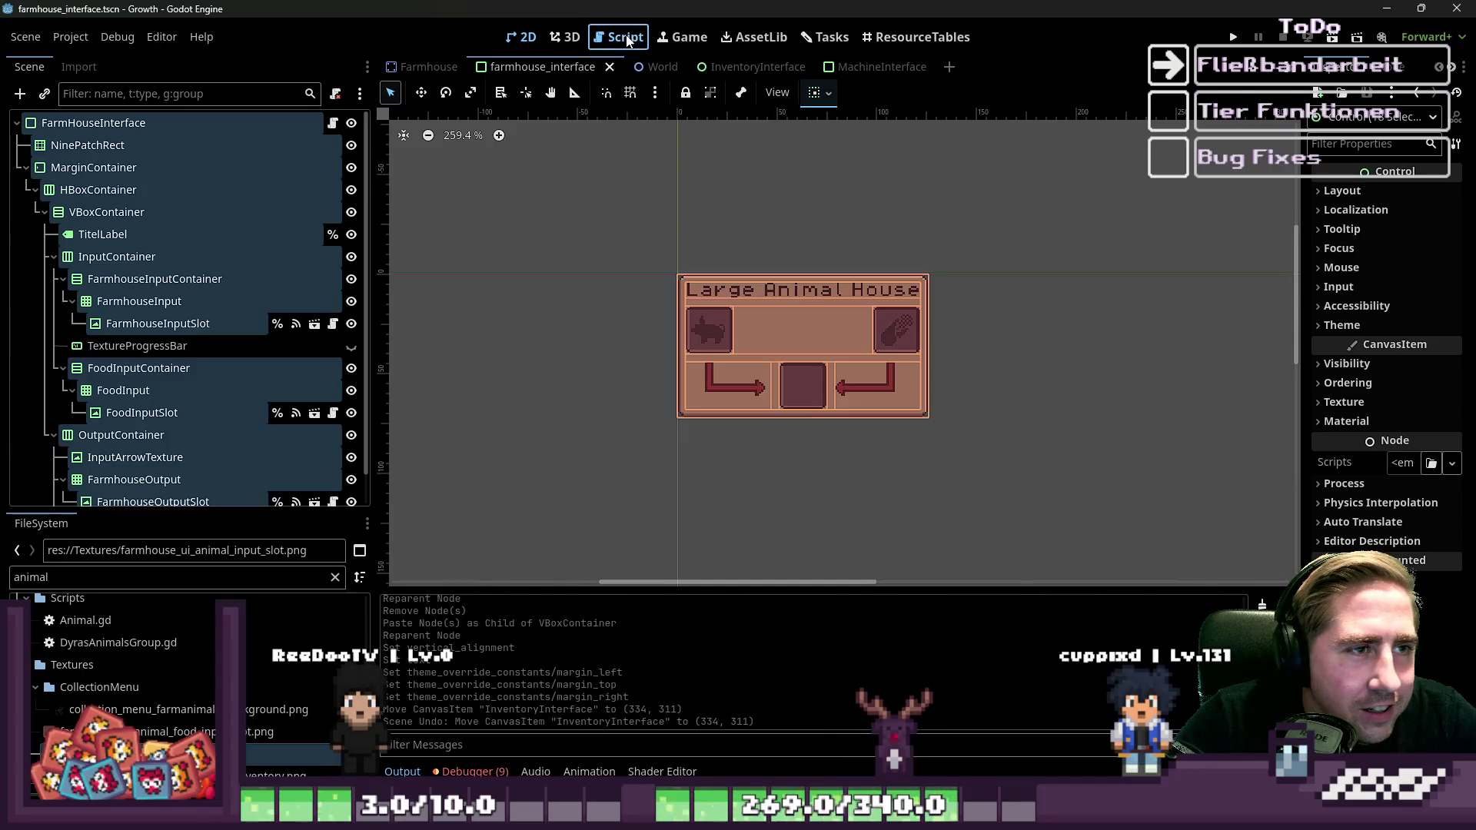
left_click(627, 37)
left_click(523, 37)
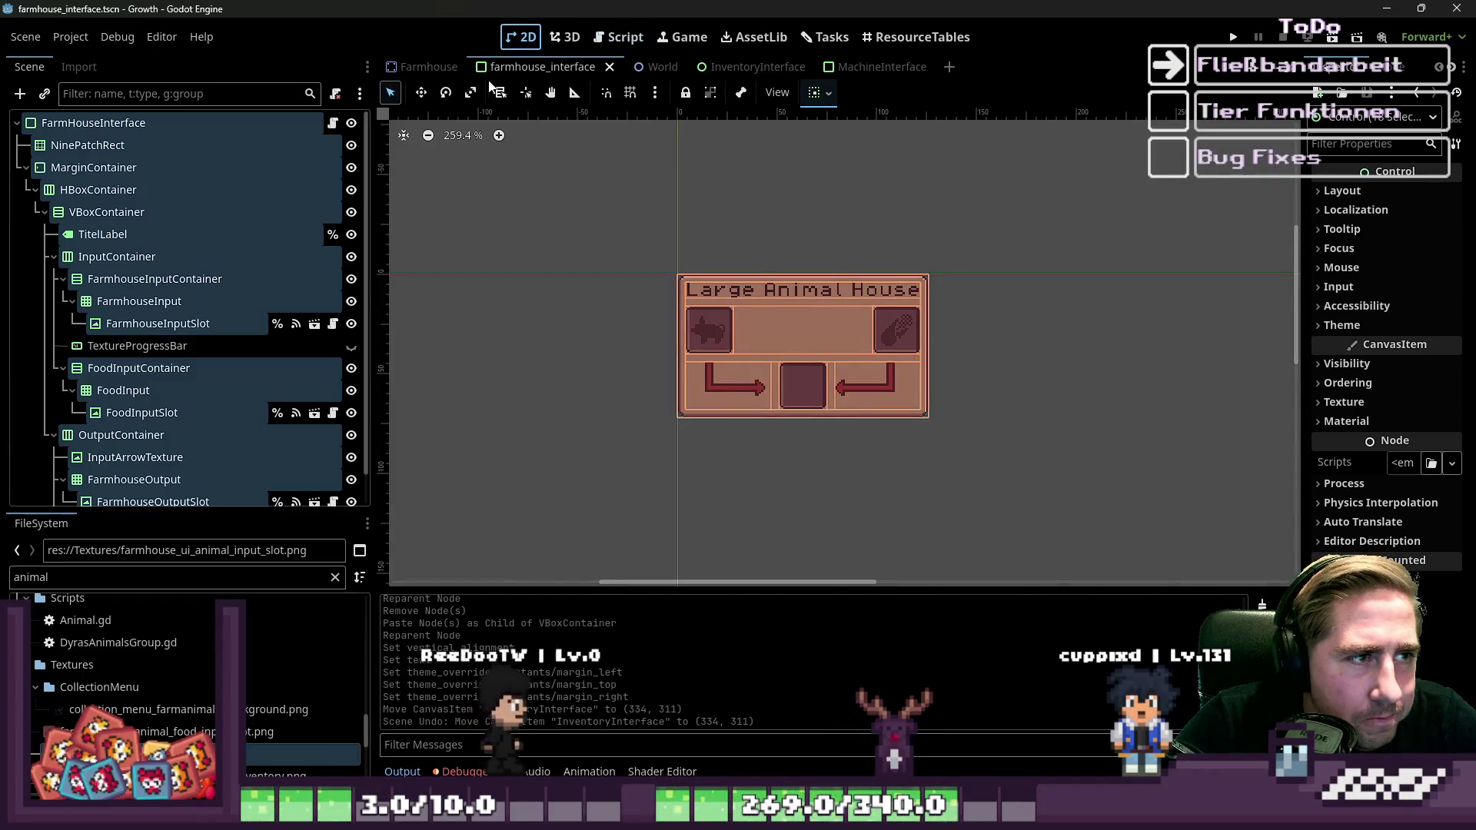
left_click(657, 67)
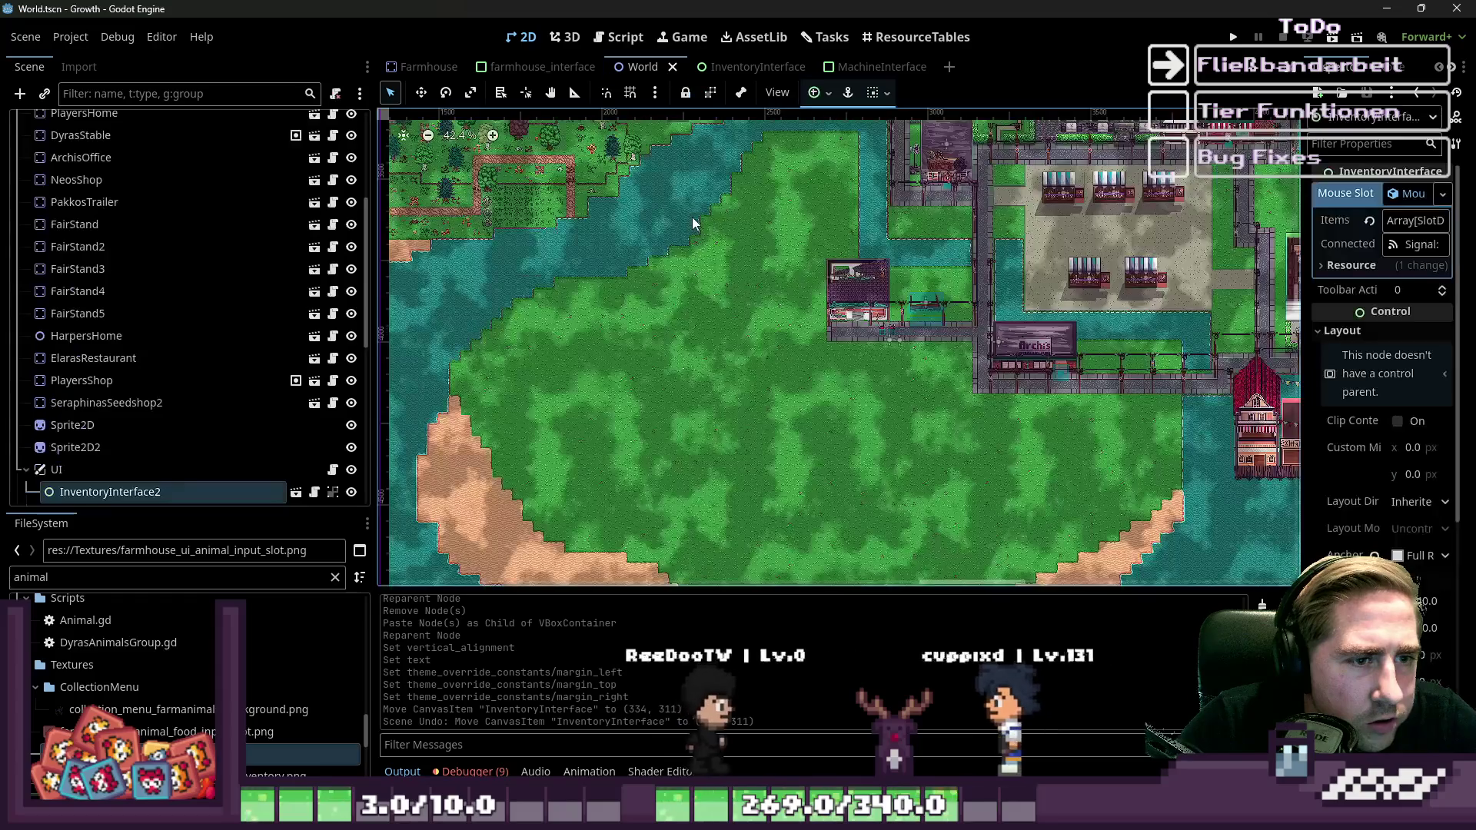
Filter the FileSystem for 'farm' and drop a Farmhouse.tscn instance onto the World street.
scroll(692, 217, "down", 2)
scroll(586, 244, "up", 7)
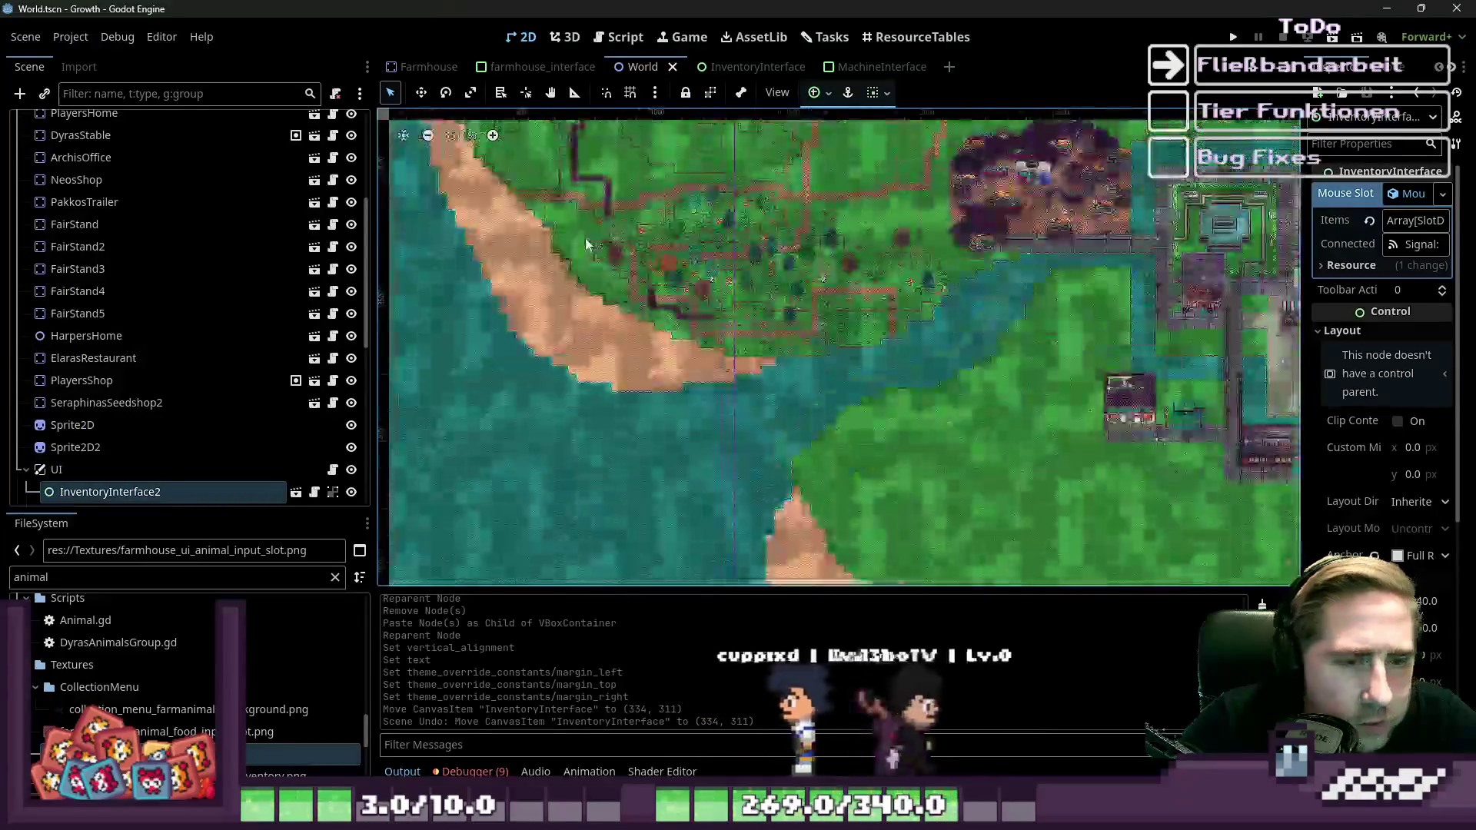
scroll(586, 244, "down", 3)
scroll(800, 324, "up", 8)
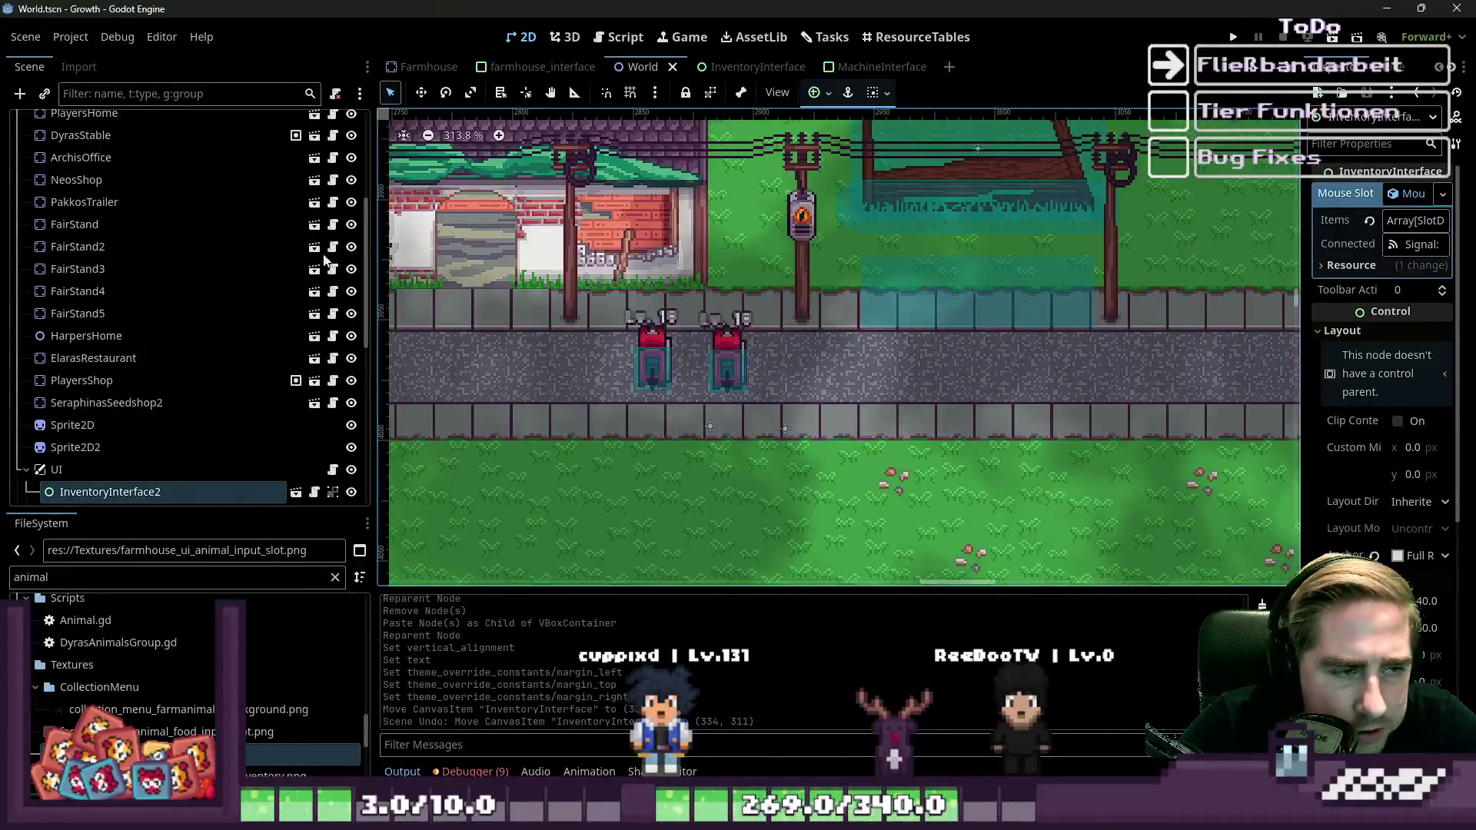
left_click(76, 578)
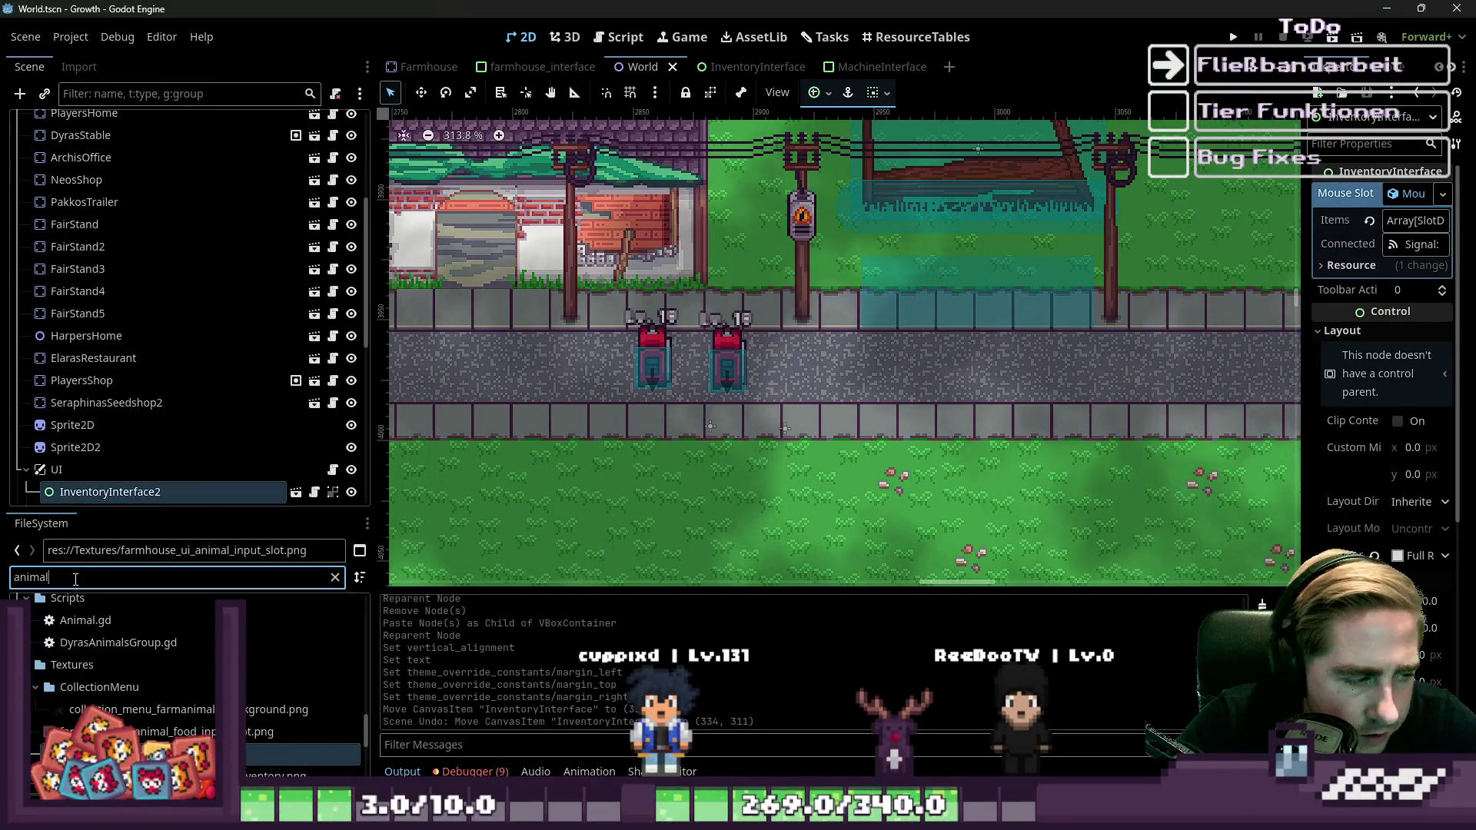
type("farm")
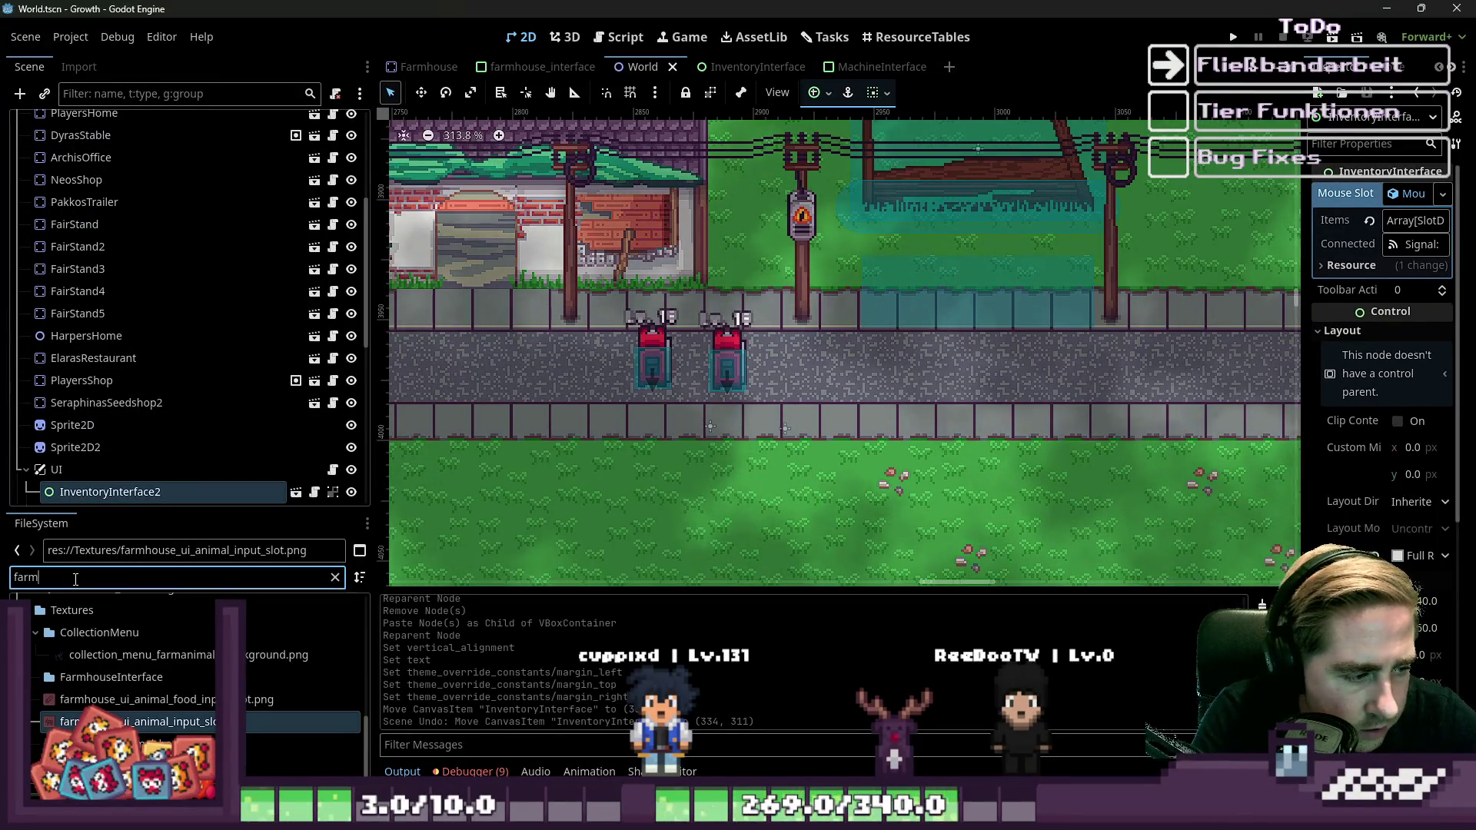
scroll(108, 619, "up", 4)
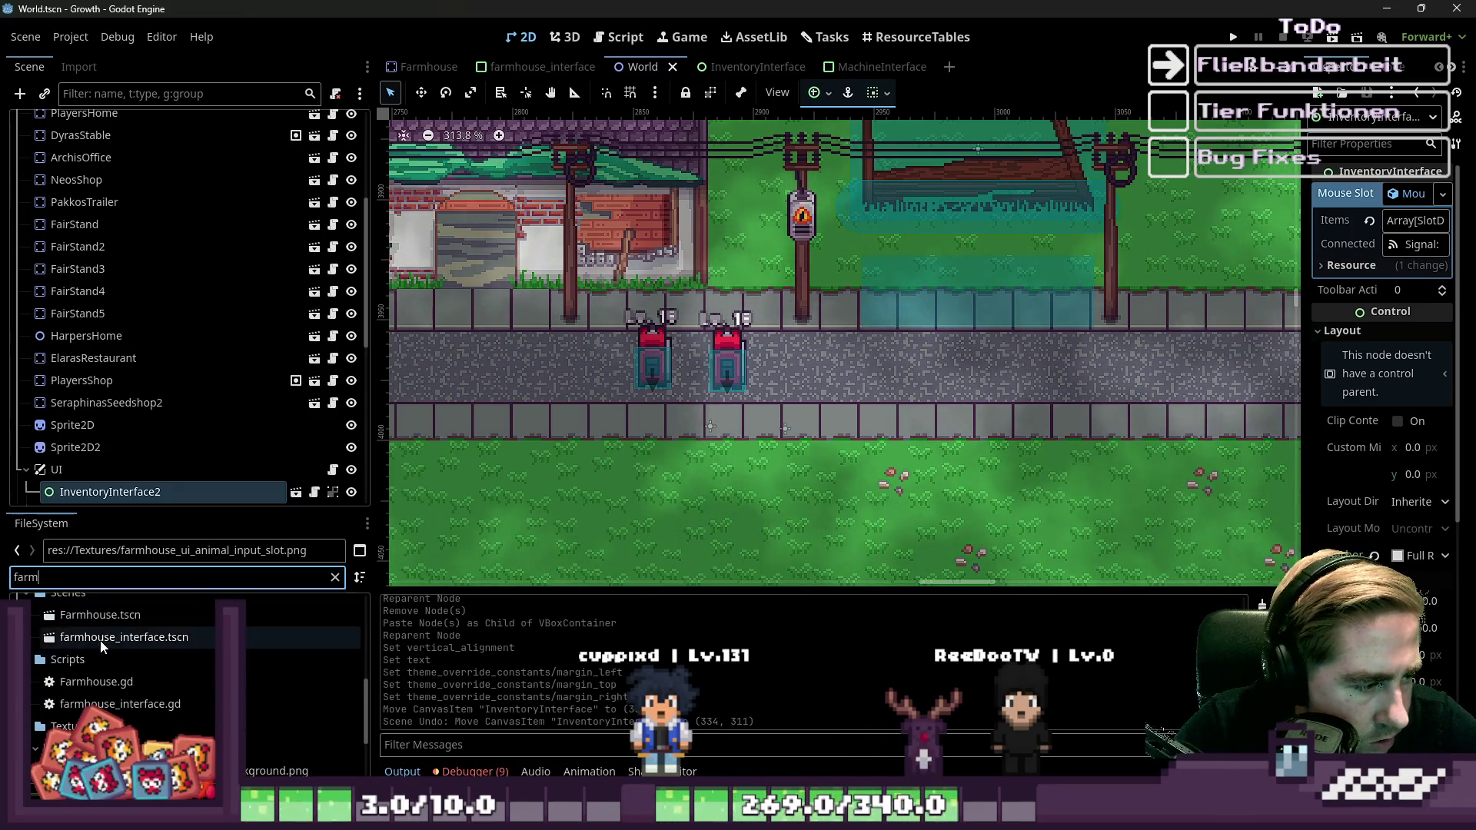
scroll(108, 620, "up", 1)
mouse_move(98, 663)
left_mouse_down()
mouse_move(346, 648)
mouse_move(853, 404)
mouse_move(925, 417)
mouse_move(913, 446)
left_mouse_up()
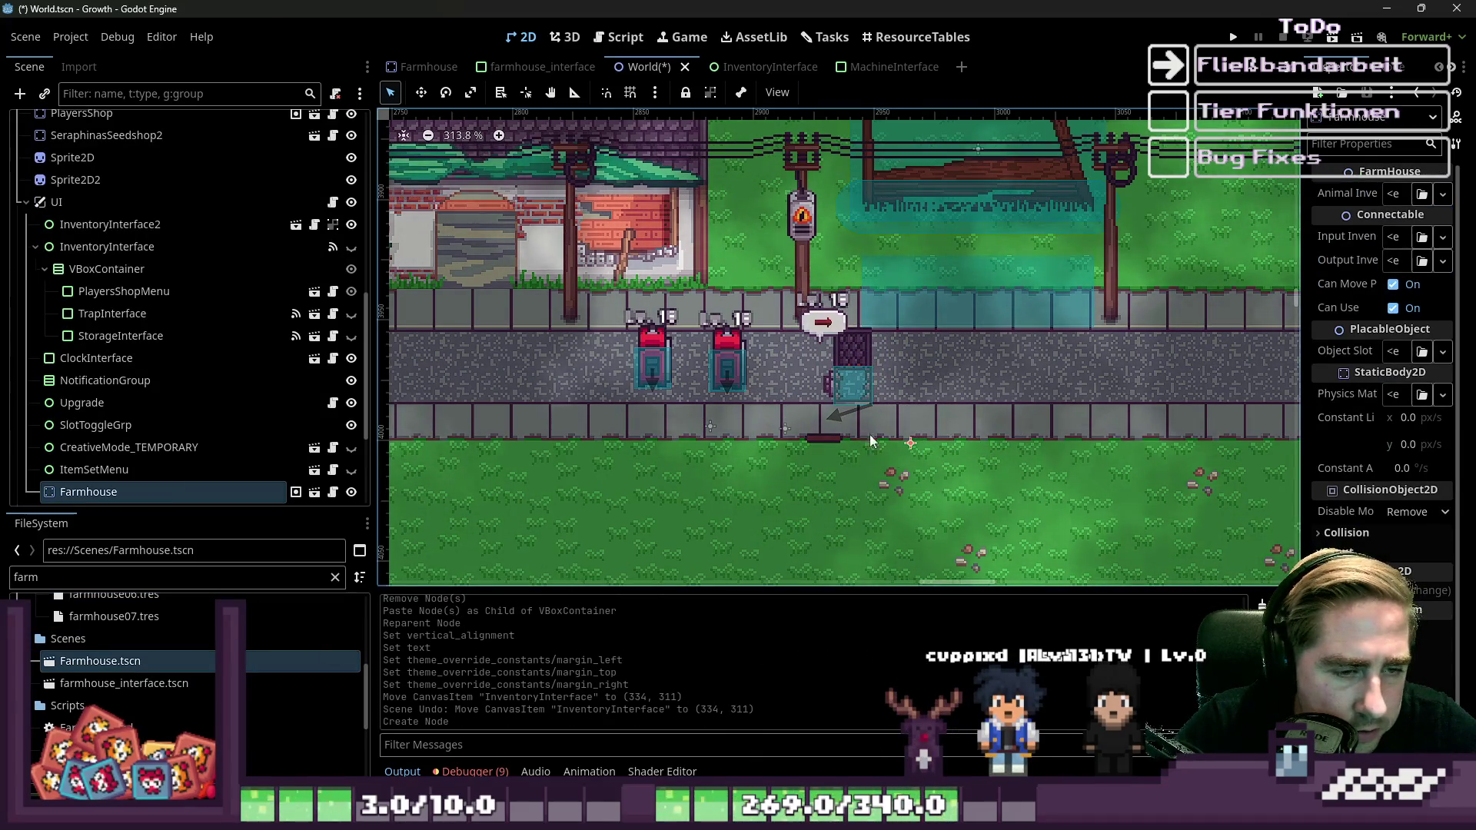
scroll(807, 392, "up", 3)
scroll(879, 412, "up", 2)
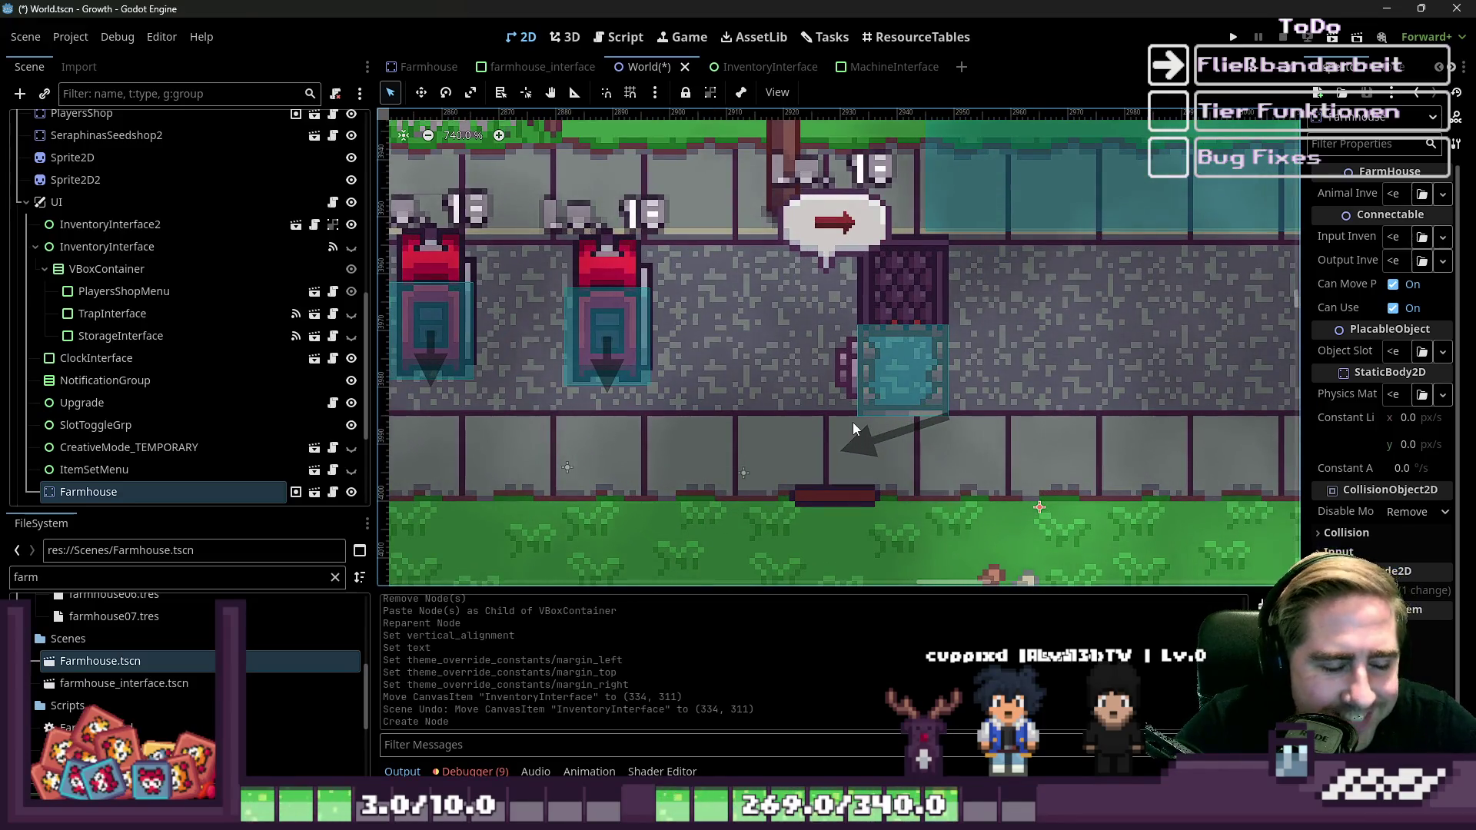
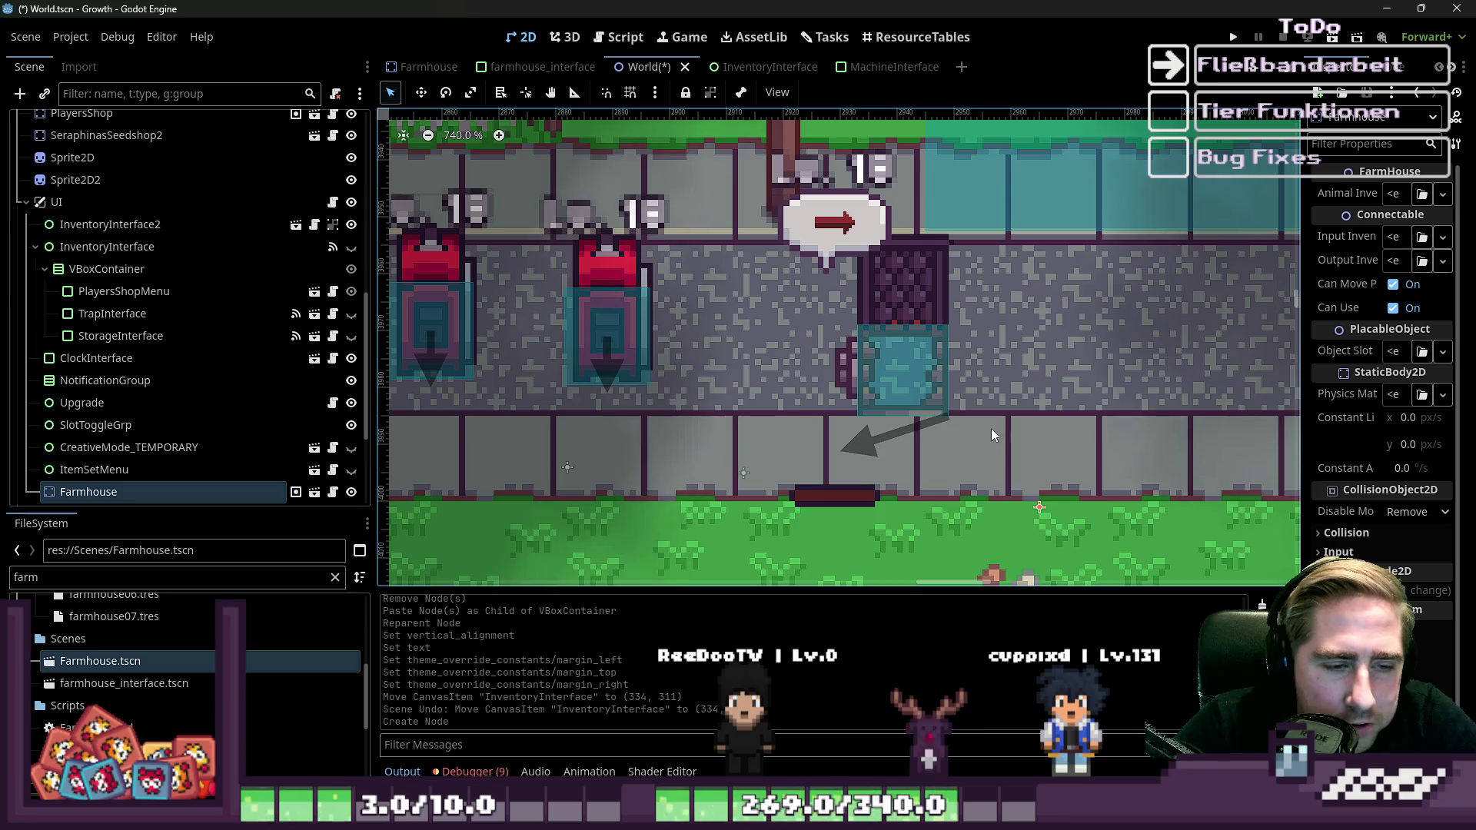
Drag the Farmhouse up and to the left in the World scene.
scroll(899, 415, "up", 3)
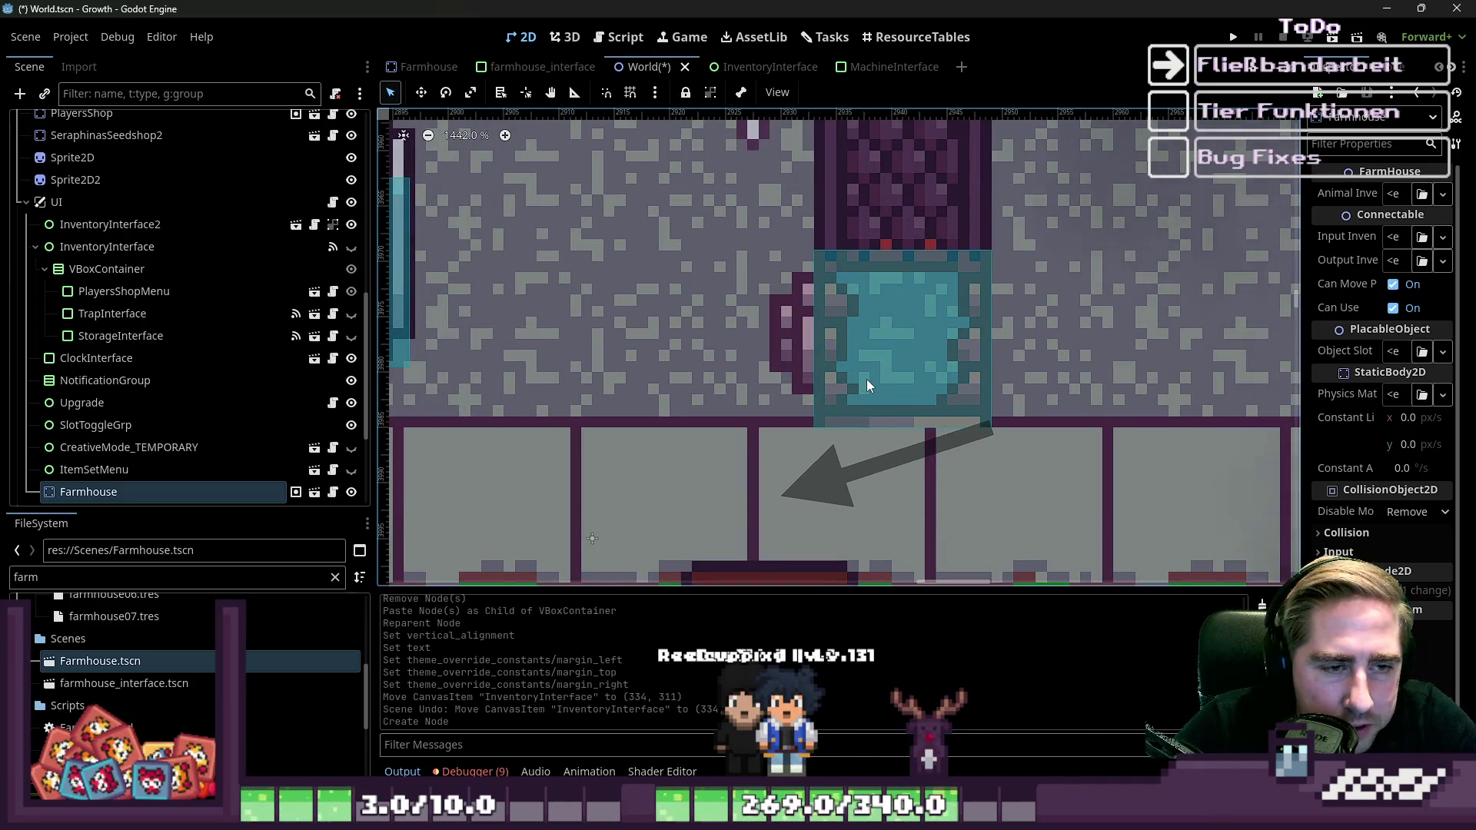
scroll(866, 380, "down", 1)
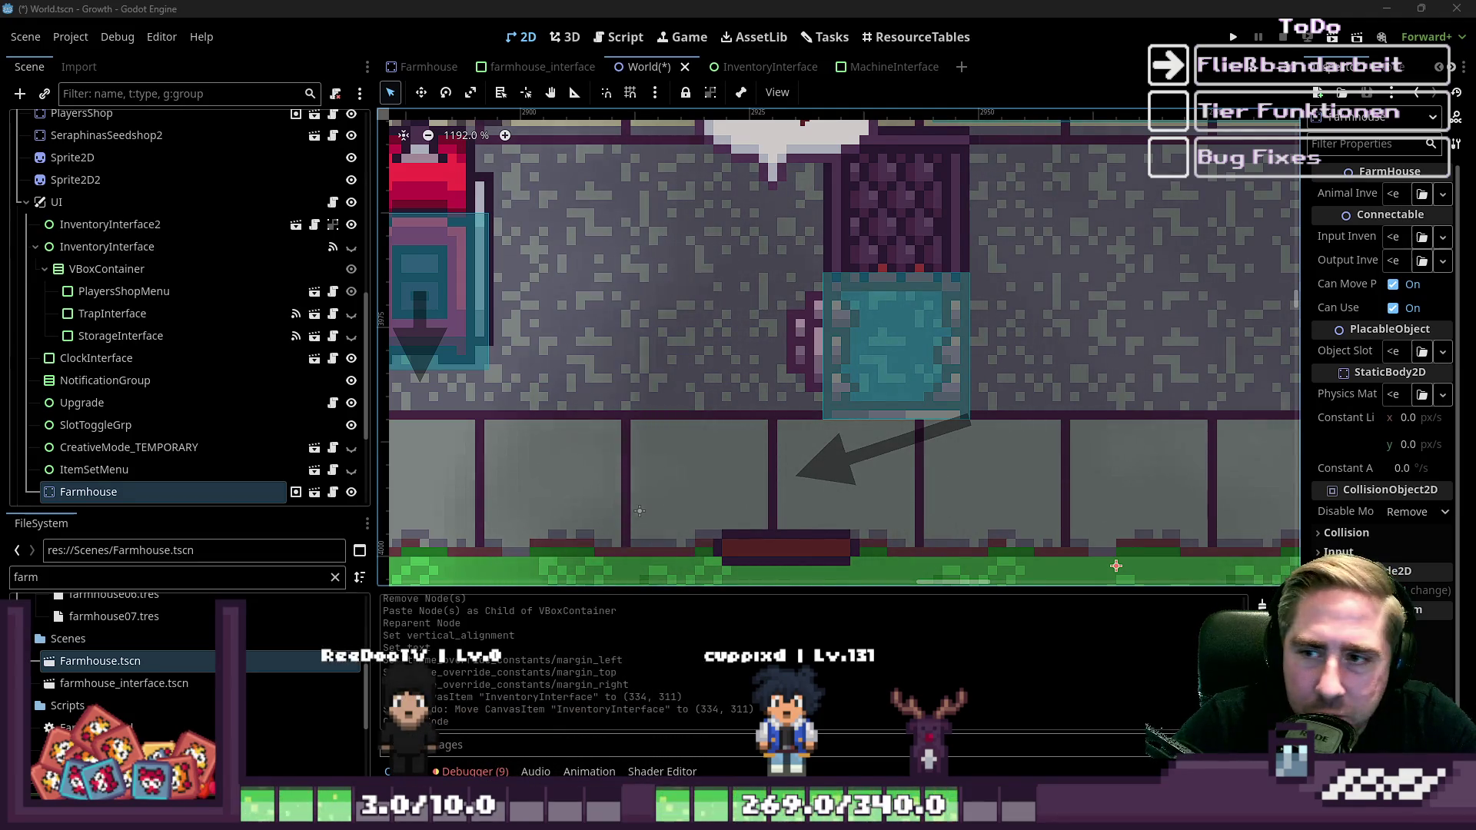
scroll(847, 369, "down", 2)
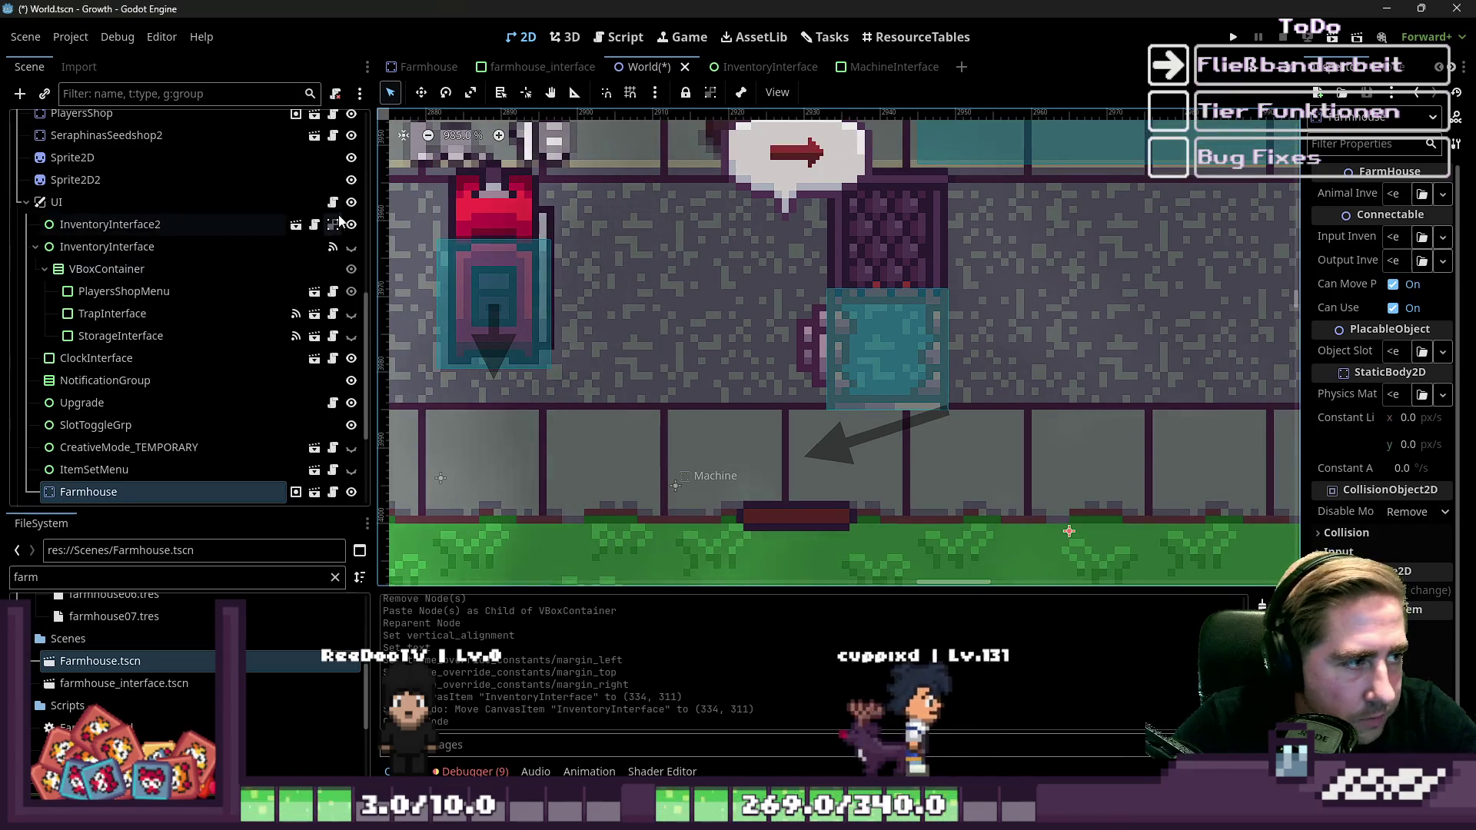
scroll(854, 377, "down", 3)
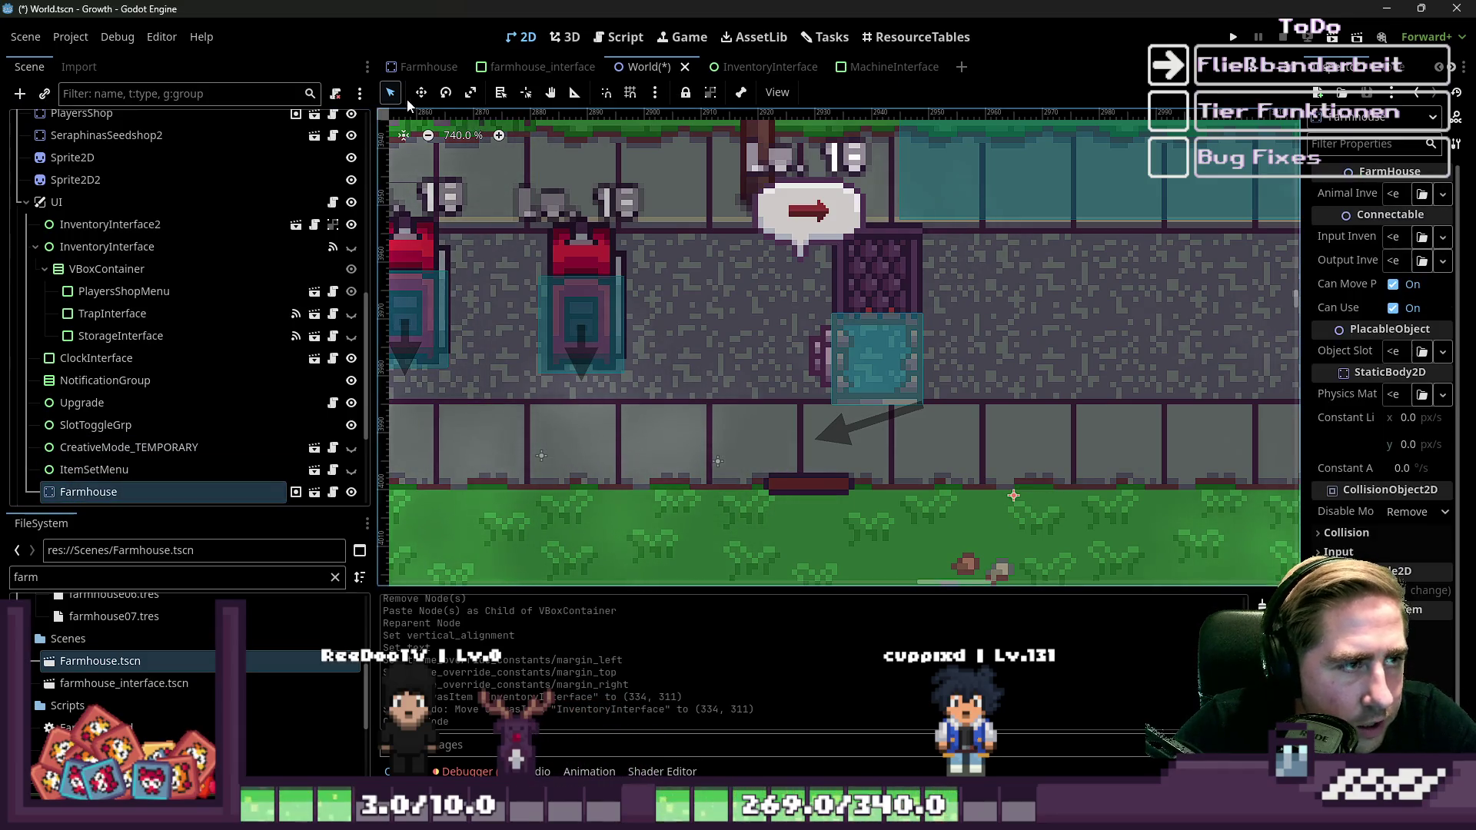
left_click_drag(863, 281, 773, 251)
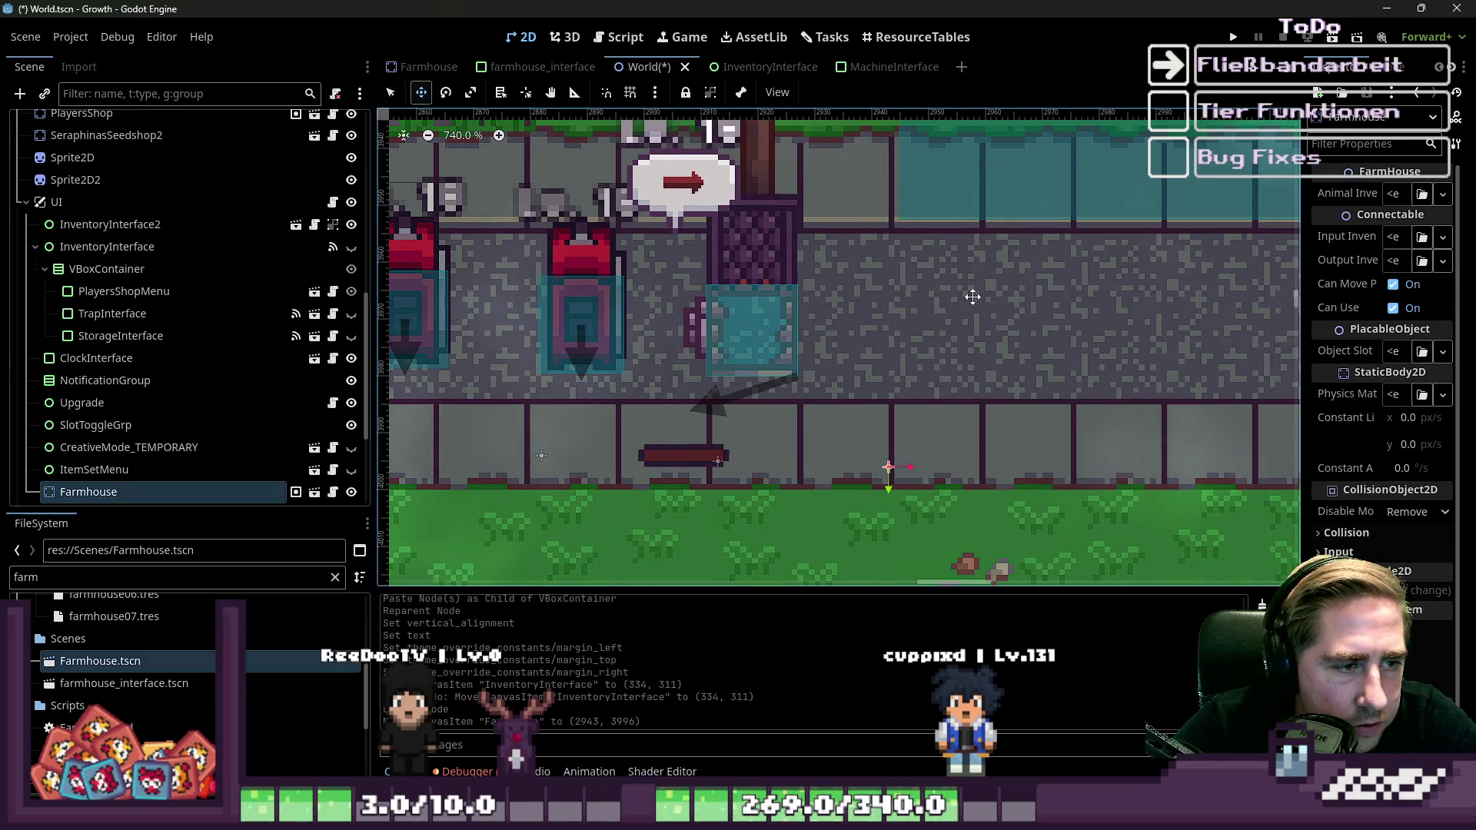
Nudge the Farmhouse about 5 px right, then save and run the game.
scroll(666, 336, "up", 3)
scroll(609, 330, "up", 3)
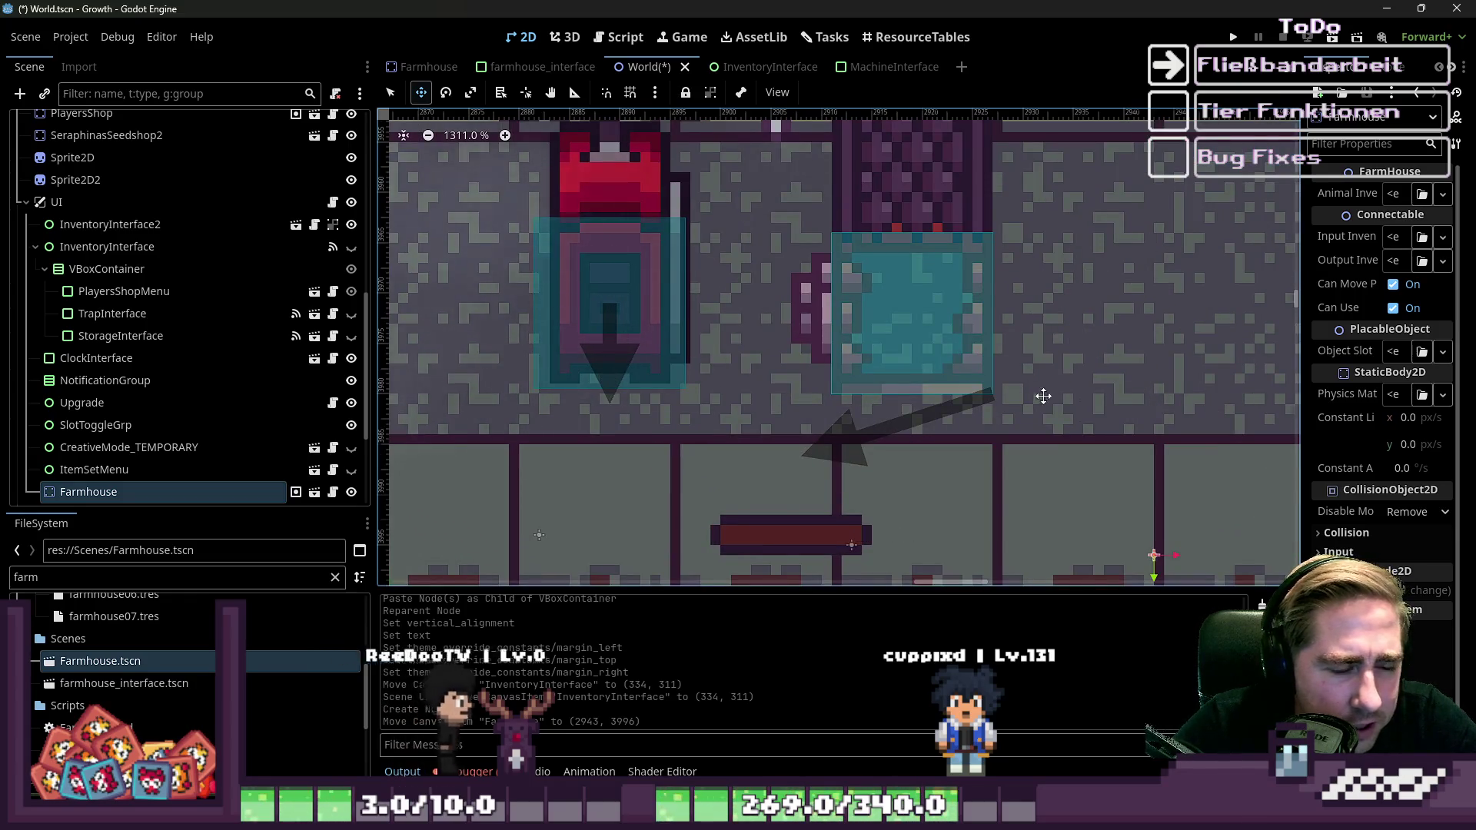
scroll(1043, 395, "down", 3)
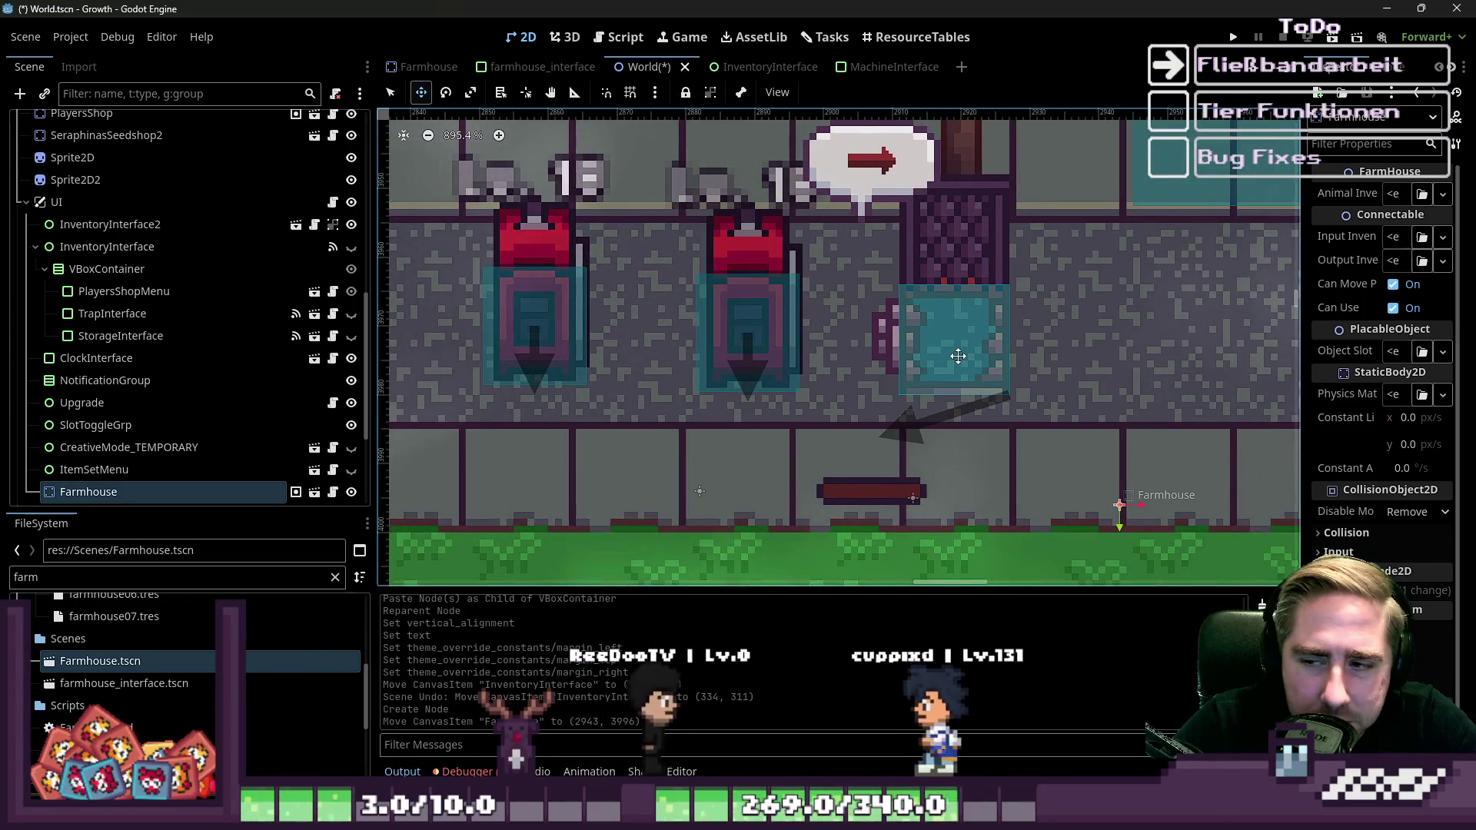
left_click_drag(958, 356, 1015, 357)
left_click(1233, 36)
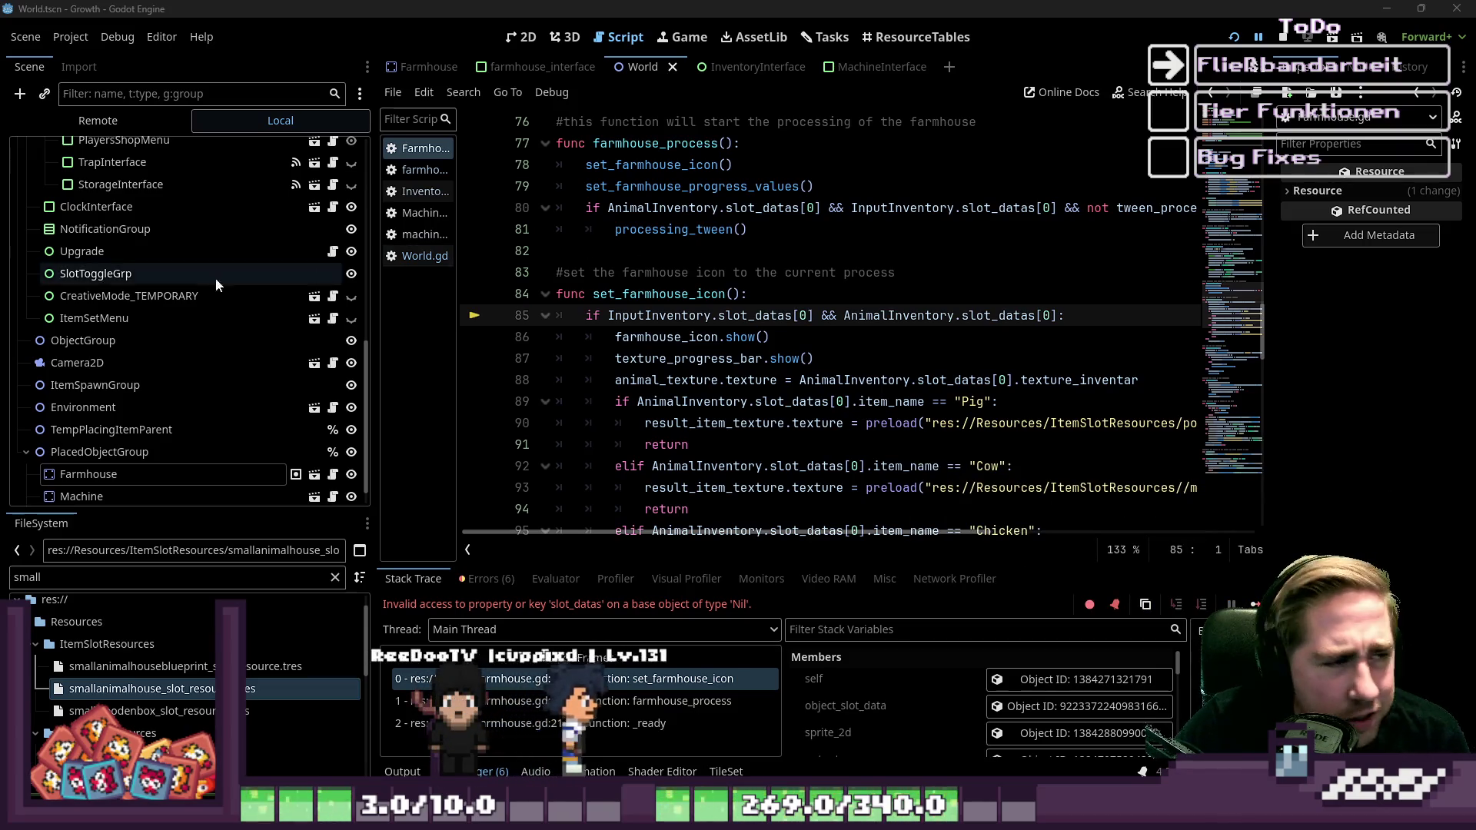
Inspect the PlayersShopMenu and VBoxContainer properties, widening the Inspector twice.
scroll(191, 284, "up", 5)
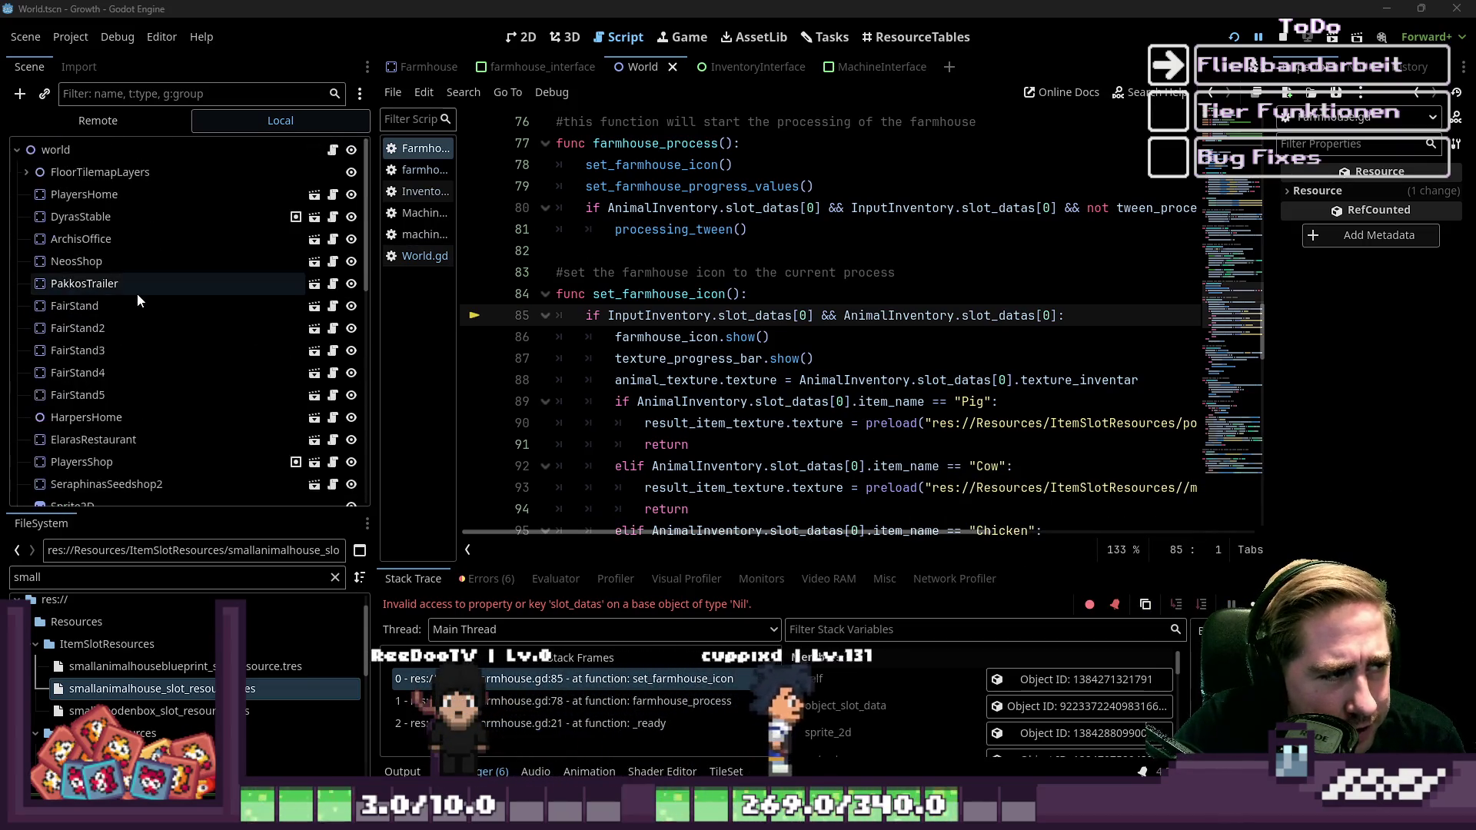
scroll(105, 367, "down", 2)
left_click(105, 367)
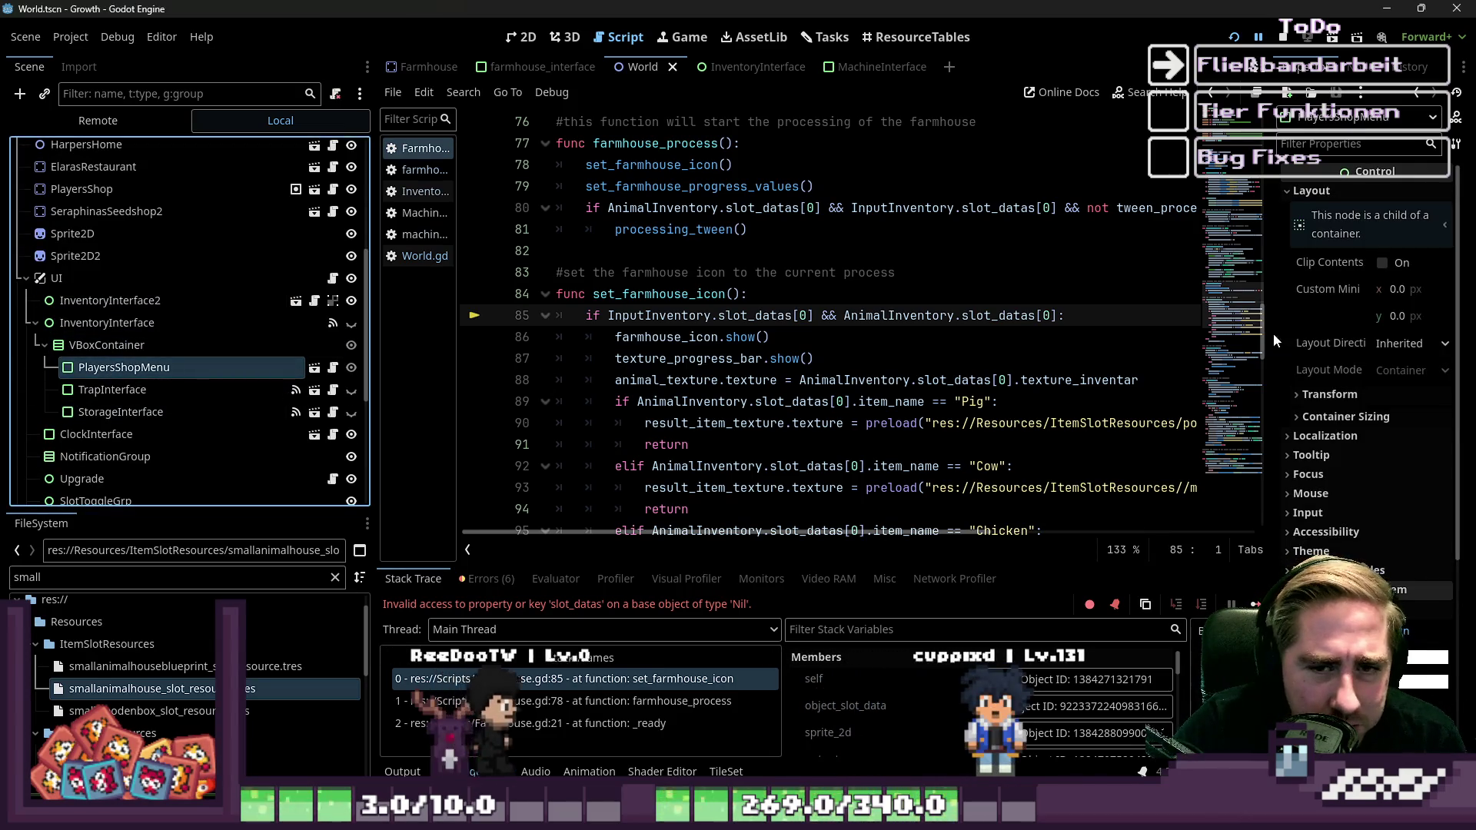
left_click_drag(1273, 334, 1190, 342)
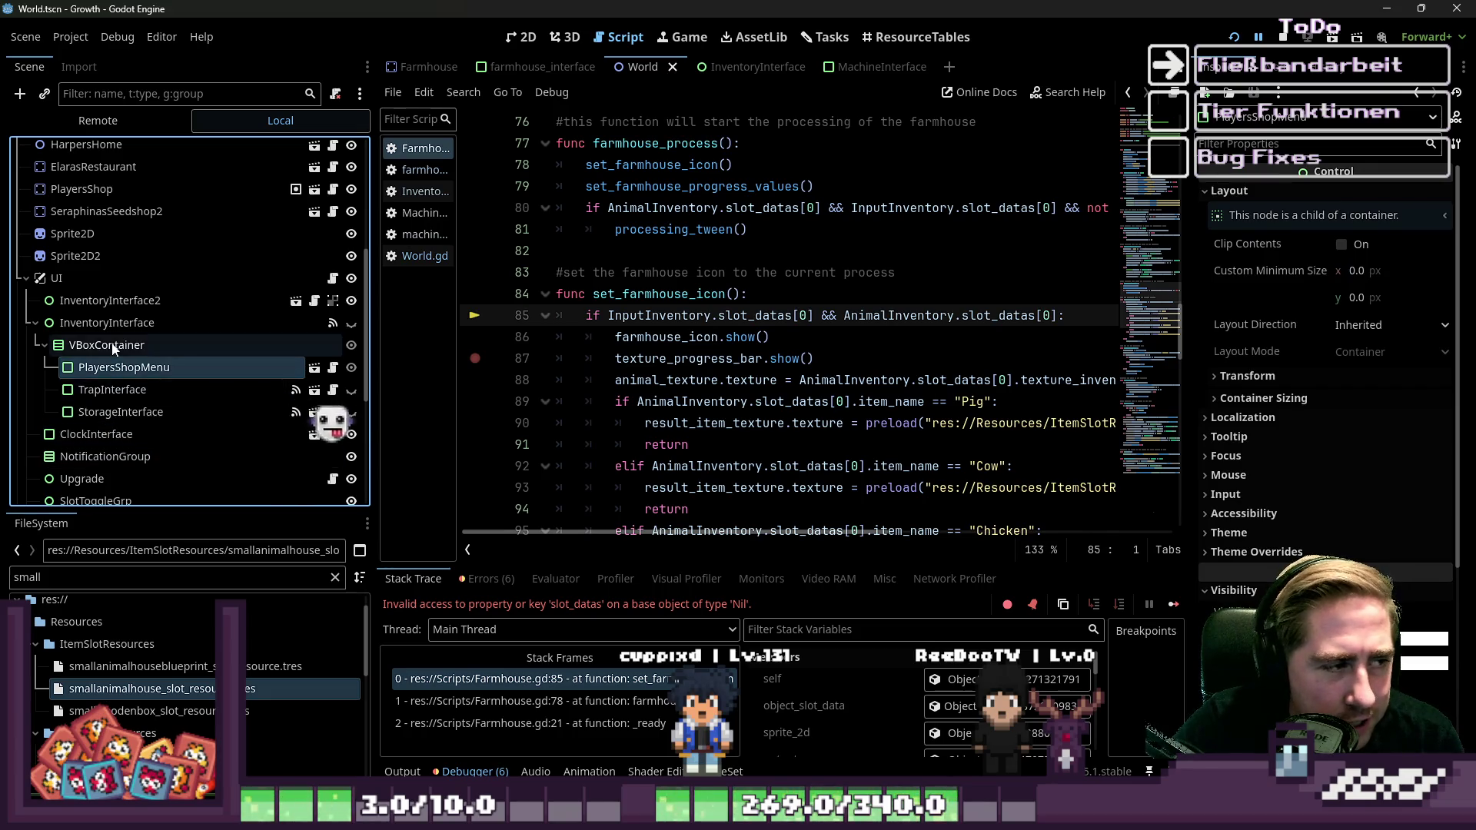
left_click(79, 351)
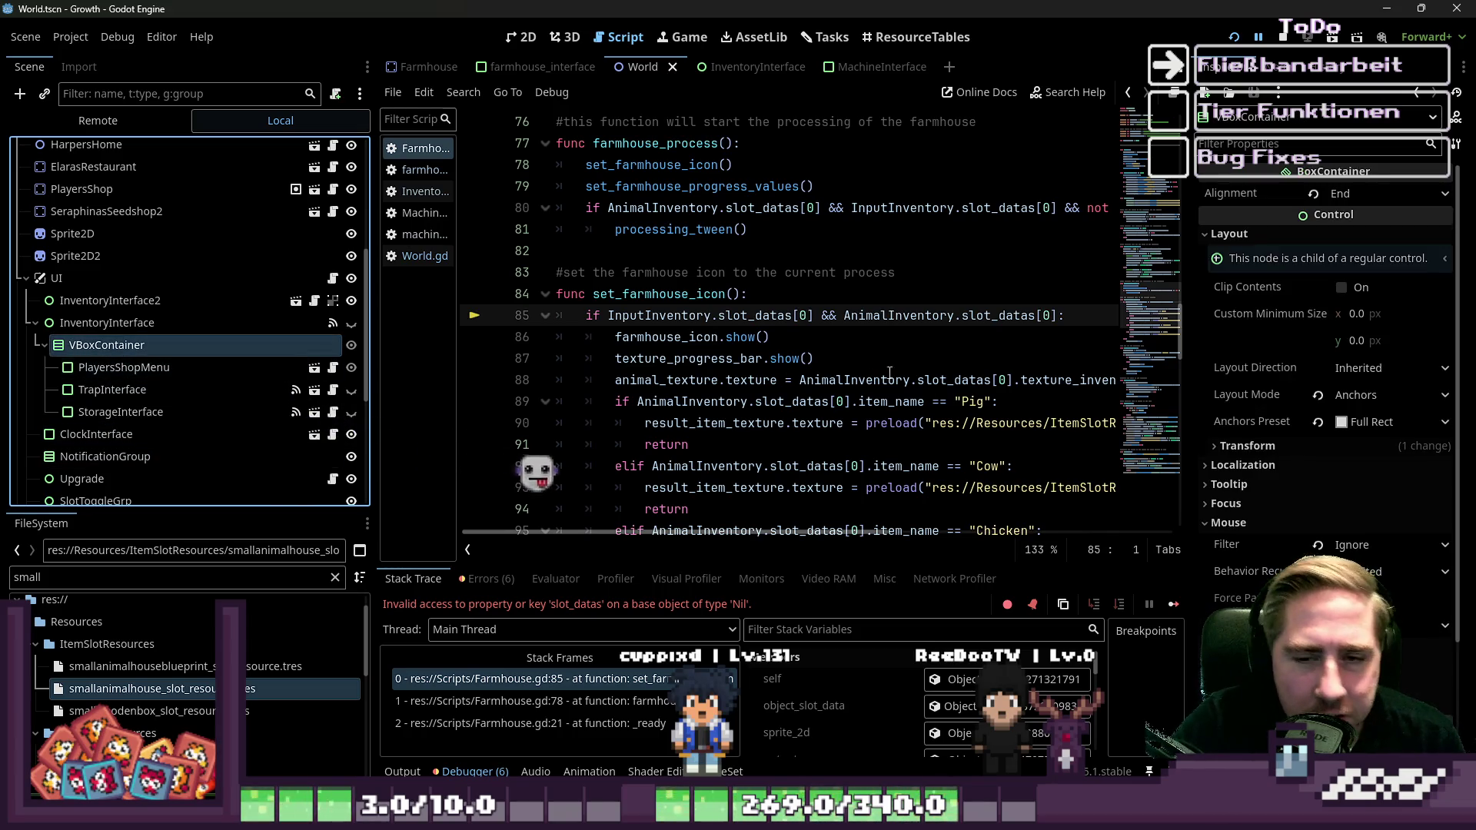
left_click_drag(1188, 369, 1128, 379)
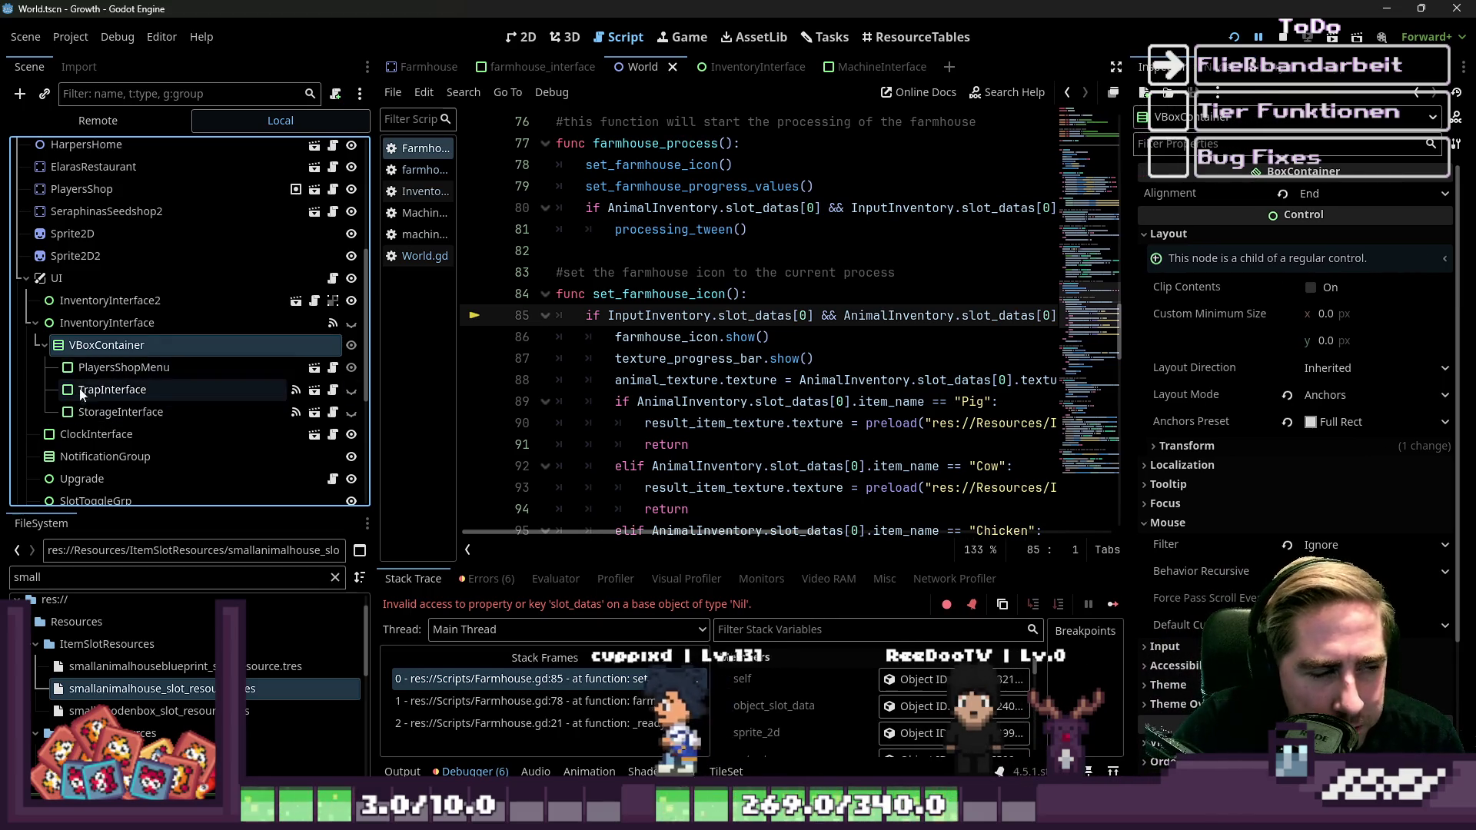
Compare the PlayersShopMenu, VBoxContainer and TrapInterface properties in the Inspector.
left_click(99, 370)
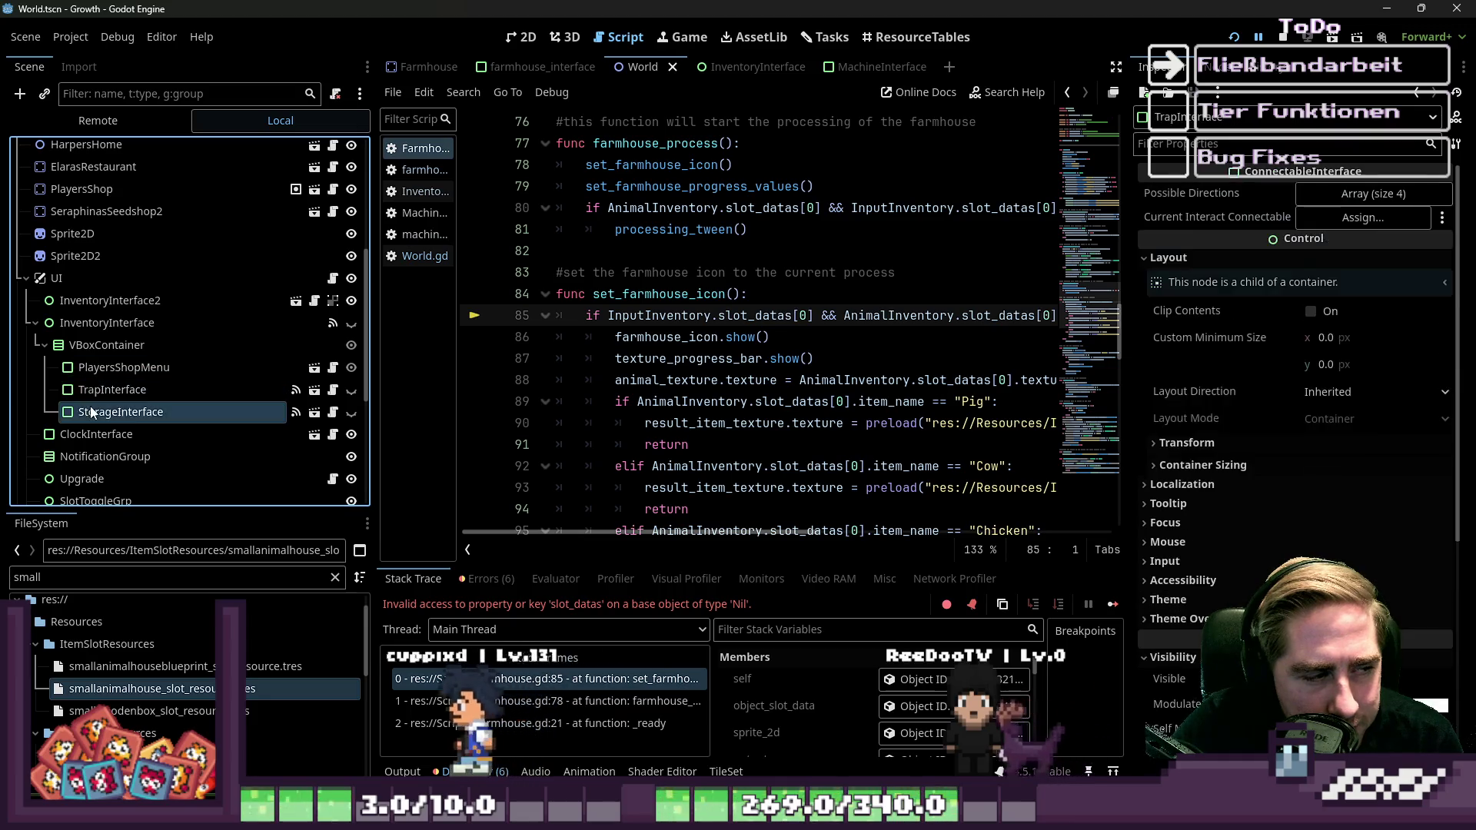
left_click(104, 370)
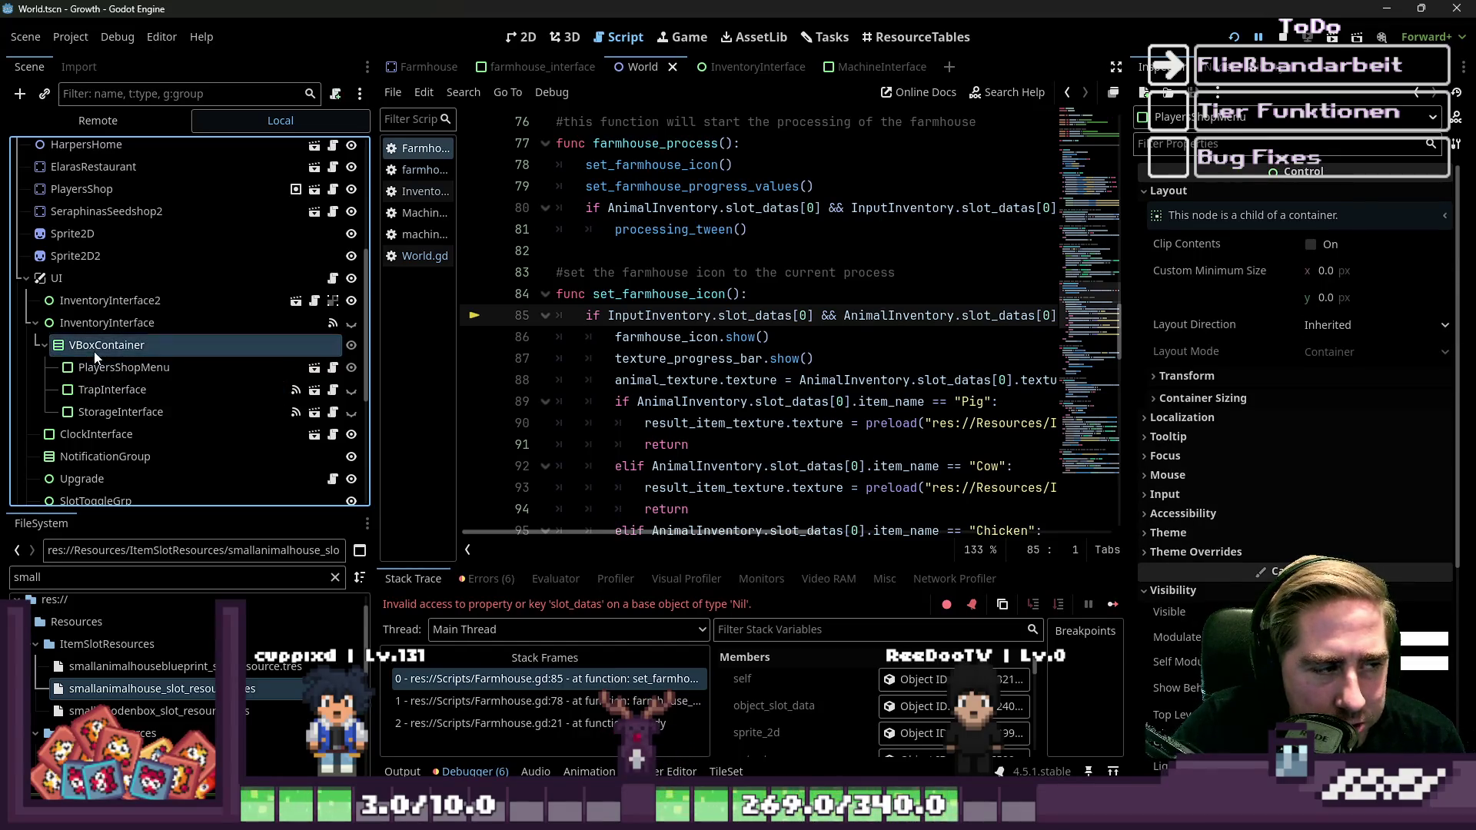
left_click(94, 351)
scroll(220, 427, "up", 2)
scroll(220, 427, "down", 2)
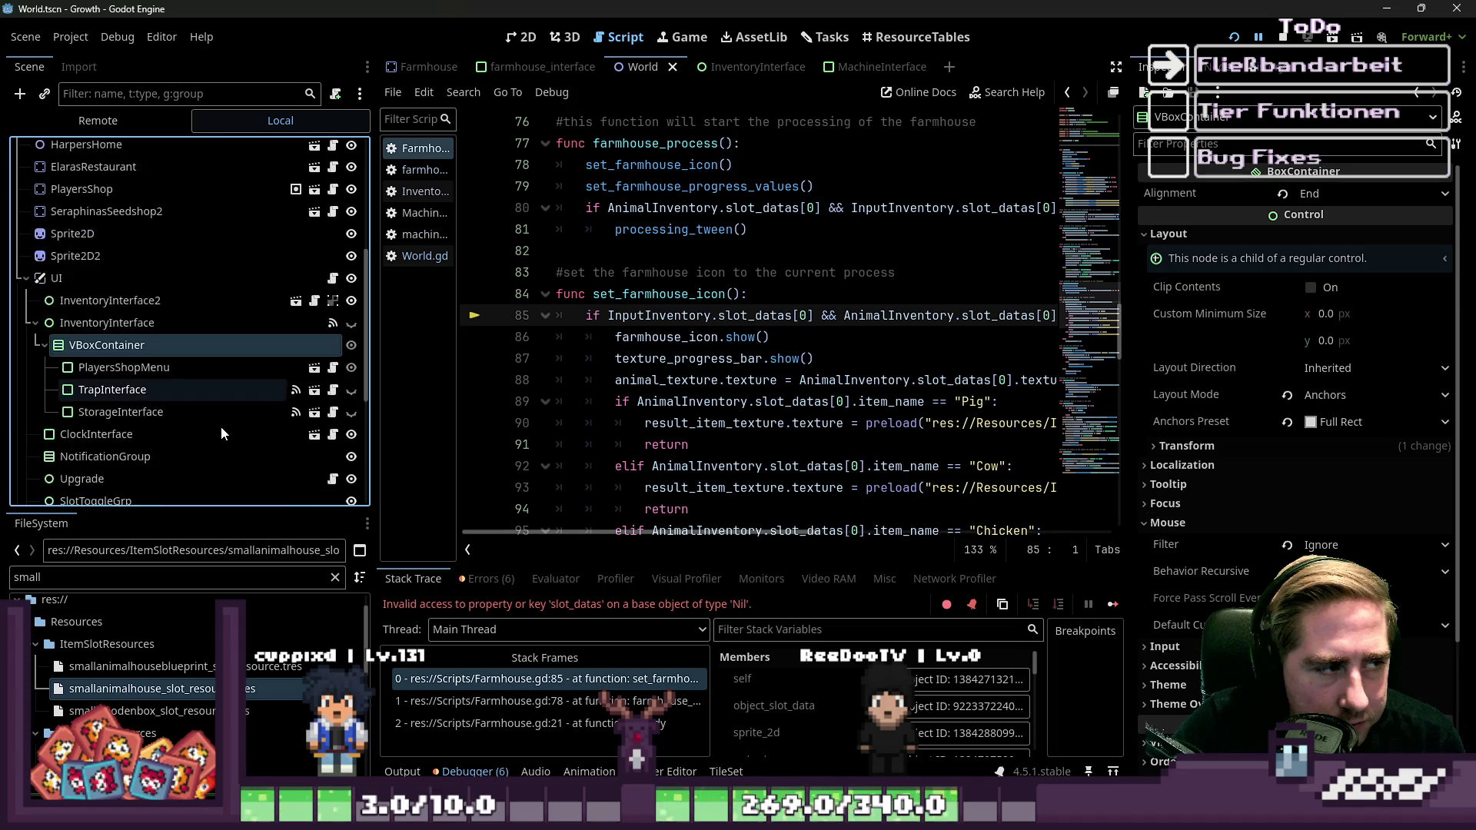
left_click(115, 392)
left_click(119, 369)
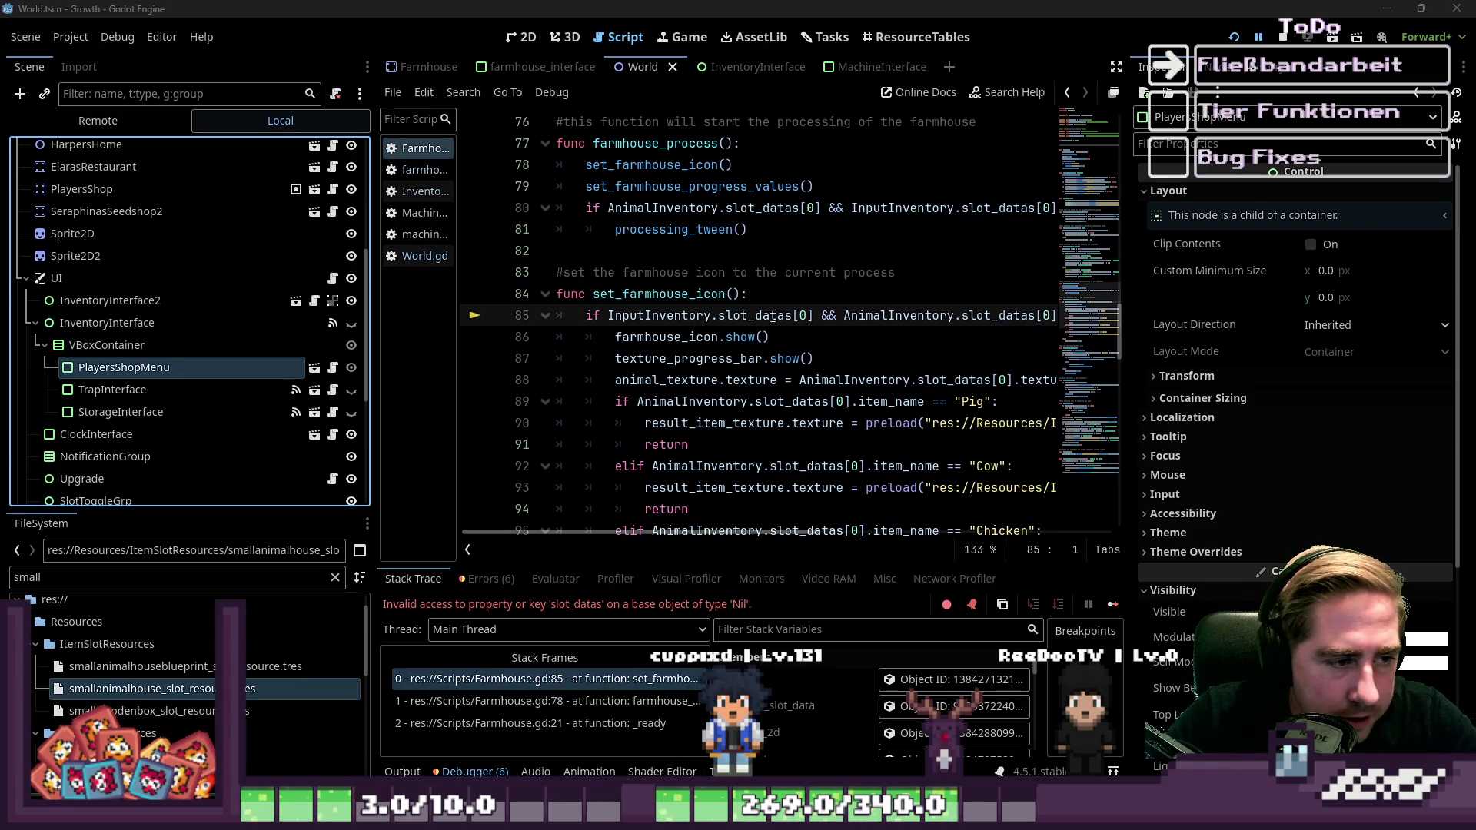
Widen Farmhouse.gd's code view and scroll up from failing line 85 toward line 43.
left_click(728, 359)
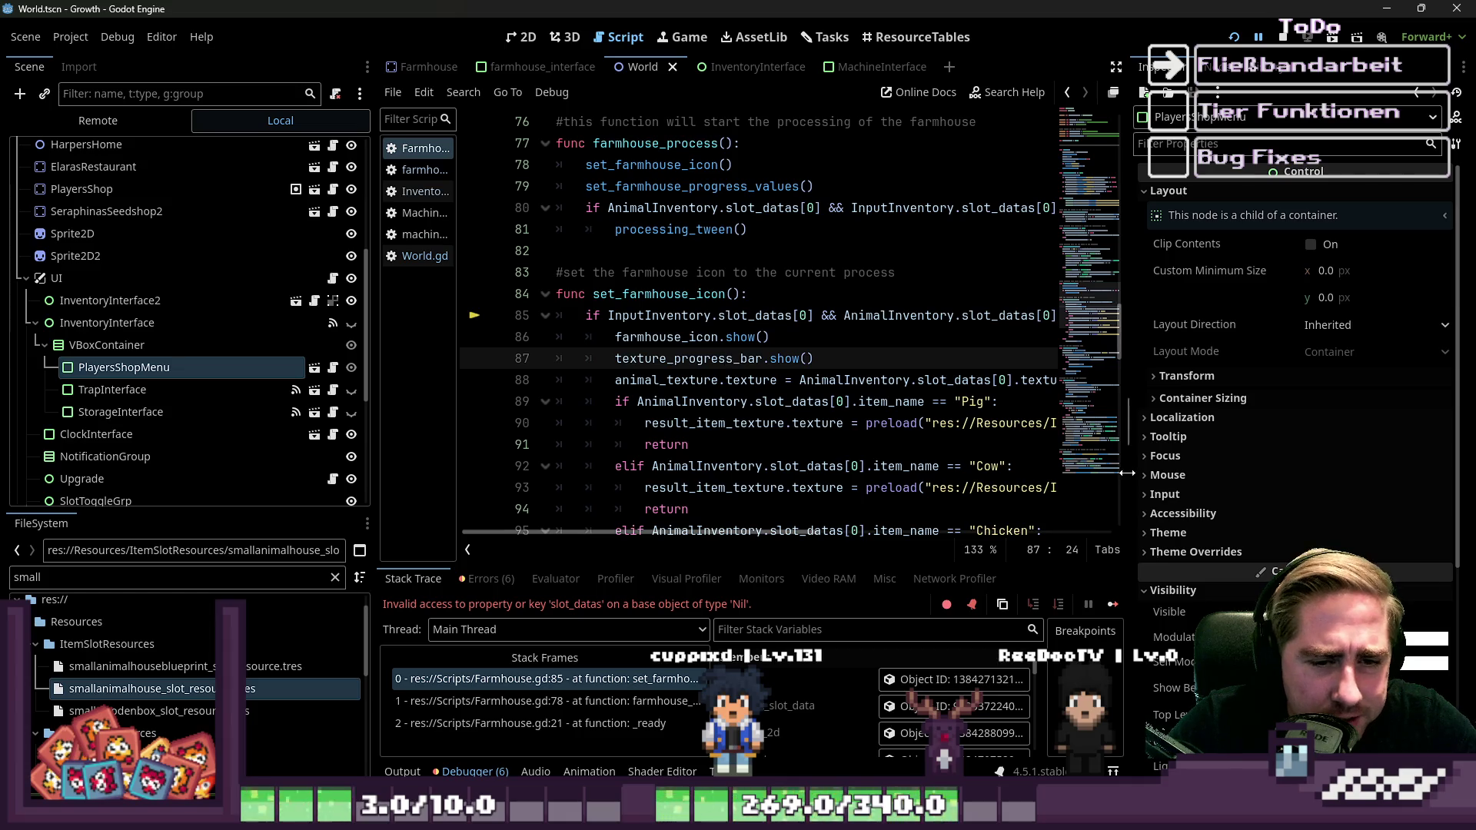
left_click_drag(1127, 474, 1301, 474)
left_click(811, 316)
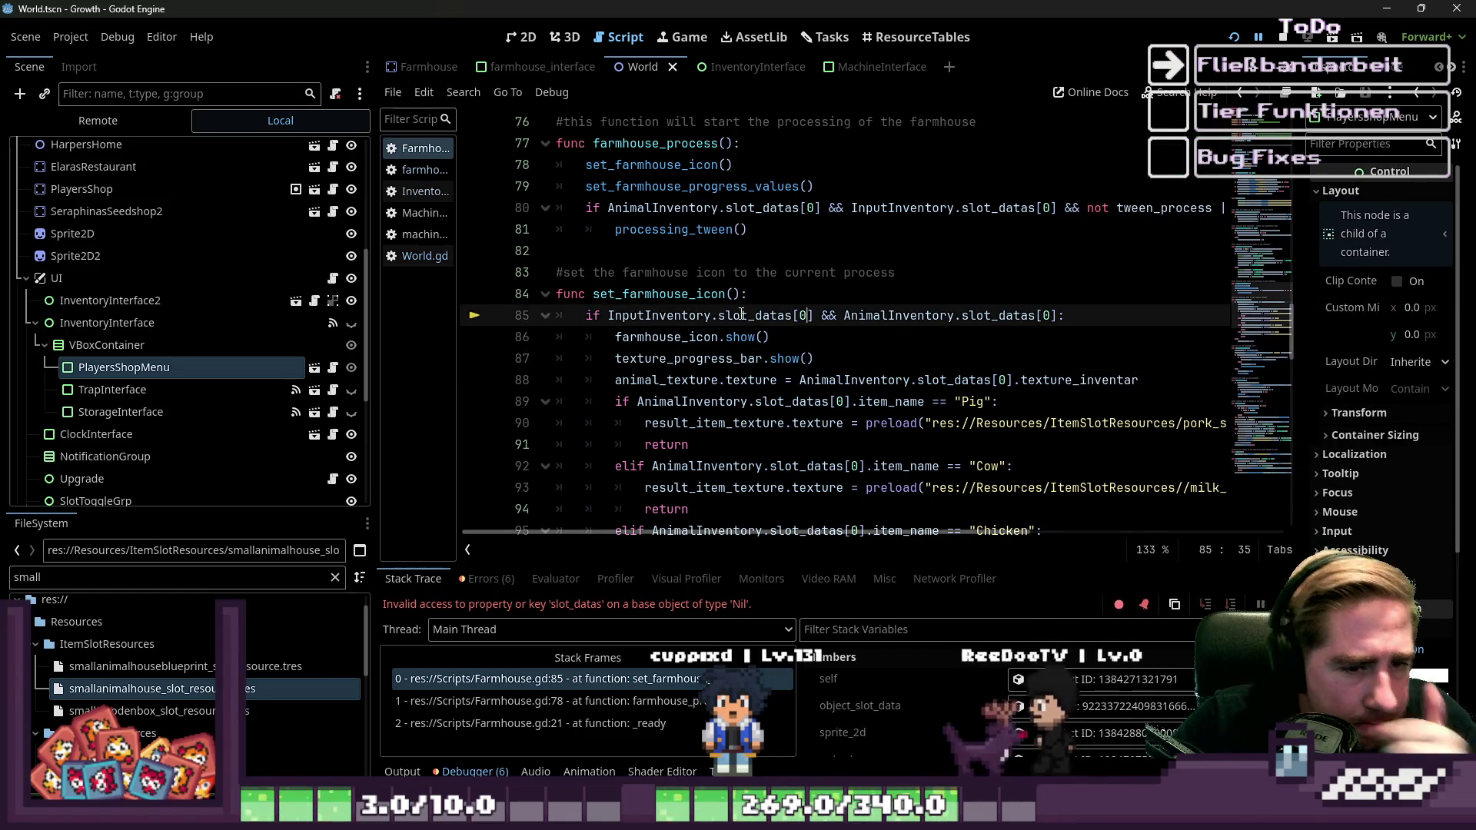
scroll(726, 311, "up", 3)
scroll(726, 311, "up", 8)
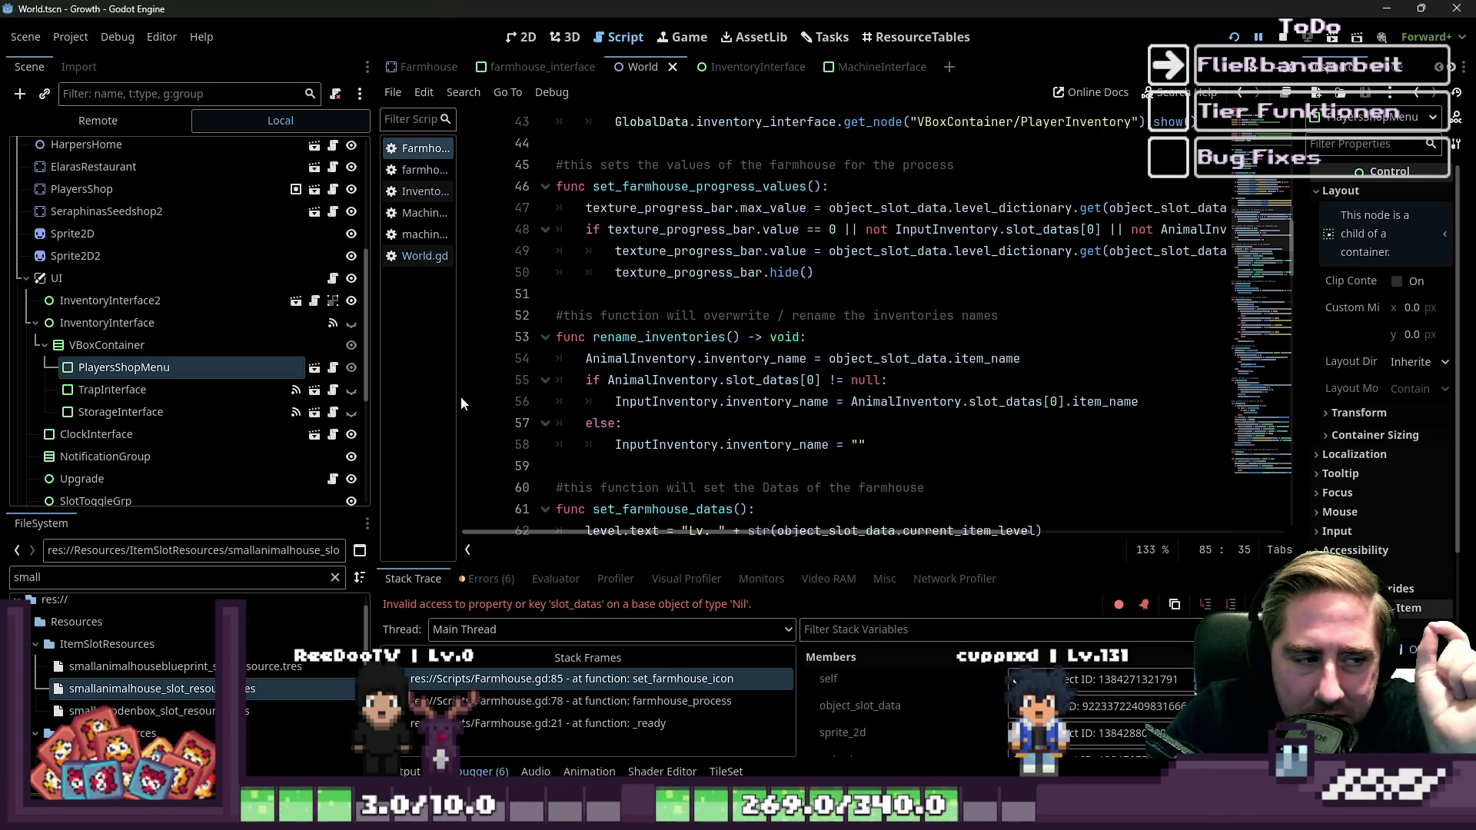
Open Machine.gd and select the change_state function, lines 64–69, to review it.
left_click_drag(460, 396, 569, 397)
left_click(447, 213)
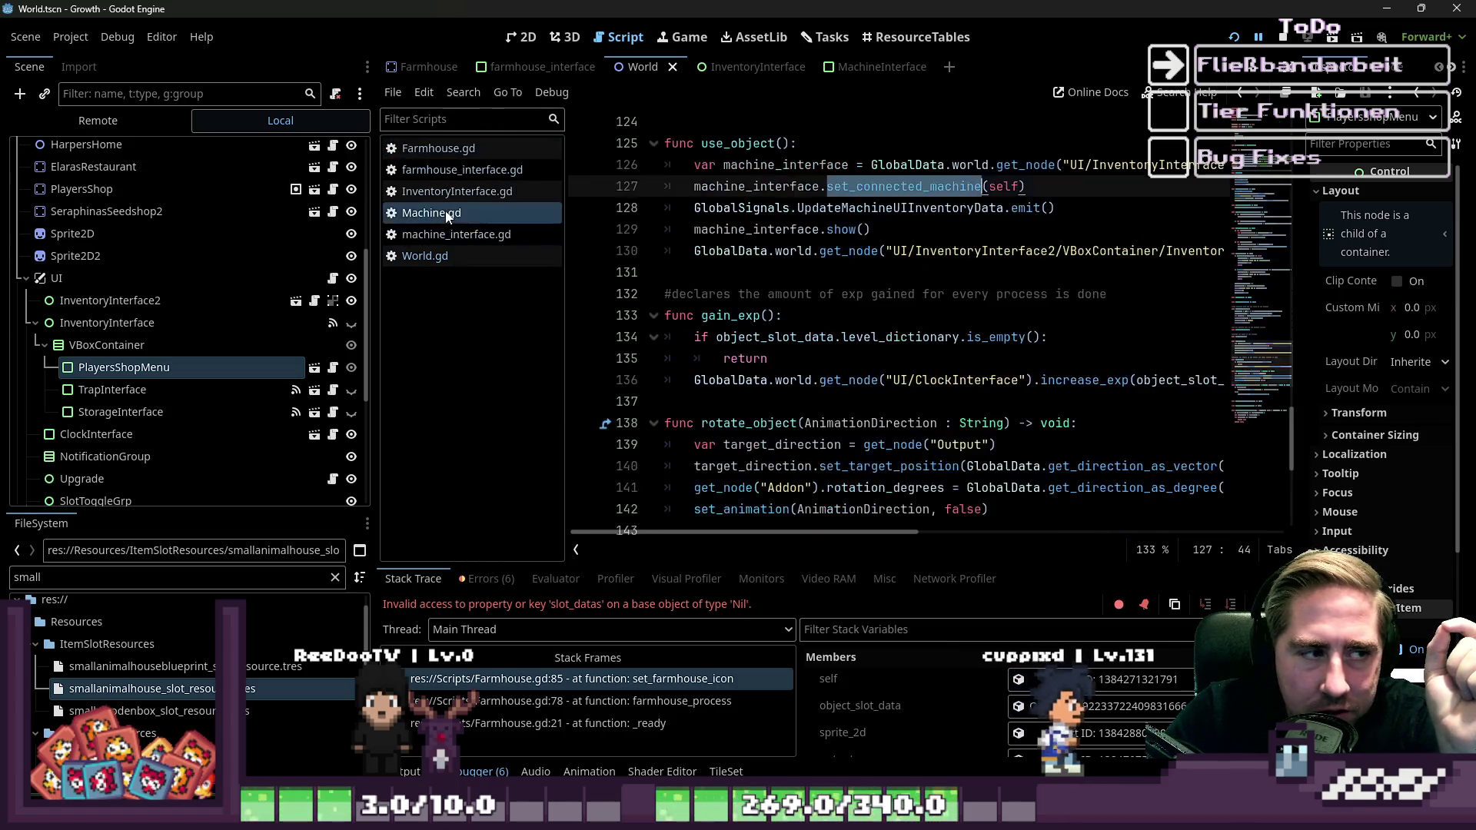
scroll(822, 177, "up", 20)
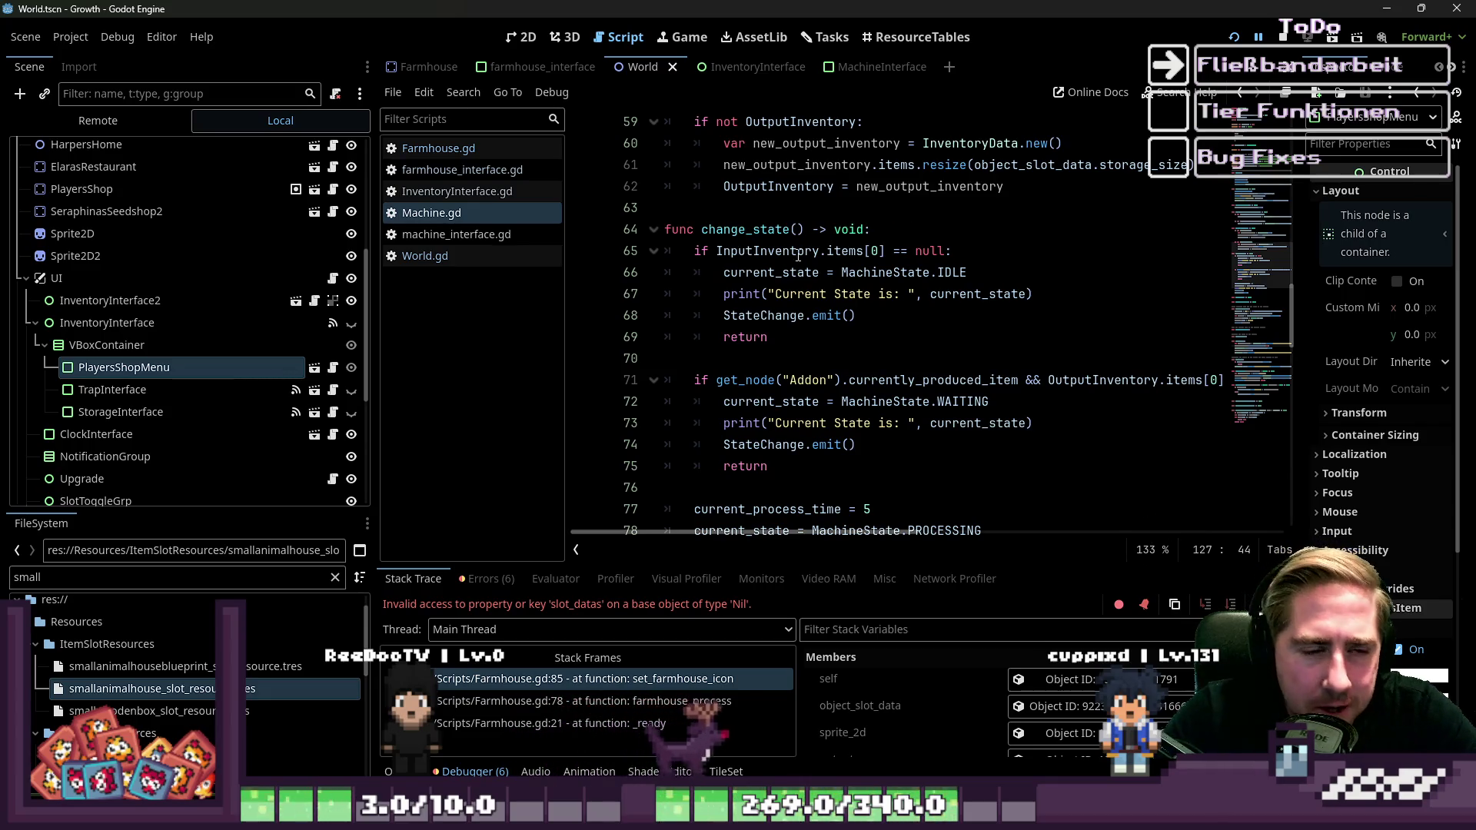
left_click_drag(668, 208, 827, 252)
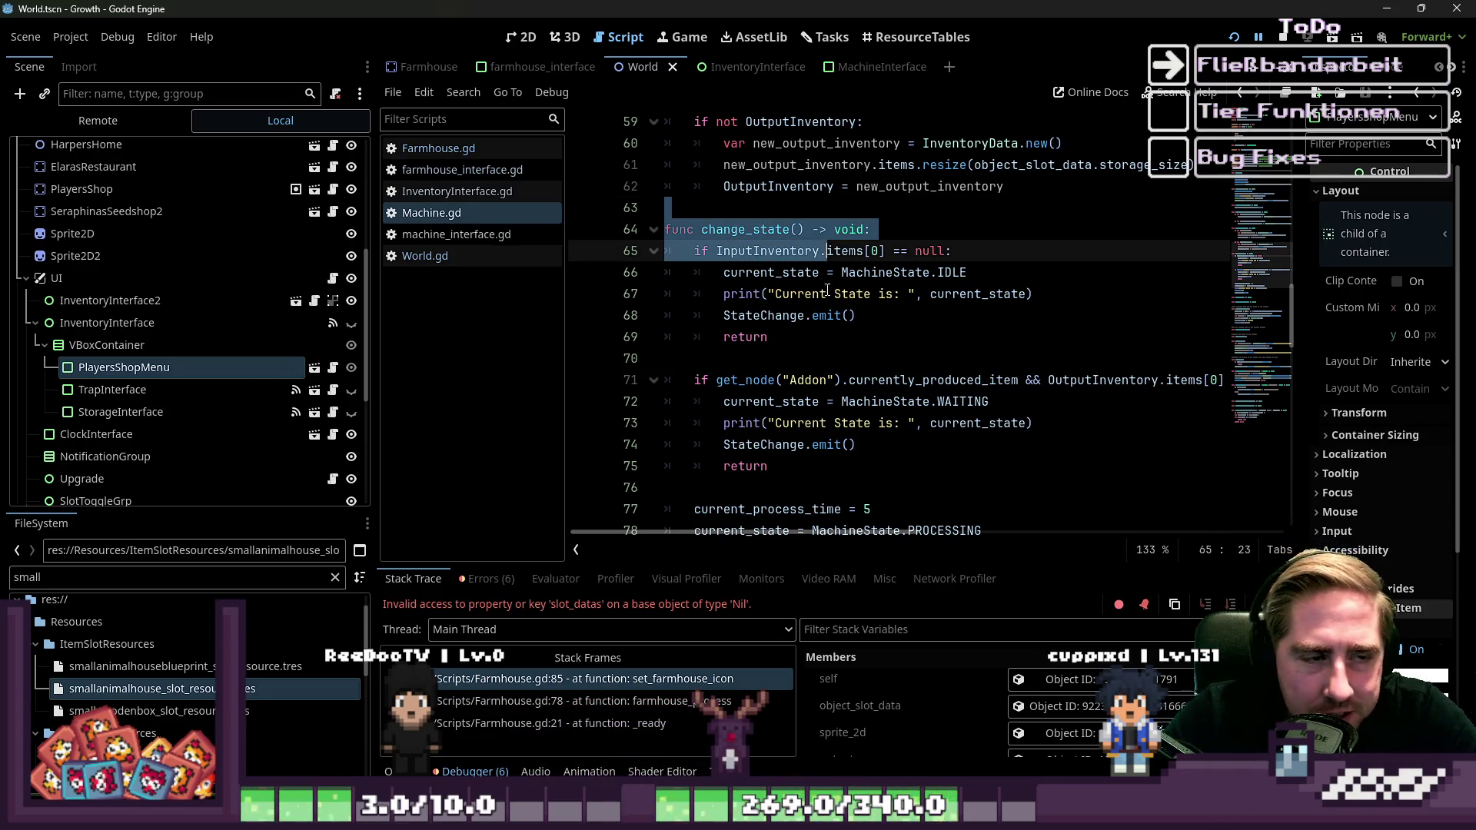
left_click(794, 359)
mouse_move(780, 335)
left_mouse_down()
mouse_move(673, 215)
mouse_move(680, 229)
left_mouse_up()
left_click(813, 330)
Scroll through Machine.gd, widen the code editor, and return to the script's top.
scroll(823, 316, "up", 15)
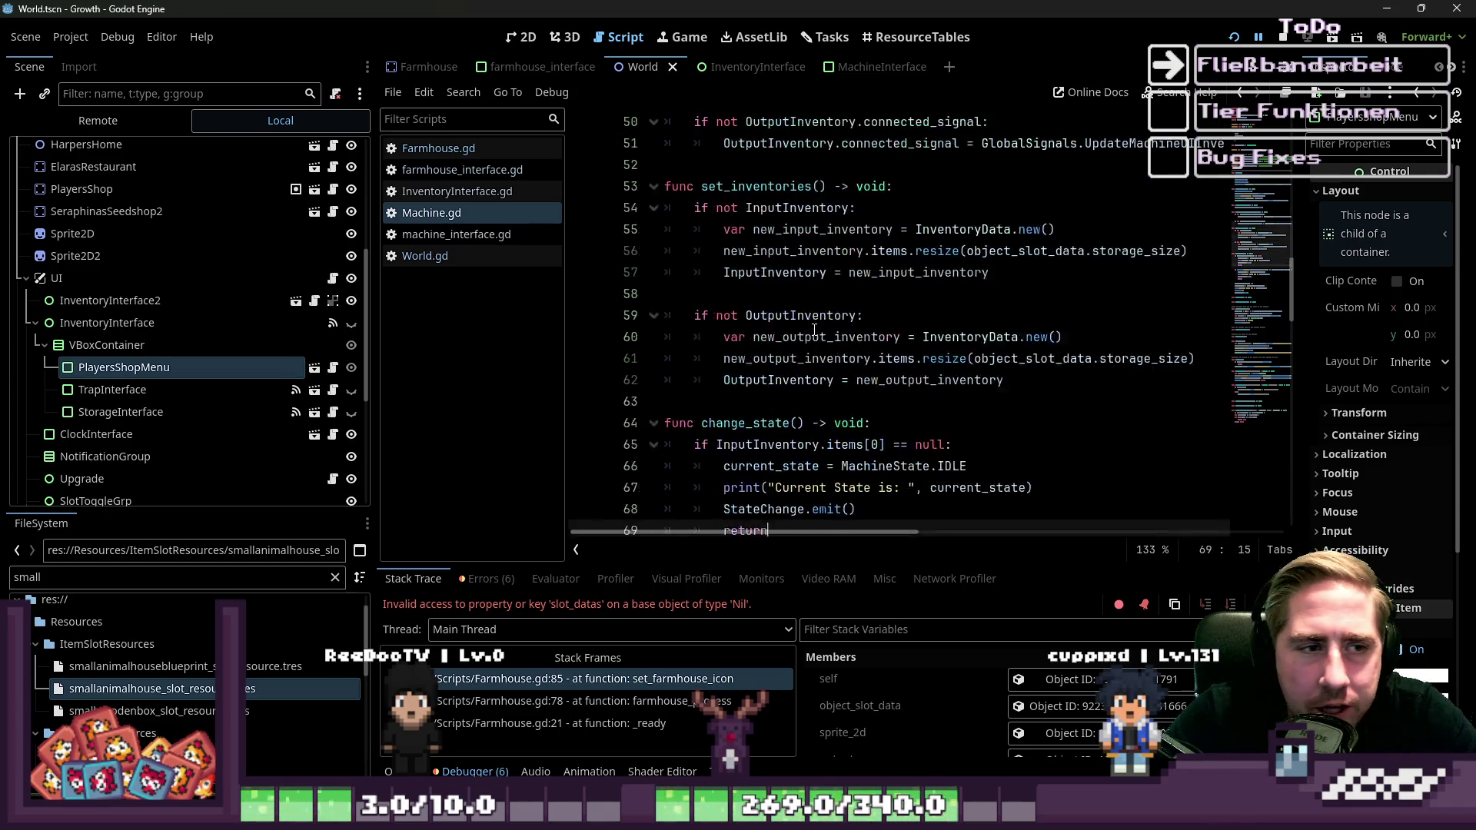
scroll(834, 306, "down", 2)
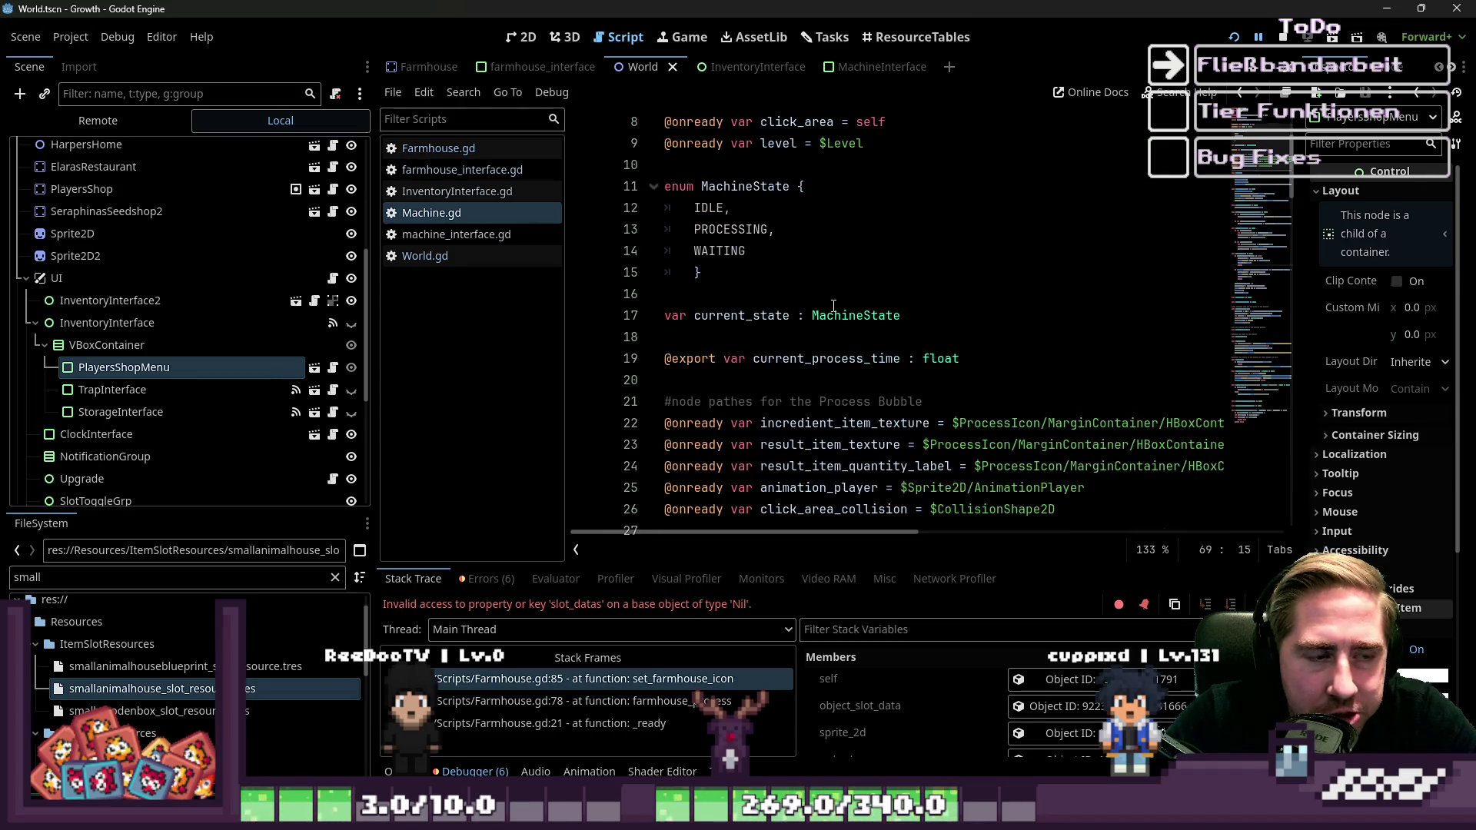
scroll(833, 306, "down", 2)
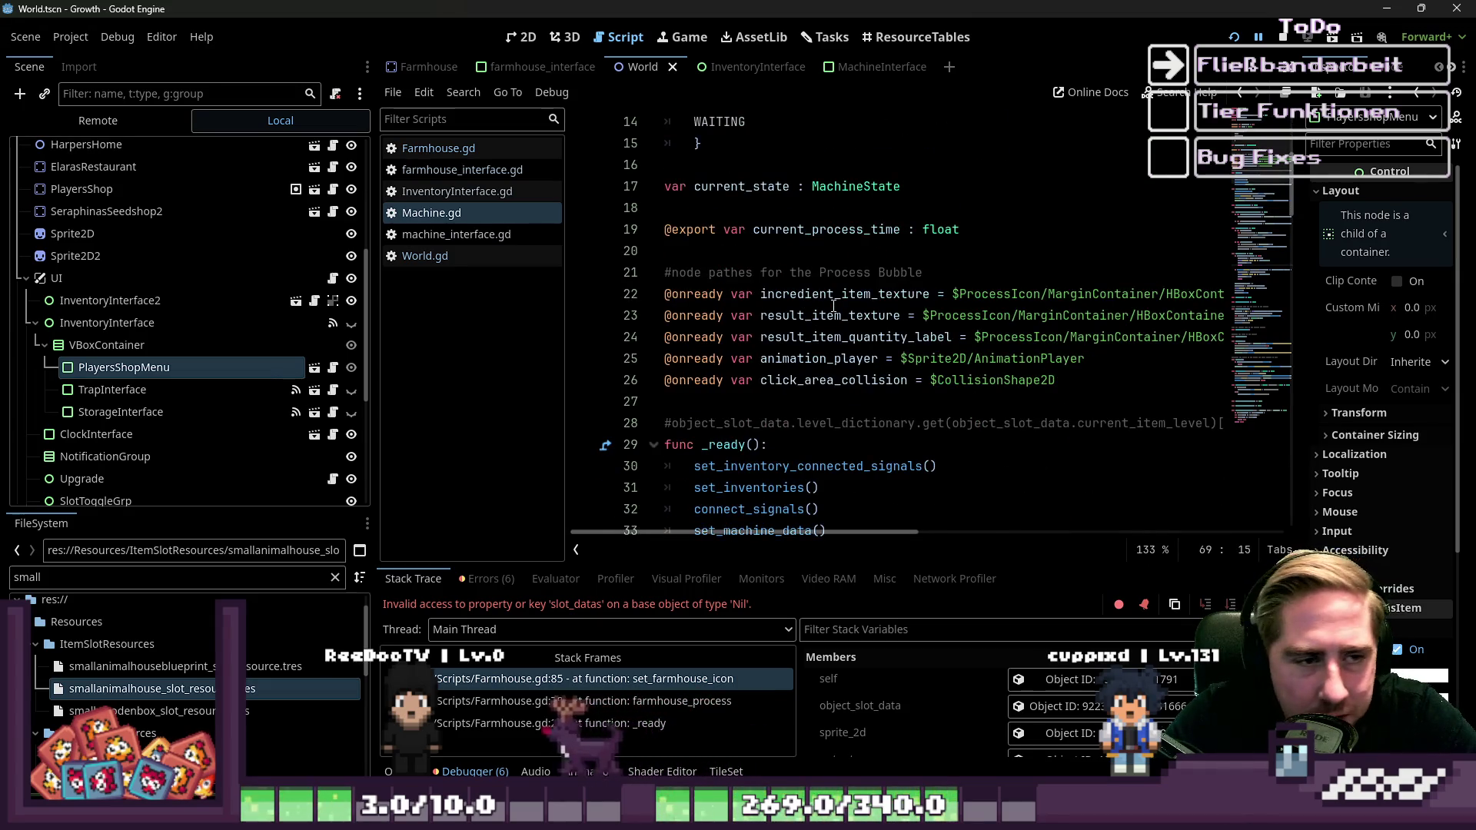
scroll(846, 308, "down", 2)
scroll(847, 307, "down", 6)
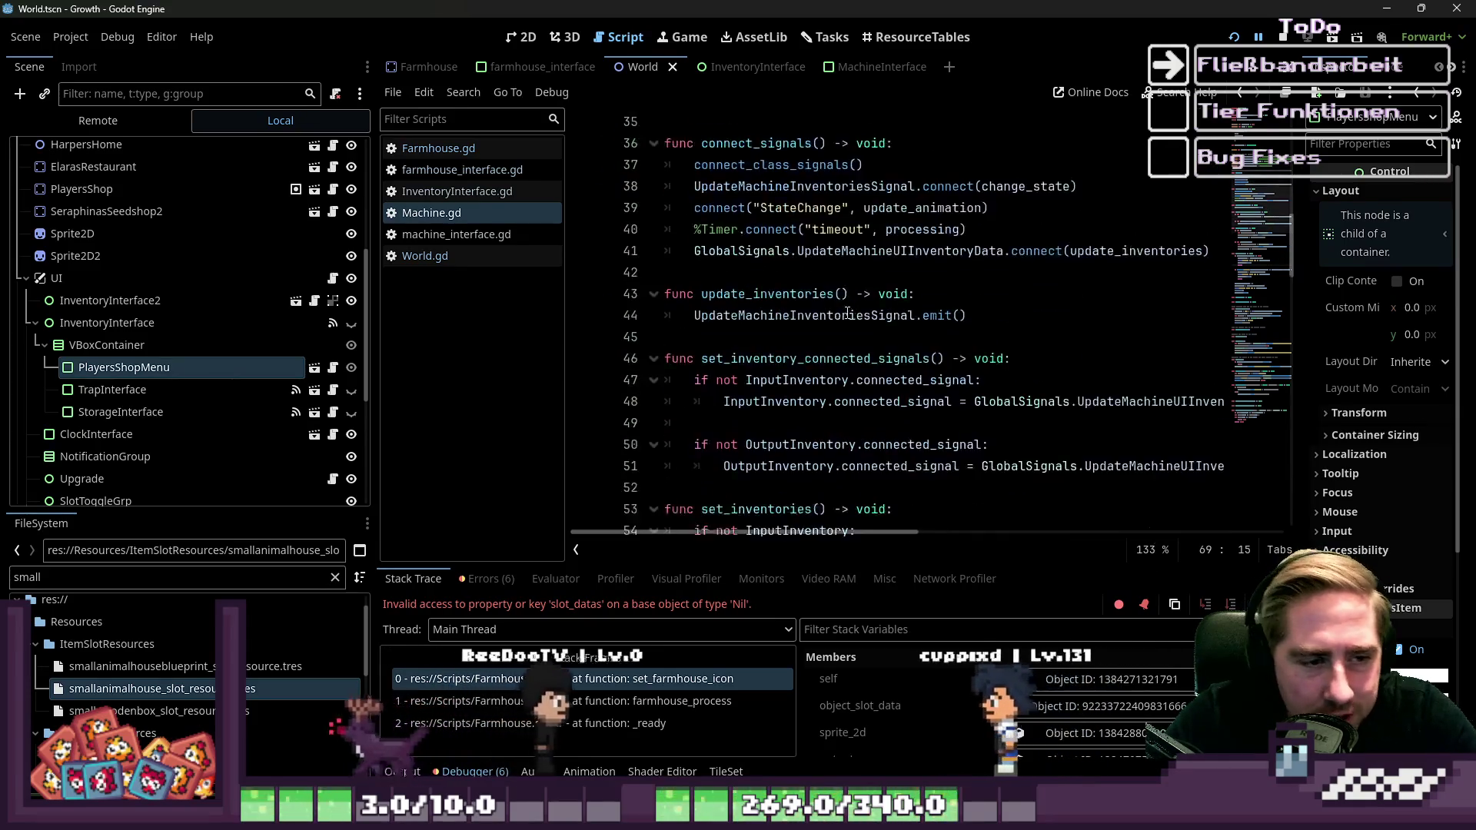
scroll(847, 312, "down", 5)
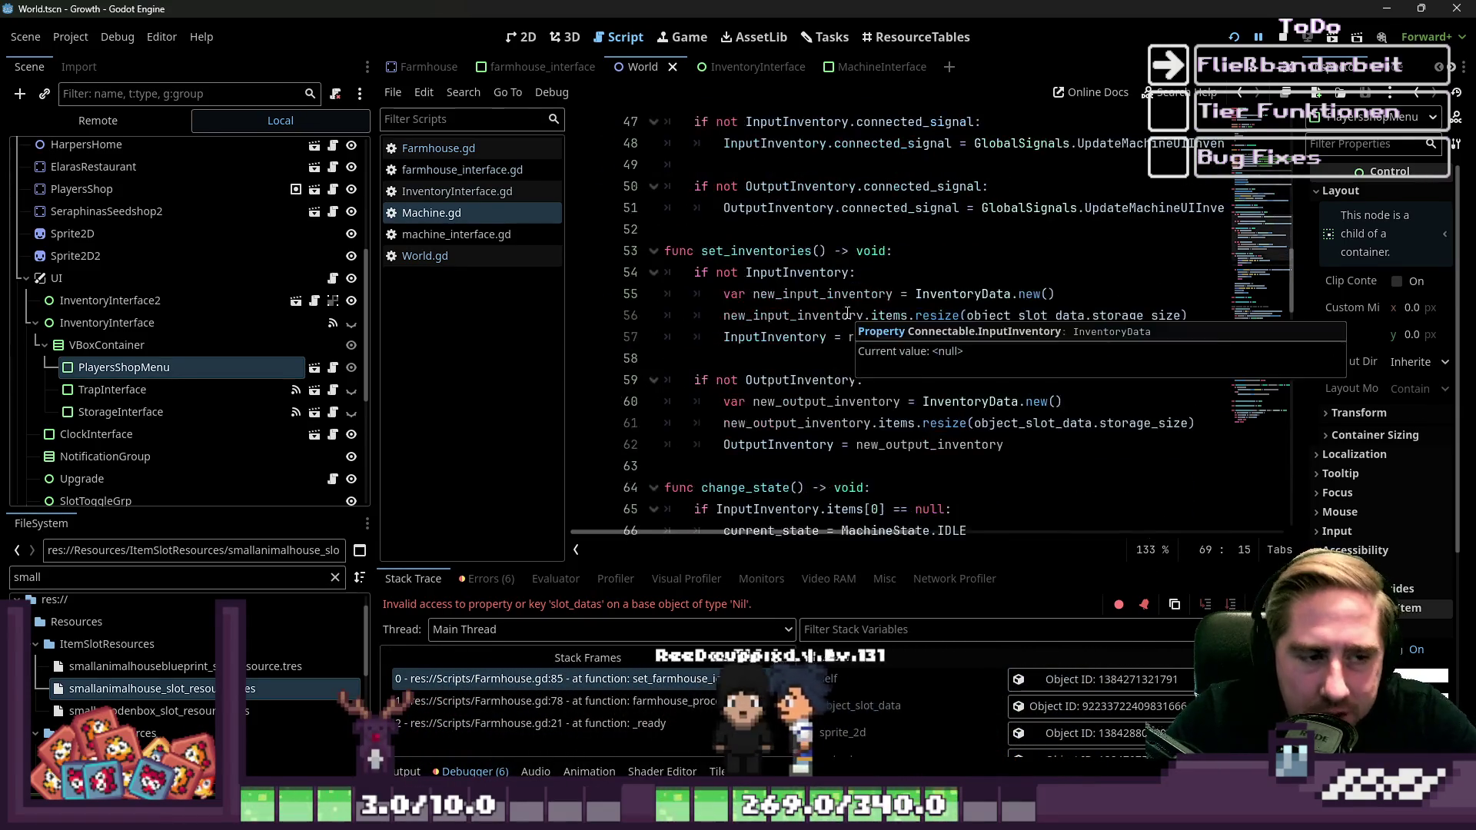
scroll(847, 312, "down", 4)
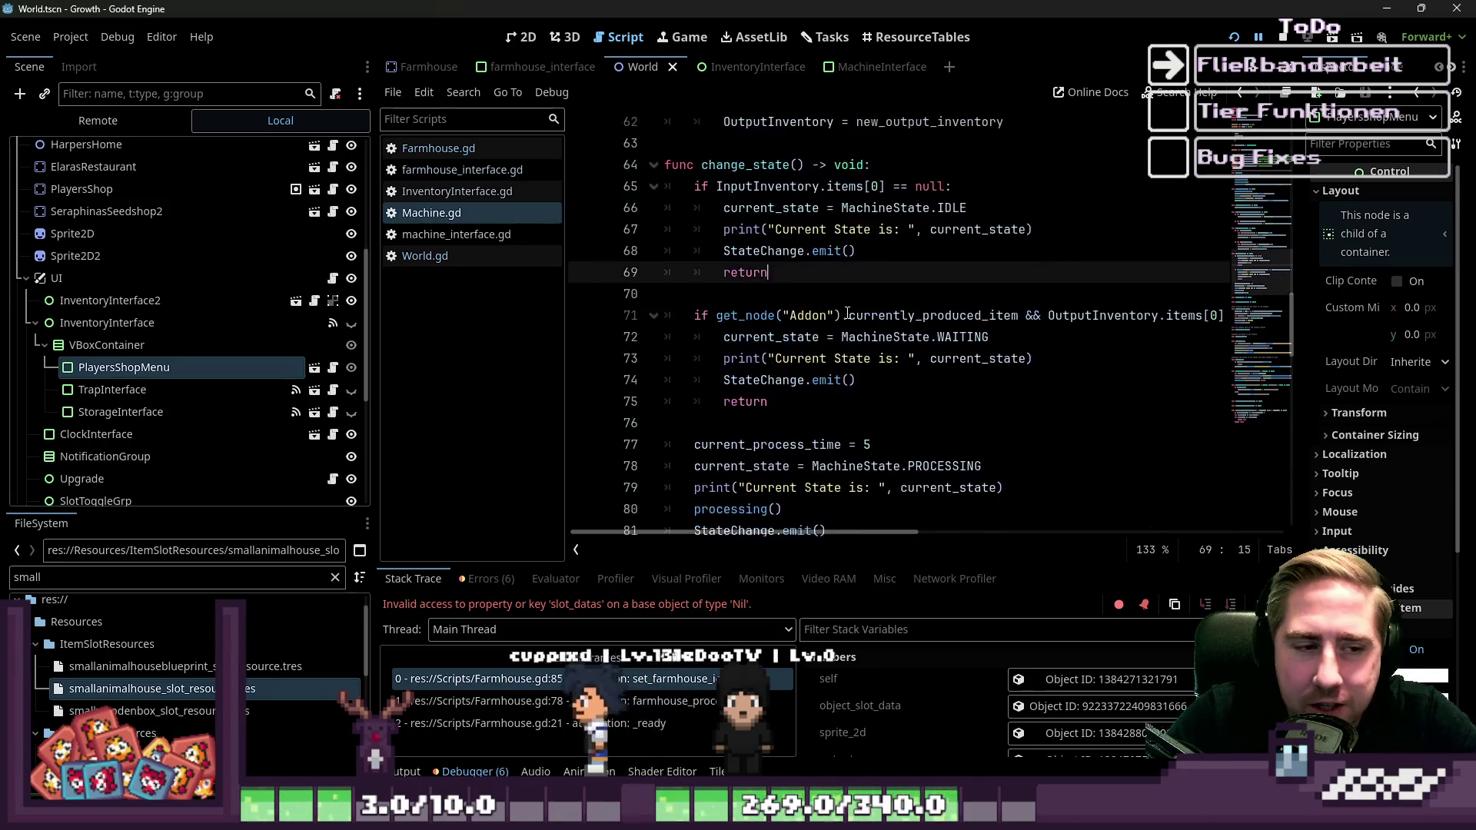
scroll(847, 312, "down", 2)
scroll(849, 314, "up", 4)
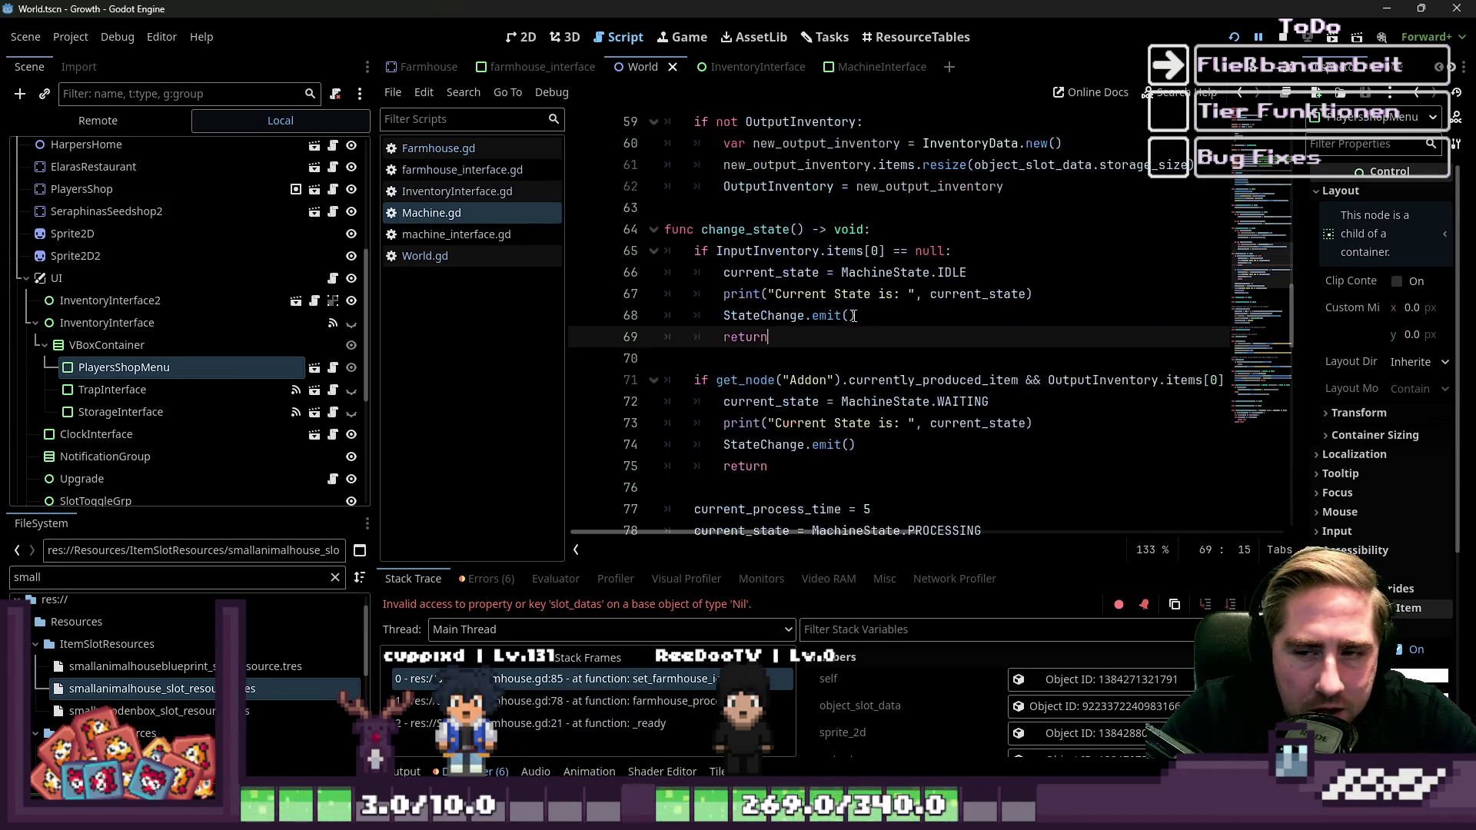
scroll(854, 315, "up", 7)
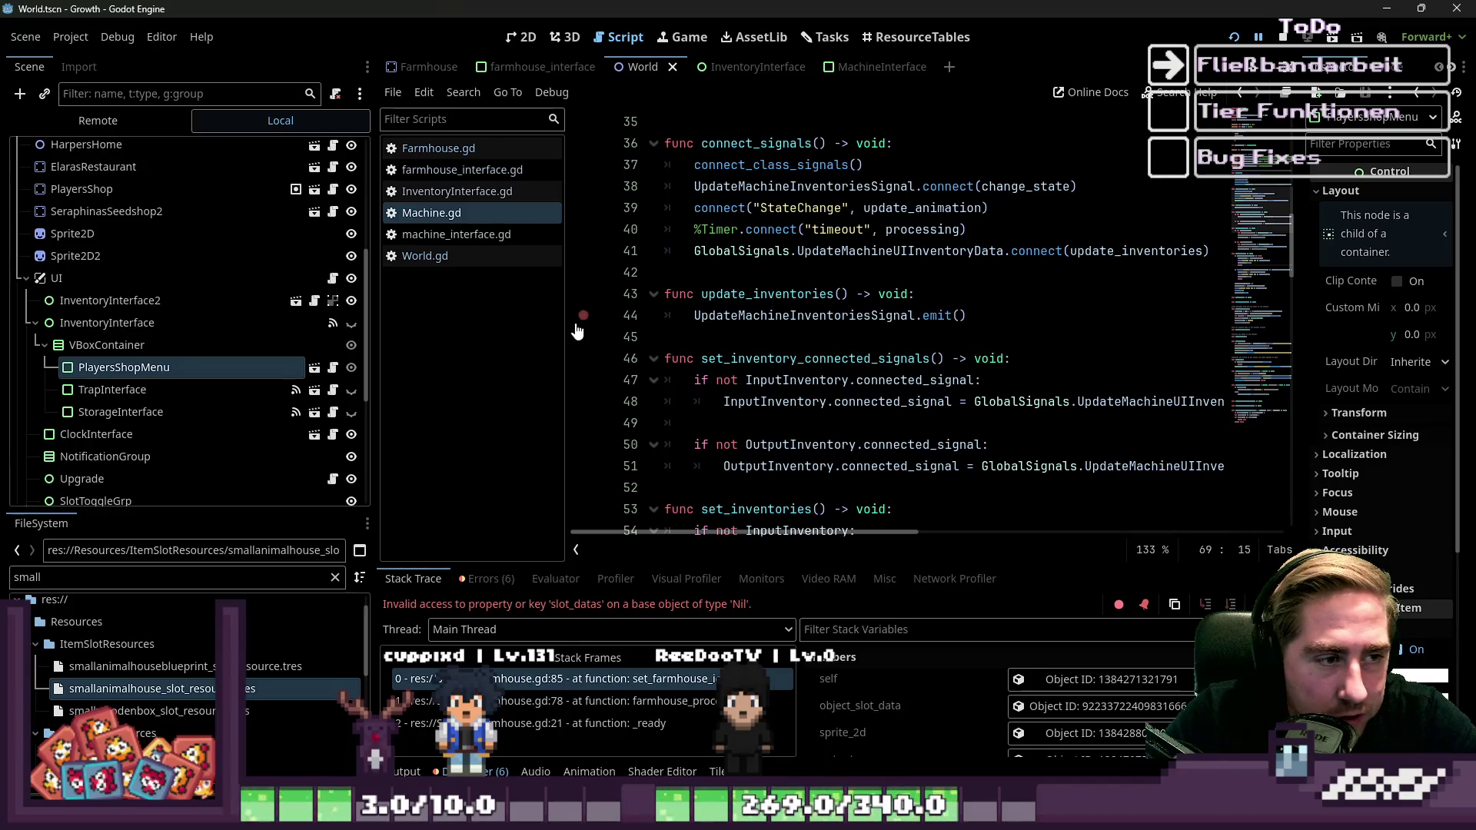
left_click_drag(569, 322, 232, 328)
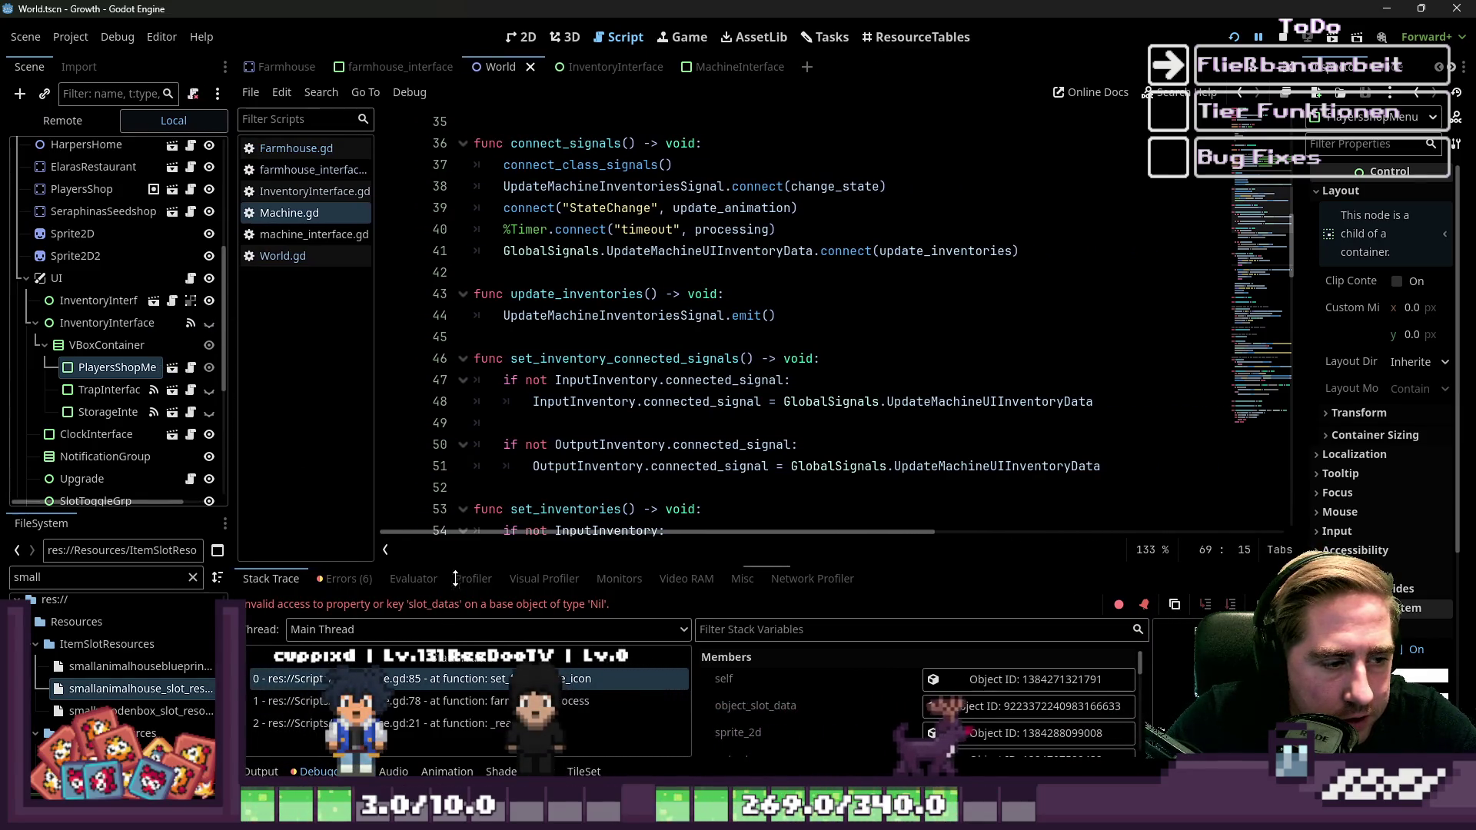
scroll(729, 307, "up", 3)
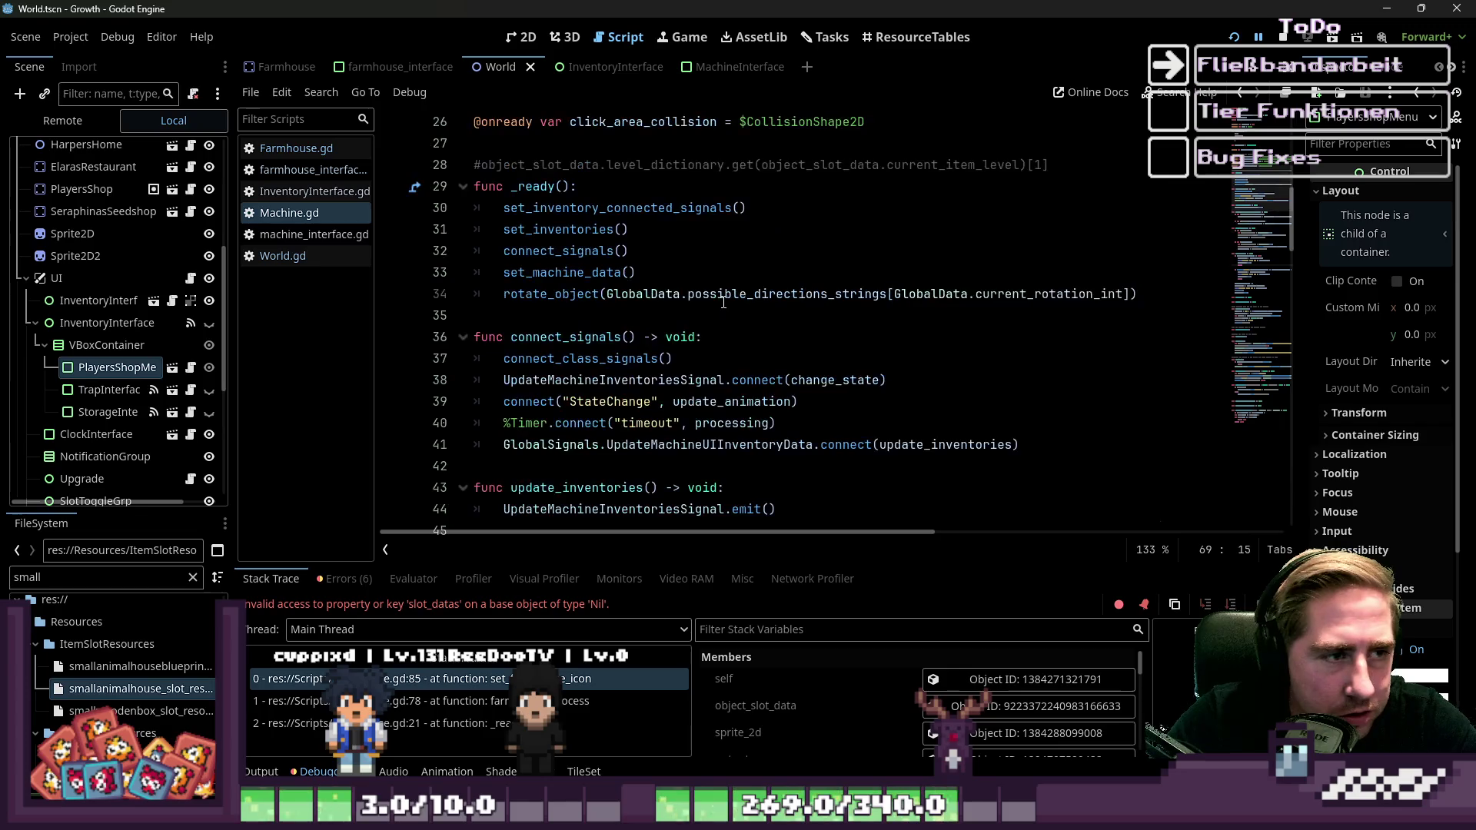
scroll(723, 302, "up", 7)
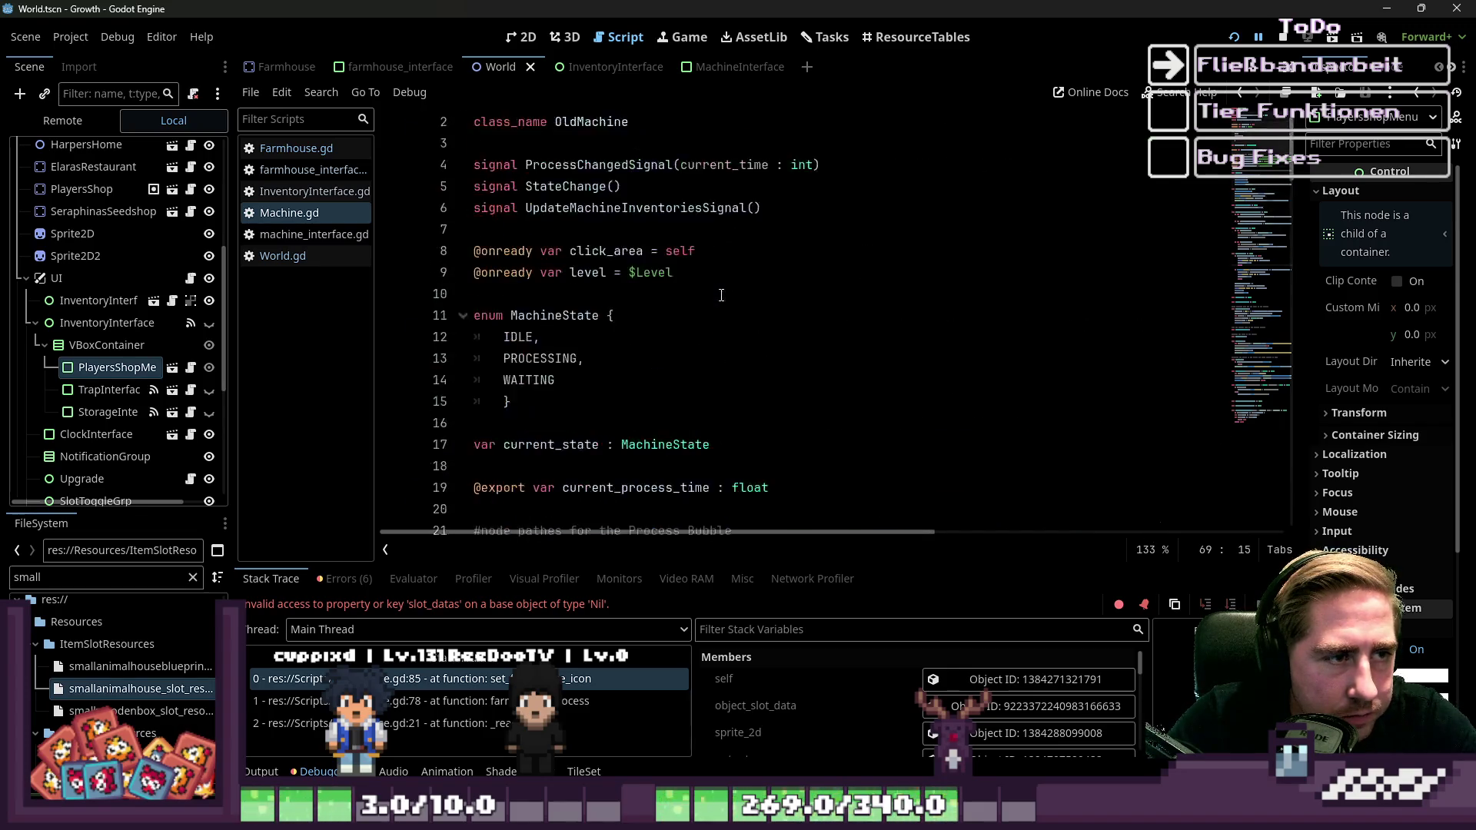
left_click(335, 223)
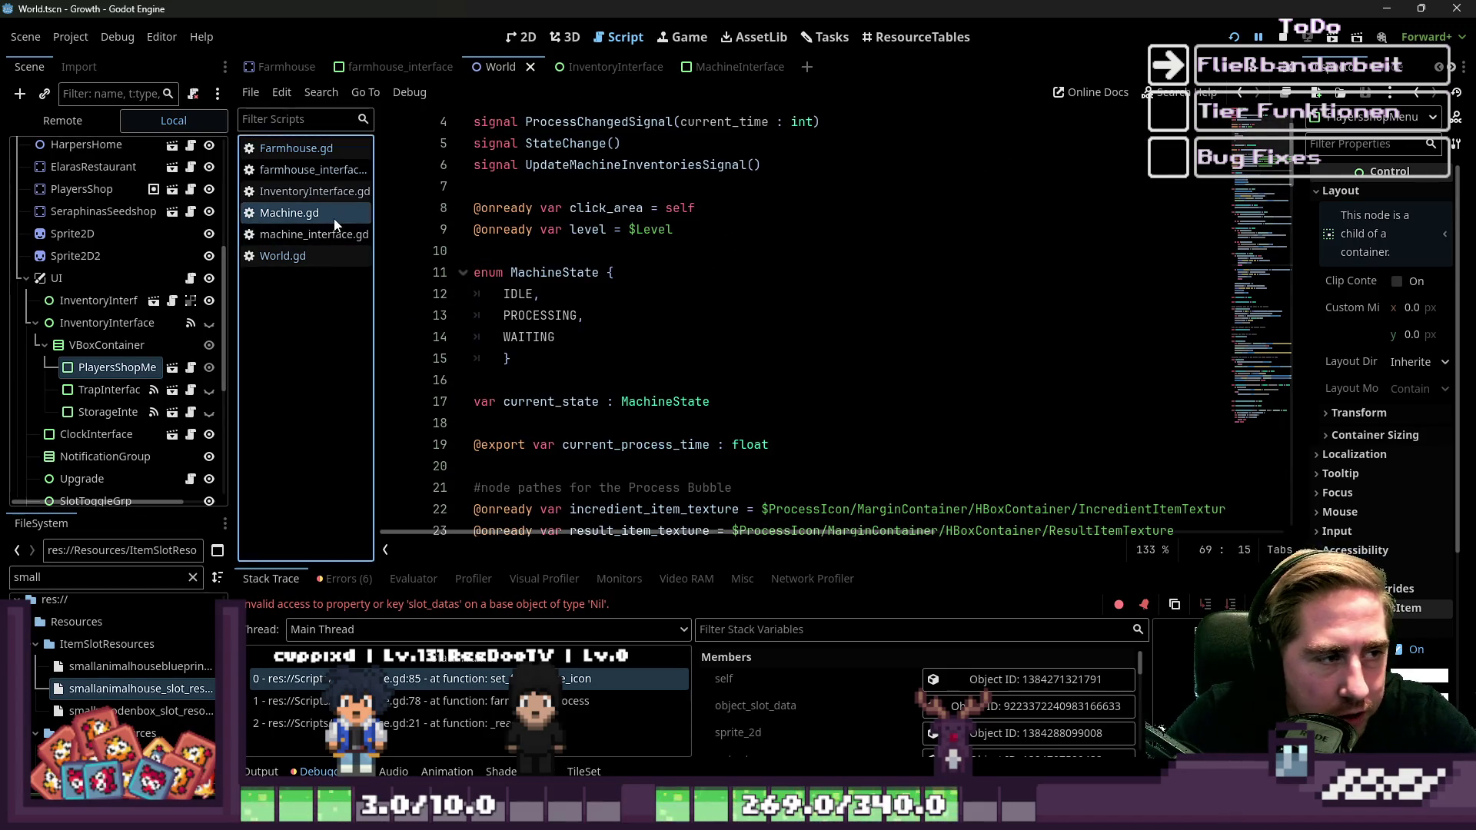
double_click(72, 578)
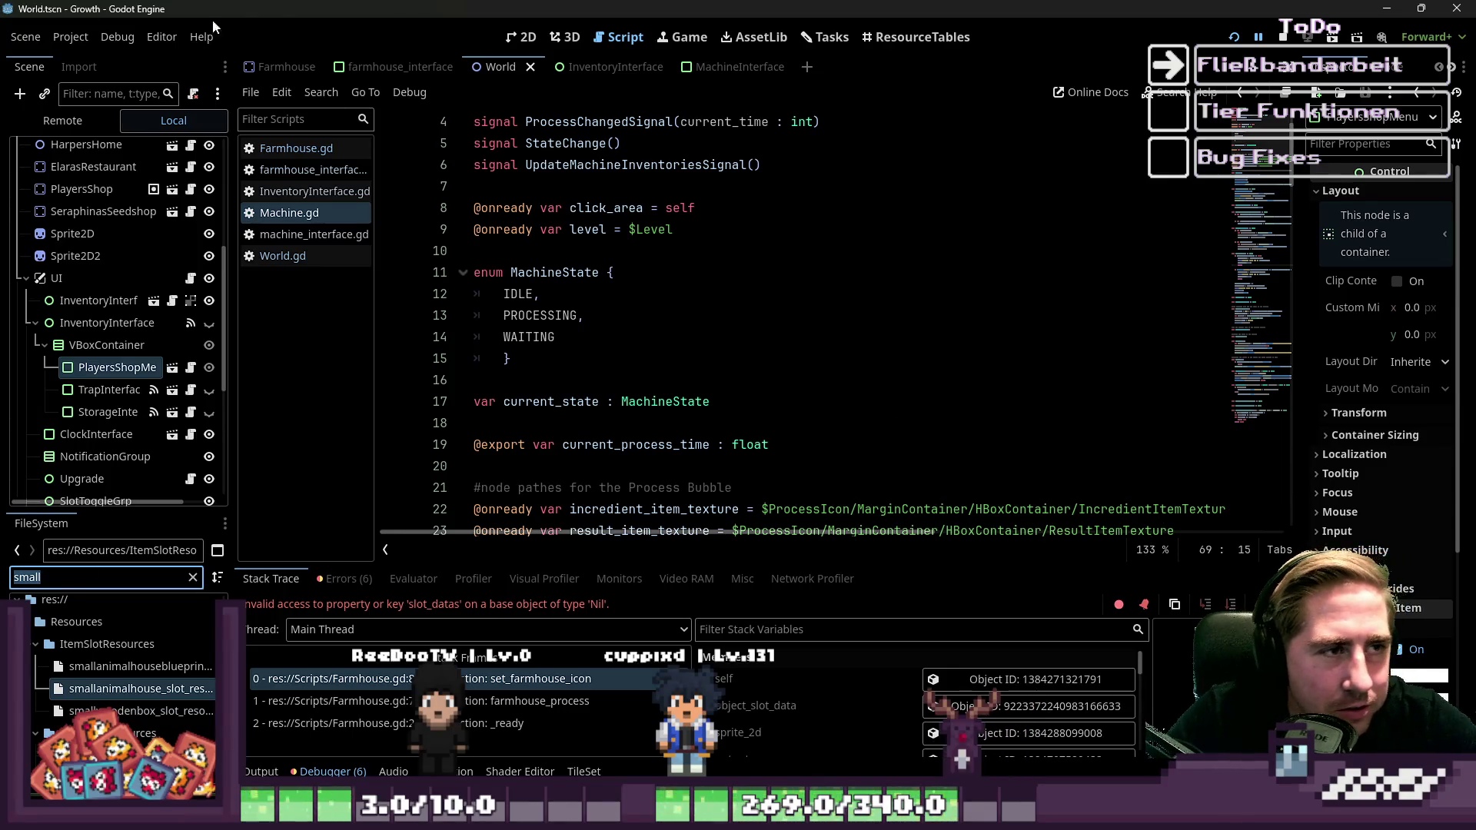
Widen the Scene dock and expand FloorTilemapLayers to show its tile map layers.
left_click(517, 38)
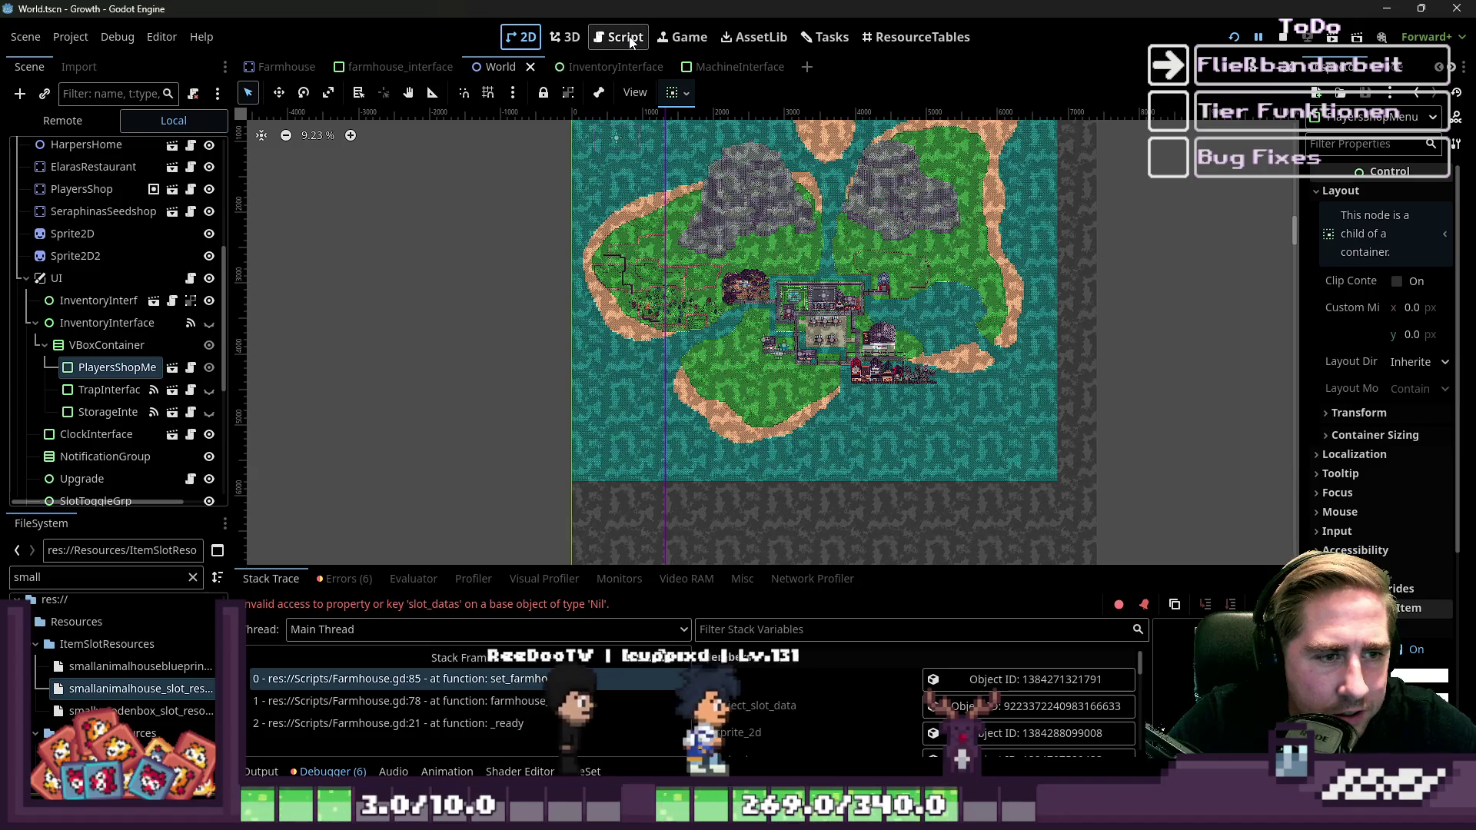
left_click(628, 40)
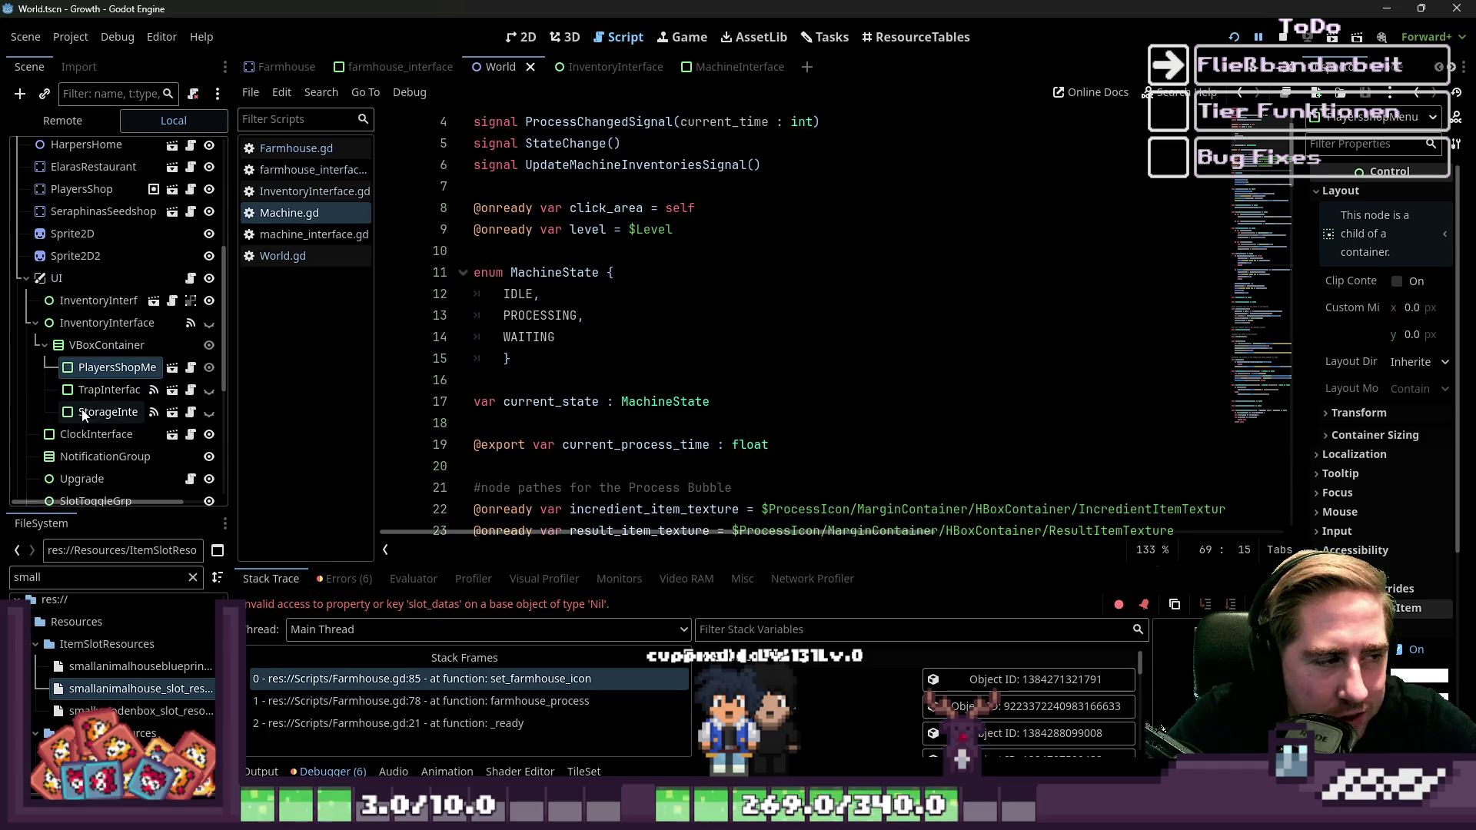
scroll(119, 432, "down", 1)
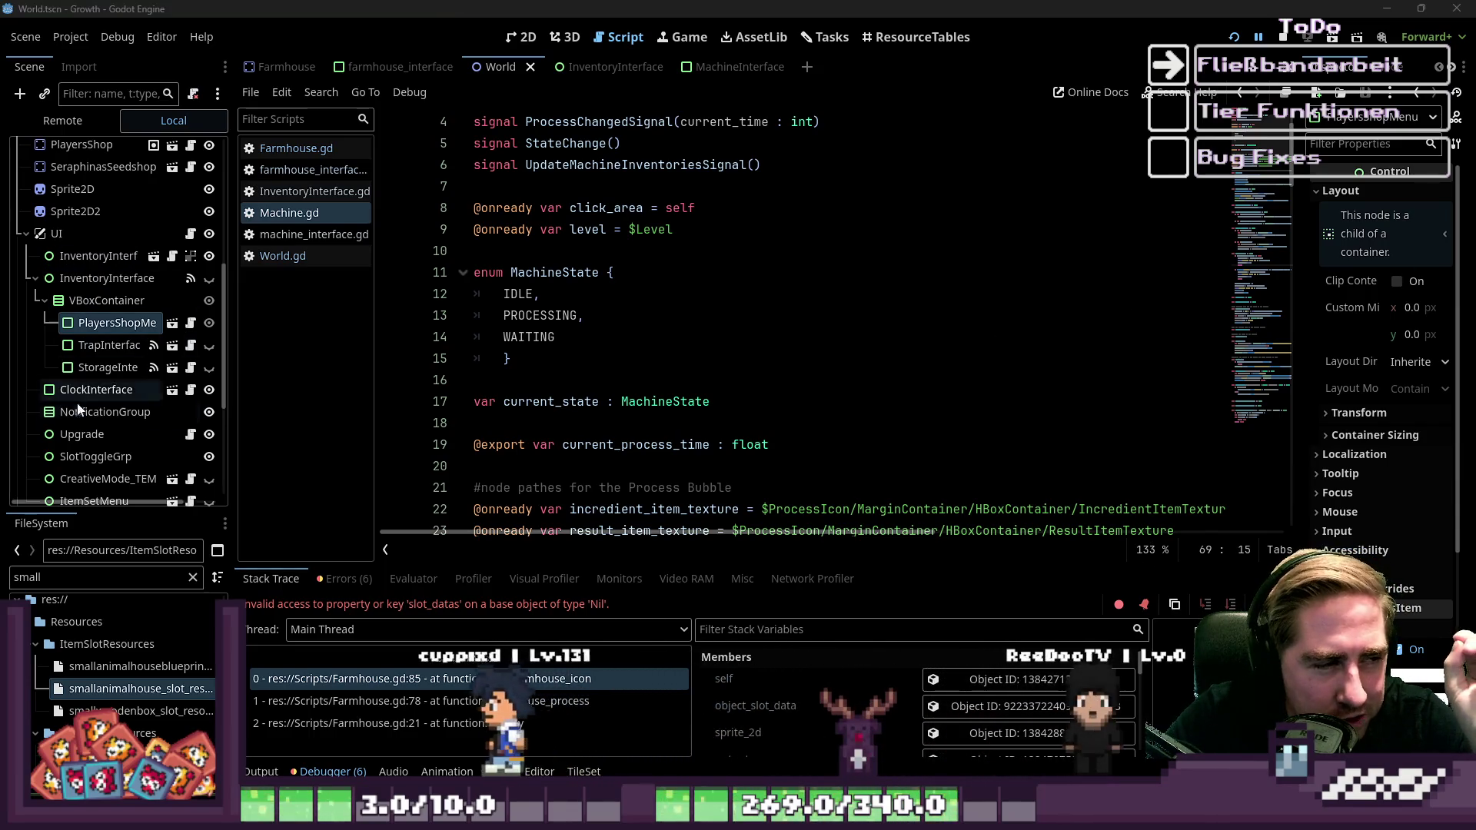
scroll(73, 474, "down", 1)
scroll(73, 475, "down", 1)
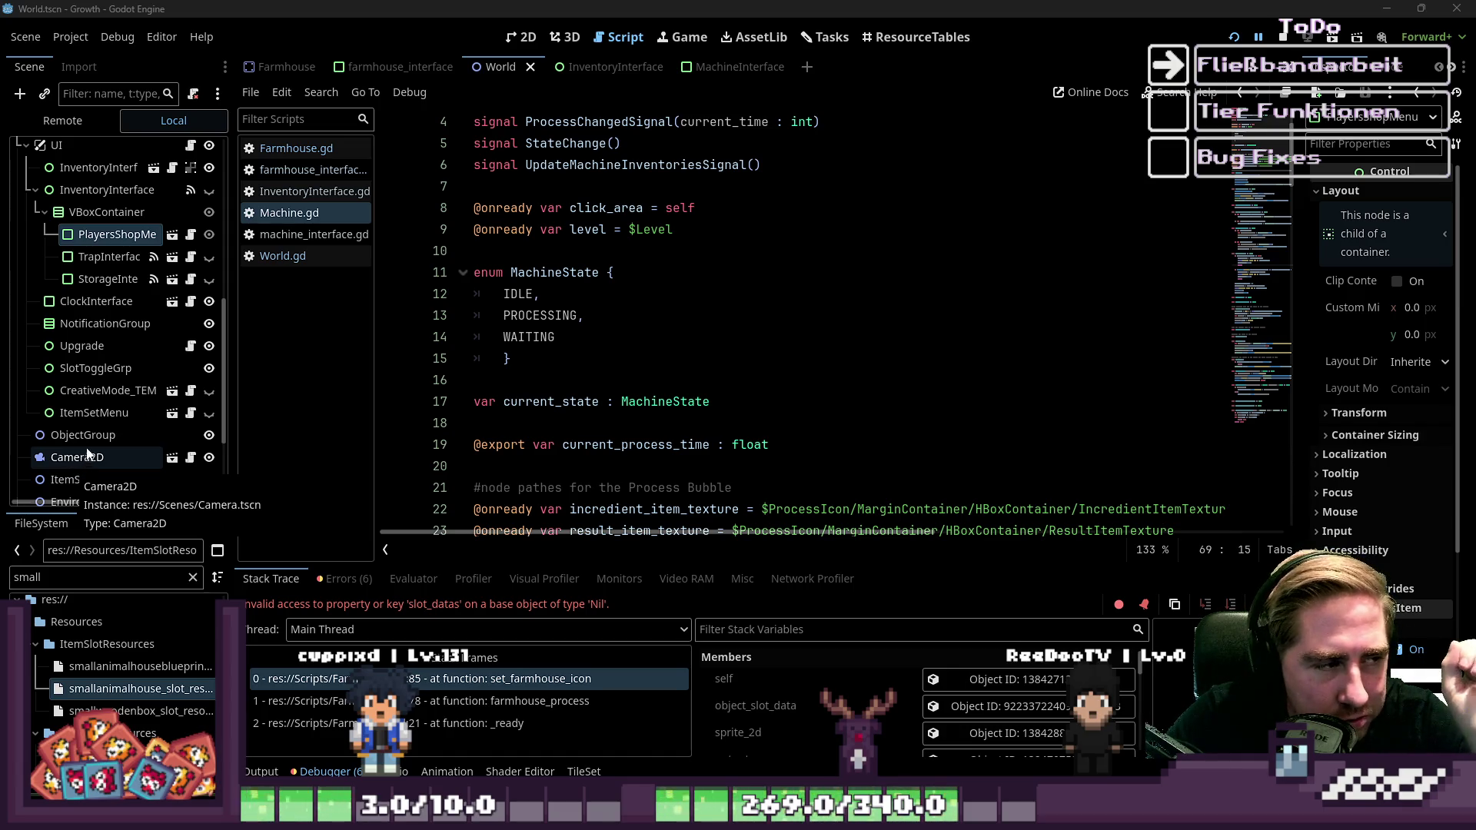
left_click_drag(231, 353, 288, 362)
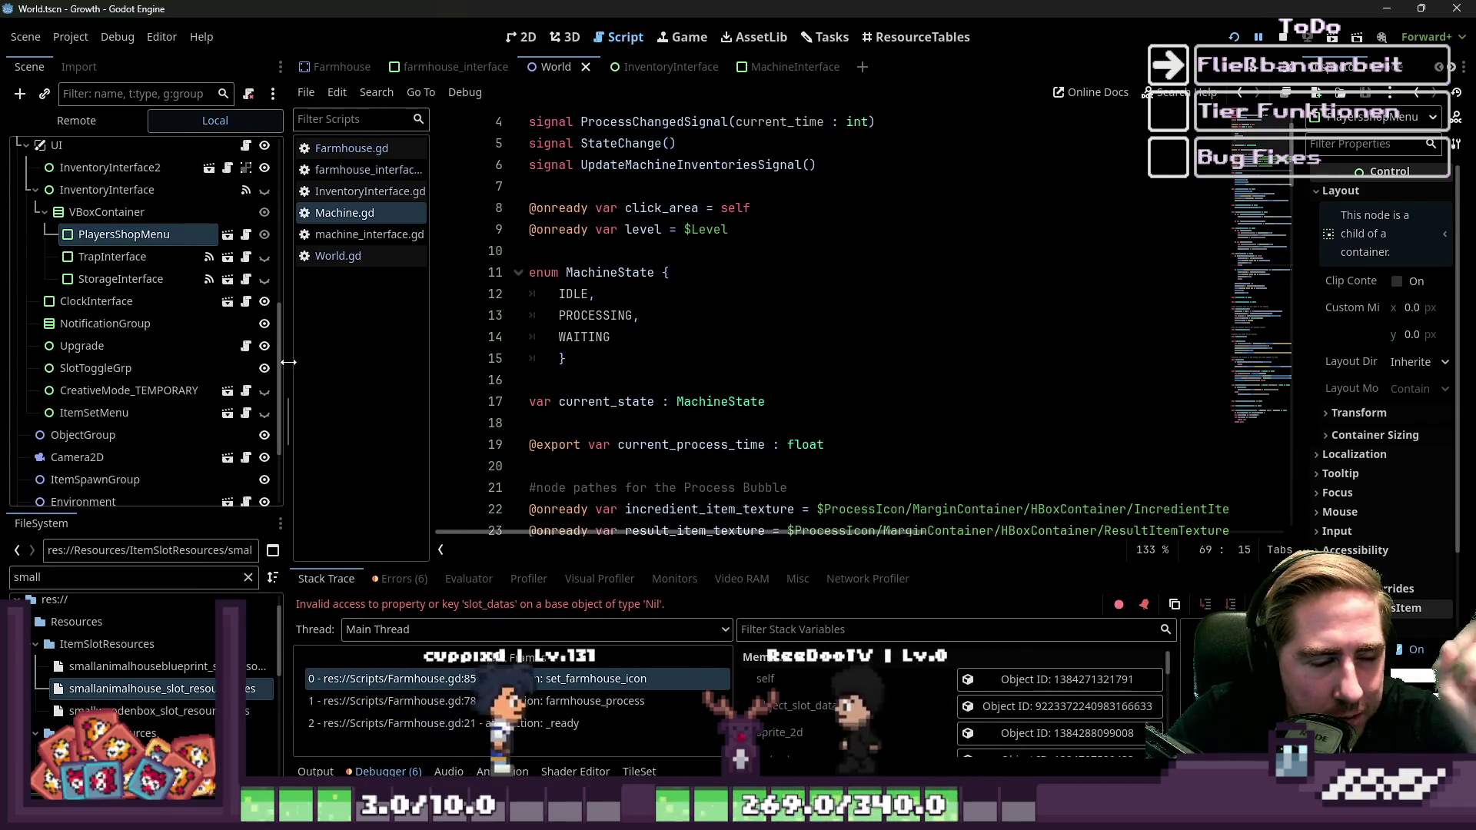
scroll(223, 370, "up", 5)
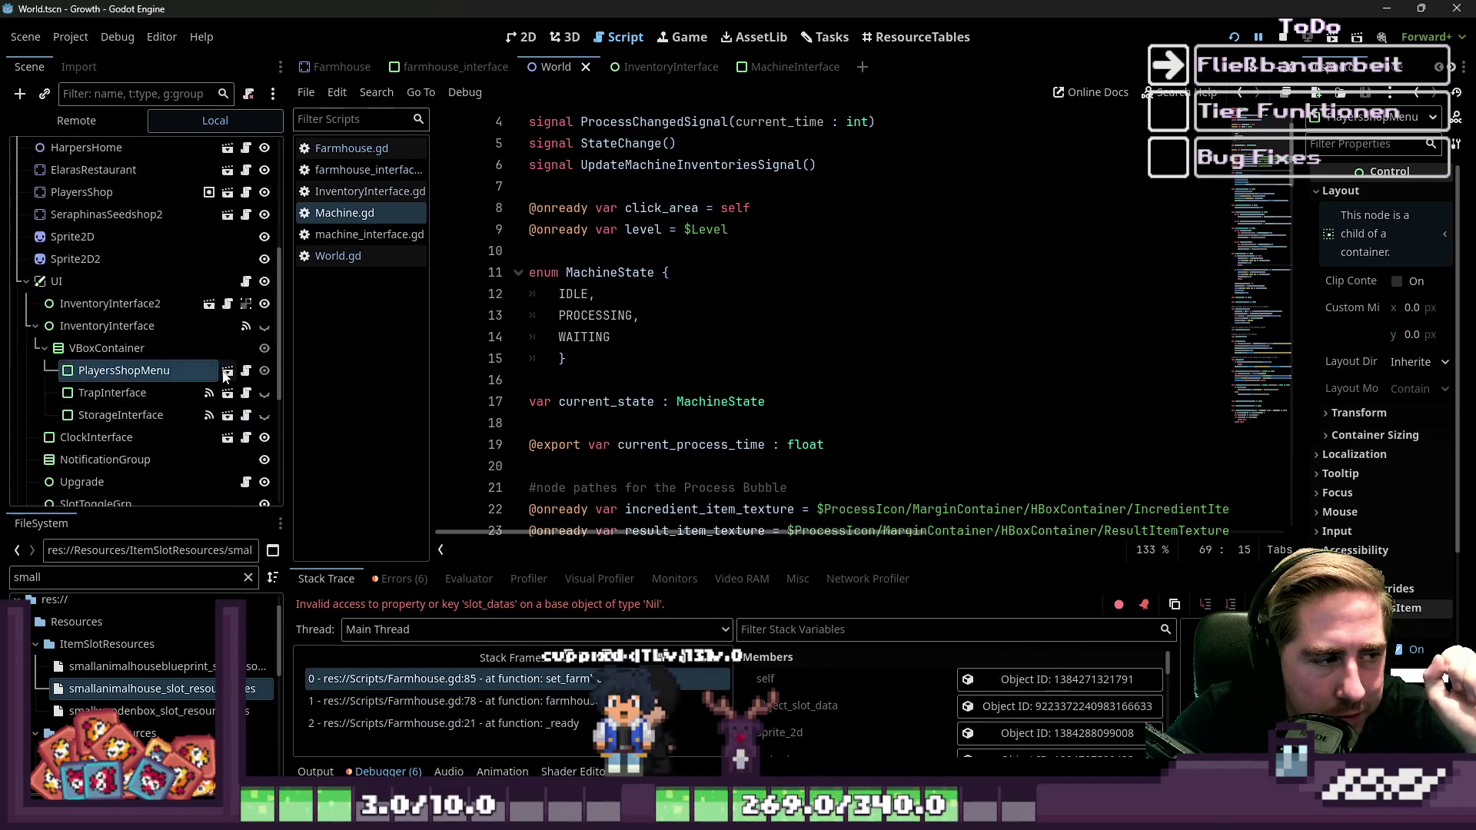
scroll(219, 369, "up", 3)
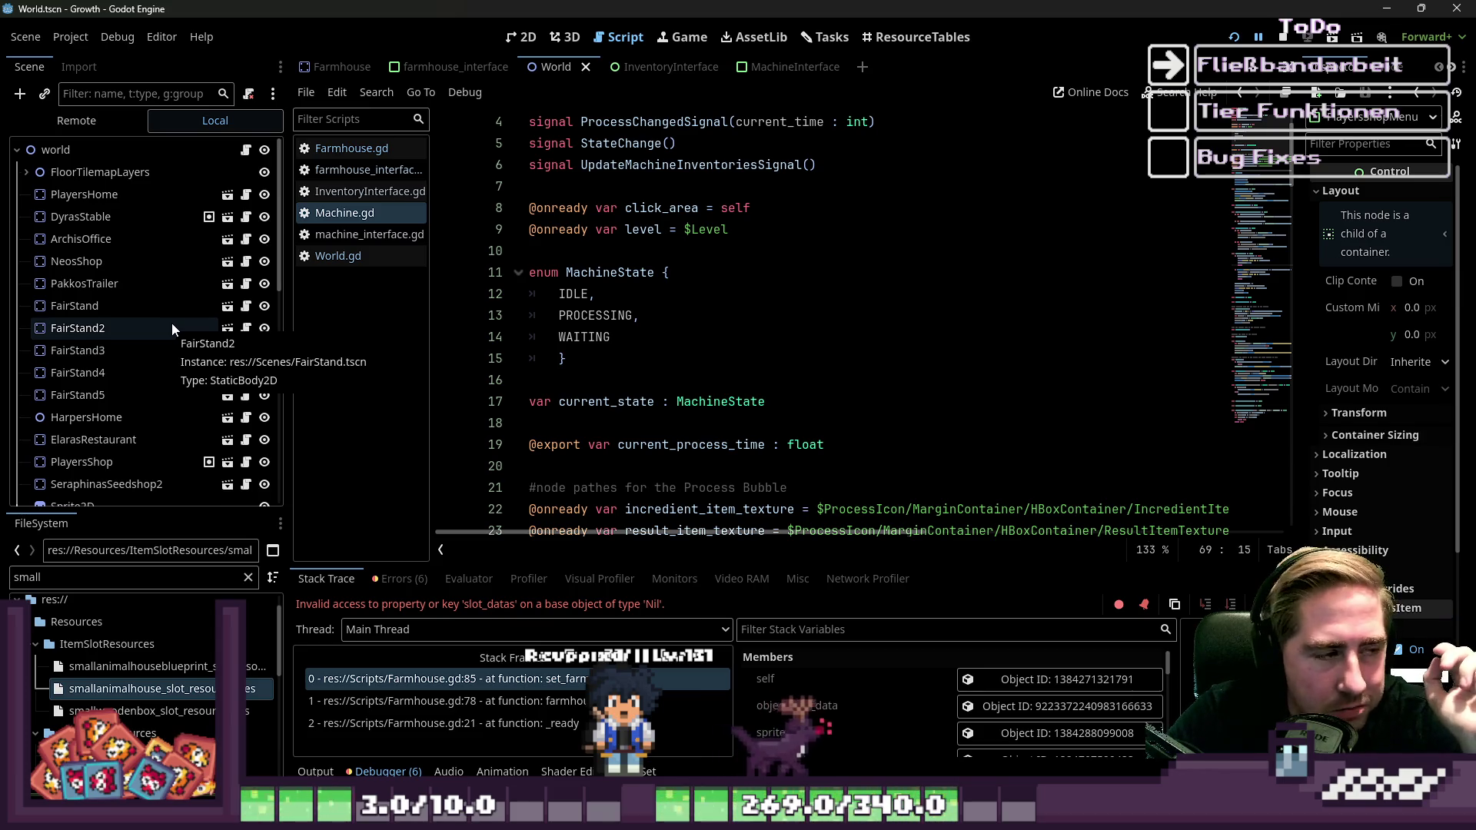
left_click(26, 172)
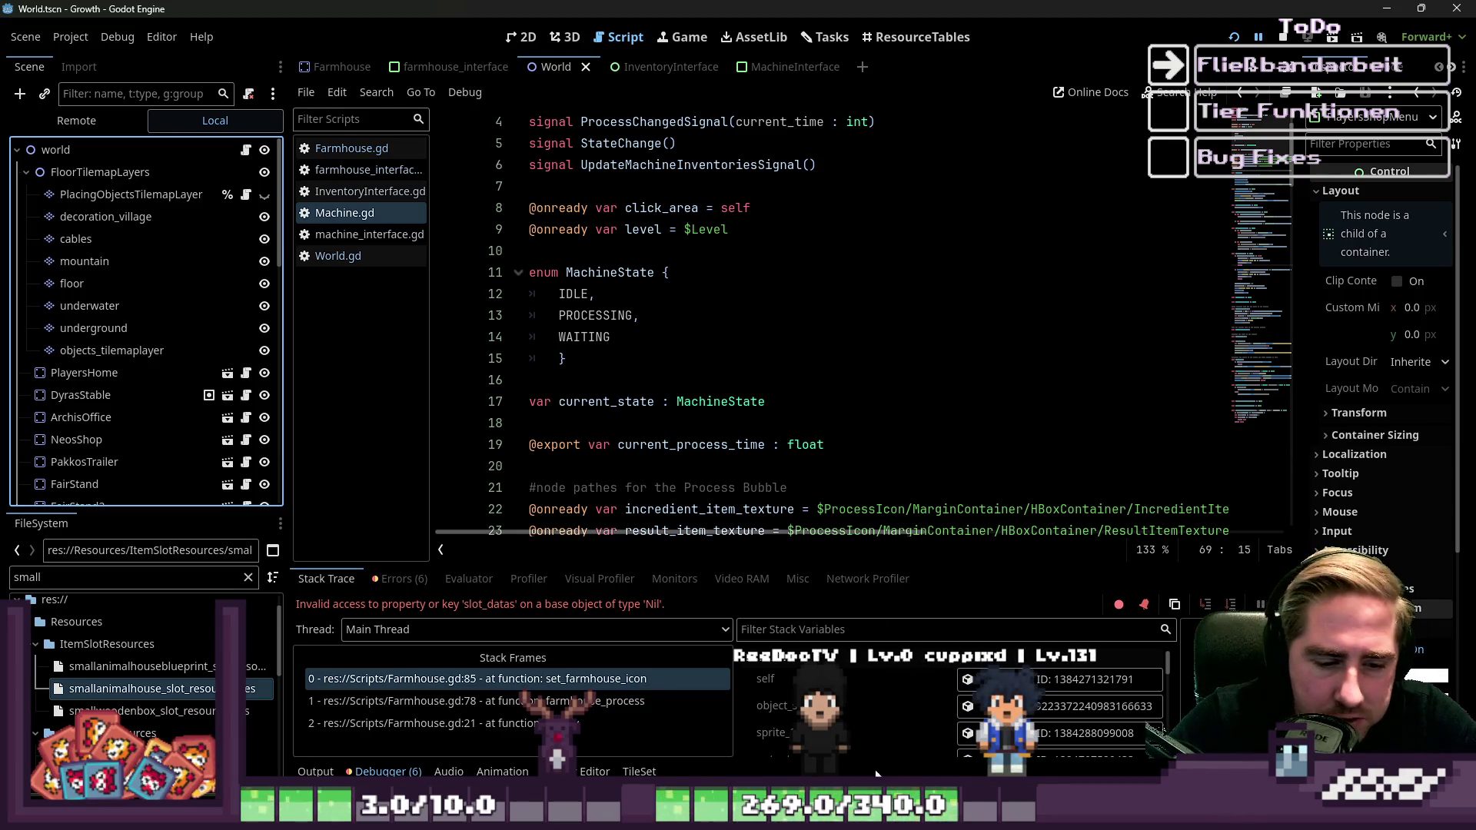
Place the caret after PROCESSING on line 13, then on empty line 16, and open Create New Node.
left_click(692, 315)
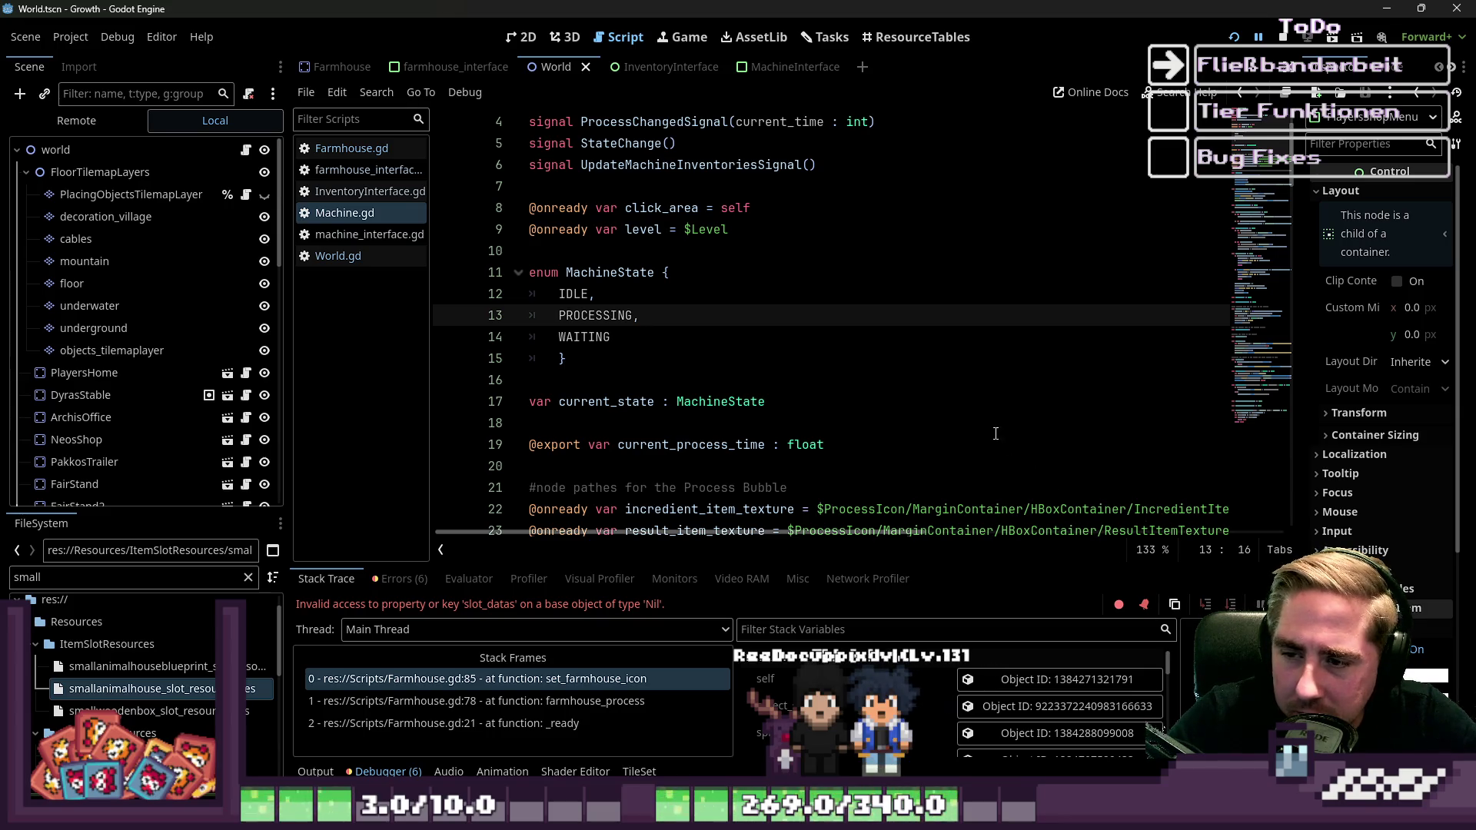
left_click(897, 378)
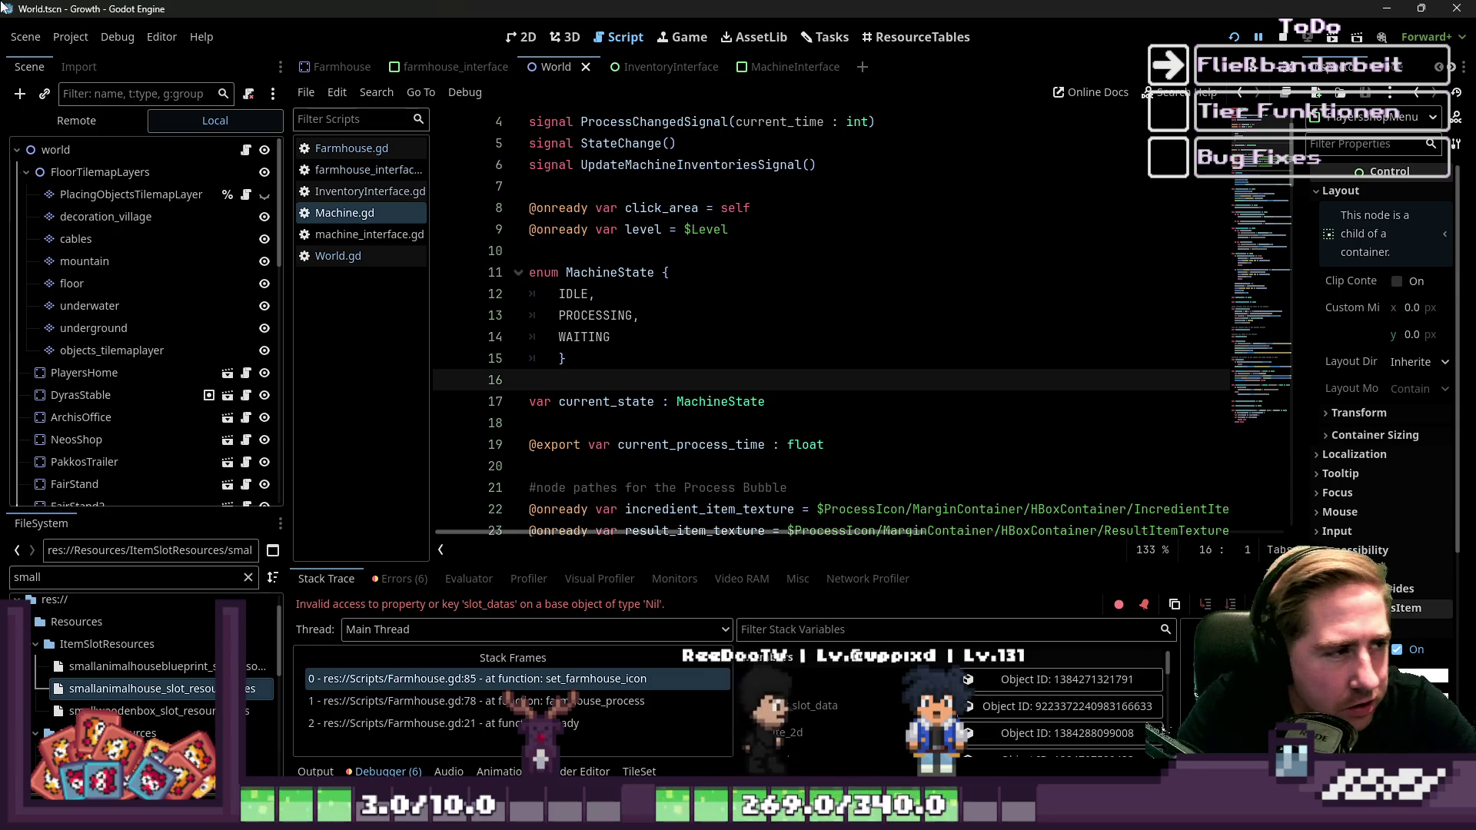
left_click(21, 94)
Search node types for 'agent' then 'navi', close without adding, and narrow the script list.
type("agent")
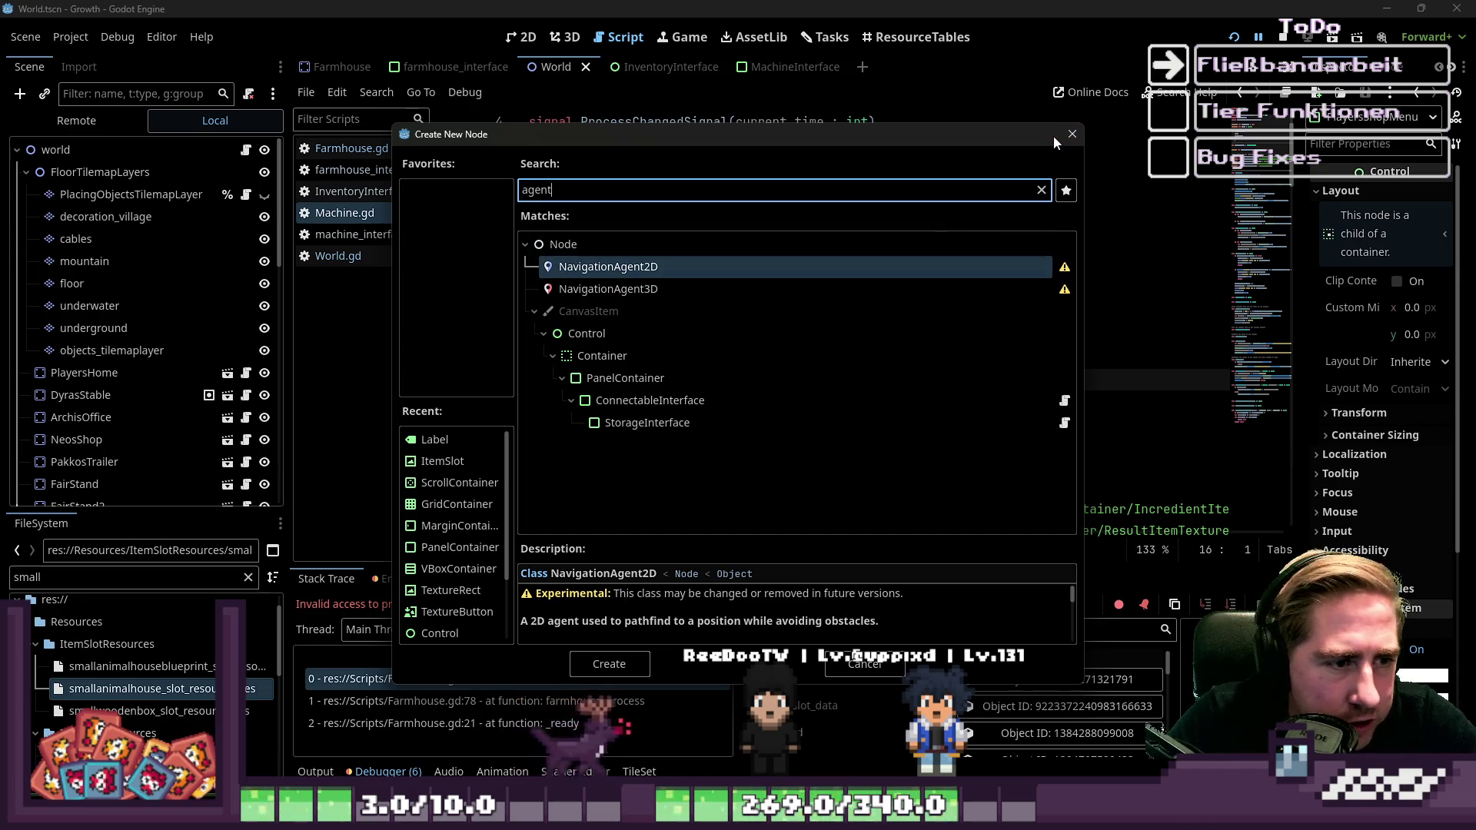
double_click(726, 188)
type("navi")
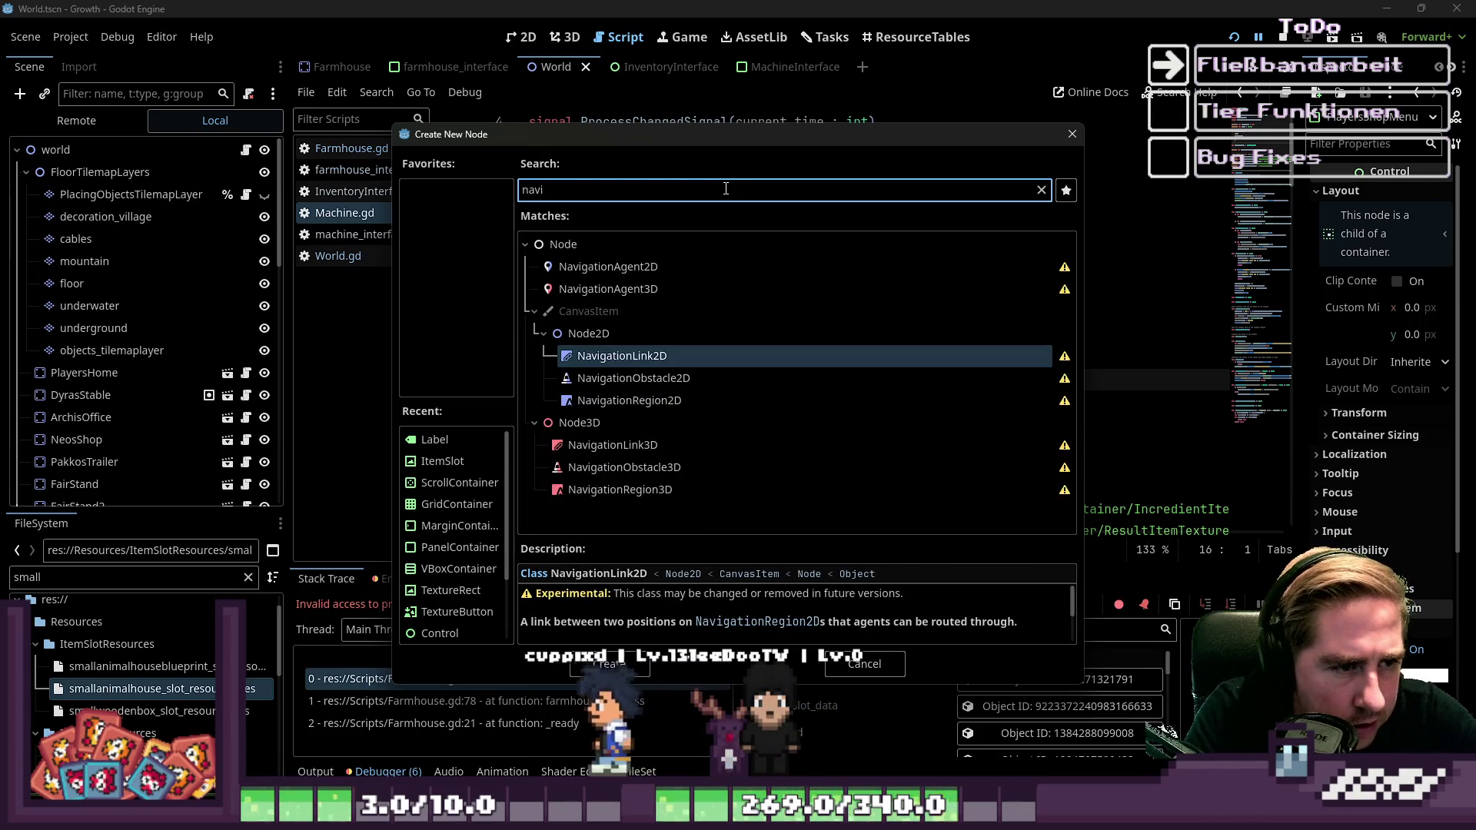
left_click(1071, 134)
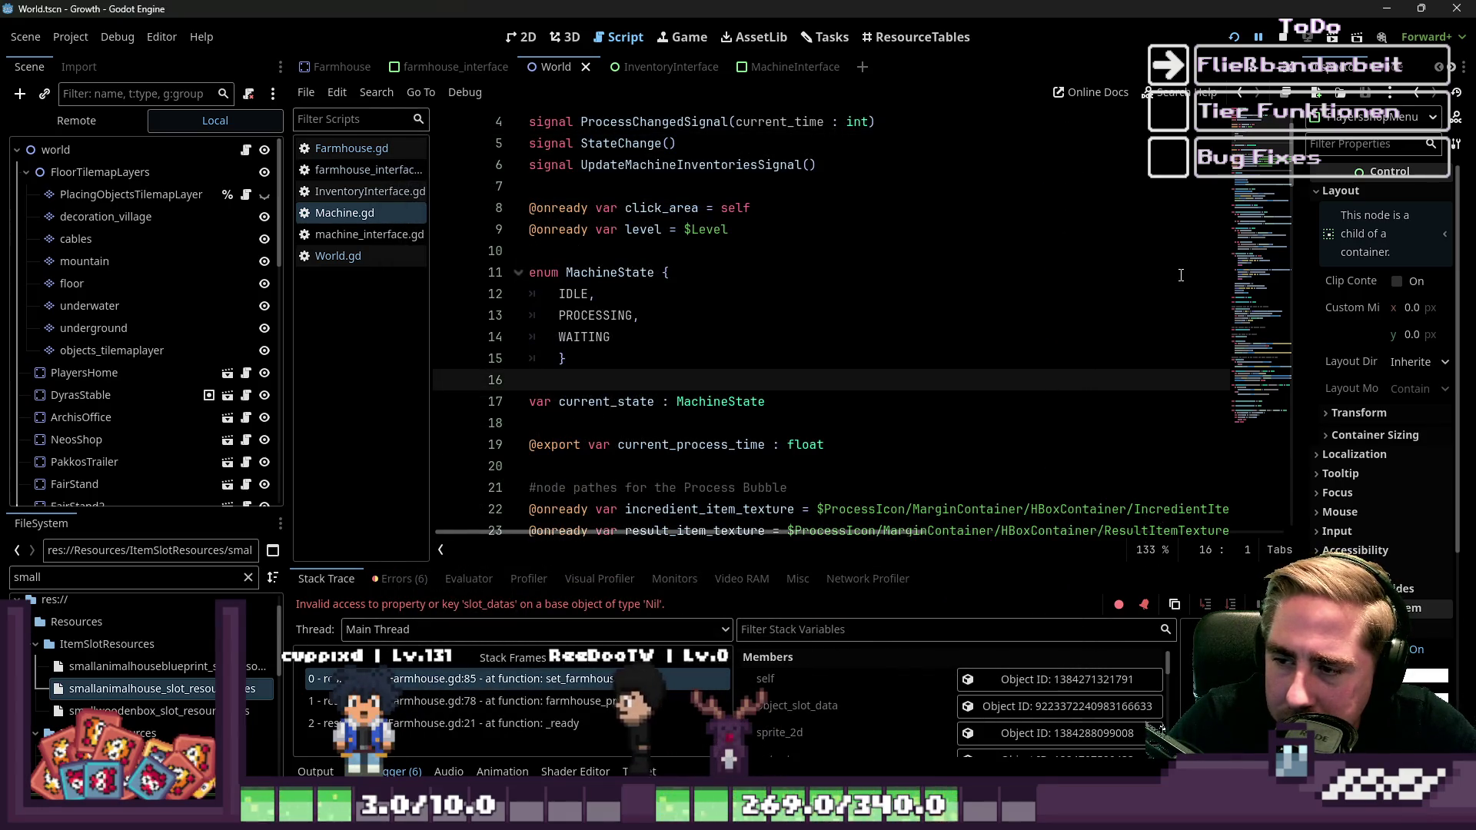
key("Up")
key("Up")
key("Up")
key("Down")
key("Down")
key("Down")
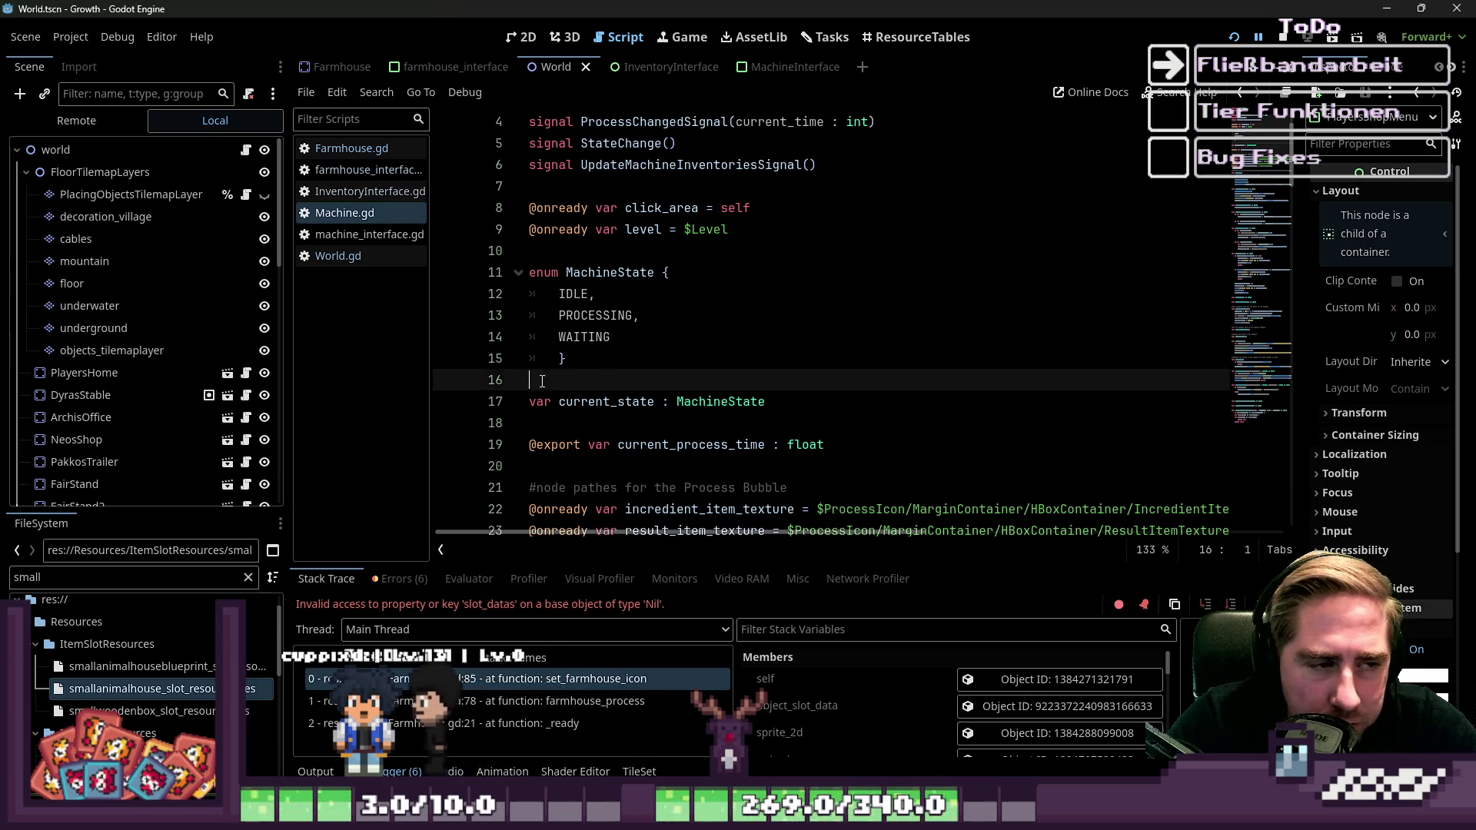
left_click_drag(428, 355, 393, 356)
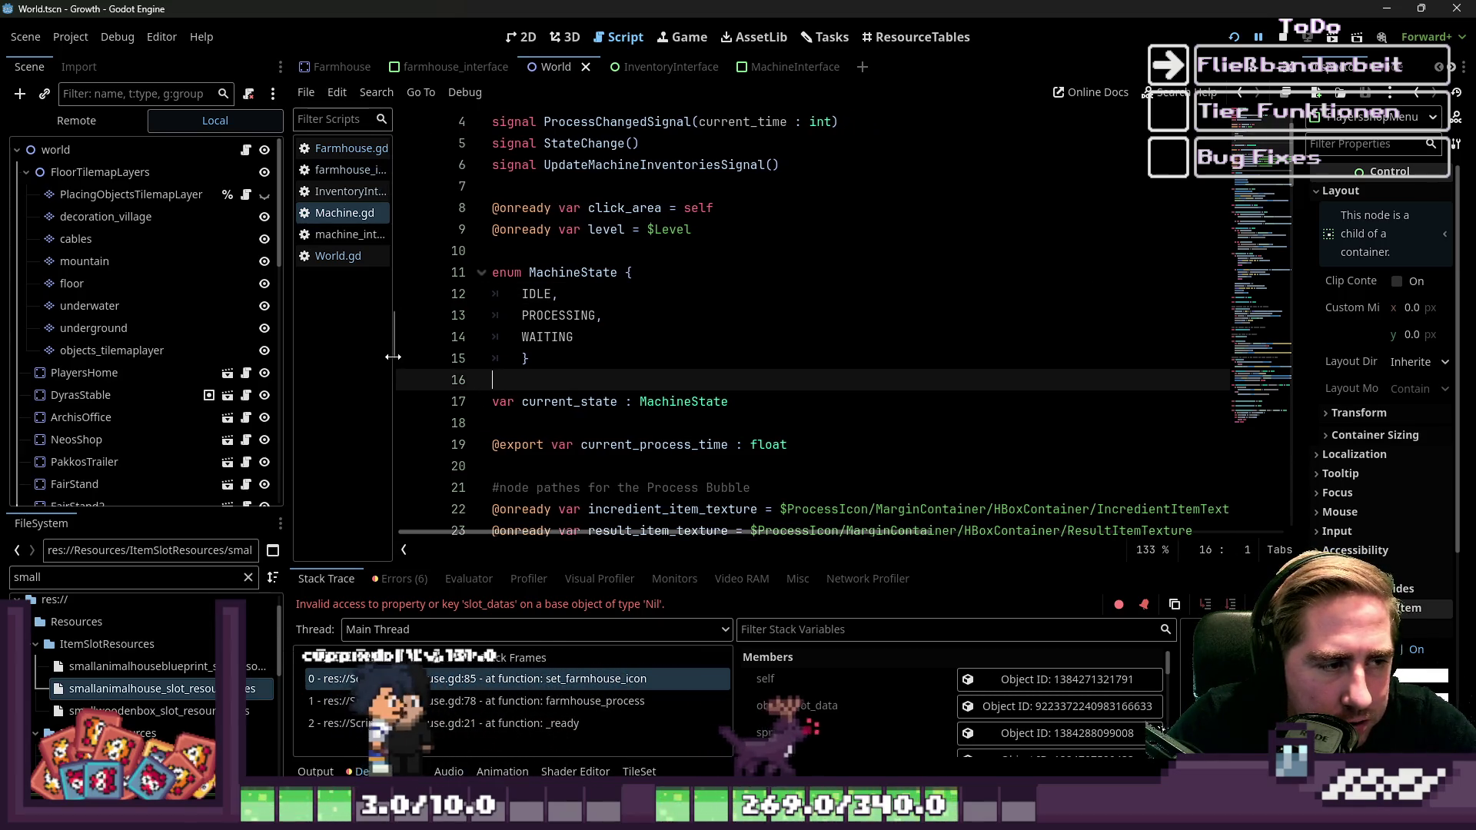
mouse_move(286, 358)
left_mouse_down()
mouse_move(243, 362)
mouse_move(385, 357)
left_mouse_up()
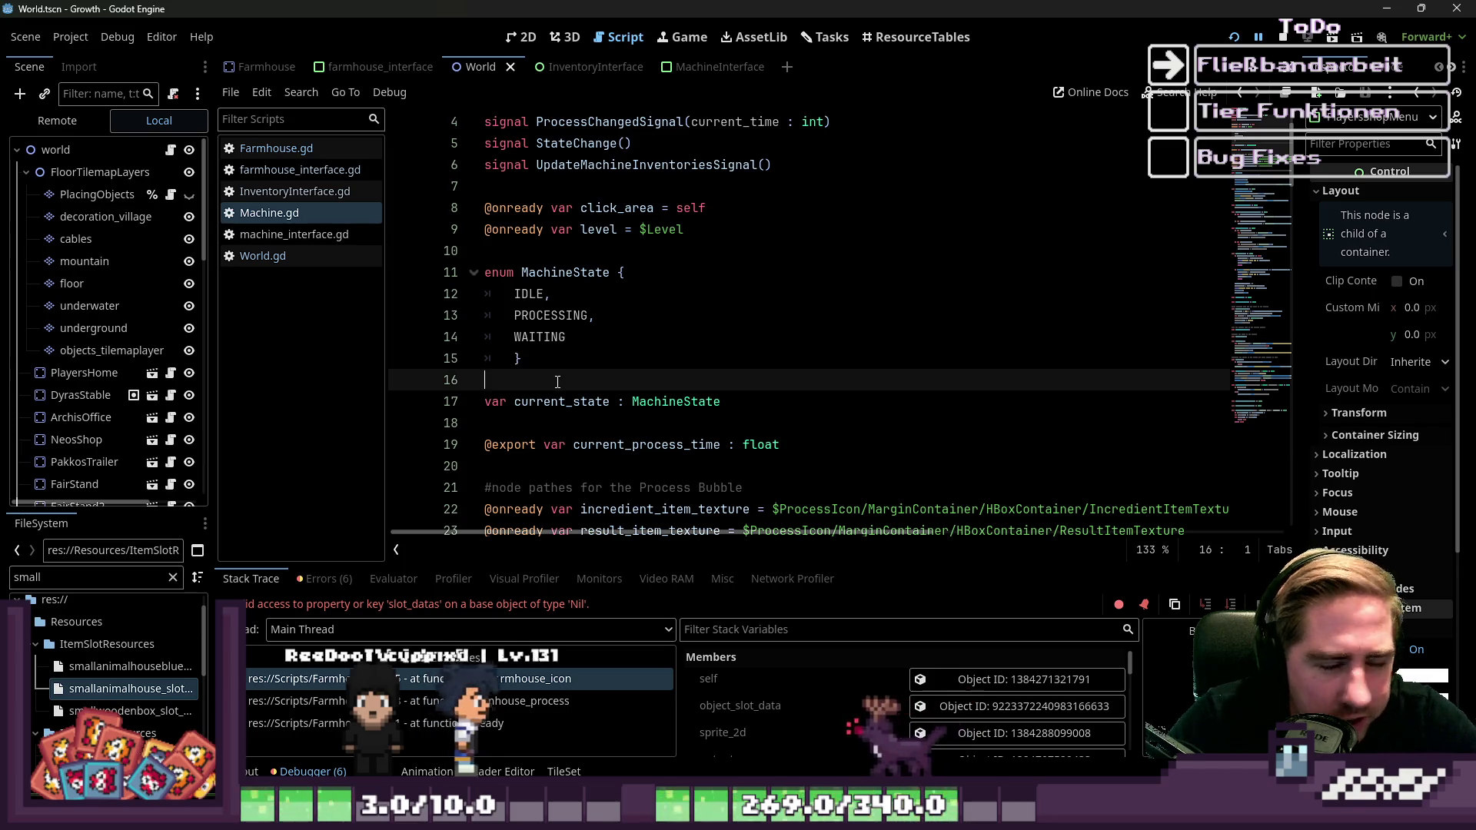
left_click(560, 338)
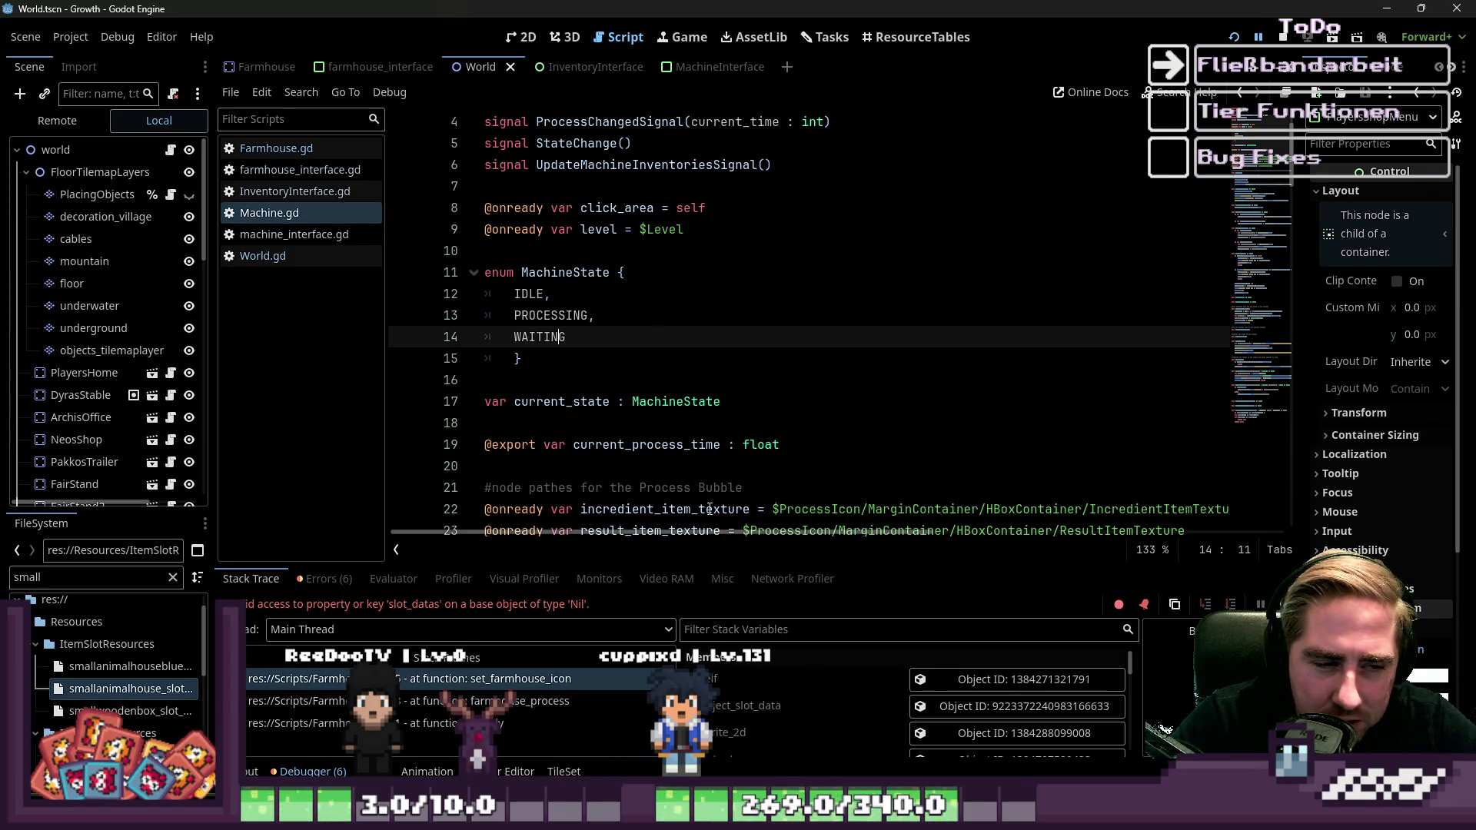
double_click(681, 403)
left_click(629, 423)
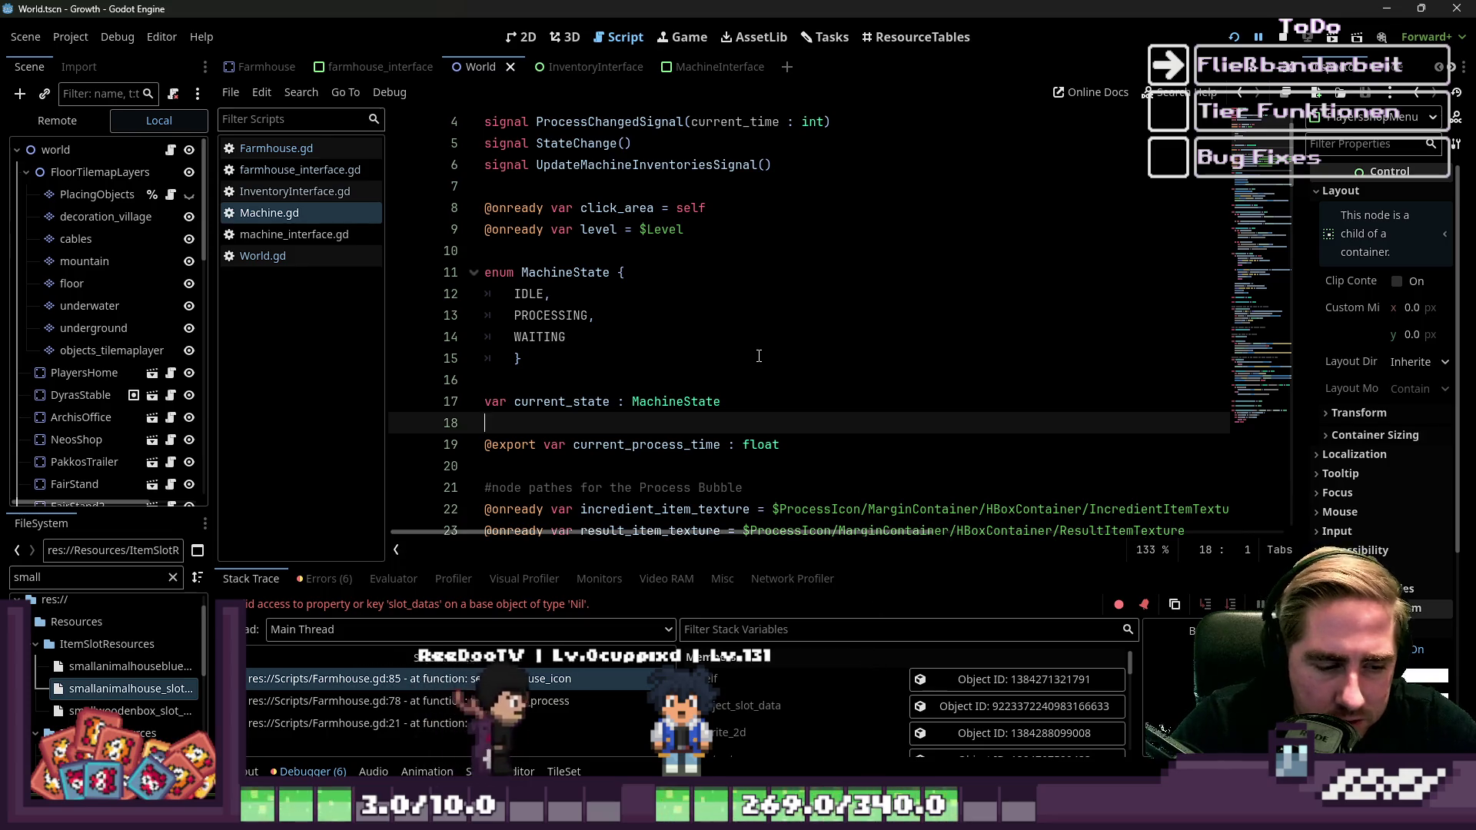
left_click(664, 398)
left_click(617, 377)
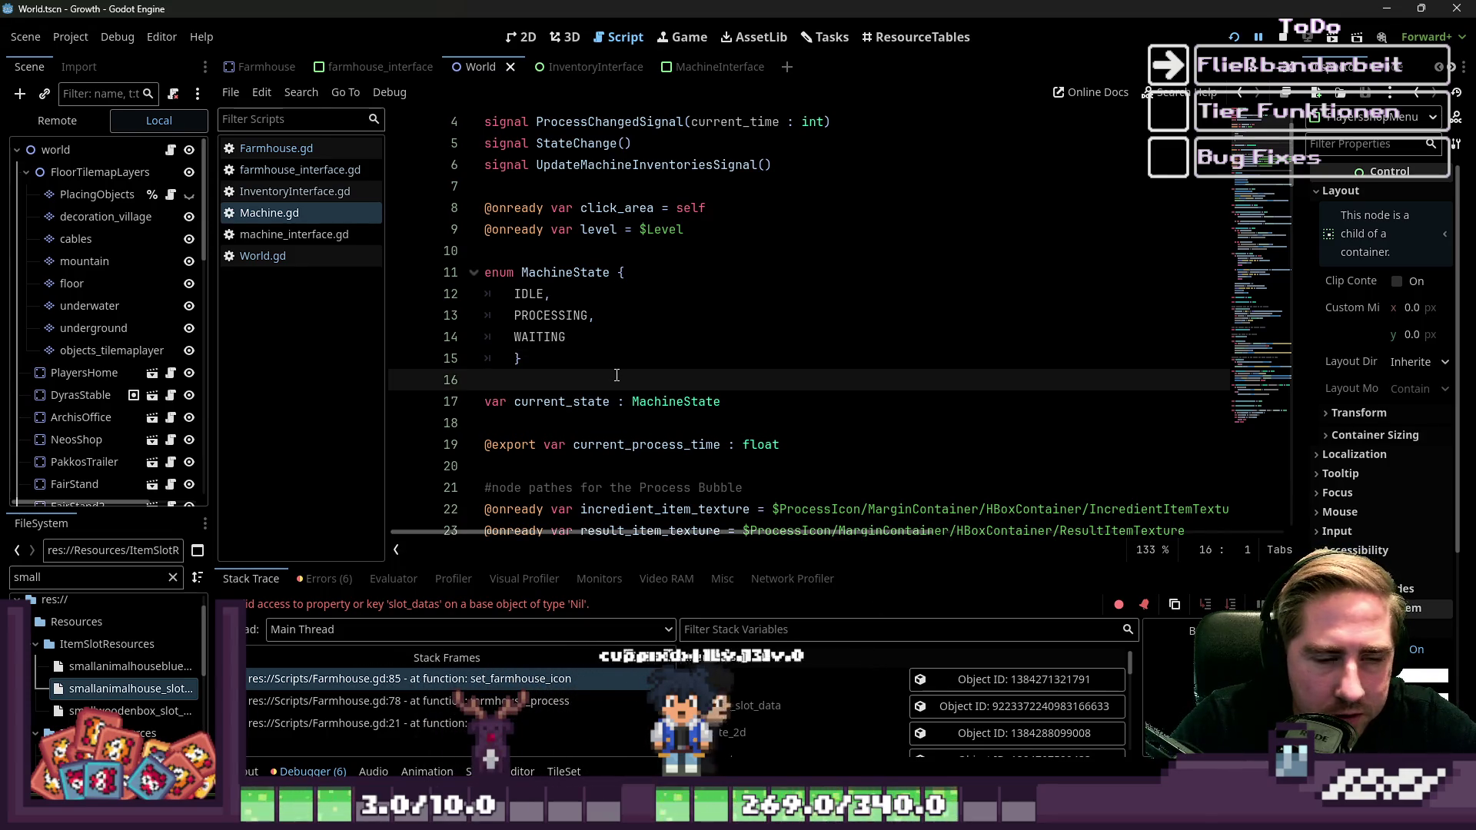
left_click(630, 444)
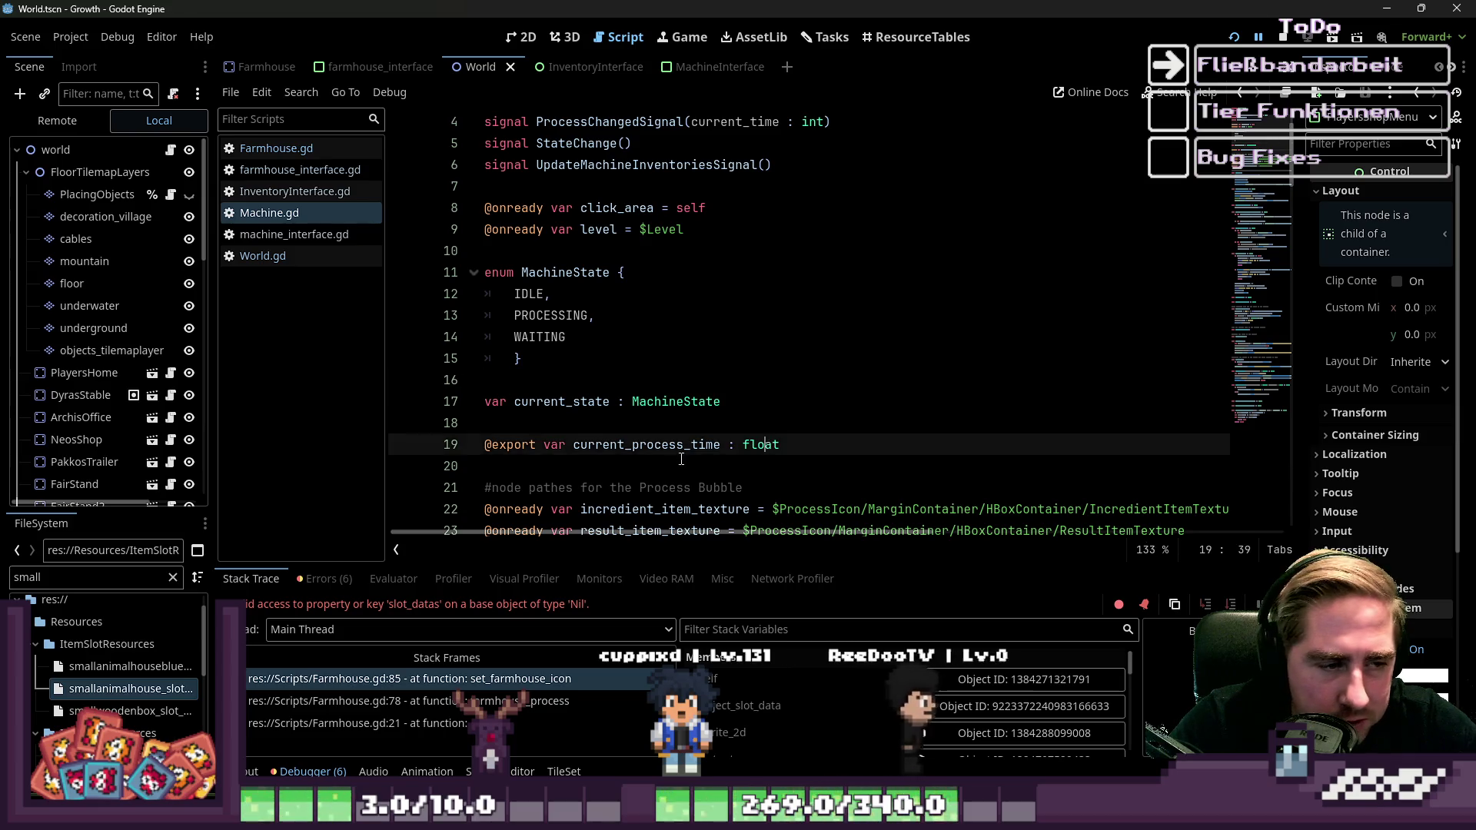
left_click(638, 466)
scroll(586, 443, "down", 2)
scroll(586, 442, "up", 1)
scroll(586, 443, "down", 1)
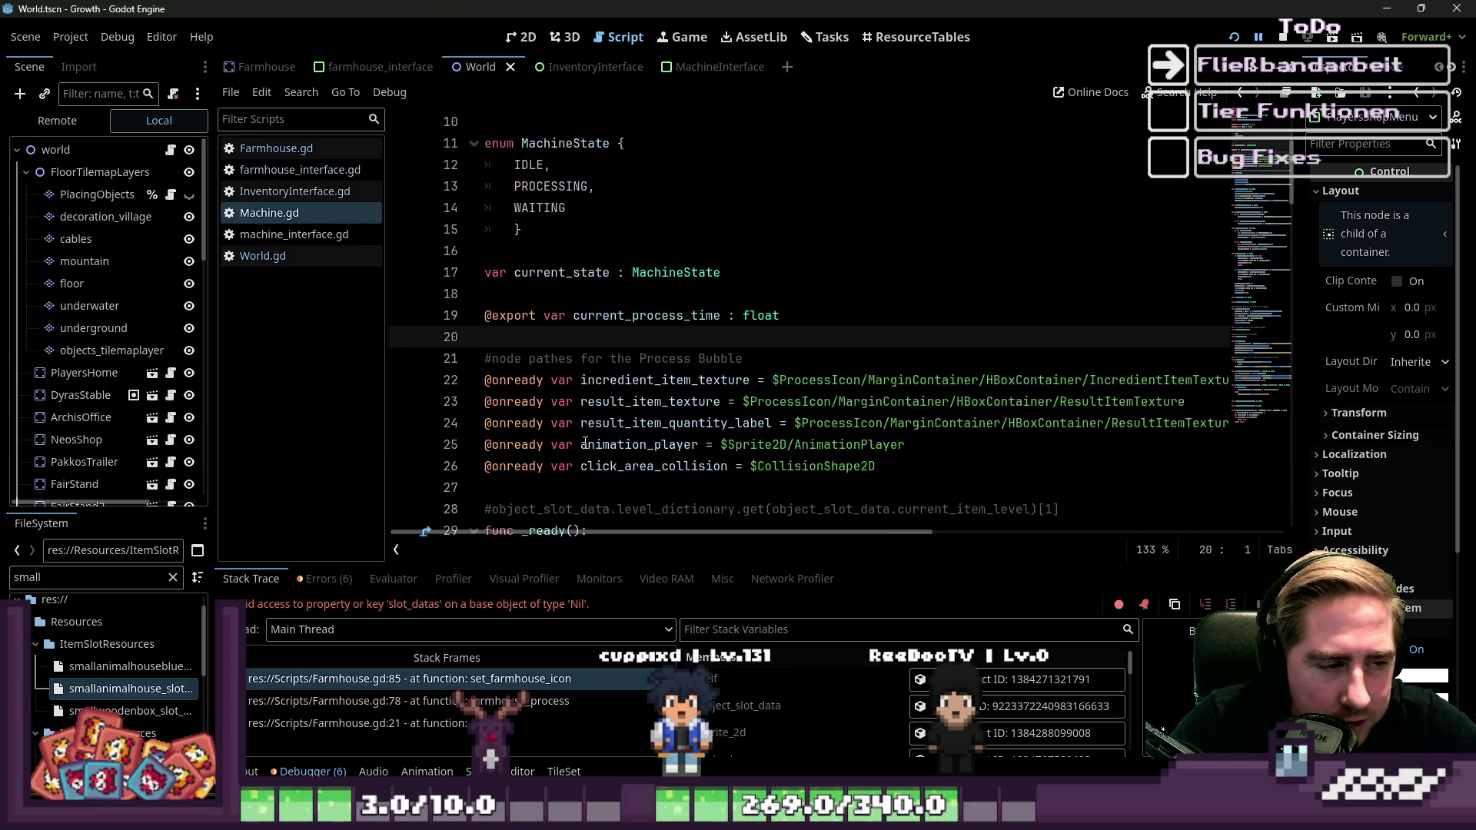
left_click(619, 487)
scroll(637, 530, "down", 1)
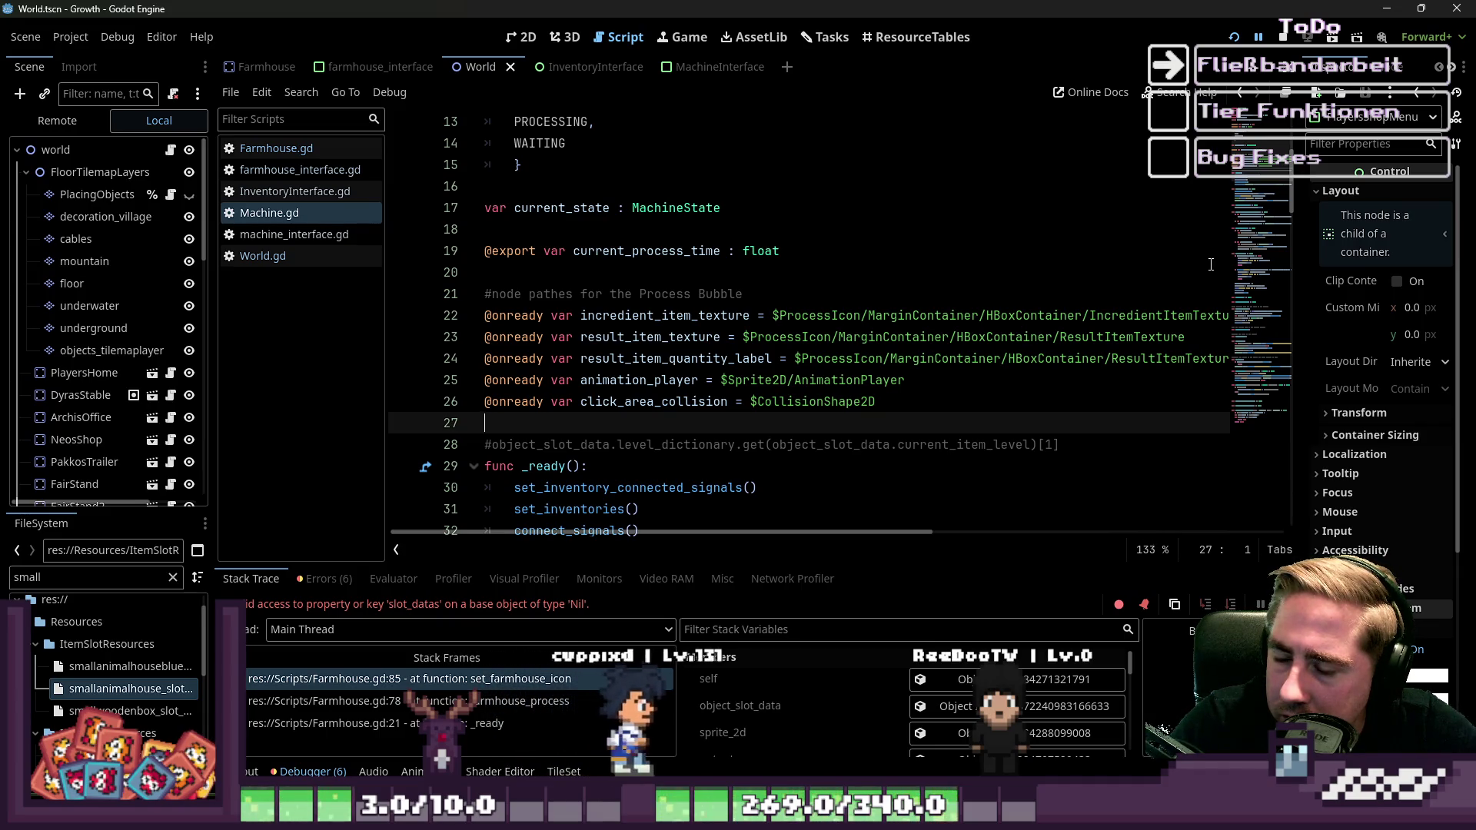
left_click(663, 274)
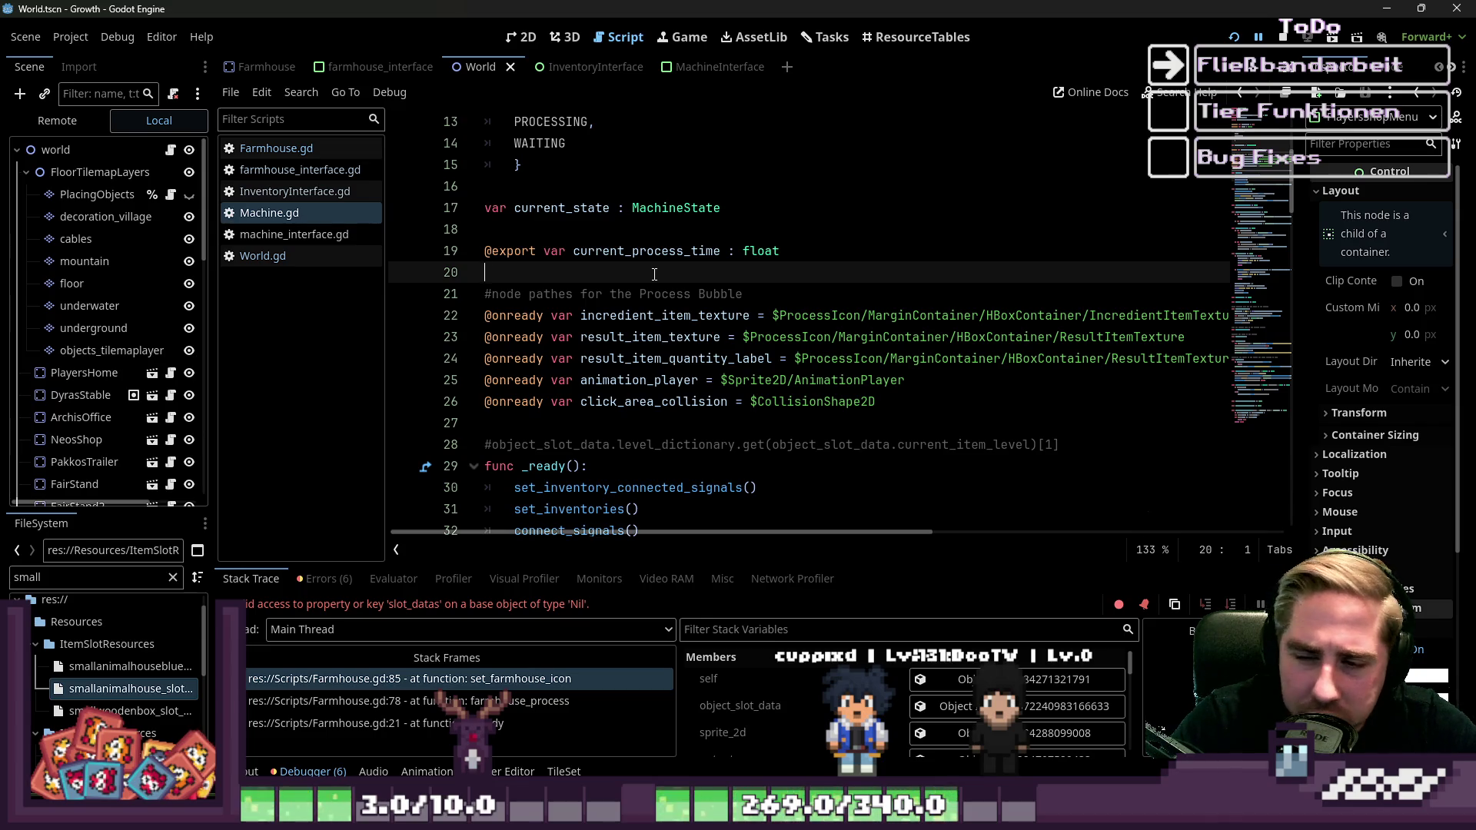
mouse_move(760, 422)
left_mouse_down()
mouse_move(502, 293)
mouse_move(542, 336)
left_mouse_up()
left_click(502, 292)
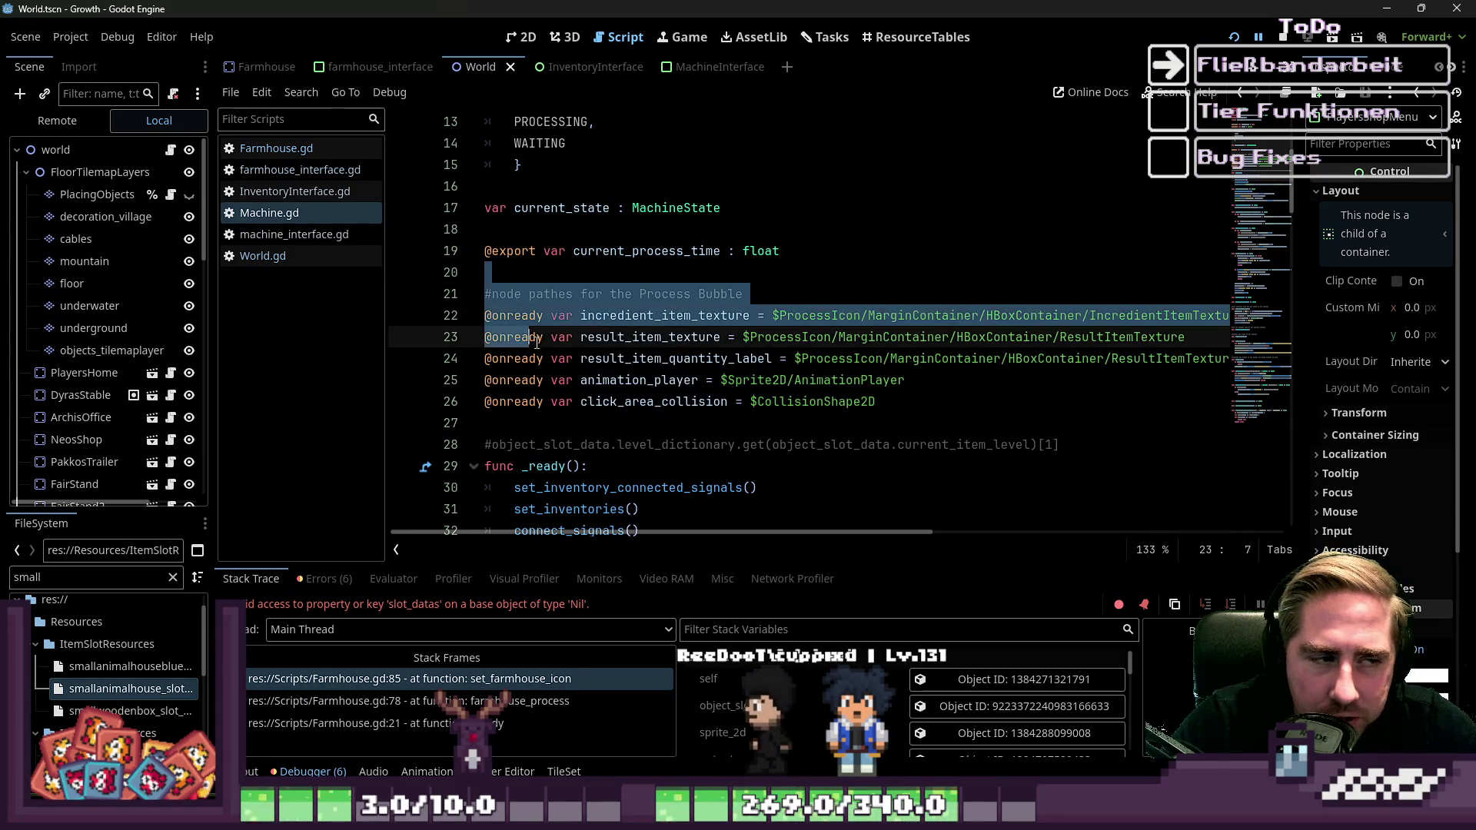
scroll(594, 370, "down", 4)
scroll(594, 370, "up", 4)
mouse_move(942, 400)
left_mouse_down()
mouse_move(911, 380)
mouse_move(446, 298)
mouse_move(456, 311)
left_mouse_up()
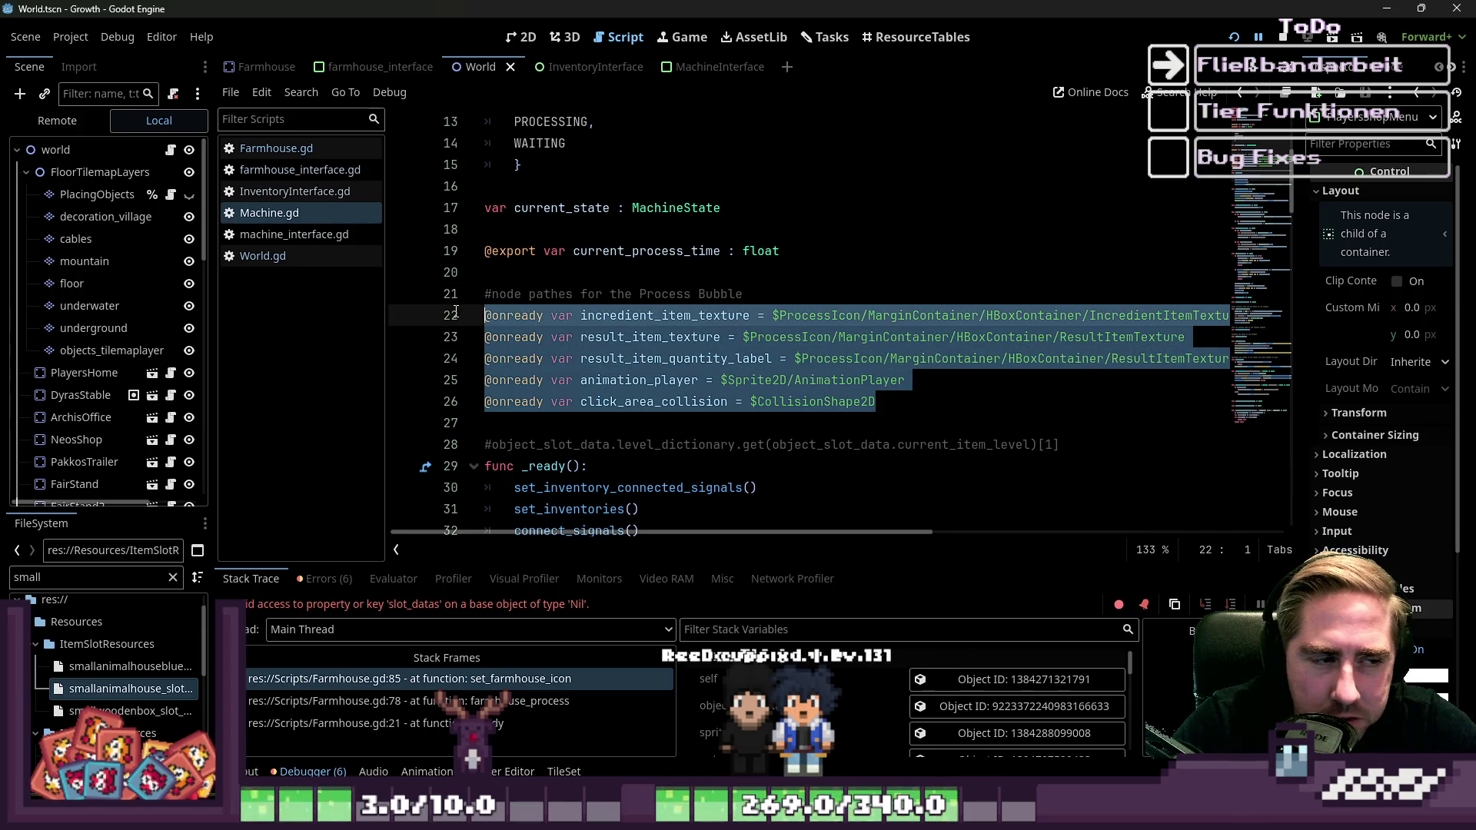
left_click(788, 278)
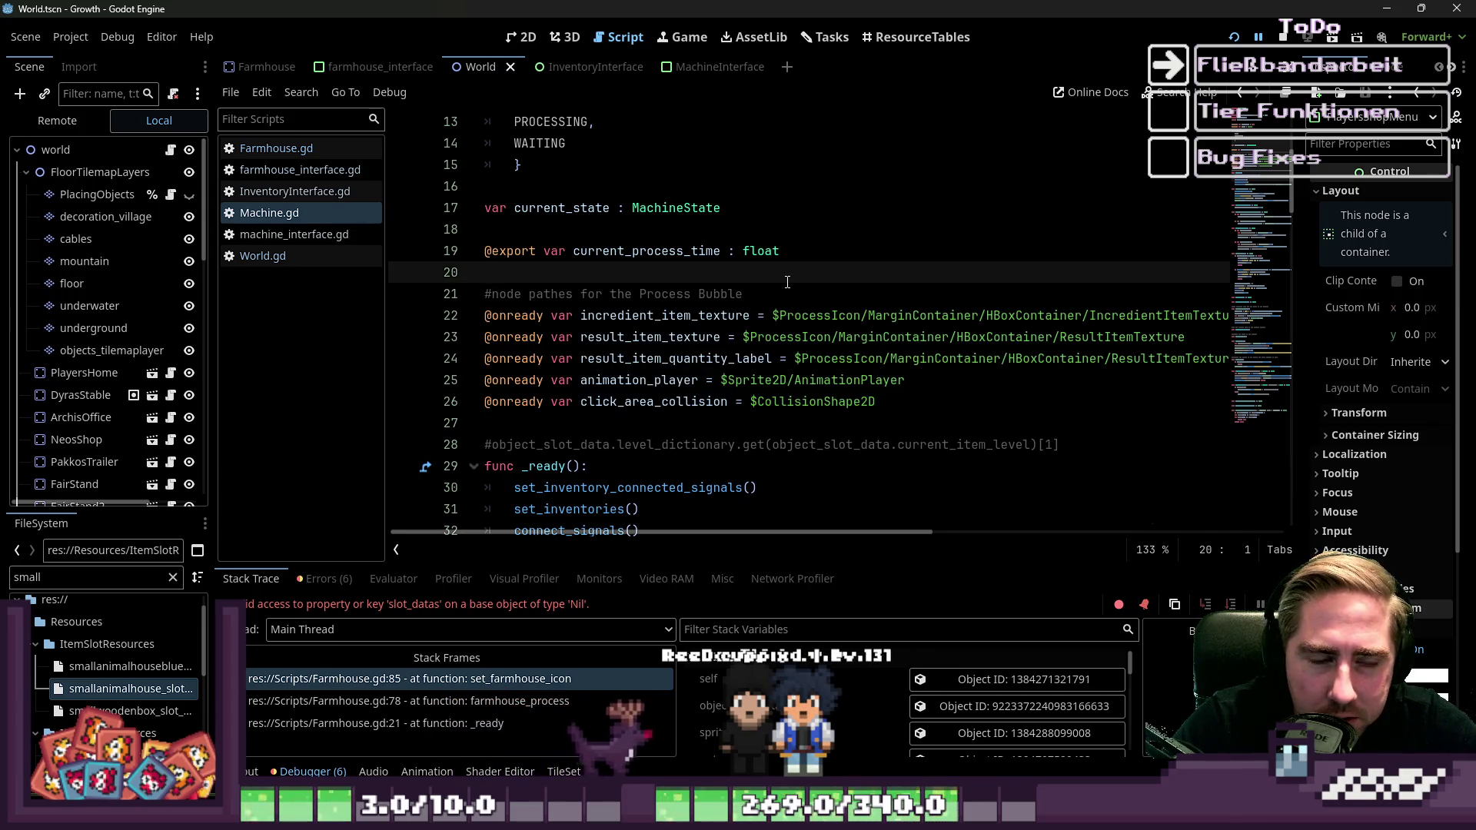
left_click_drag(881, 401, 485, 295)
left_click(719, 273)
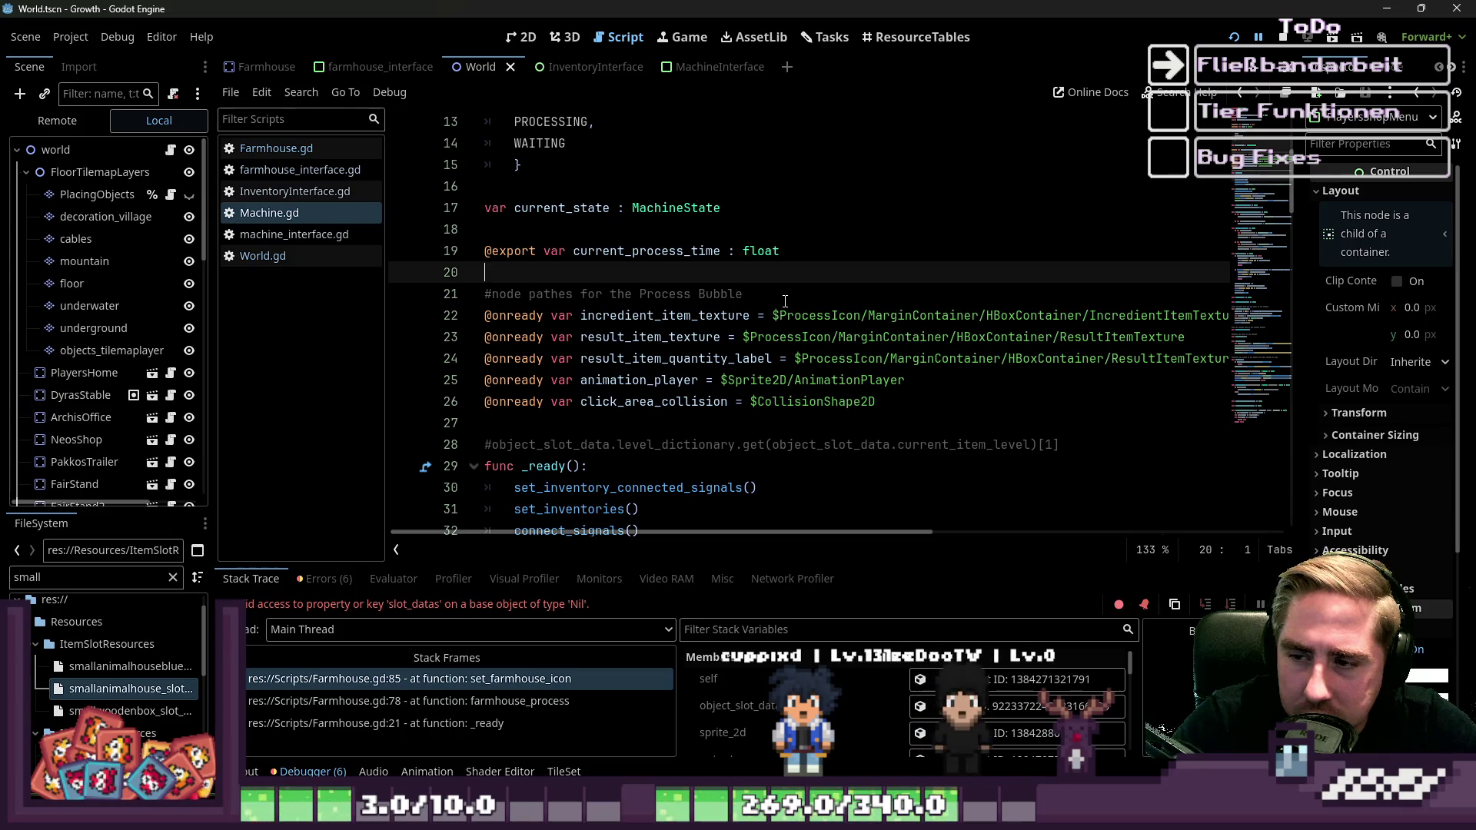
scroll(785, 300, "down", 1)
left_click_drag(884, 360, 1035, 374)
left_click(719, 394)
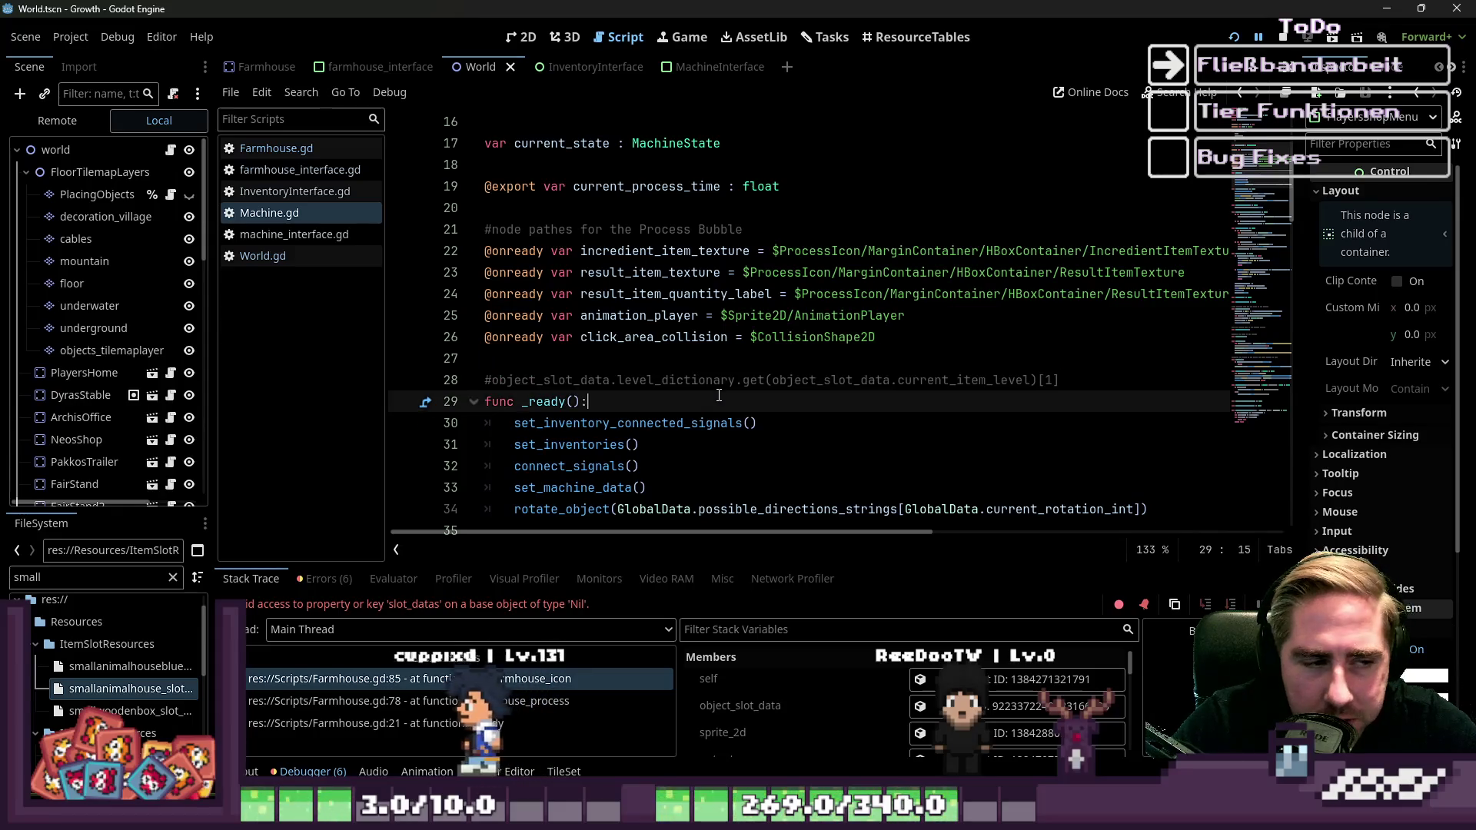
Insert a blank line above func _ready() at line 28 of Machine.gd.
left_click(900, 363)
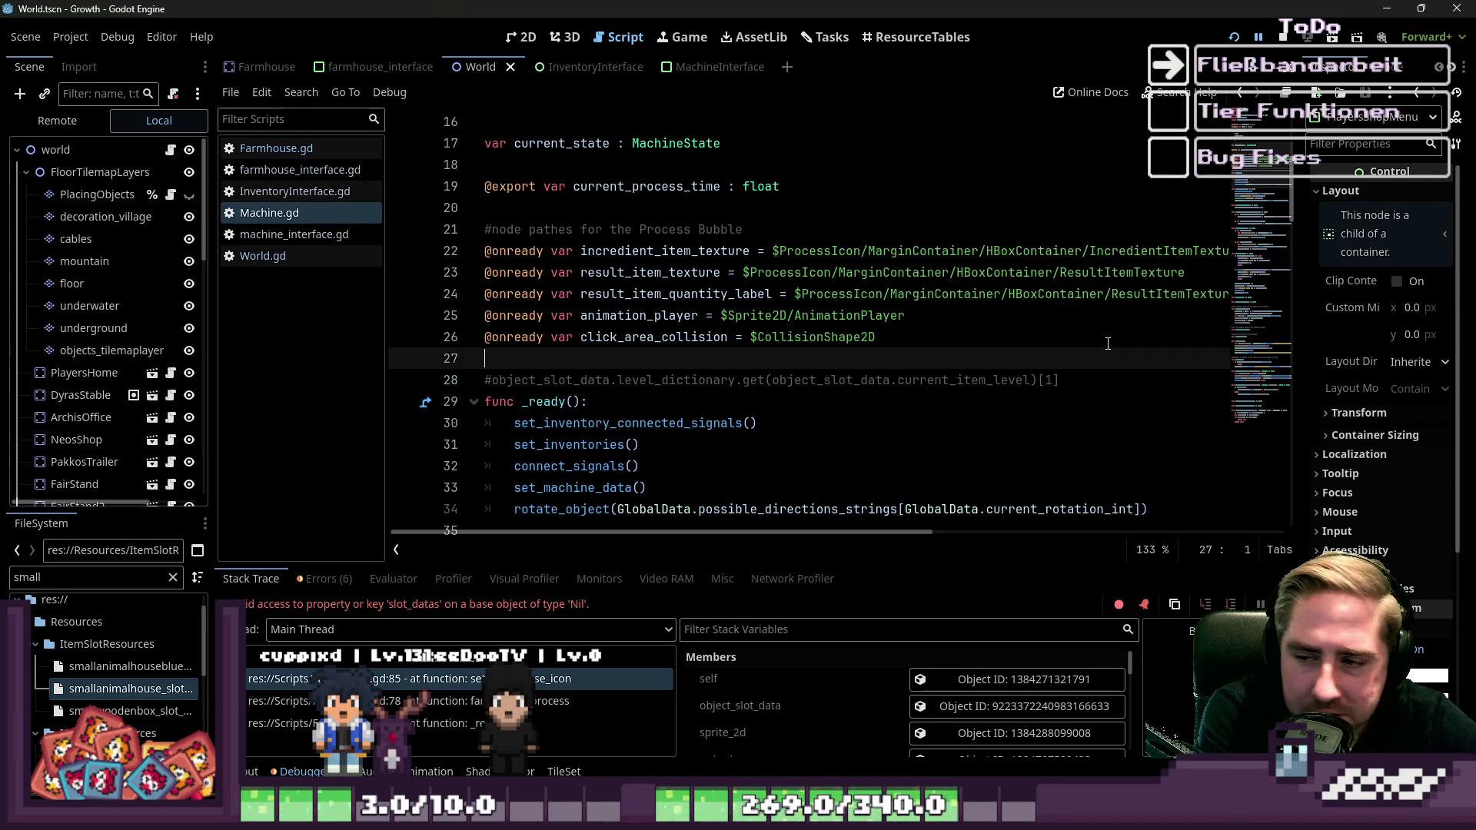
left_click(604, 403)
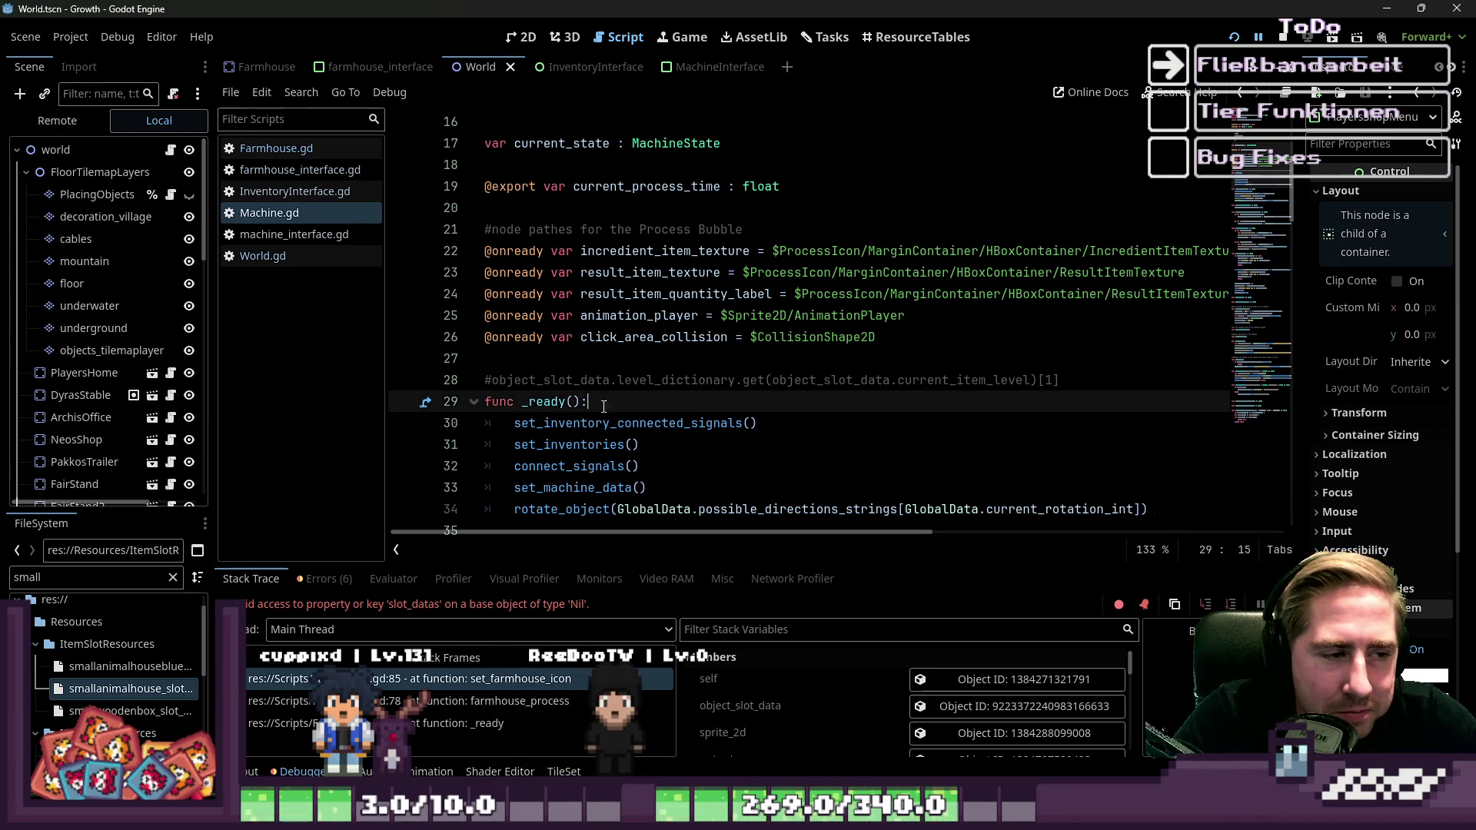
left_click(588, 373)
left_click(1098, 367)
left_click(1081, 372)
key("Down")
key("Down")
key("Up")
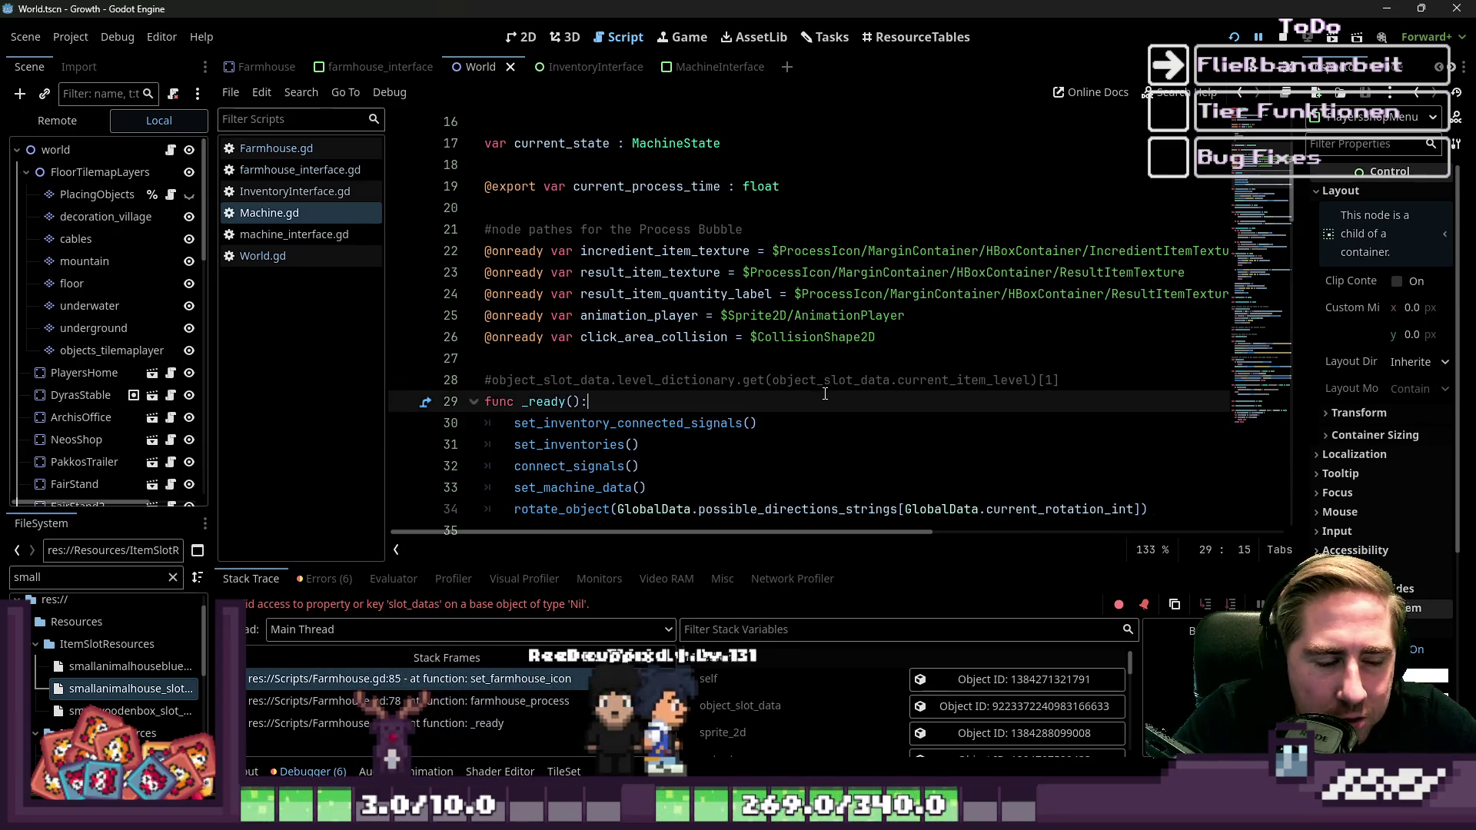
left_click(1082, 371)
key("Return")
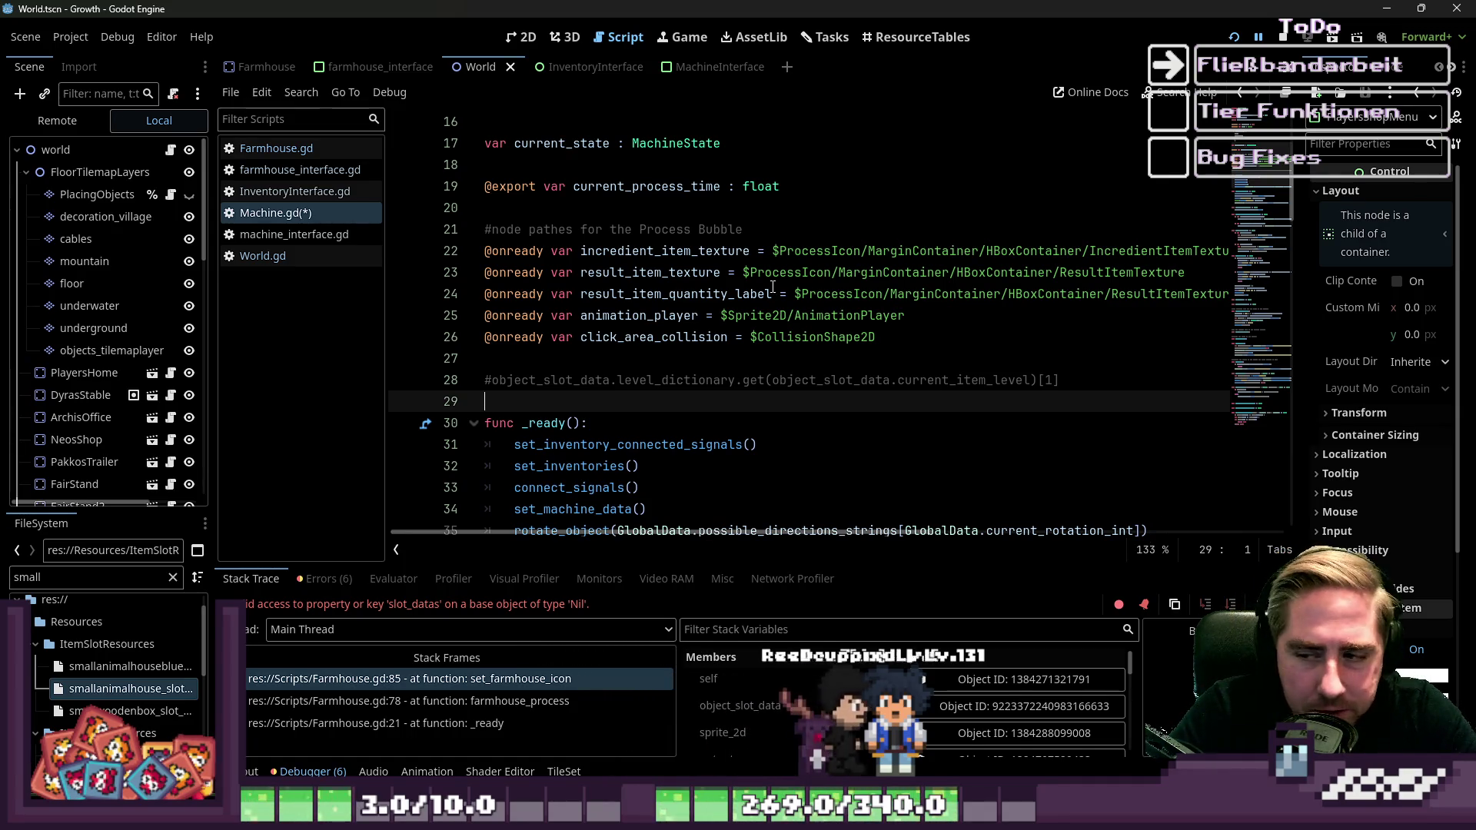
Check the new blank line, then switch to machine_interface.gd.
left_click(604, 380)
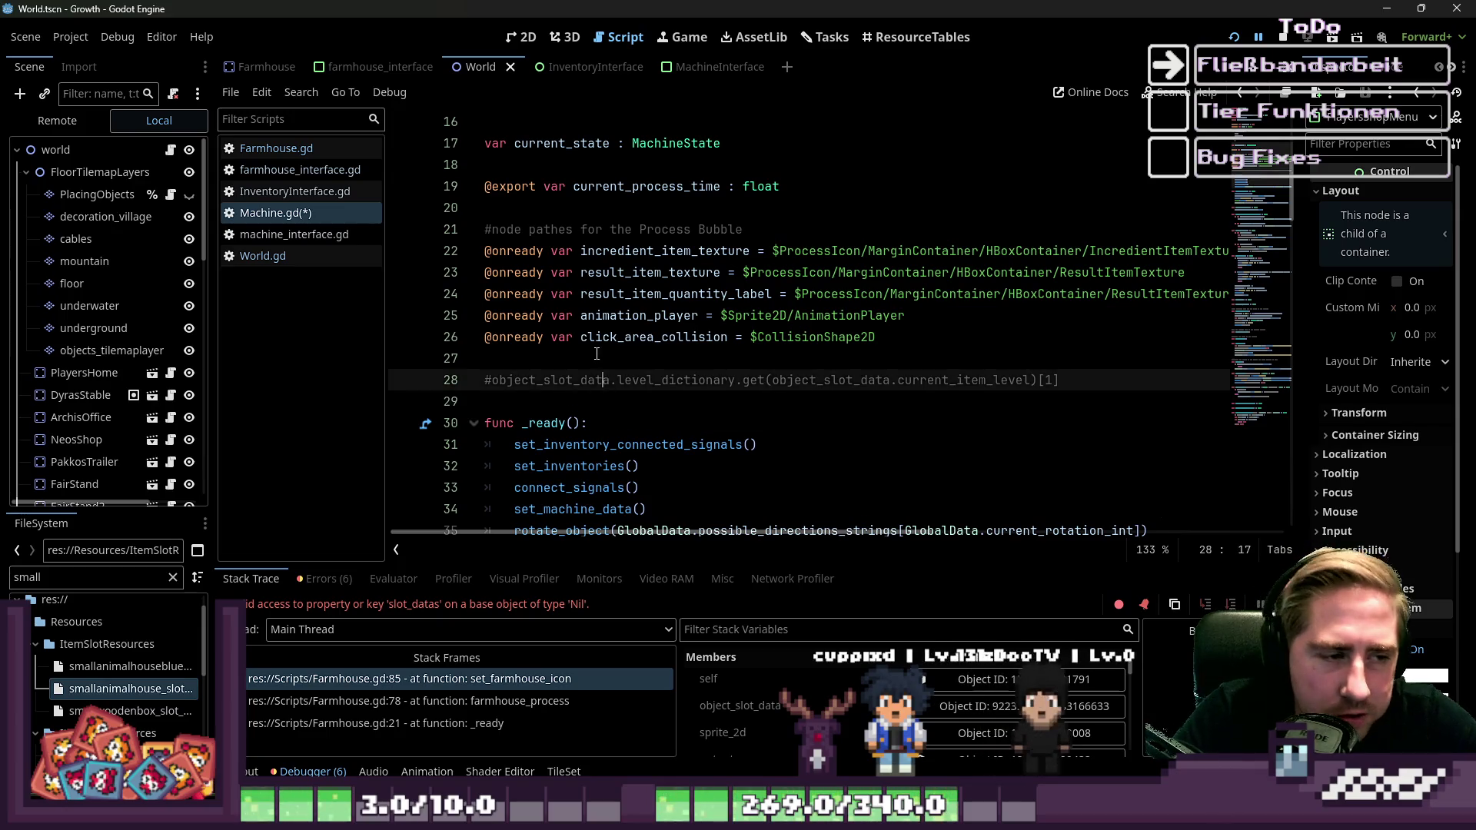
left_click(584, 367)
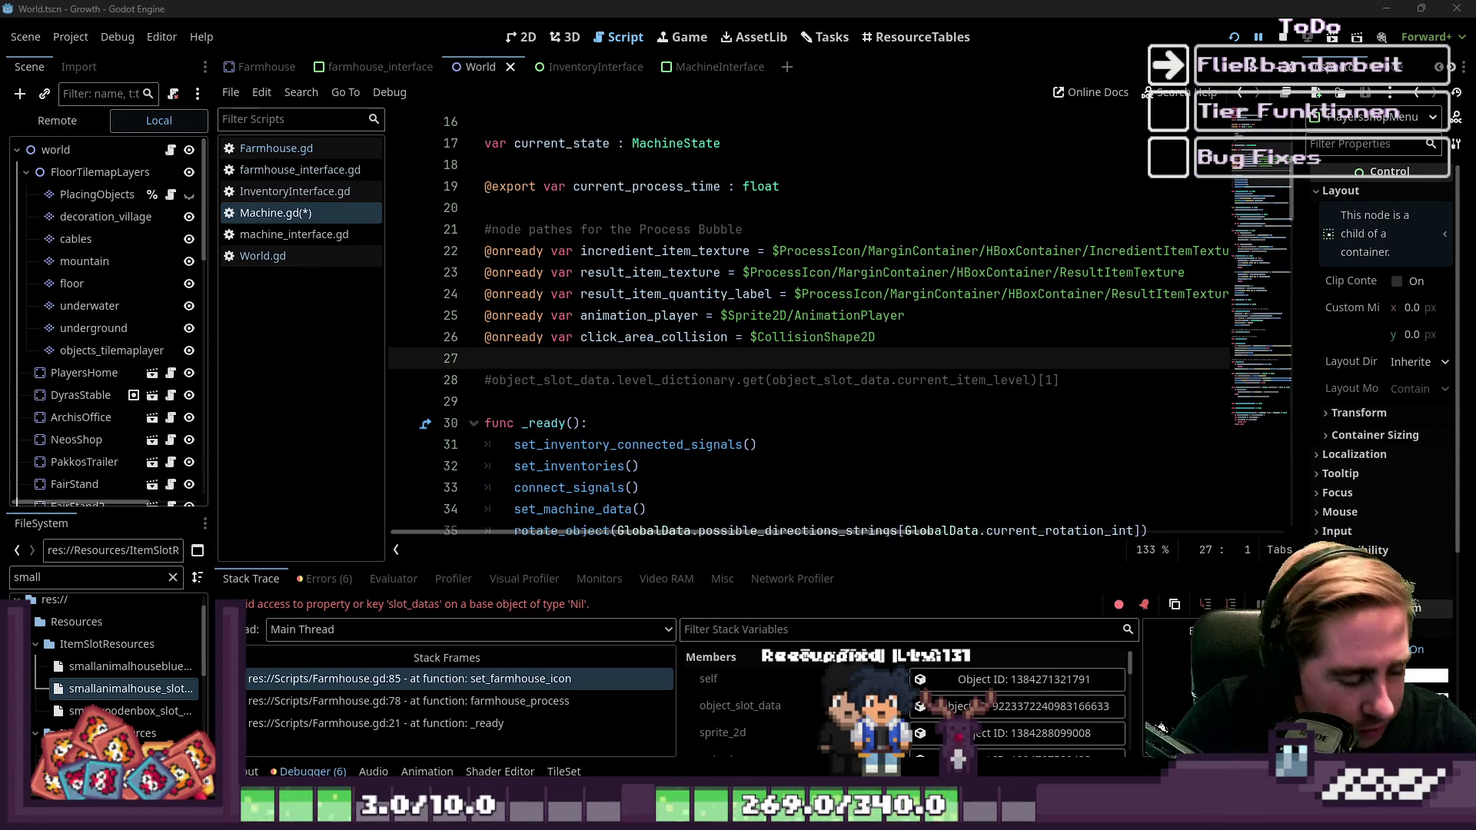
left_click(314, 238)
Compare Machine.gd and farmhouse_interface.gd, ending on machine_interface.gd's is_connected check.
left_click(308, 213)
left_click(321, 234)
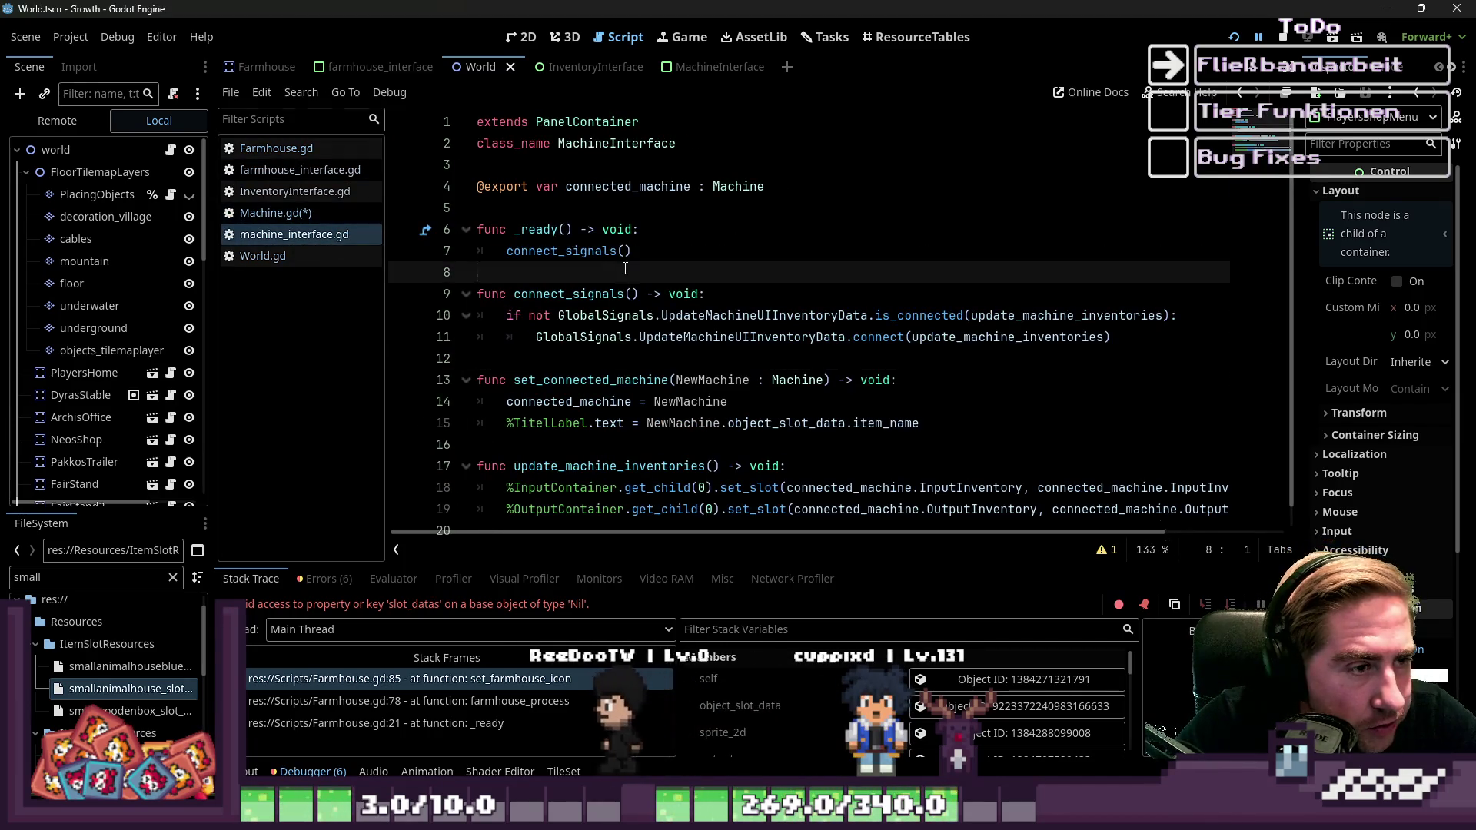
left_click(338, 215)
left_click(560, 274)
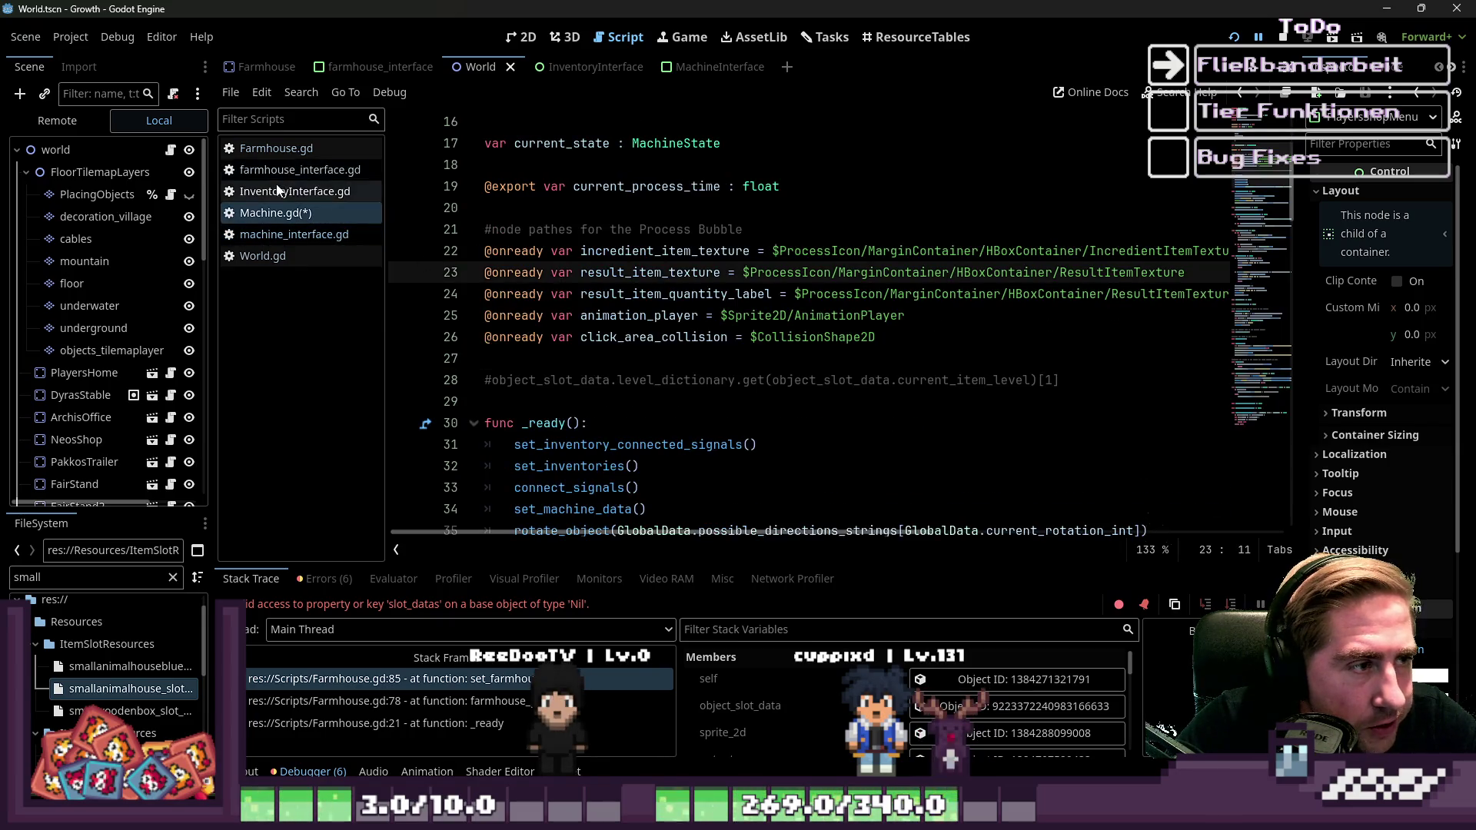
left_click(290, 175)
scroll(604, 266, "up", 5)
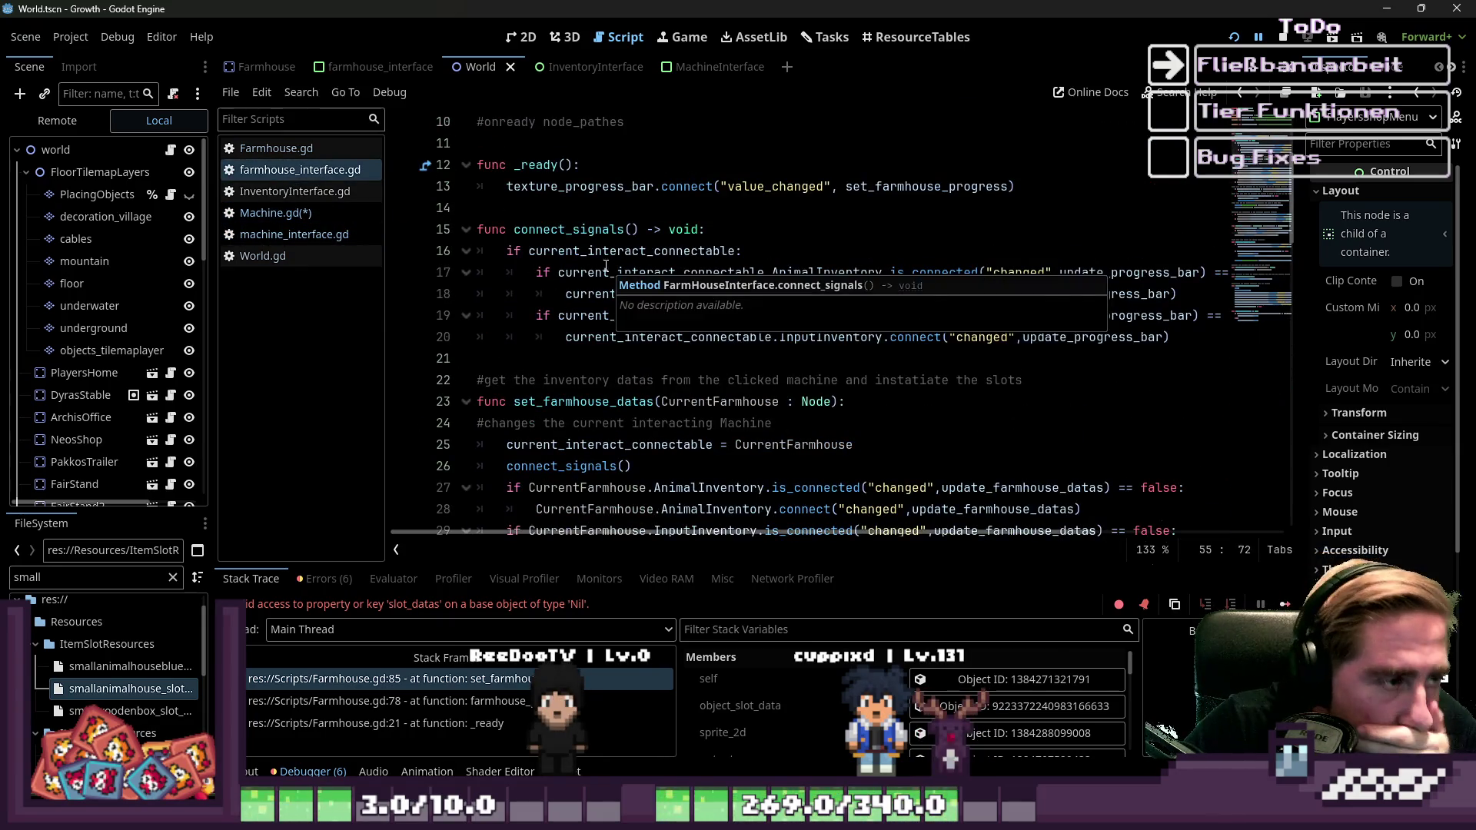
left_click(294, 234)
scroll(564, 307, "down", 1)
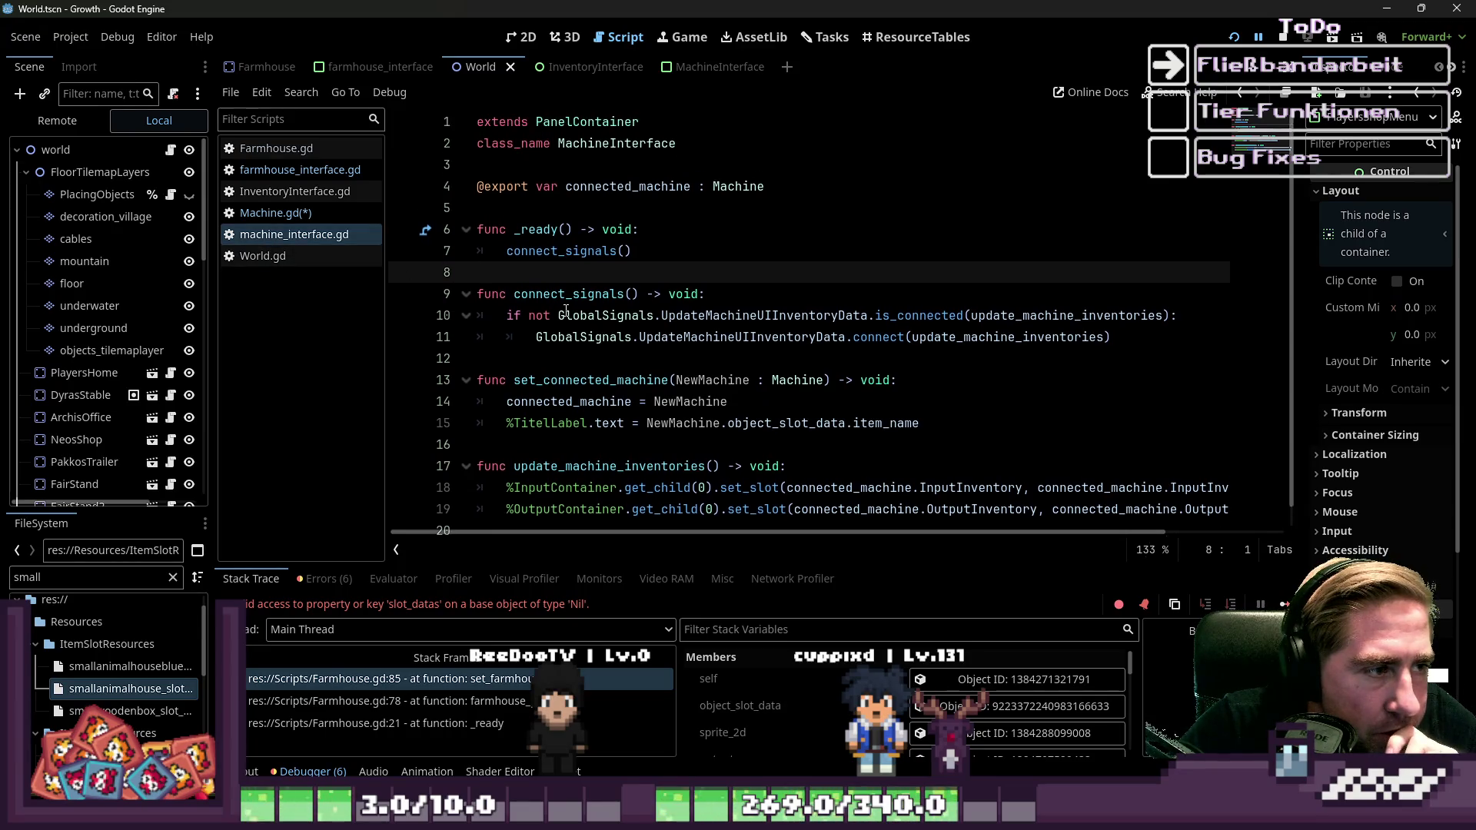
left_click(602, 294)
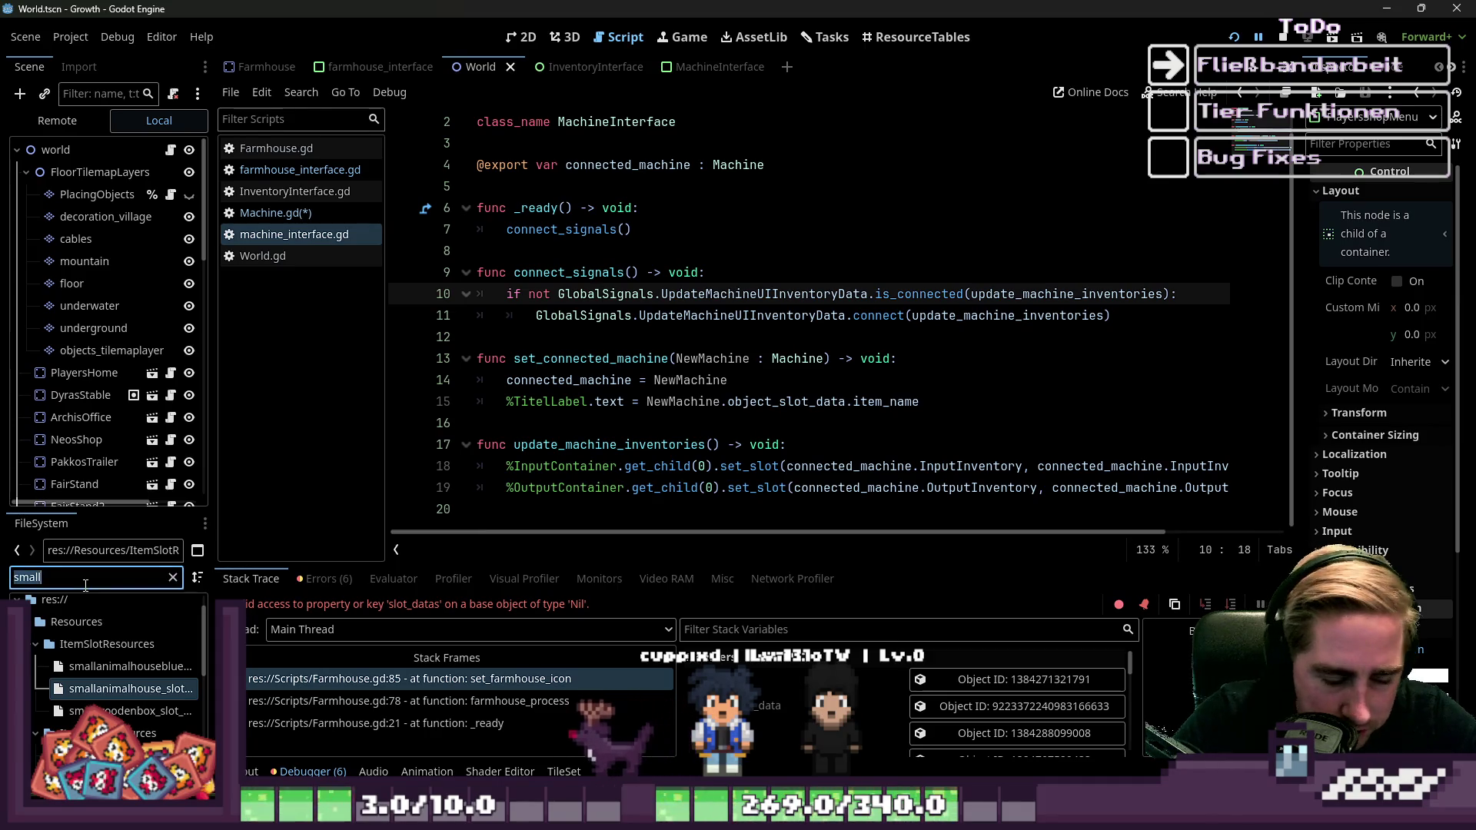
Open NewMachineTest.gd via the FileSystem 'Test' filter and enlarge its code area.
type("New")
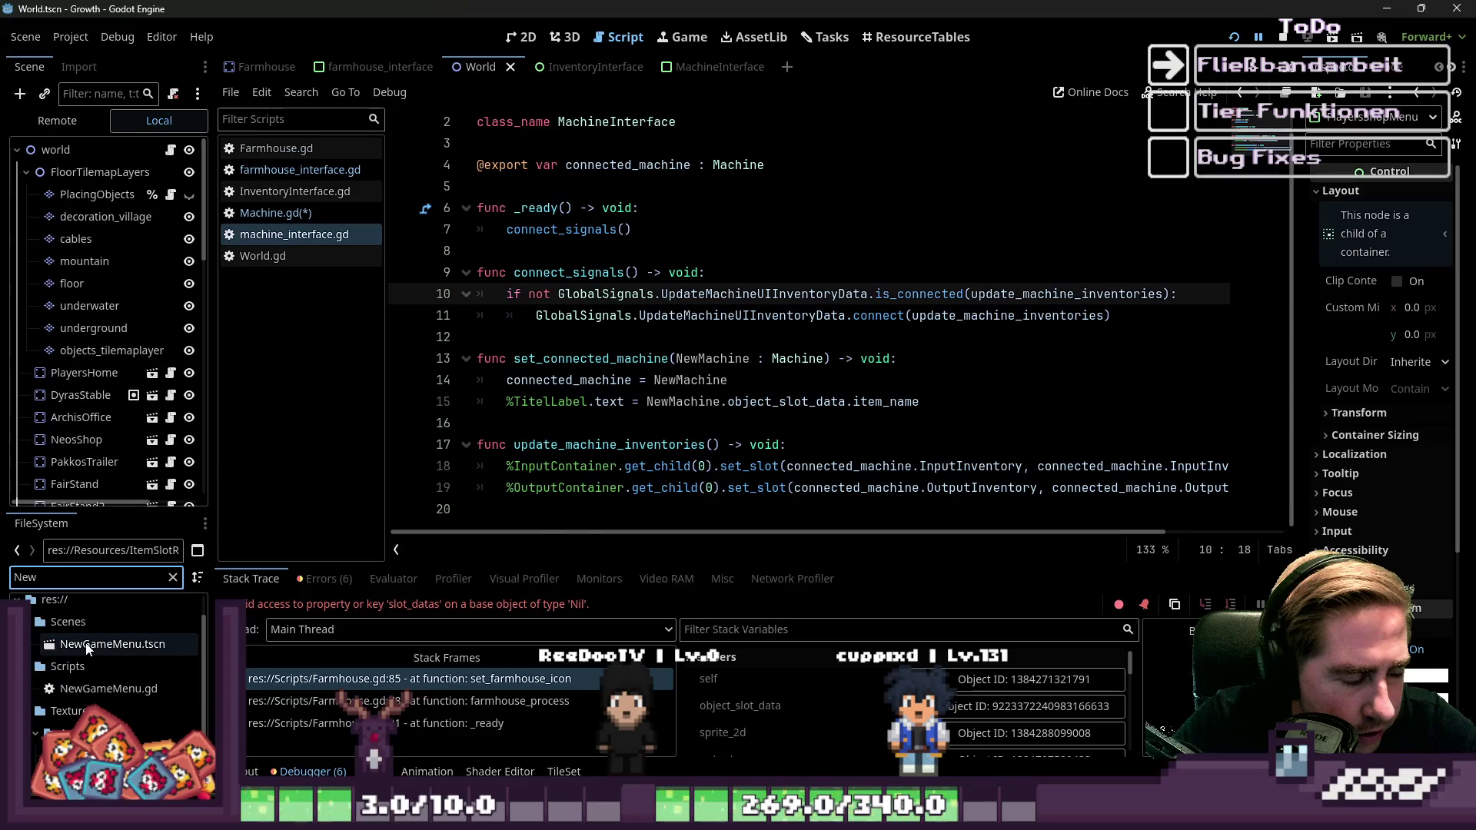
scroll(119, 646, "down", 2)
scroll(120, 645, "up", 2)
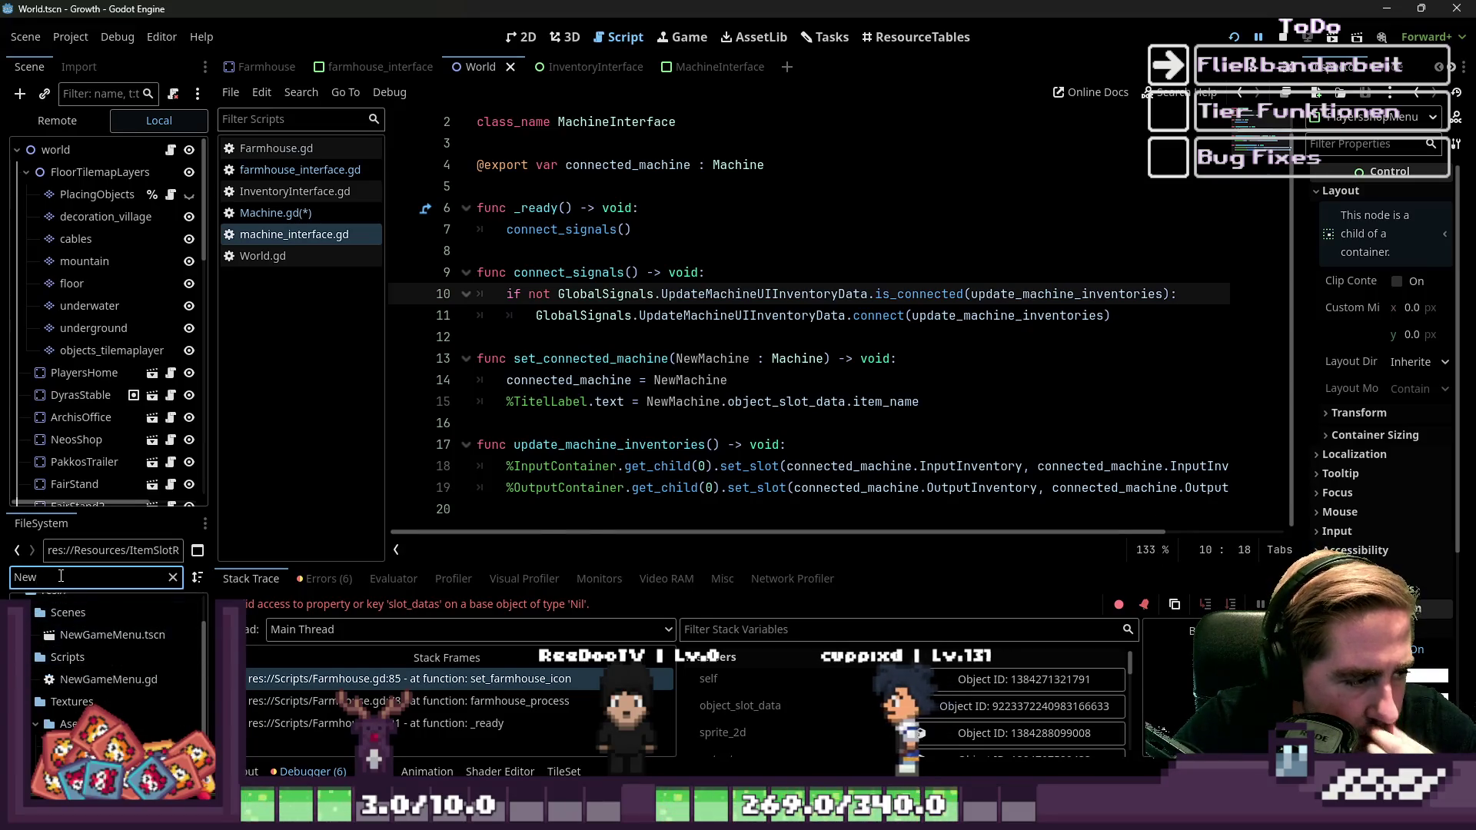
key("BackSpace")
key("BackSpace")
key("BackSpace")
type("Test")
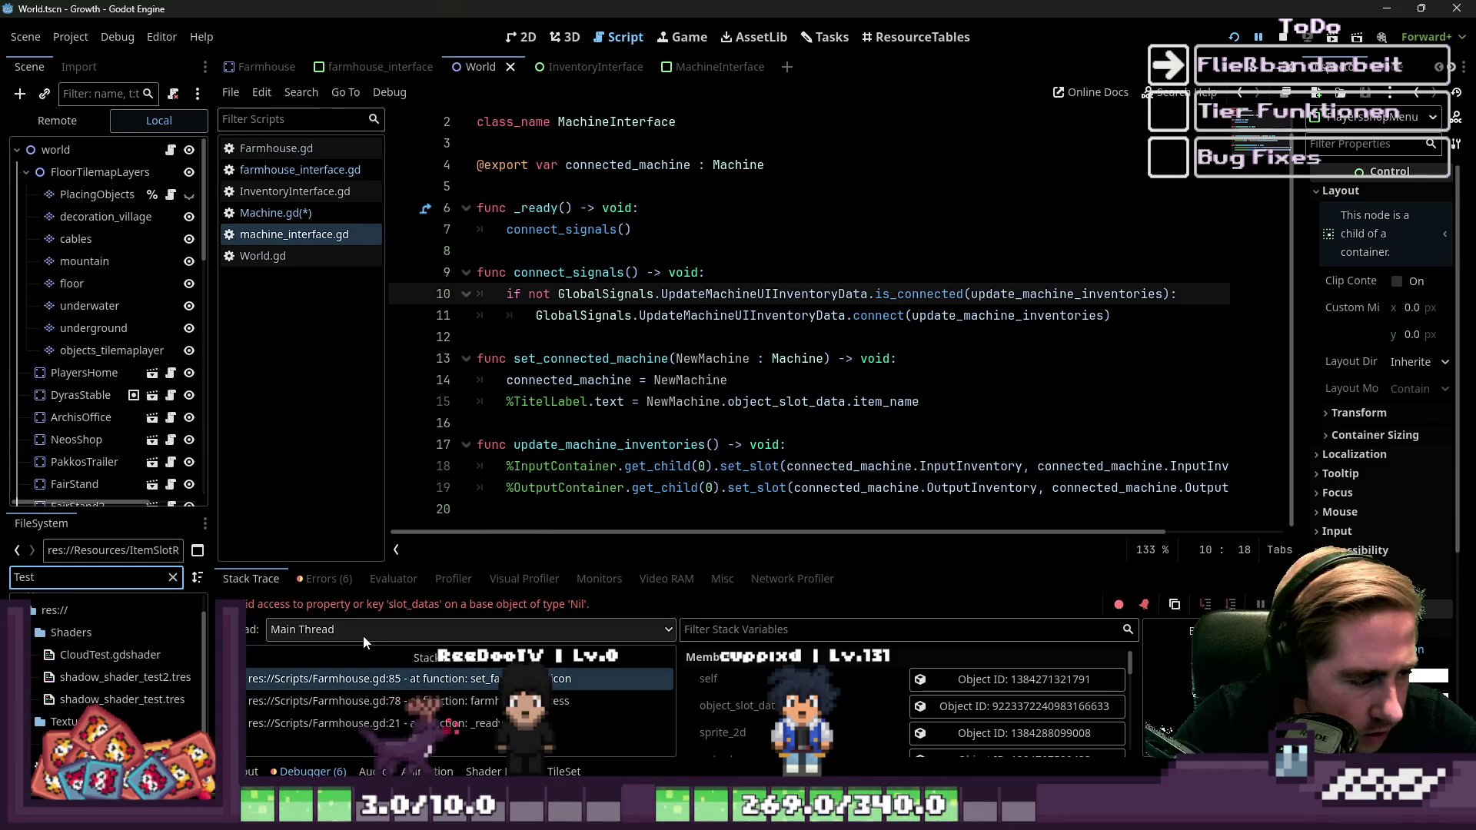
double_click(100, 743)
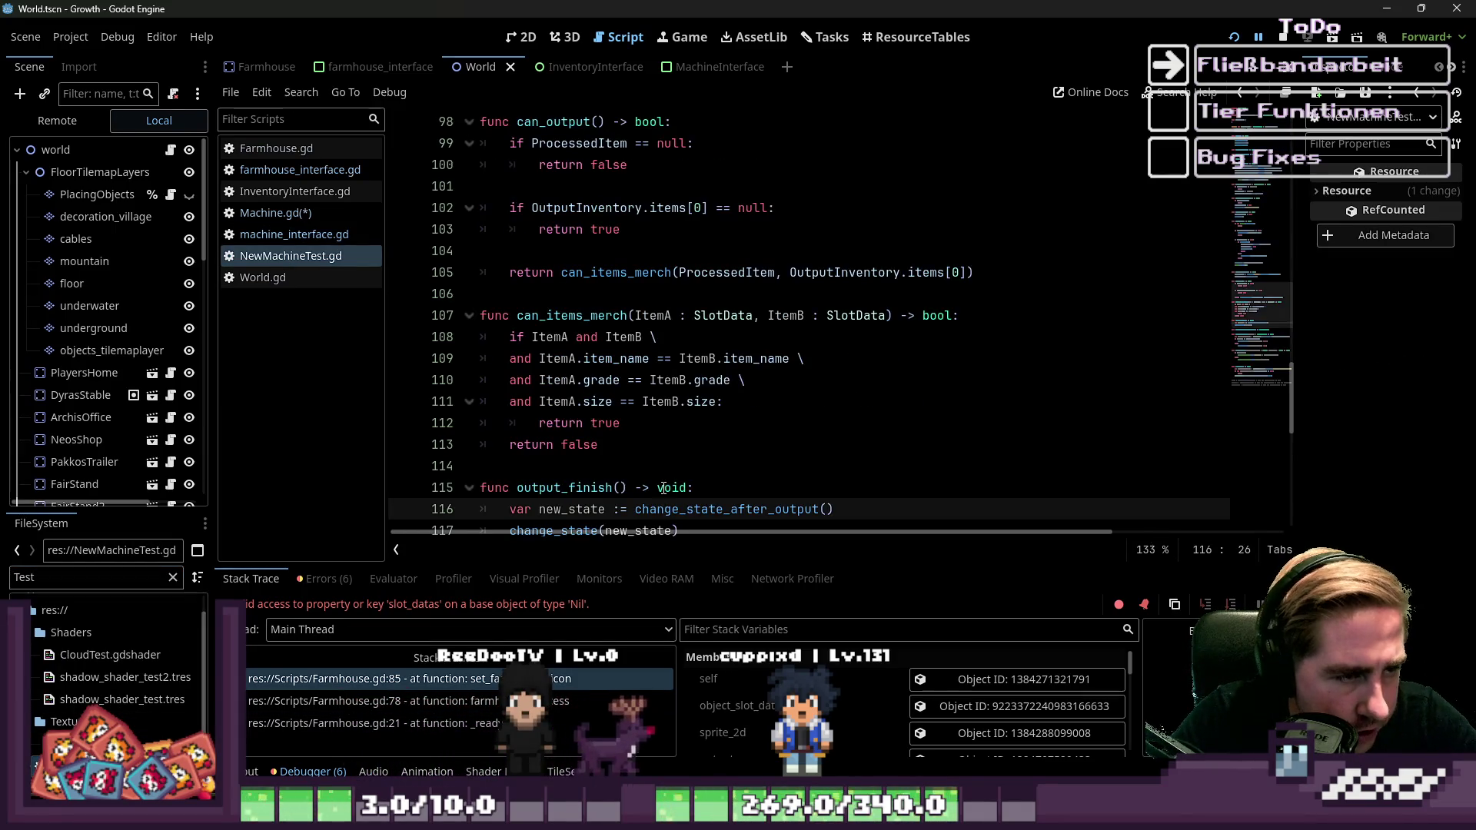
scroll(769, 323, "up", 8)
scroll(402, 343, "up", 11)
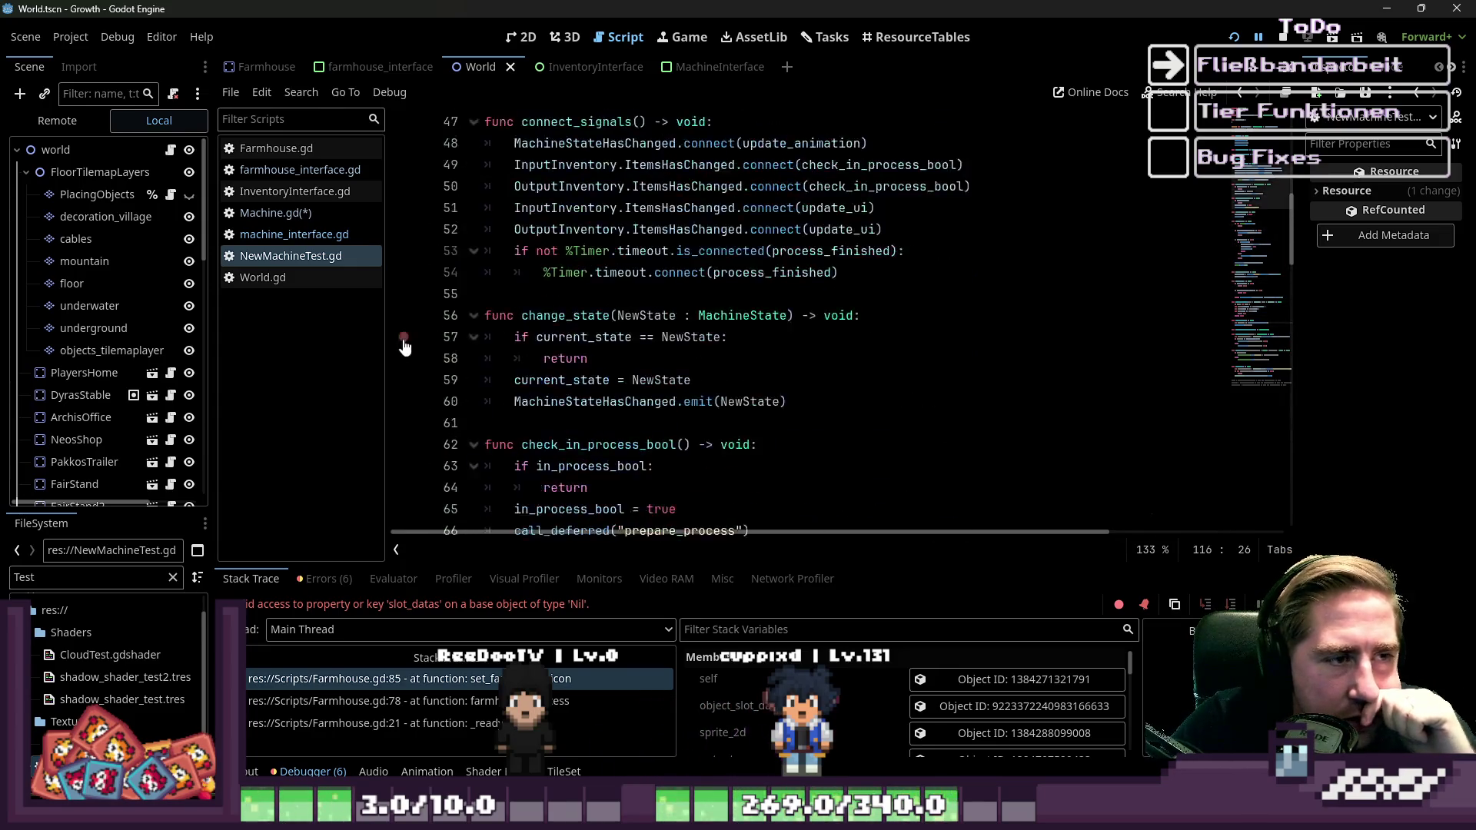
left_click_drag(386, 339, 322, 339)
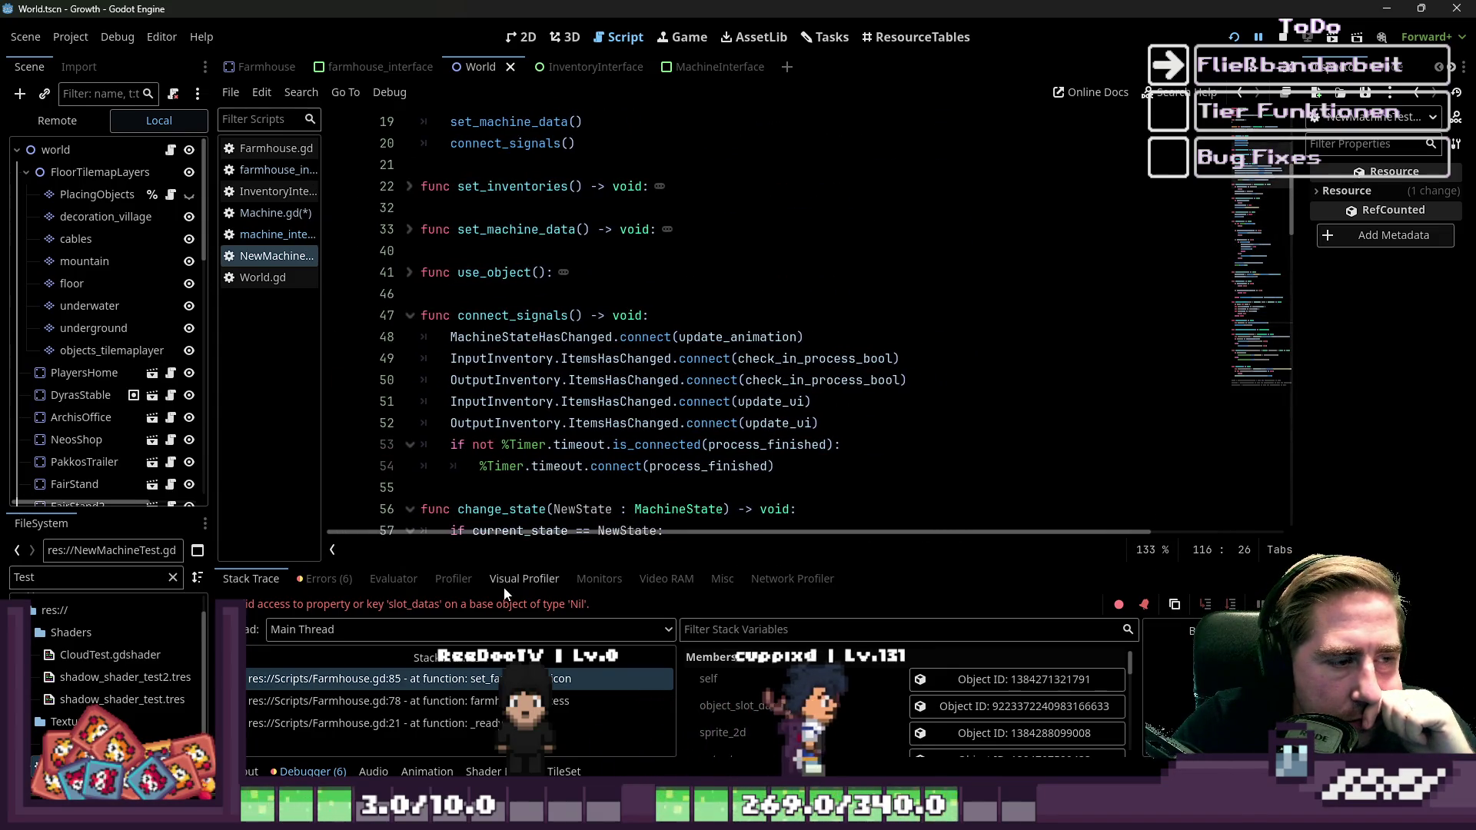
left_click(312, 771)
Unfold NewMachineTest.gd's MachineState enum and select its IDLE and PROCESSING entries.
scroll(514, 357, "up", 3)
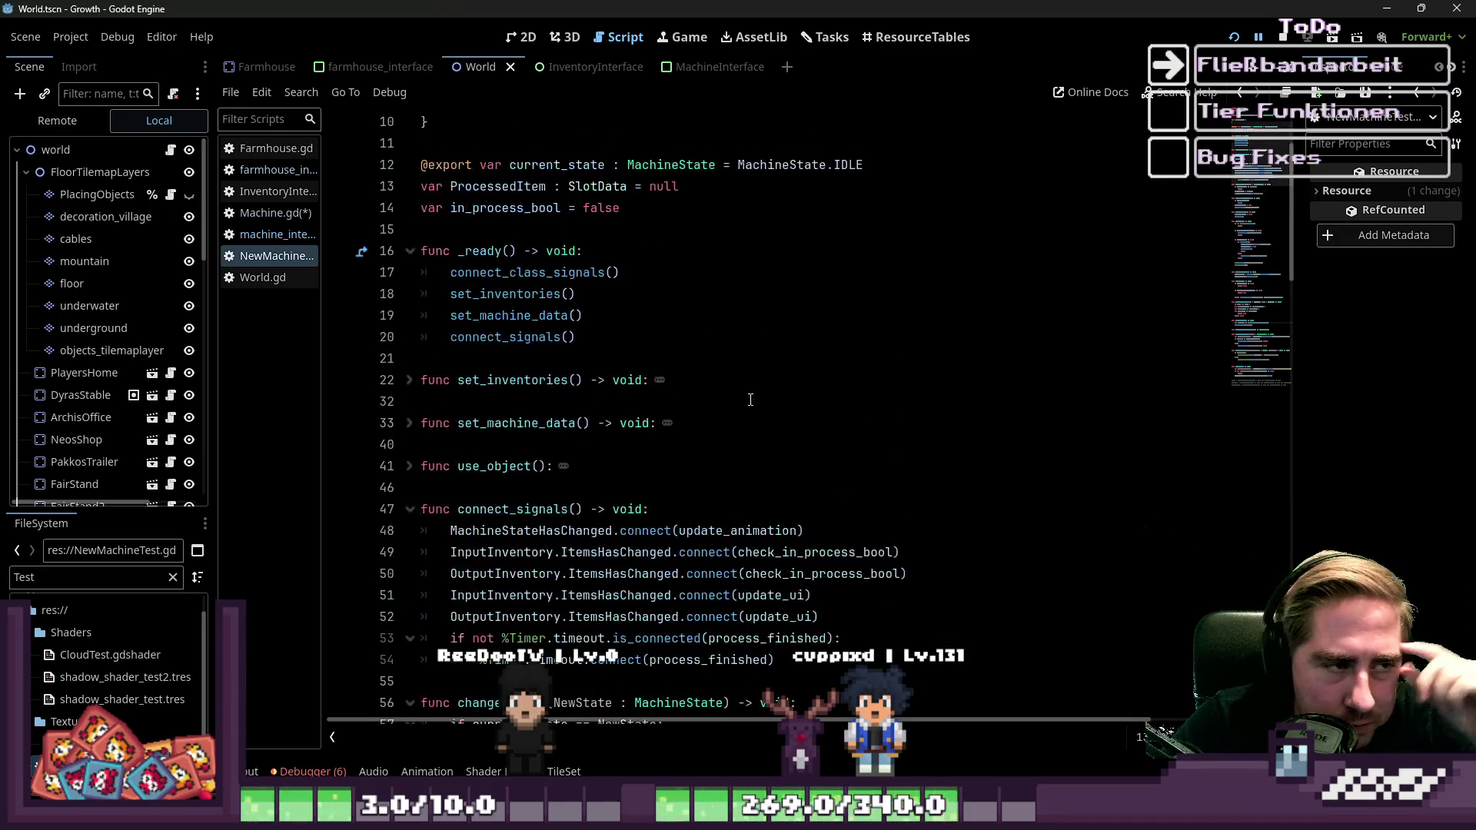
scroll(738, 384, "up", 2)
left_click(572, 229)
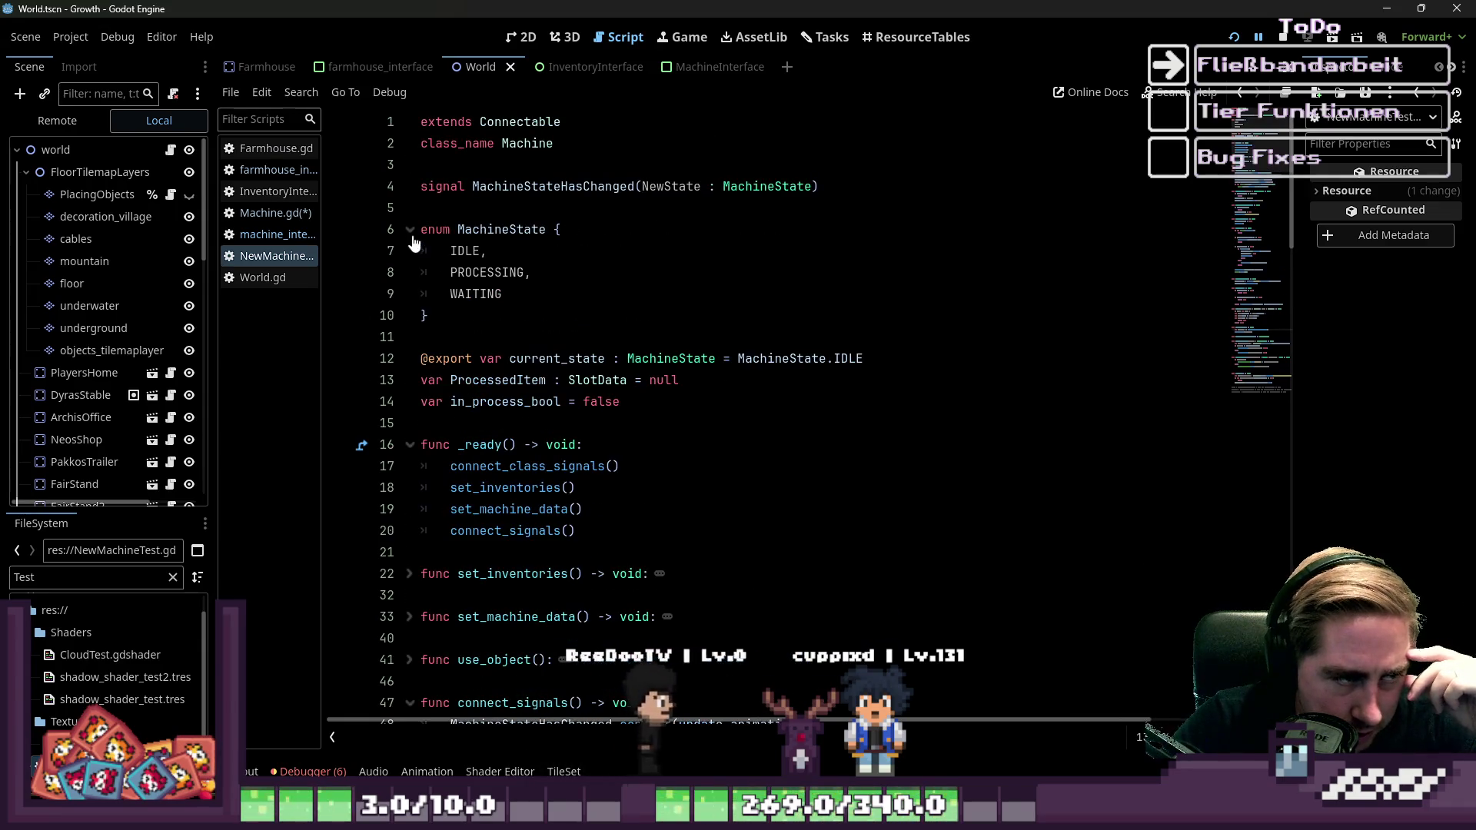
left_click(496, 256)
left_click(526, 275)
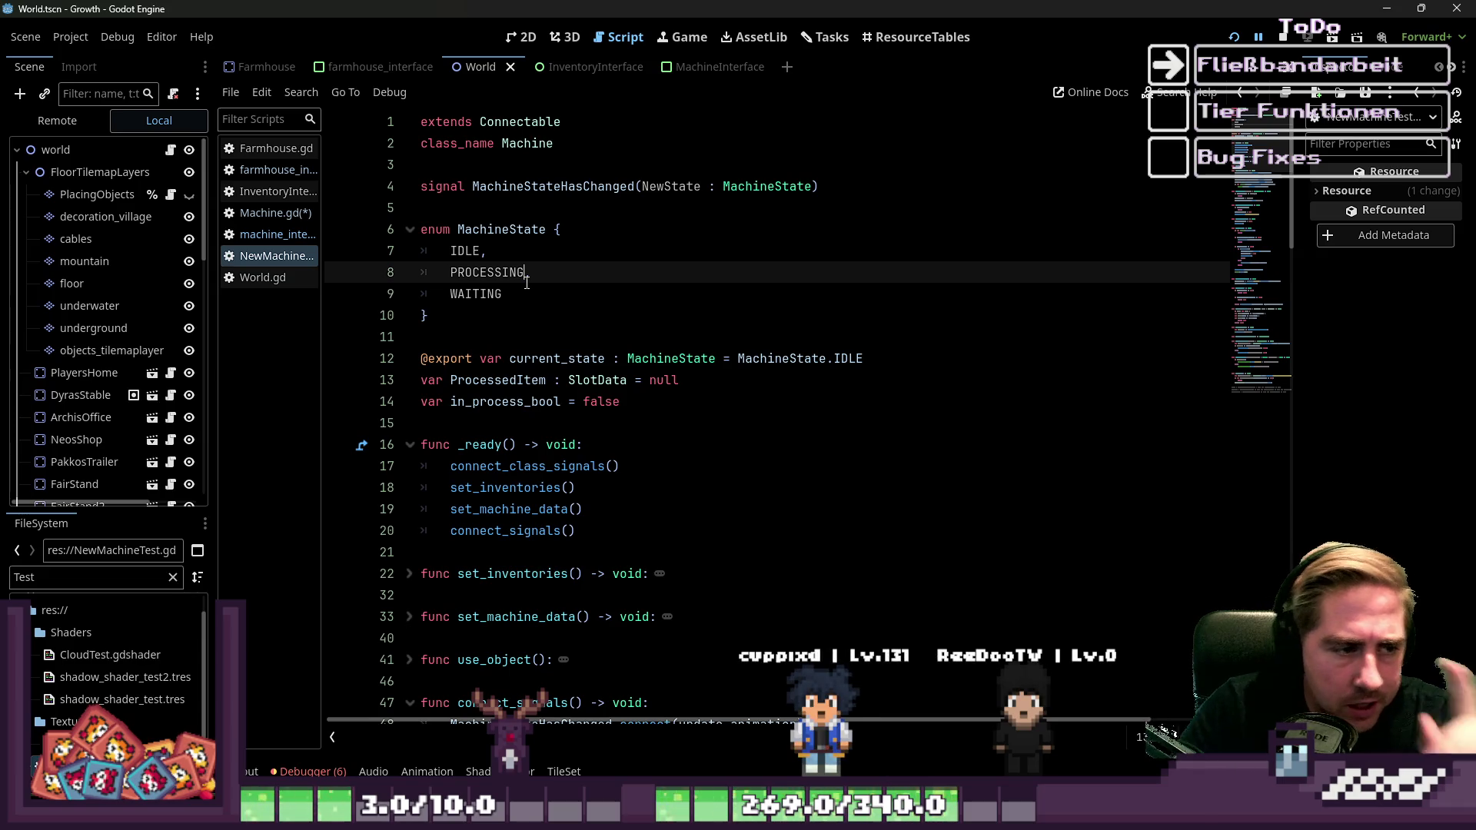
type(",")
left_click(459, 295)
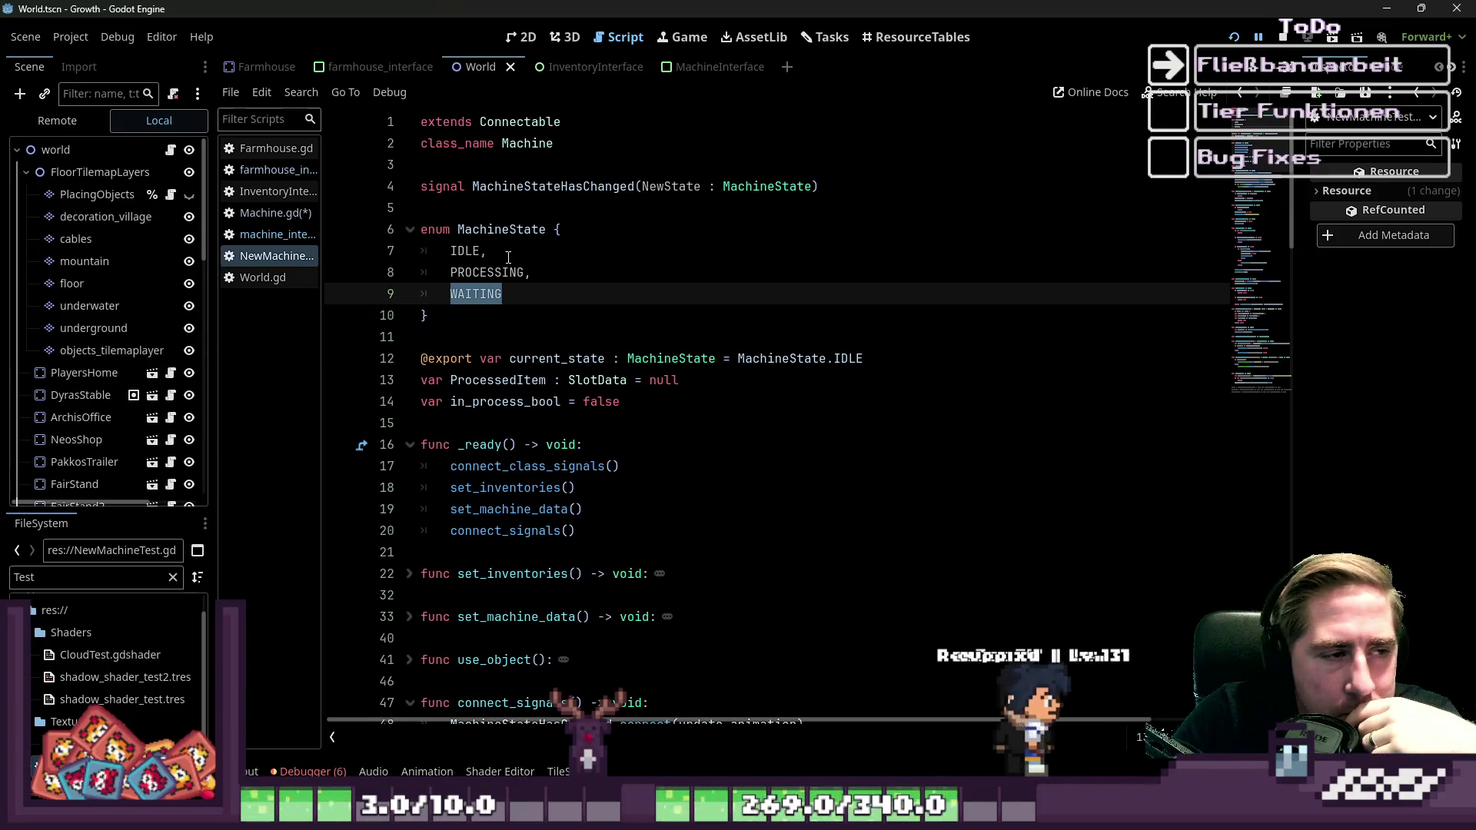
left_click_drag(431, 251, 531, 272)
left_click(476, 294)
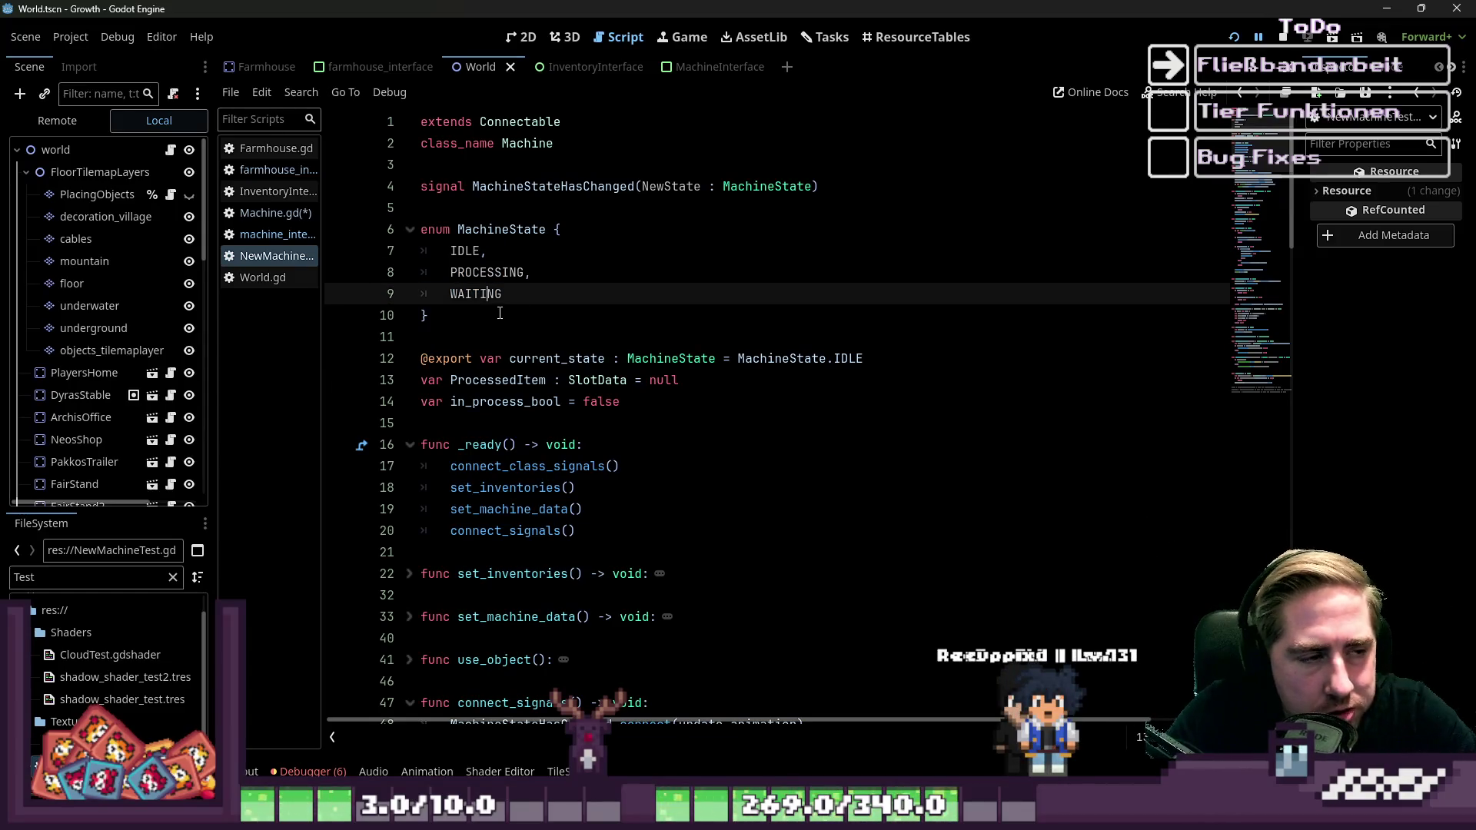
double_click(521, 298)
Reselect IDLE and PROCESSING, then step the caret through WAITING, IDLE and PROCESSING.
scroll(508, 284, "down", 2)
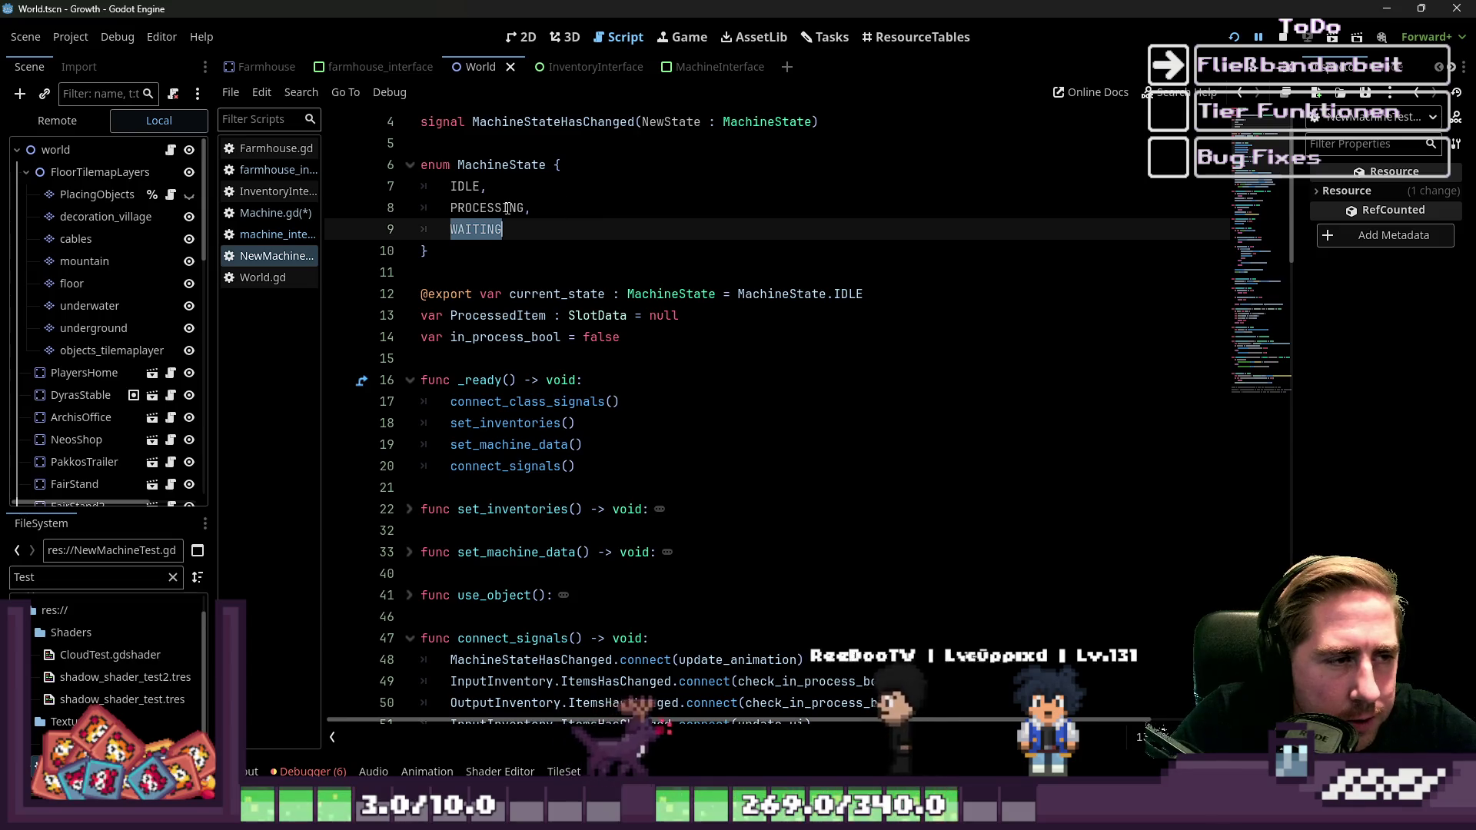
scroll(485, 254, "up", 2)
left_click(485, 253)
left_click_drag(461, 250, 531, 273)
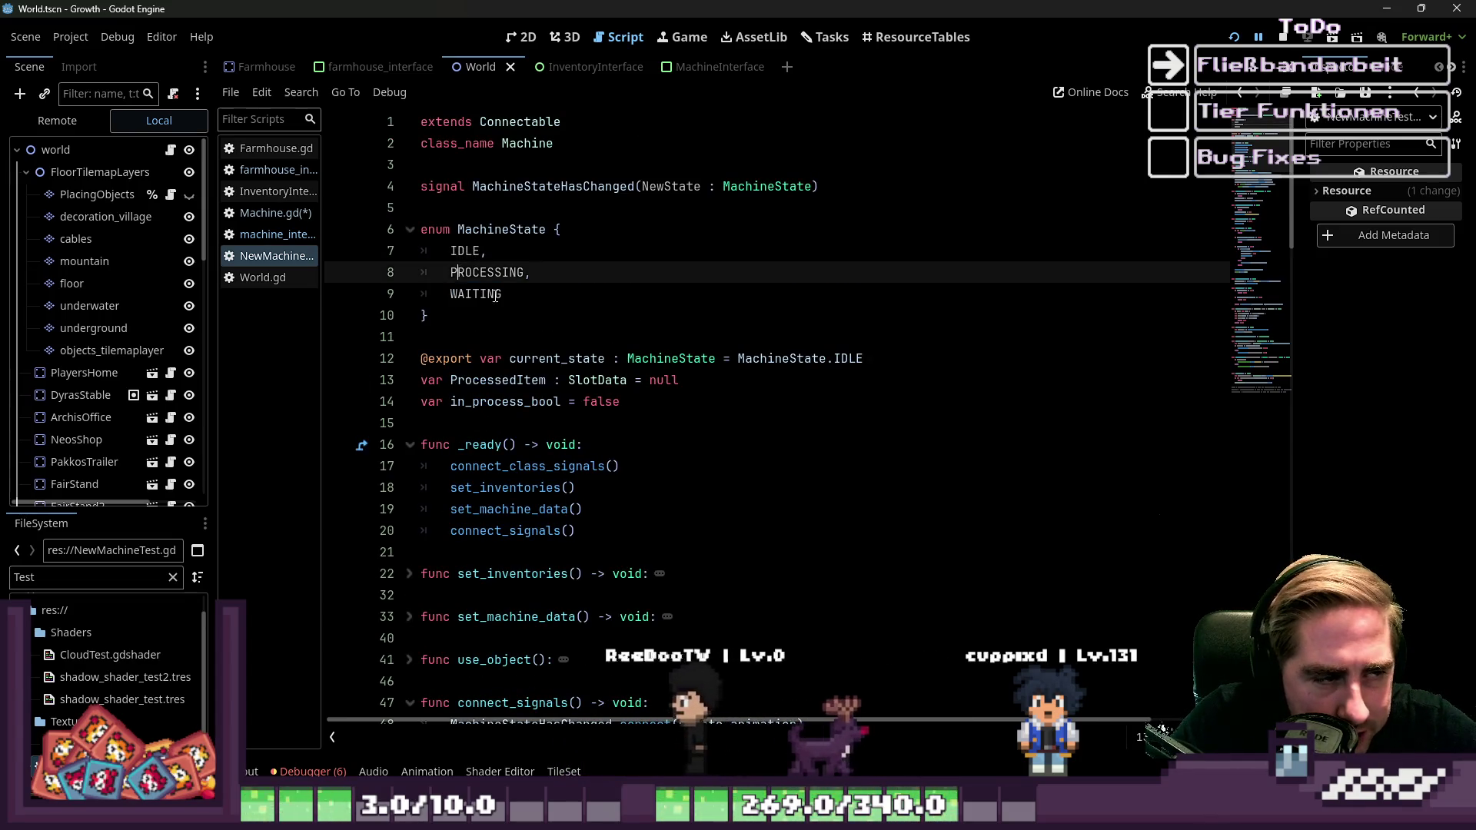
scroll(669, 361, "down", 3)
scroll(669, 361, "up", 6)
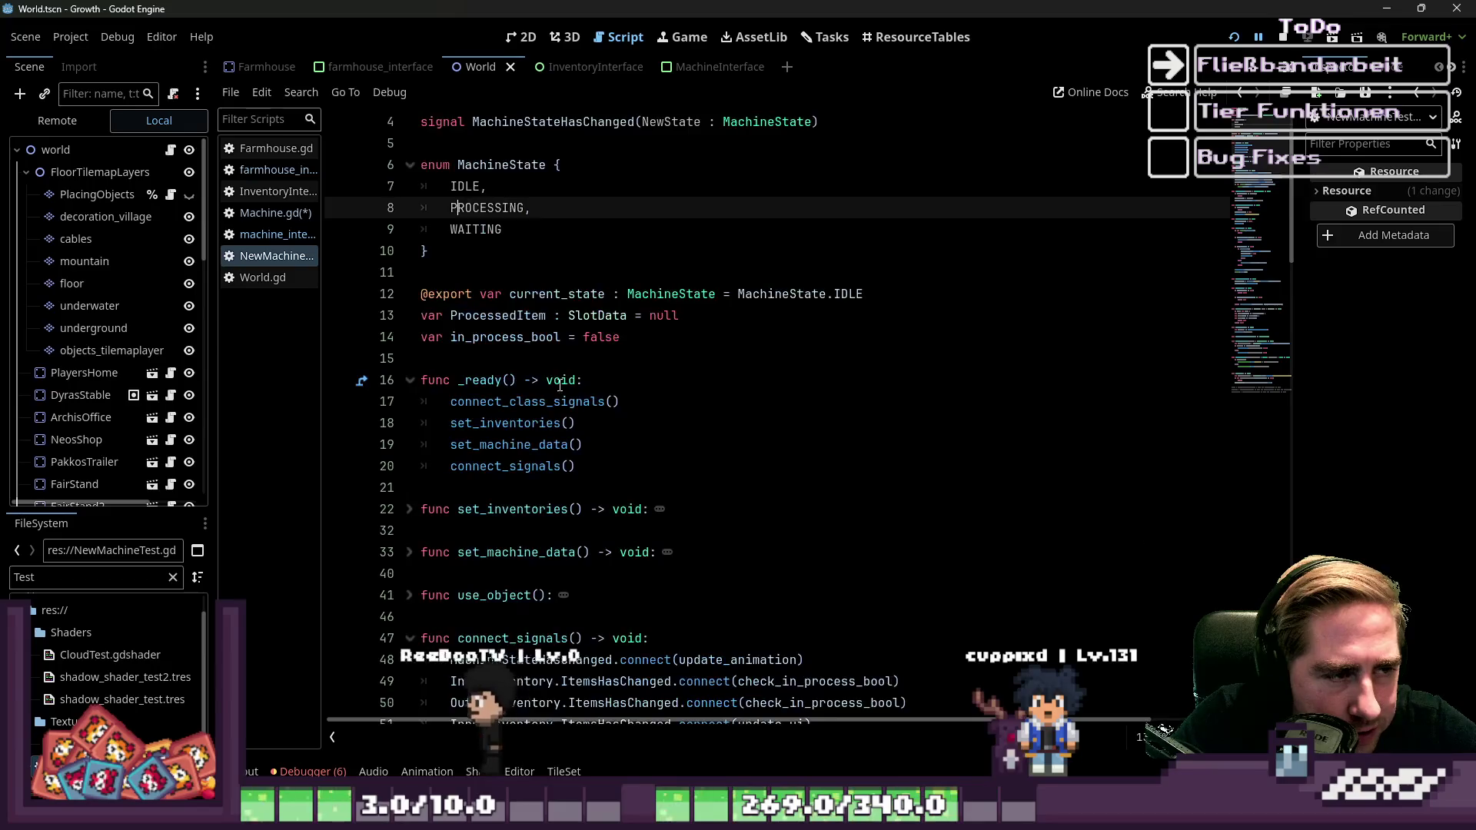
left_click(476, 296)
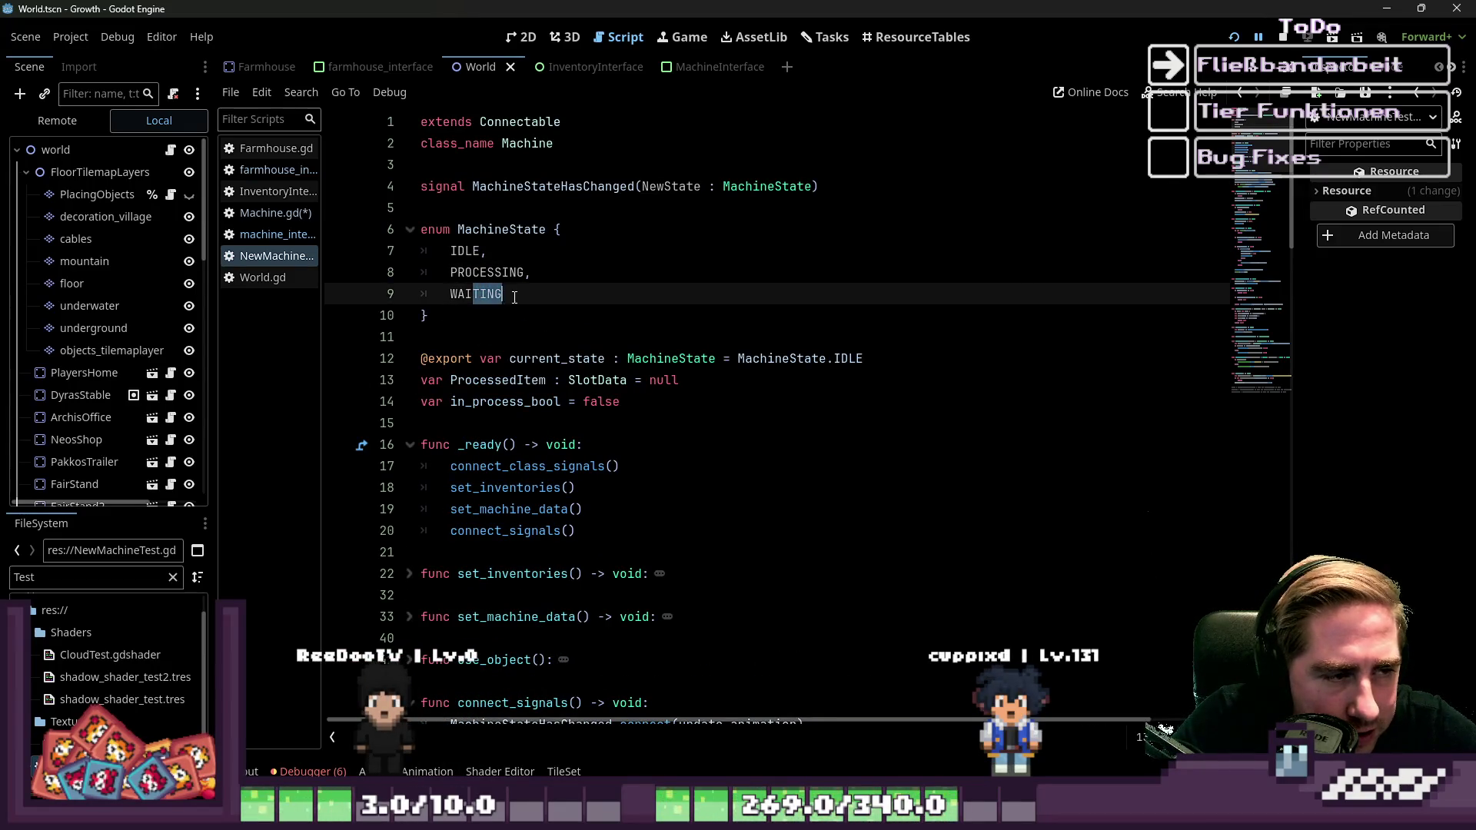
left_click(476, 296)
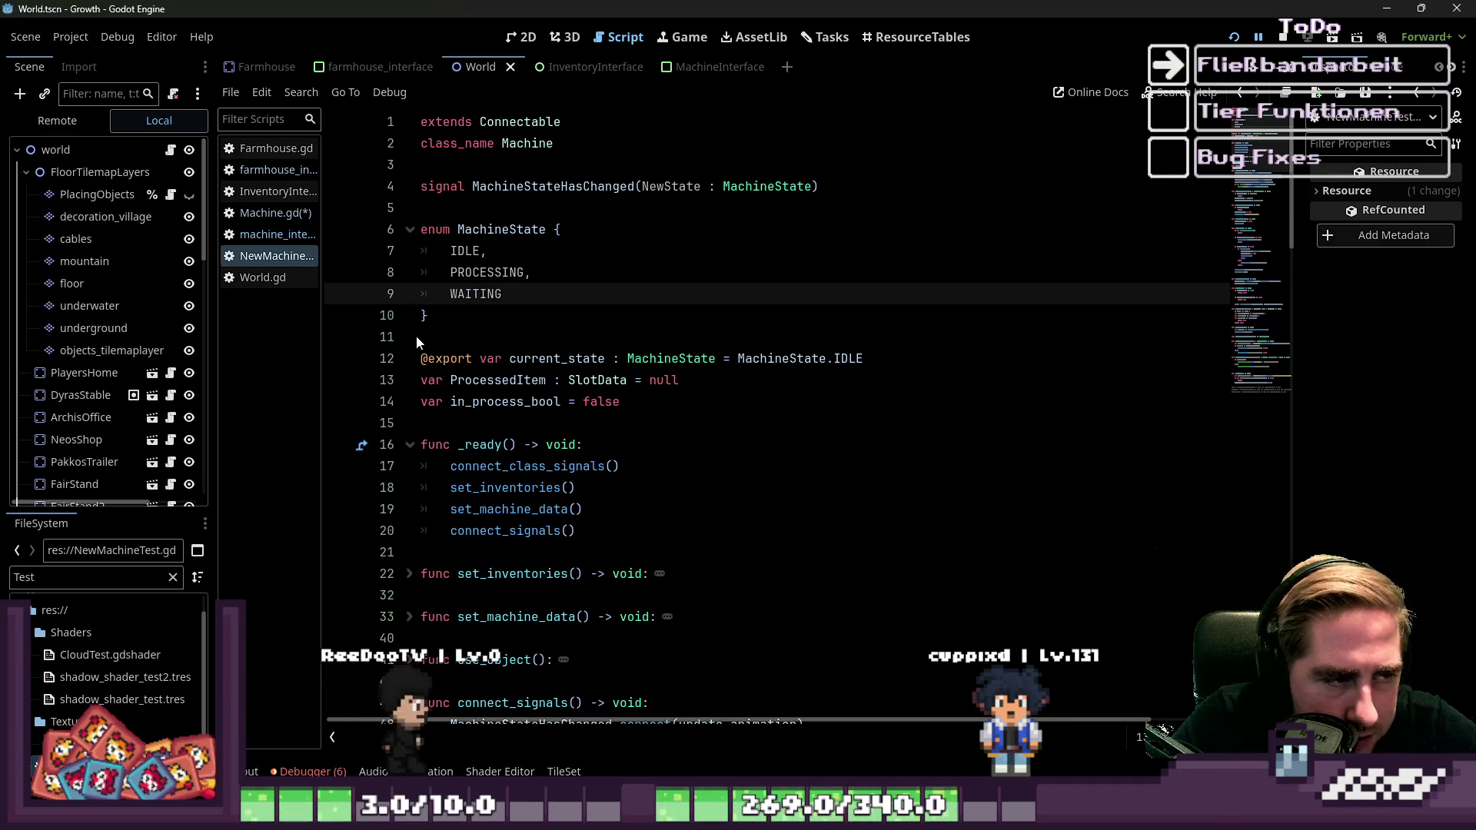
left_click(473, 252)
left_click(496, 273)
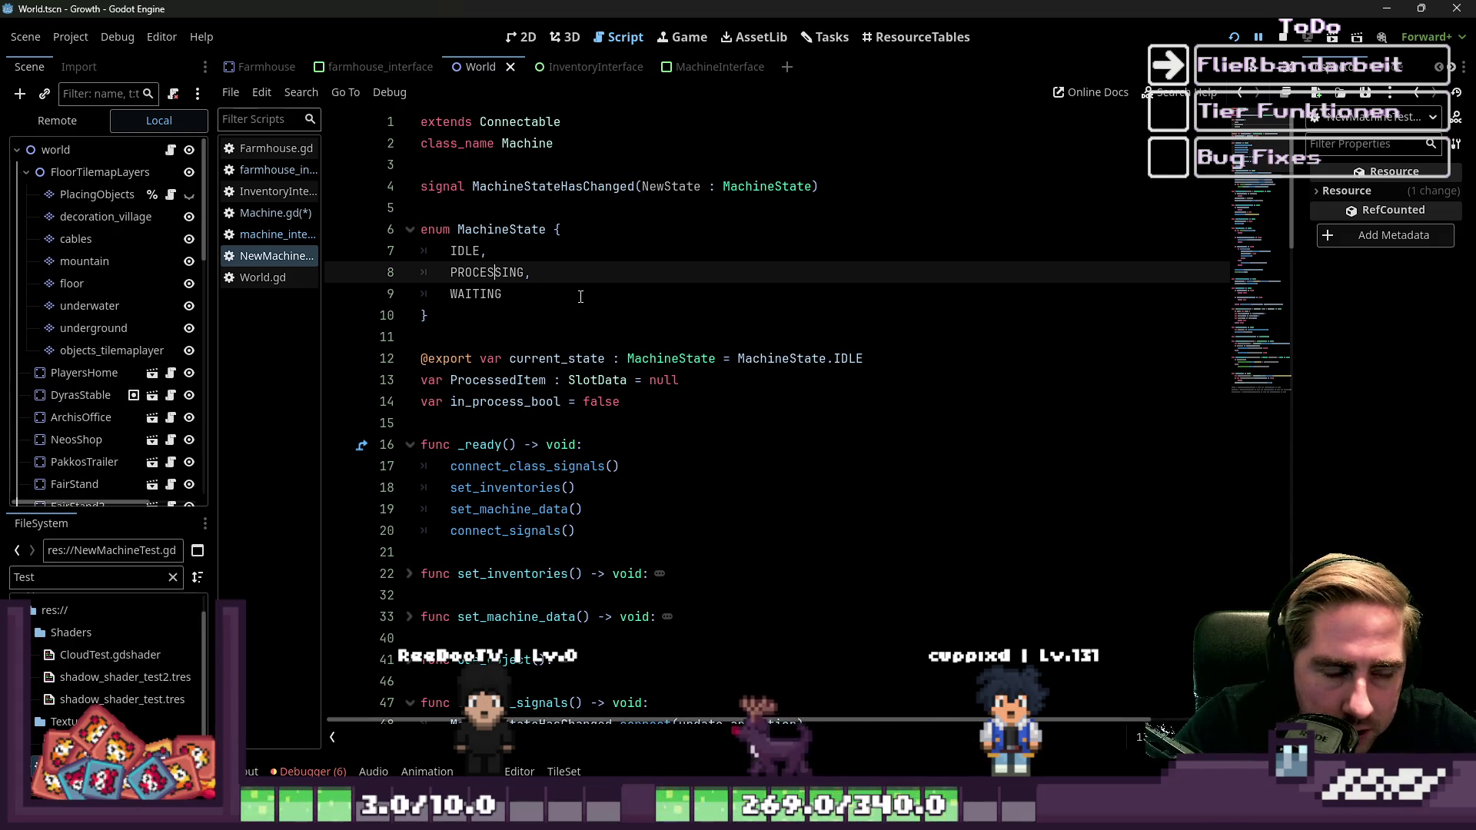
scroll(580, 297, "down", 8)
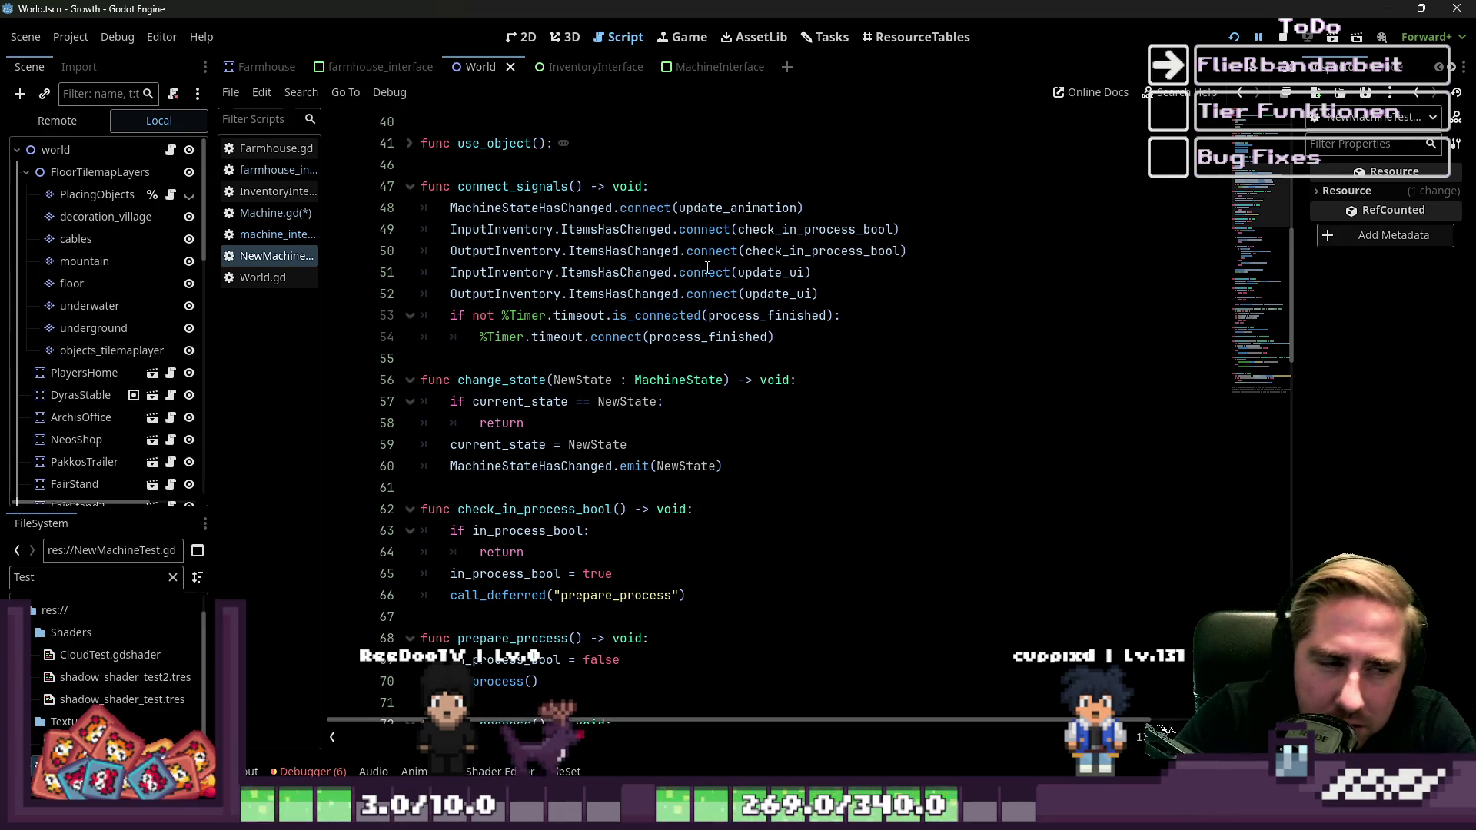
scroll(708, 311, "down", 14)
scroll(708, 310, "down", 3)
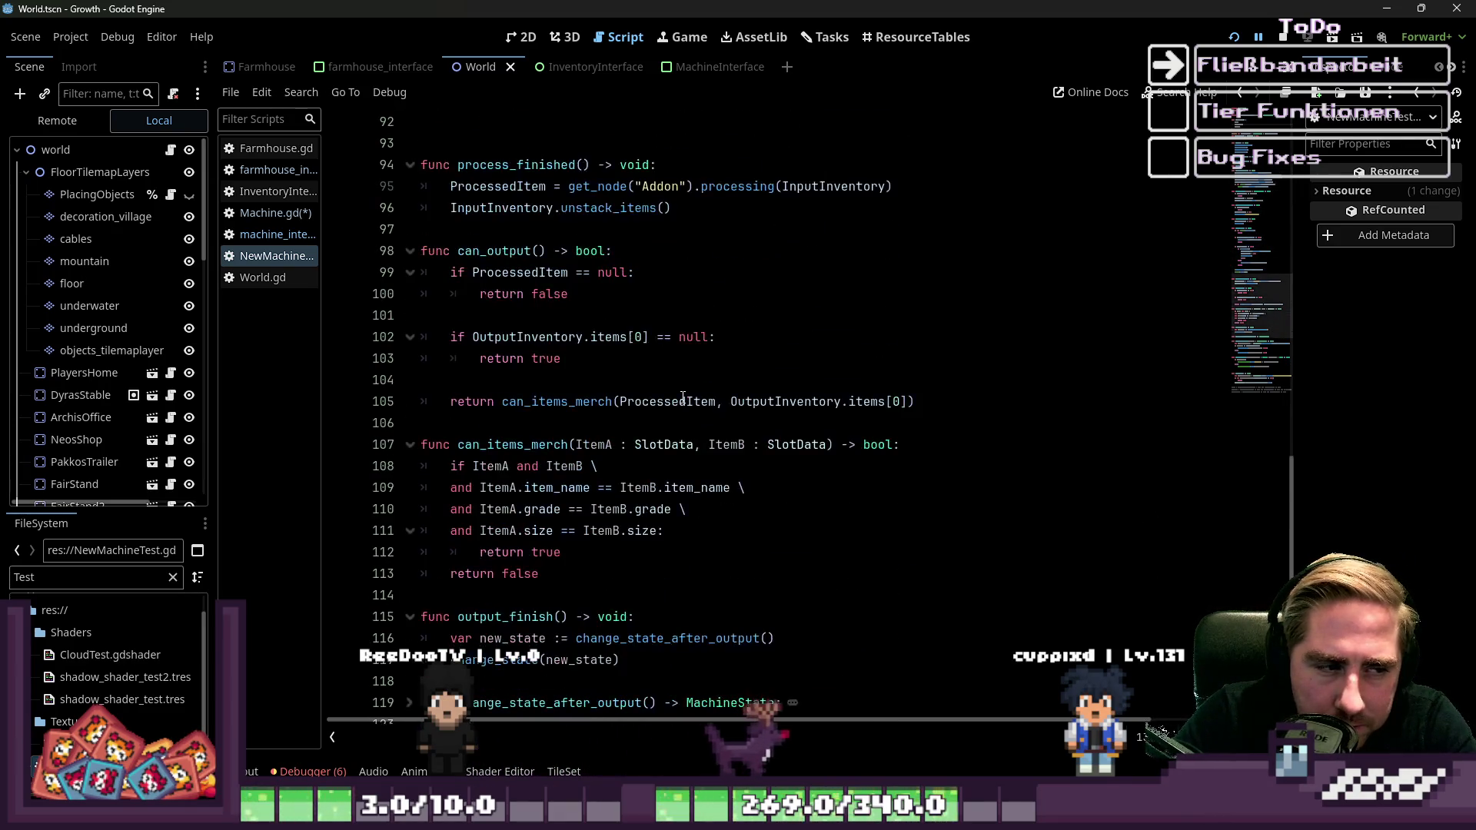
scroll(683, 397, "down", 7)
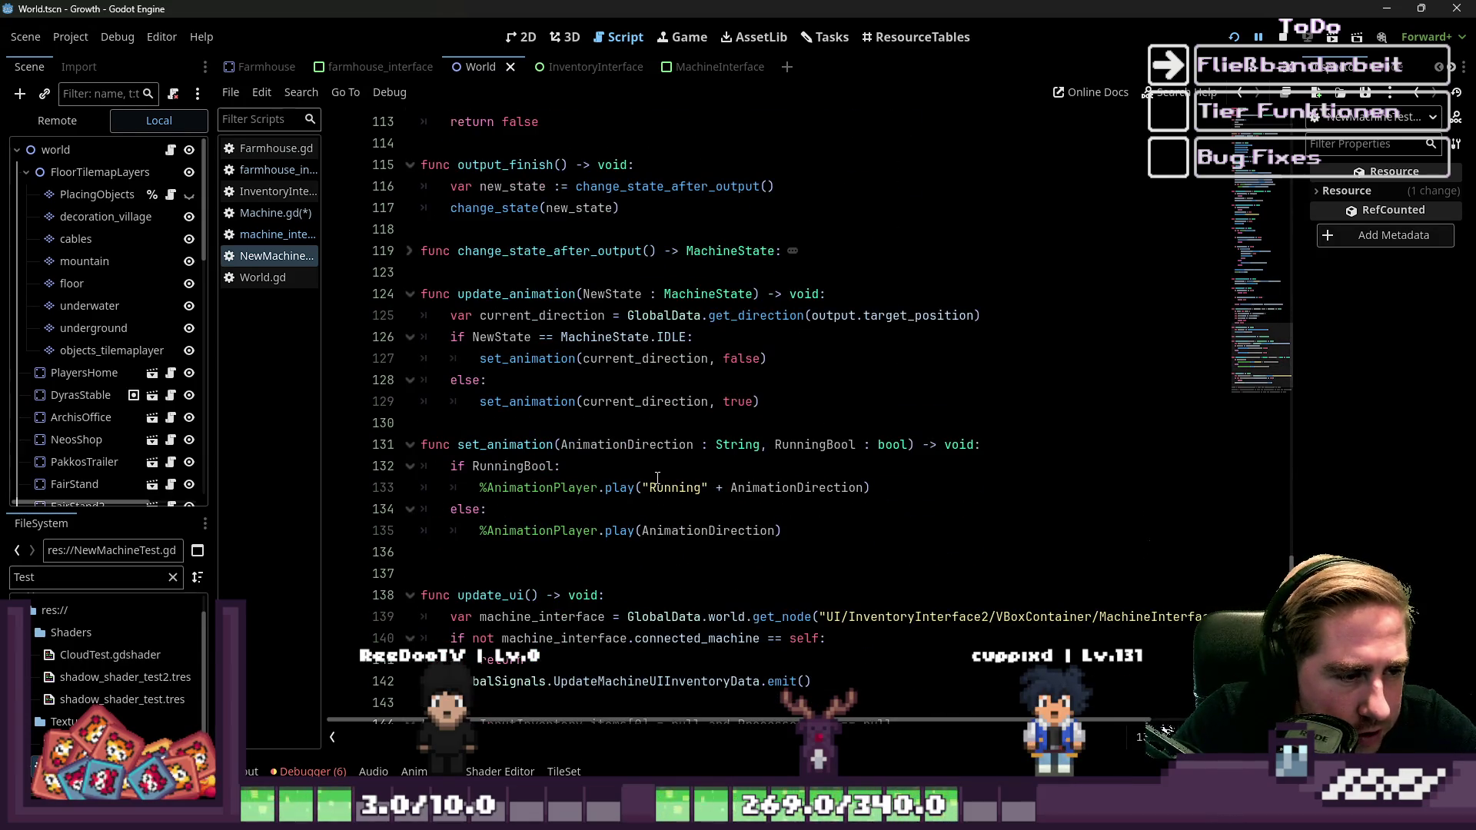
scroll(519, 508, "up", 6)
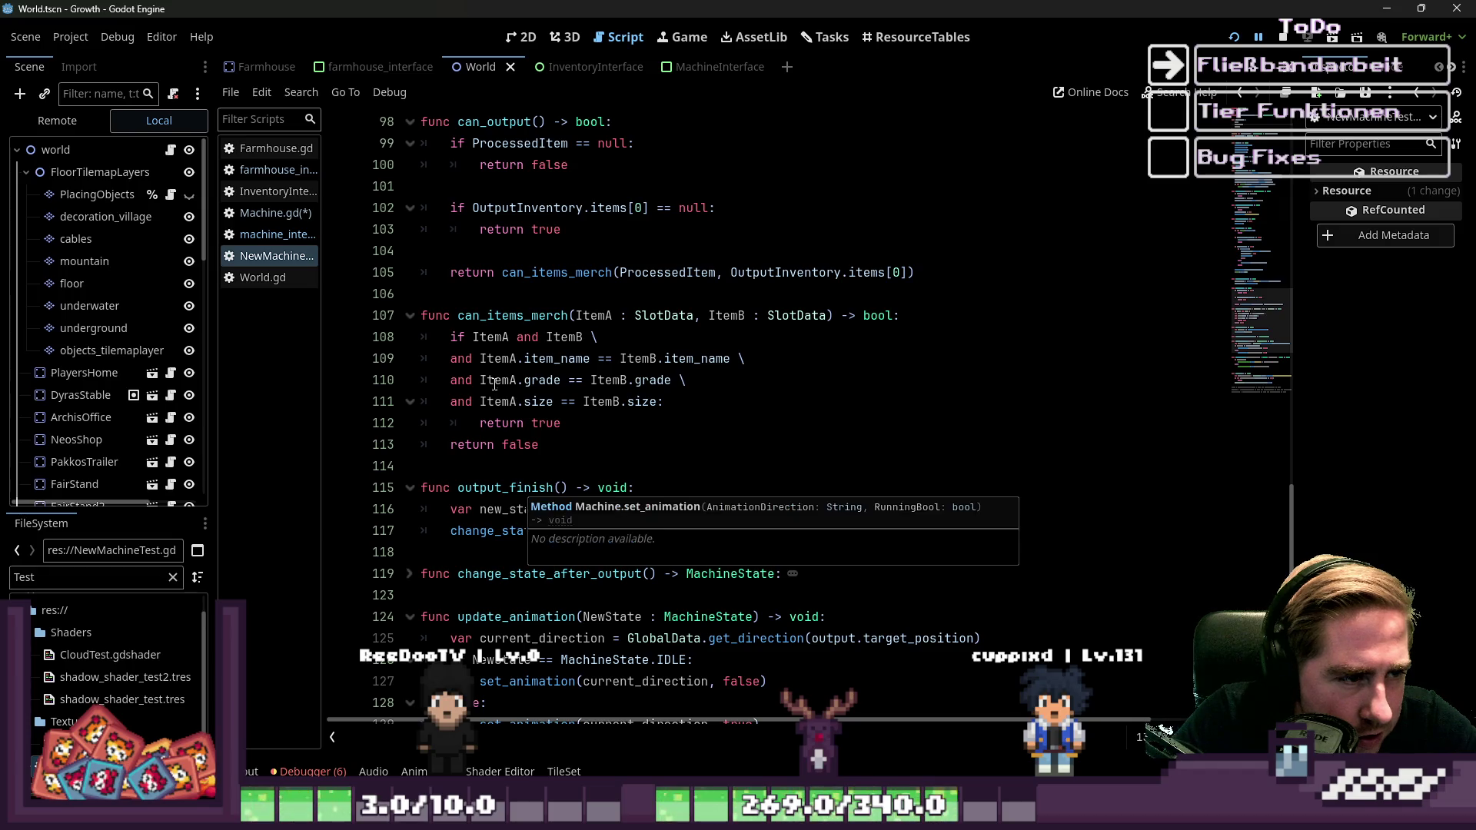
left_click(500, 343, "ctrl")
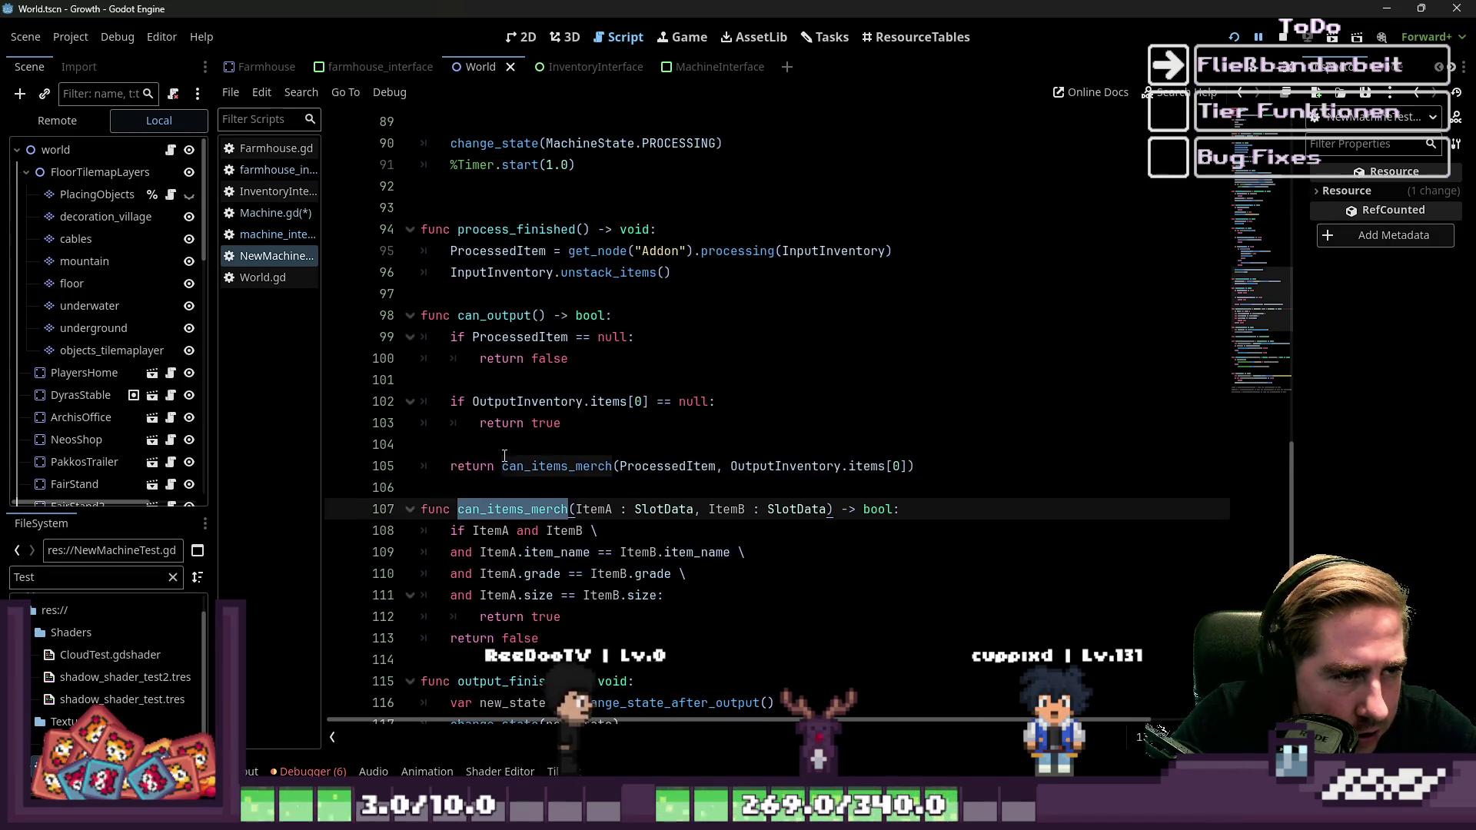
scroll(523, 399, "up", 6)
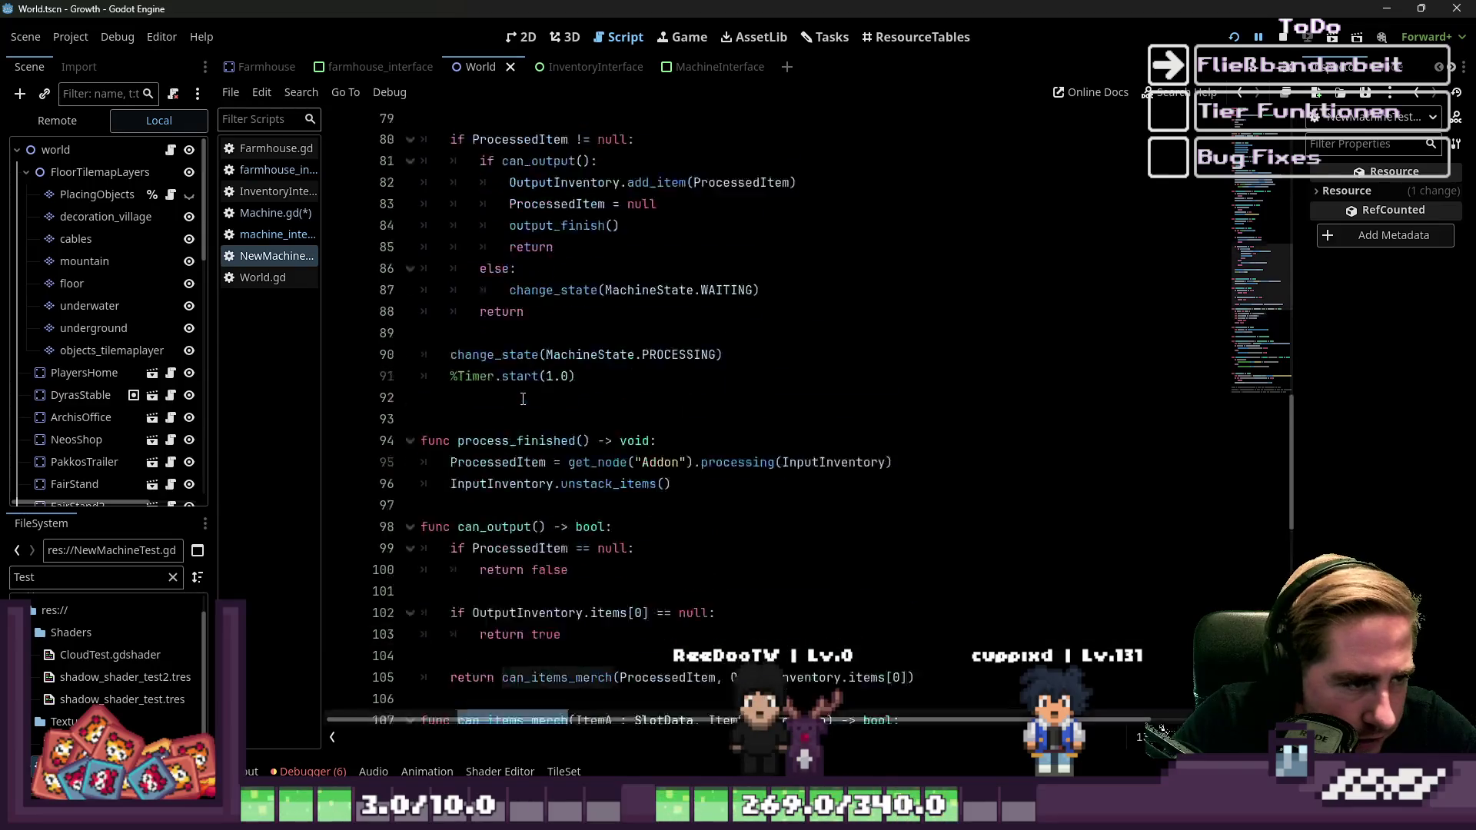
scroll(523, 399, "up", 1)
mouse_move(507, 219)
left_mouse_down()
mouse_move(538, 531)
mouse_move(431, 638)
left_mouse_up()
key("Right")
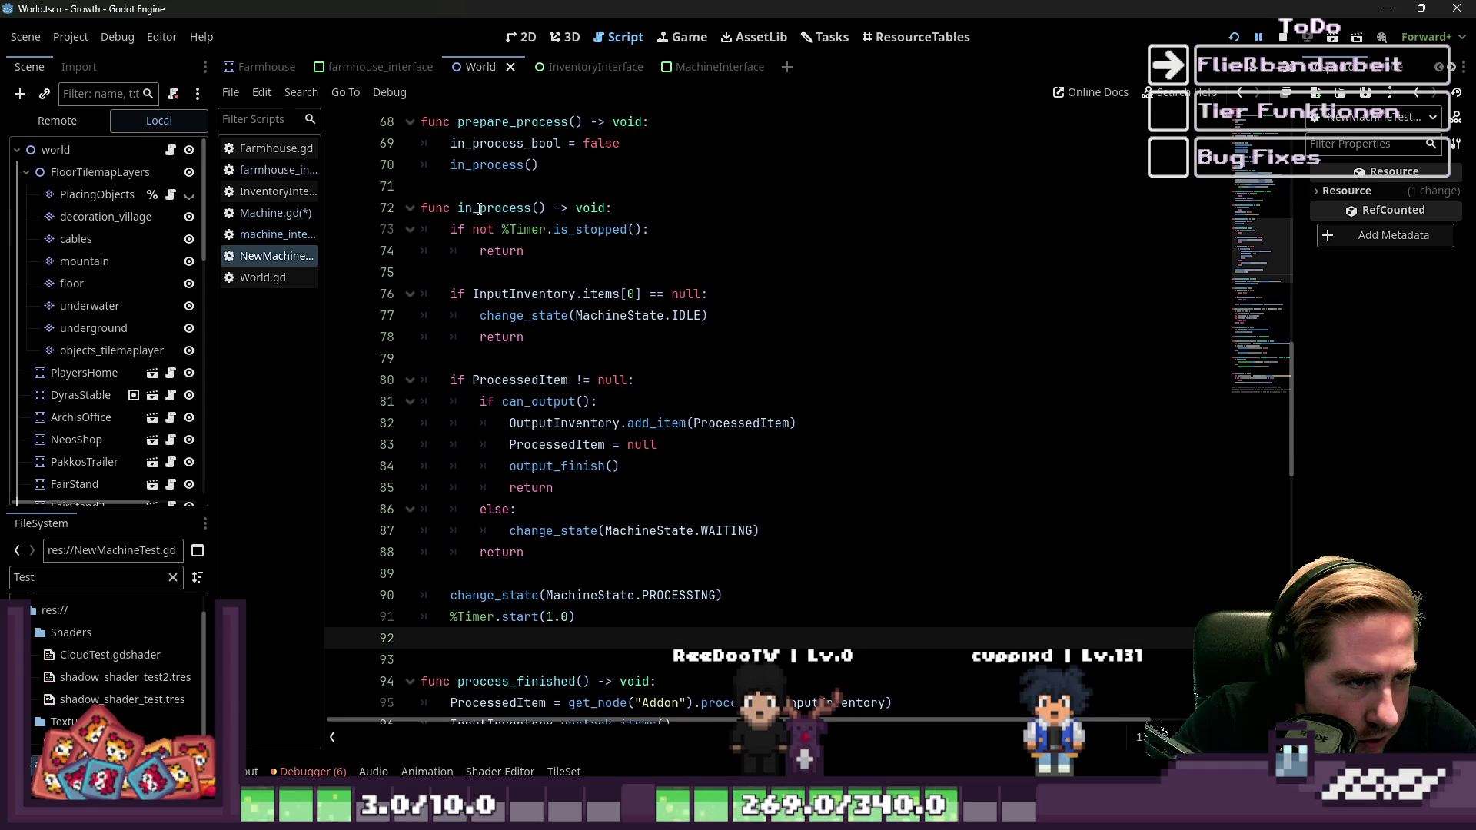
left_click(588, 267)
left_click_drag(452, 229, 494, 247)
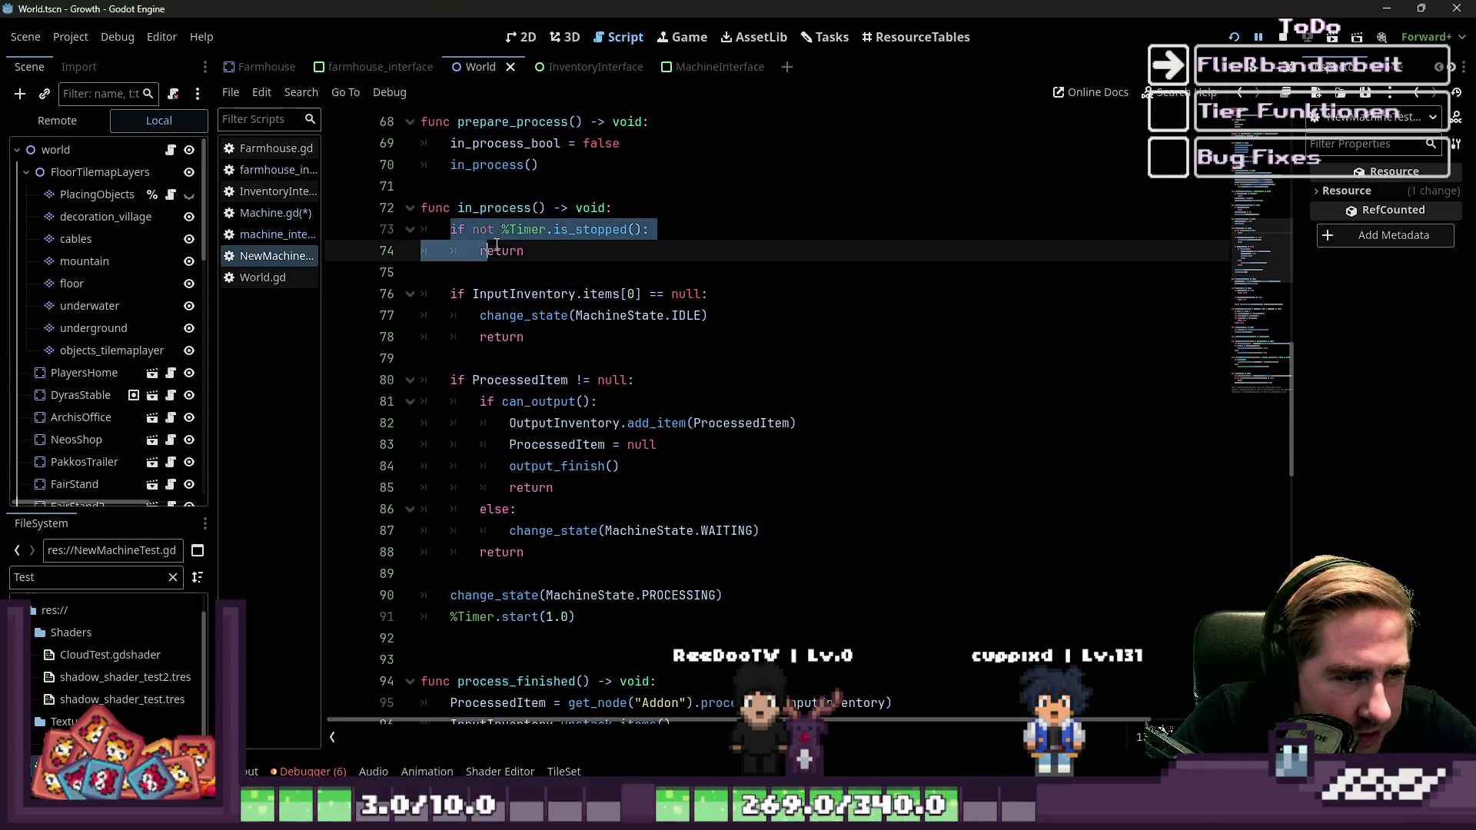
left_click(550, 270)
left_click_drag(577, 616, 412, 619)
left_click_drag(576, 617, 428, 621)
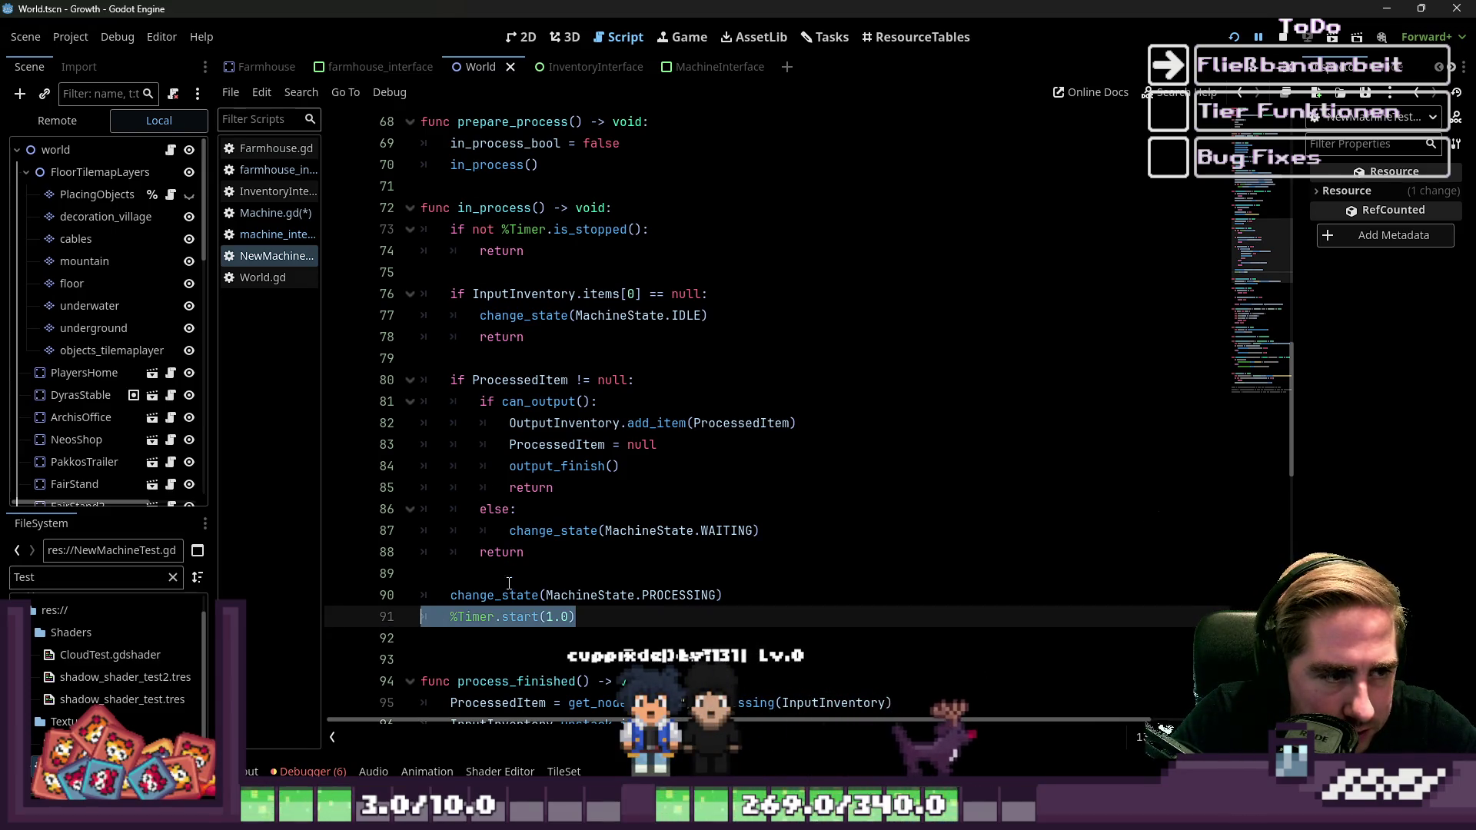
left_click(569, 583)
left_click_drag(576, 618, 424, 617)
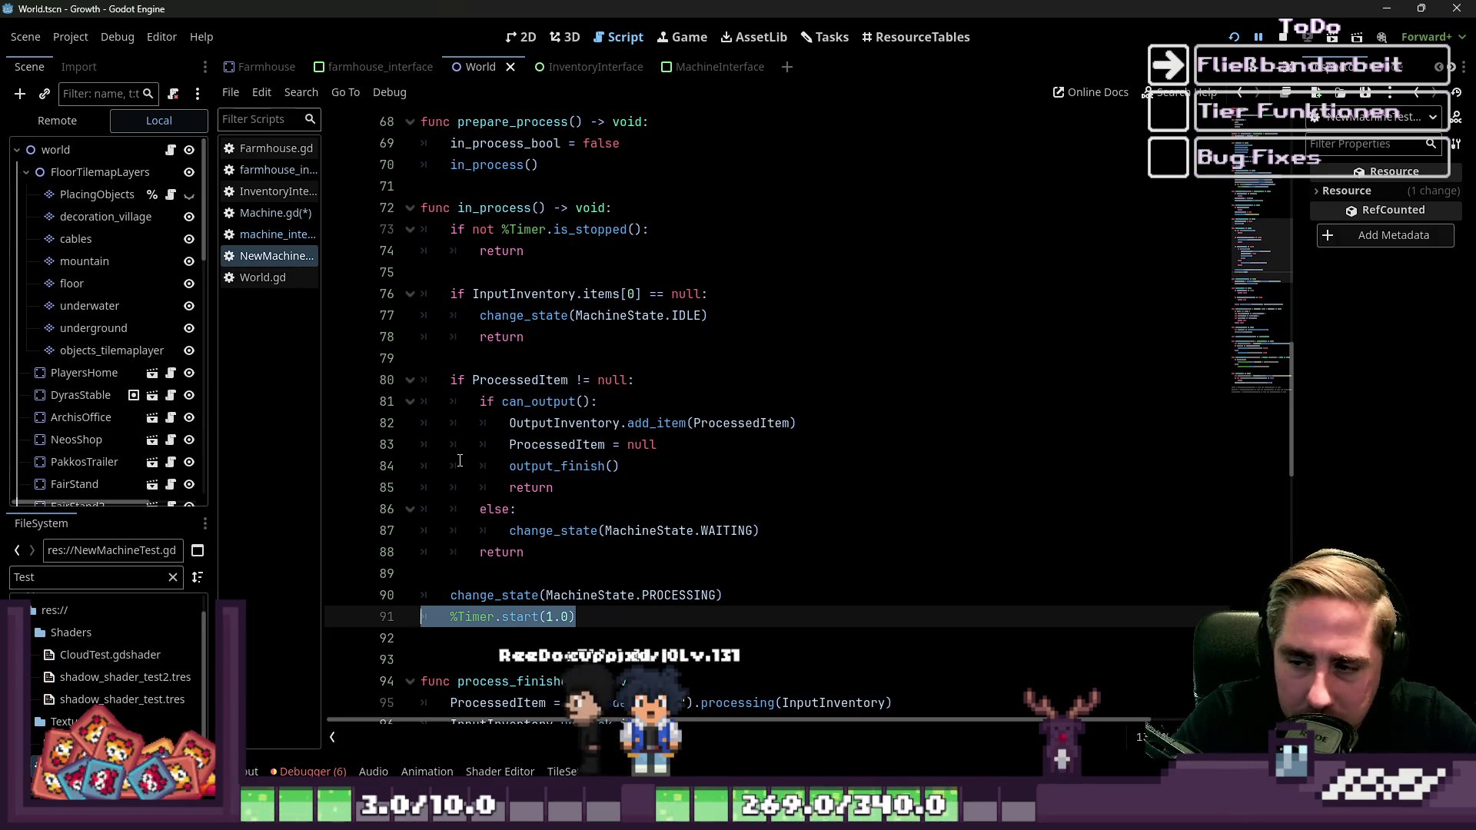
left_click(537, 355)
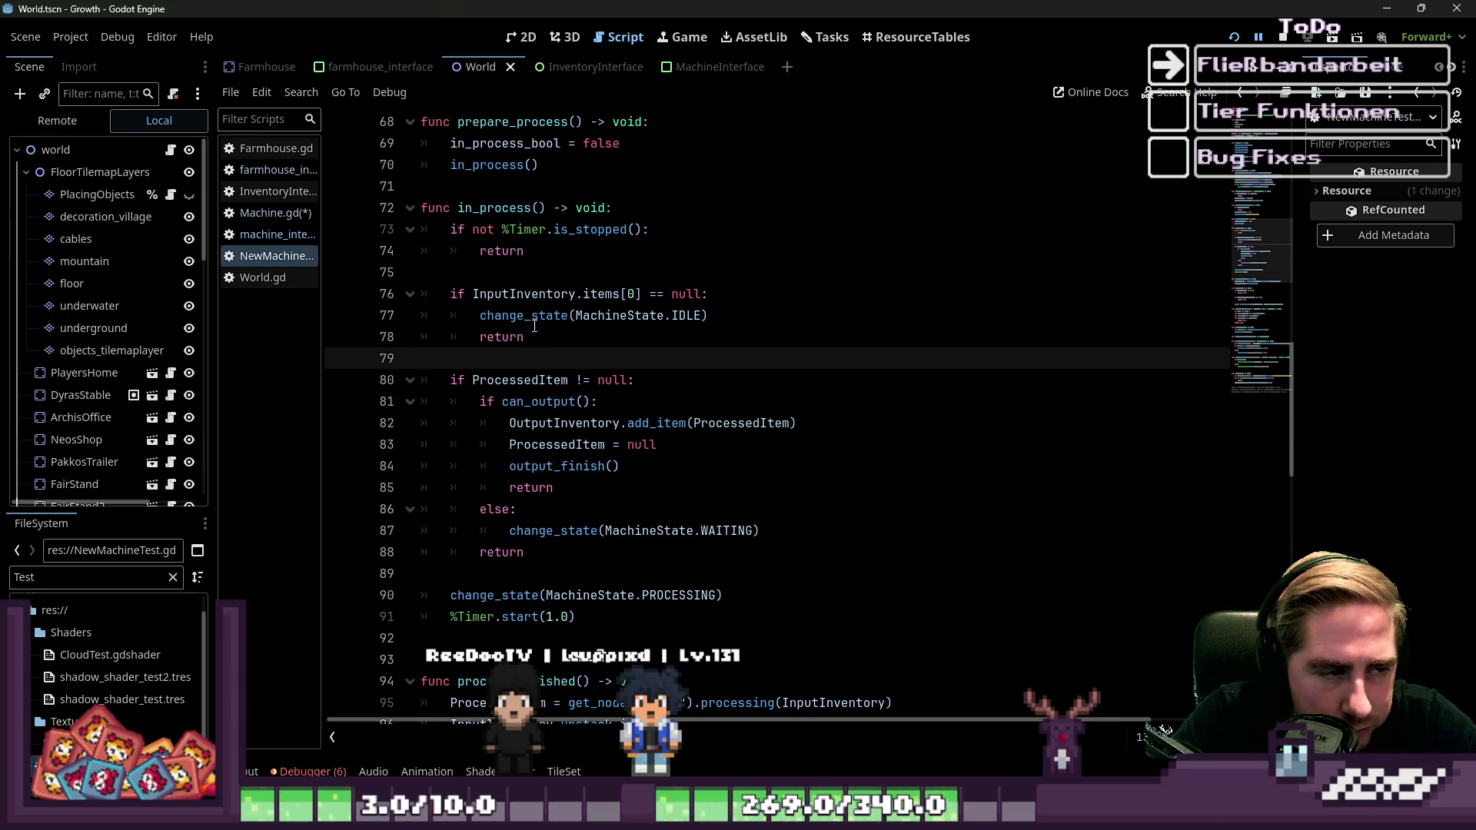
mouse_move(492, 194)
left_mouse_down()
mouse_move(608, 532)
mouse_move(607, 618)
left_mouse_up()
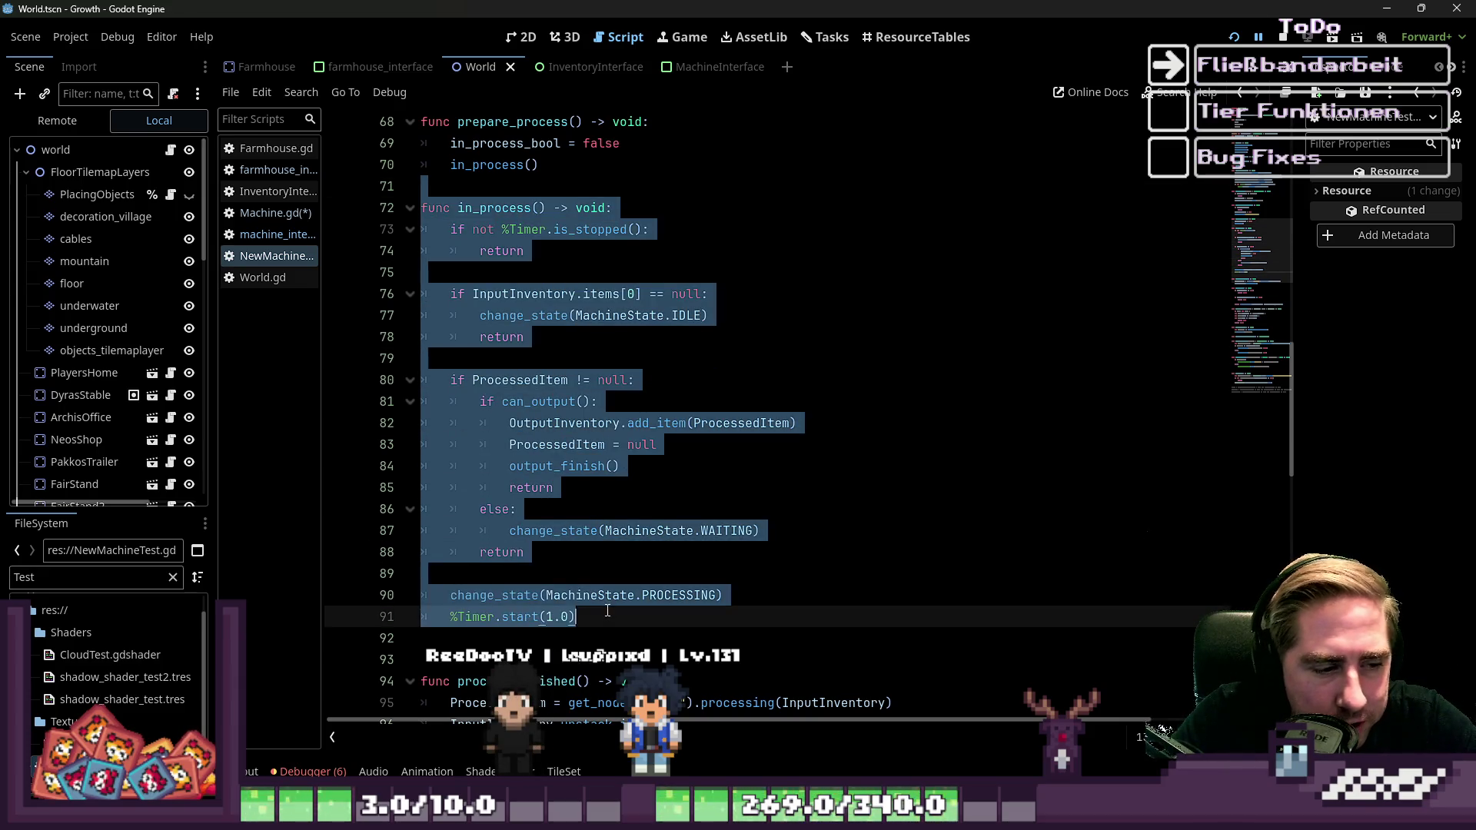
left_click(606, 630)
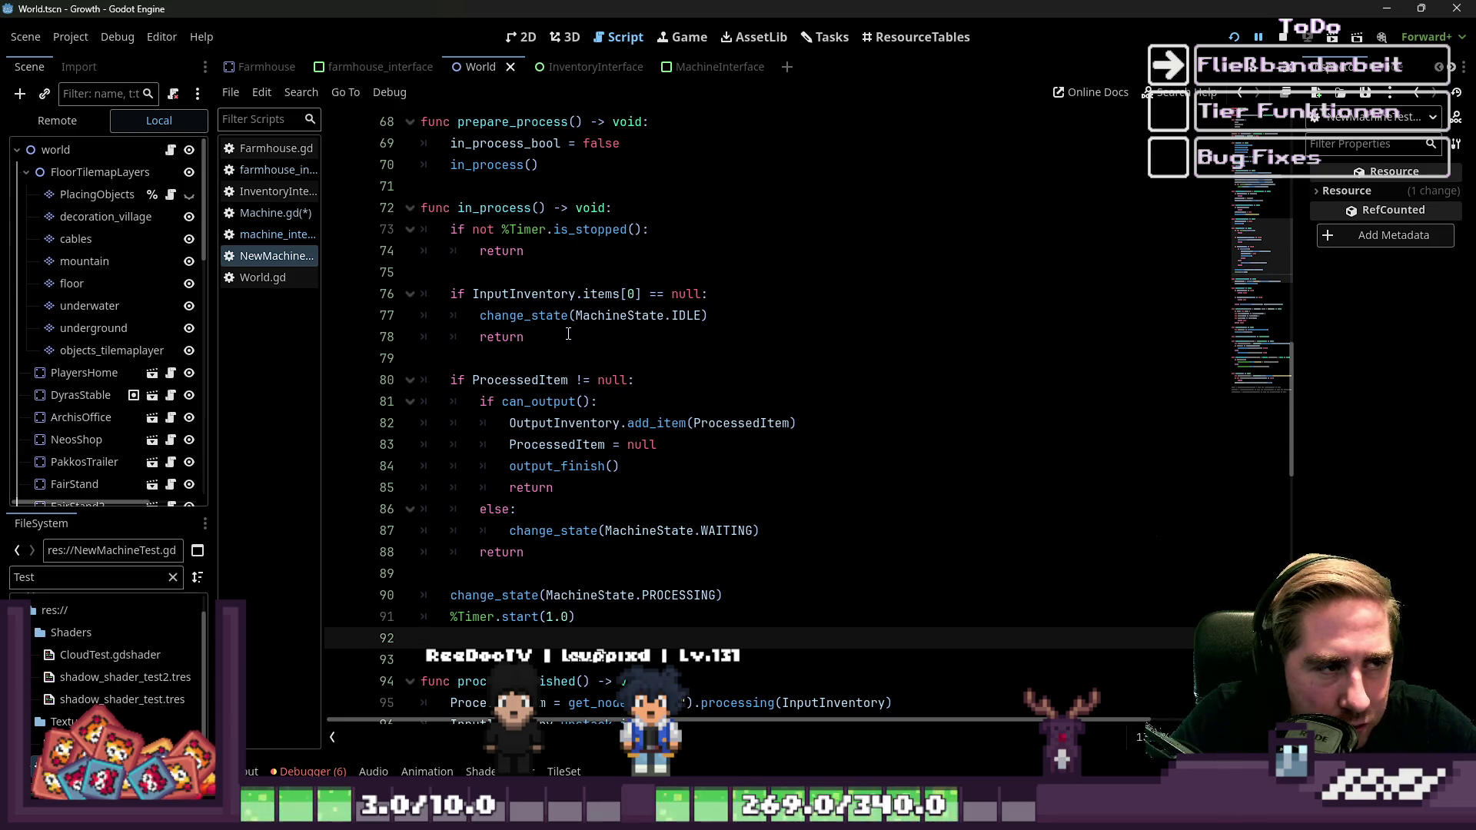
scroll(574, 341, "up", 1)
scroll(574, 341, "down", 1)
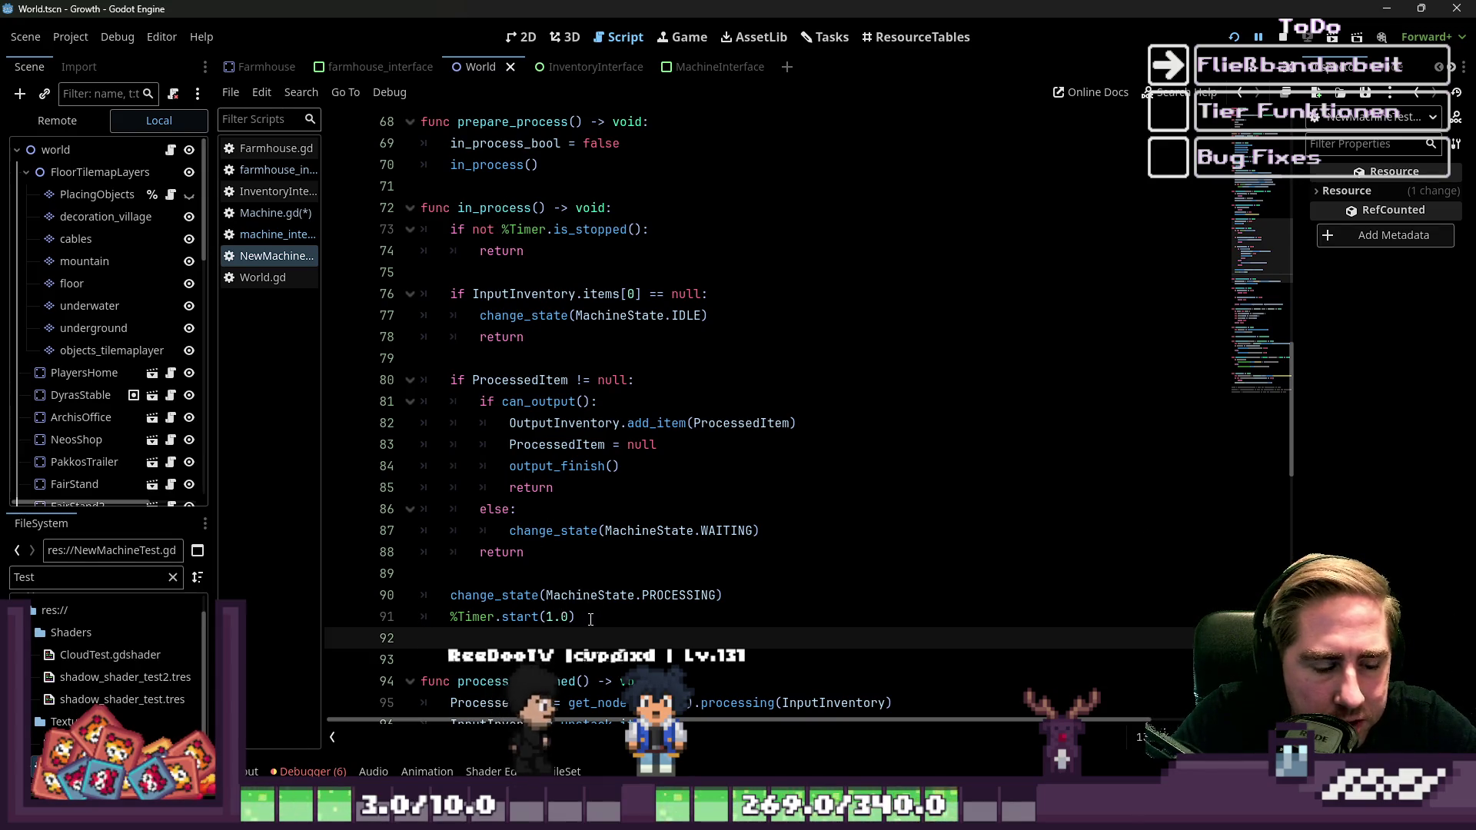
mouse_move(514, 423)
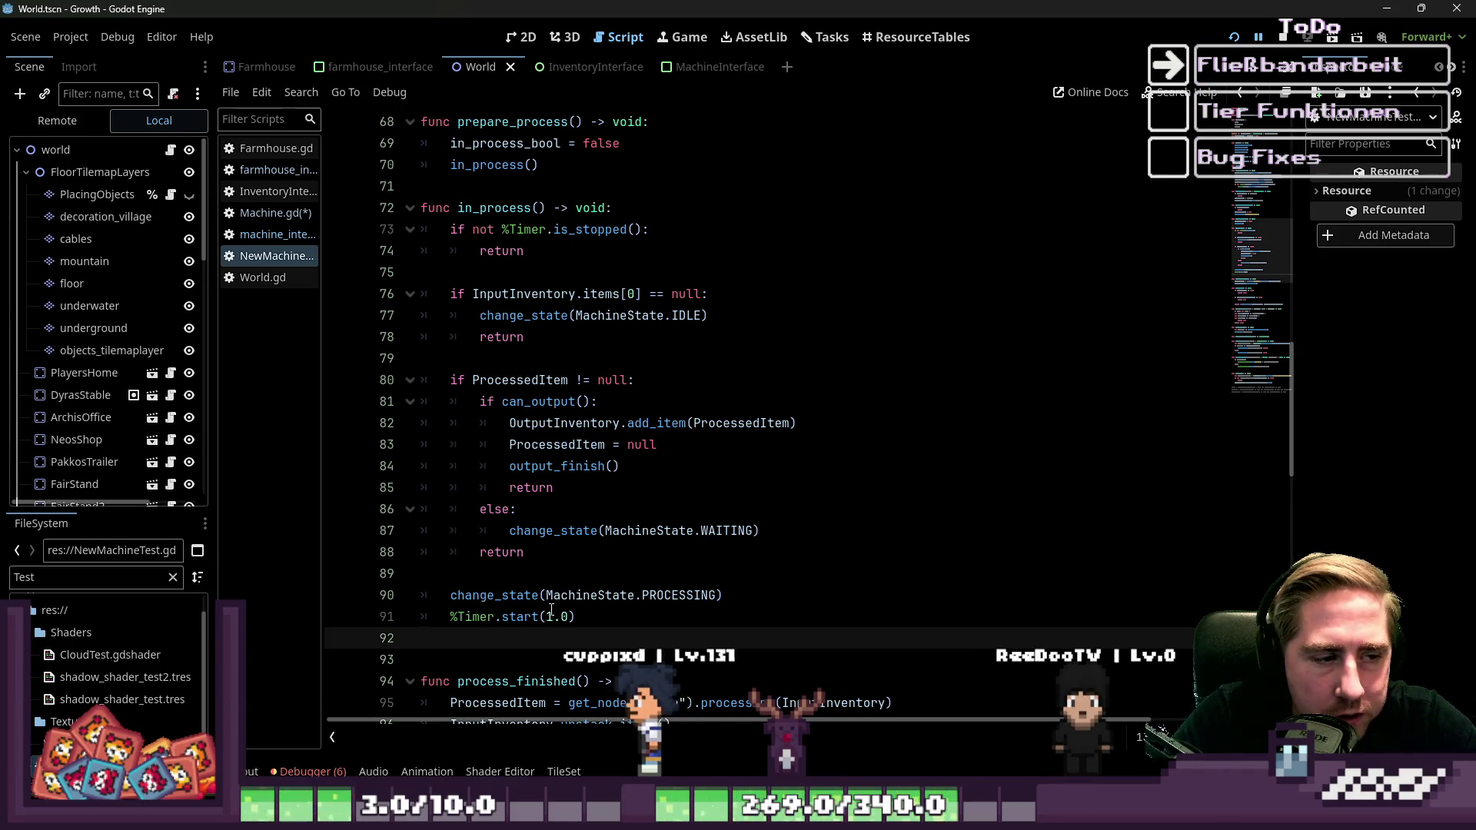
scroll(670, 459, "up", 3)
scroll(546, 290, "up", 1)
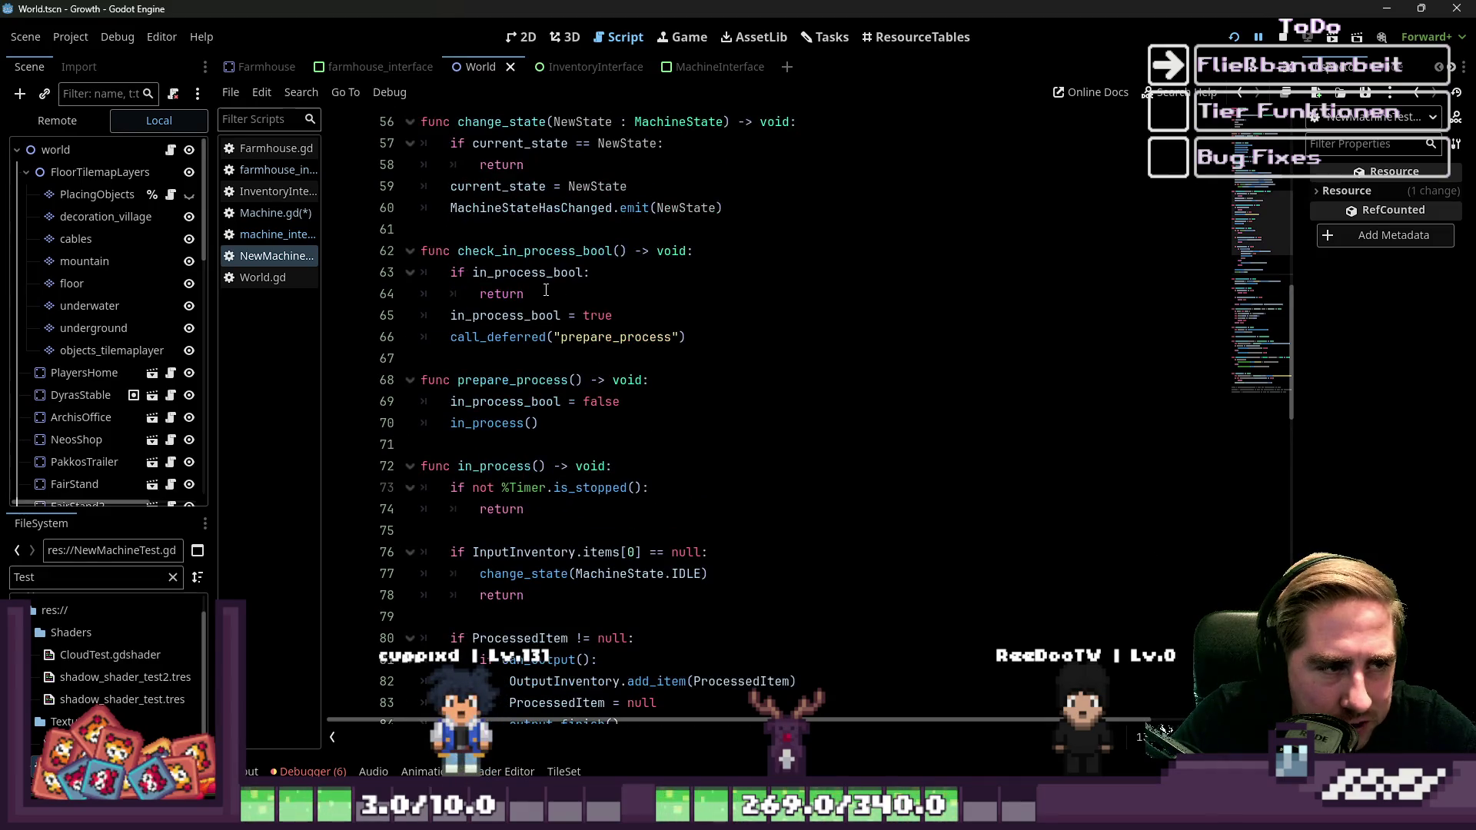
mouse_move(501, 231)
left_mouse_down()
mouse_move(654, 422)
mouse_move(374, 244)
left_mouse_up()
left_click(649, 419)
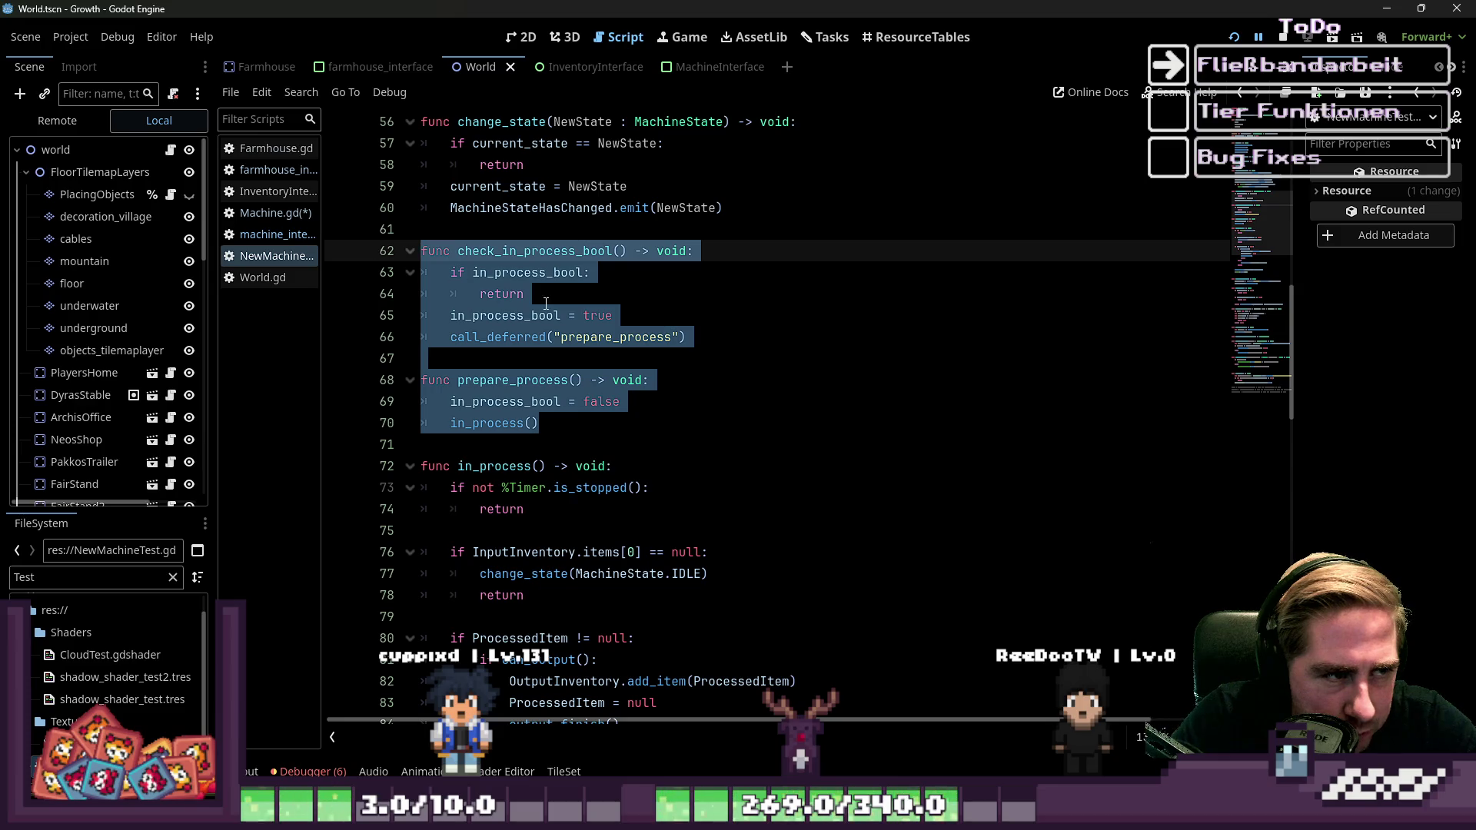
left_click(546, 303)
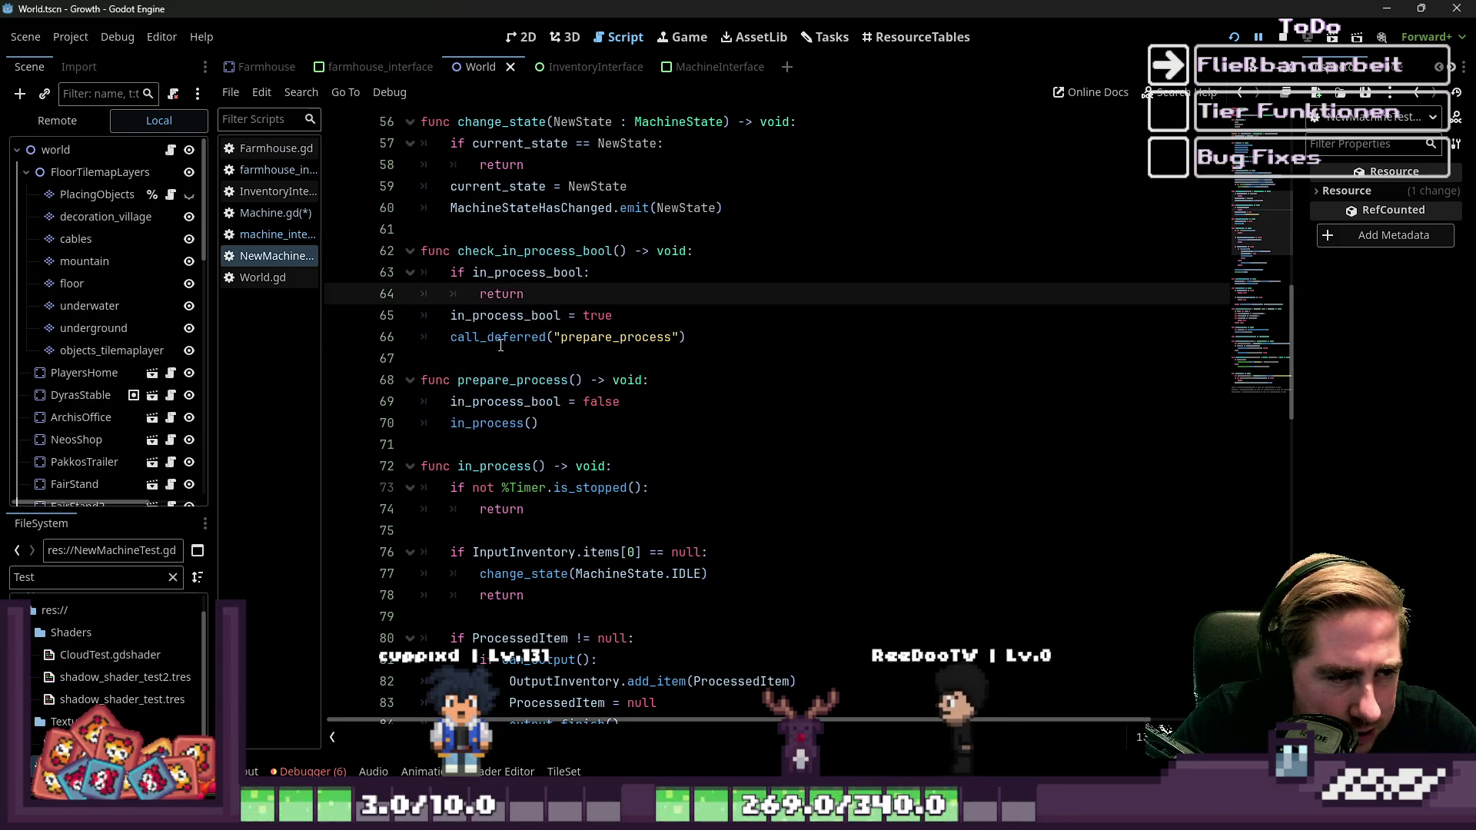
left_click(702, 340)
left_click_drag(540, 348, 423, 345)
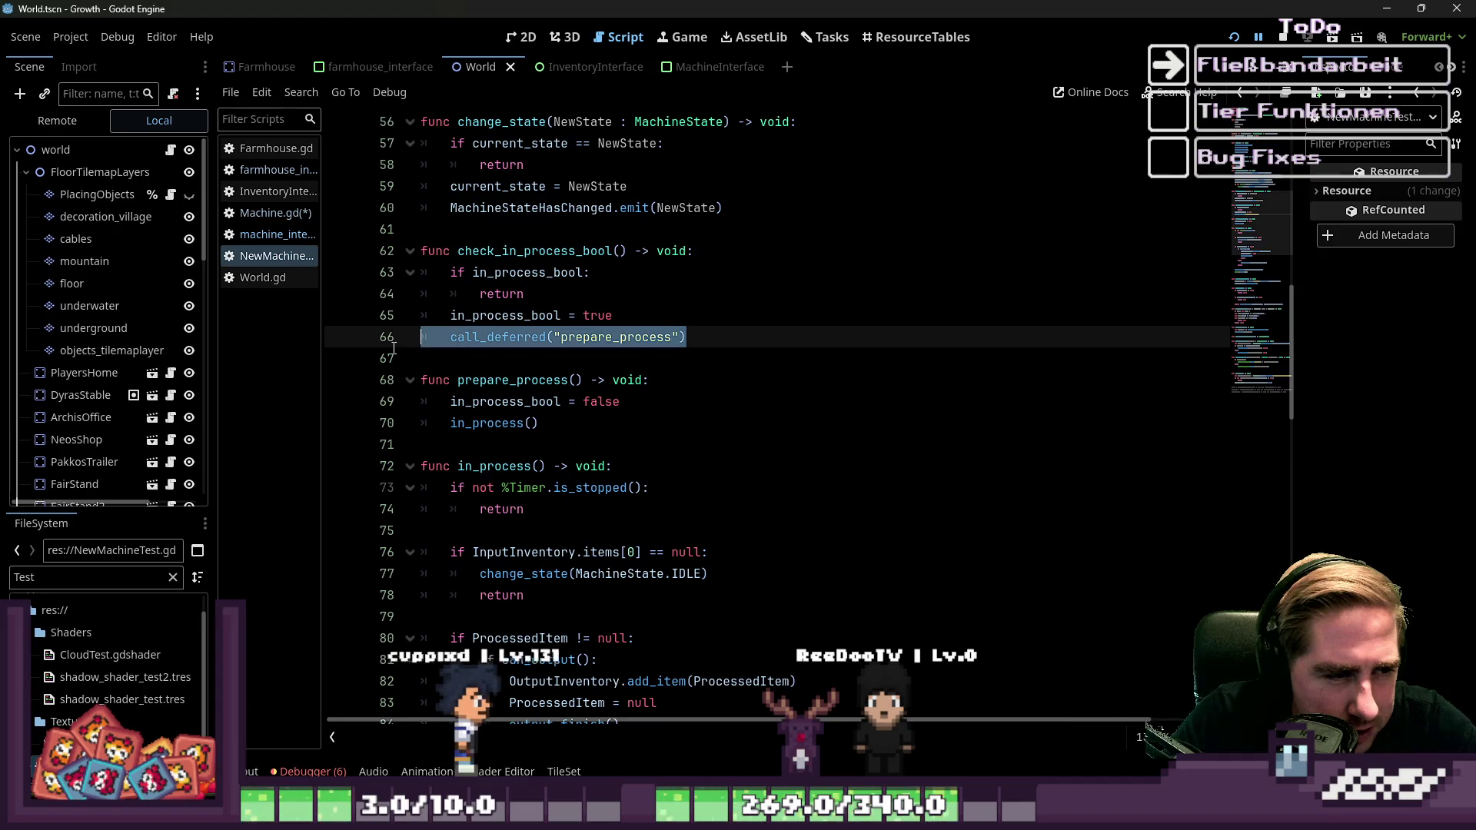
left_click(460, 361)
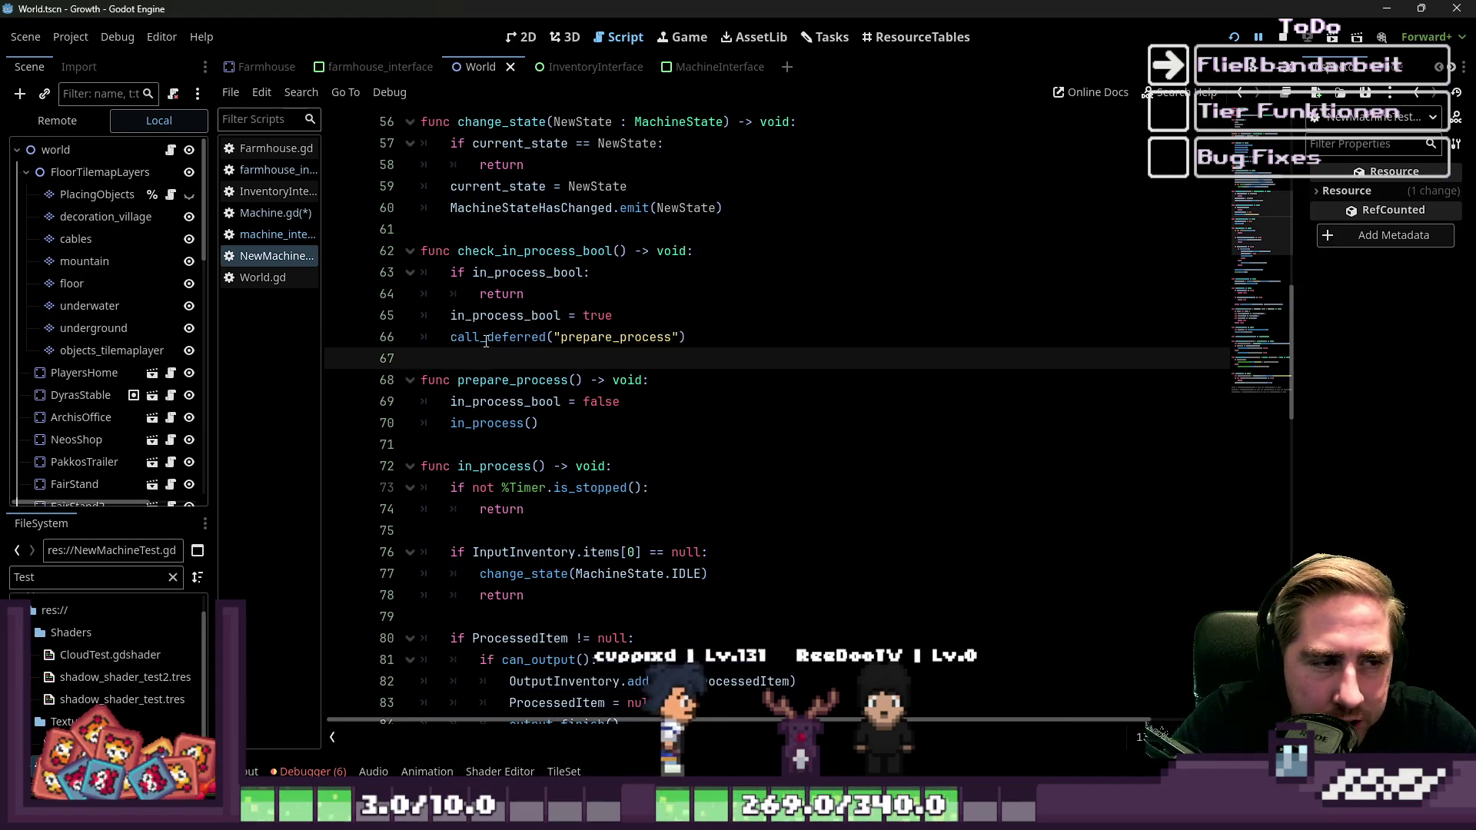
left_click(488, 339)
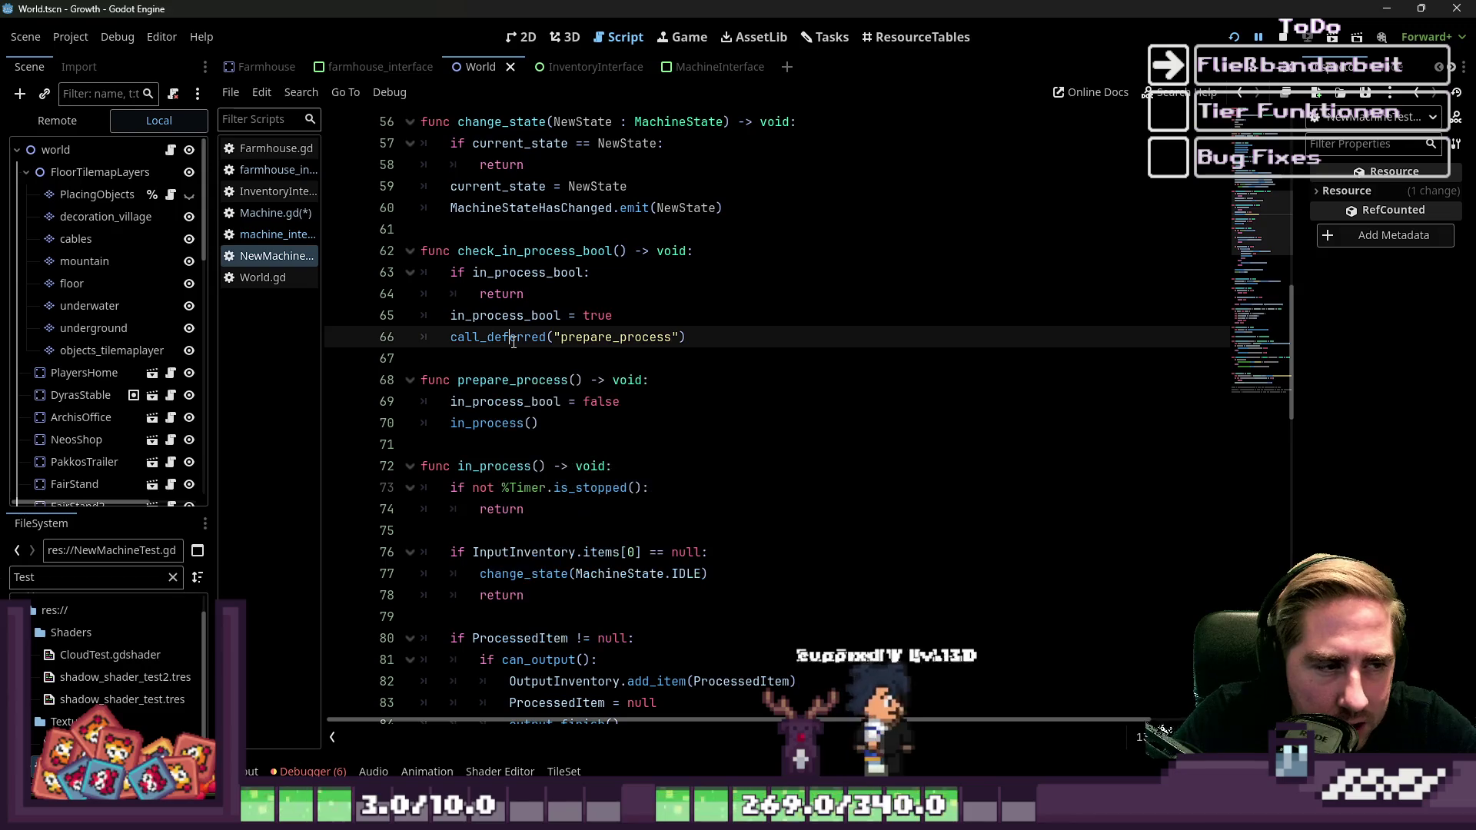
double_click(514, 339)
double_click(490, 380)
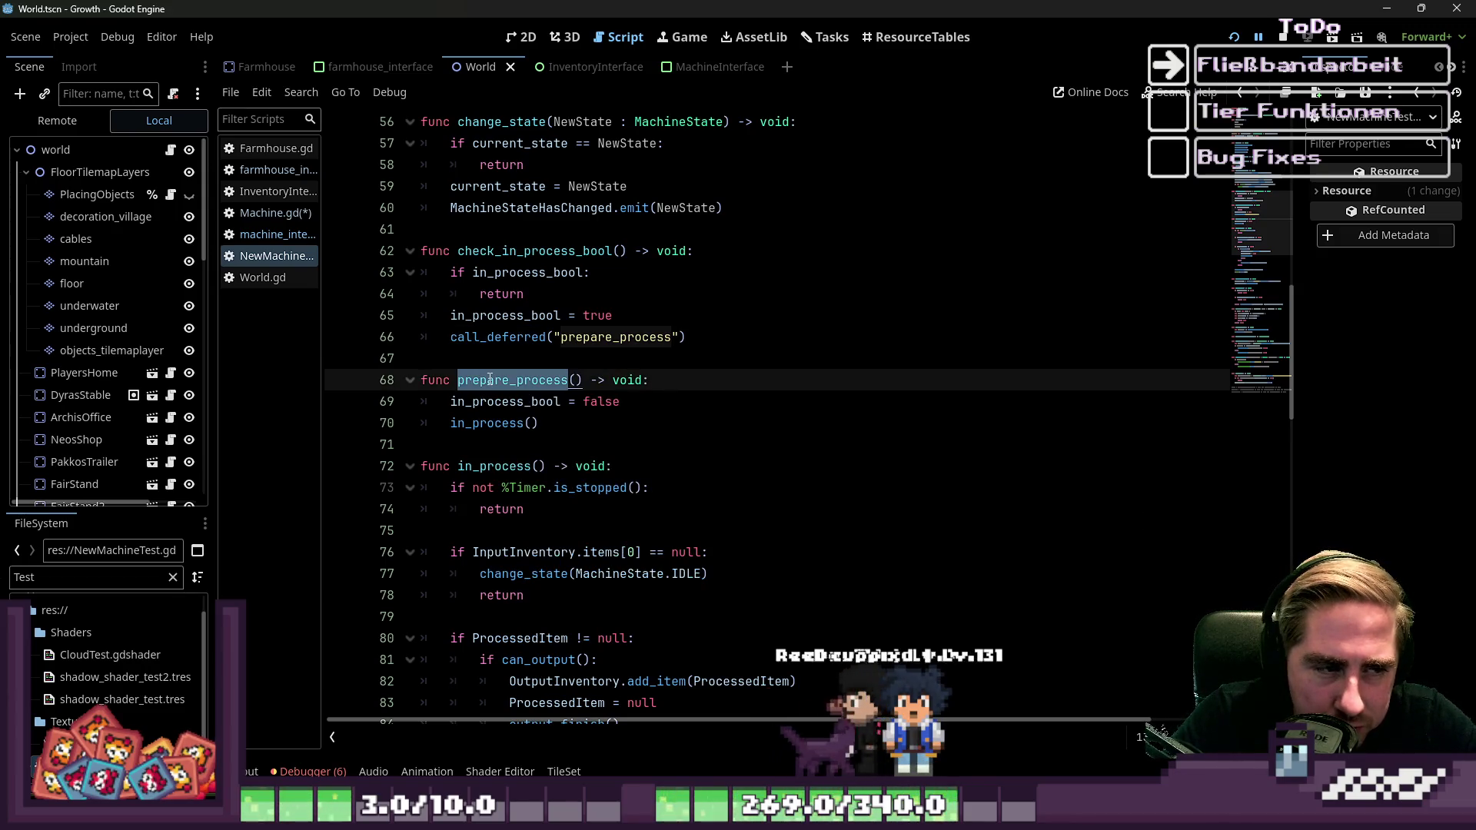
left_click(489, 380)
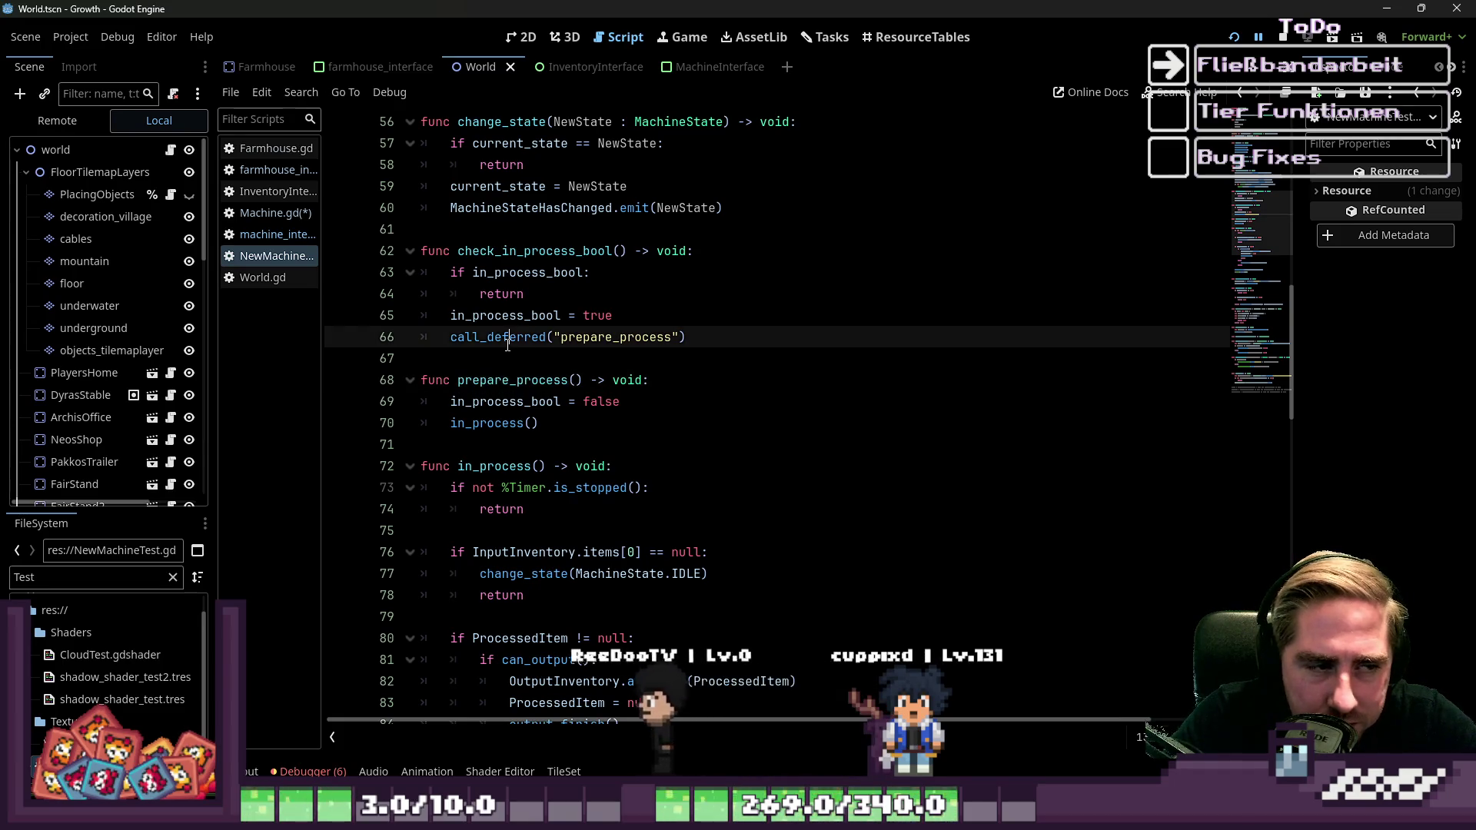
double_click(507, 338)
mouse_move(508, 345)
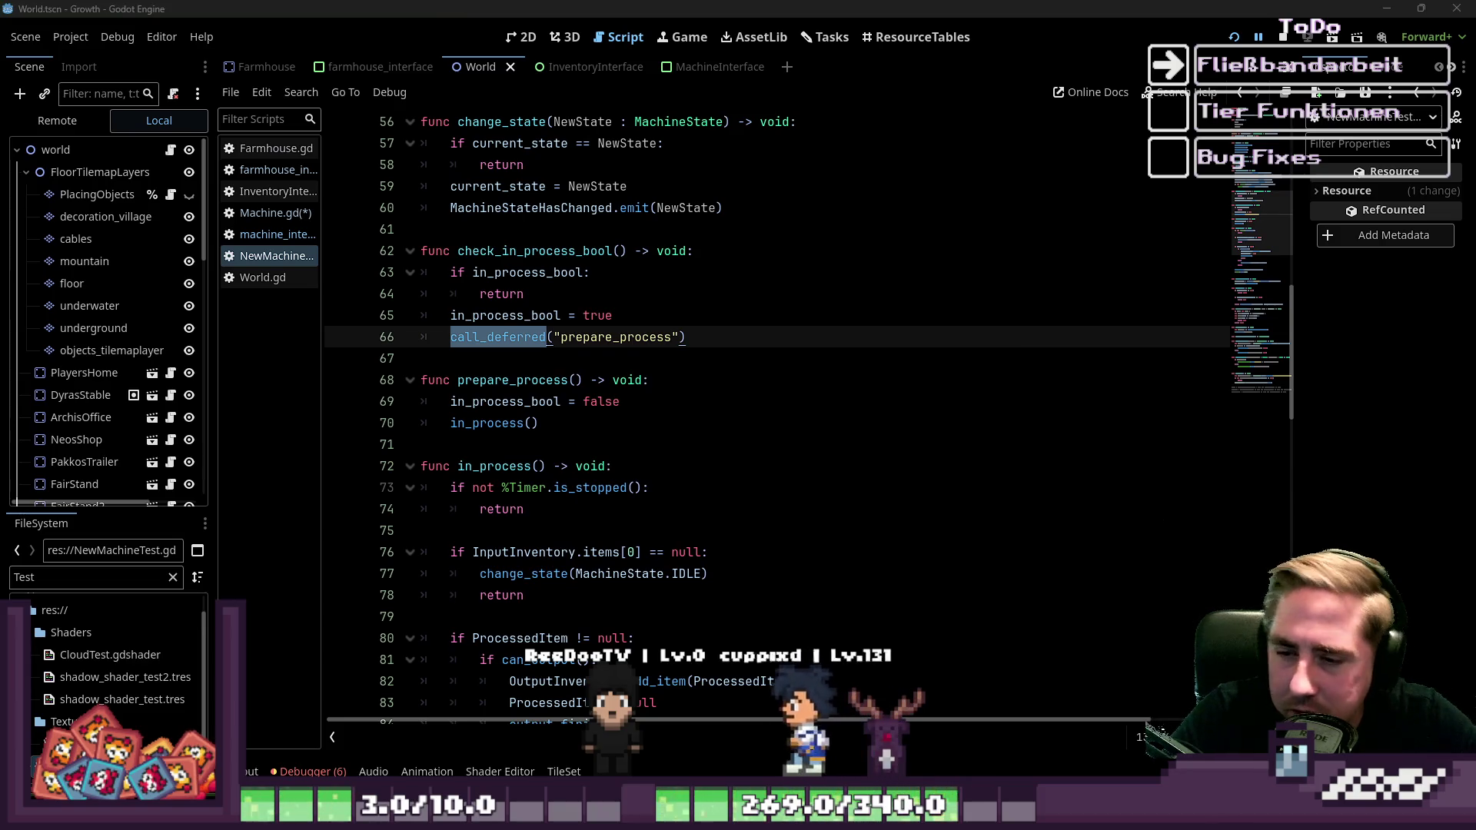
key("Down")
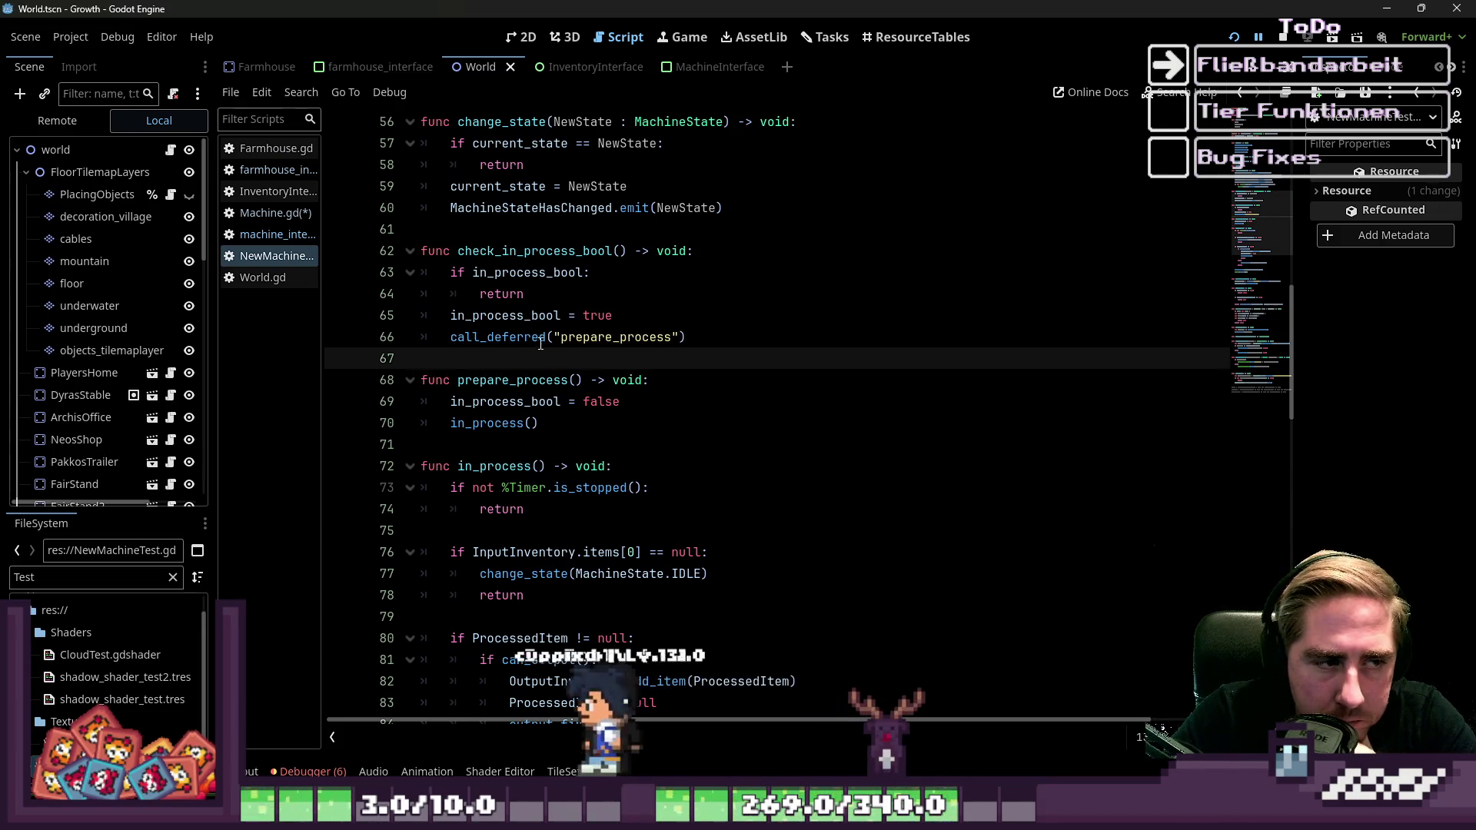
left_click(530, 280)
double_click(533, 279)
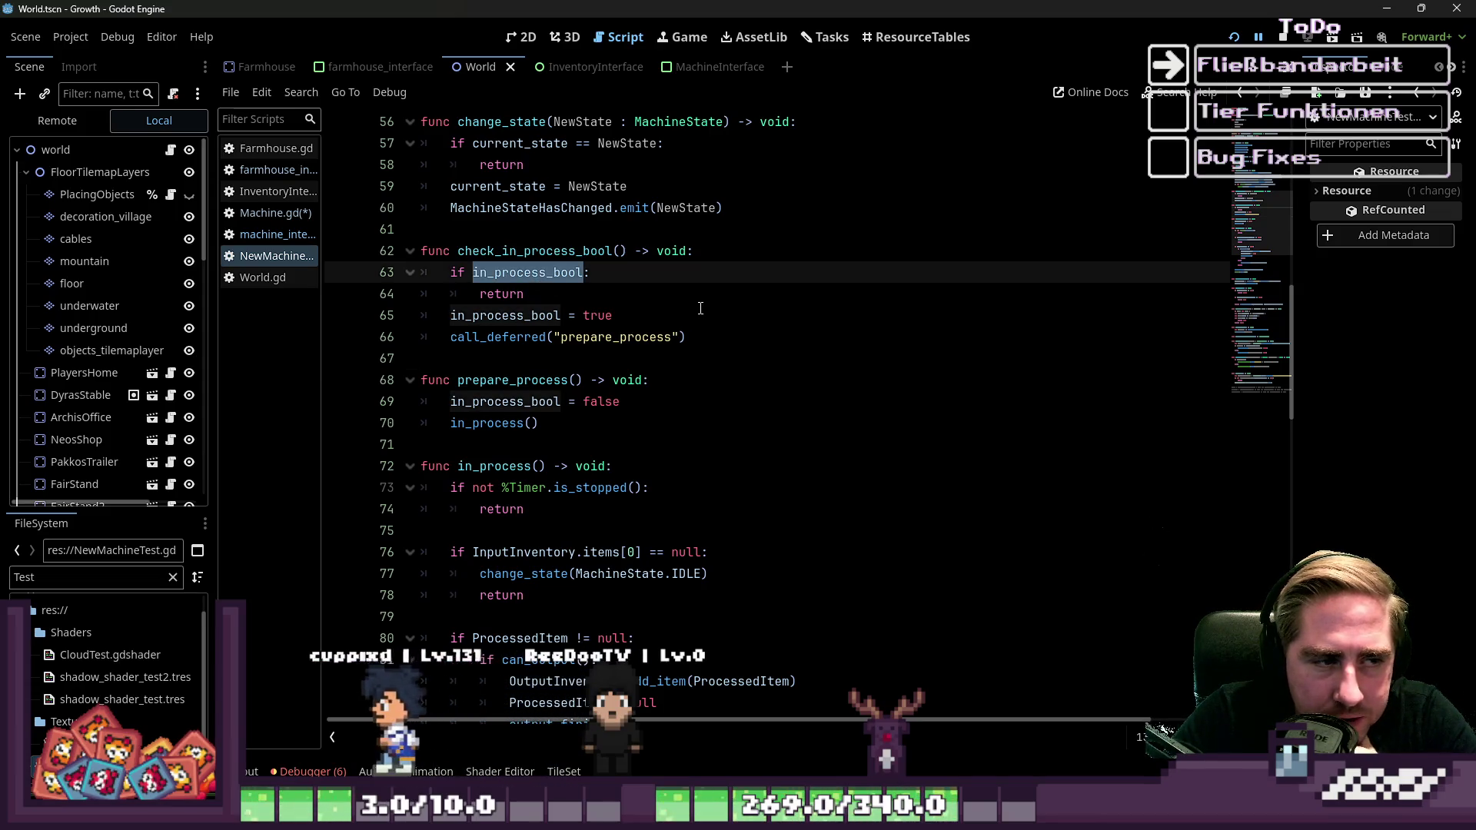
scroll(704, 309, "up", 14)
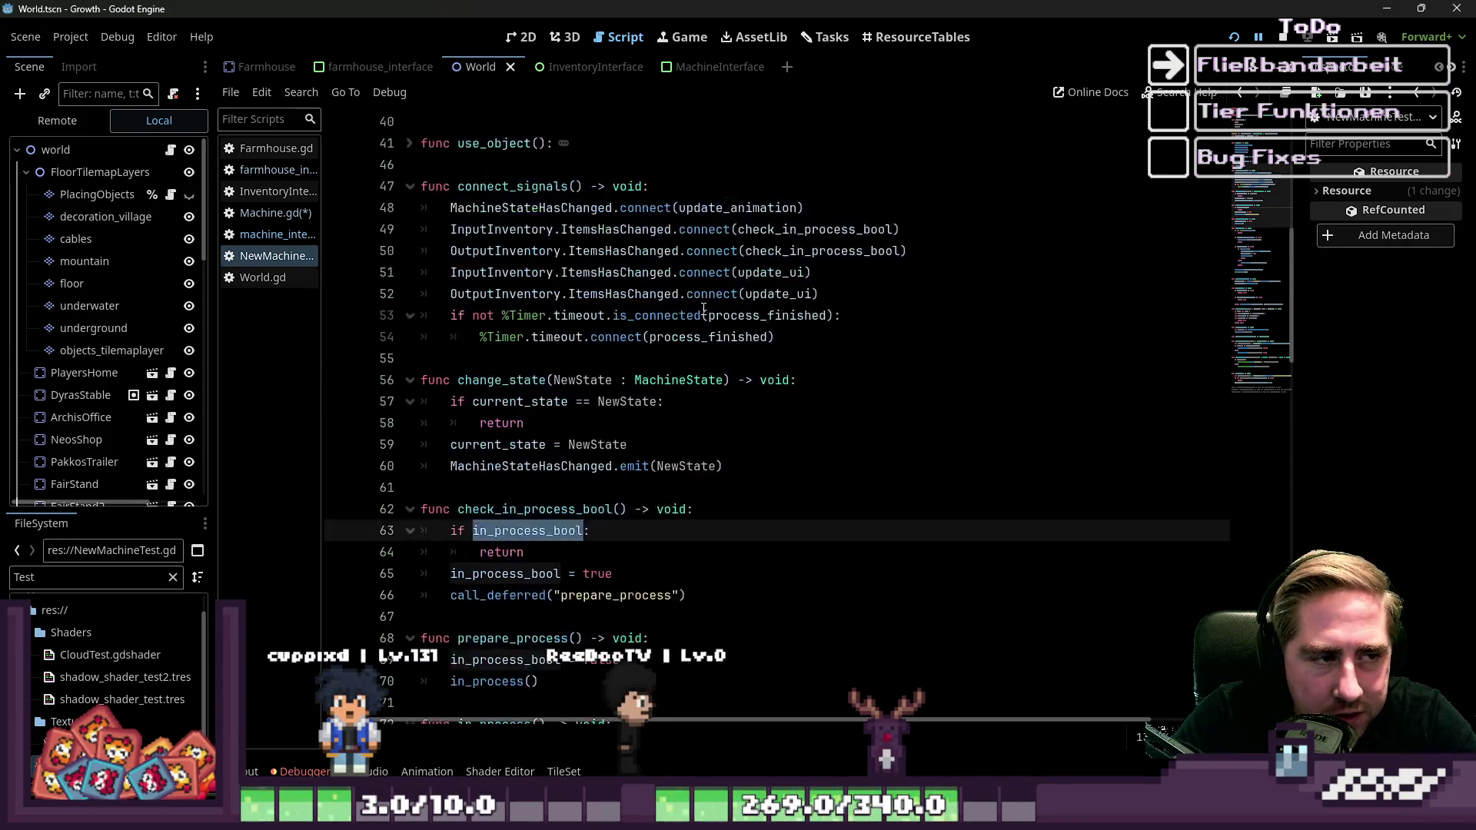
scroll(703, 309, "up", 2)
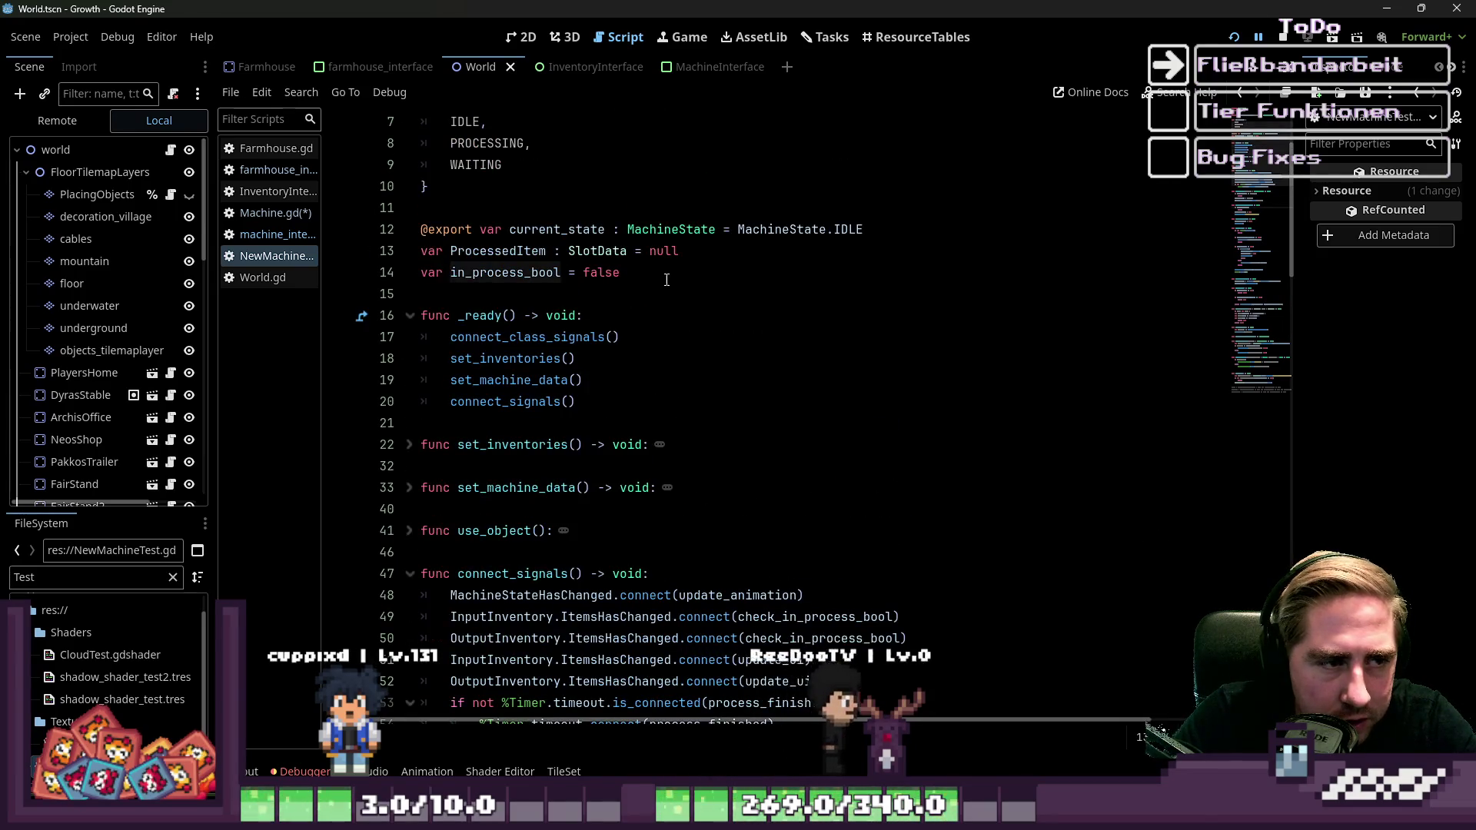
scroll(702, 306, "down", 14)
left_click(533, 431)
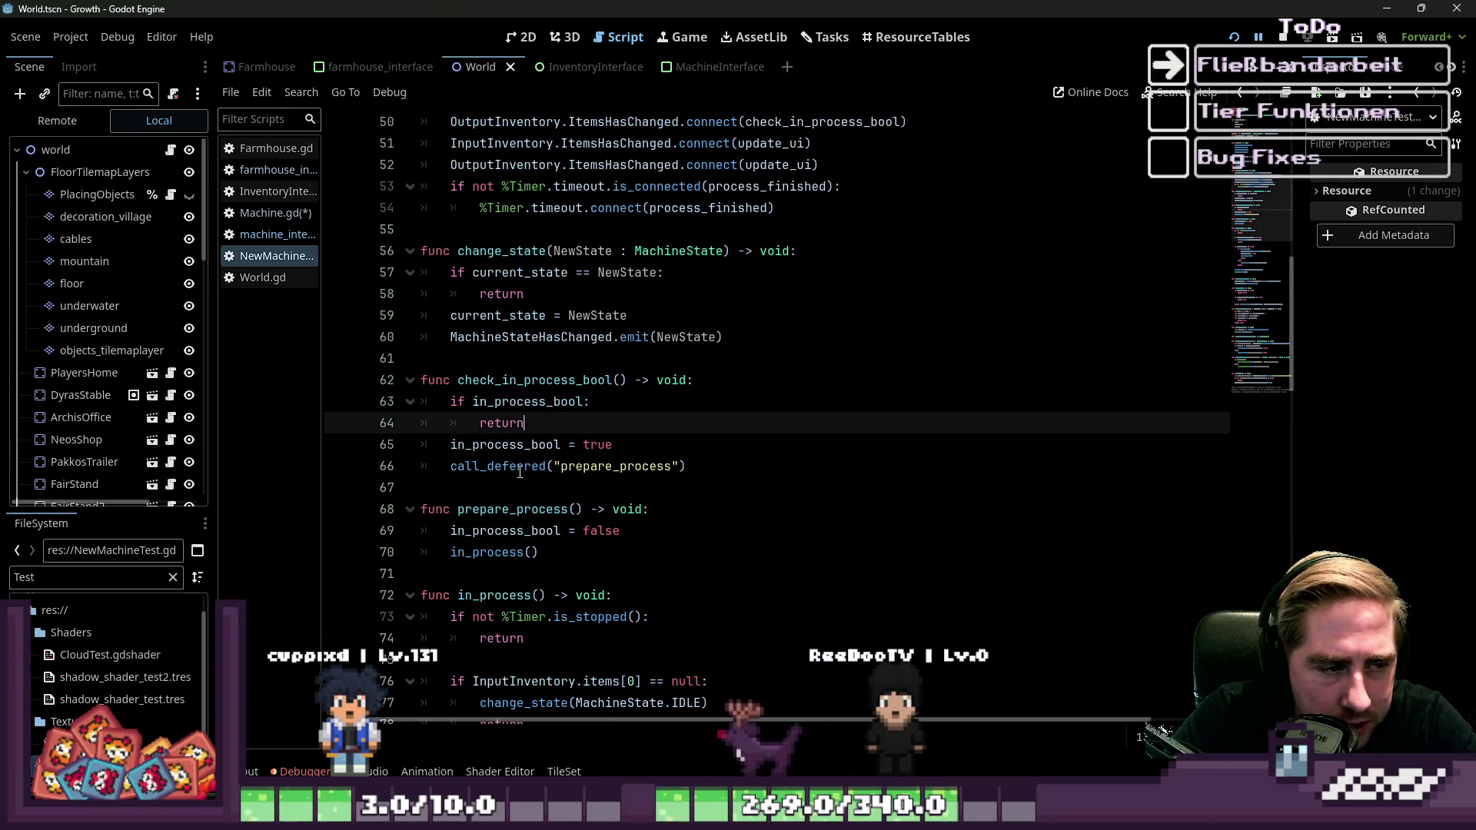
scroll(514, 396, "down", 1)
left_click_drag(494, 338, 579, 343)
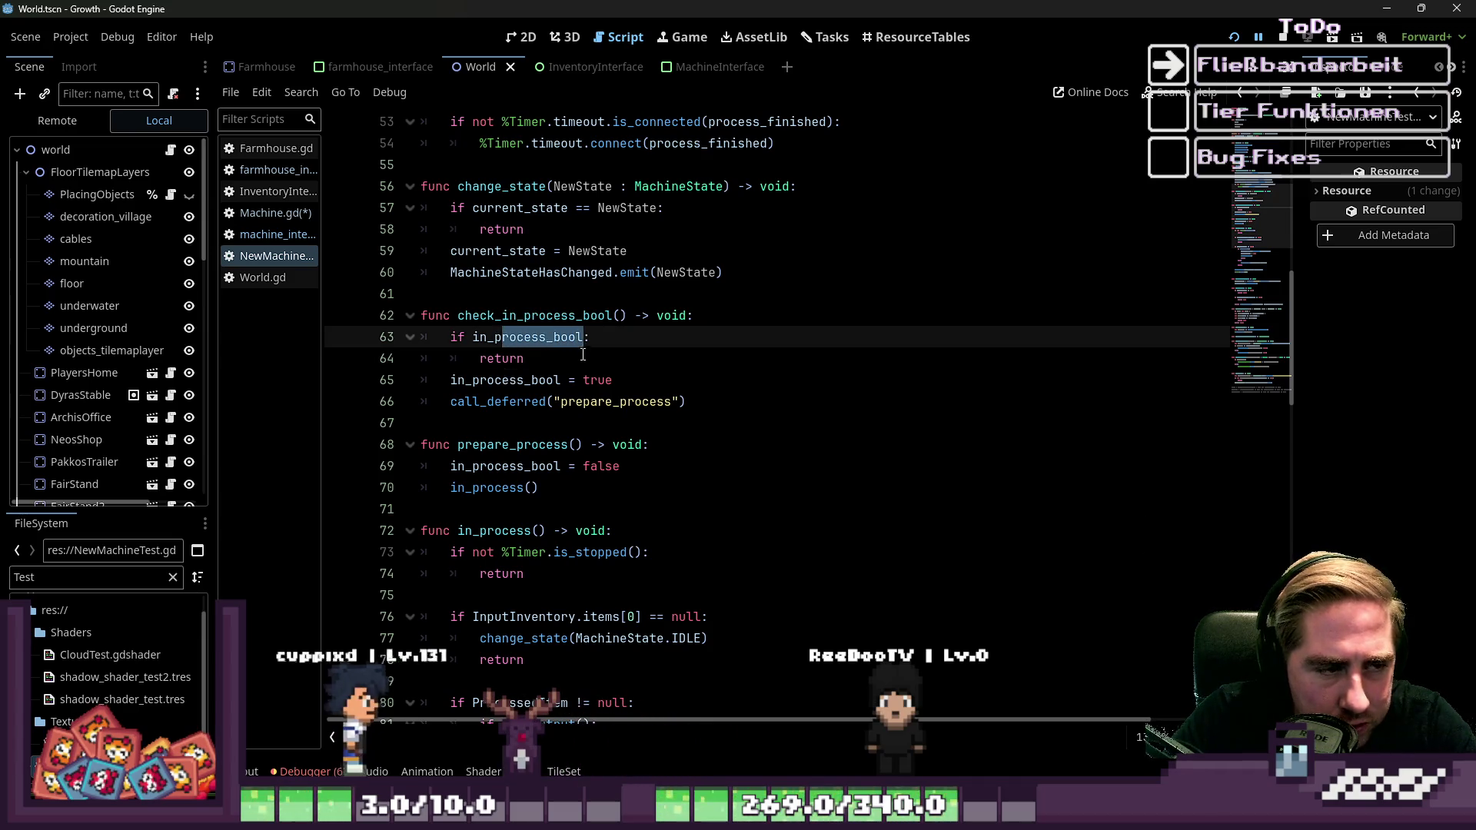
left_click(584, 359)
mouse_move(525, 380)
left_mouse_down()
mouse_move(682, 403)
mouse_move(613, 380)
left_mouse_up()
double_click(615, 402)
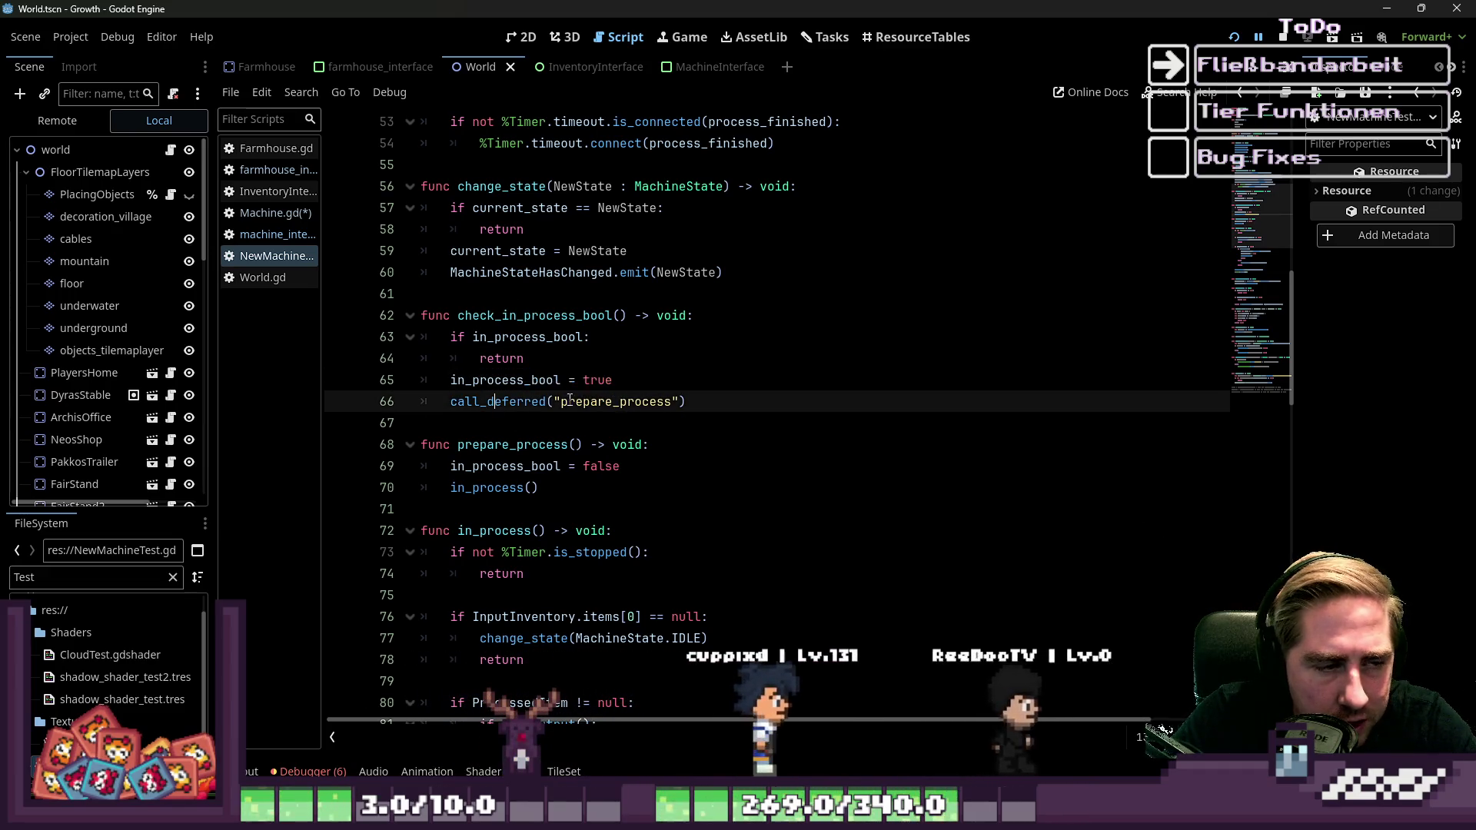
left_click(526, 466)
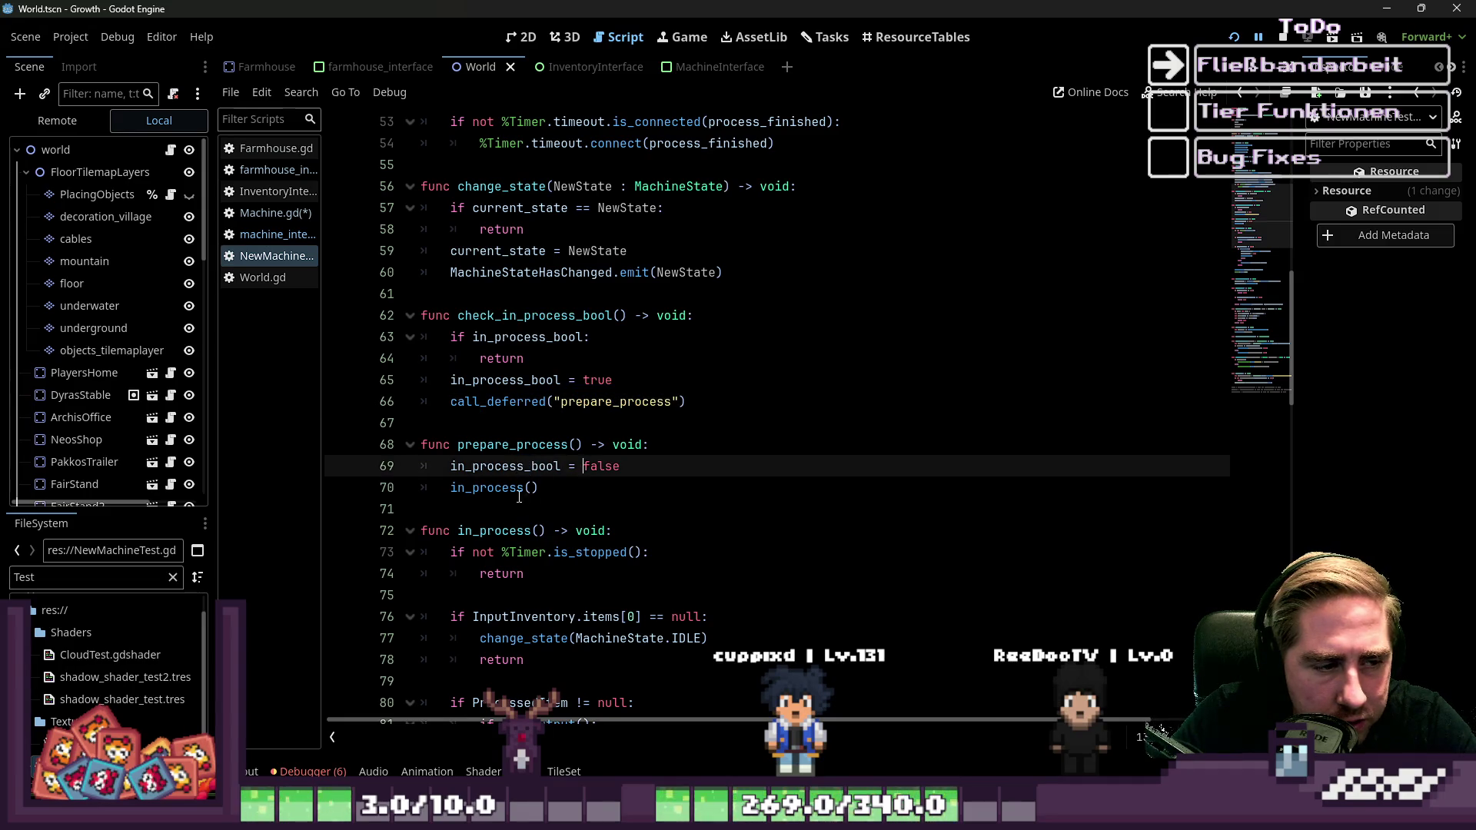
left_click(525, 445)
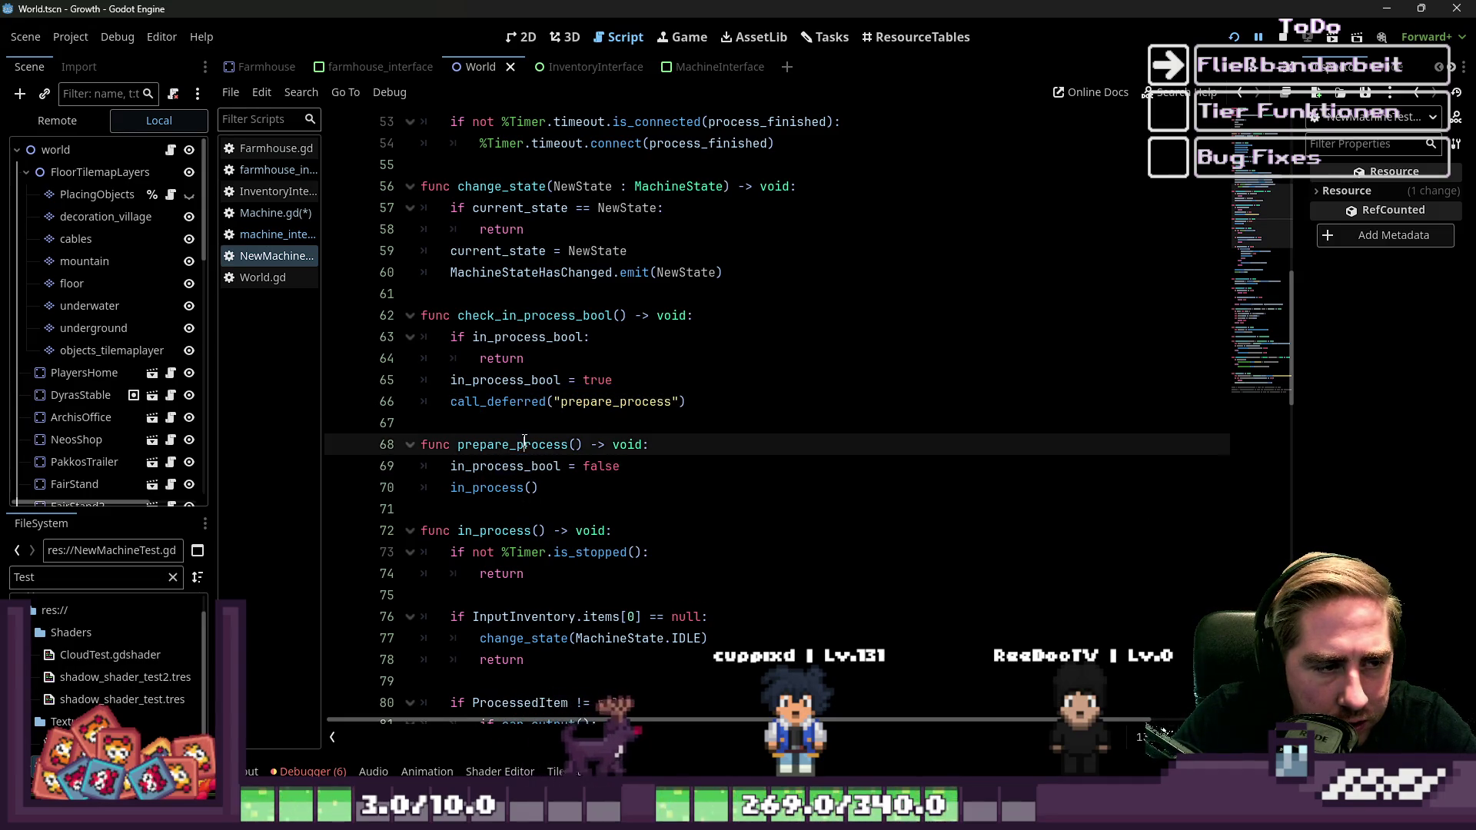
left_click(508, 401)
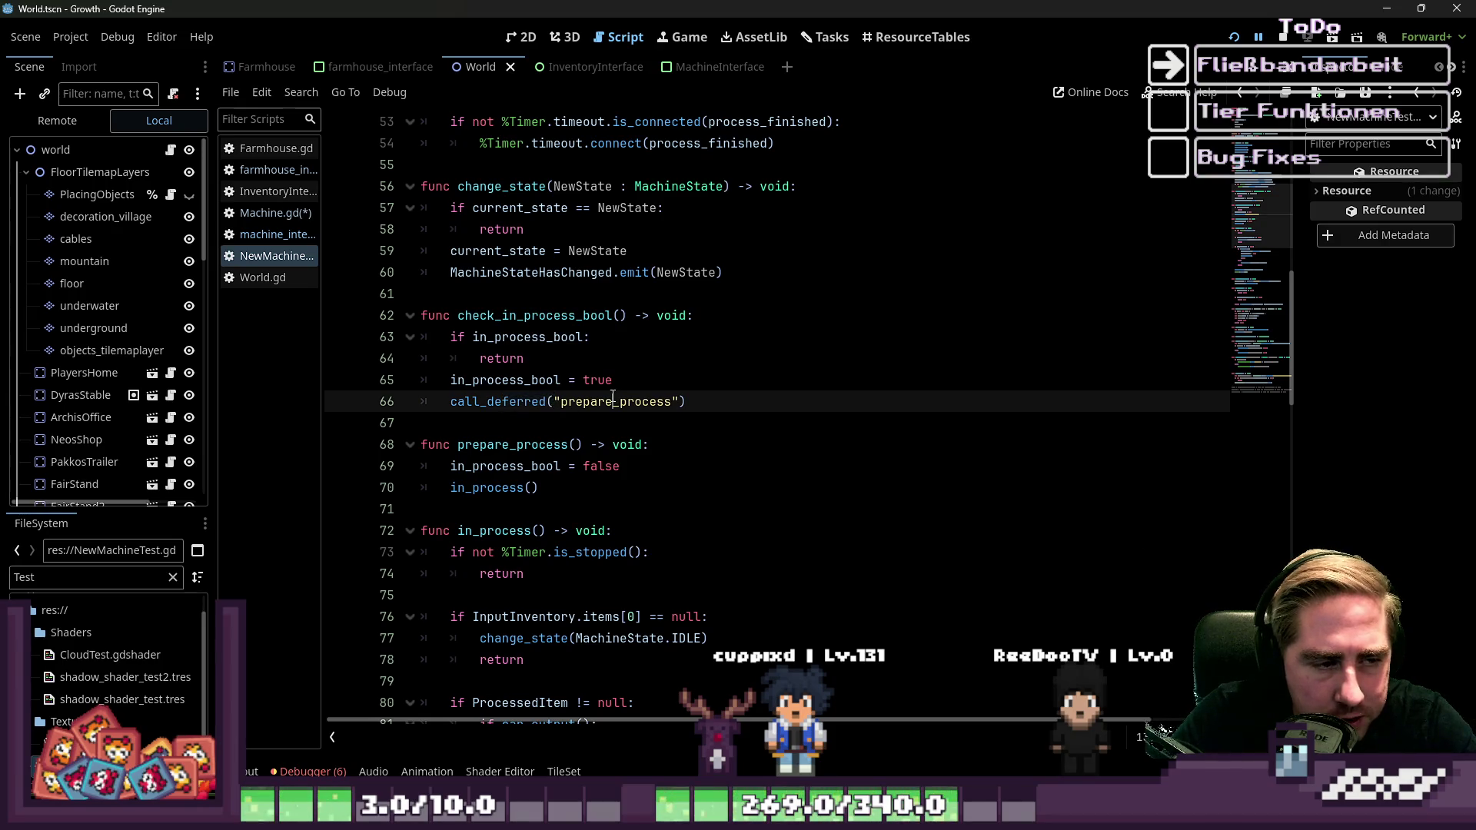
mouse_move(484, 446)
left_mouse_down()
mouse_move(539, 454)
mouse_move(538, 492)
left_mouse_up()
double_click(546, 466)
left_click(594, 466)
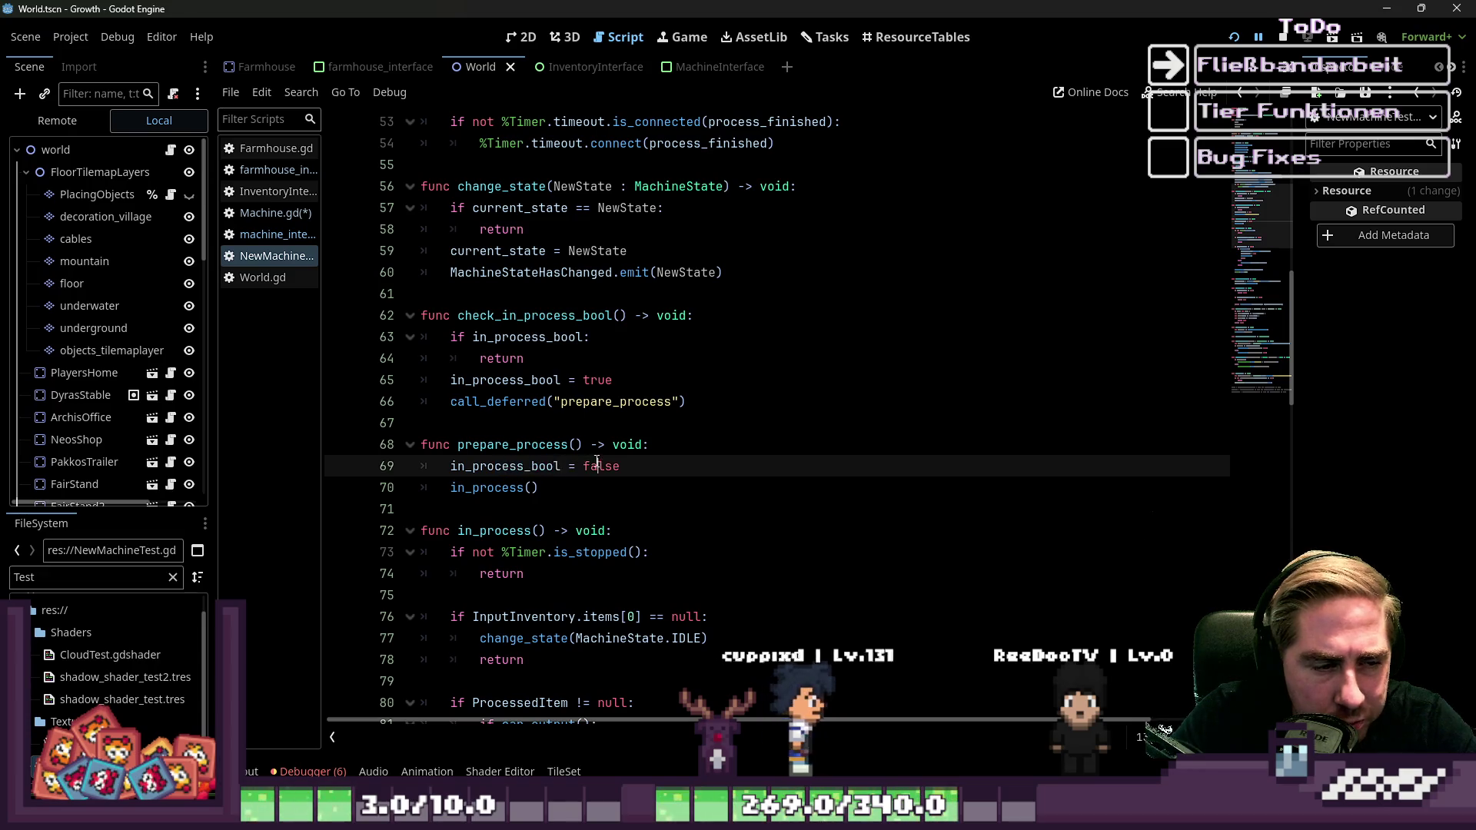
double_click(479, 493)
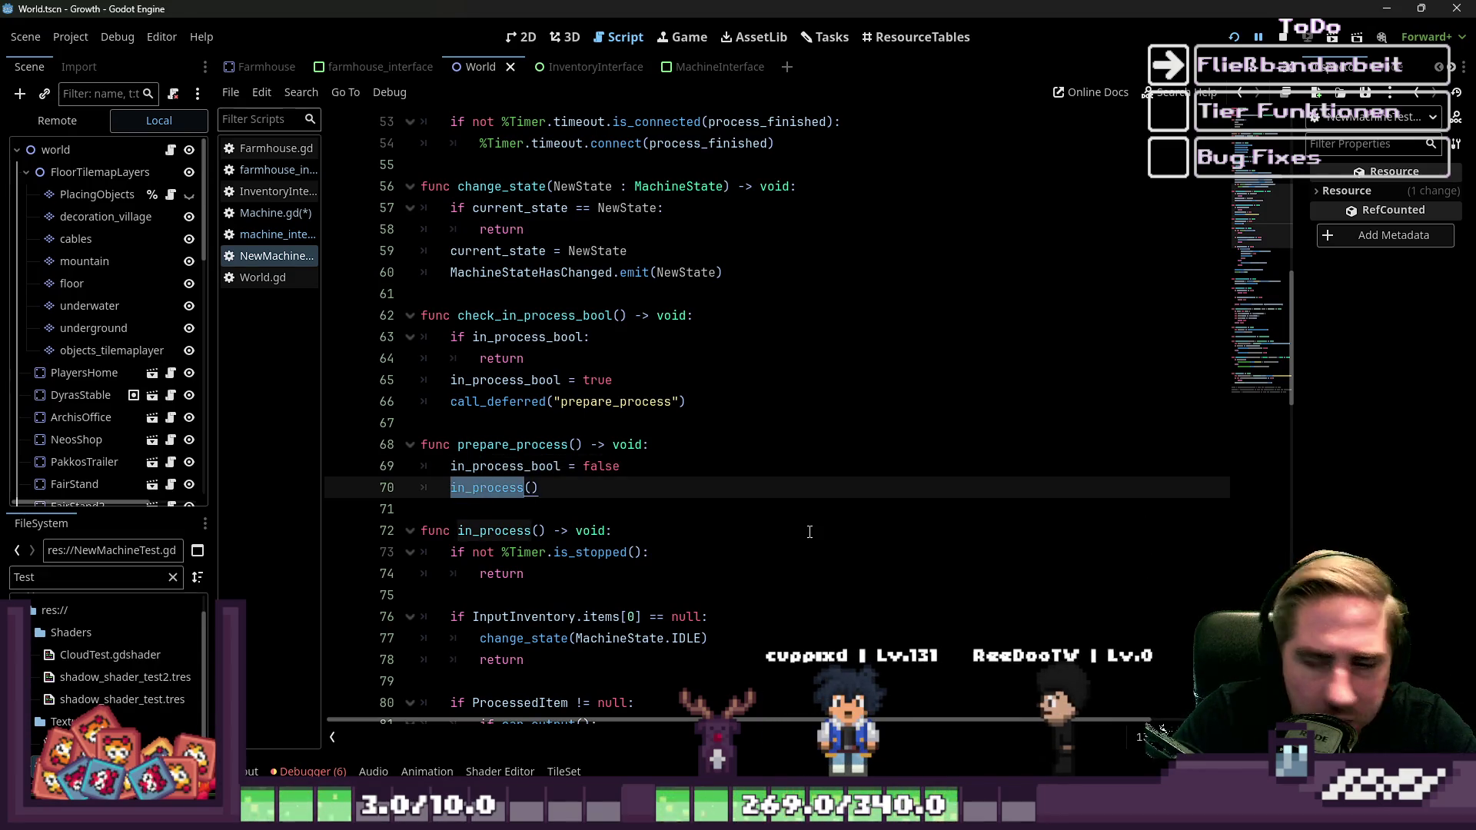
scroll(810, 532, "down", 1)
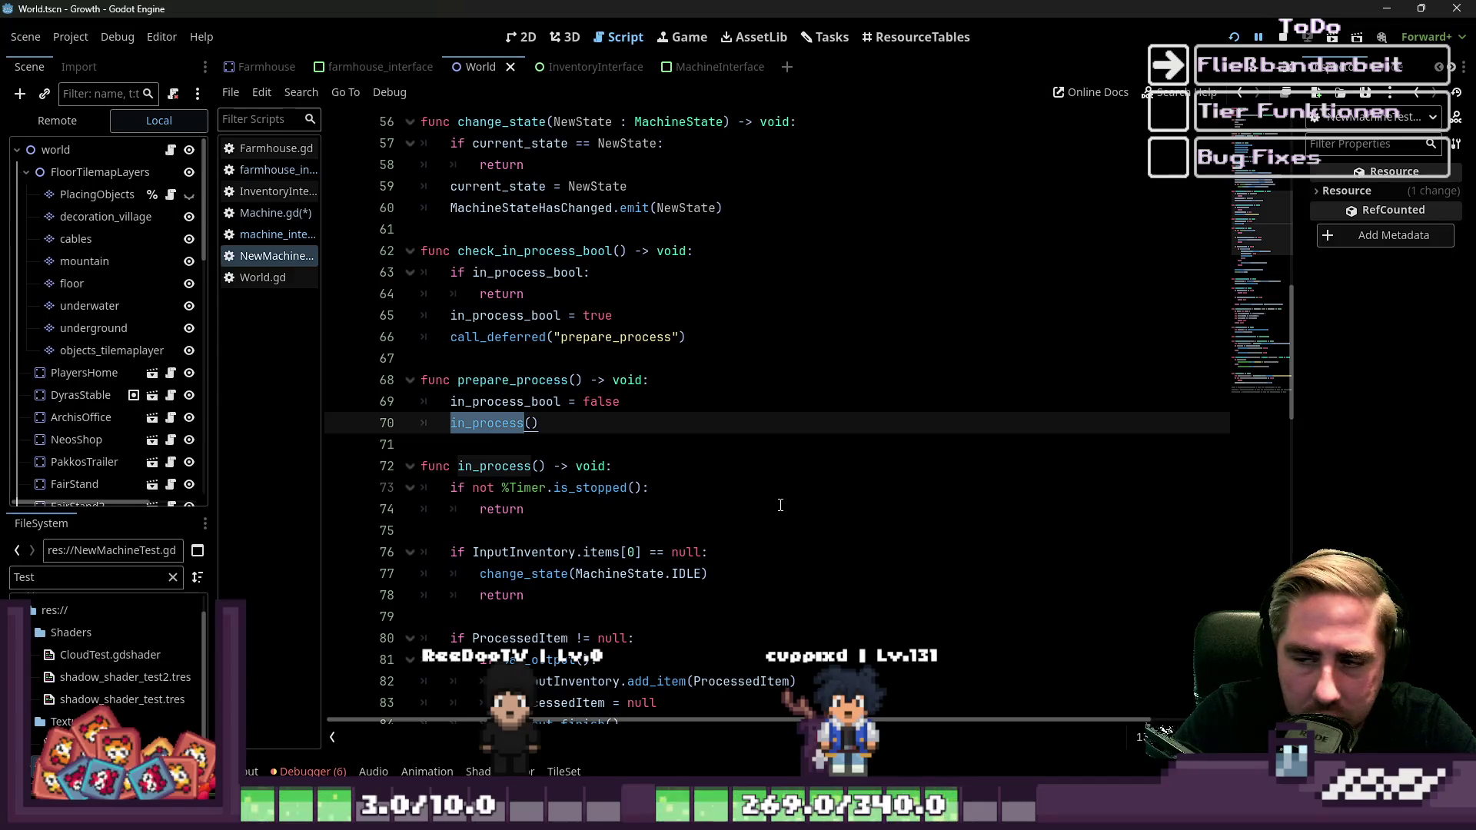
left_click(596, 401)
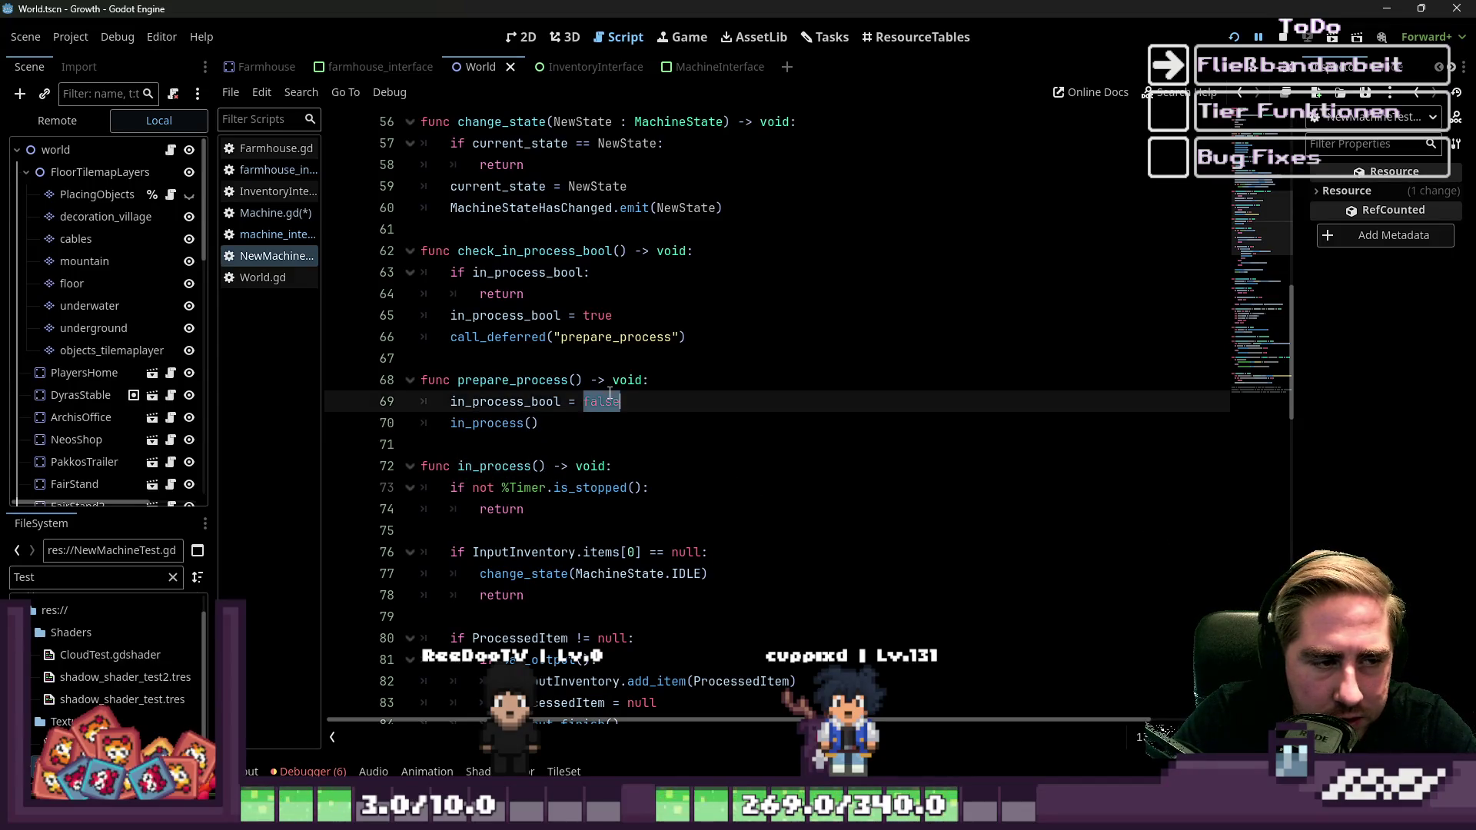
left_click(593, 315)
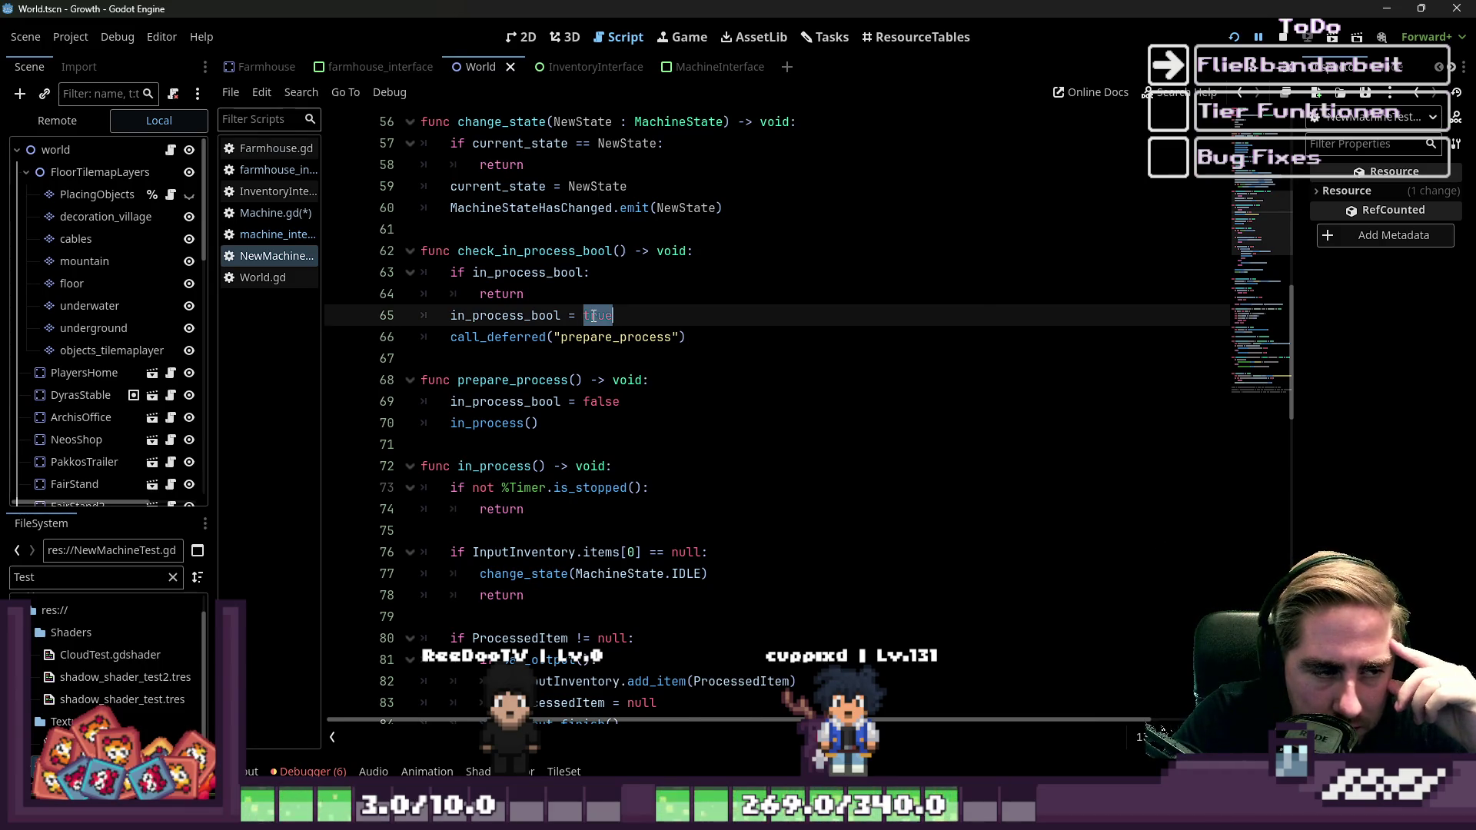
scroll(593, 316, "down", 1)
scroll(496, 346, "down", 1)
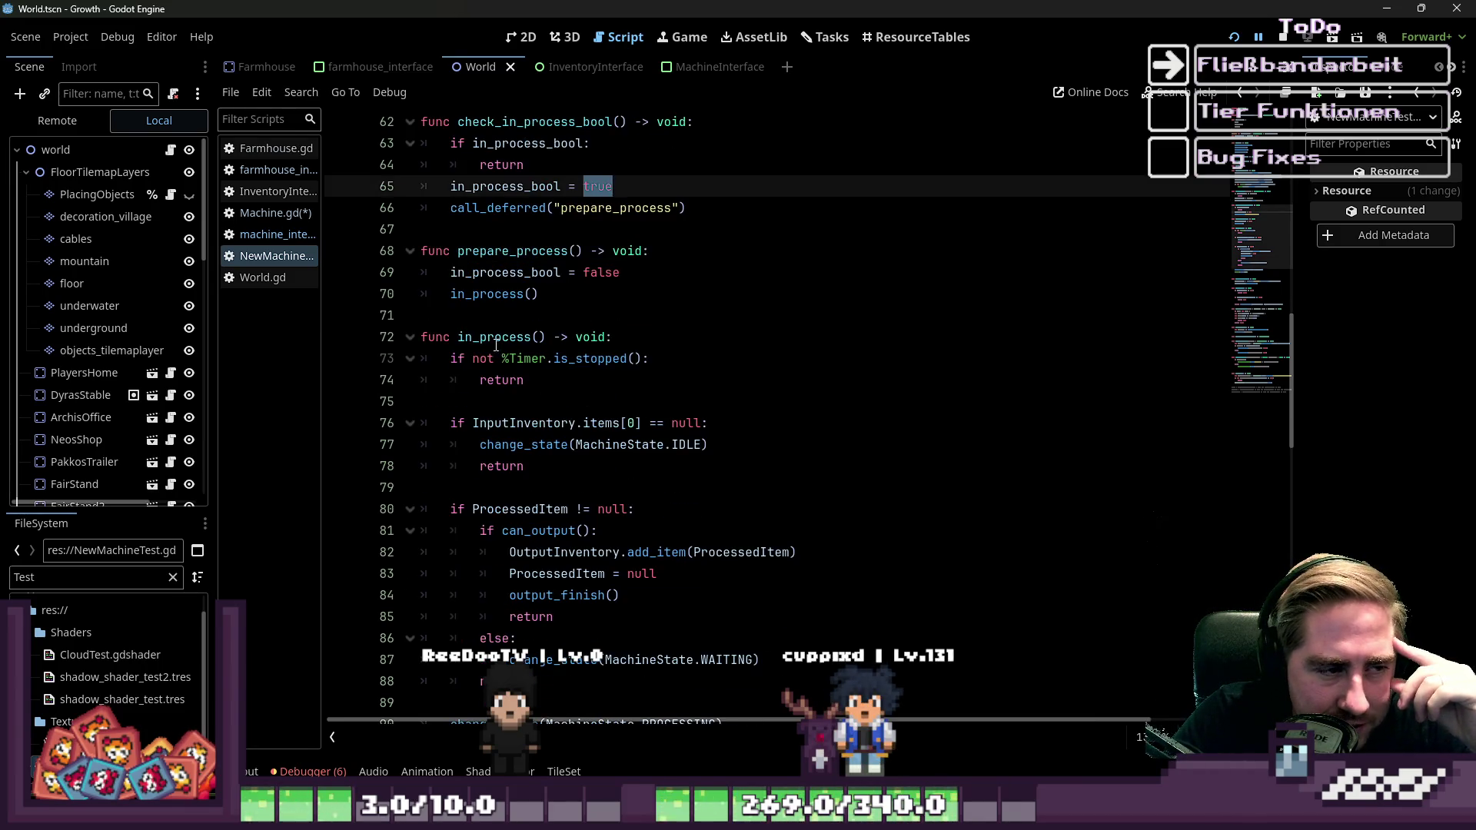
left_click(585, 277)
double_click(487, 293)
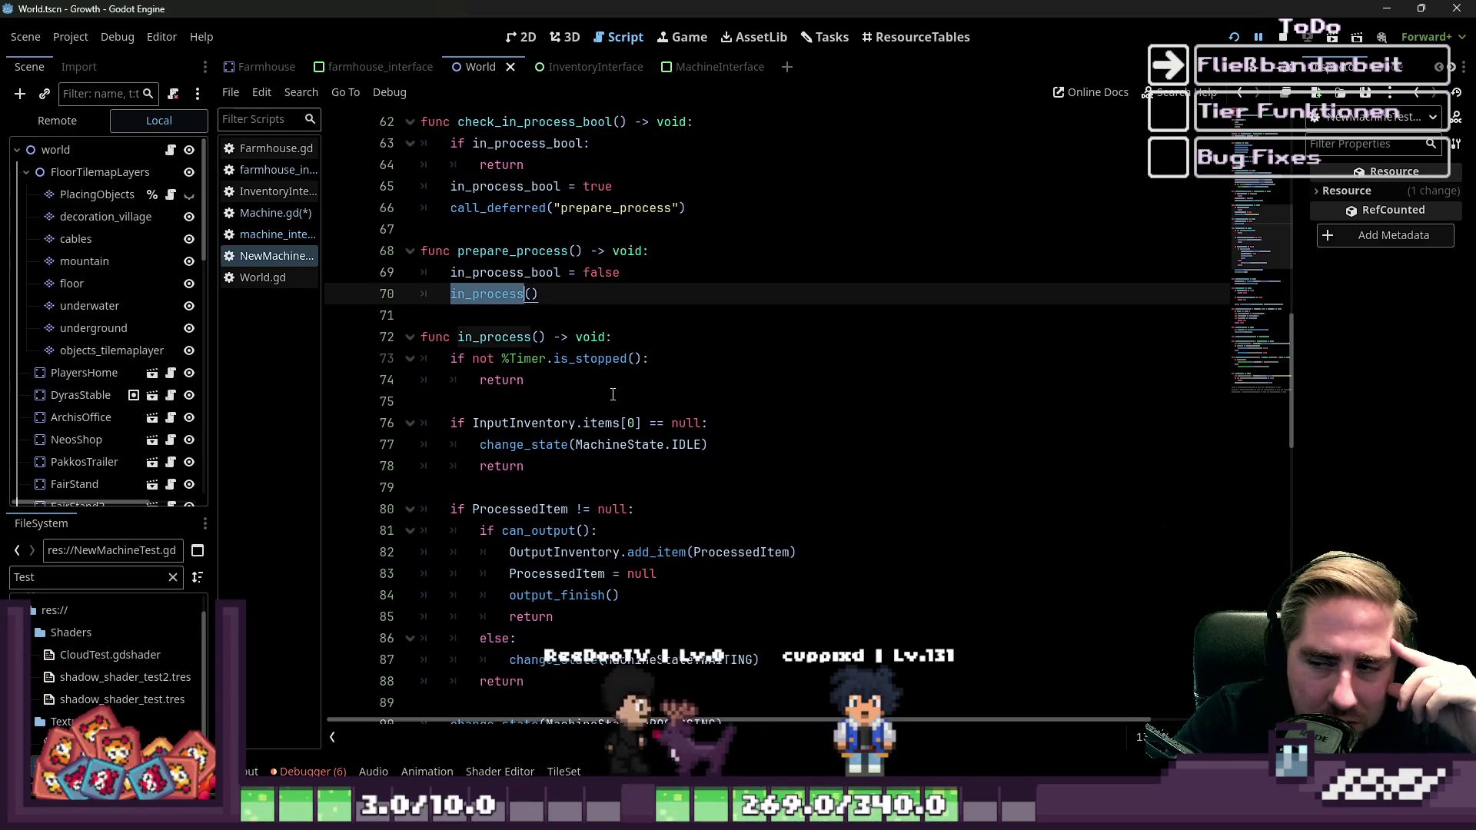
scroll(613, 395, "up", 1)
left_click_drag(500, 293, 531, 401)
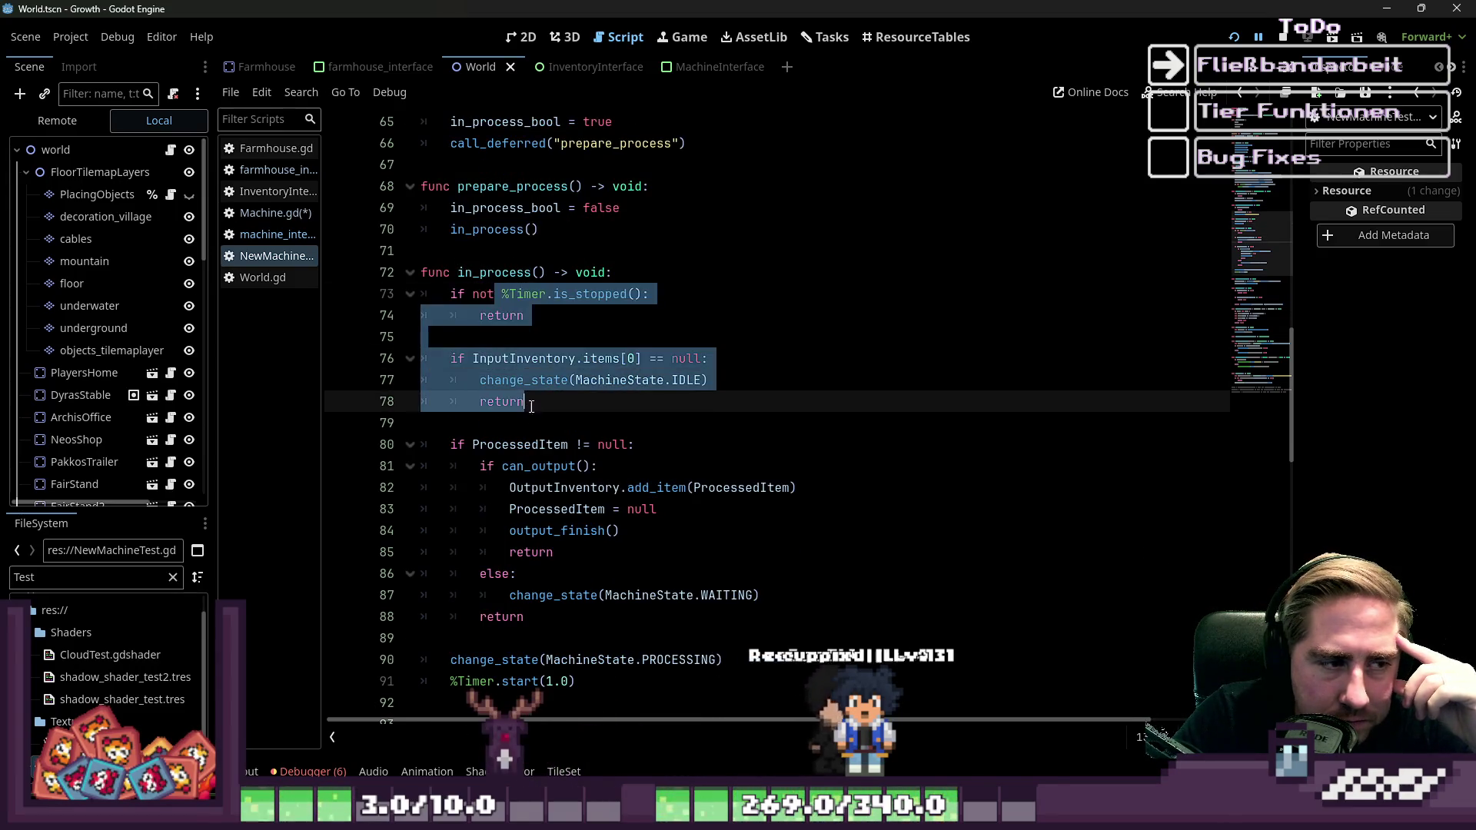
left_click(584, 509)
left_click_drag(526, 617, 422, 293)
scroll(655, 483, "down", 2)
mouse_move(607, 552)
left_mouse_down()
mouse_move(388, 197)
mouse_move(387, 142)
left_mouse_up()
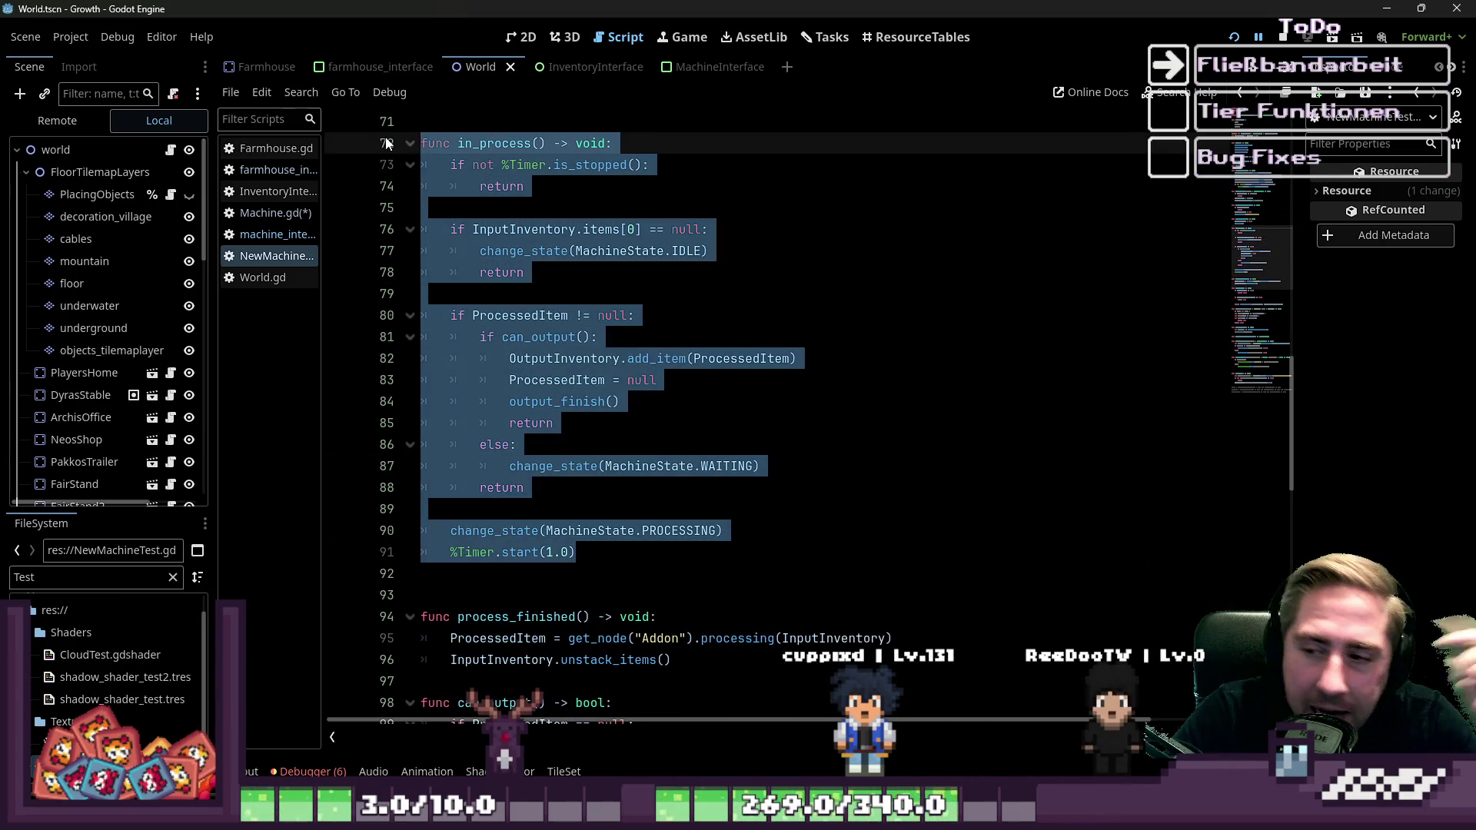
left_click_drag(534, 188, 388, 163)
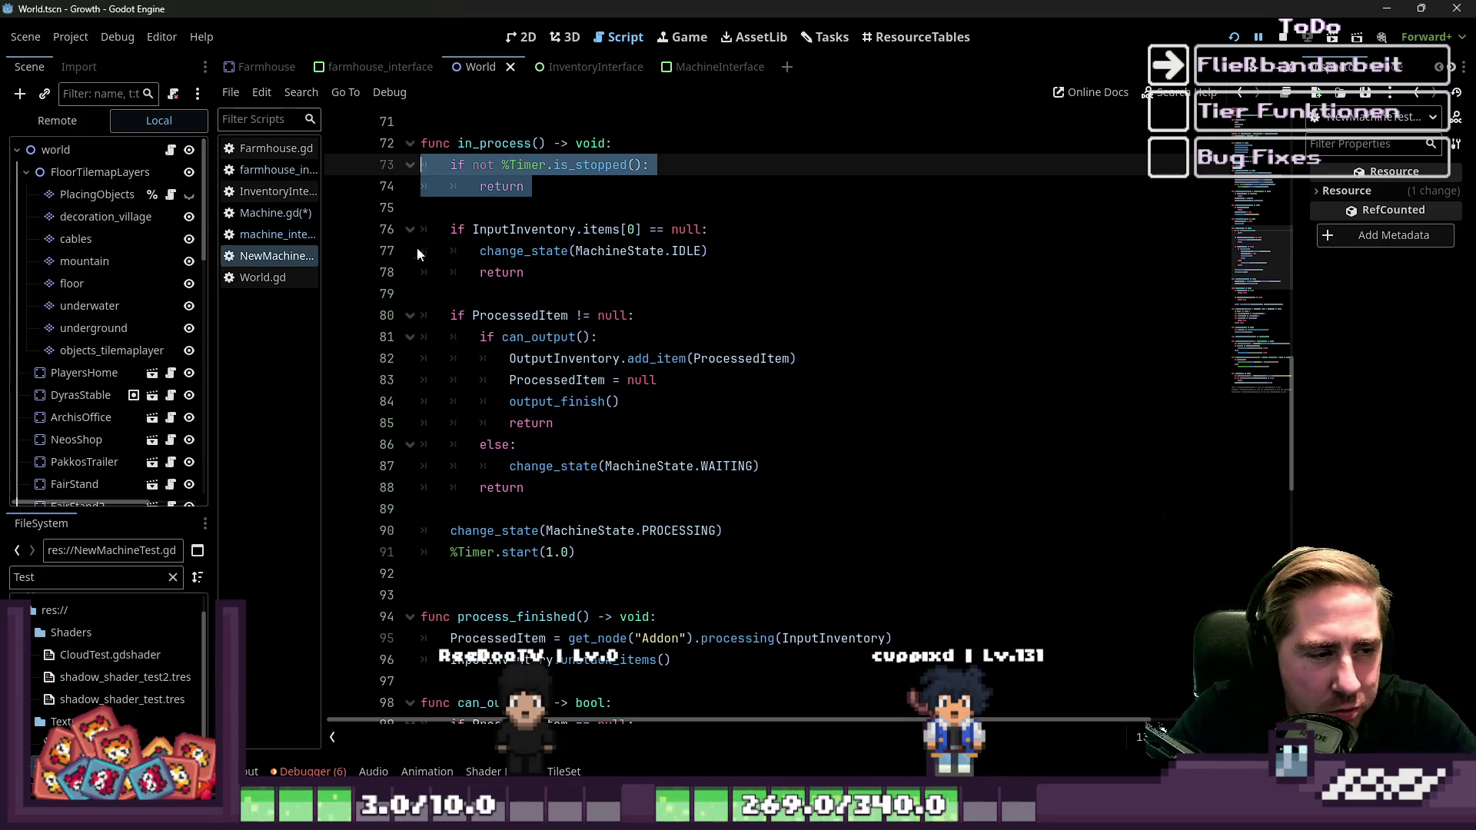
left_click(582, 439)
scroll(582, 440, "up", 5)
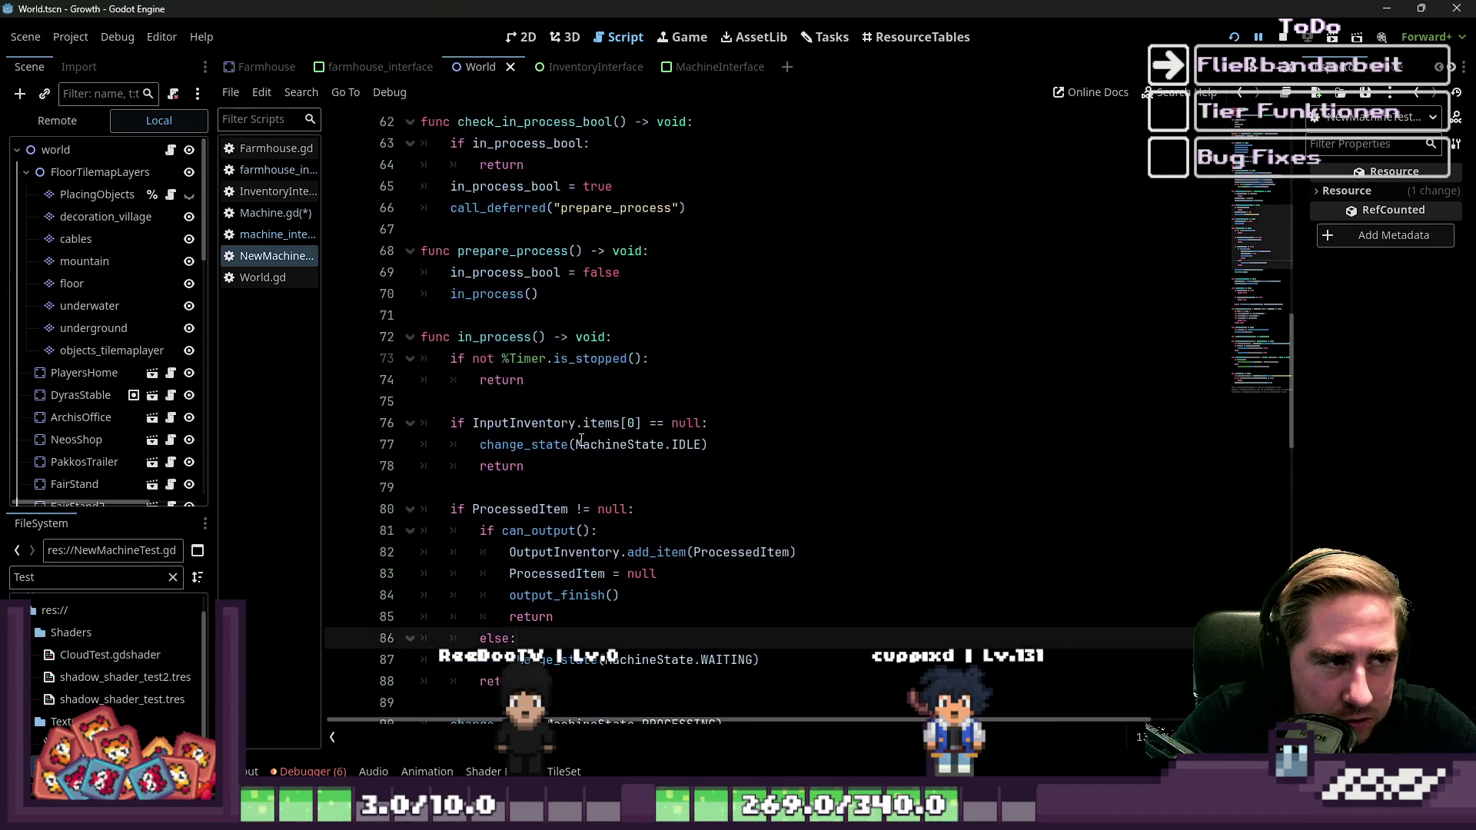
scroll(581, 440, "down", 4)
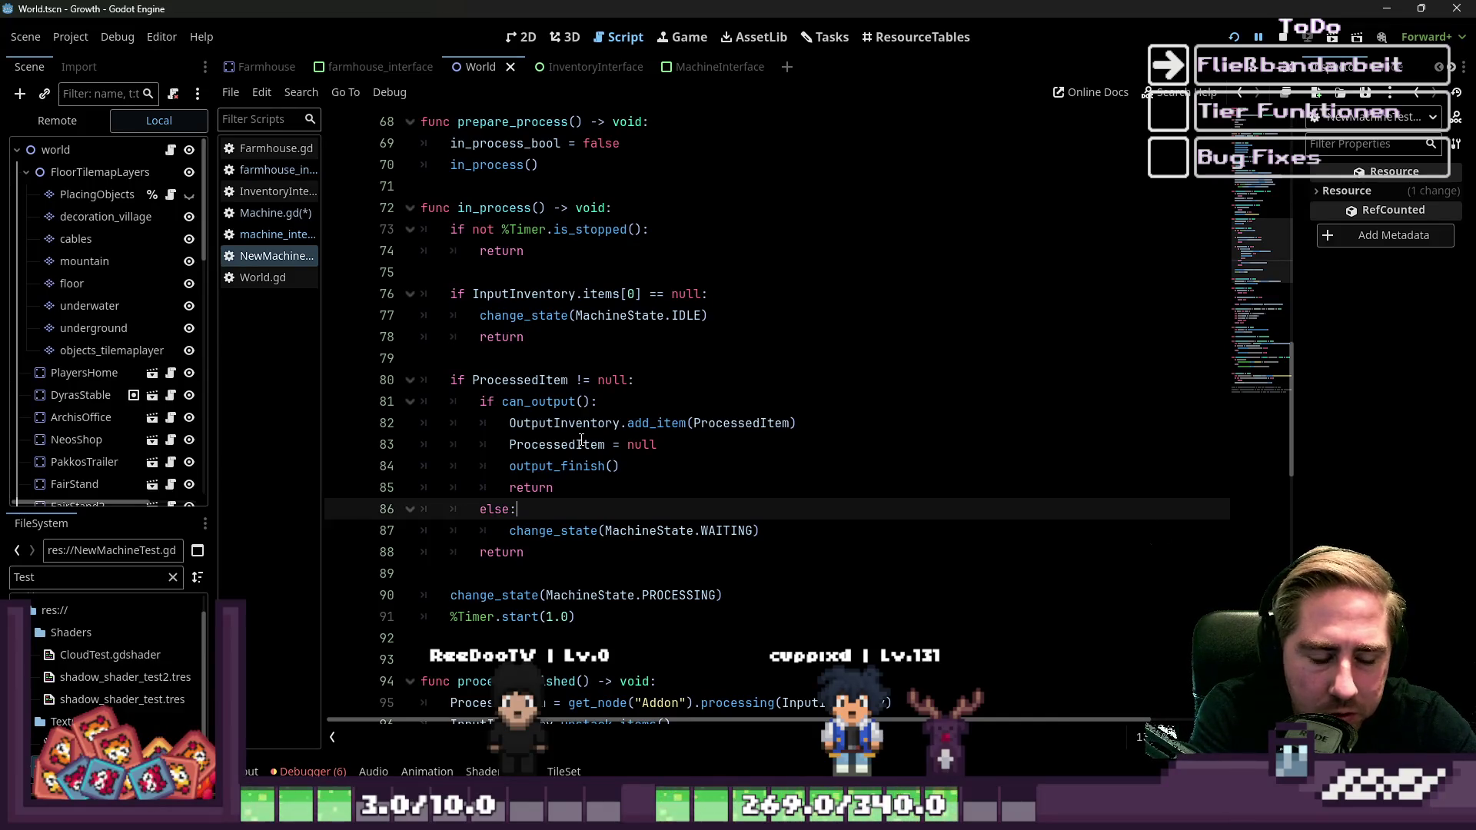
scroll(582, 440, "up", 1)
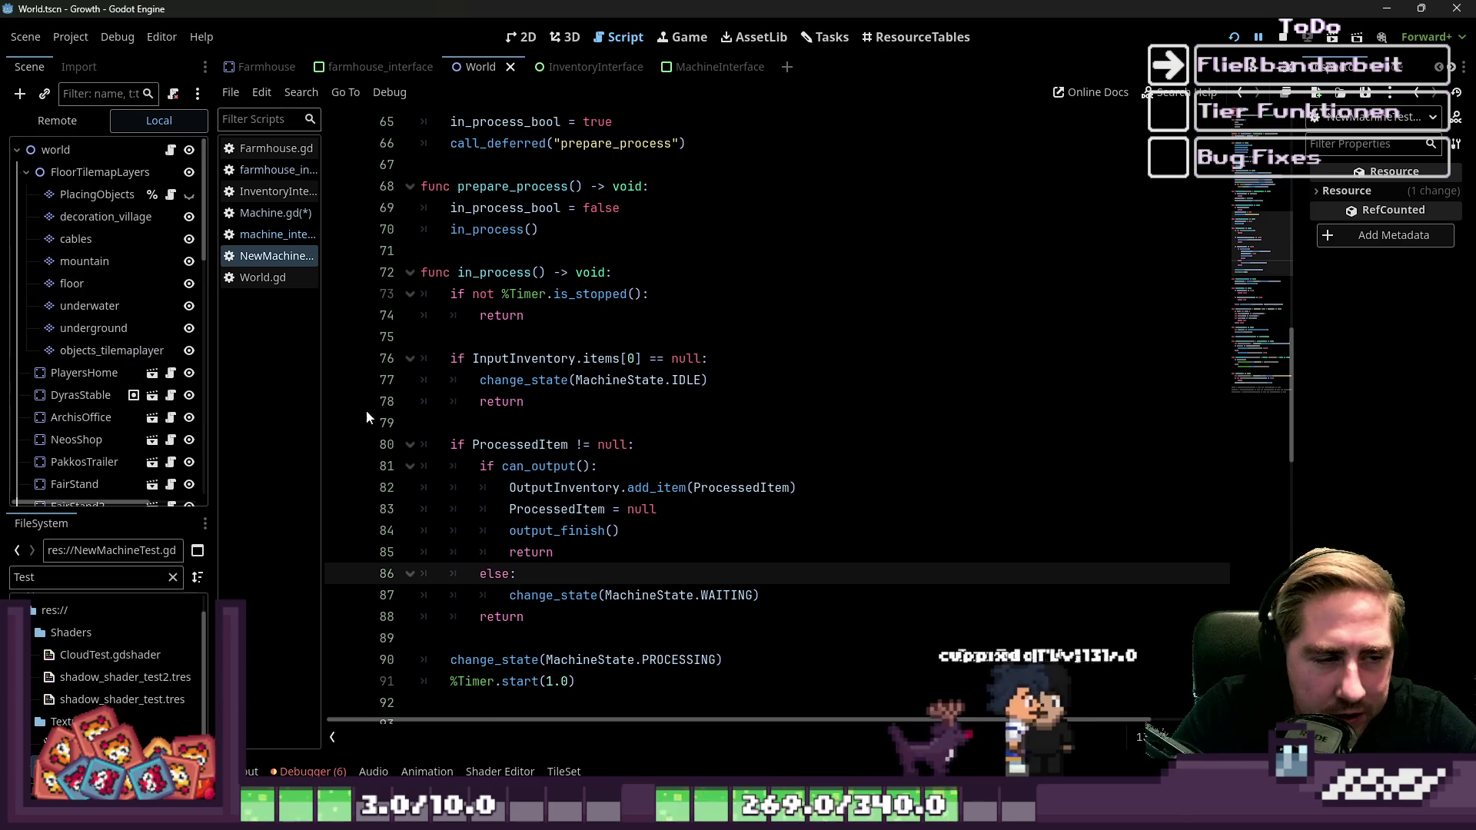
scroll(514, 404, "up", 15)
scroll(514, 403, "up", 5)
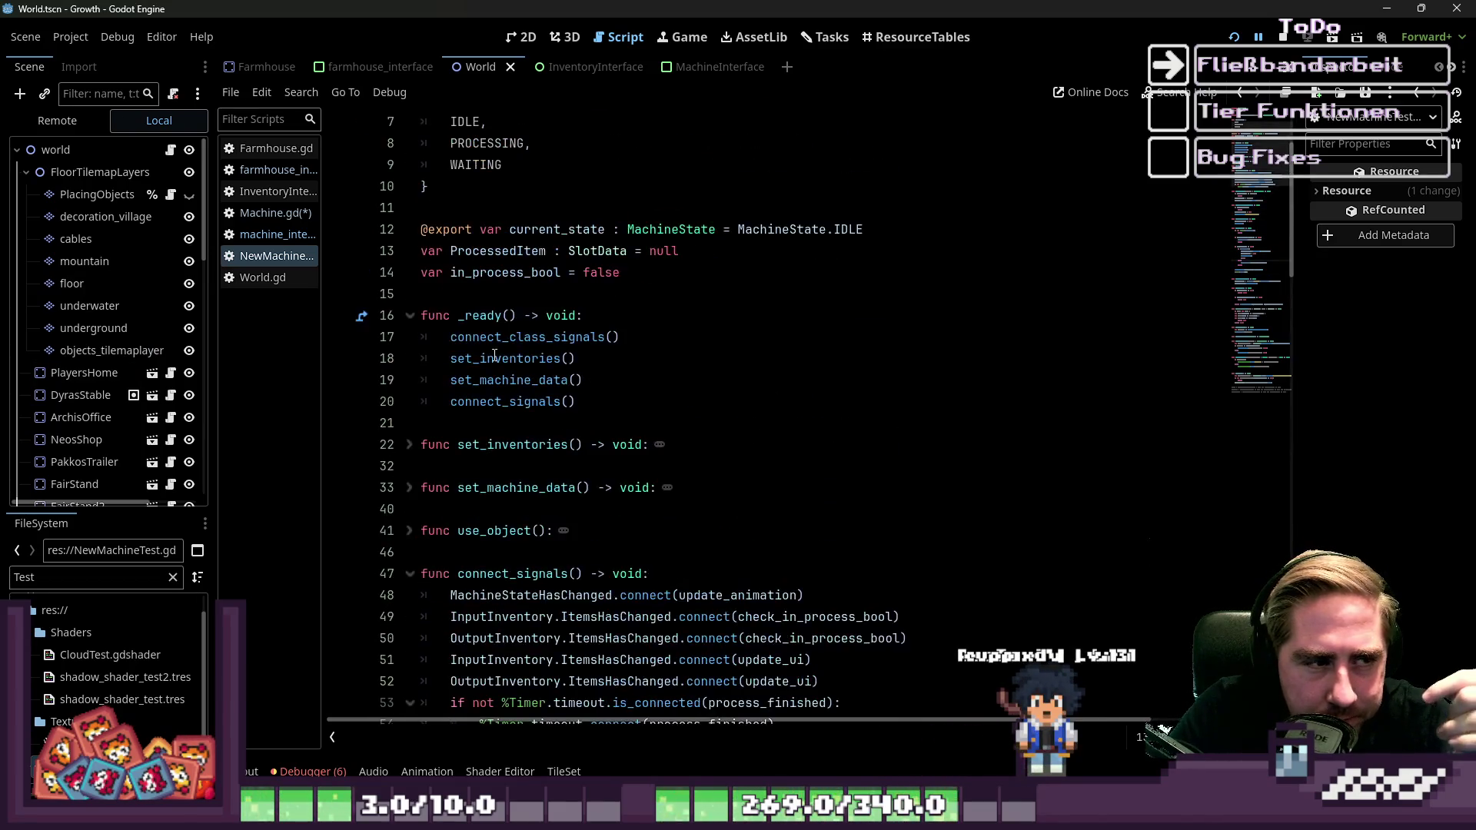
double_click(490, 229)
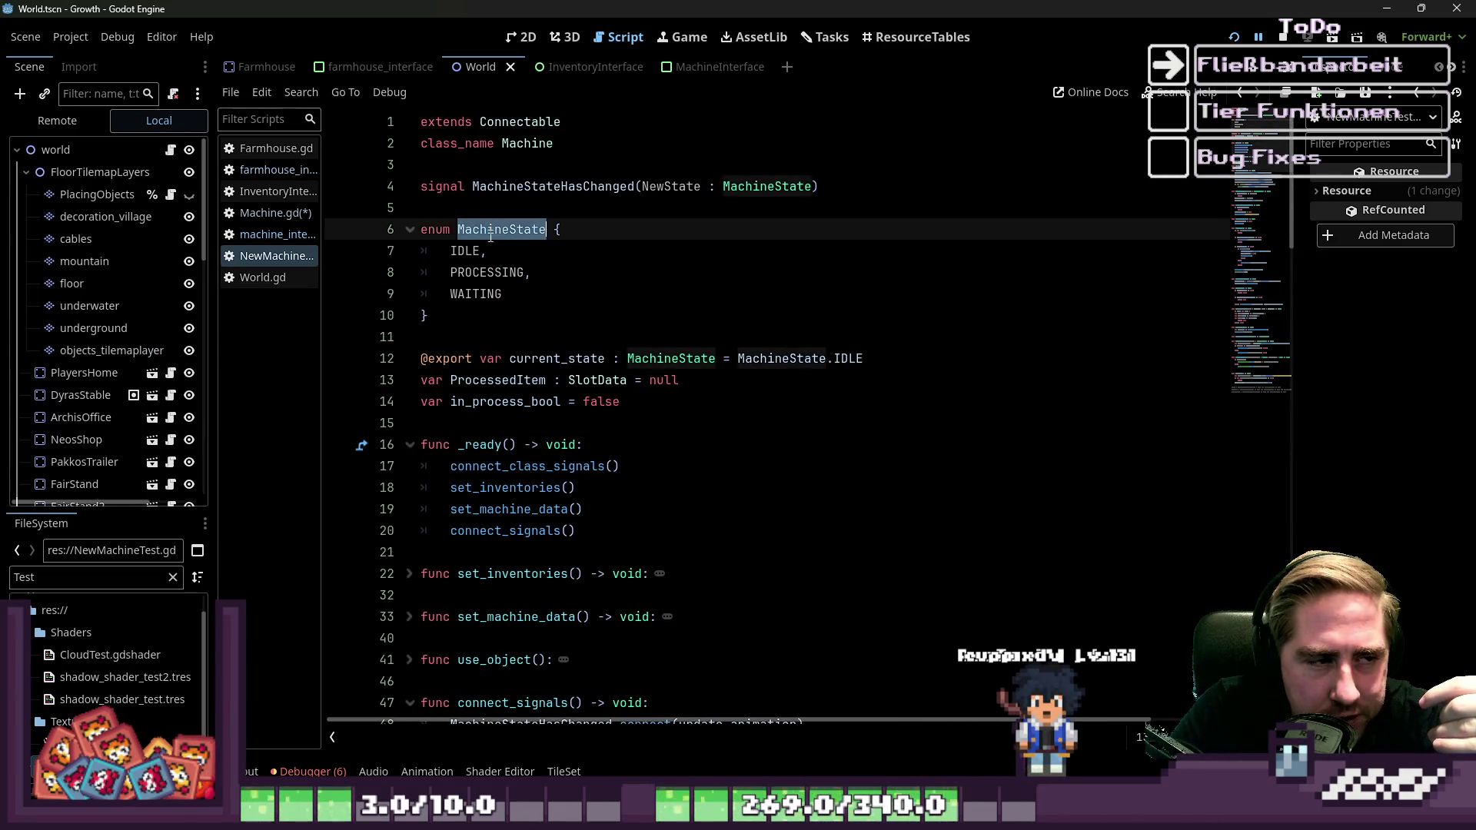
left_click(504, 272)
scroll(513, 304, "down", 1)
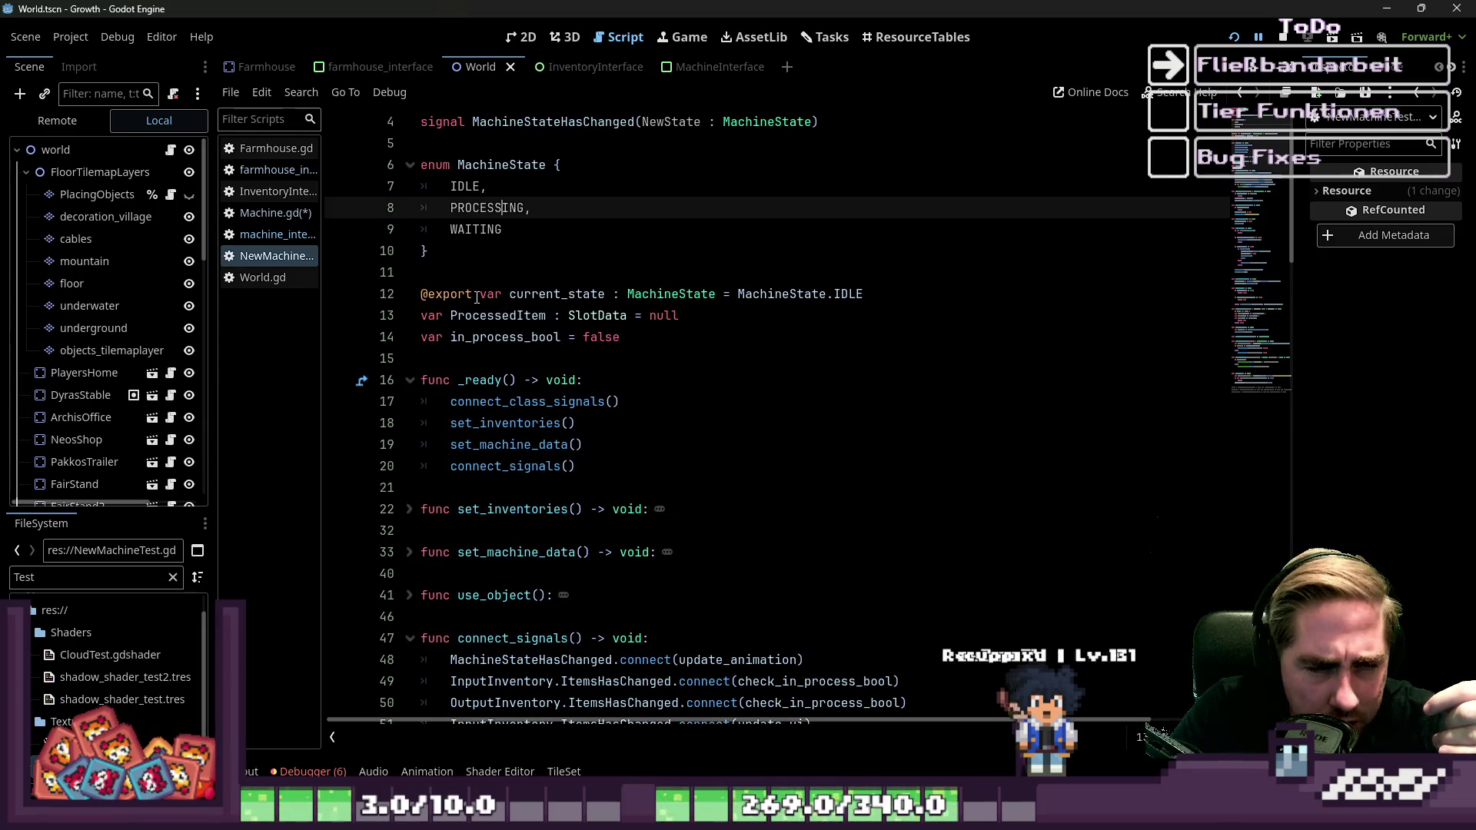
left_click(478, 274)
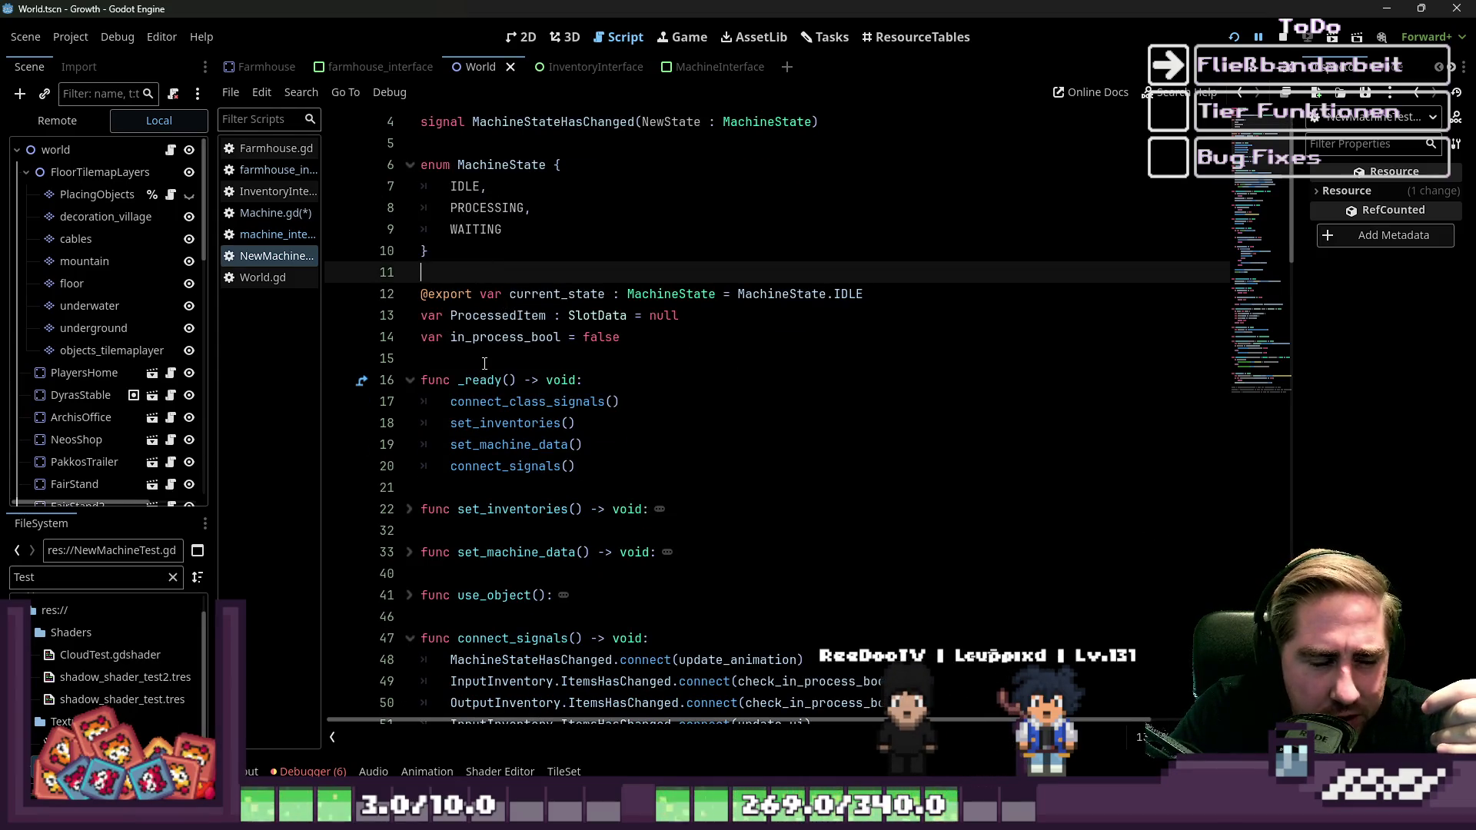
left_click(484, 362)
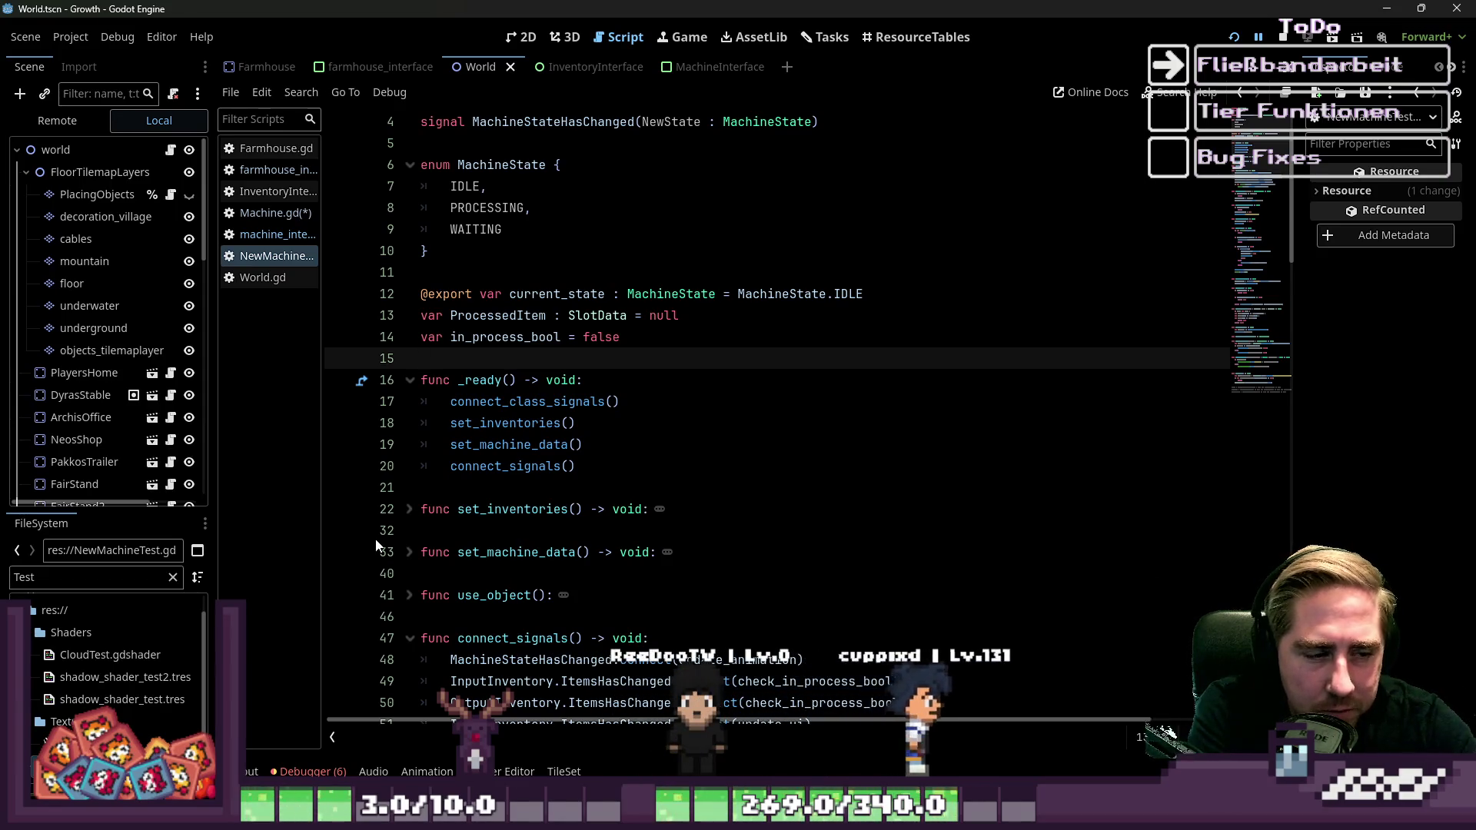
scroll(557, 439, "down", 9)
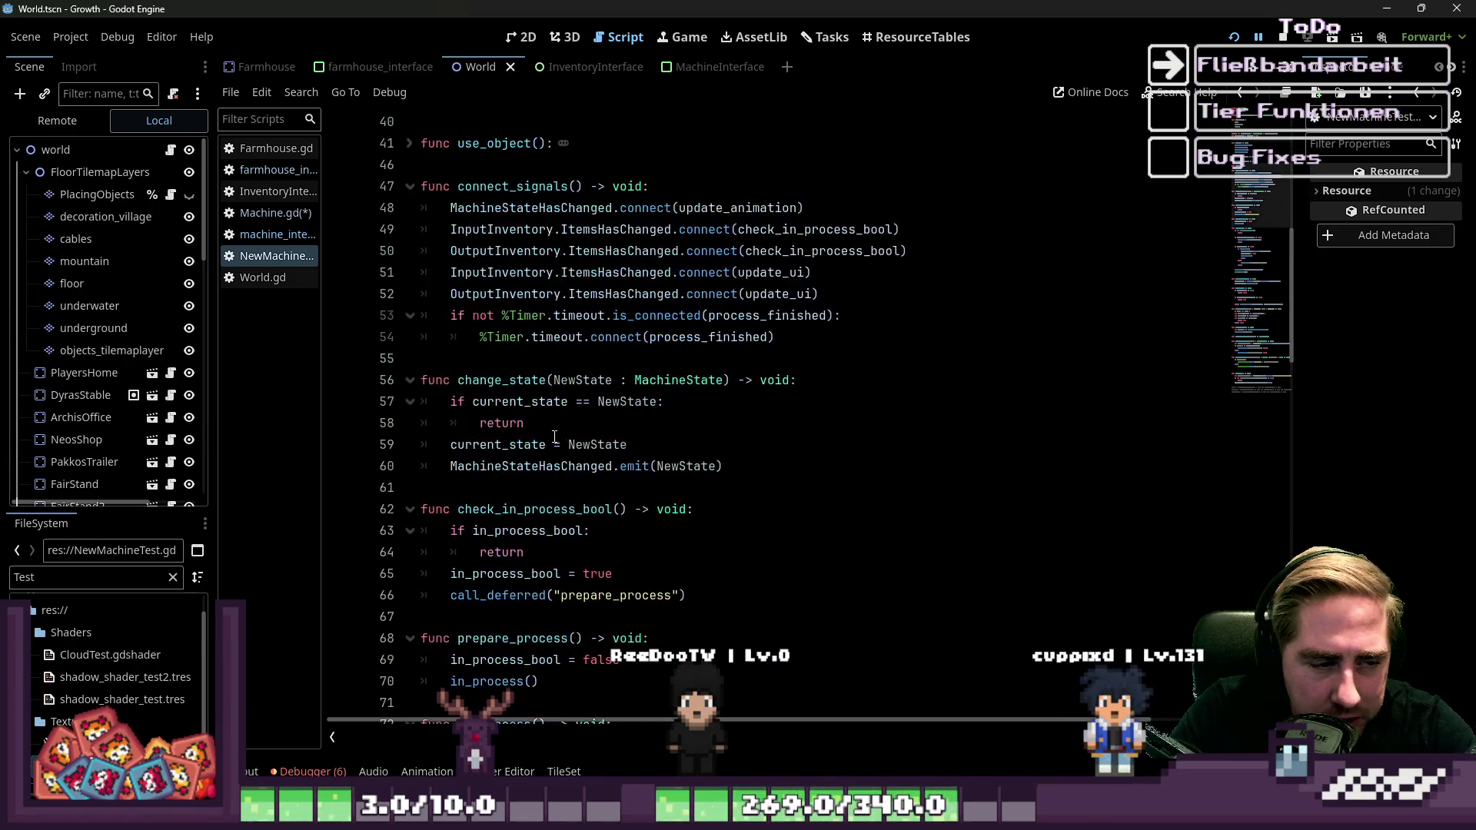
scroll(557, 439, "down", 3)
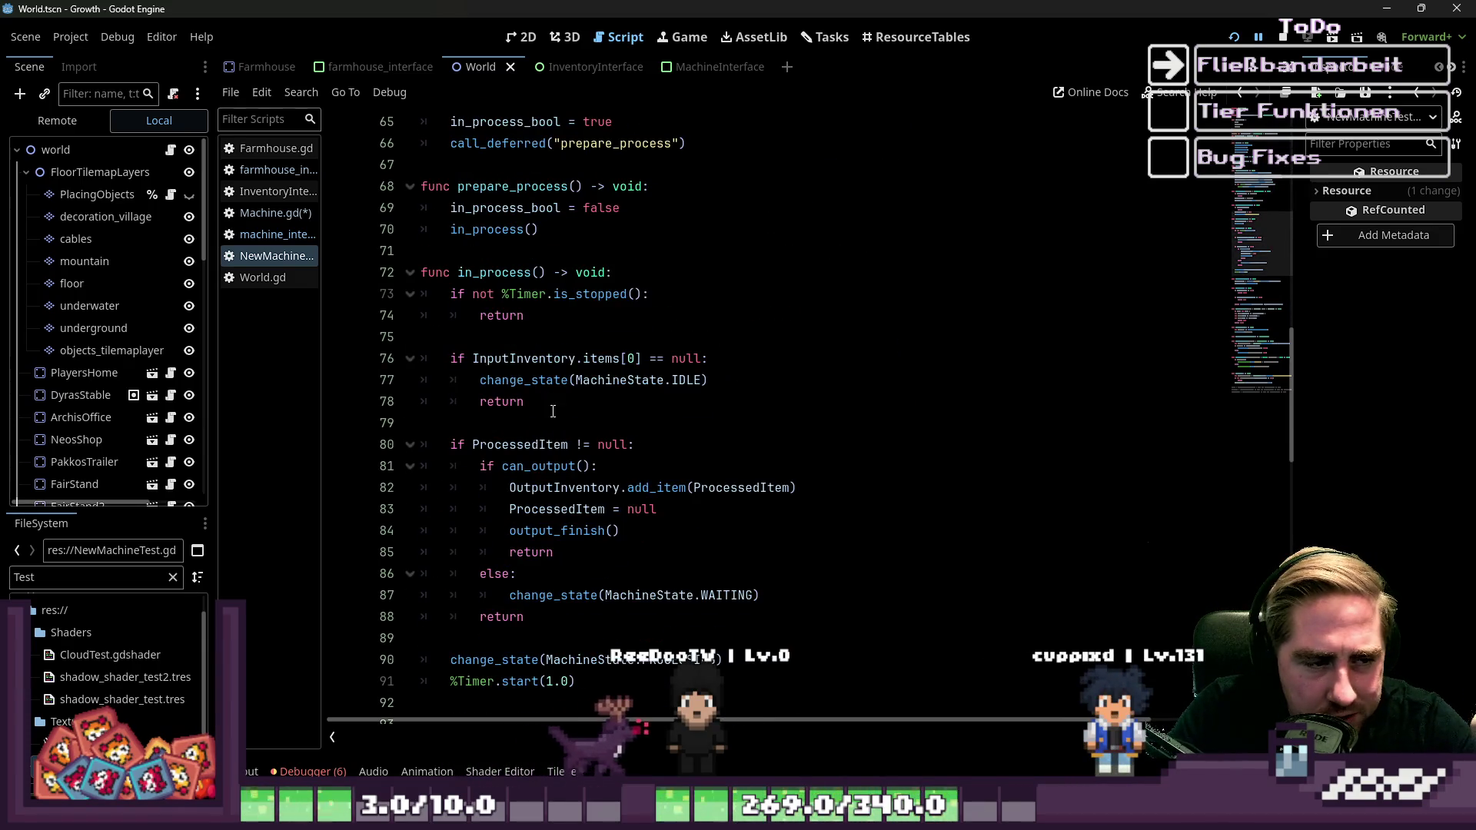
double_click(564, 492)
scroll(564, 492, "down", 2)
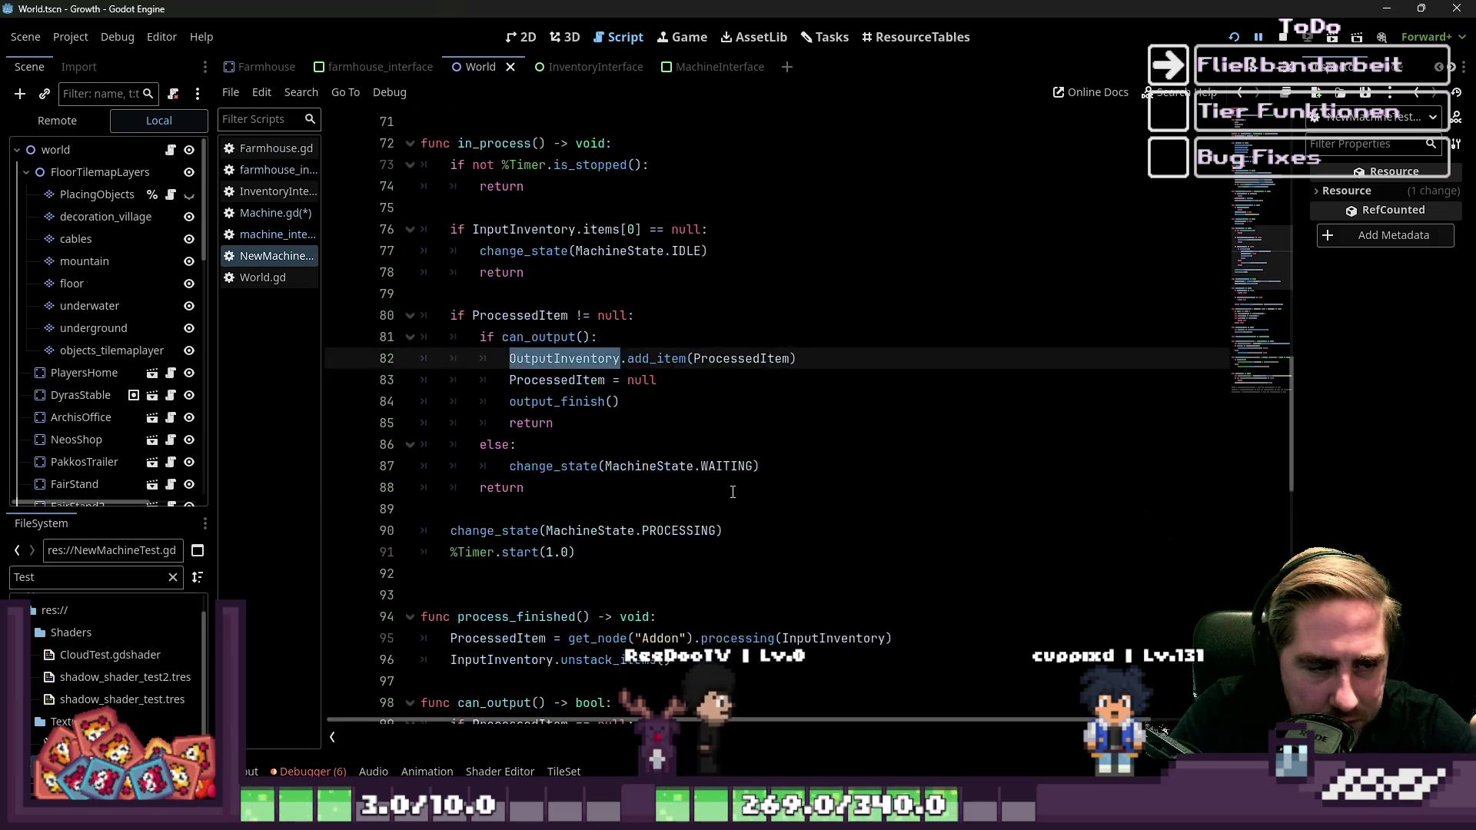
left_click(804, 371)
left_click_drag(804, 367, 580, 355)
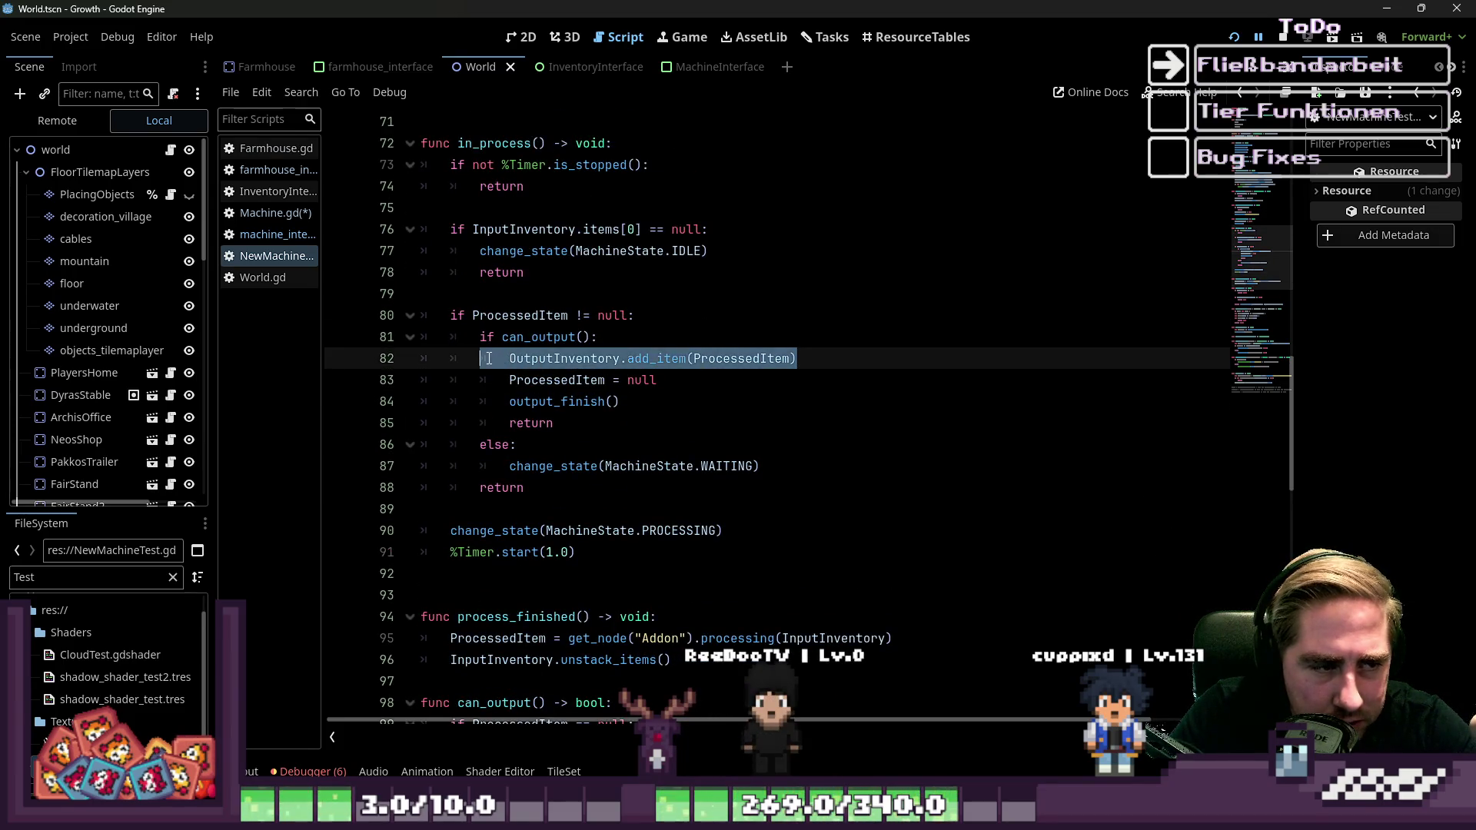
left_click(569, 360)
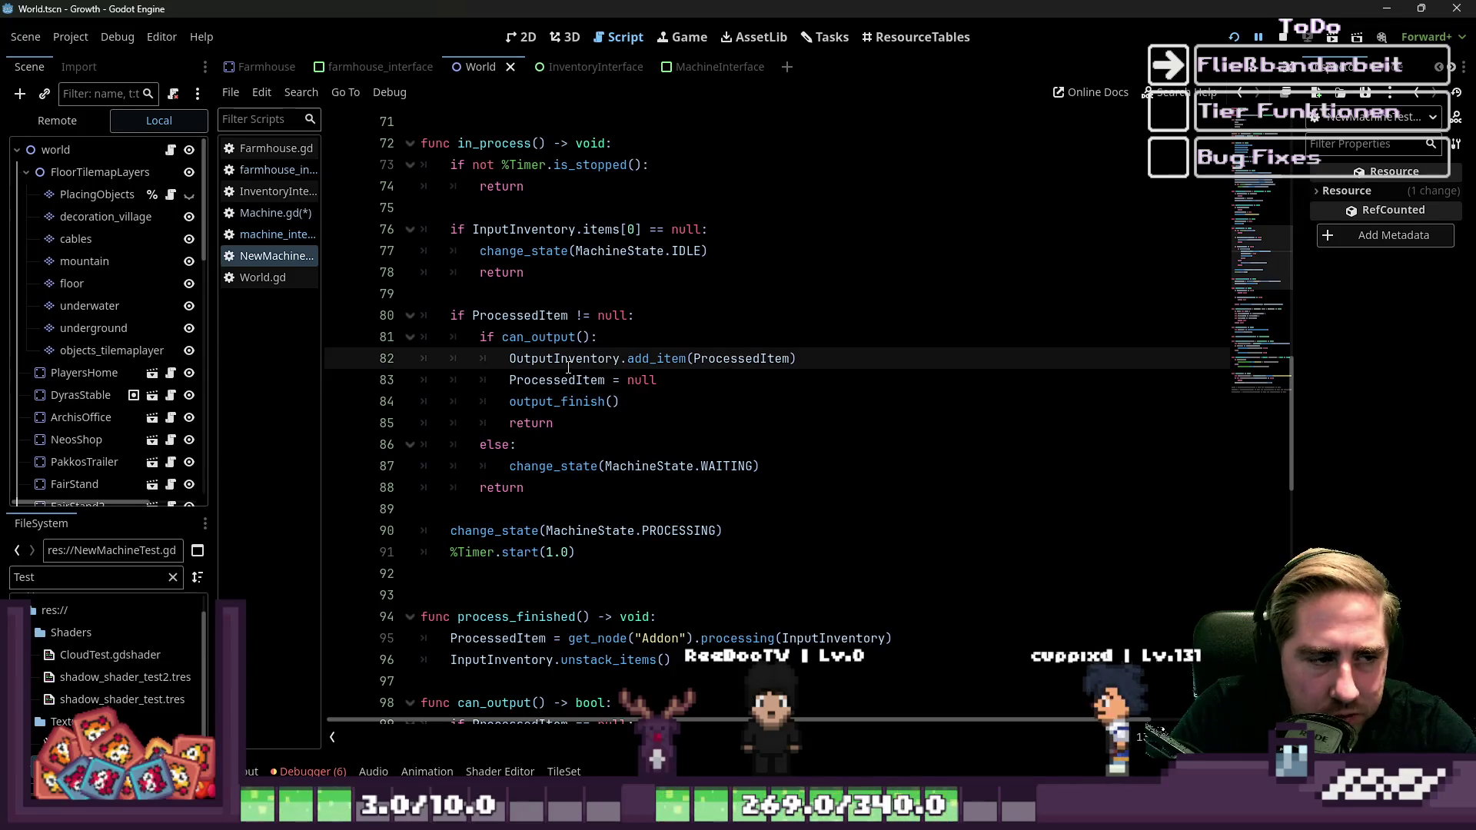
double_click(535, 359)
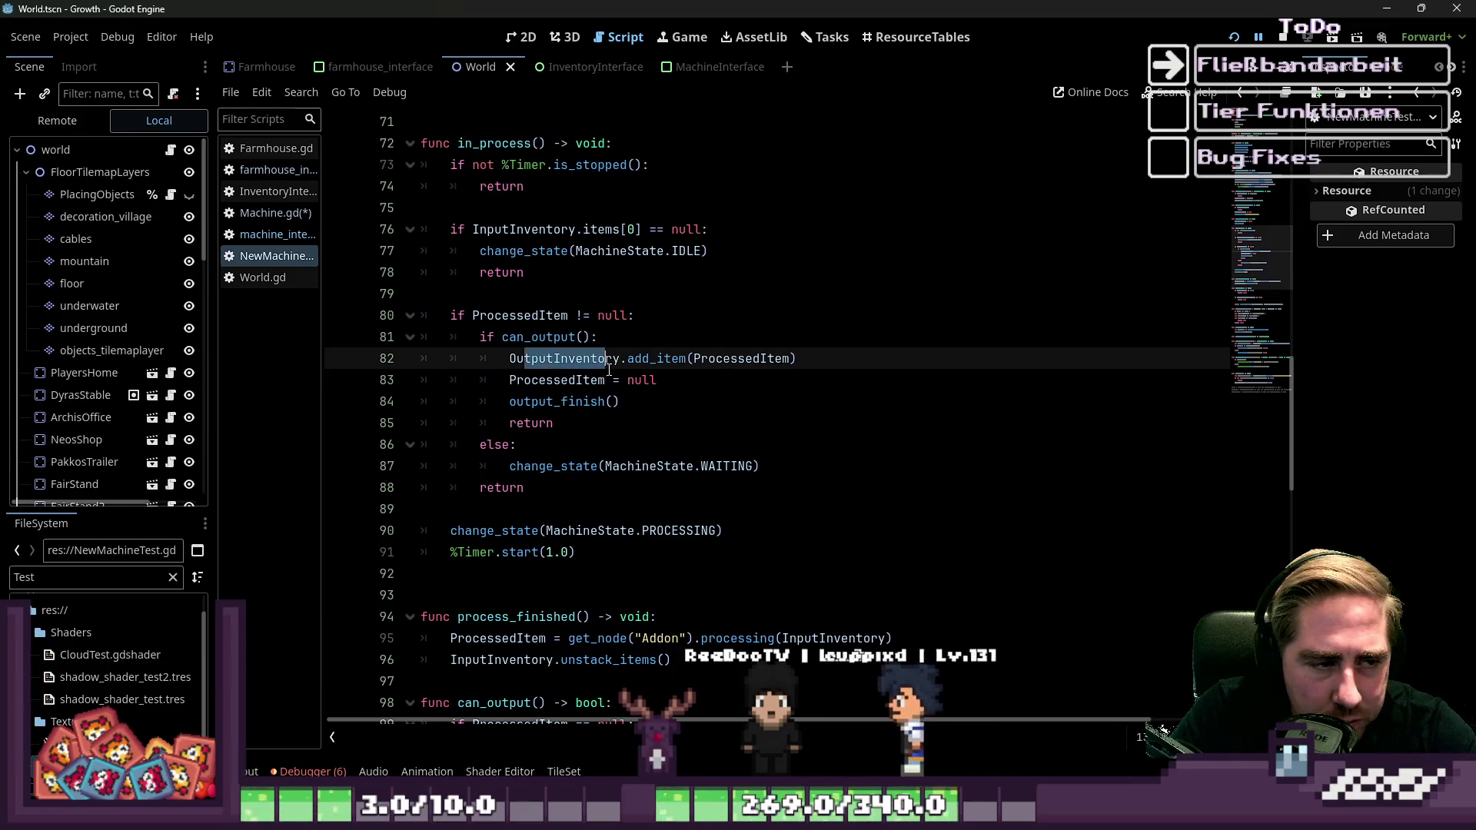
left_click(620, 358)
double_click(485, 143)
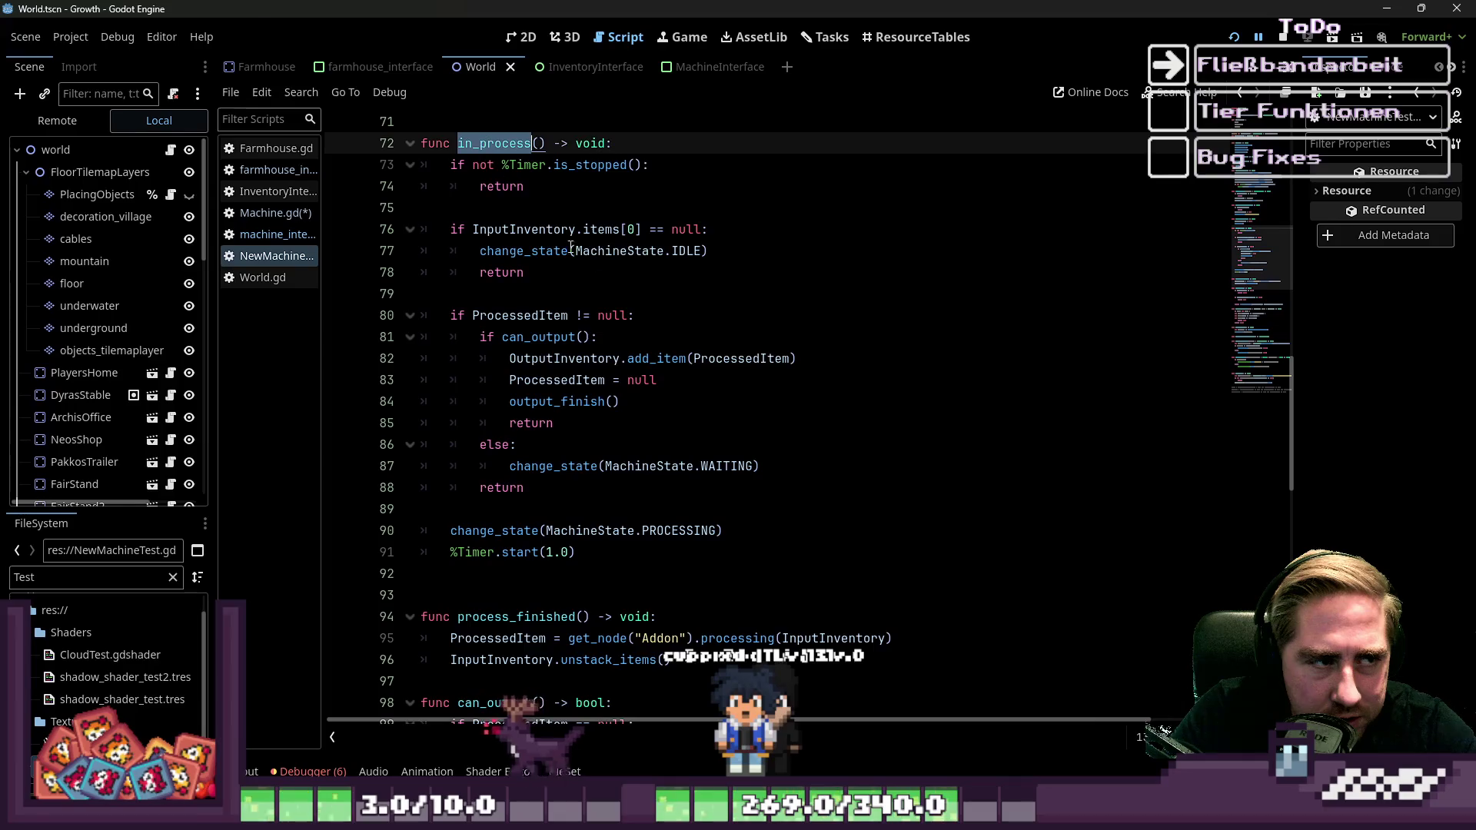
scroll(484, 154, "up", 5)
double_click(488, 254)
scroll(545, 428, "down", 5)
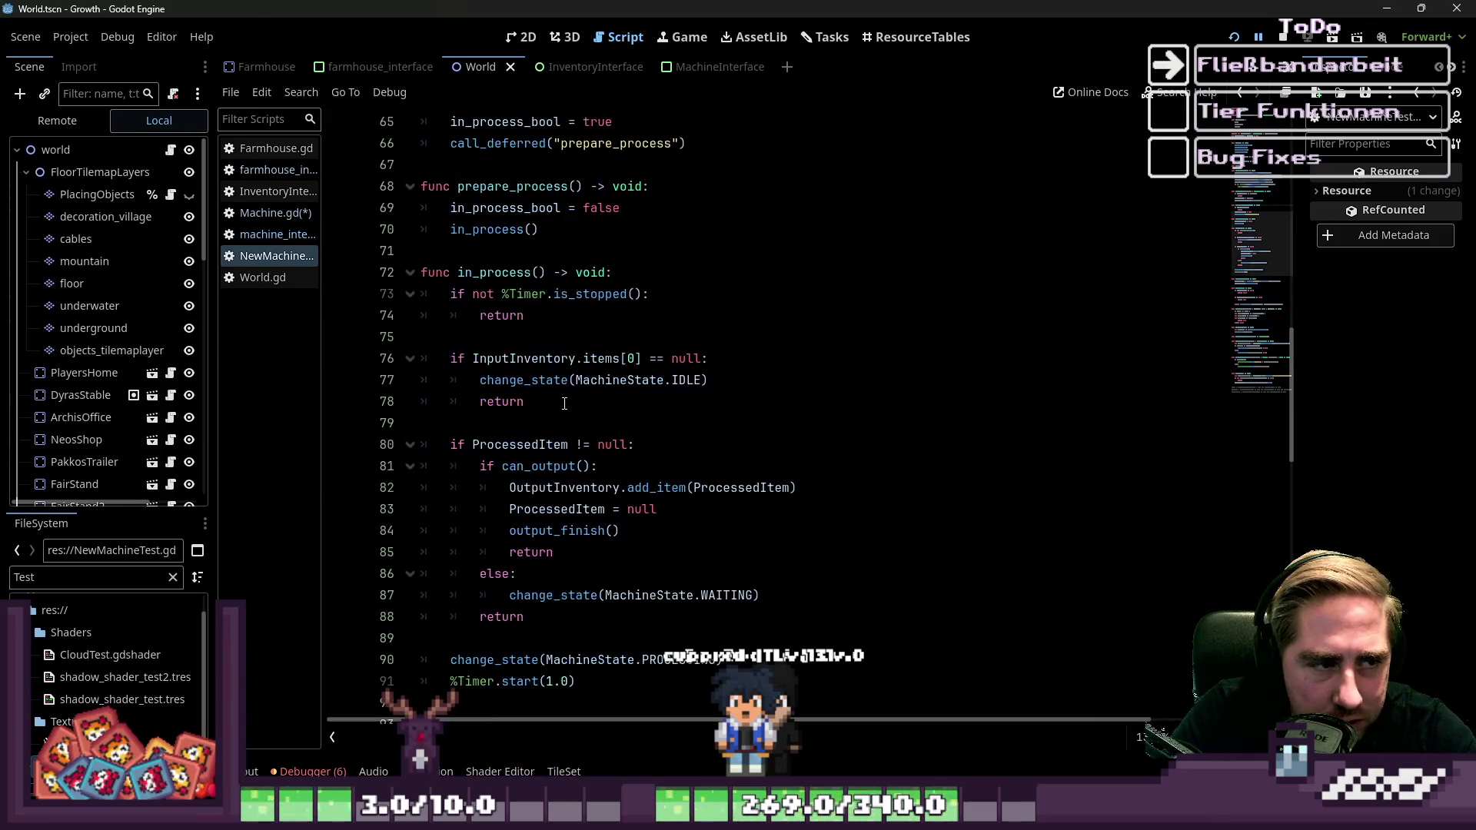
left_click(512, 311)
left_click(532, 358)
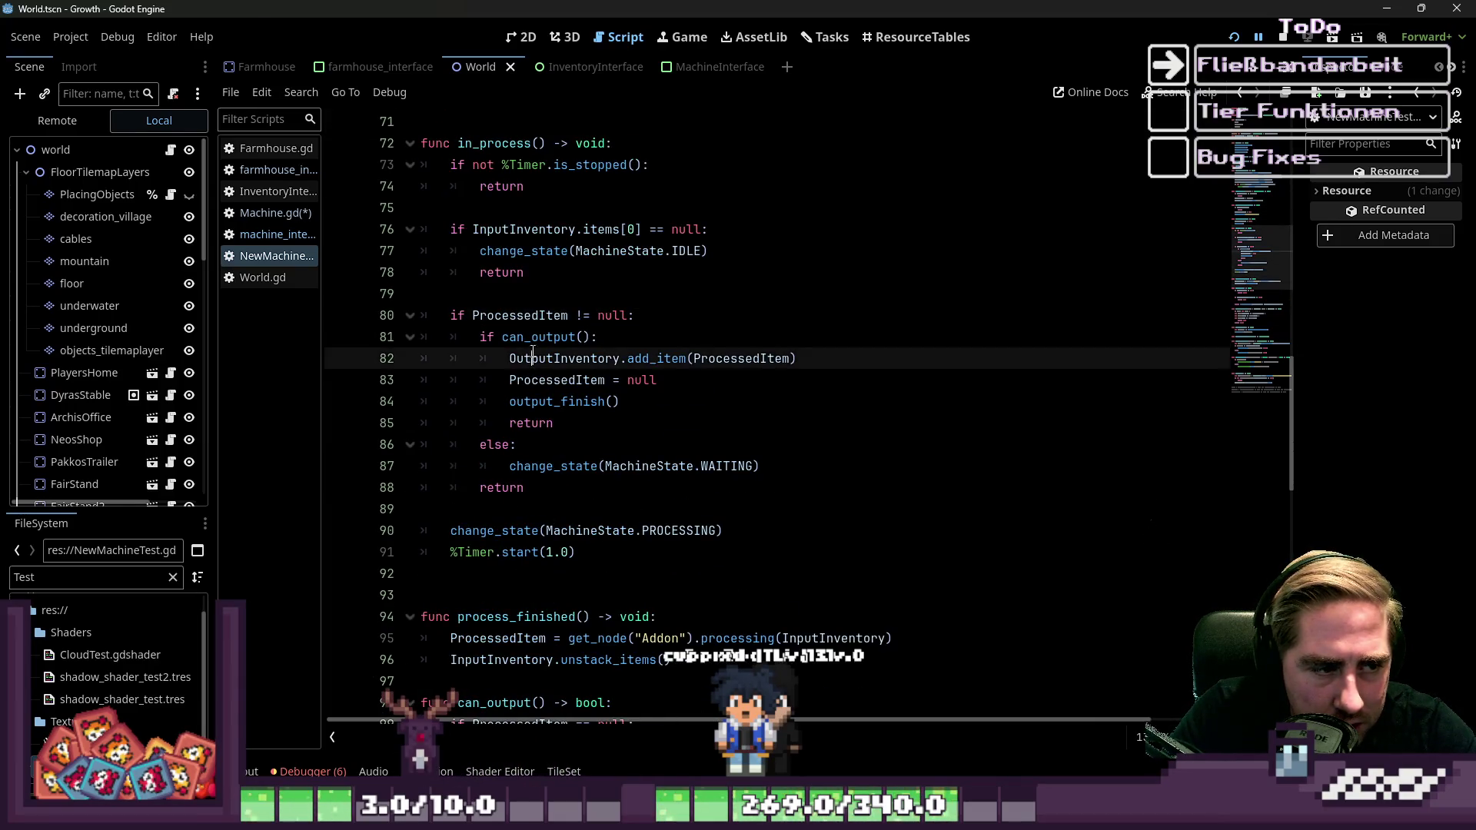
double_click(537, 403)
scroll(597, 503, "down", 6)
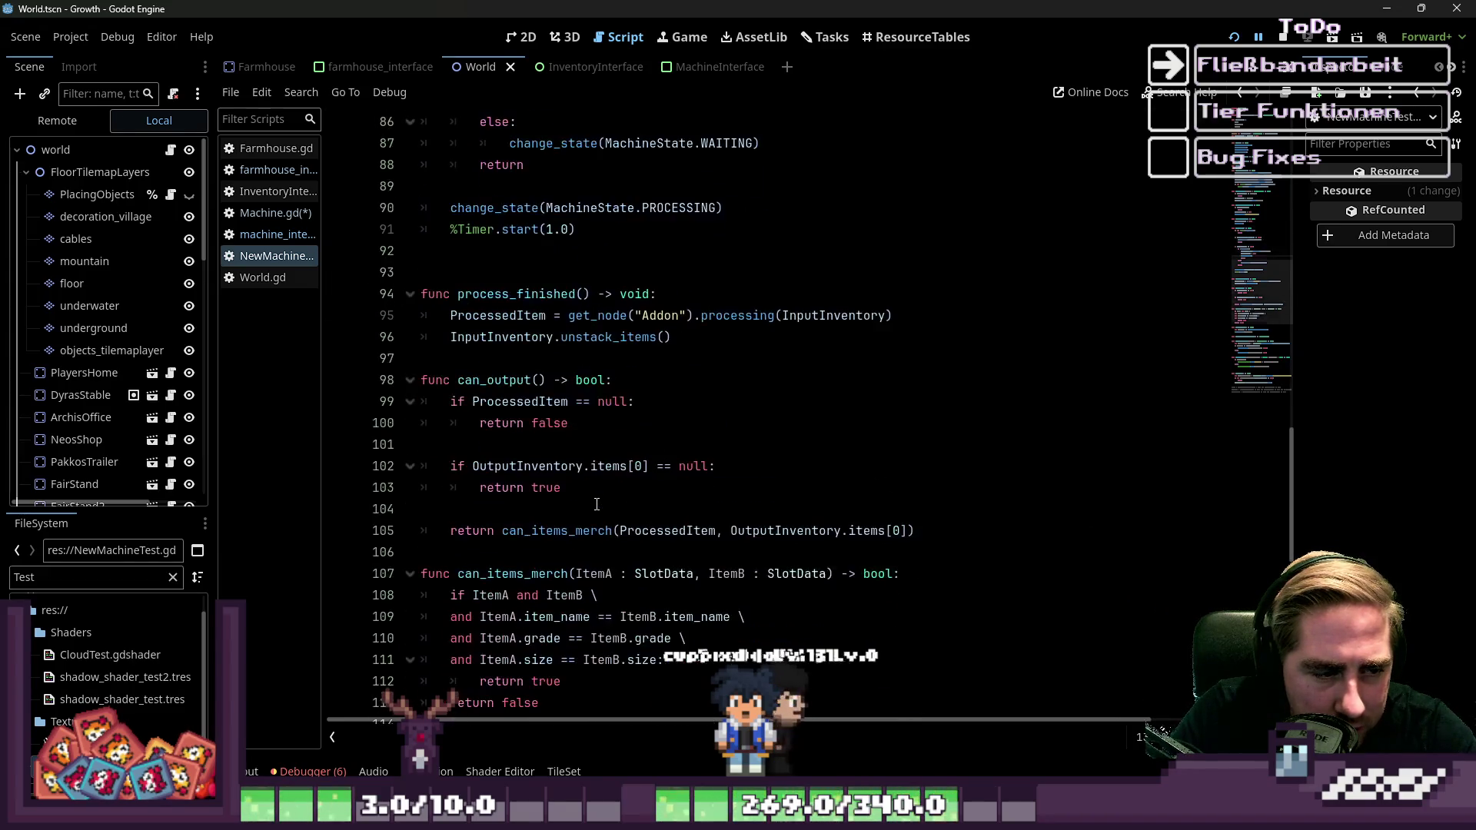
scroll(596, 504, "down", 2)
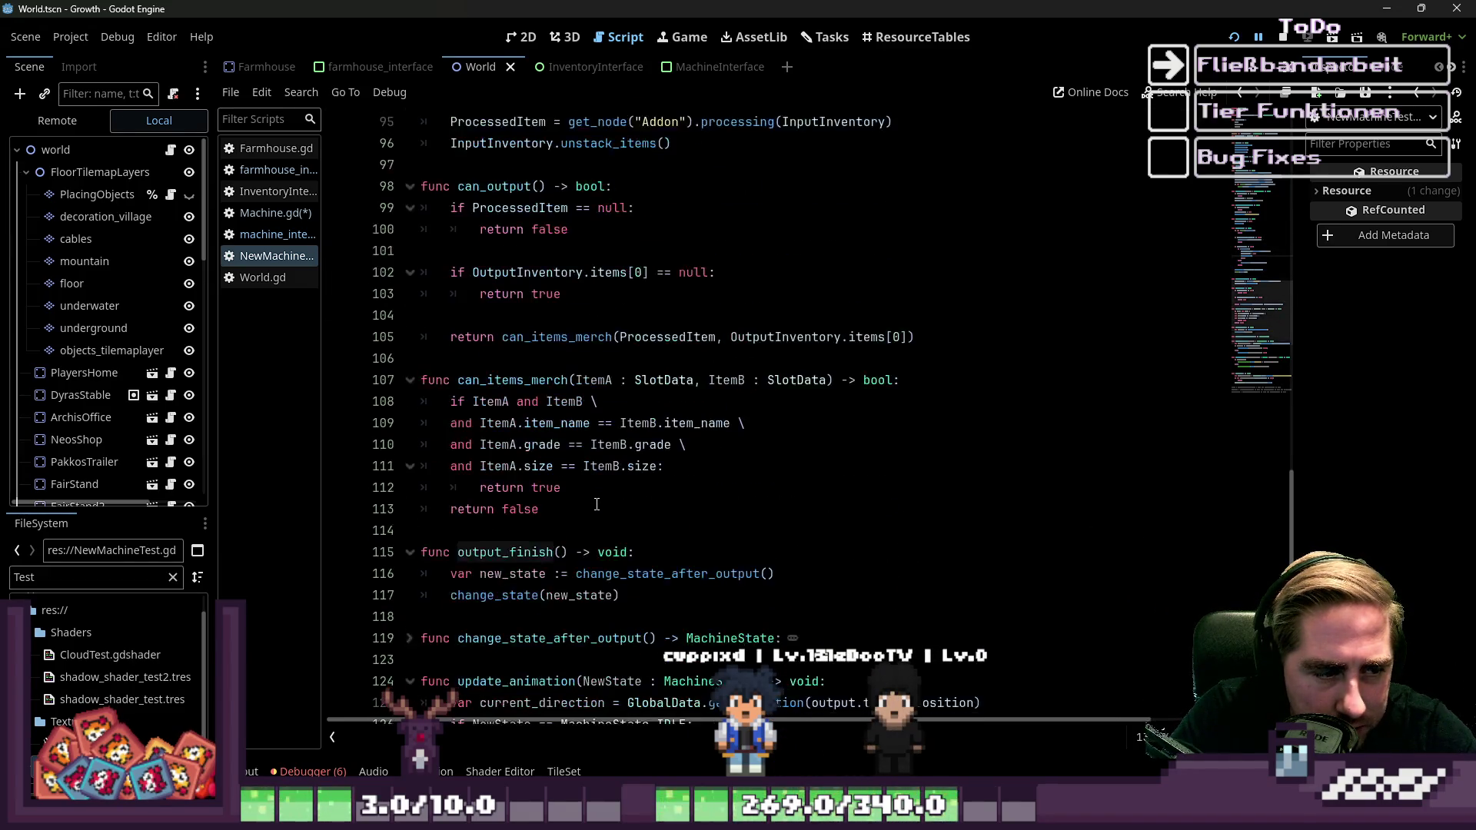
left_click(489, 596)
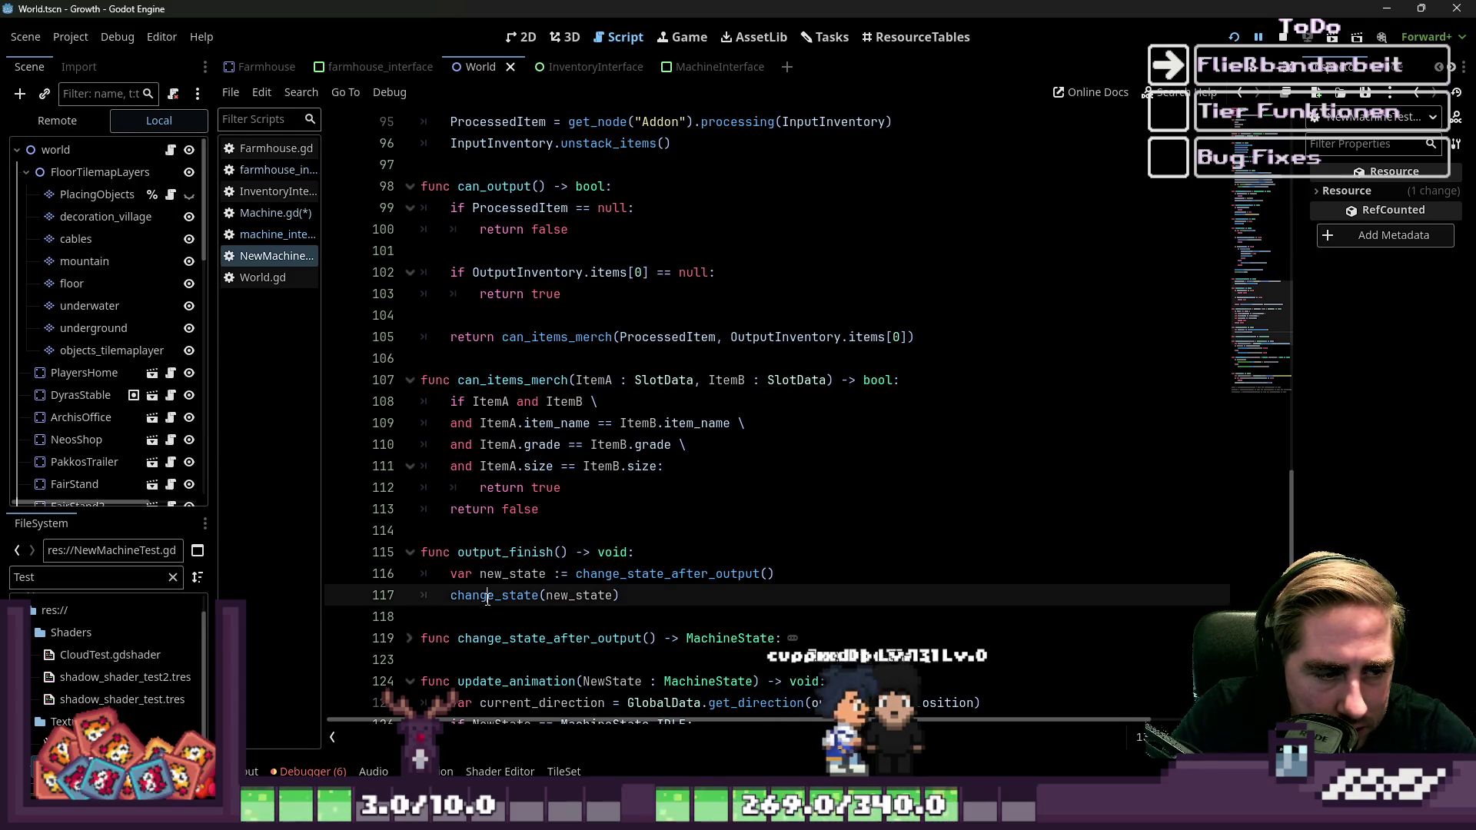
double_click(490, 598)
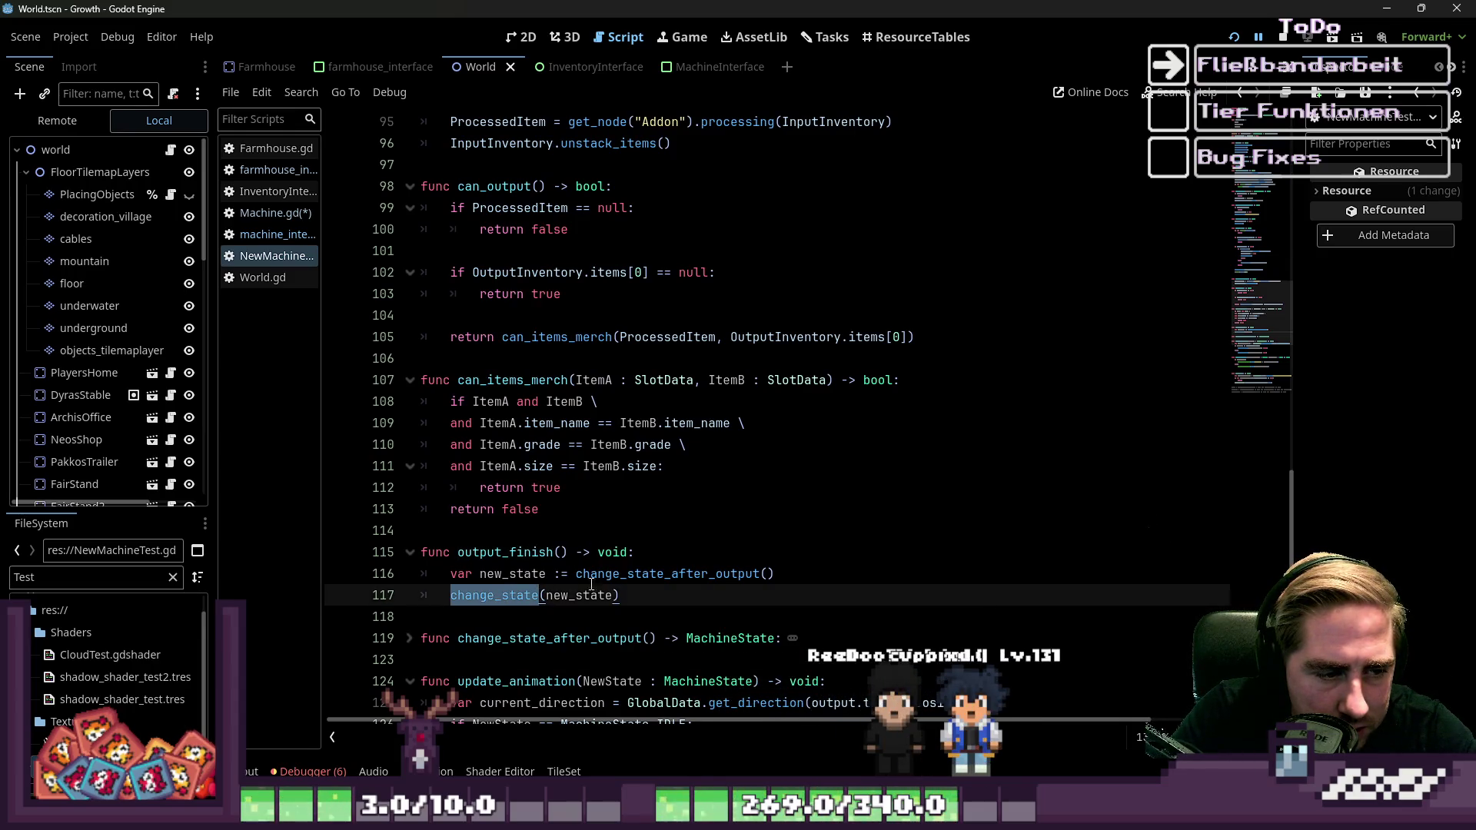
double_click(634, 575)
left_click(646, 577)
scroll(731, 569, "up", 6)
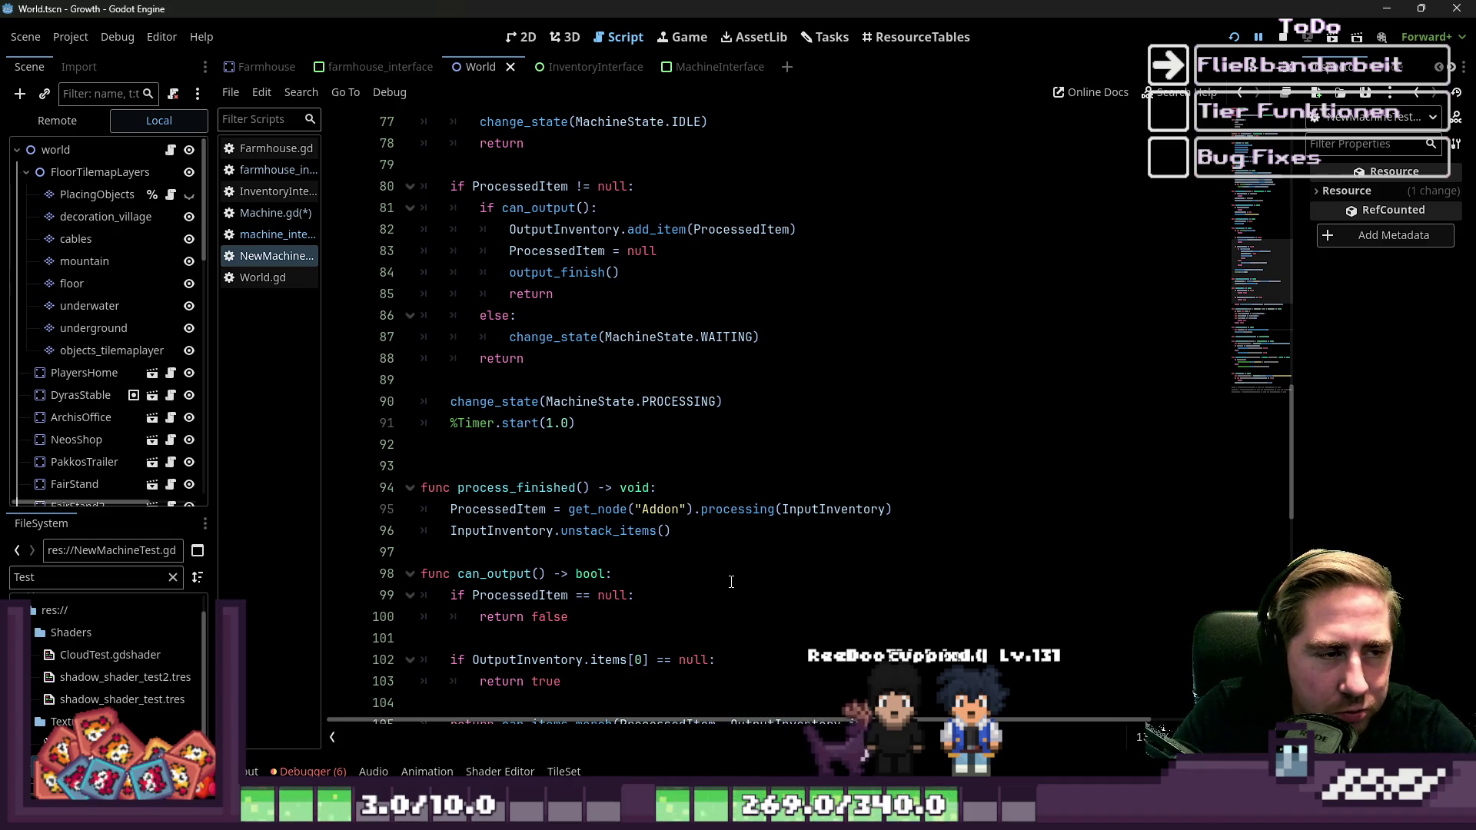
scroll(646, 424, "up", 3)
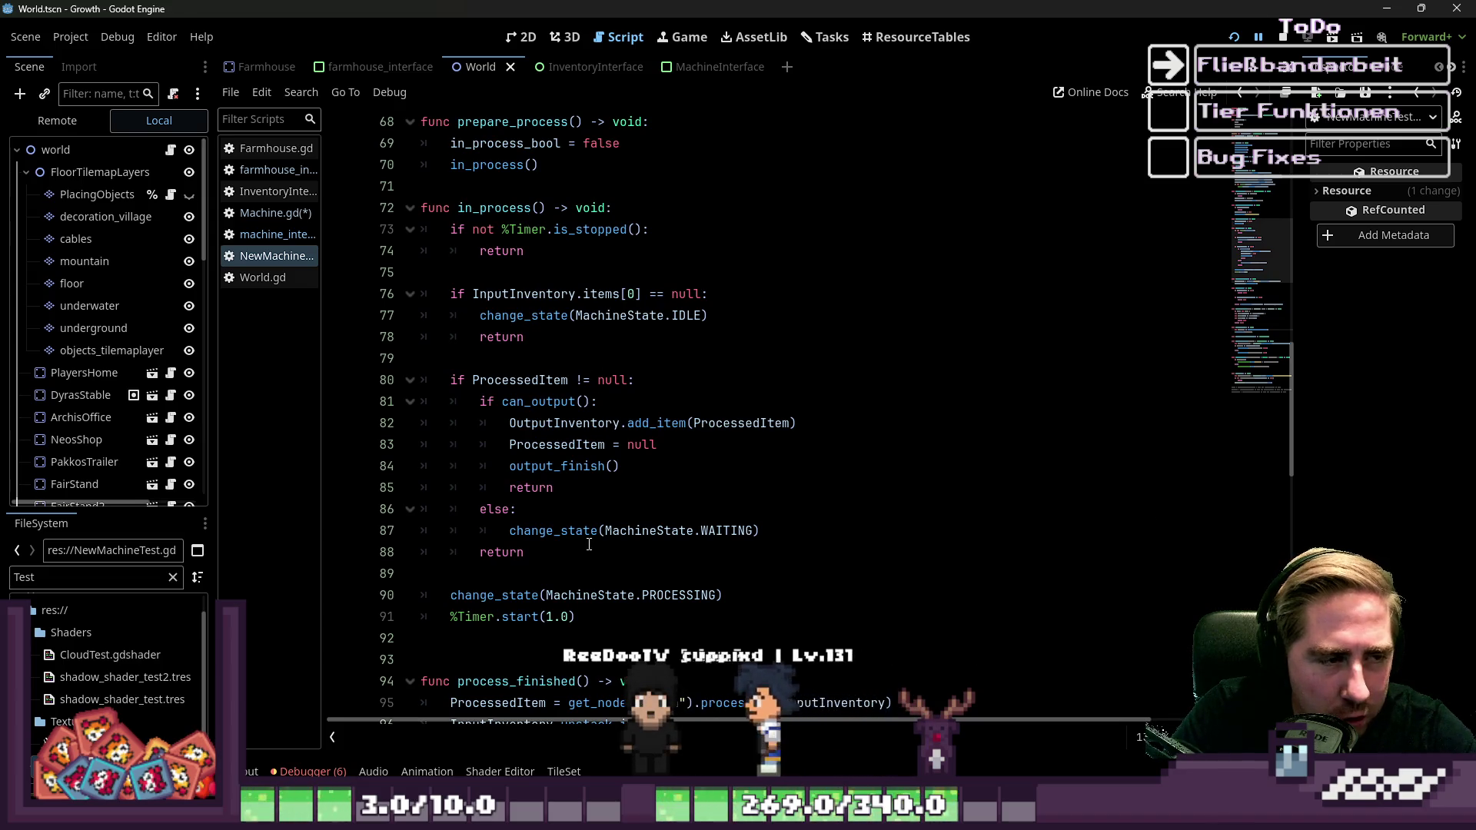
left_click(500, 255)
left_click(496, 339)
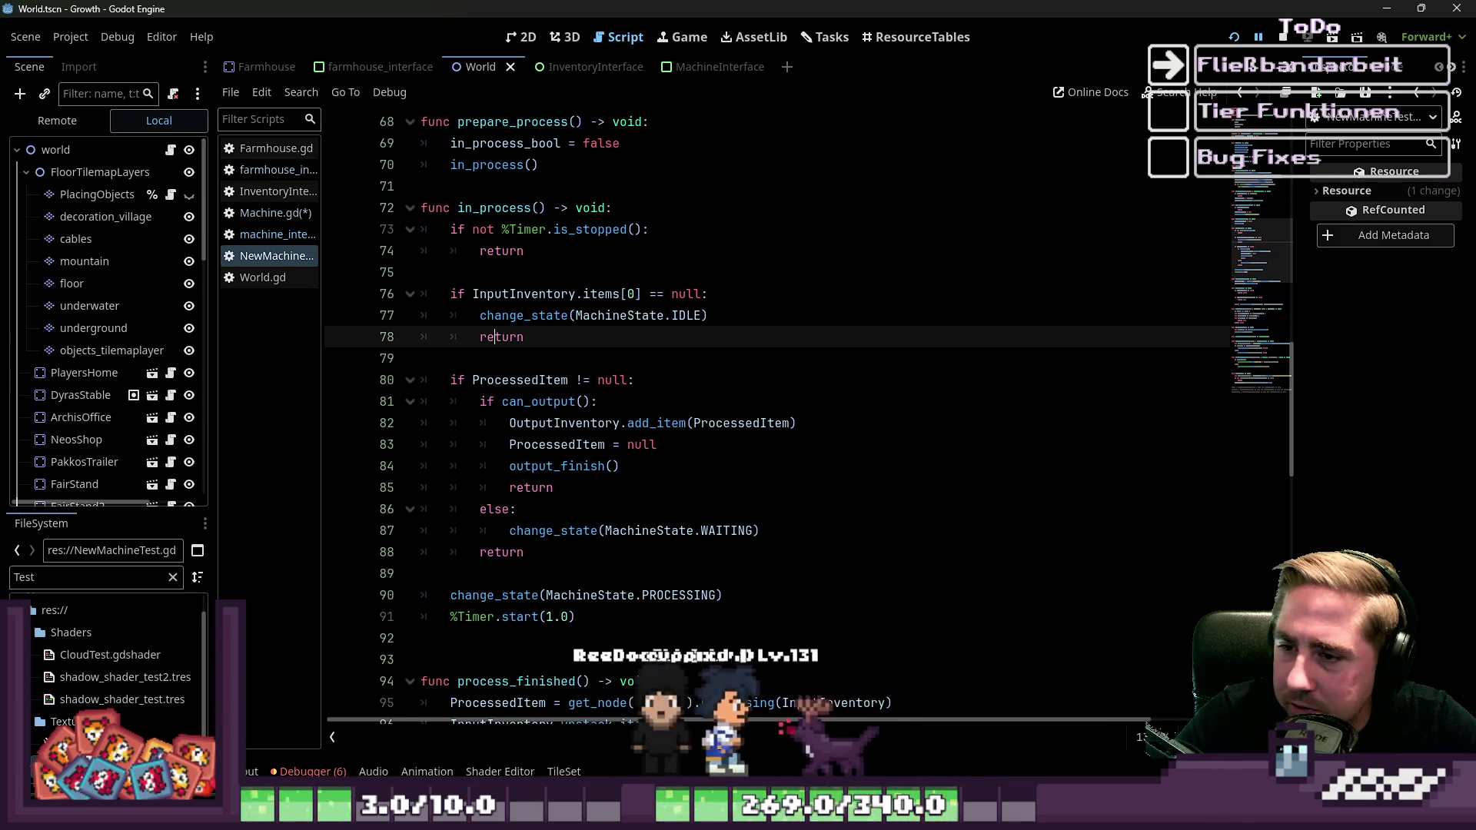
Review the output_finish return and prepare_process code in the current script.
mouse_move(876, 815)
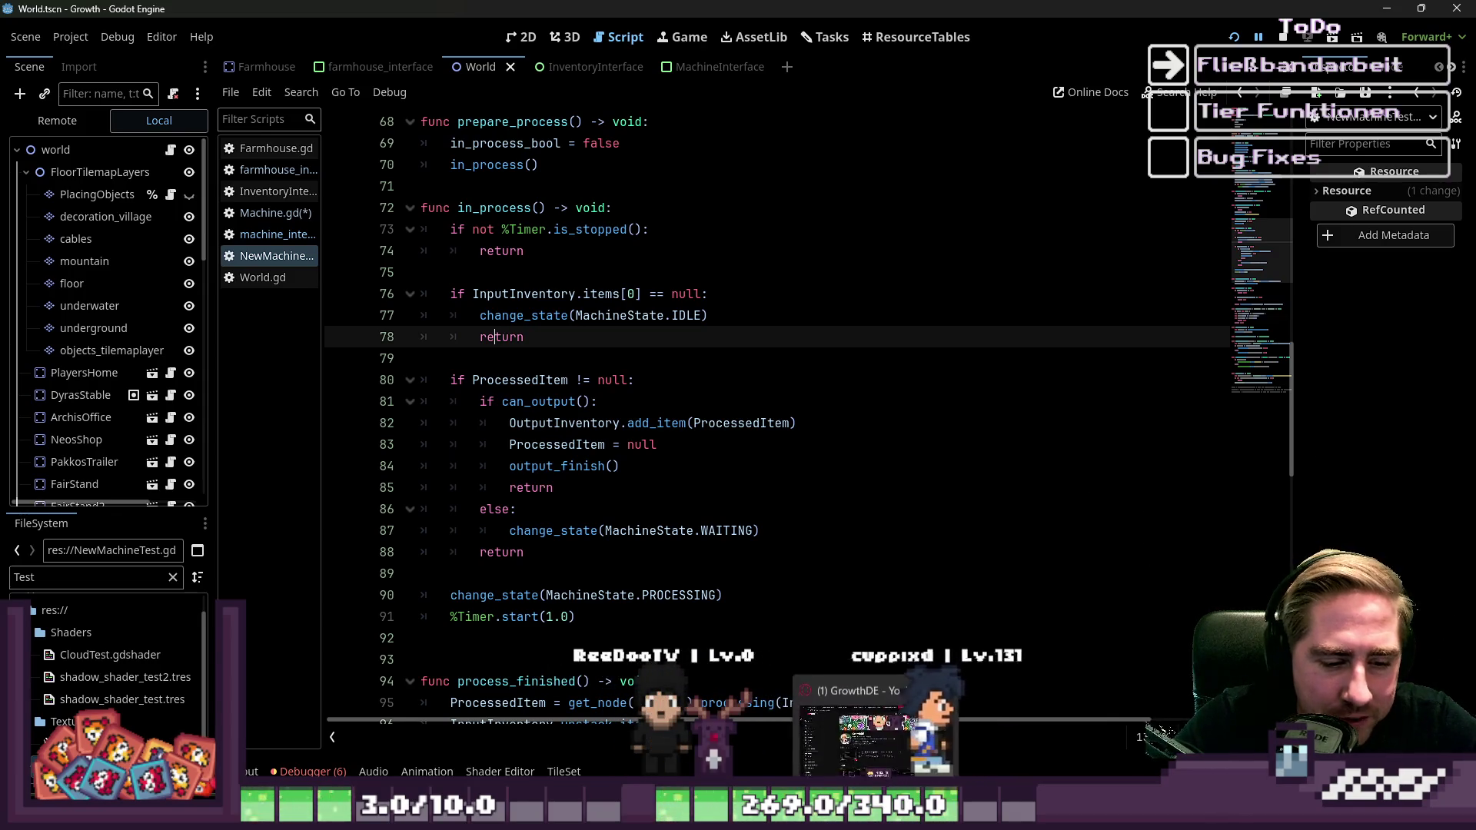
mouse_move(984, 815)
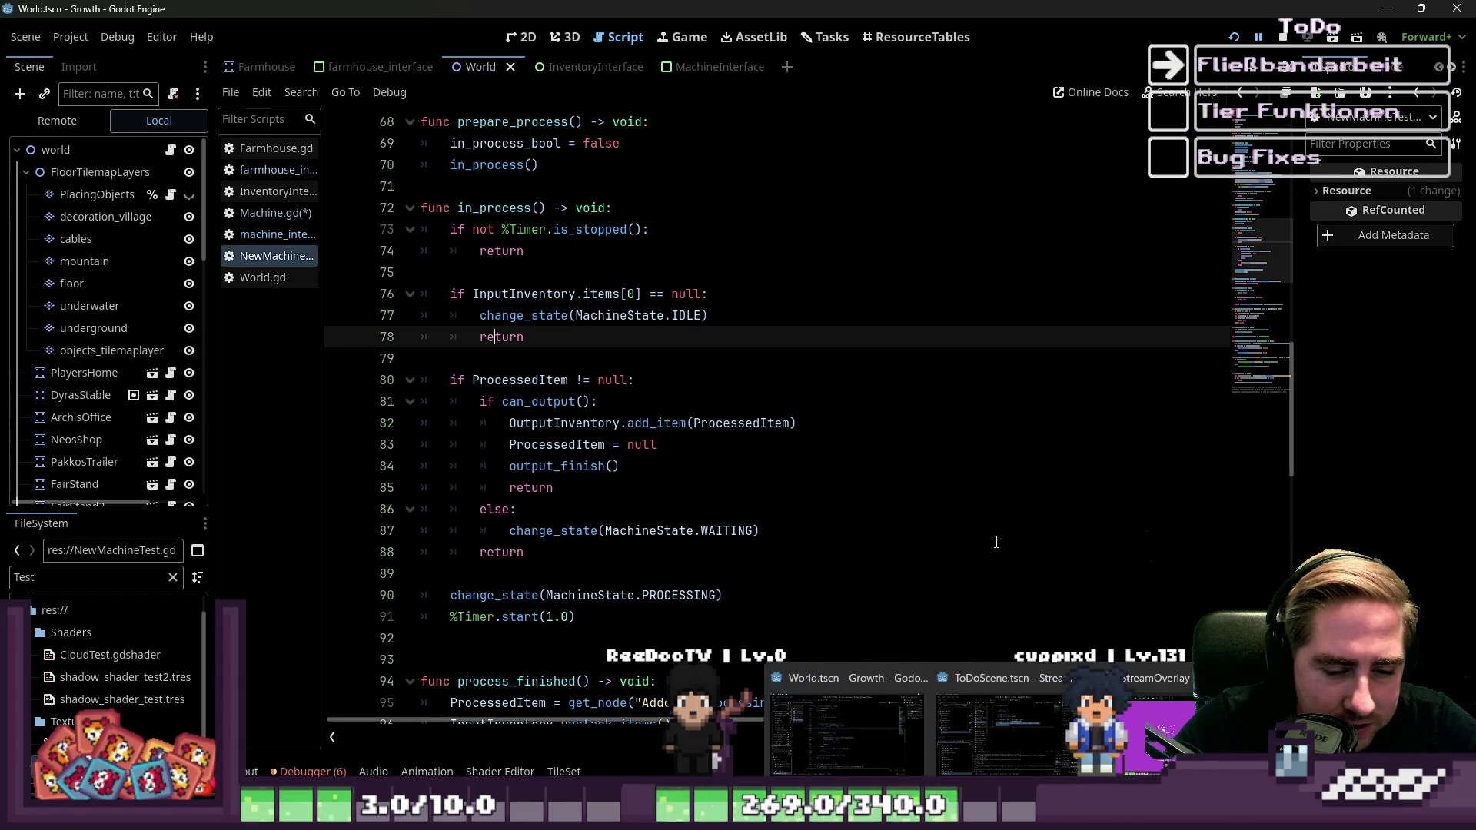
left_click(873, 495)
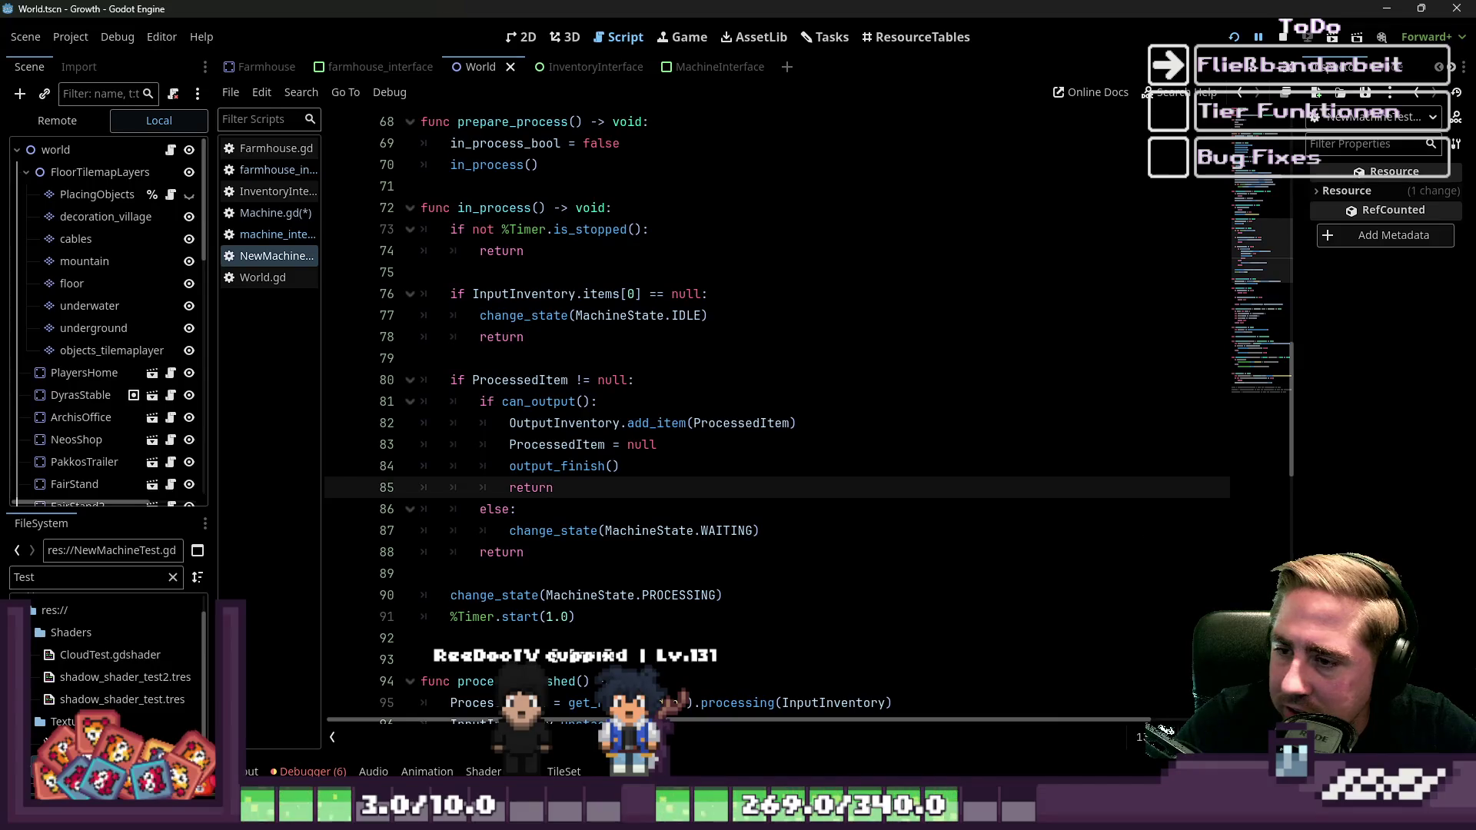
scroll(769, 346, "up", 3)
left_click(553, 357)
scroll(769, 346, "up", 6)
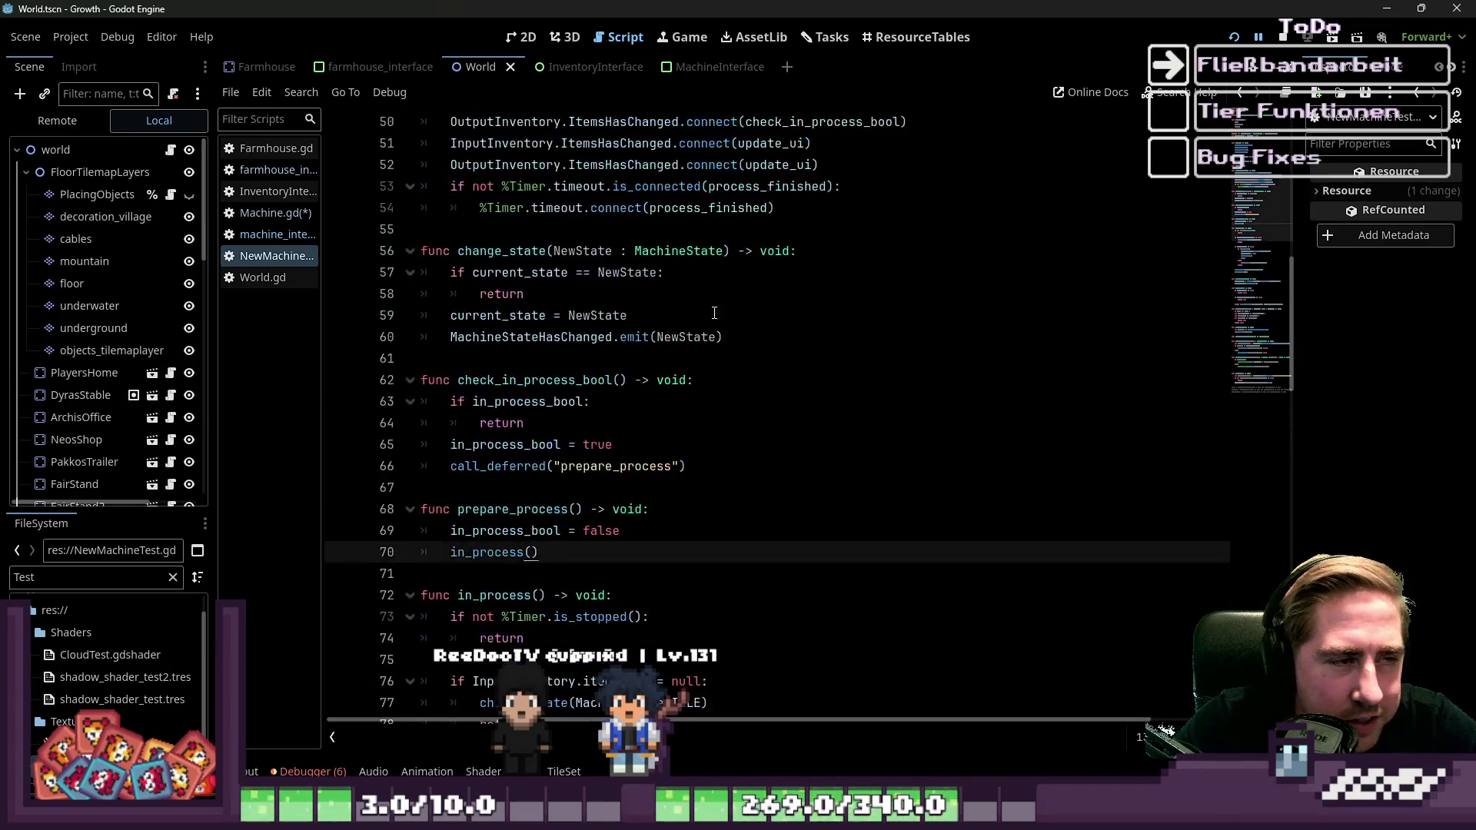
Widen the script list to full file names and switch to farmhouse_interface.gd.
left_click_drag(322, 246, 450, 246)
left_click(730, 229)
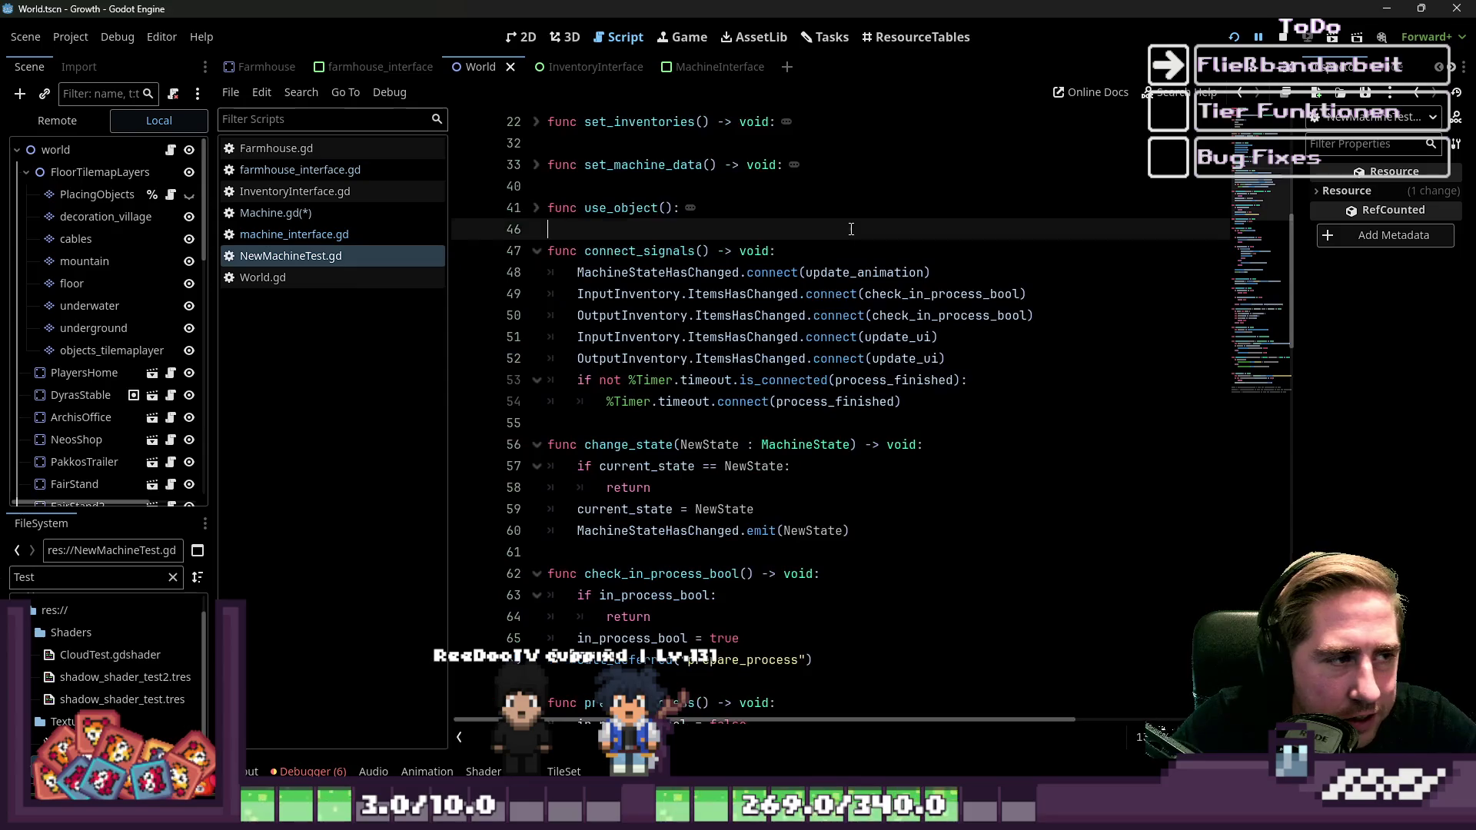
left_click(299, 169)
left_click(310, 233)
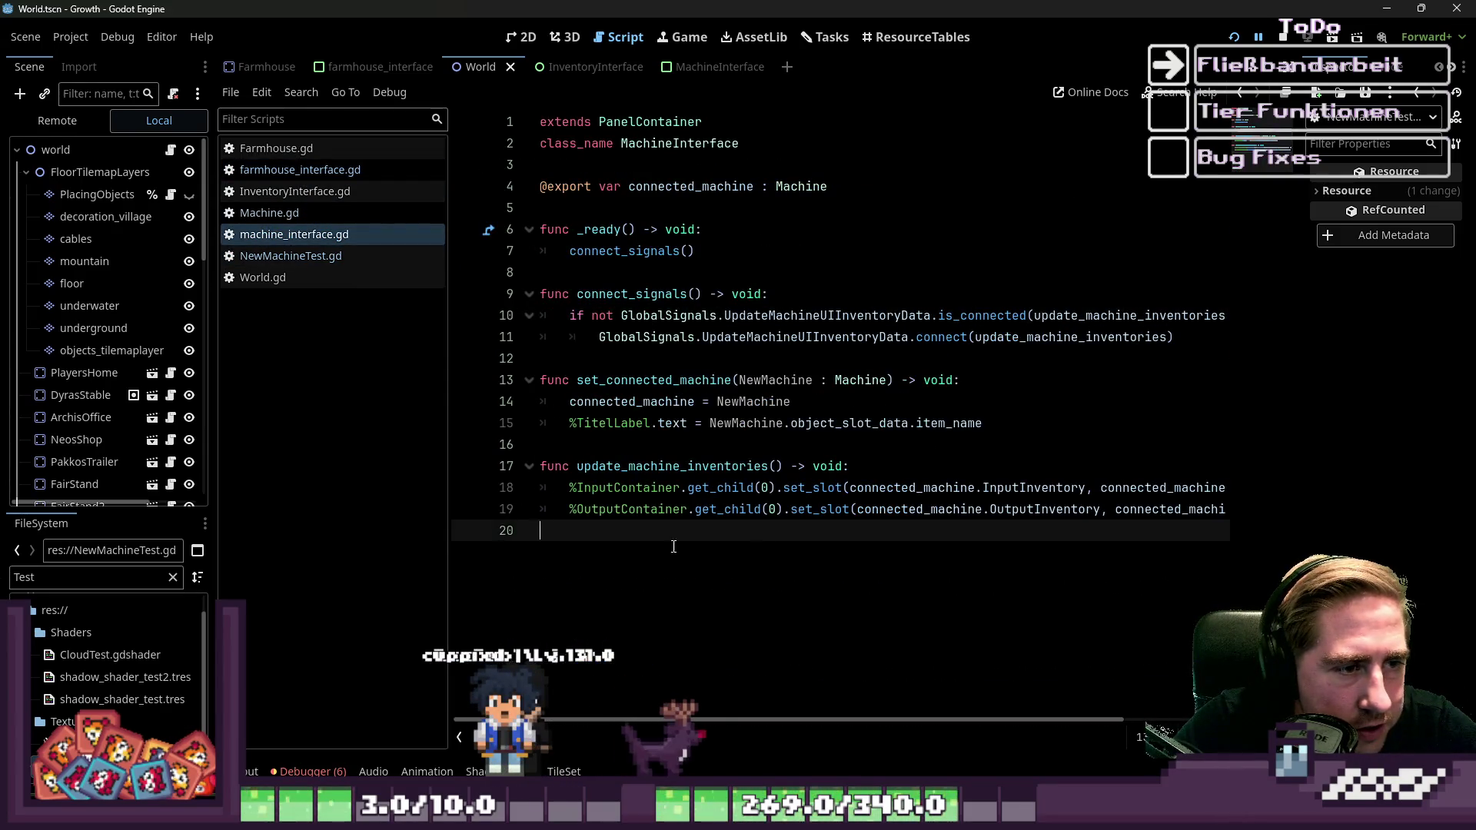
left_click(300, 169)
Scroll farmhouse_interface.gd to line 1 and rewiden the script list.
scroll(819, 414, "up", 3)
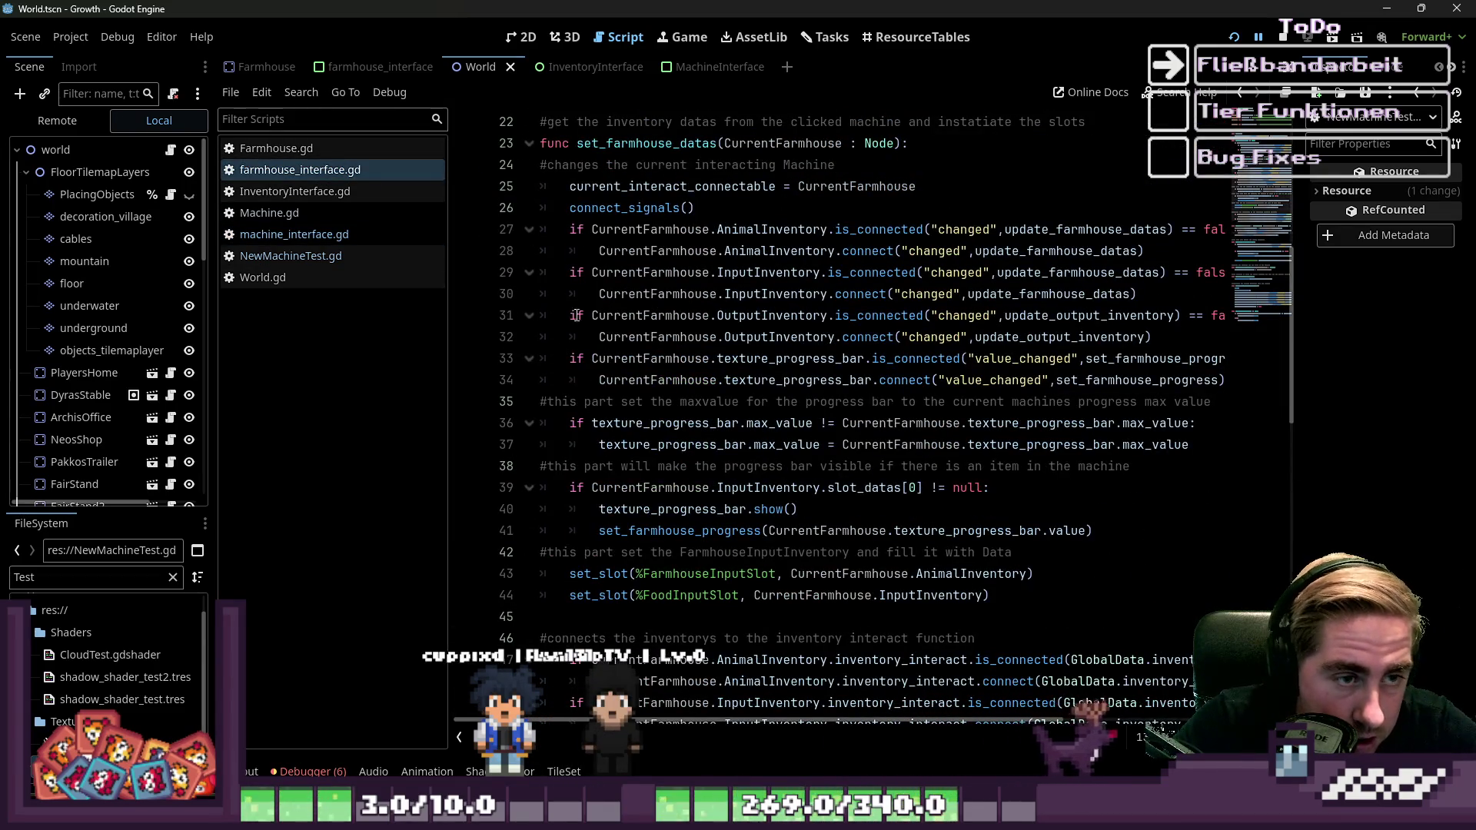
left_click_drag(447, 326, 316, 326)
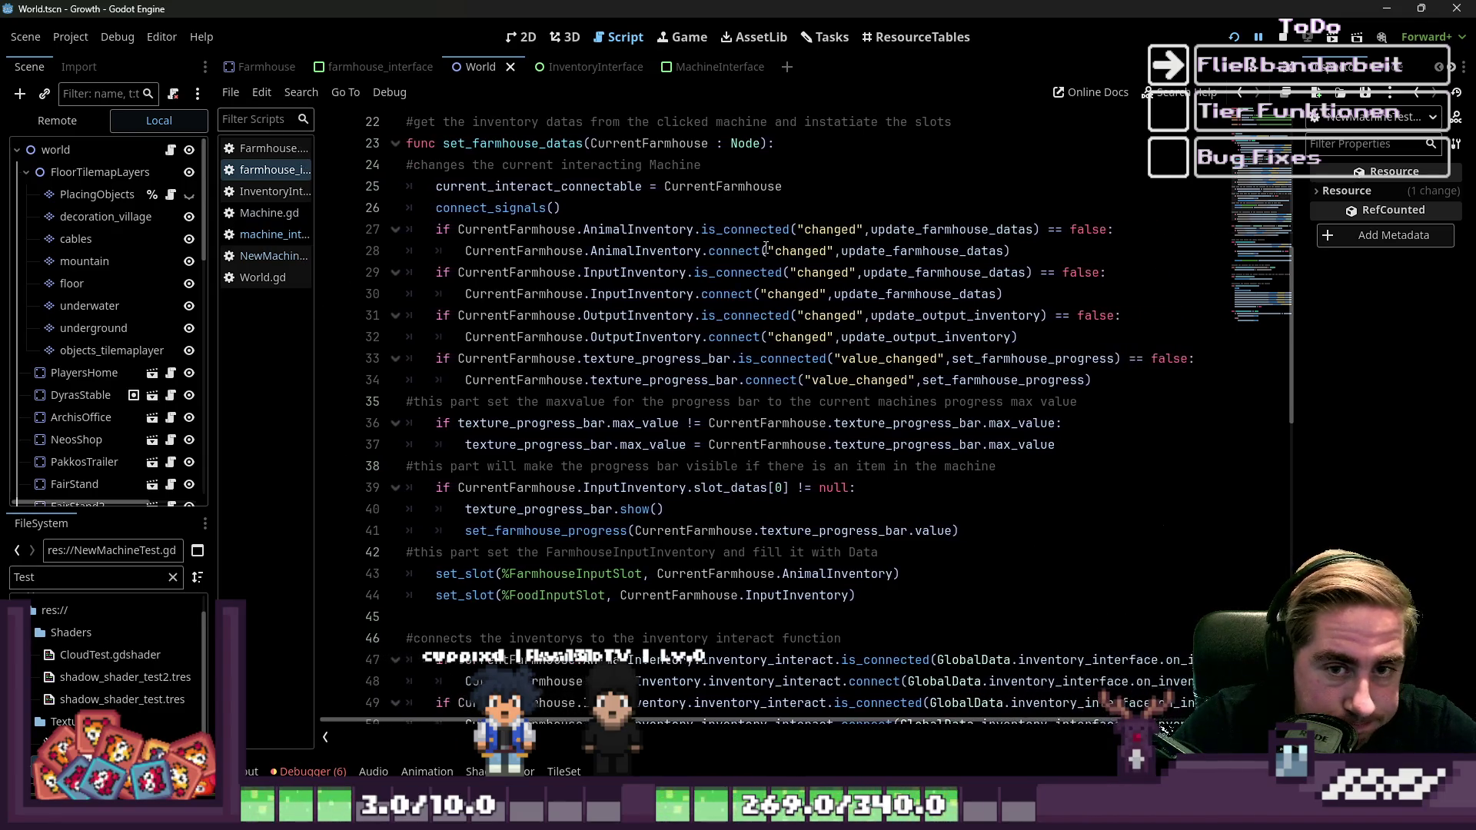
scroll(812, 263, "down", 10)
scroll(815, 265, "down", 3)
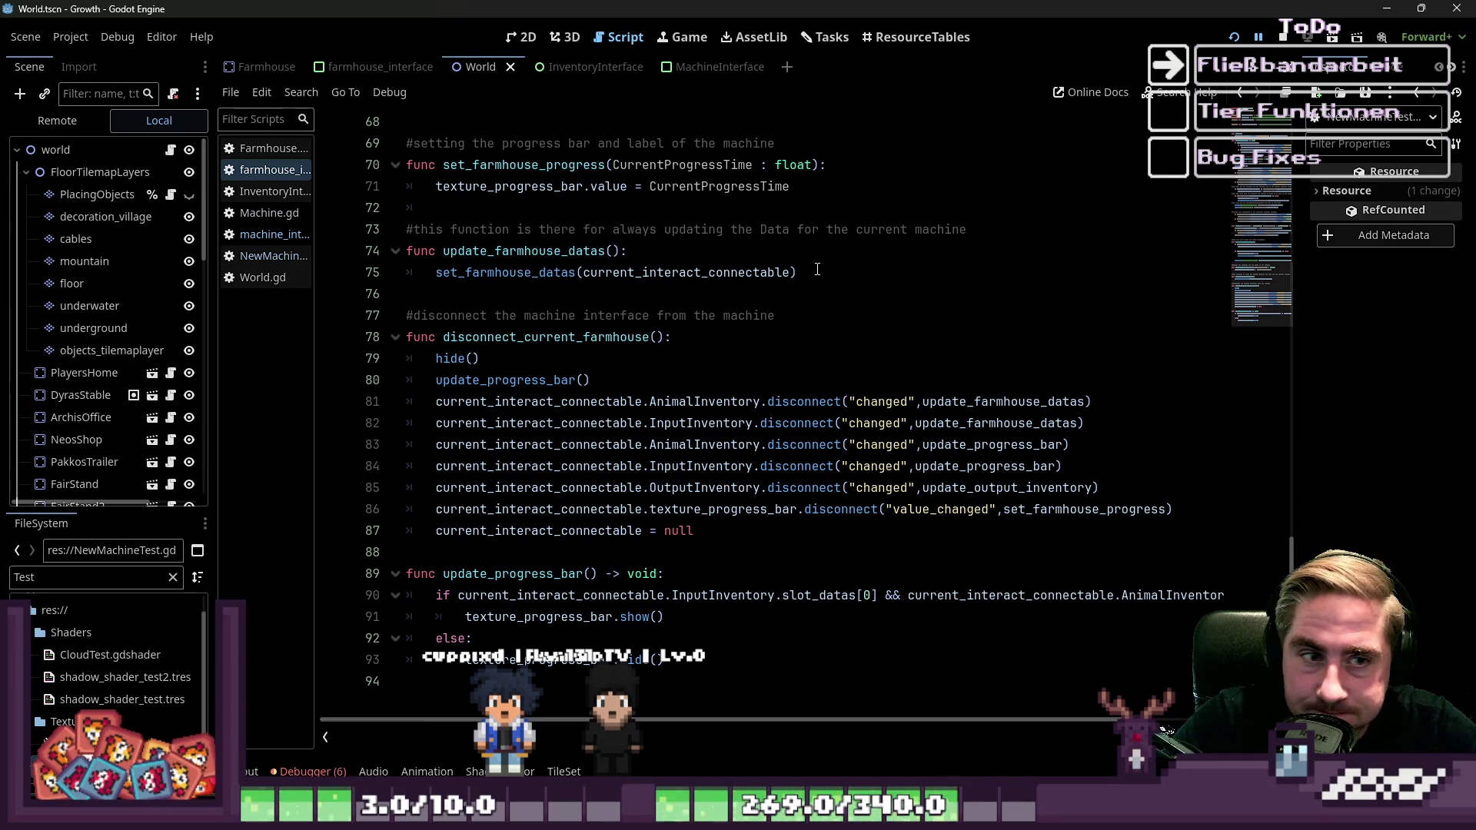
scroll(818, 269, "up", 20)
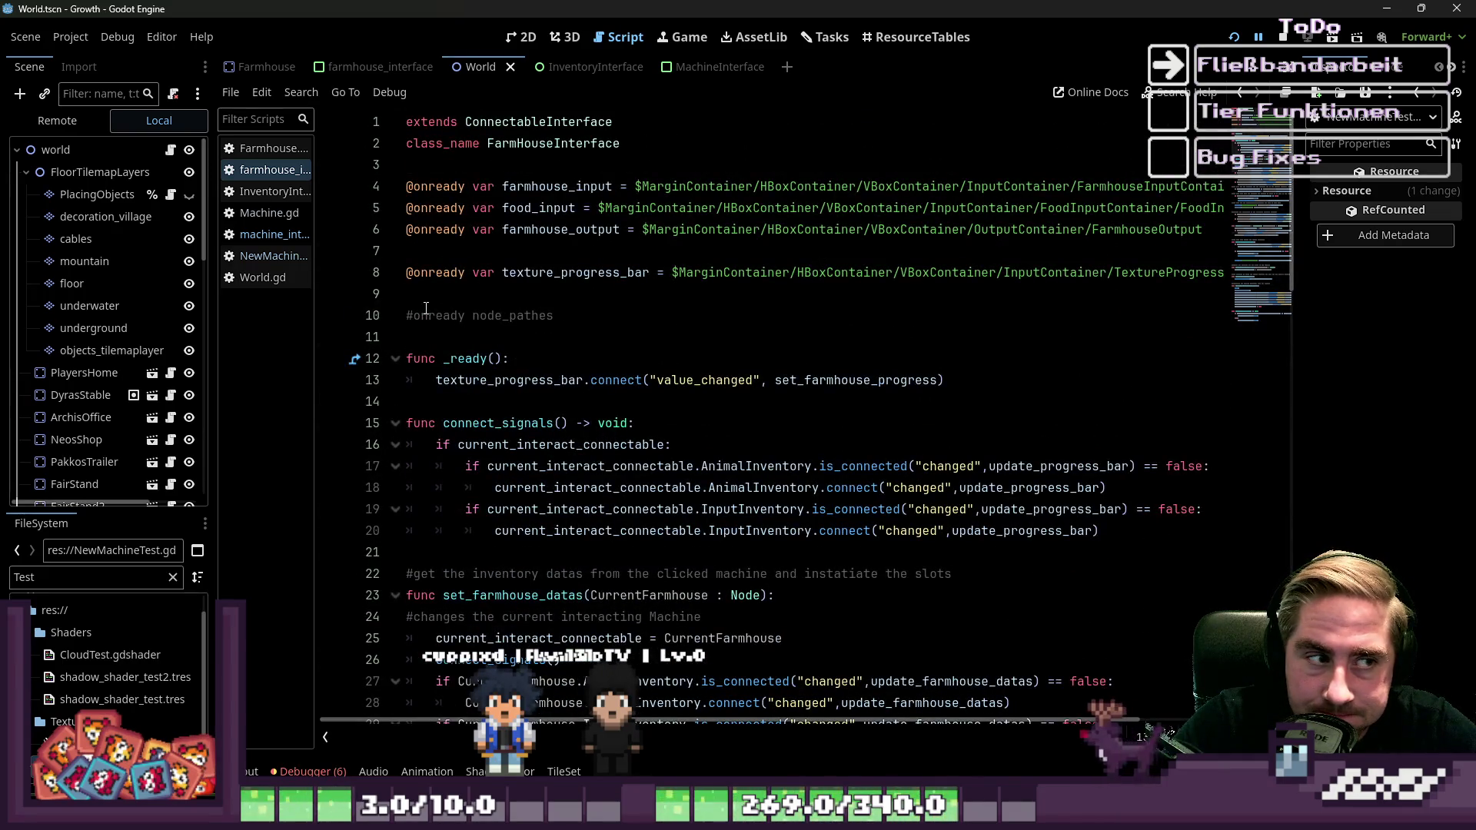
left_click_drag(315, 261, 442, 261)
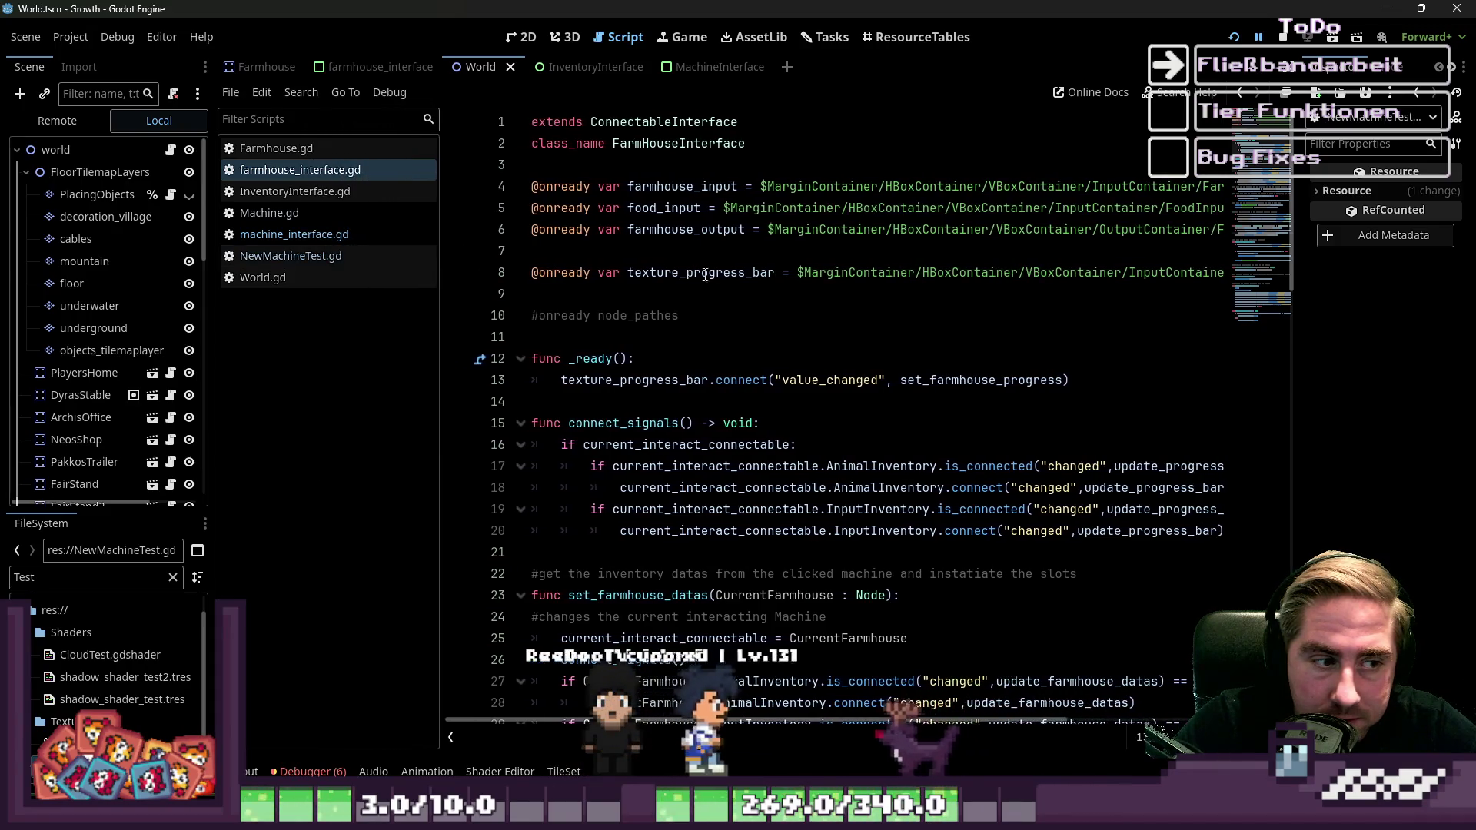
mouse_move(715, 272)
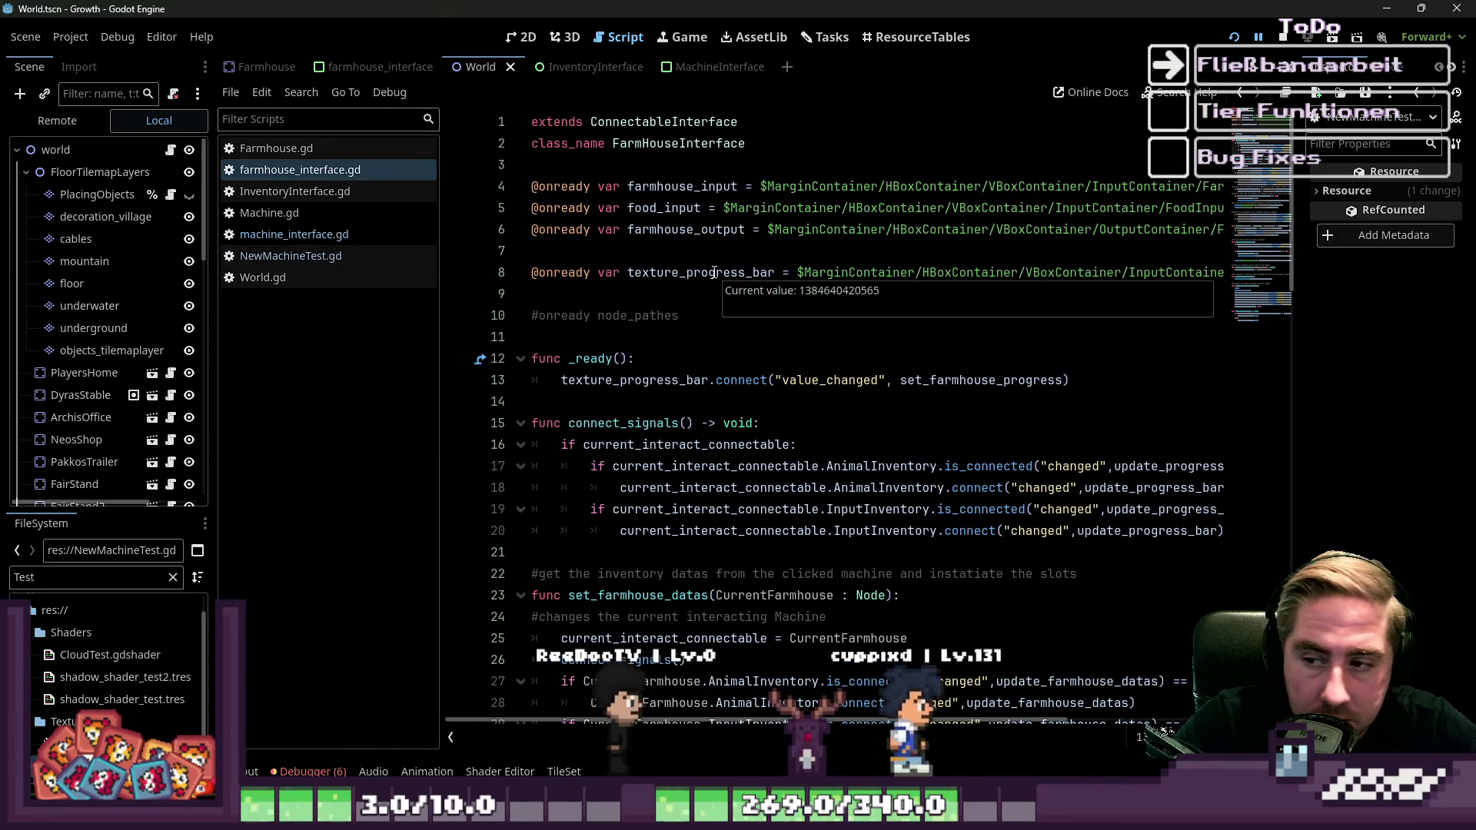
left_click(584, 164)
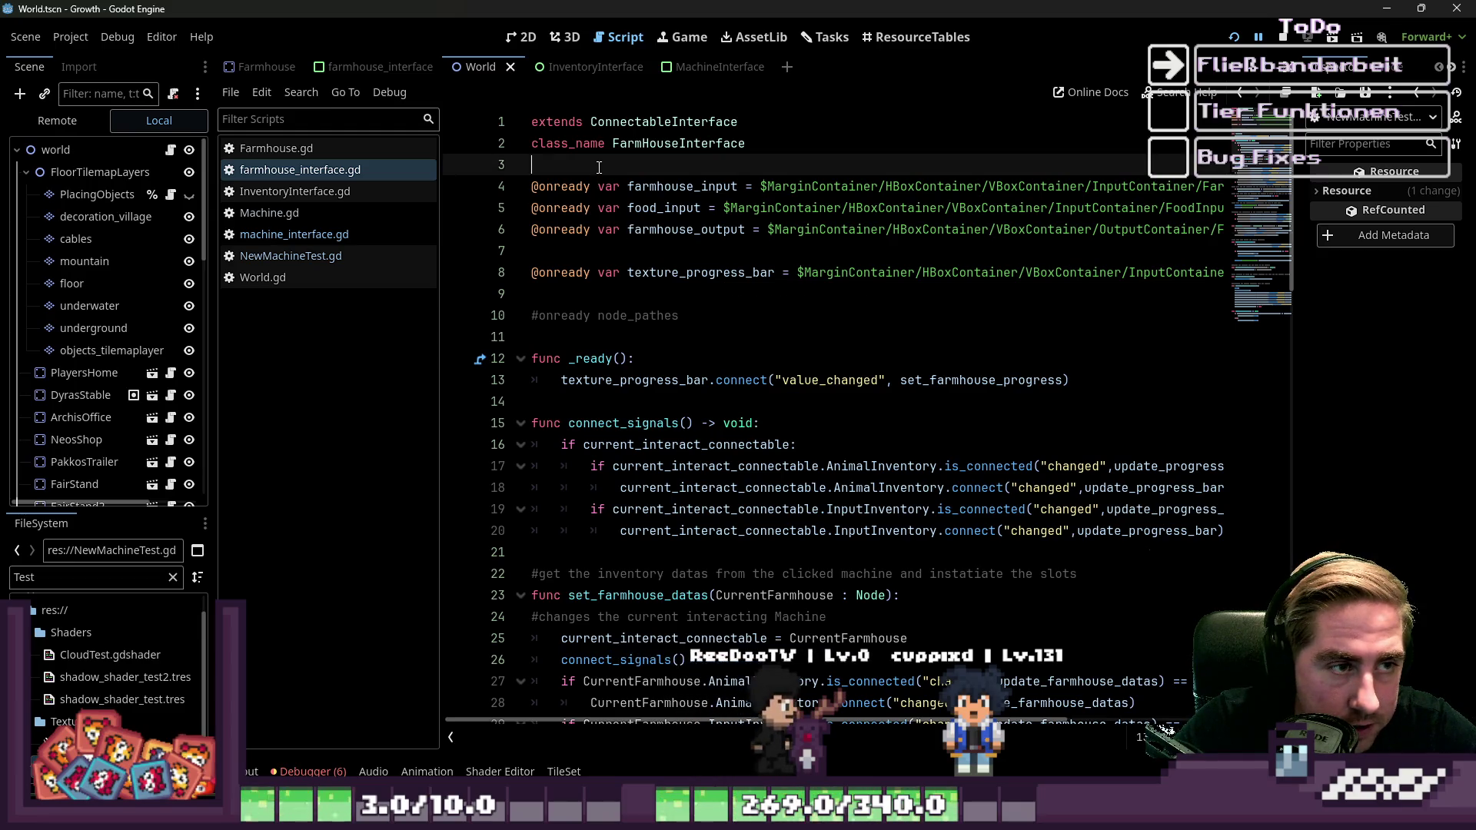
Select the MachineInterface code in machine_interface.gd from line 4 to the end.
left_click(262, 236)
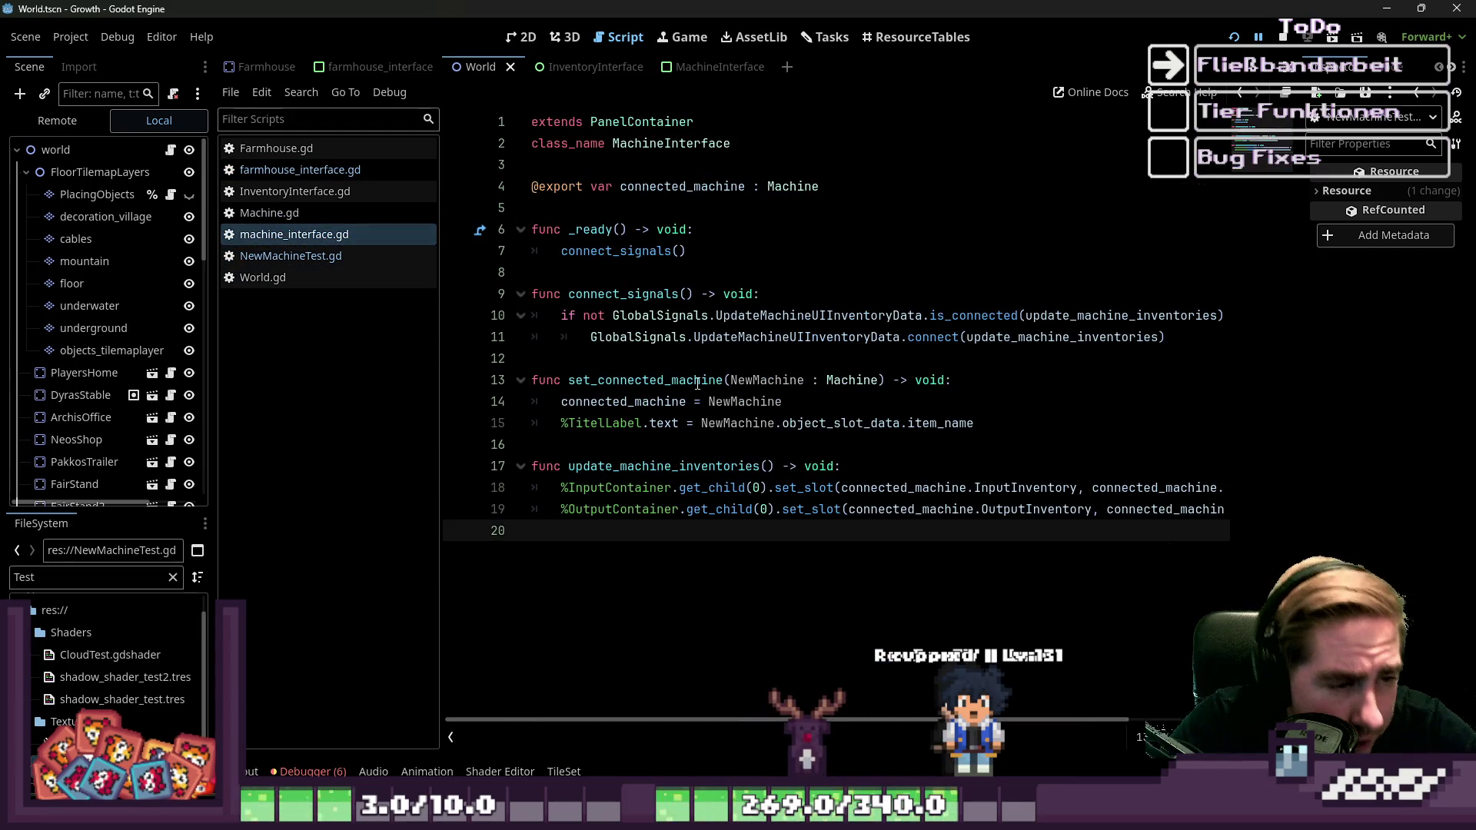
left_click(588, 235)
left_click(599, 275)
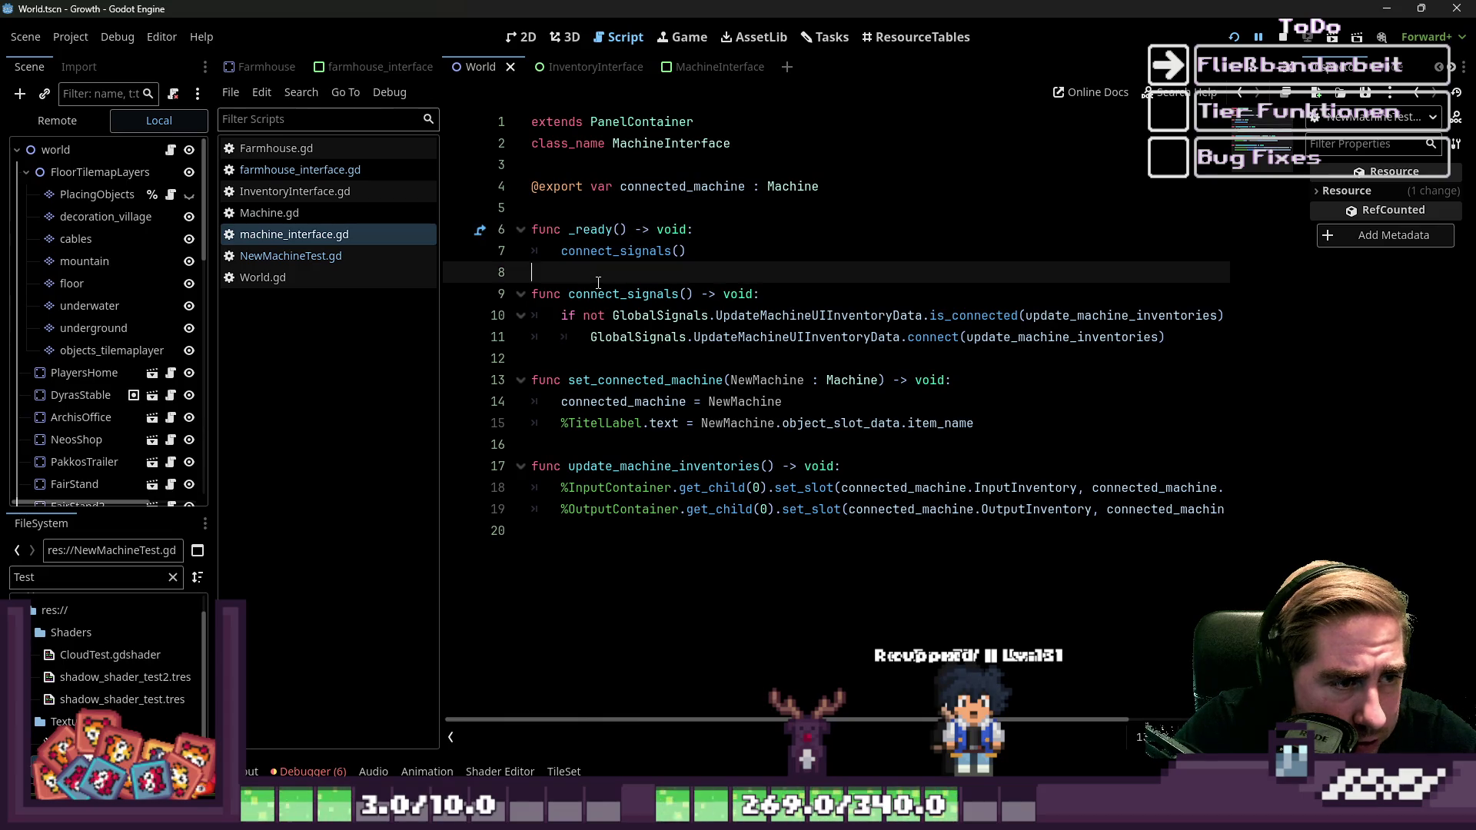
double_click(601, 380)
left_click(623, 468)
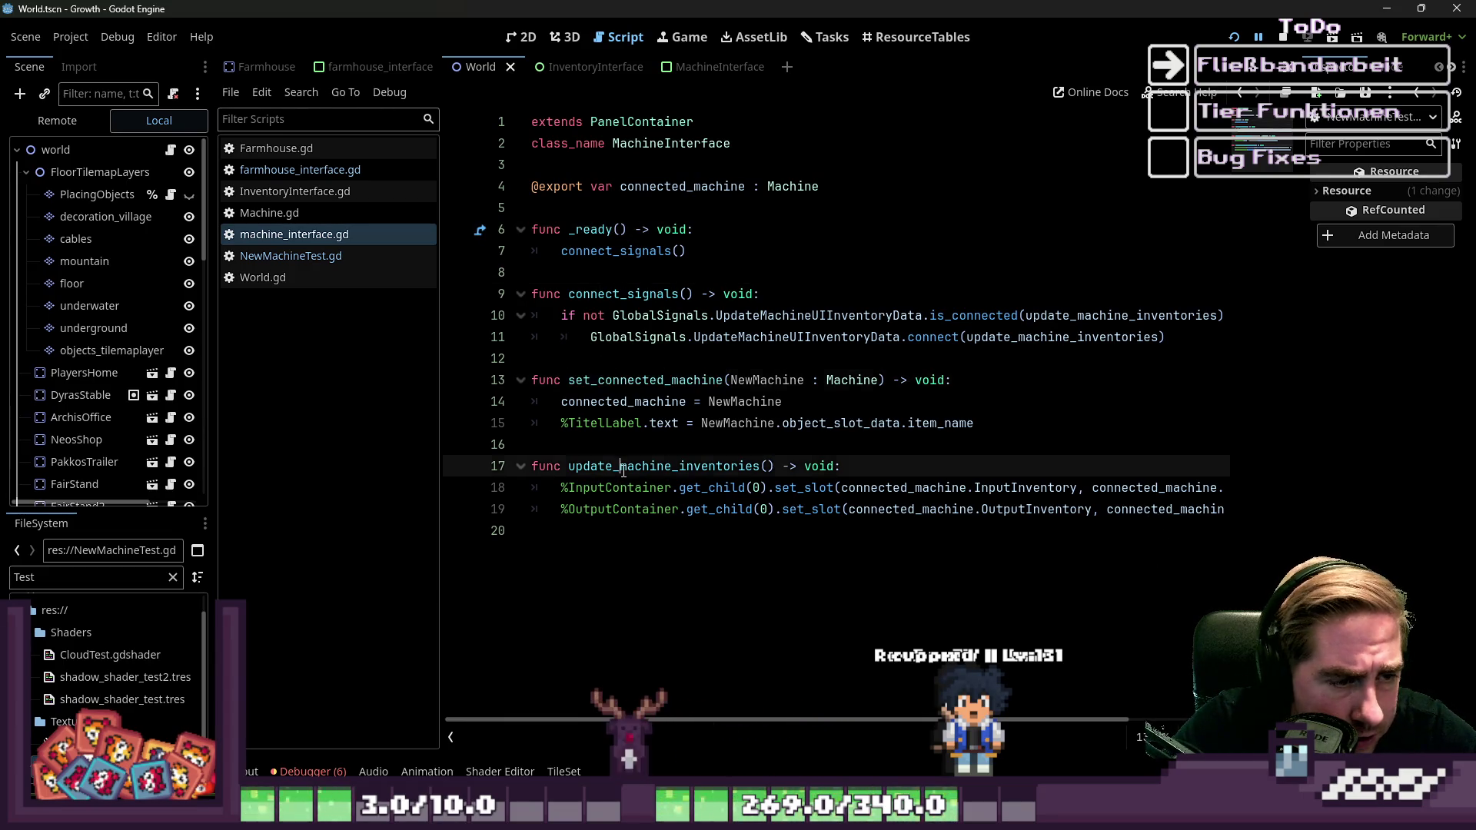
double_click(623, 467)
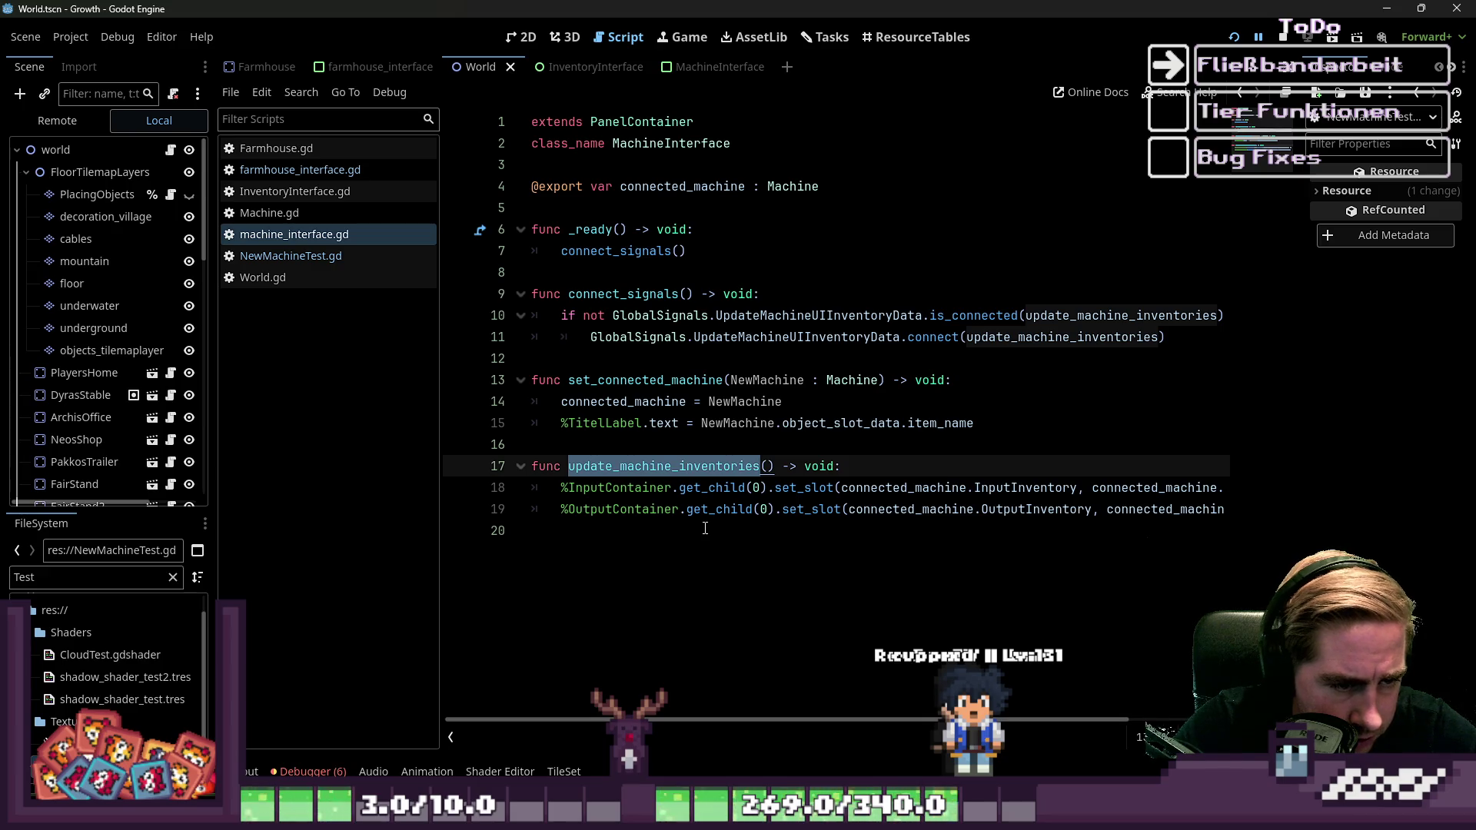
mouse_move(793, 720)
left_mouse_down()
mouse_move(948, 722)
mouse_move(747, 685)
left_mouse_up()
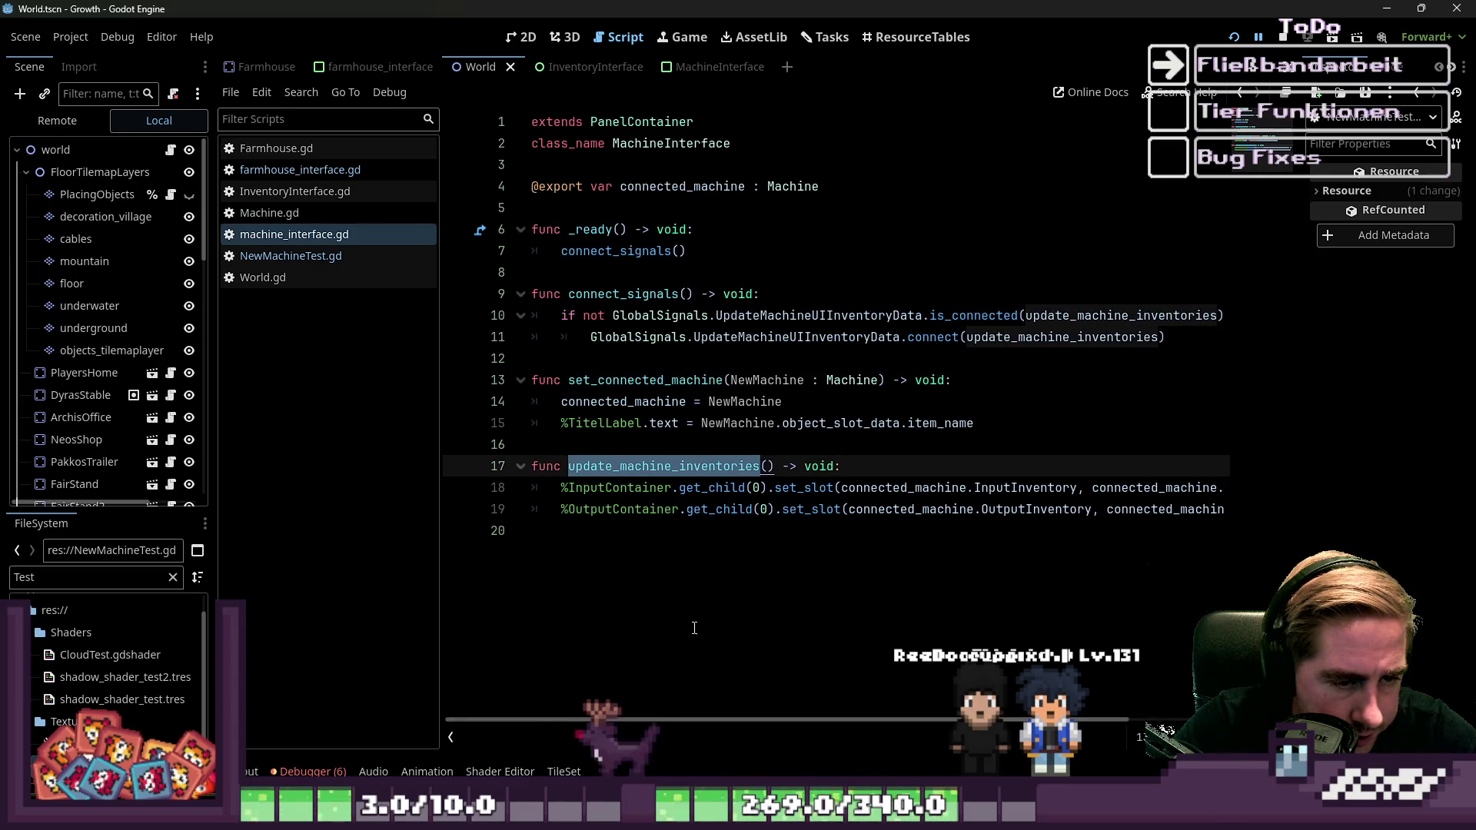
left_click(711, 530)
mouse_move(711, 533)
left_mouse_down()
mouse_move(538, 187)
mouse_move(538, 146)
mouse_move(514, 196)
left_mouse_up()
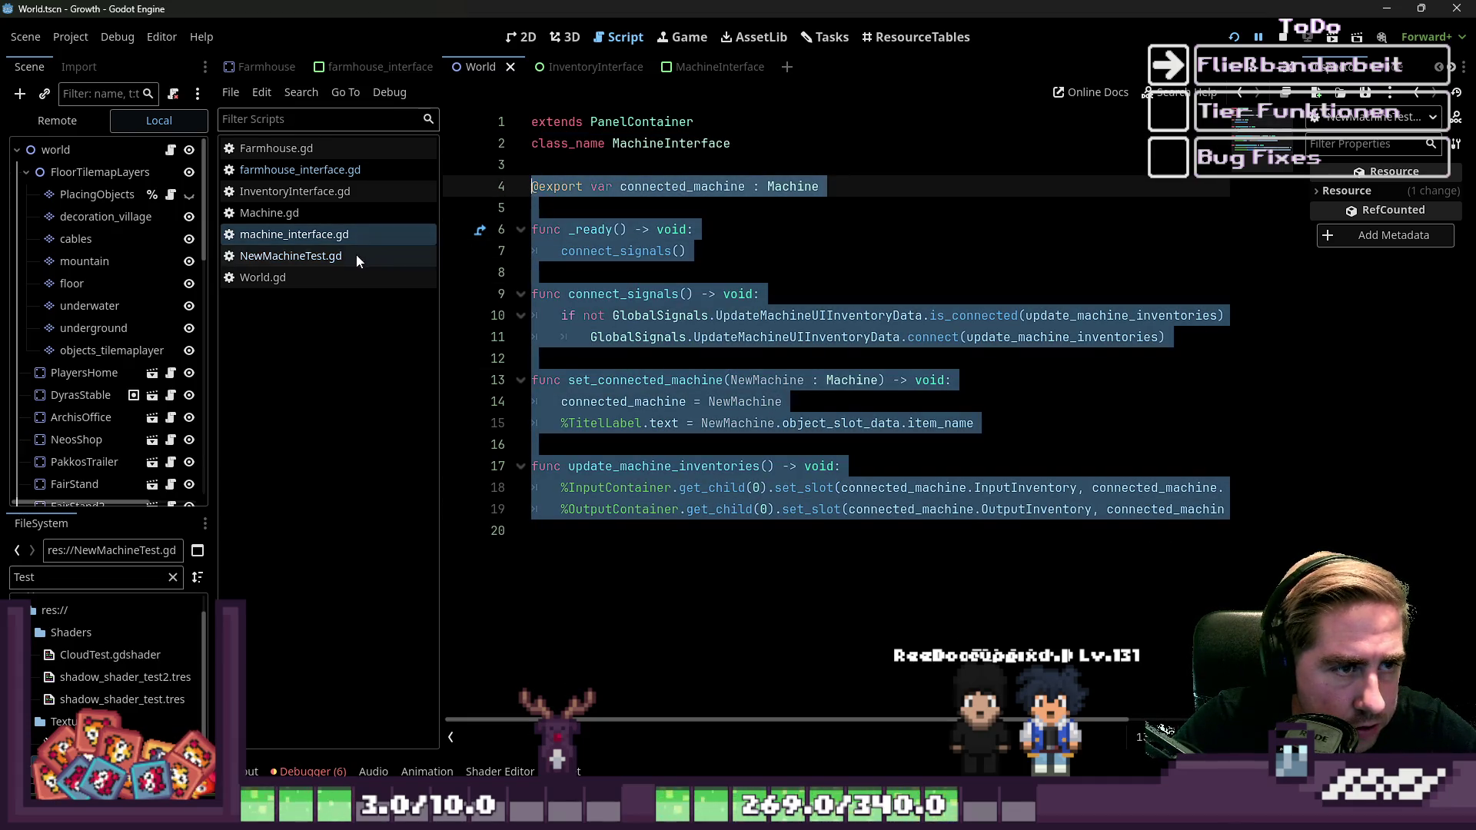
Paste the MachineInterface code into farmhouse_interface.gd at line 10, below the node references.
left_click(306, 171)
left_click(554, 293)
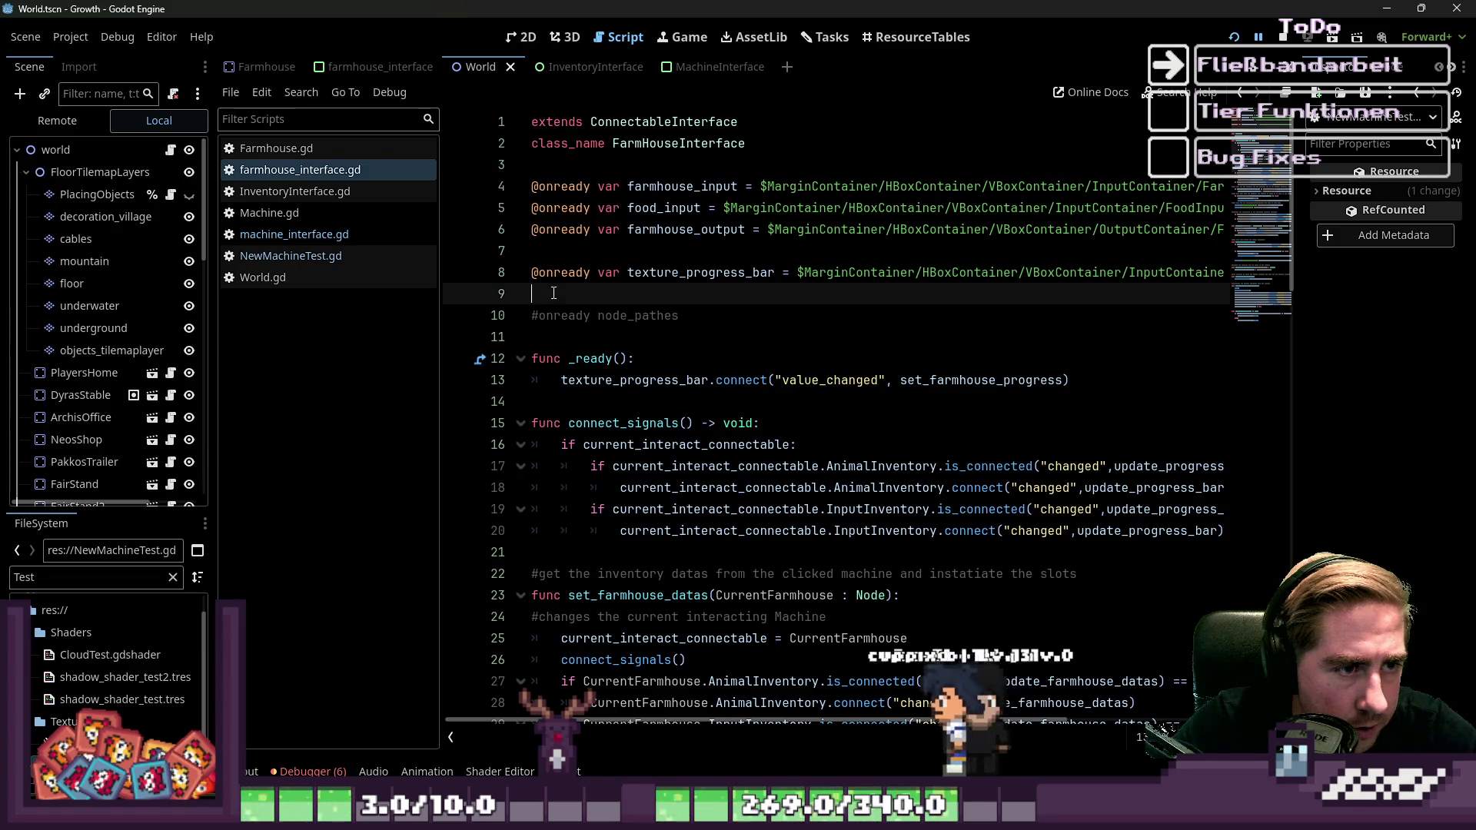
key("Return")
key("Return")
key("Return")
key("Up")
key("Up")
key("Up")
key("Up")
key("Up")
key("Up")
key("ctrl+v")
scroll(904, 435, "down", 1)
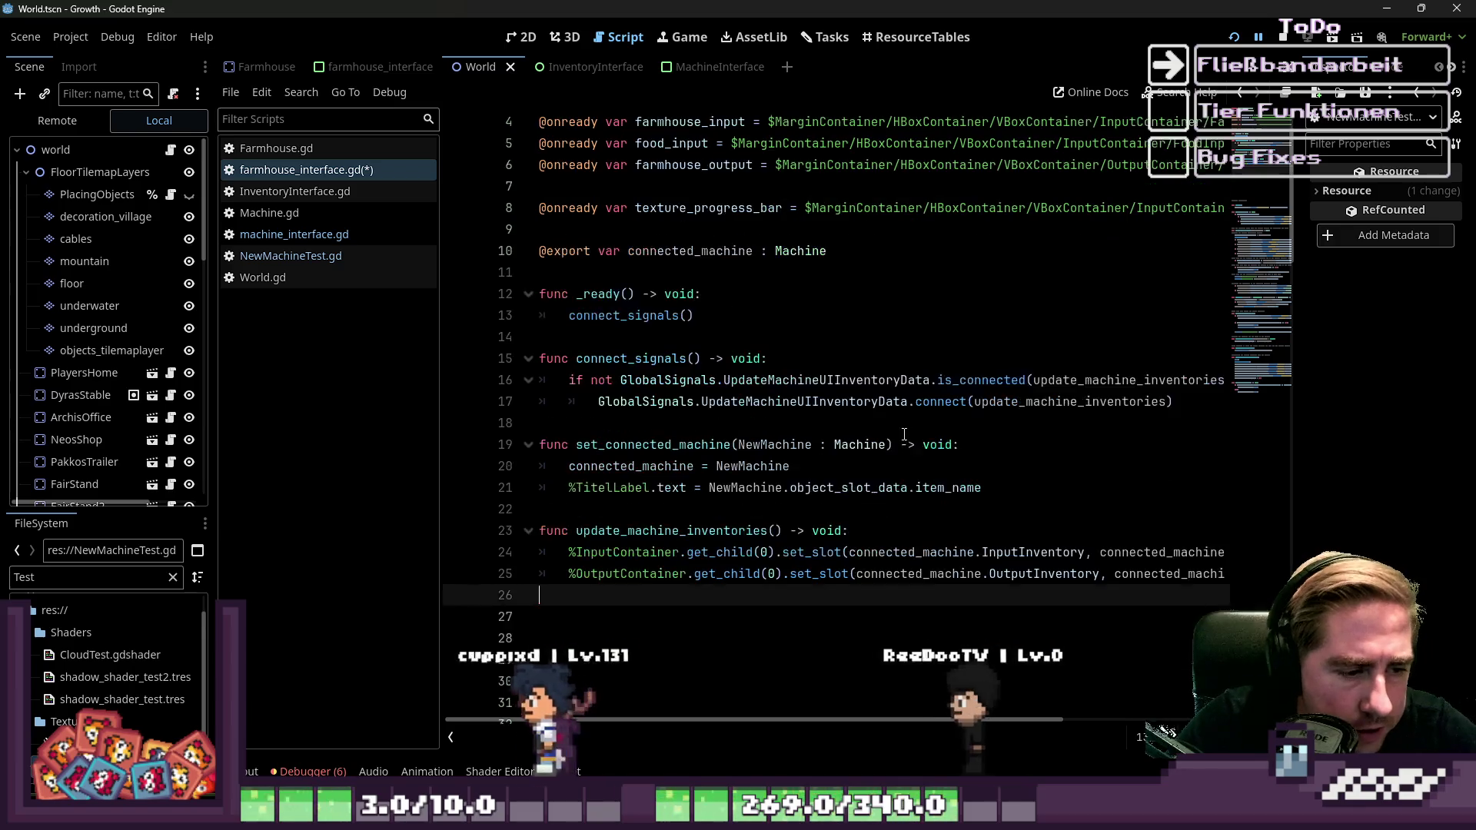
scroll(904, 435, "down", 2)
left_click(680, 423)
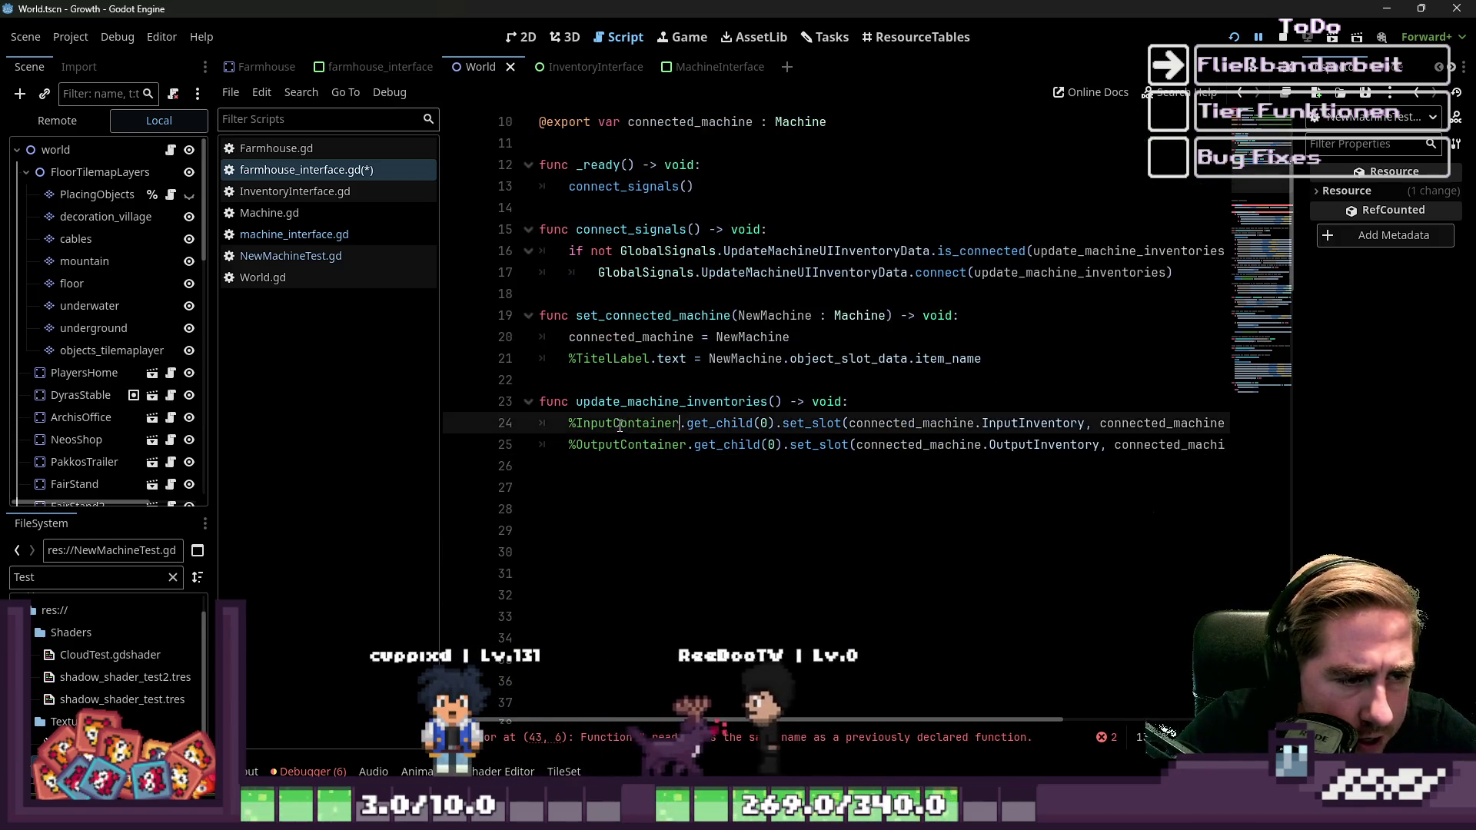
Review the farmhouse_input, food_input and farmhouse_output variables, then show the farmhouse_interface scene.
left_click_drag(441, 365, 325, 364)
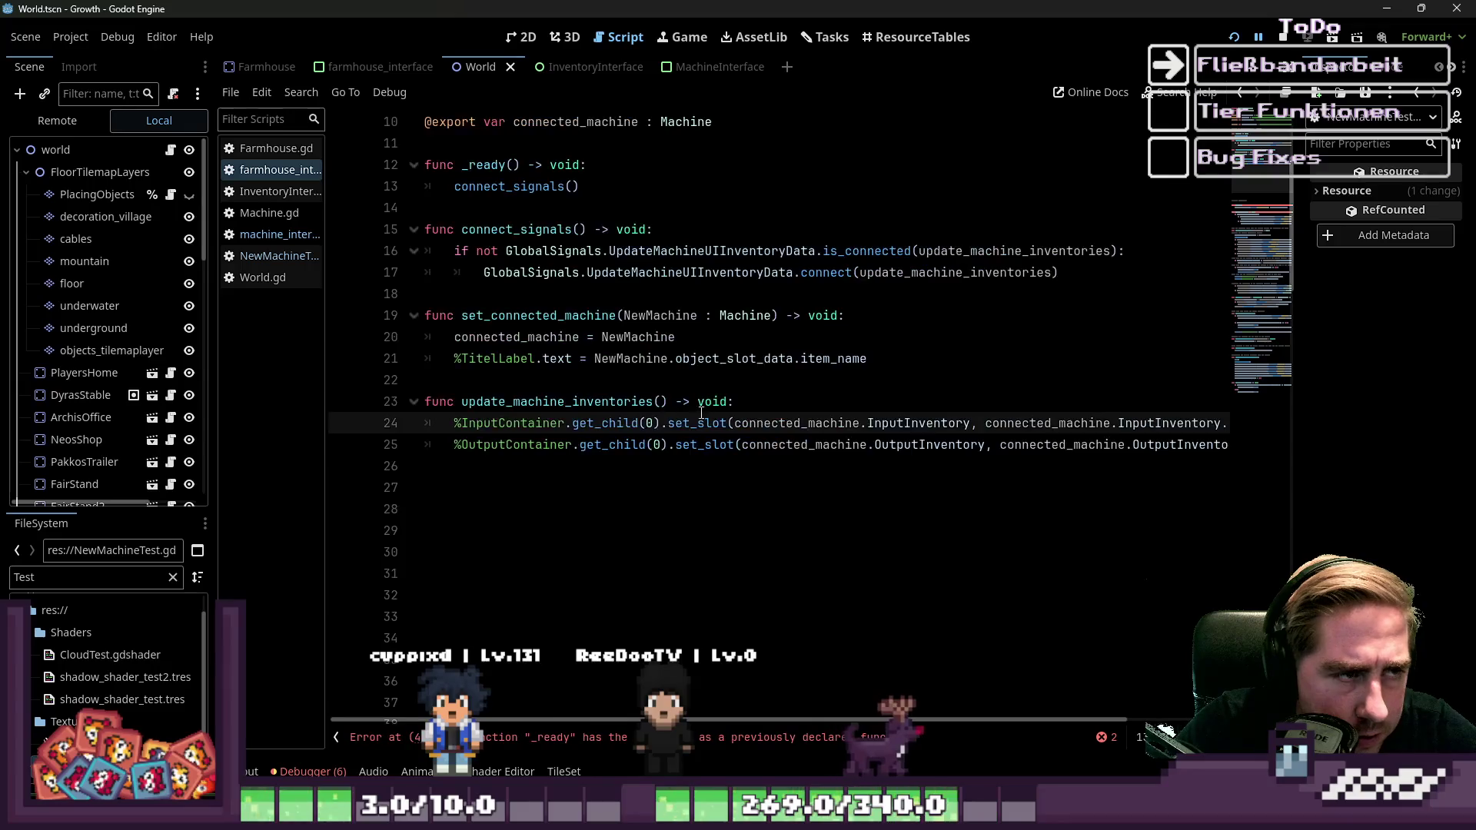
scroll(696, 405, "up", 3)
left_click(585, 143)
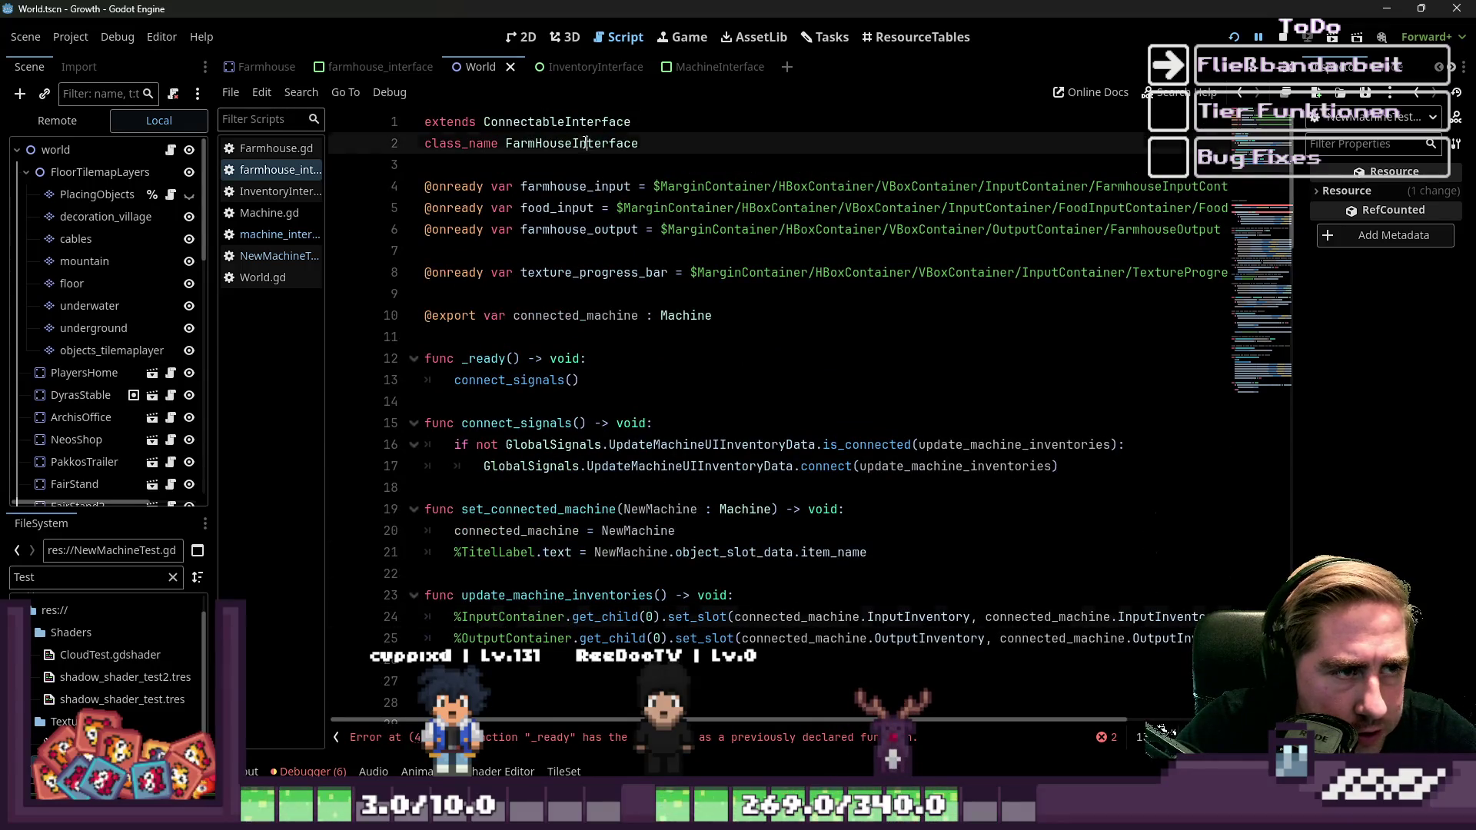
double_click(595, 186)
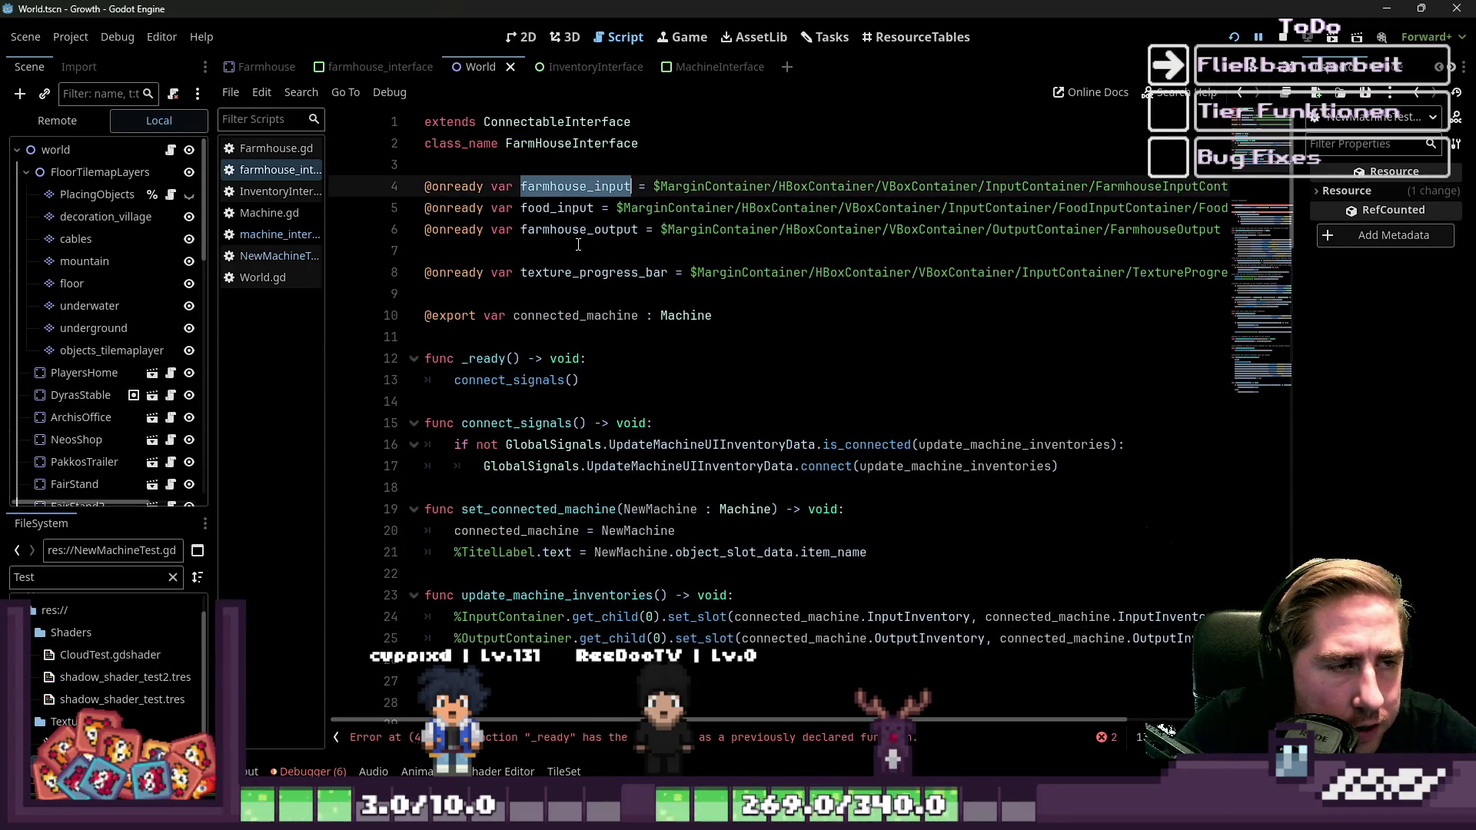
double_click(557, 207)
double_click(578, 229)
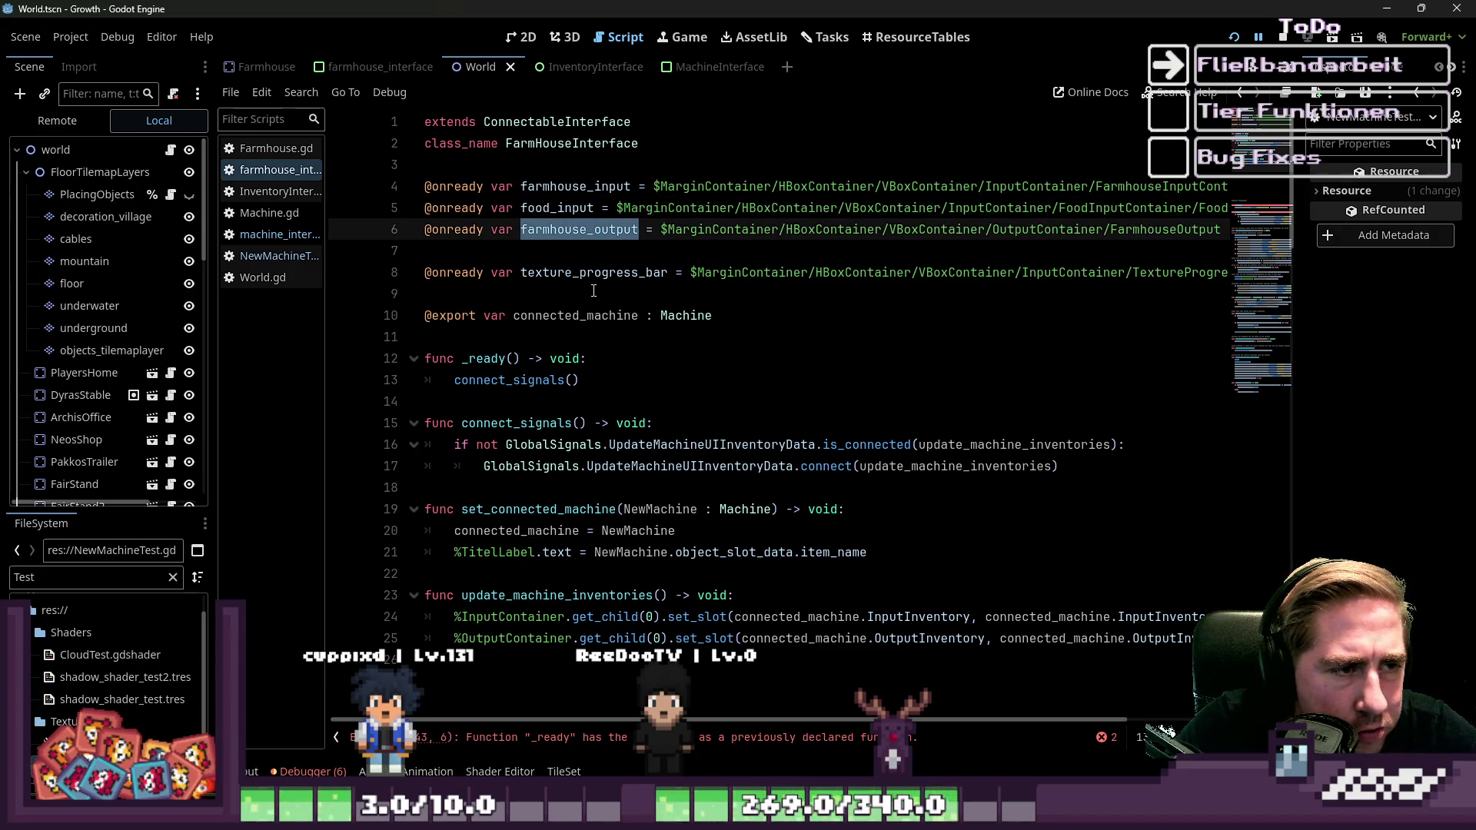
scroll(1000, 308, "right", 5)
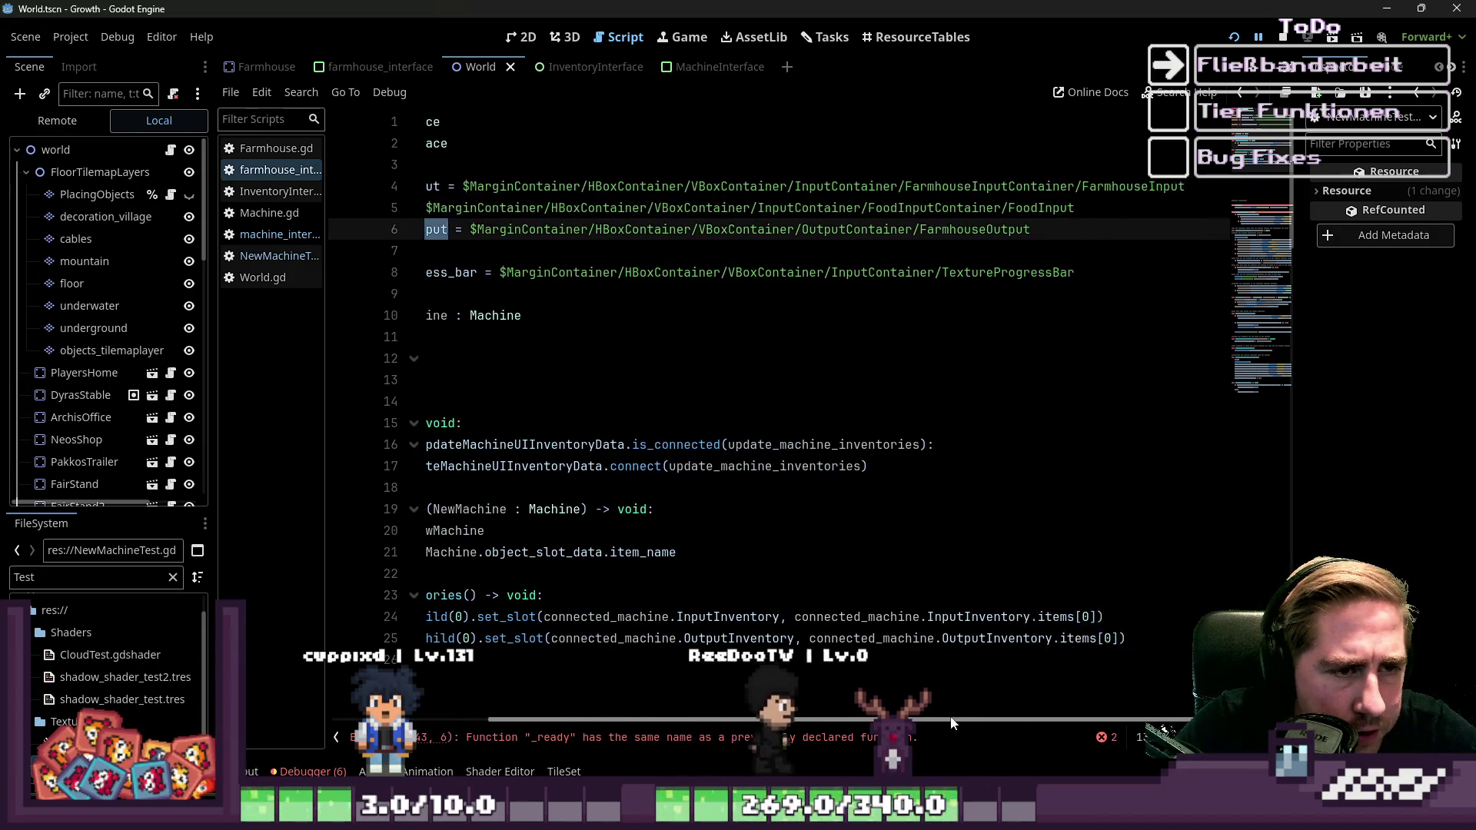
scroll(1030, 231, "left", 5)
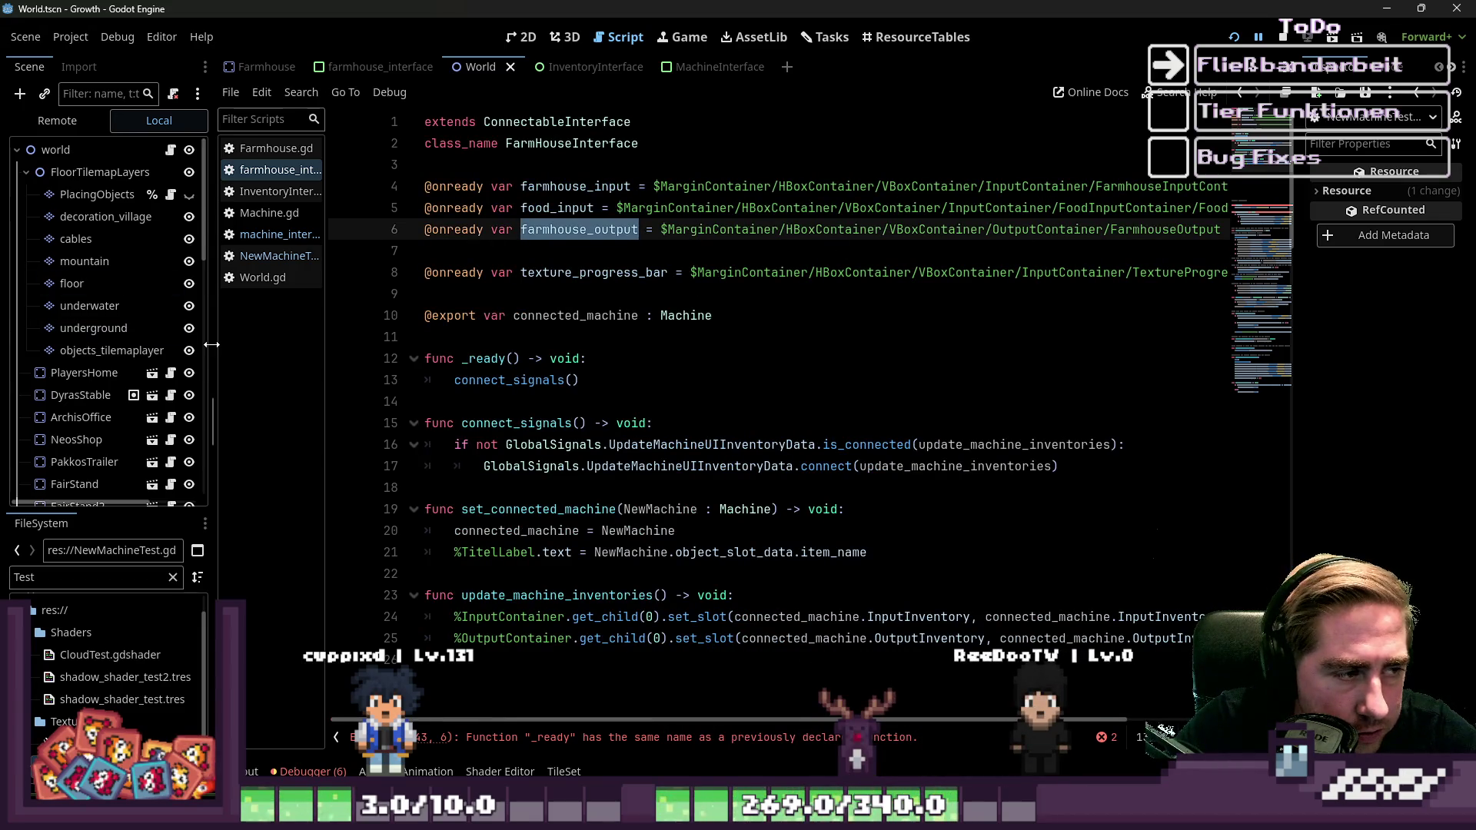
left_click_drag(214, 344, 320, 344)
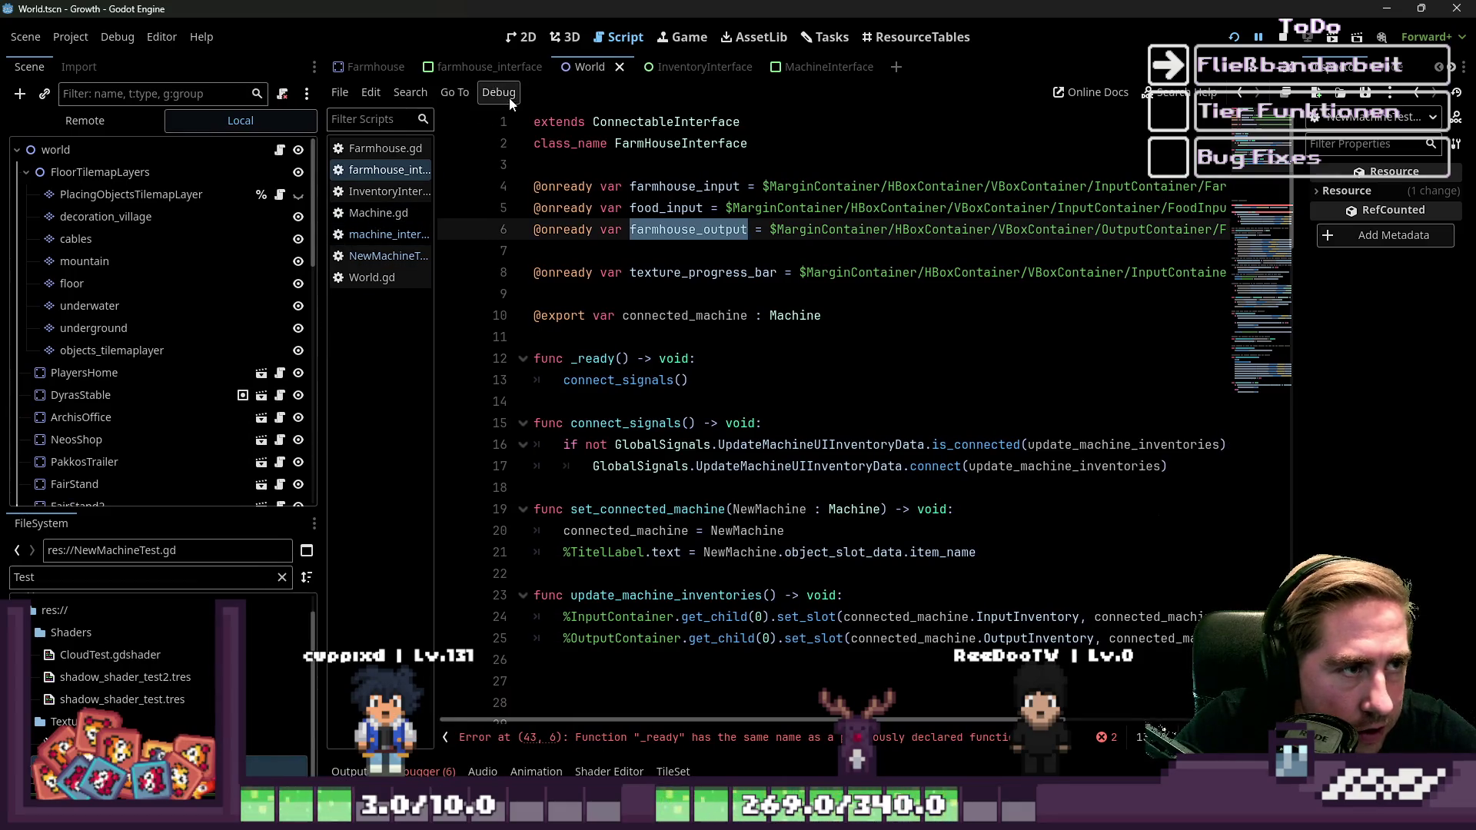
left_click(485, 67)
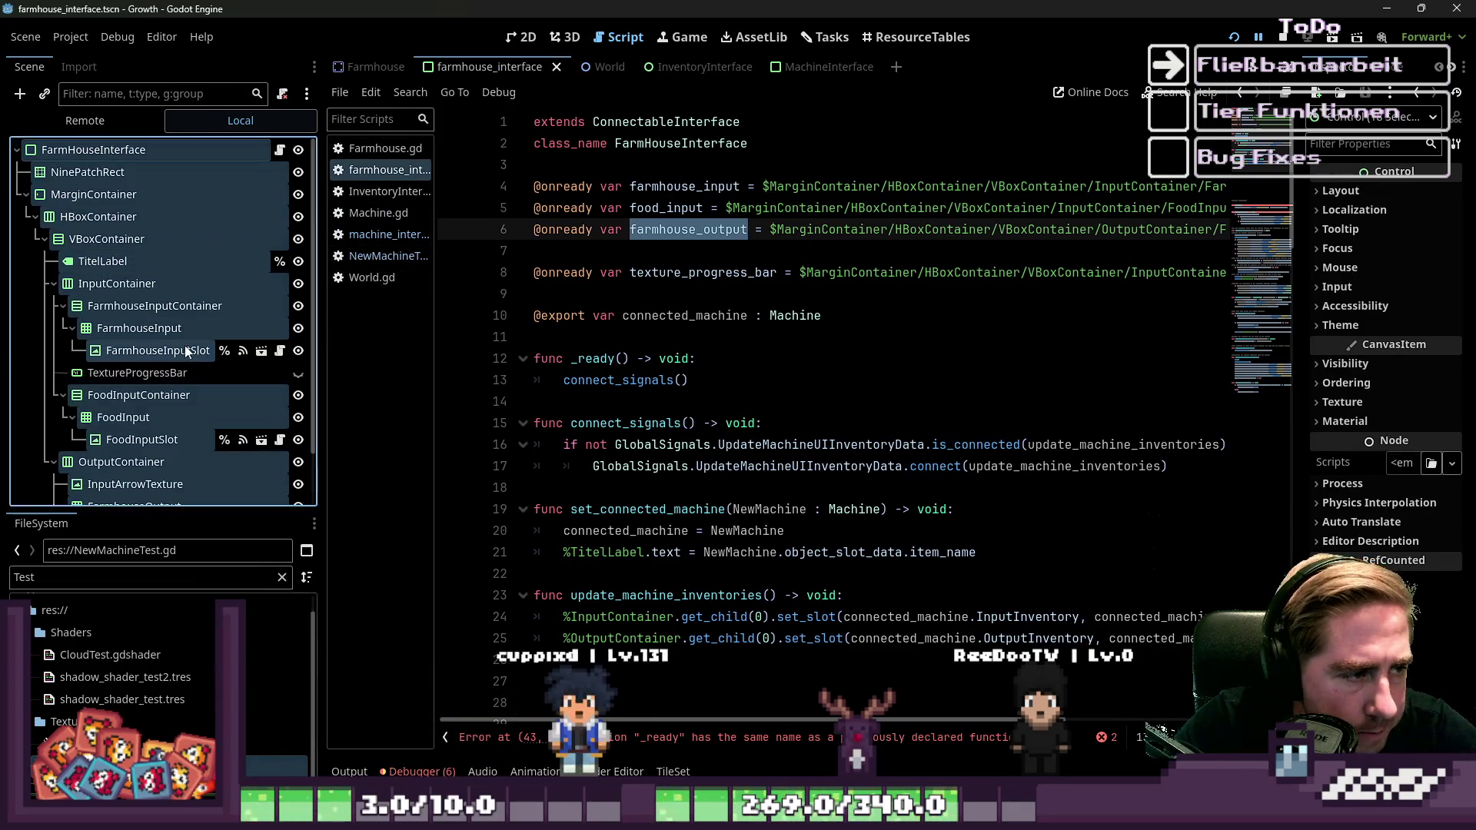
left_click(187, 351)
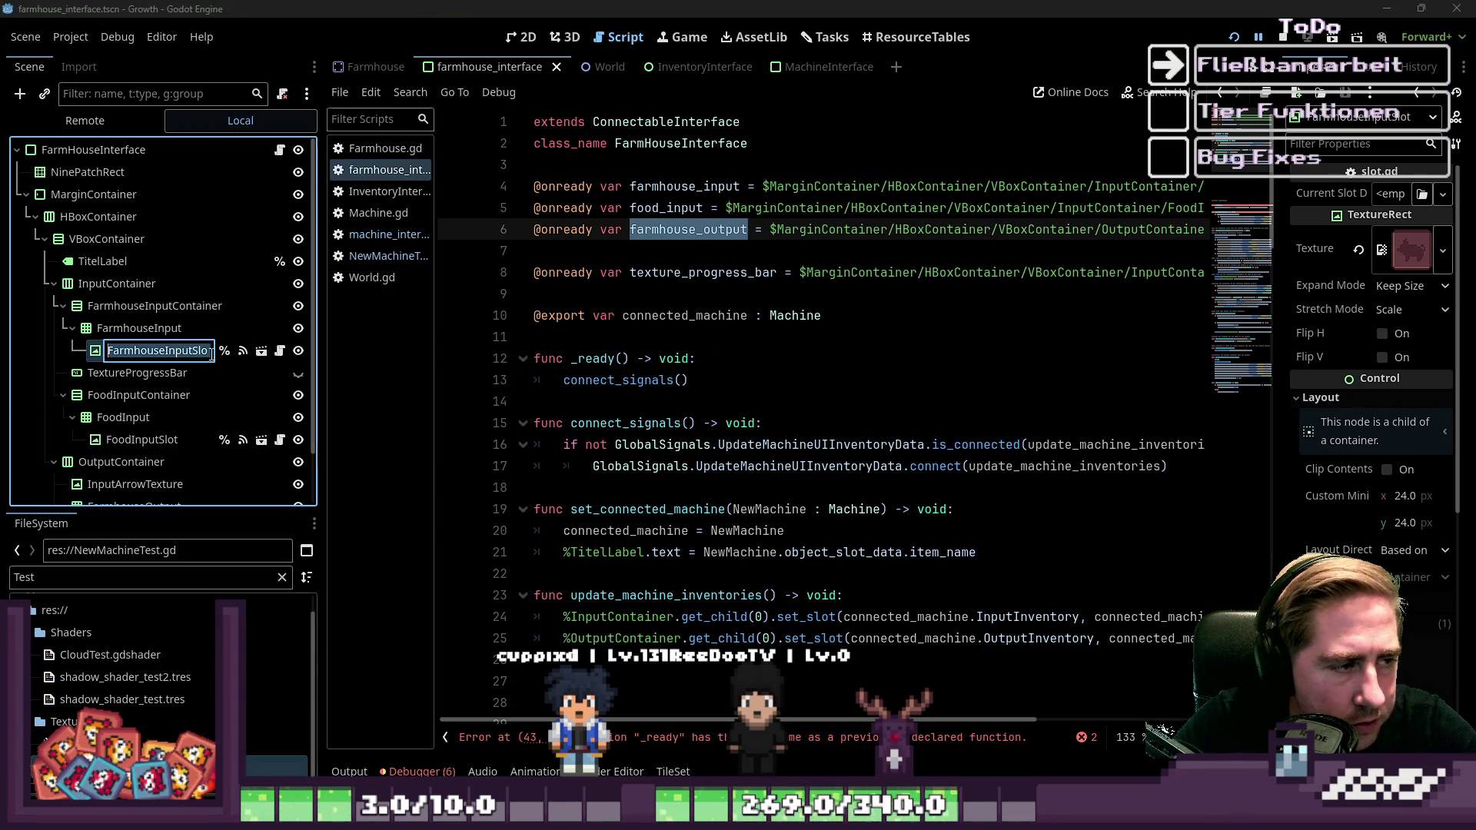
mouse_move(1208, 230)
left_mouse_down()
mouse_move(692, 219)
mouse_move(485, 182)
left_mouse_up()
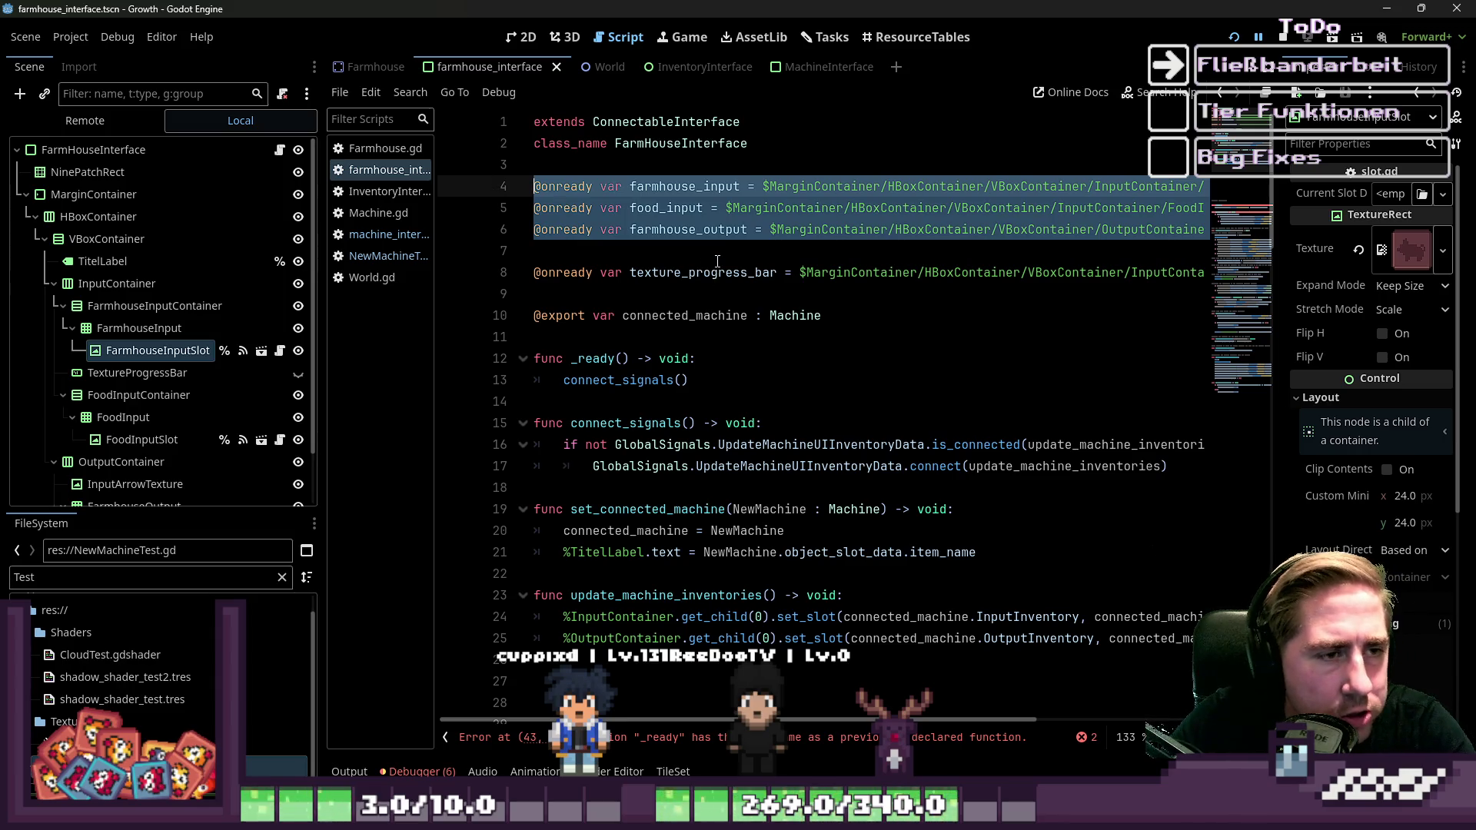
mouse_move(792, 723)
left_mouse_down()
mouse_move(1033, 721)
mouse_move(492, 722)
left_mouse_up()
key("BackSpace")
key("BackSpace")
left_click(627, 216)
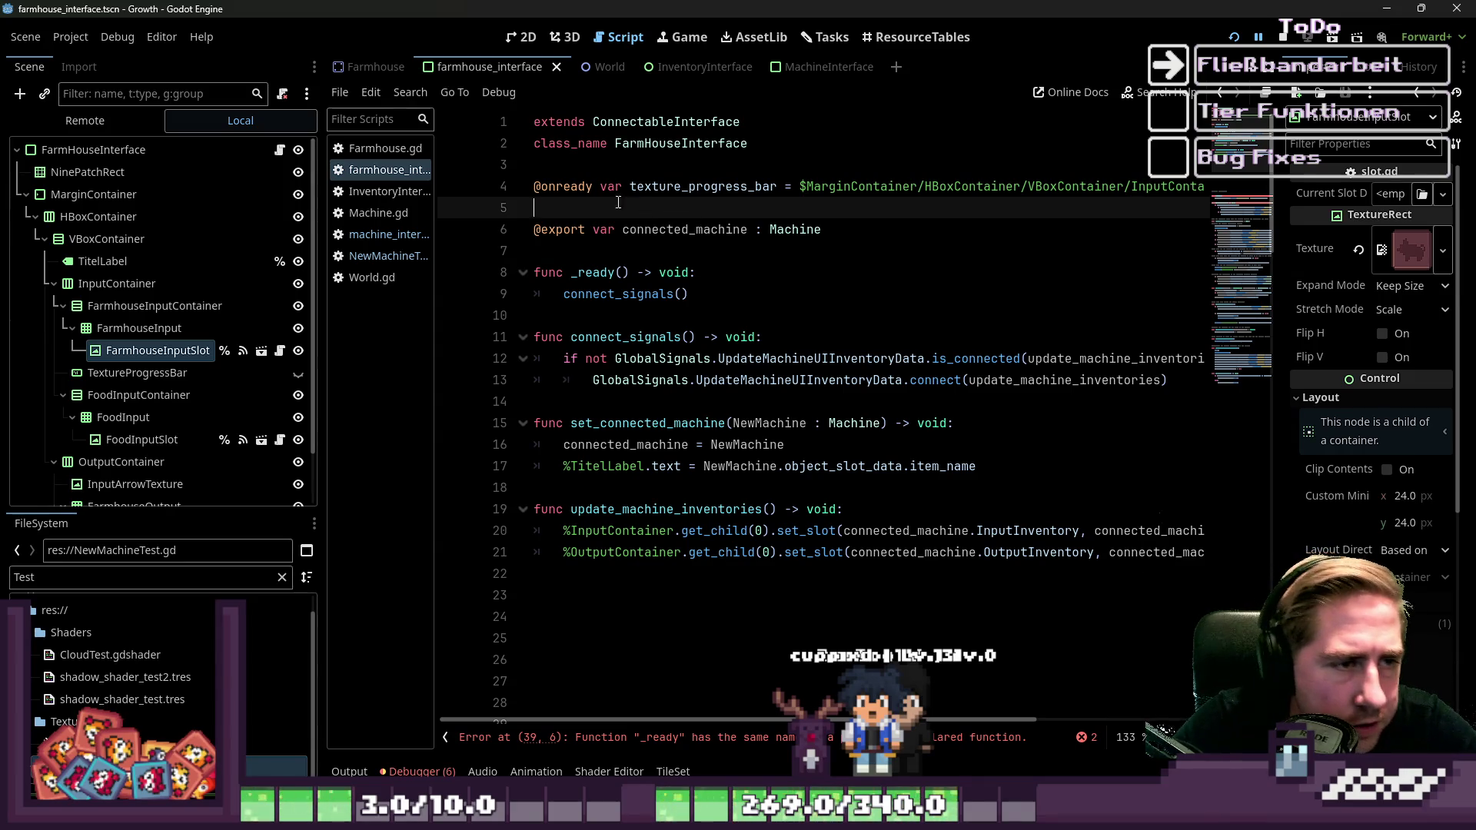
left_click_drag(618, 202, 491, 177)
key("BackSpace")
key("BackSpace")
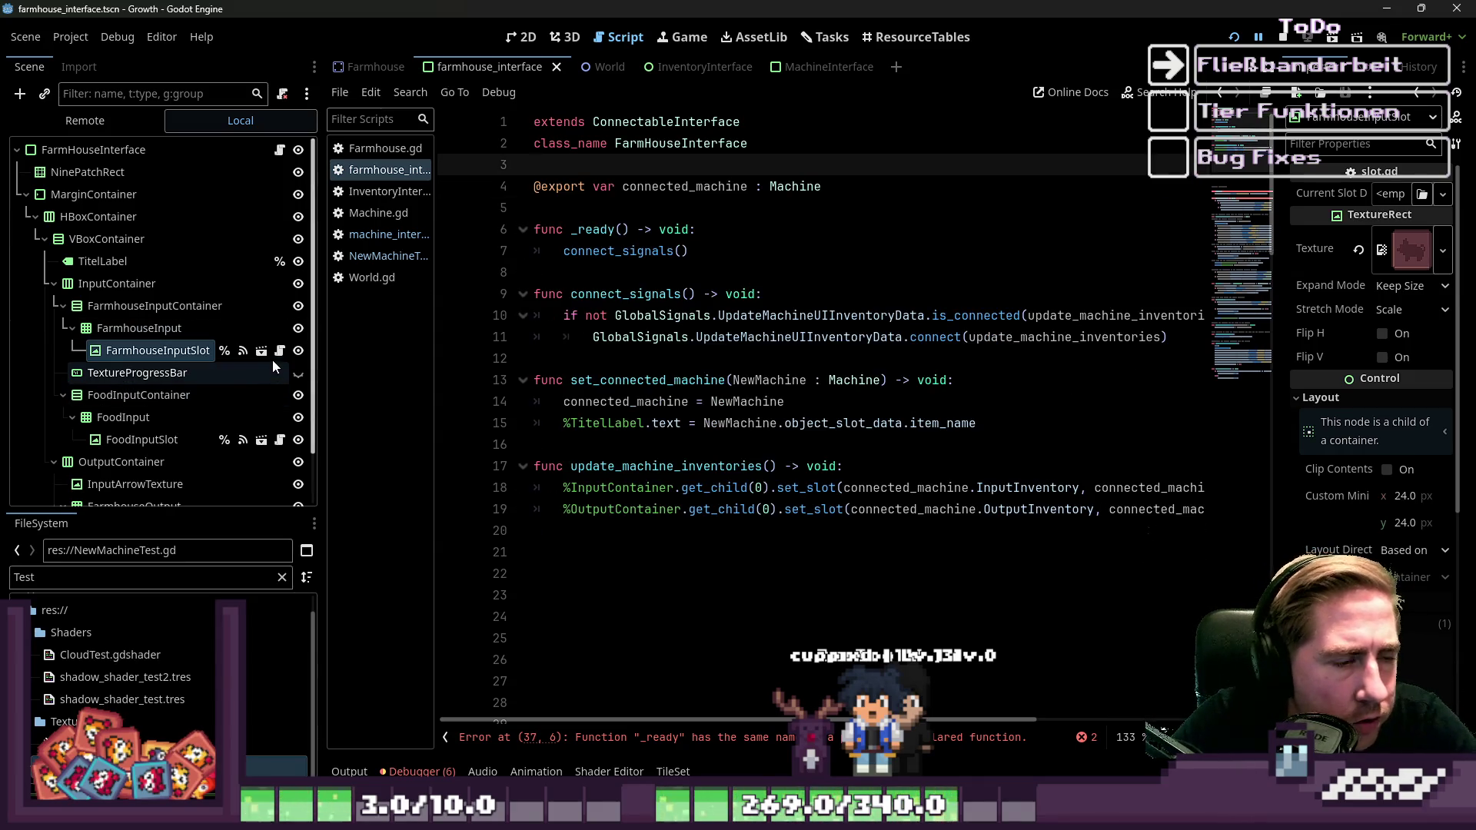
key("Return")
left_click(279, 350)
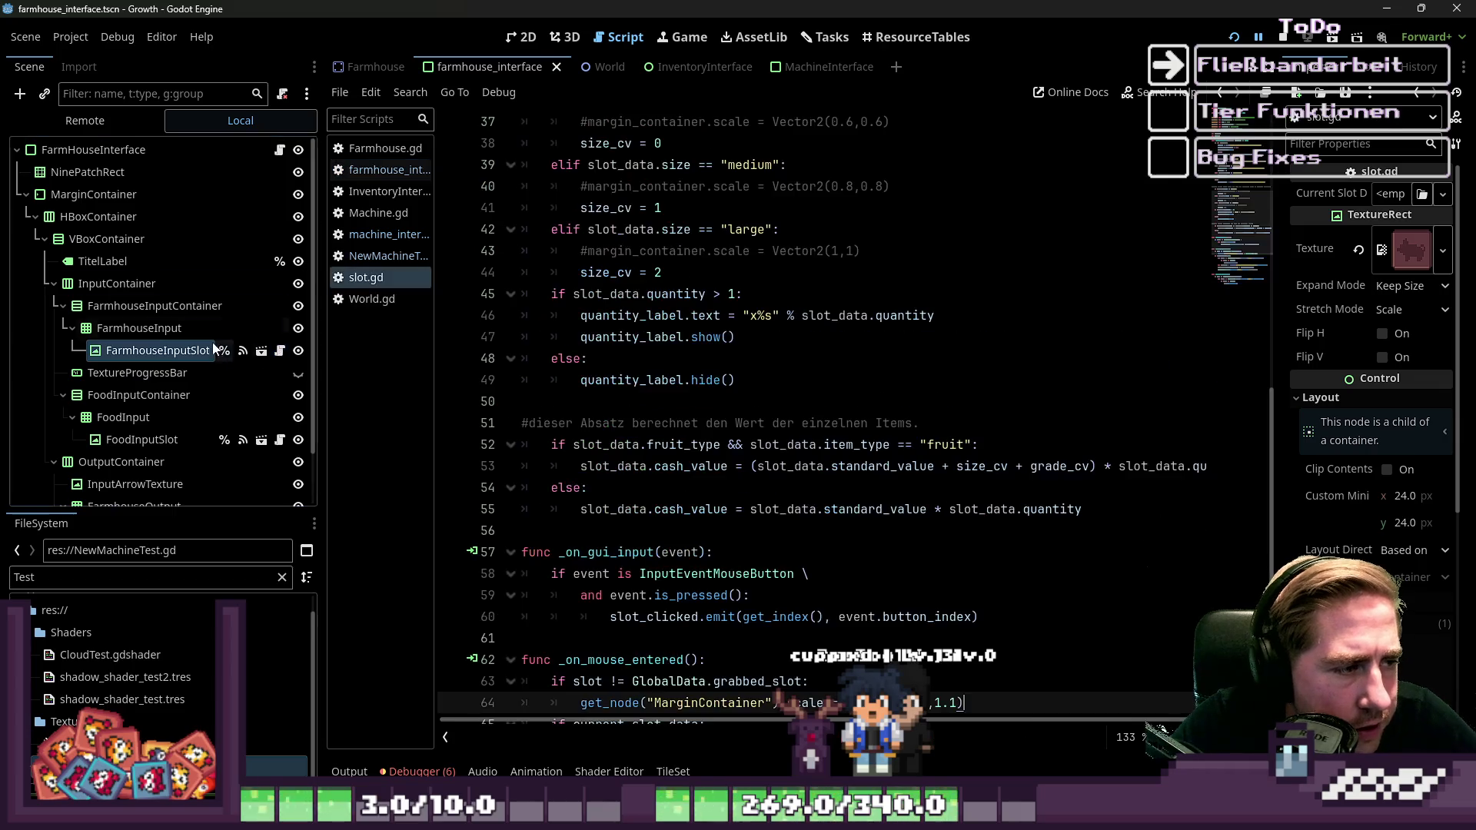
left_click(734, 67)
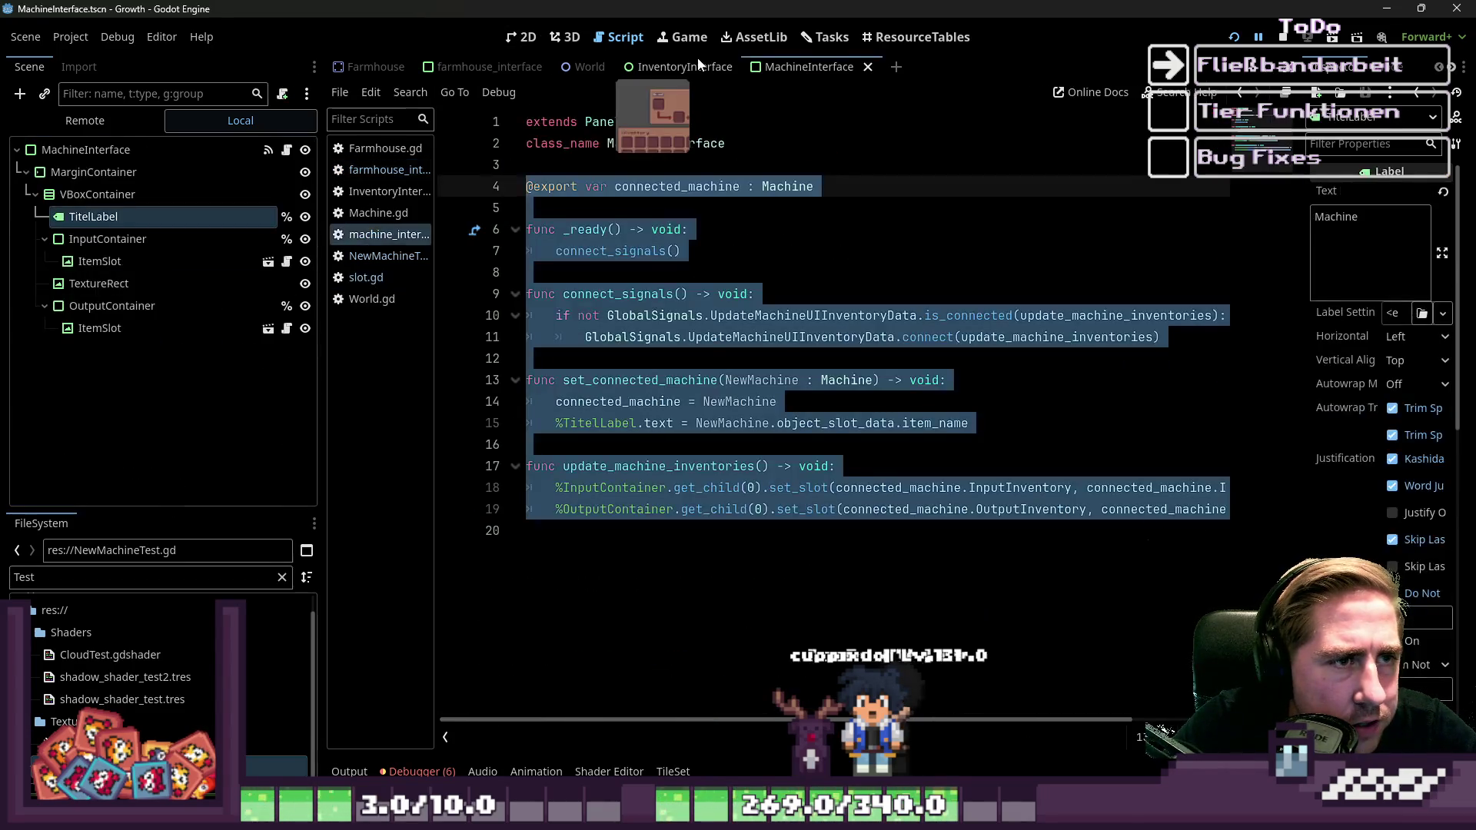
Look over the Toolbar node and MachineInterface scene, then return to farmhouse_interface.
left_click(80, 261)
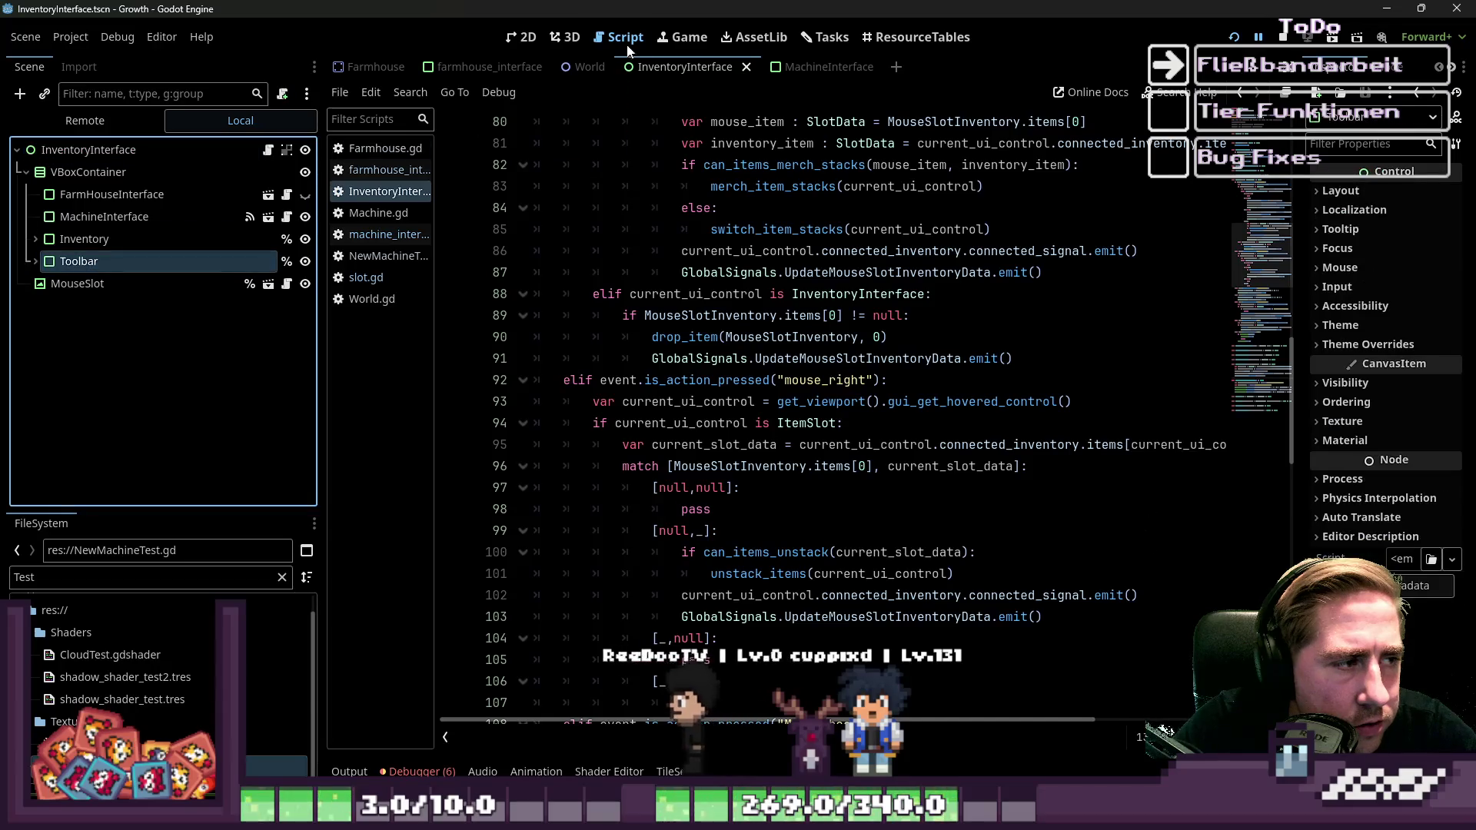
left_click(523, 37)
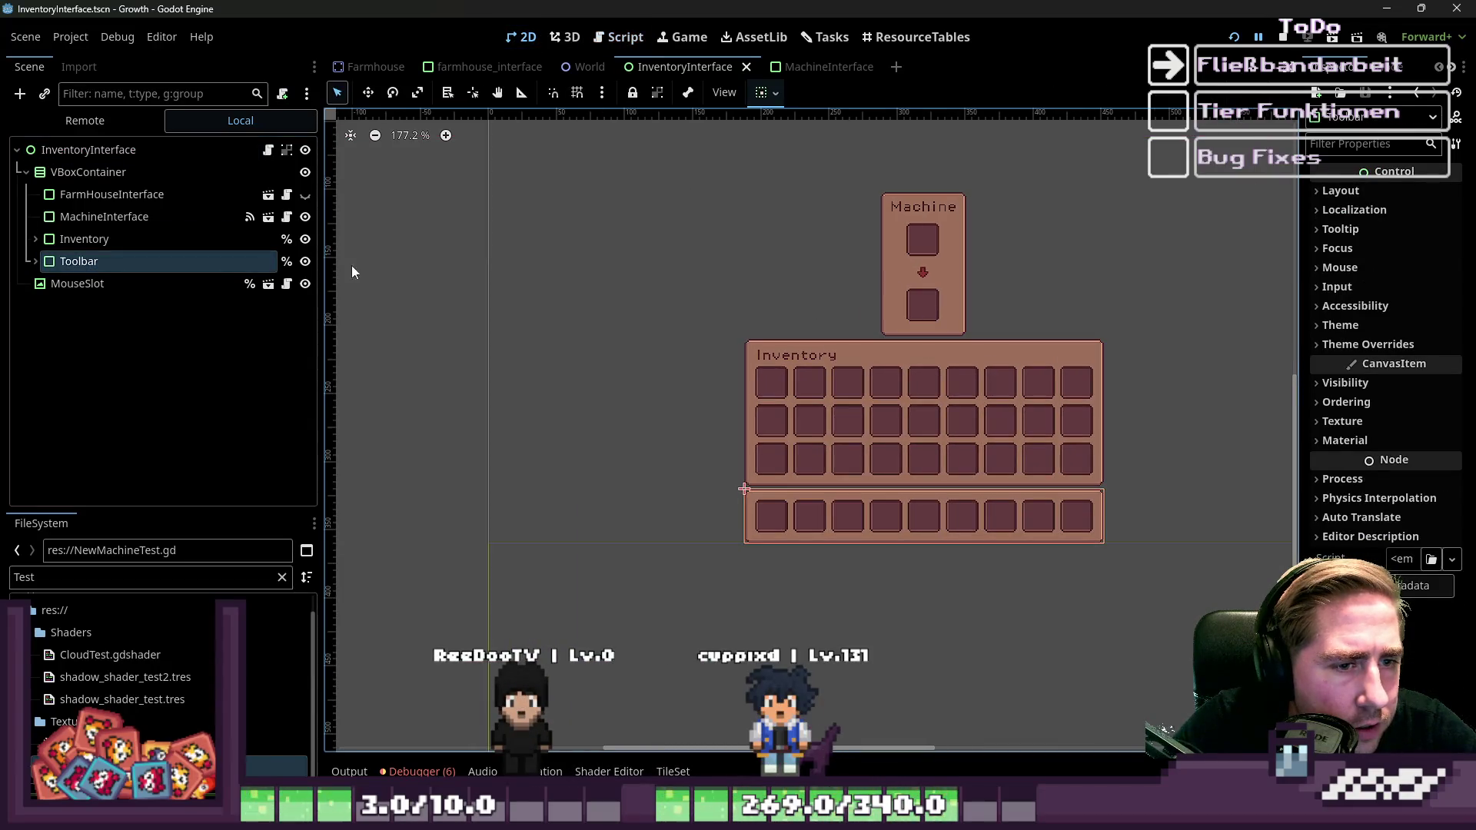
left_click(780, 67)
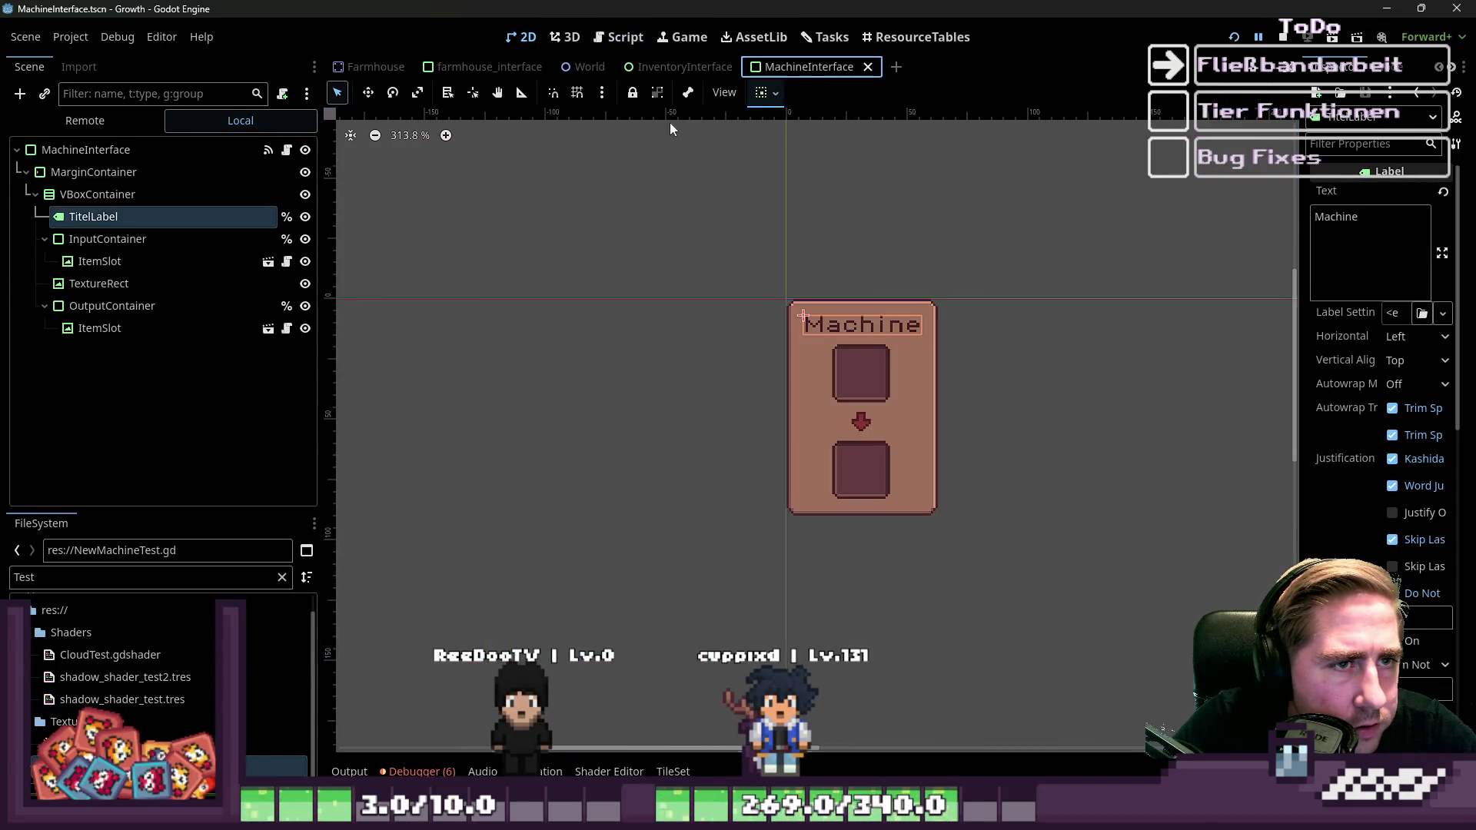
left_click(489, 67)
Filter FileSystem for 'hohouse_inter' and rename farmhouse_interface.tscn to FarmhouseInterface.tscn.
left_click(128, 575)
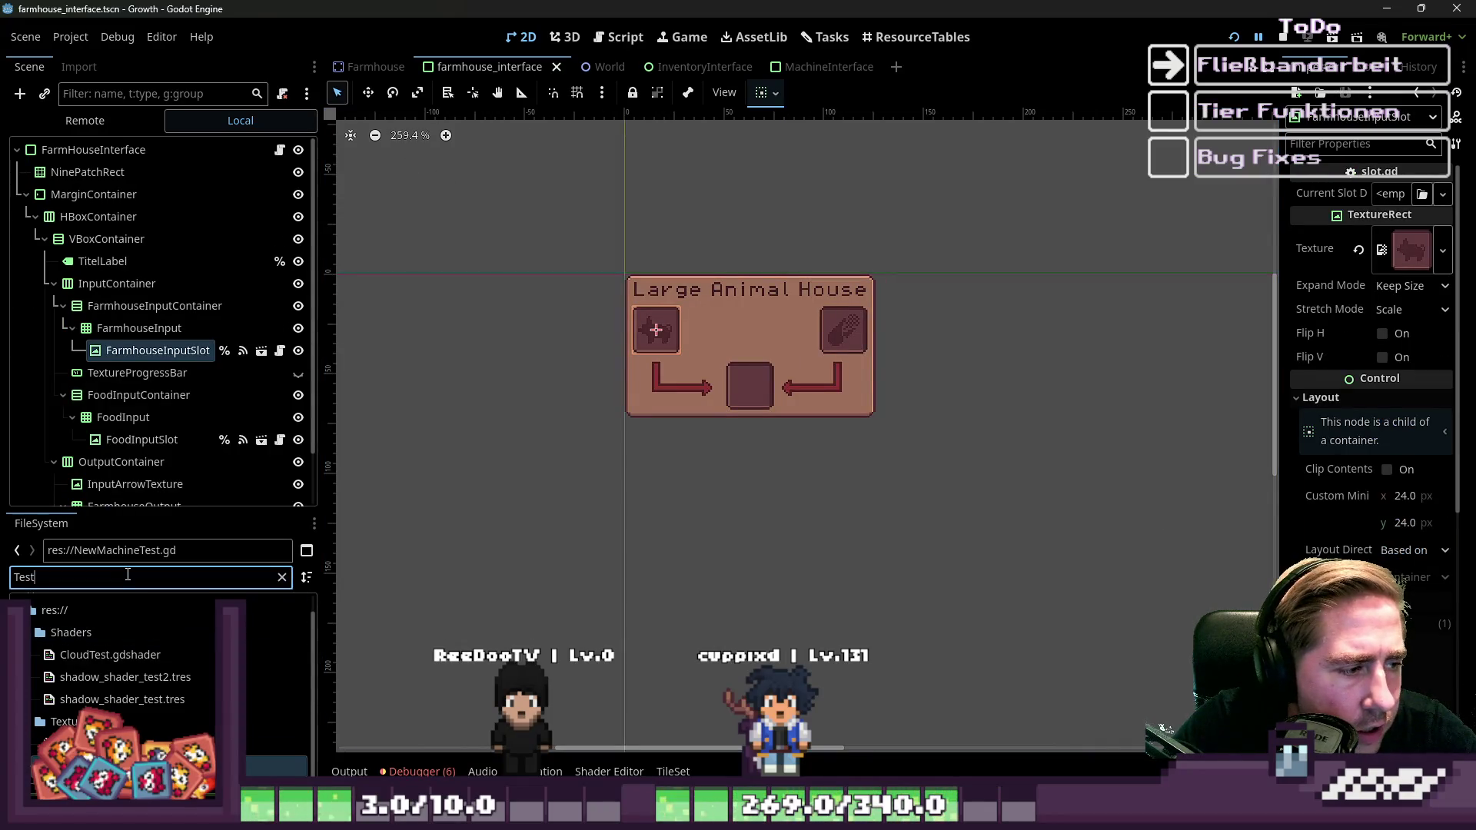
type("farmho")
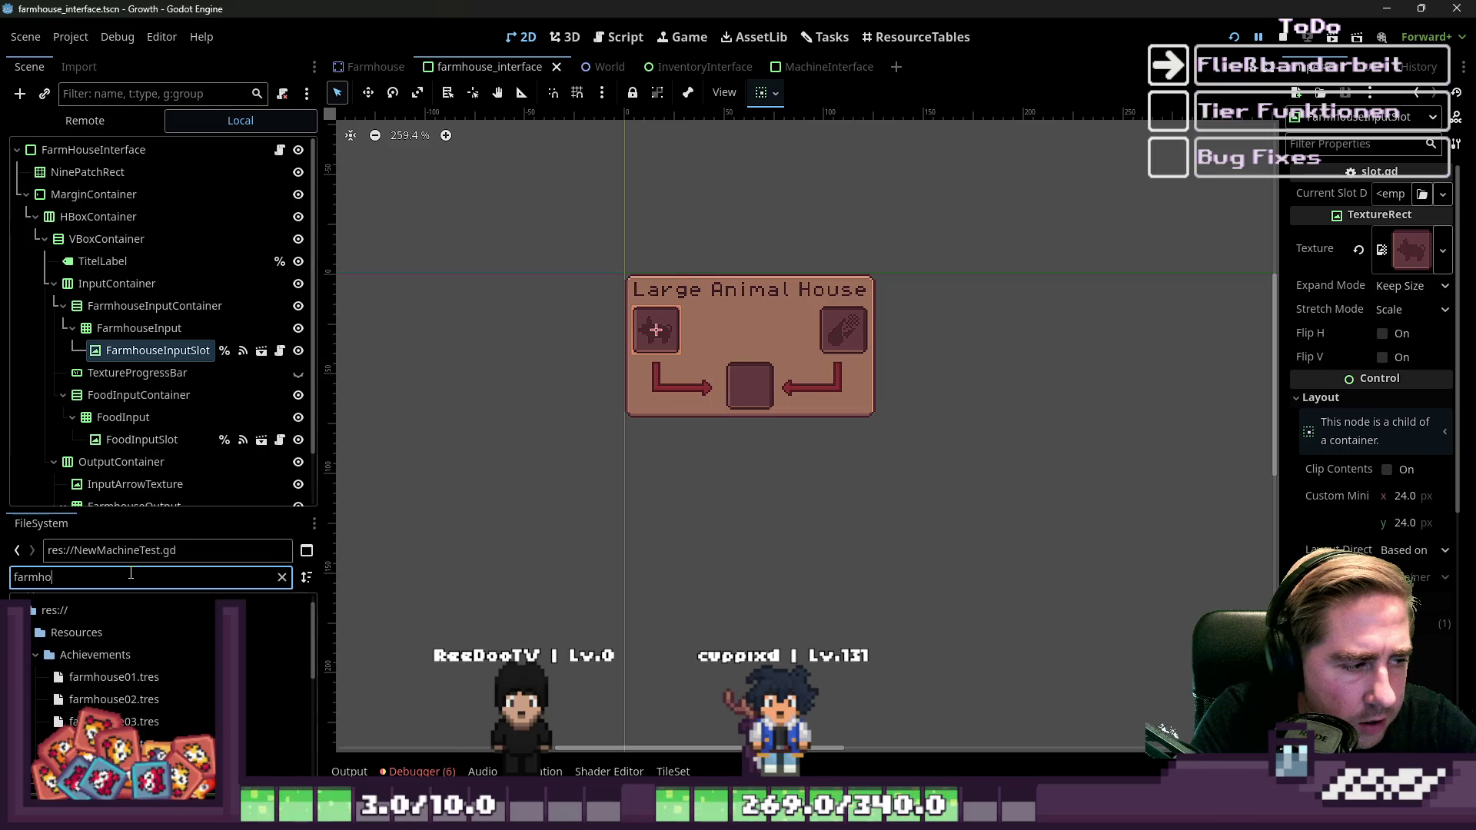
type("house_inter")
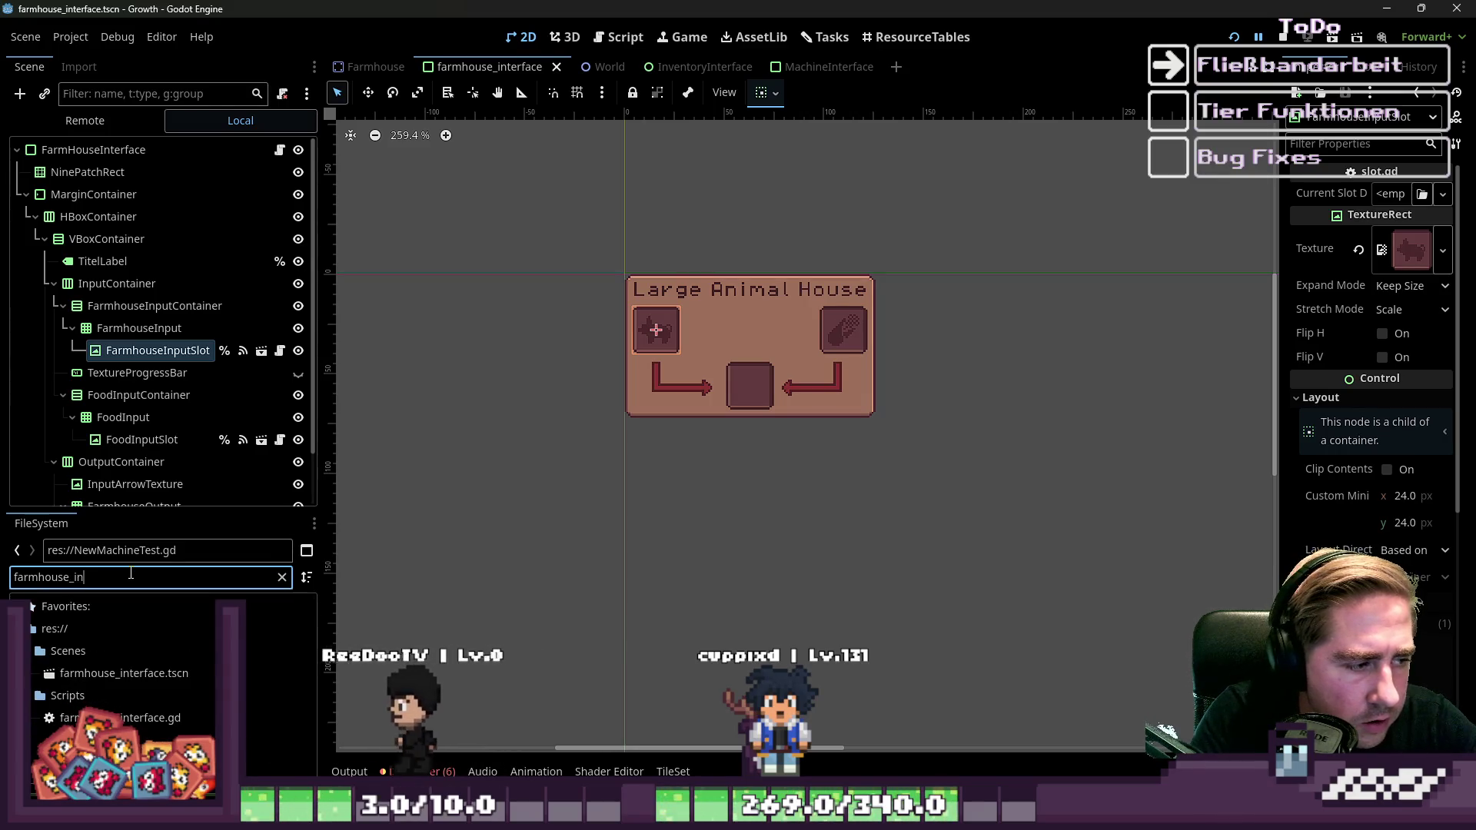
key("Down")
key("Down")
key("Down")
key("F2")
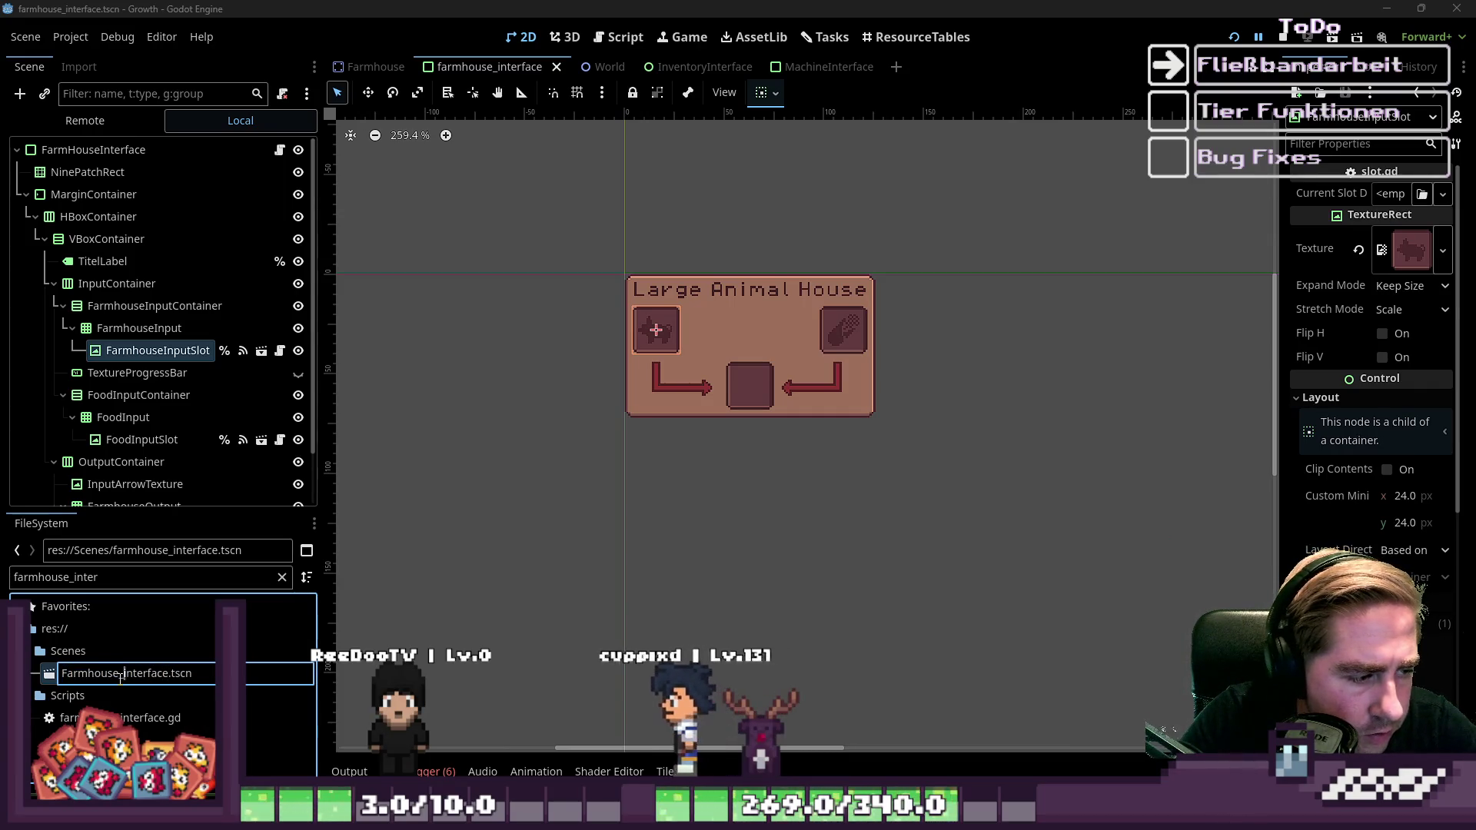
left_click(120, 677)
key("BackSpace")
type("I")
key("Return")
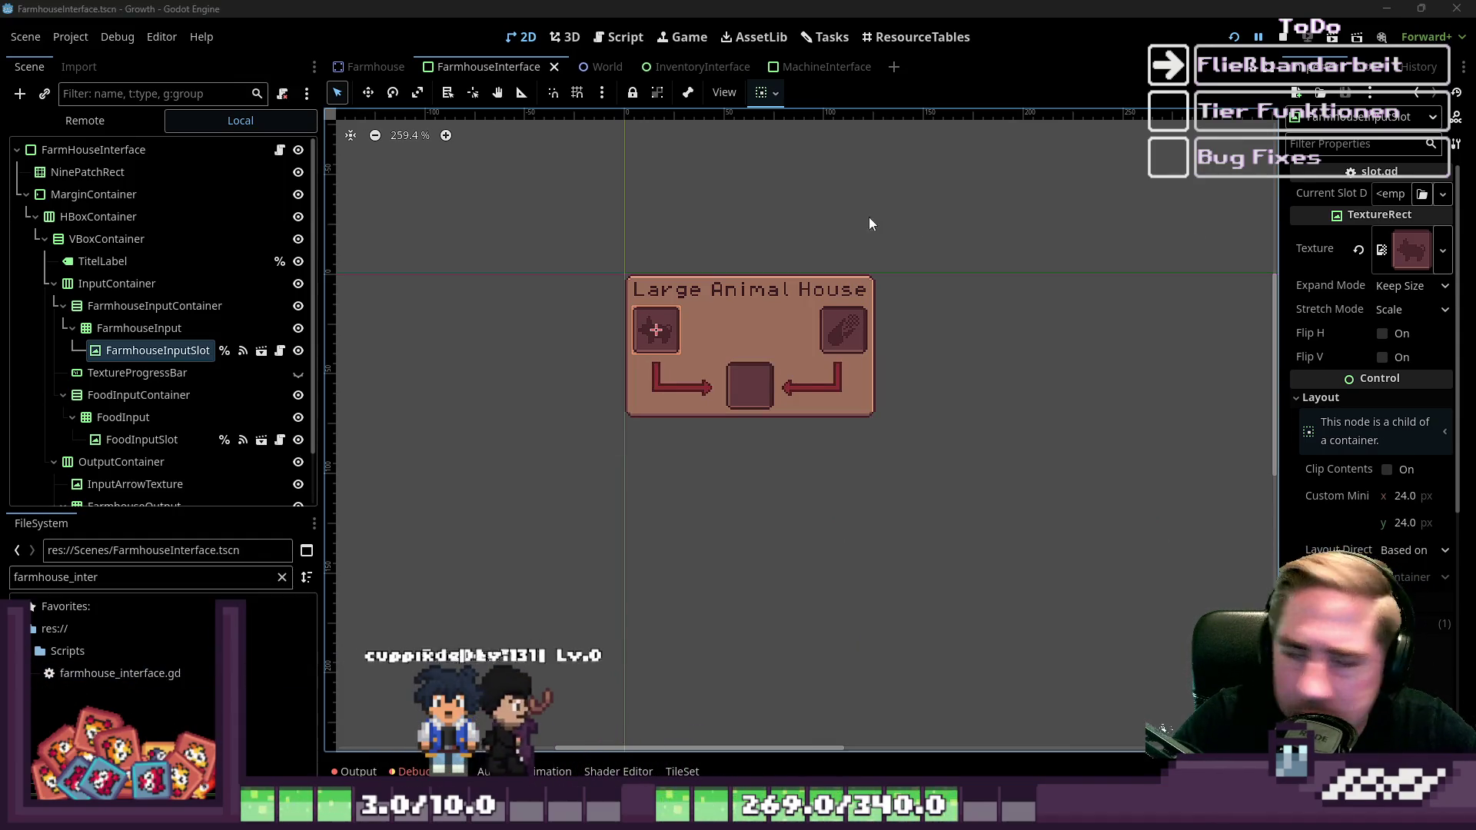
left_click(127, 151)
scroll(624, 303, "up", 4)
scroll(587, 338, "up", 3)
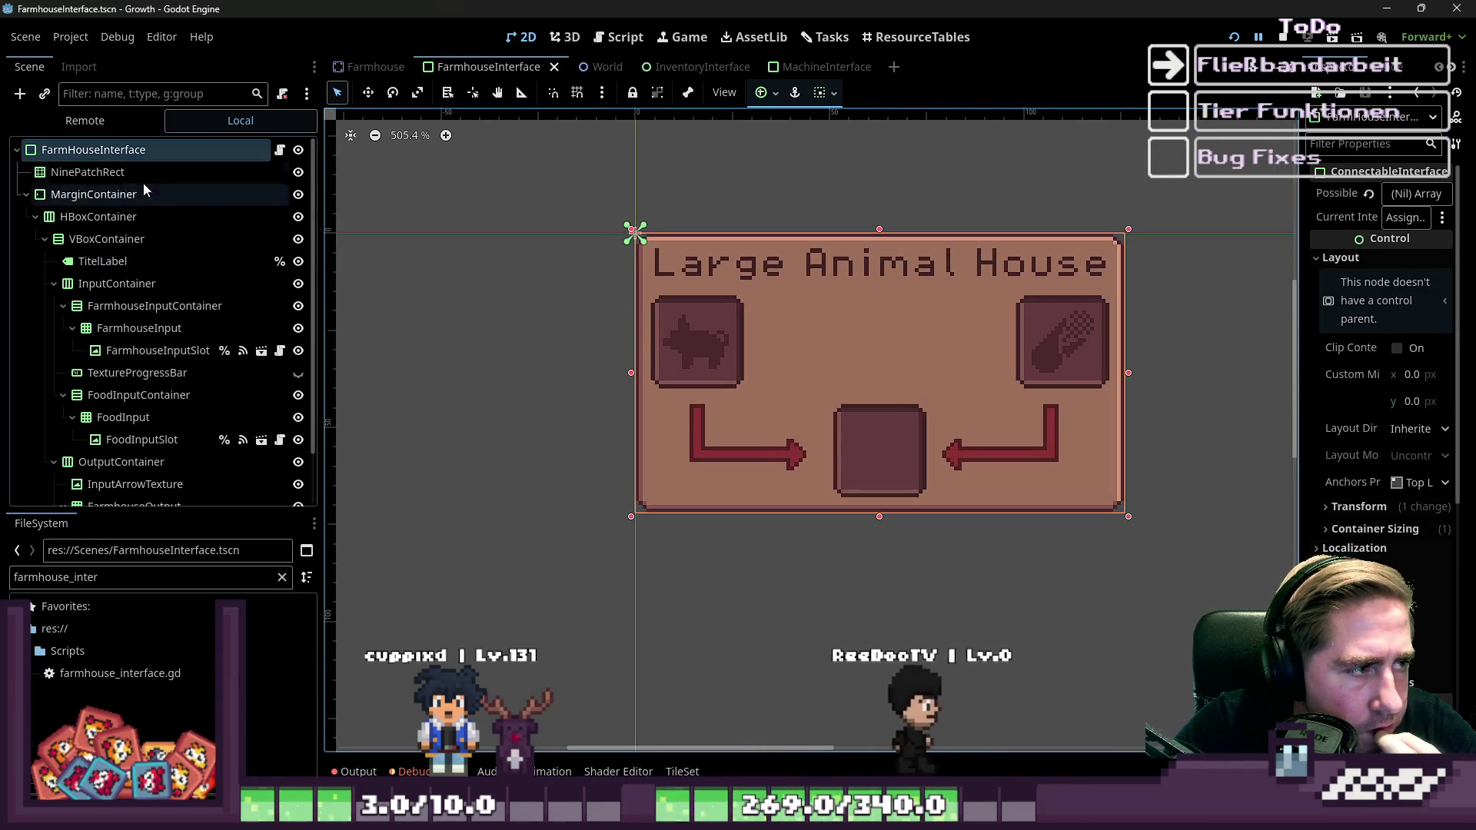
left_click(93, 194)
left_click(107, 175)
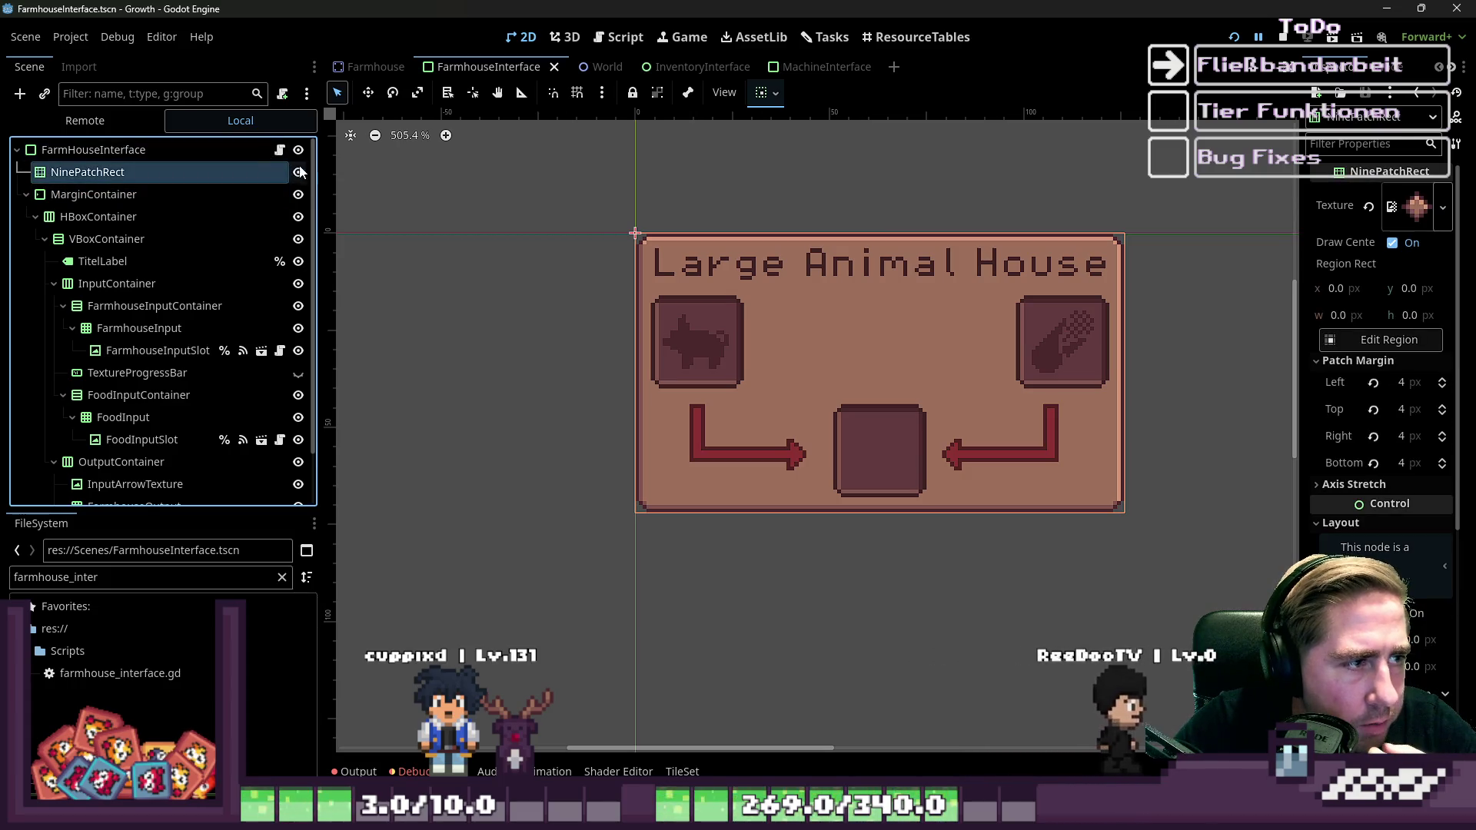
left_click(299, 172)
left_click(299, 172)
left_click(299, 172)
left_click(299, 172)
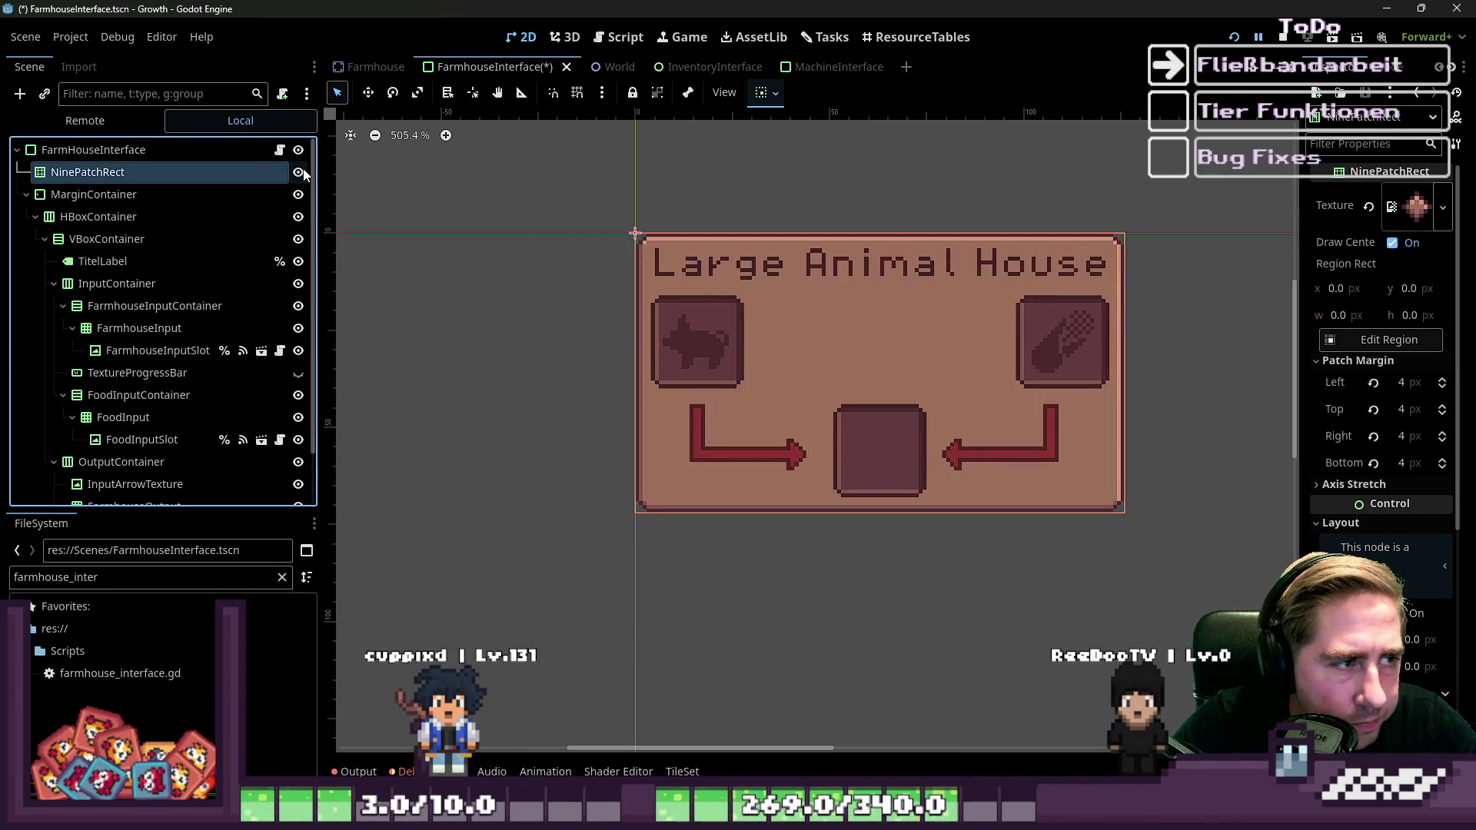
left_click(109, 158)
left_click(109, 171)
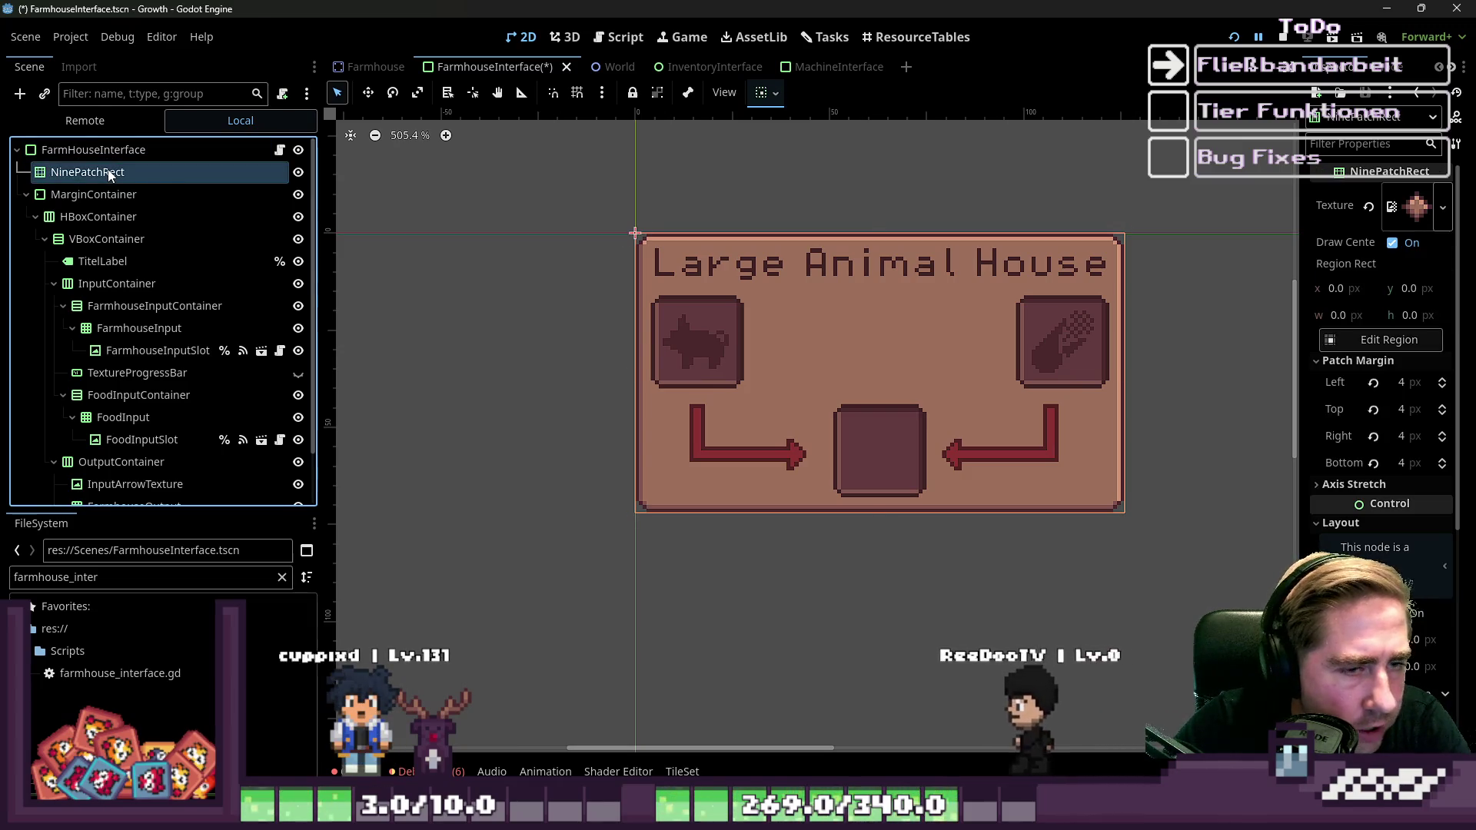
key("Delete")
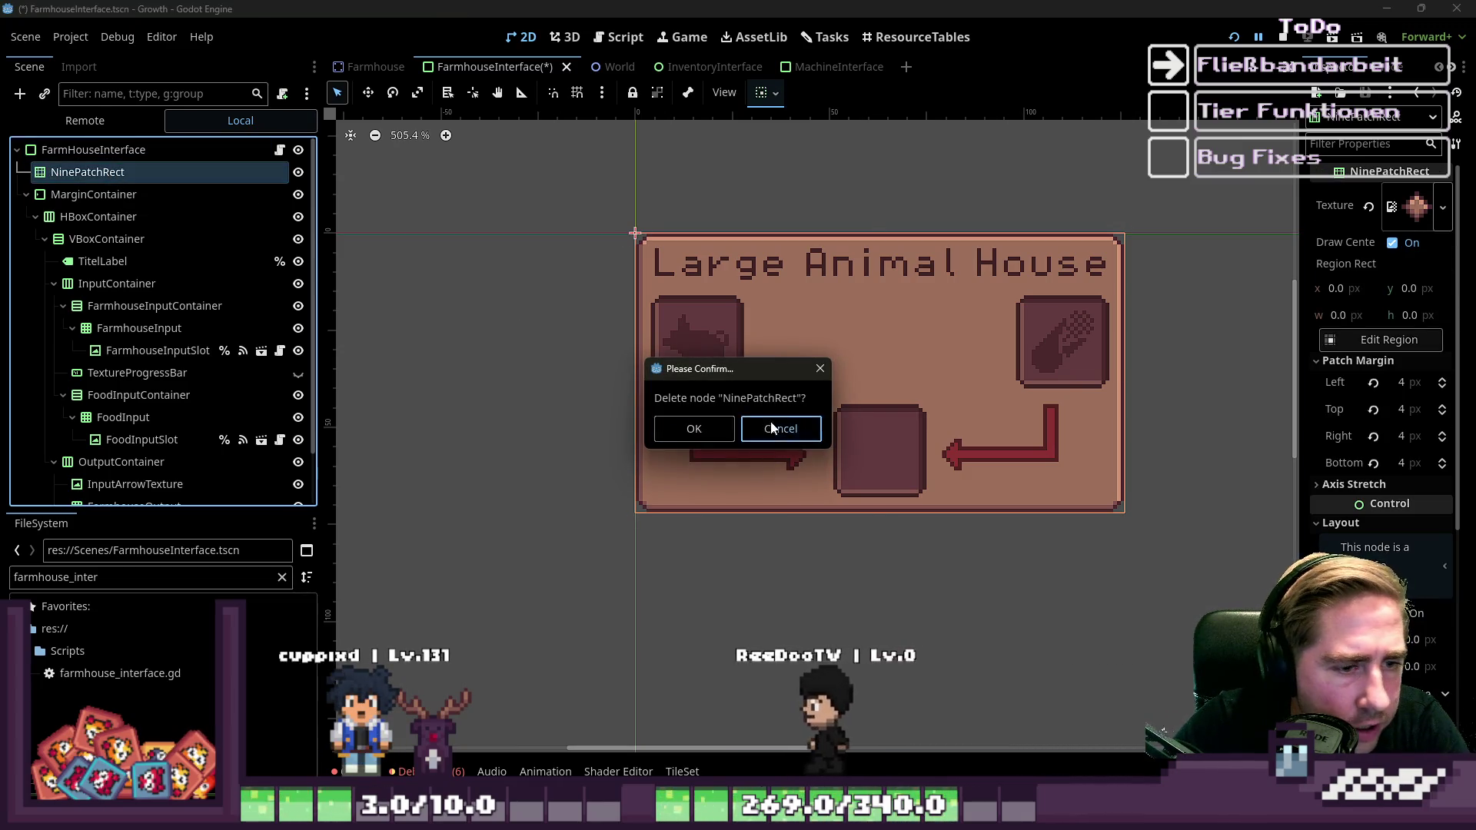
left_click(772, 427)
mouse_move(1417, 206)
left_mouse_down()
mouse_move(491, 180)
mouse_move(157, 147)
mouse_move(1138, 263)
left_mouse_up()
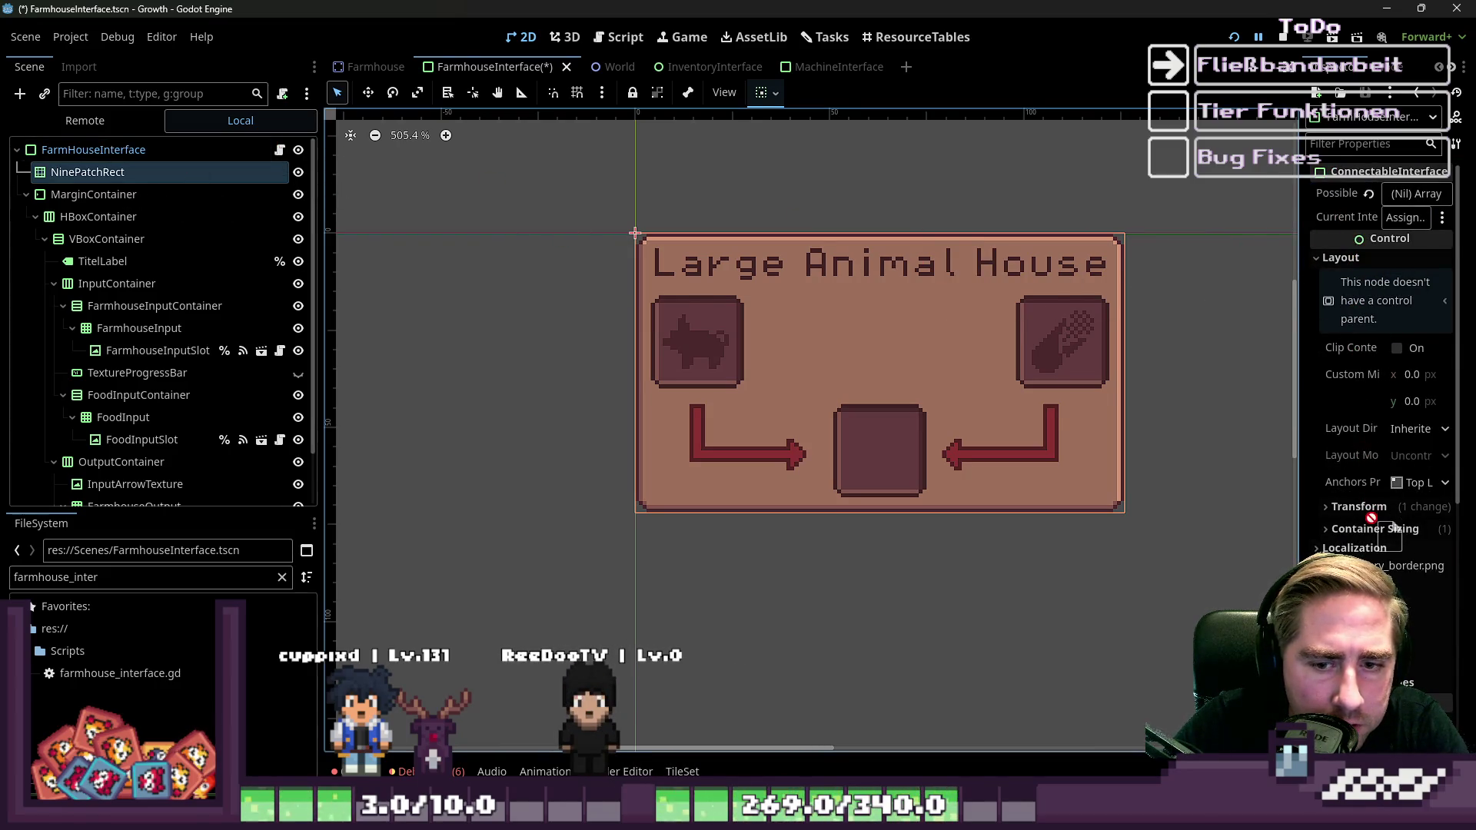
left_click_drag(823, 514, 157, 220)
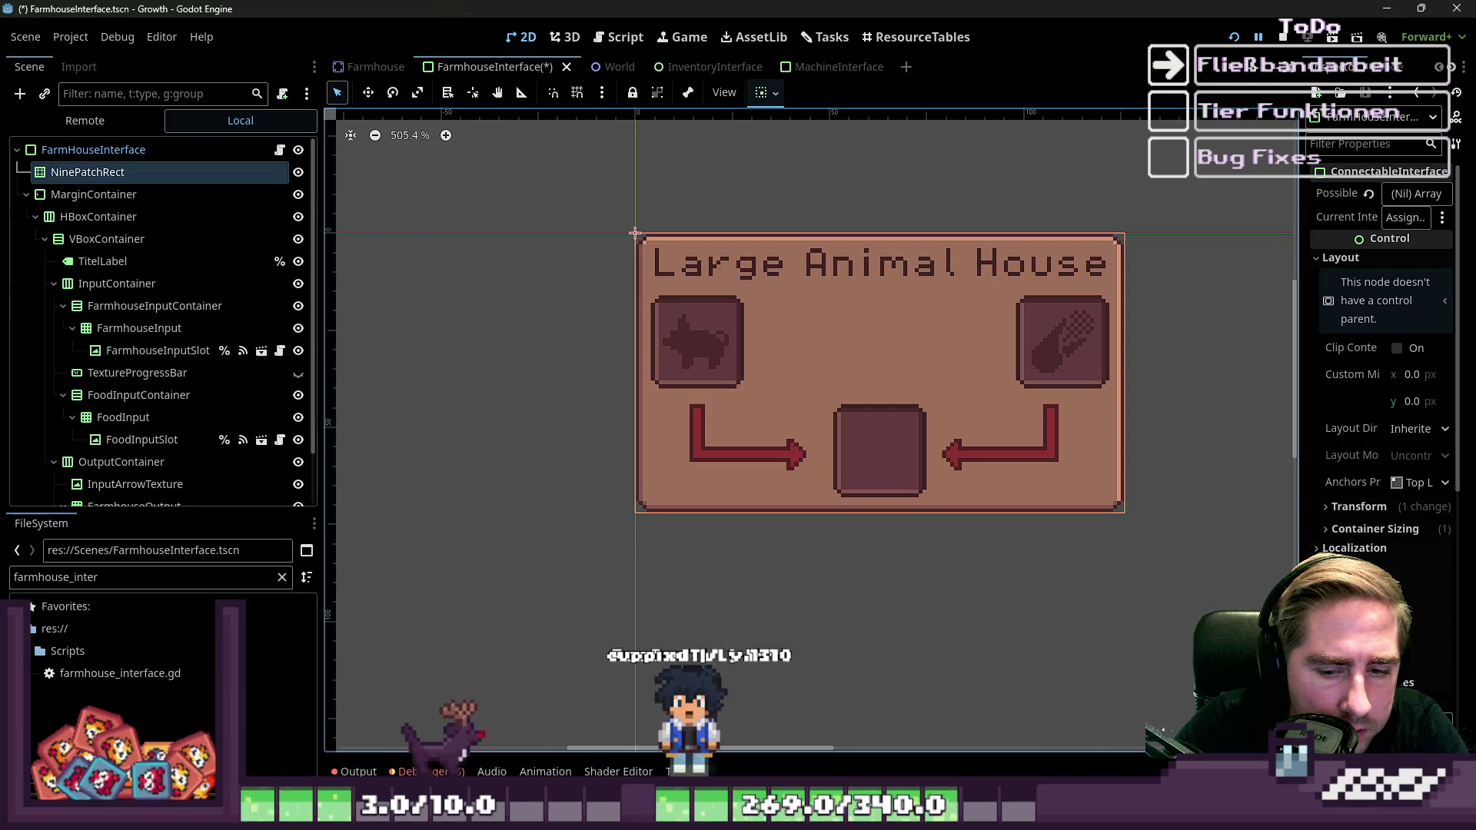
left_click(635, 232)
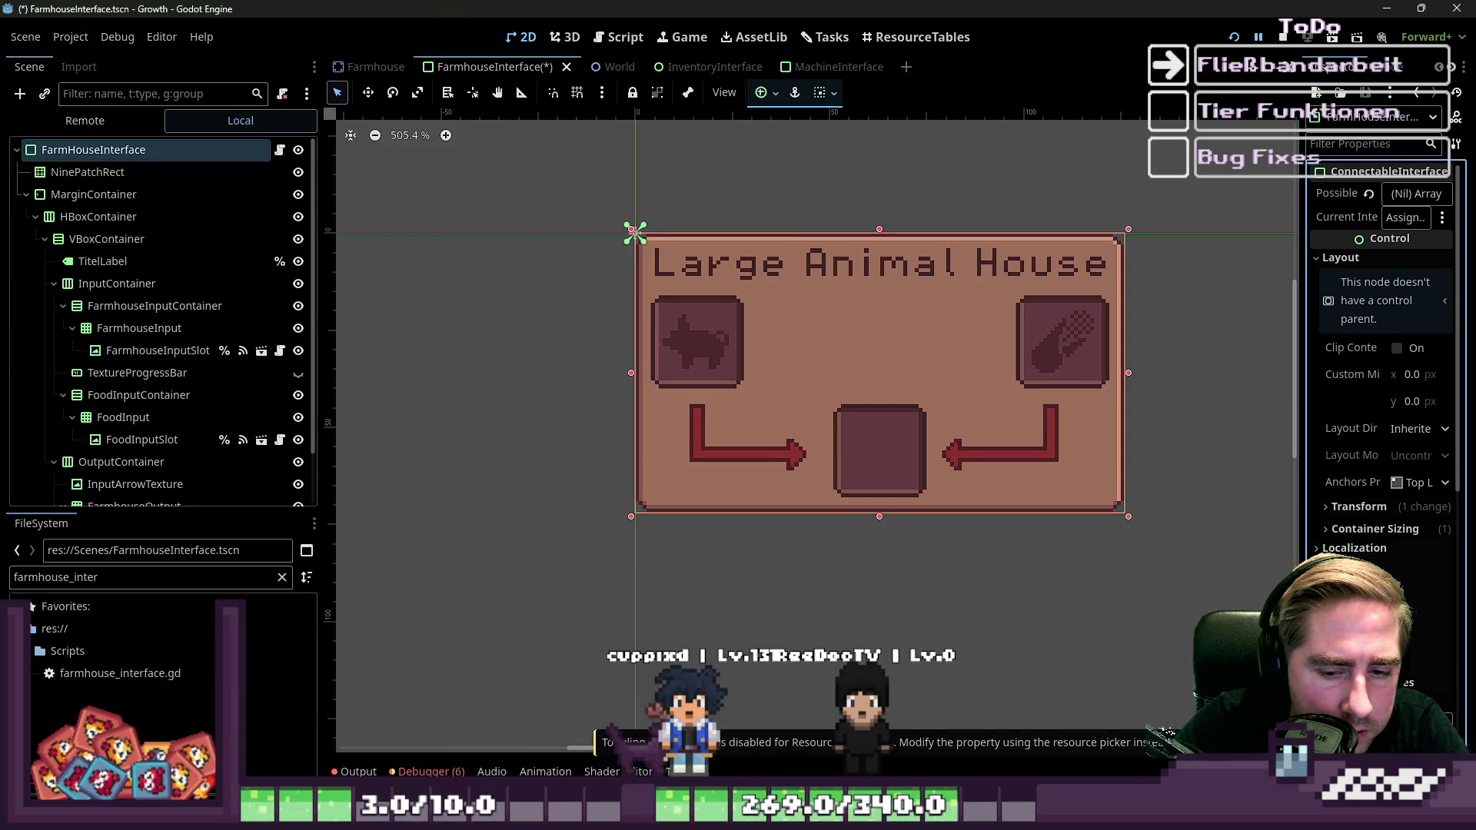
Add a new StyleBoxTexture panel override using NinePatchRect's border texture.
scroll(1184, 477, "down", 5)
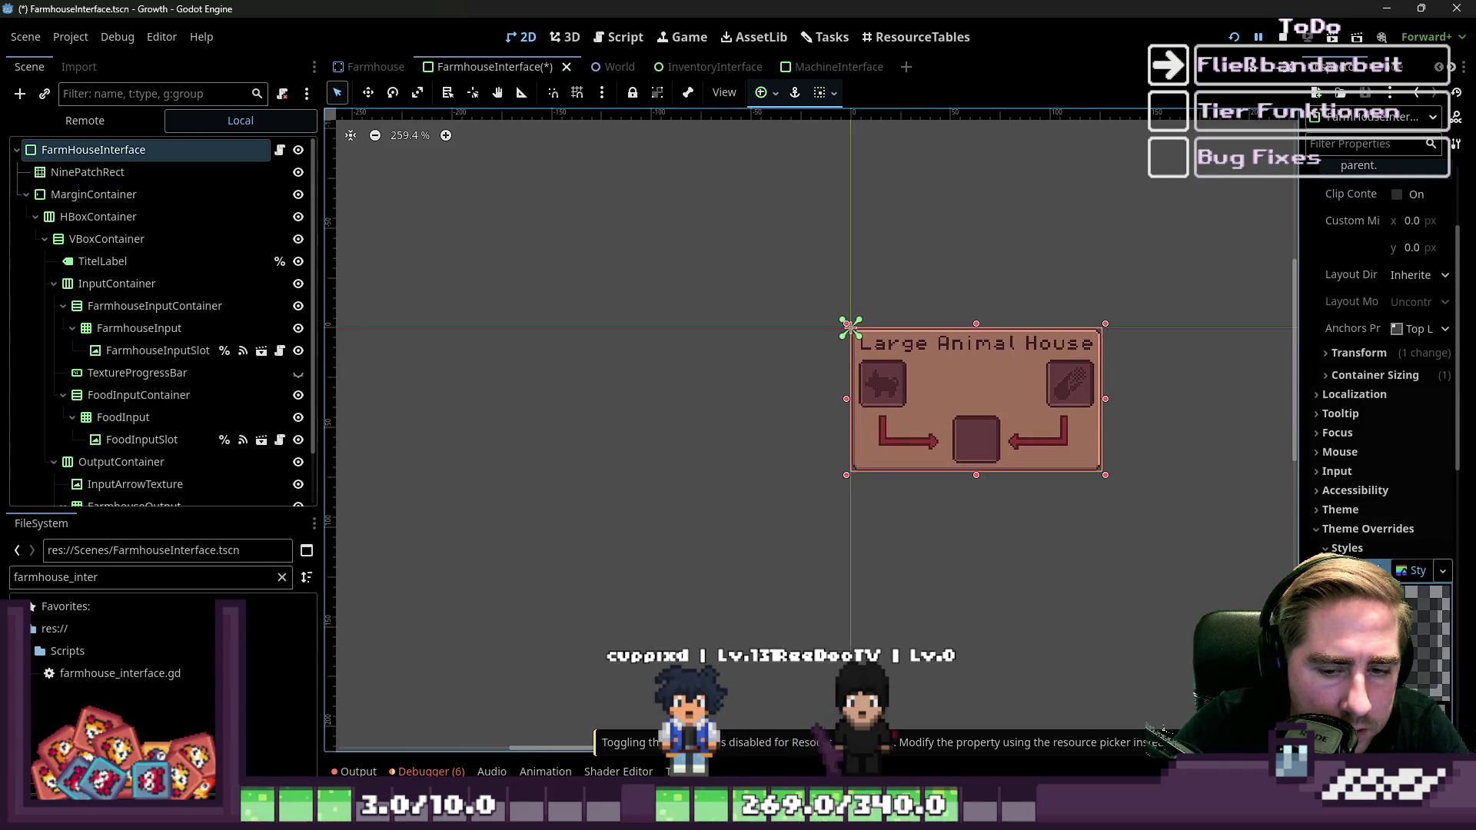
scroll(1206, 534, "down", 3)
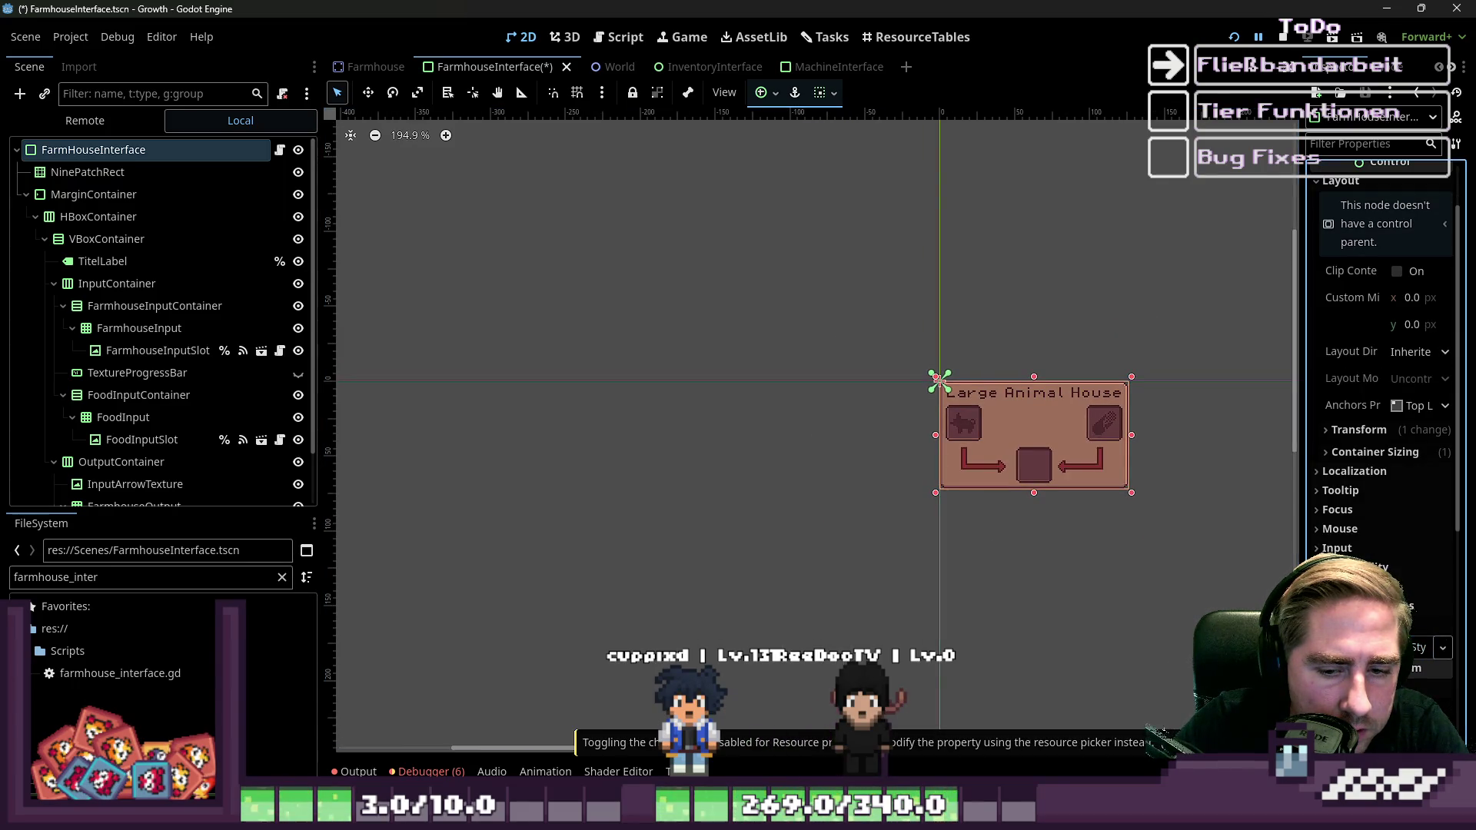
left_click(1437, 653)
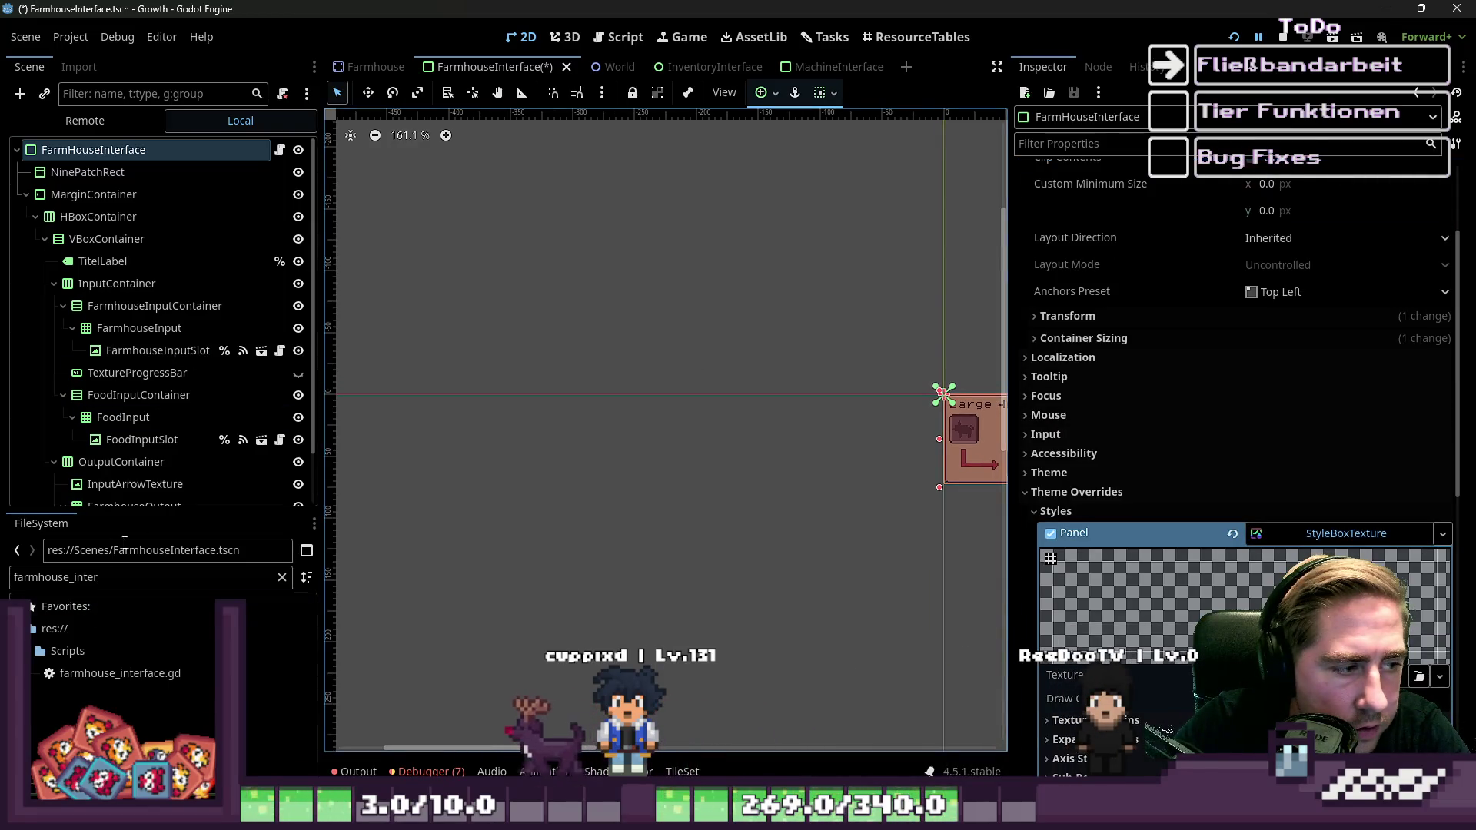
left_click(87, 173)
mouse_move(1321, 220)
left_mouse_down()
mouse_move(845, 254)
mouse_move(127, 147)
mouse_move(1416, 656)
mouse_move(1418, 675)
left_mouse_up()
scroll(722, 380, "down", 4)
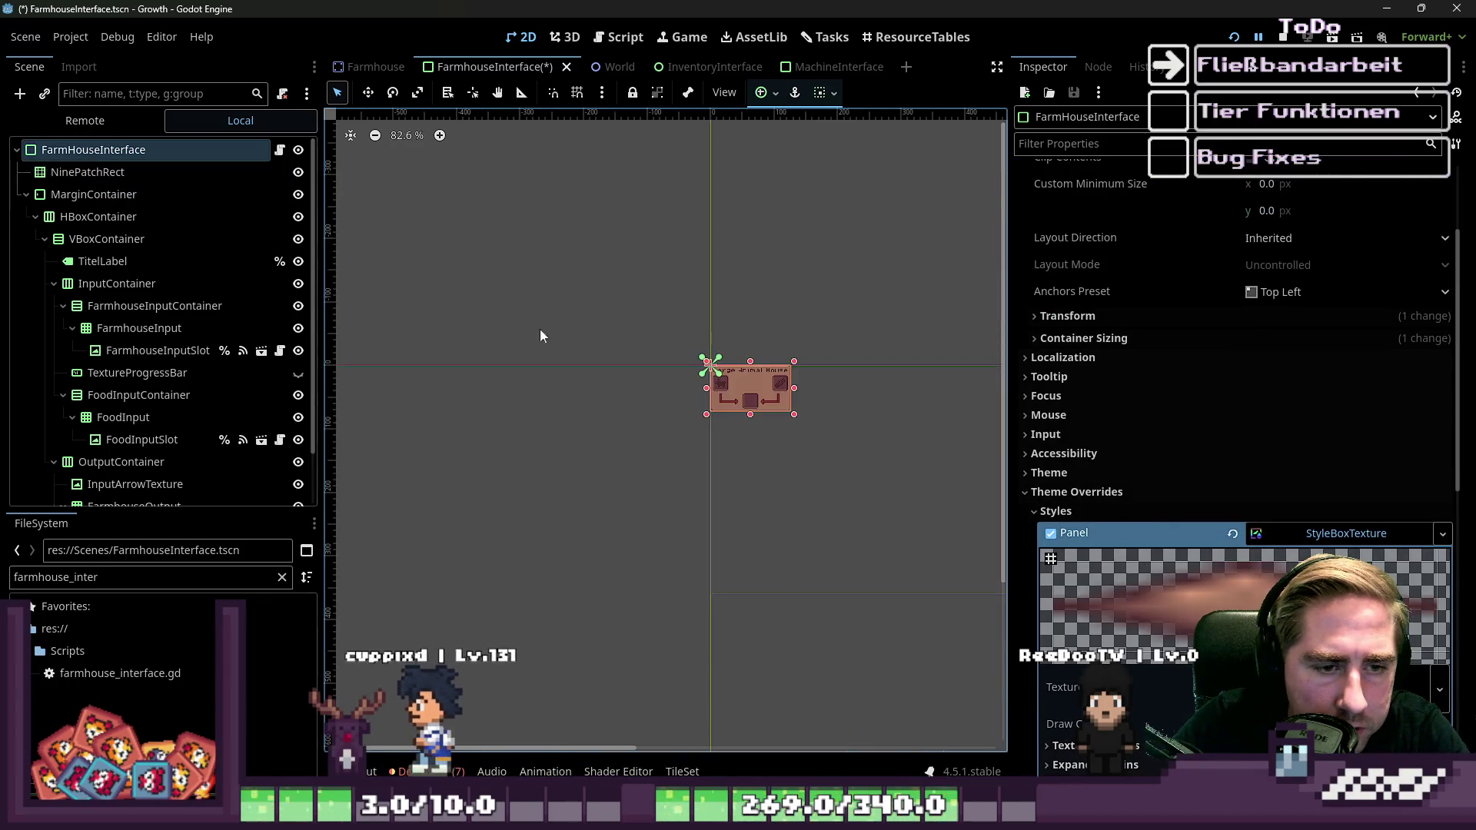
scroll(777, 375, "up", 5)
Delete the NinePatchRect node from the scene.
left_click(638, 381)
key("Delete")
key("Return")
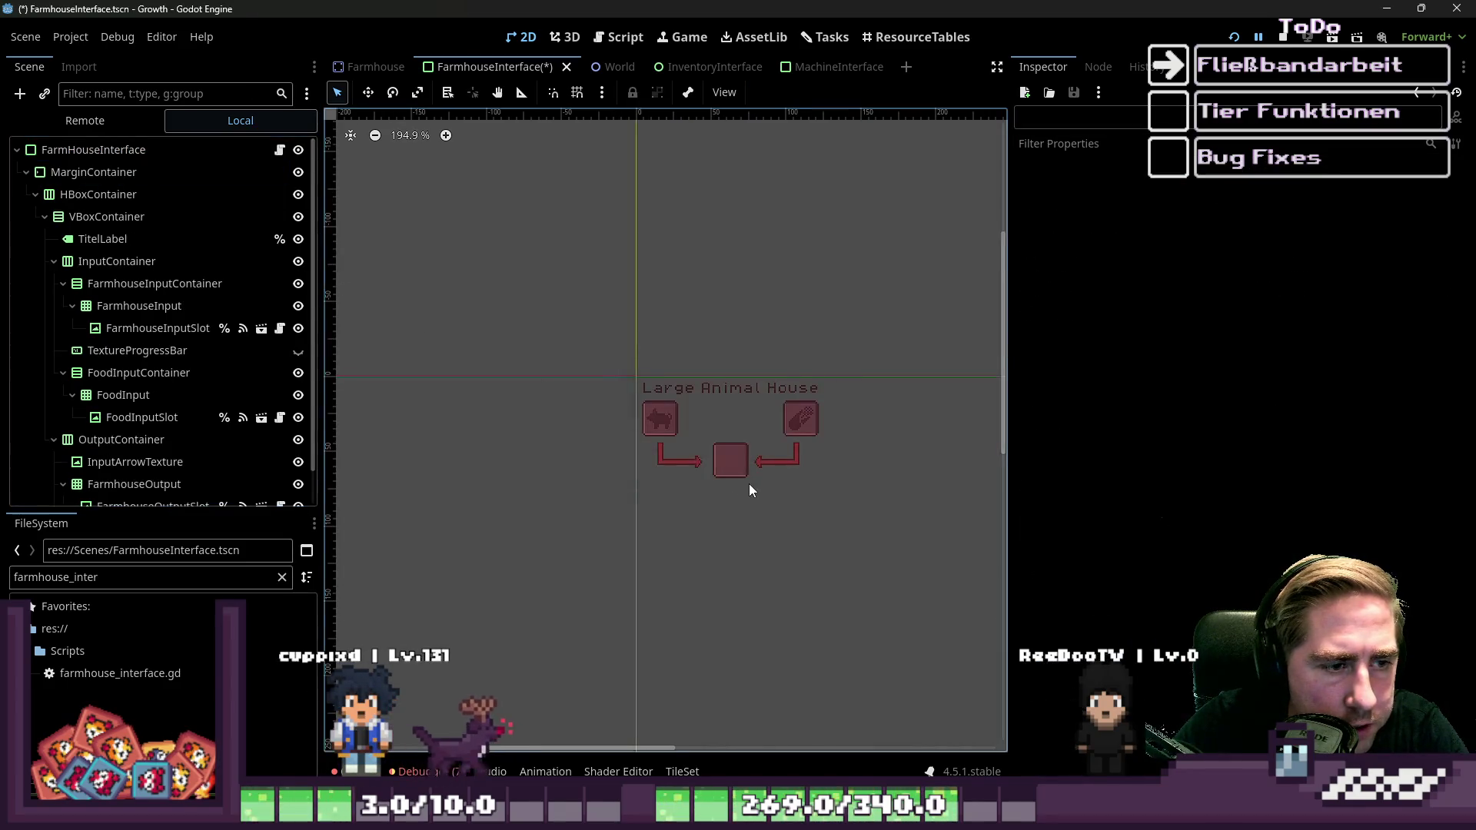
Select the FarmHouseInterface root and expand its panel style's Texture Margins.
scroll(750, 489, "up", 2)
left_click(94, 150)
scroll(1180, 526, "down", 4)
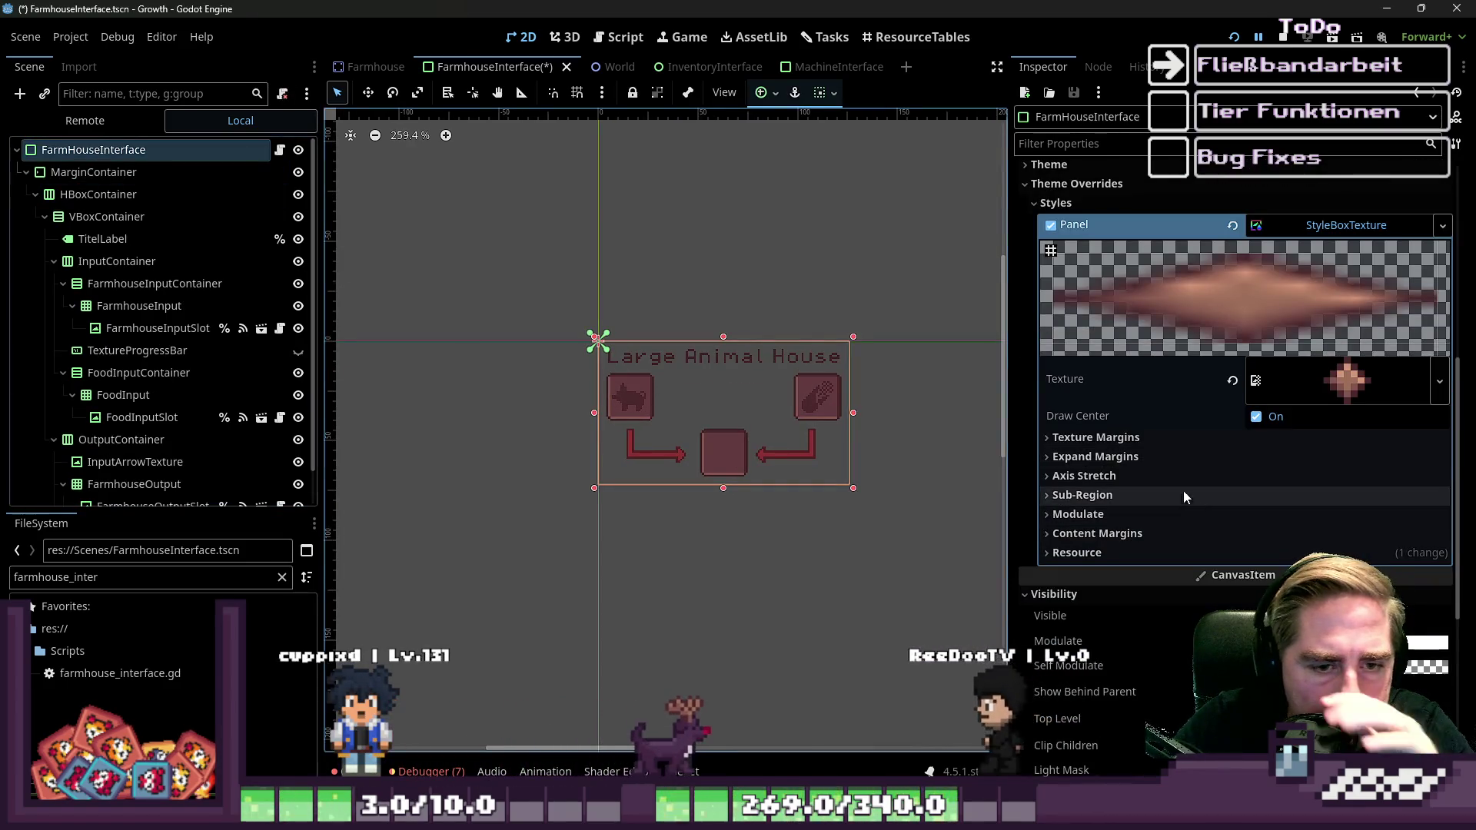
left_click(1254, 437)
left_click(1297, 438)
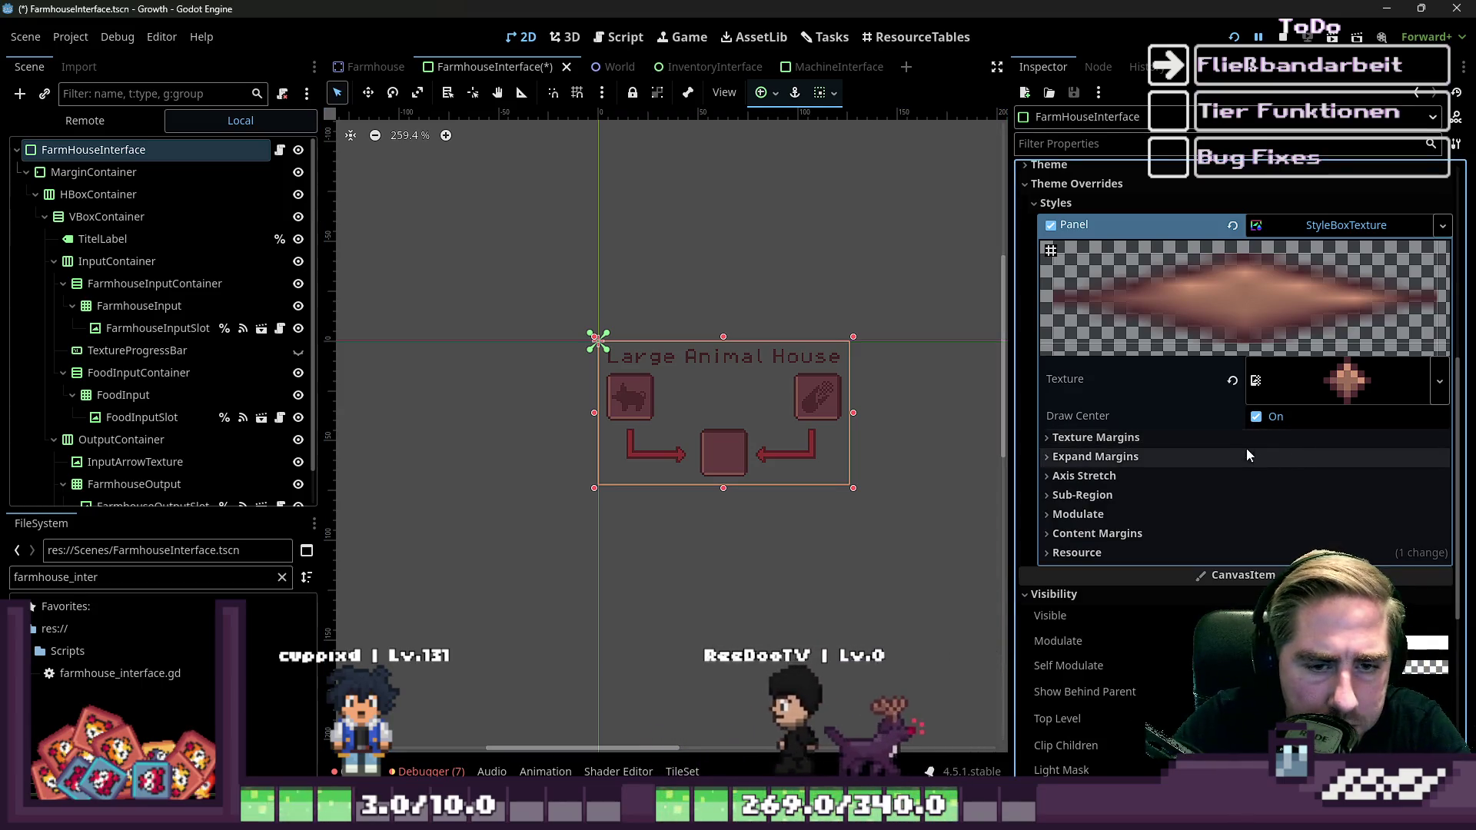
left_click(1248, 436)
Enter 4 px for the left, top, right and bottom texture margins.
left_click(1284, 459)
type("4")
left_click(1292, 486)
type("1")
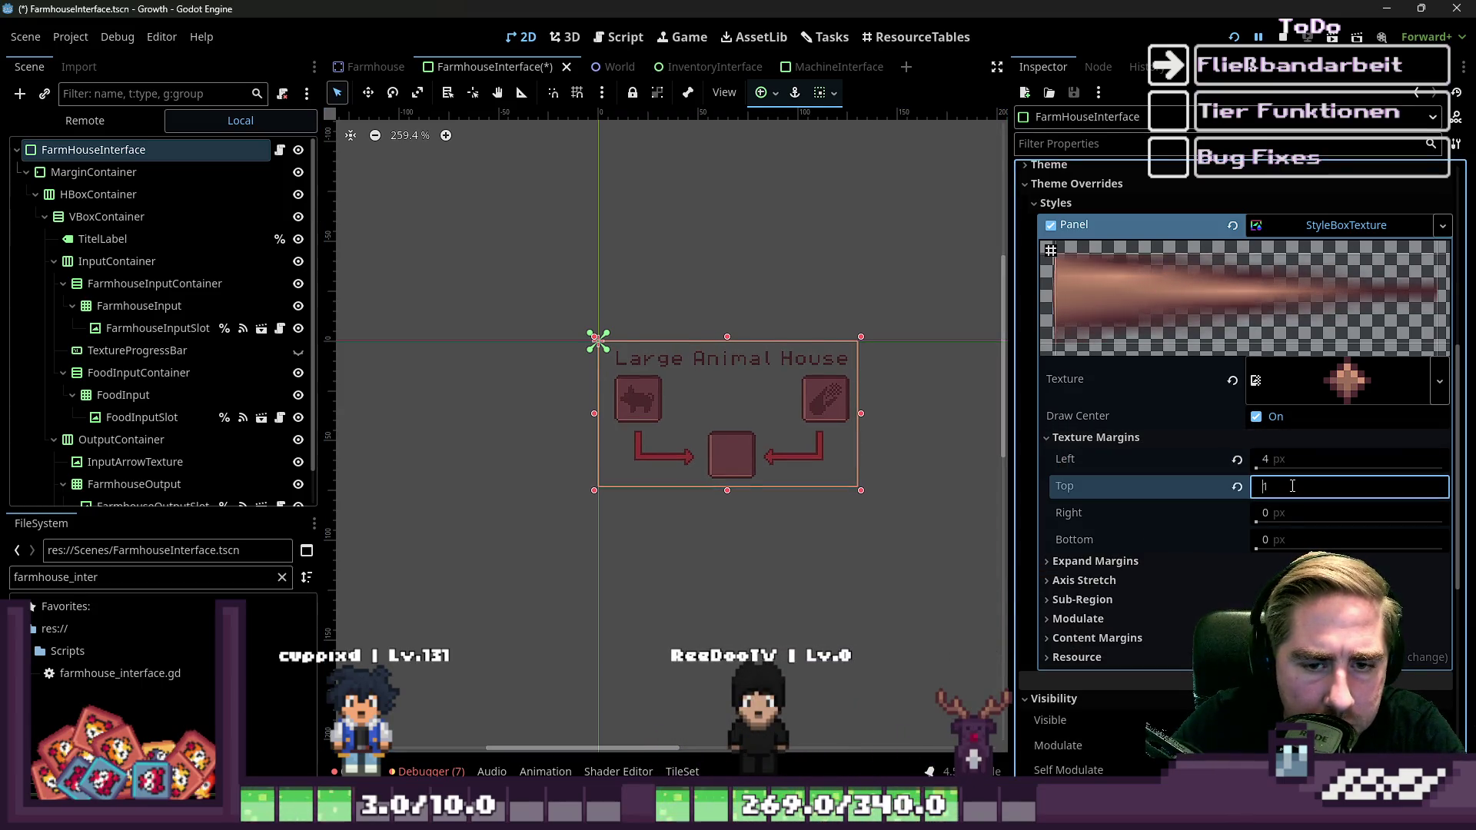
type("4")
key("Tab")
type("4")
left_click(1291, 542)
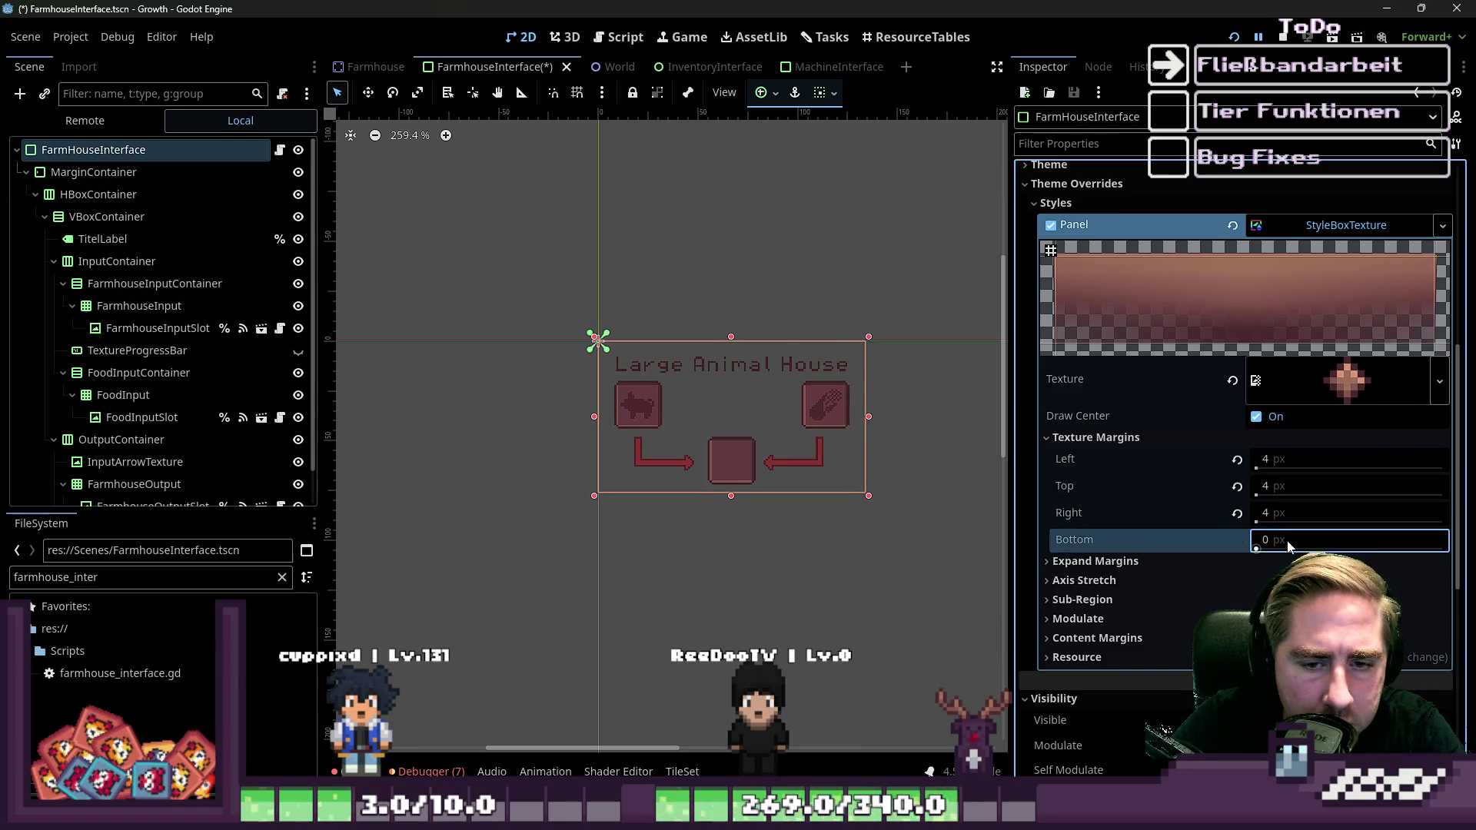
type("3")
mouse_move(923, 452)
left_mouse_down()
mouse_move(976, 450)
mouse_move(441, 227)
left_mouse_up()
scroll(1231, 440, "down", 5)
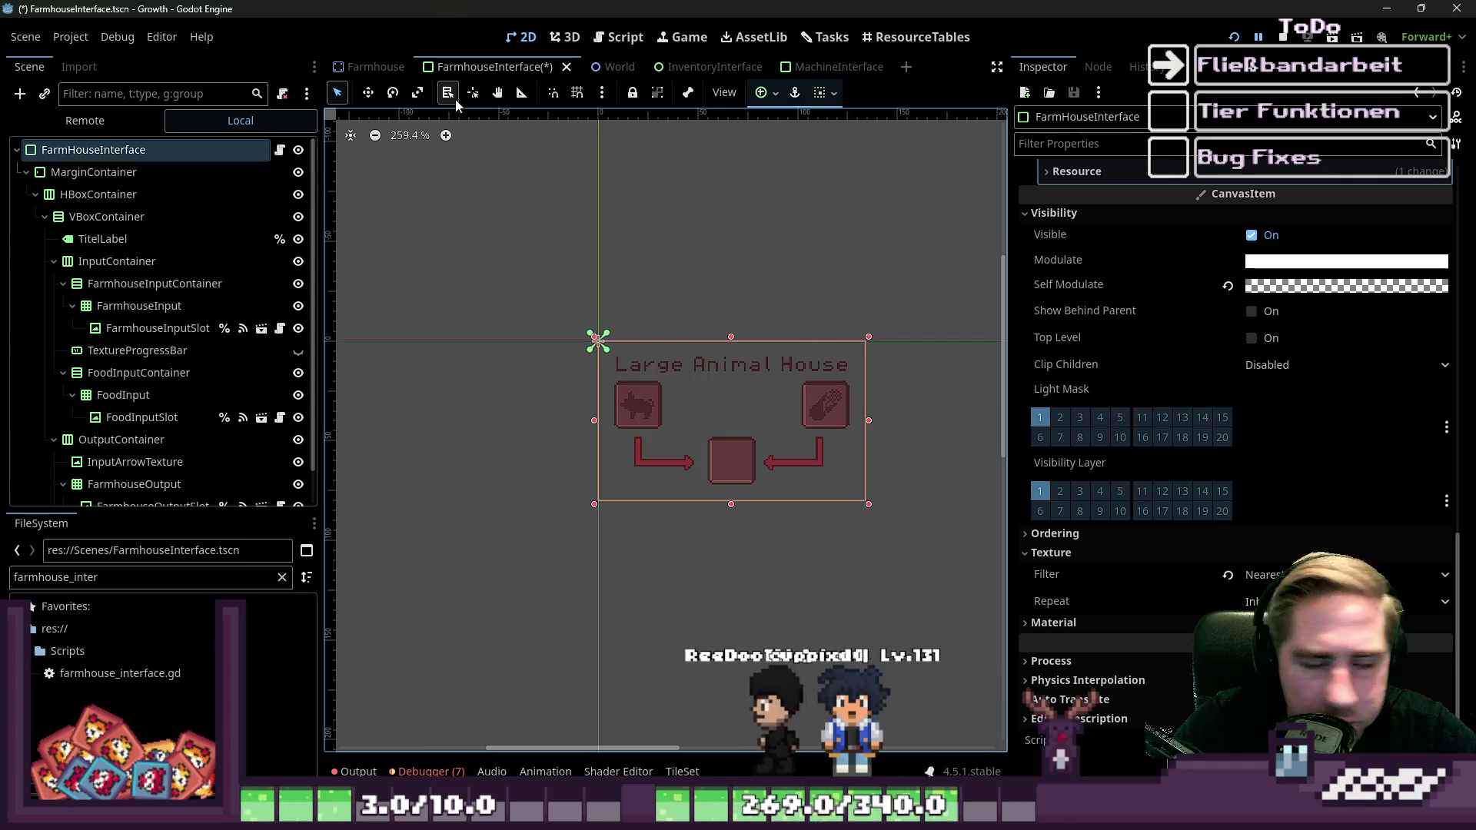
Open the MachineInterface scene showing its input slot, arrow and output slot.
left_click(804, 71)
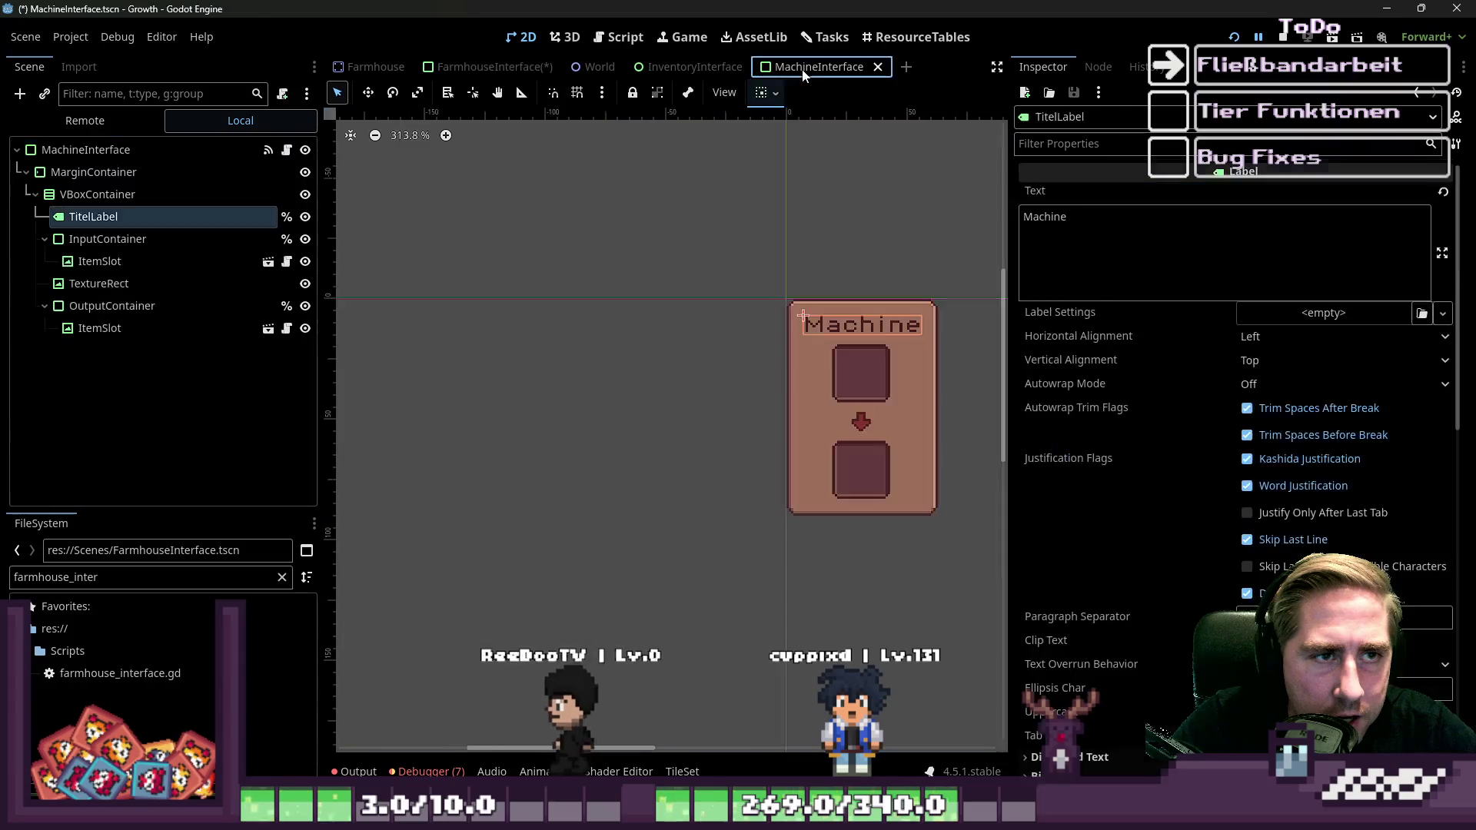
Review connected_machine in the MachineInterface script, then bring up farmhouse_interface.gd.
left_click(620, 37)
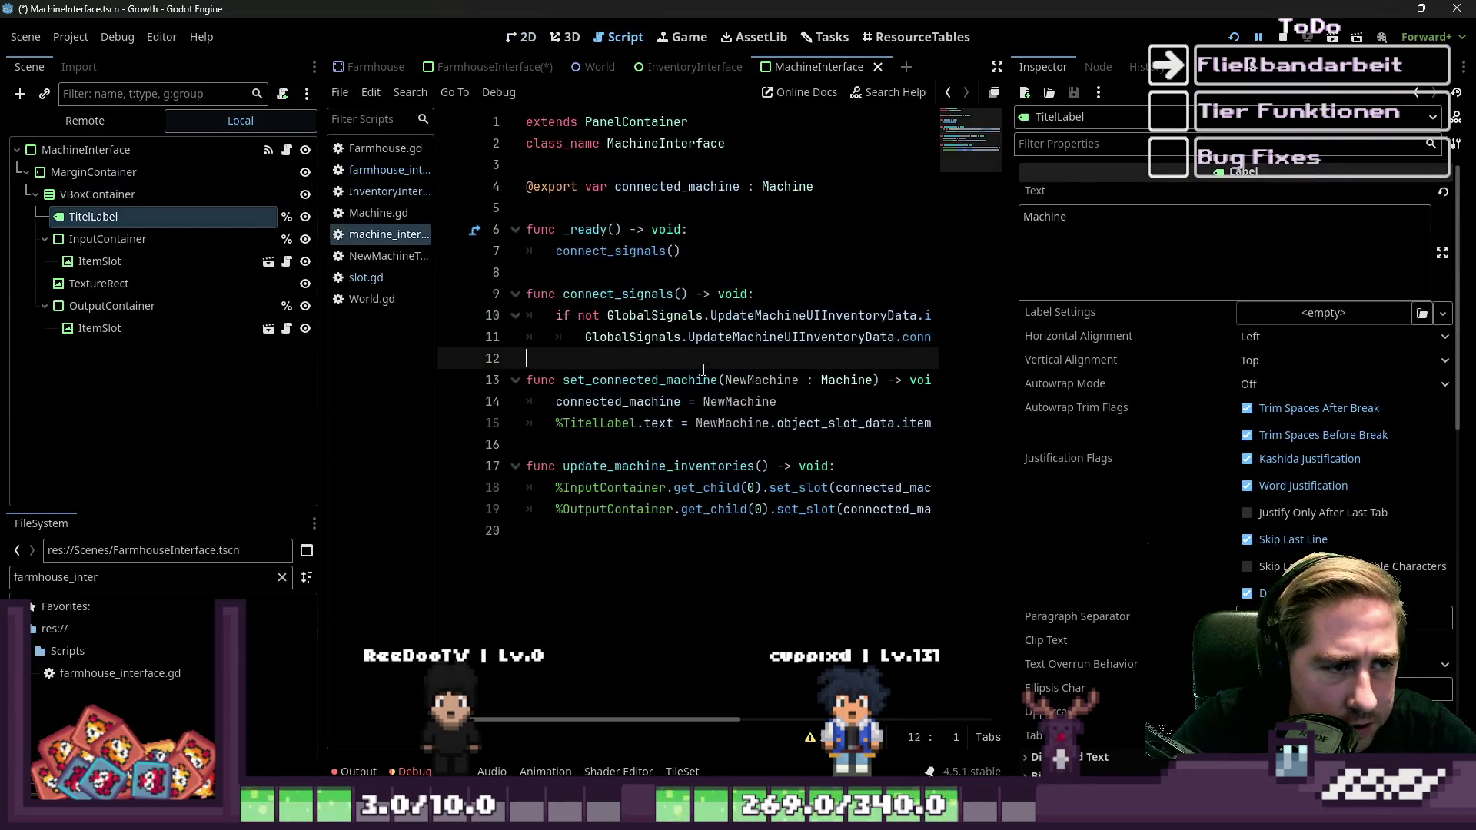
left_click_drag(1012, 407, 1270, 417)
double_click(610, 401)
left_click_drag(815, 187, 615, 188)
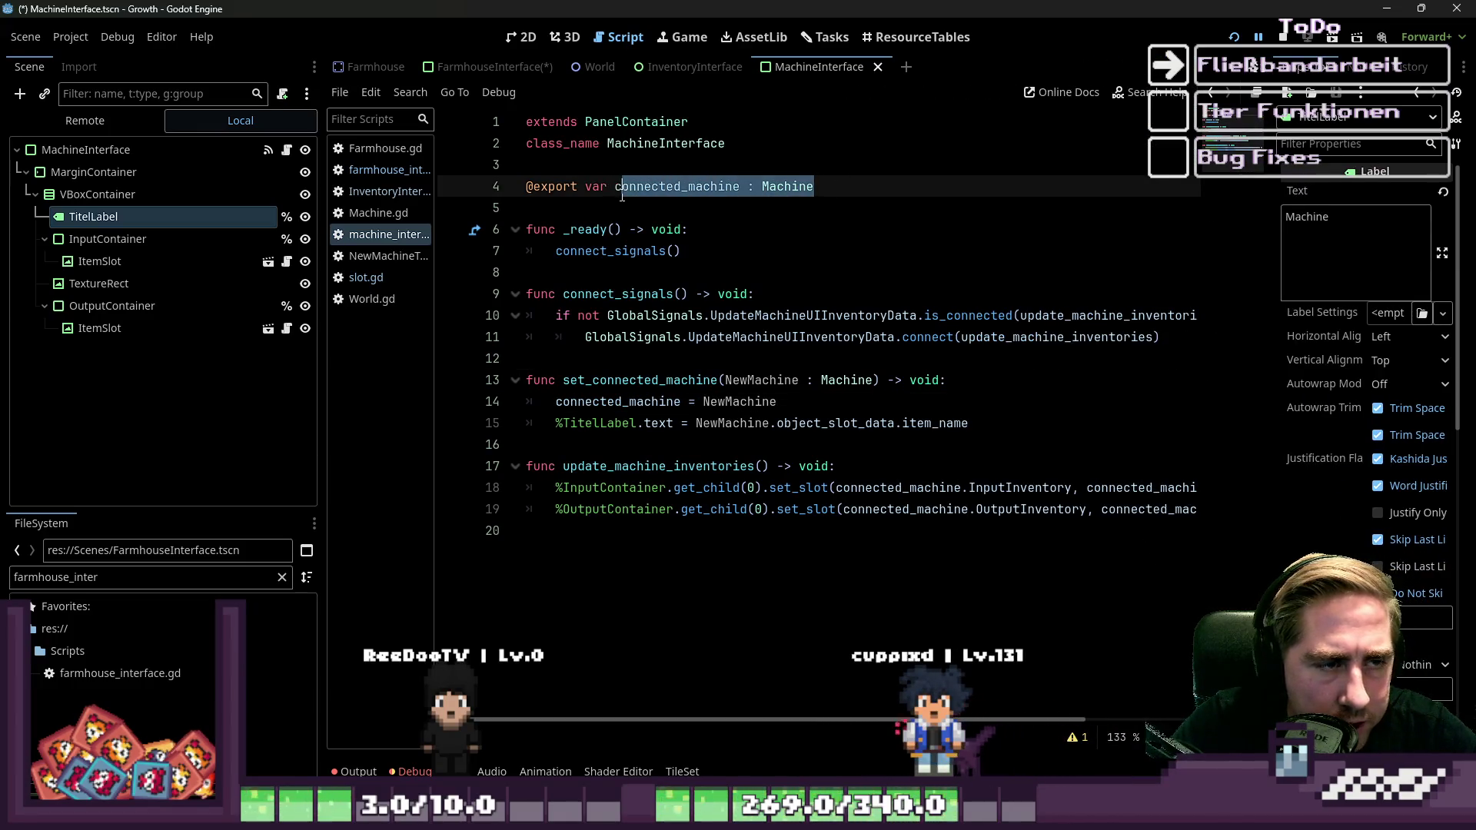
left_click(785, 186)
mouse_move(815, 333)
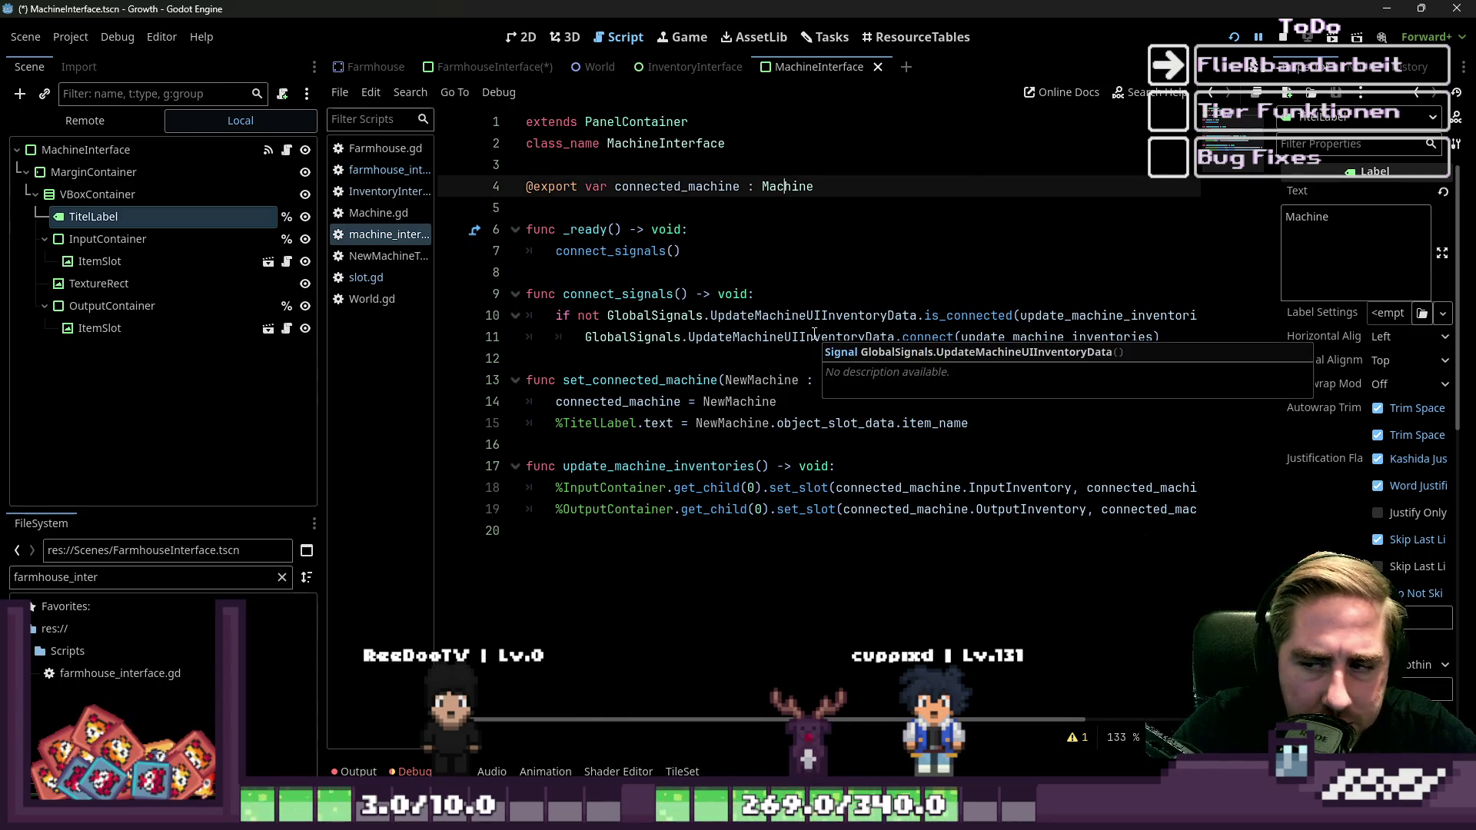
left_click(772, 521)
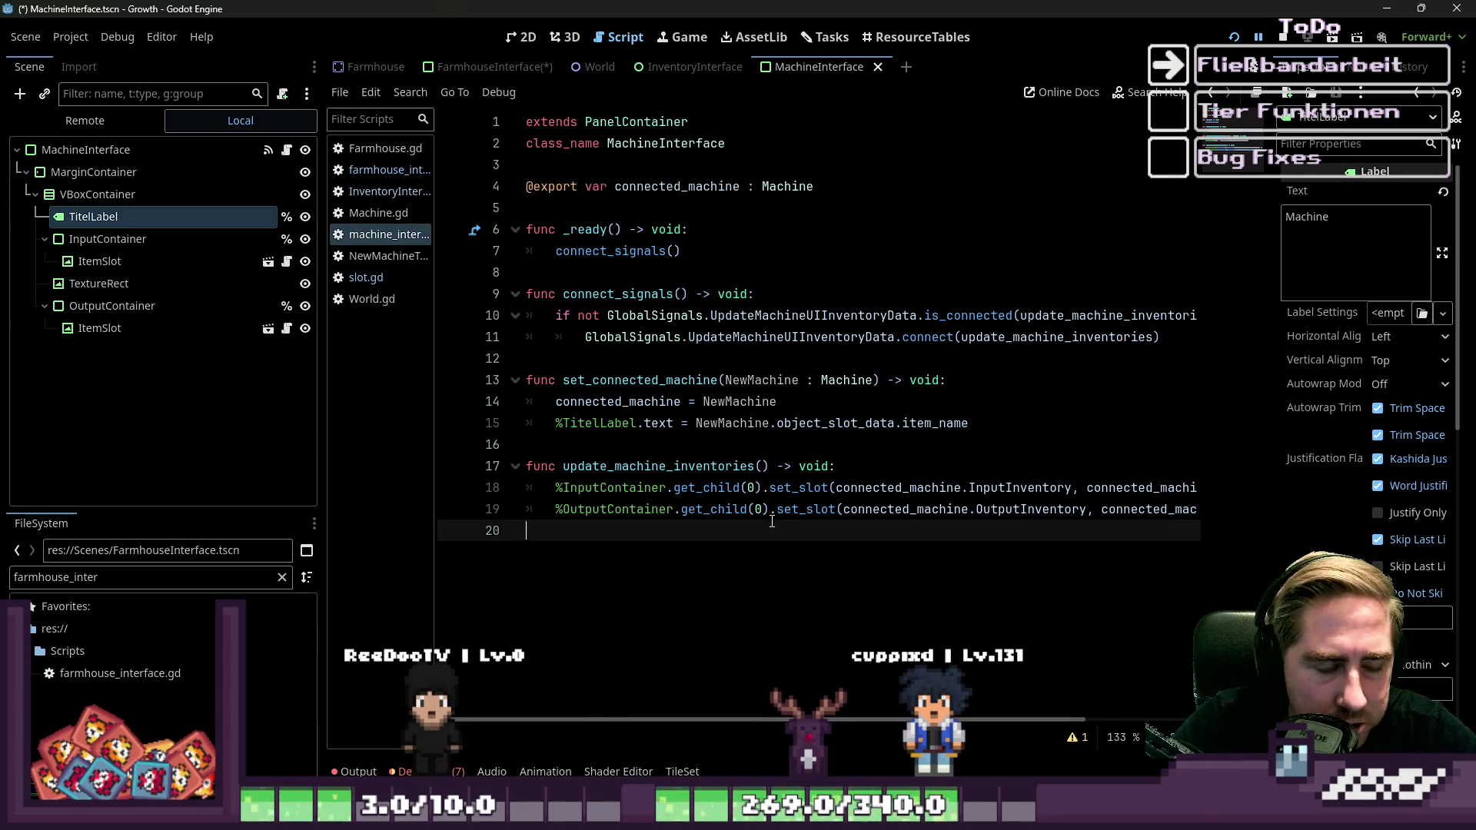
left_click(395, 171)
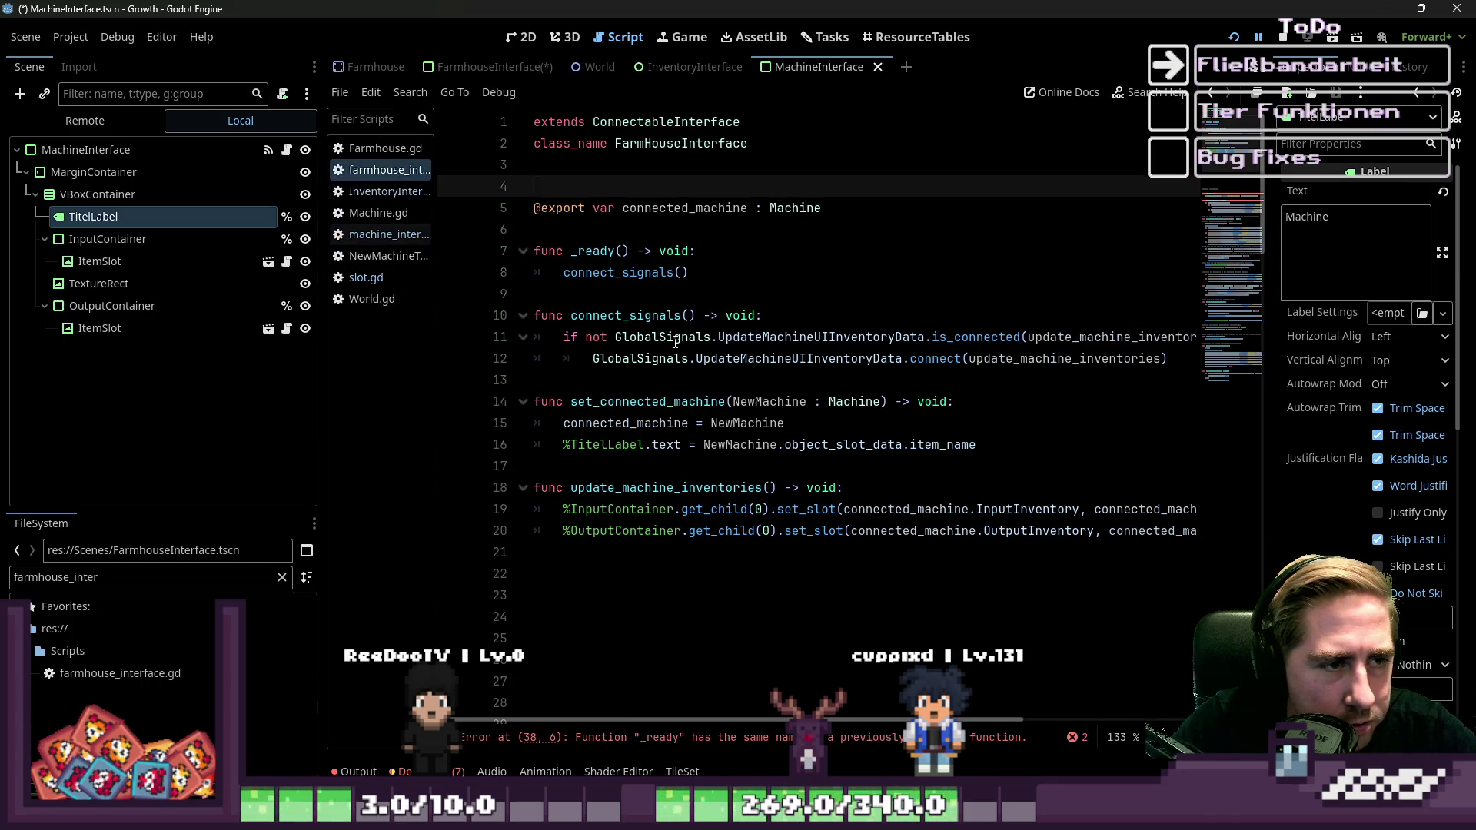
scroll(705, 369, "down", 9)
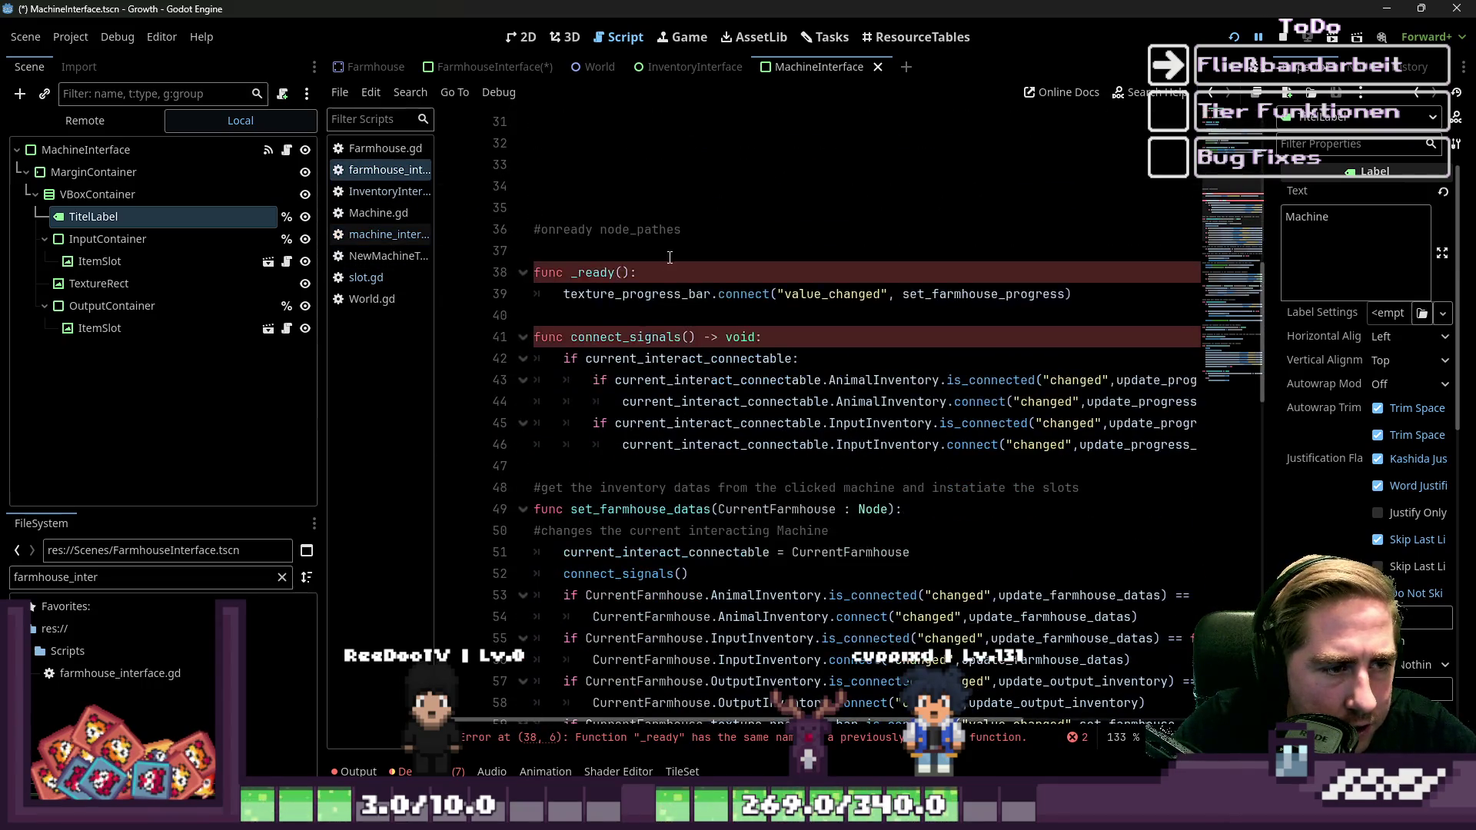
scroll(747, 483, "down", 5)
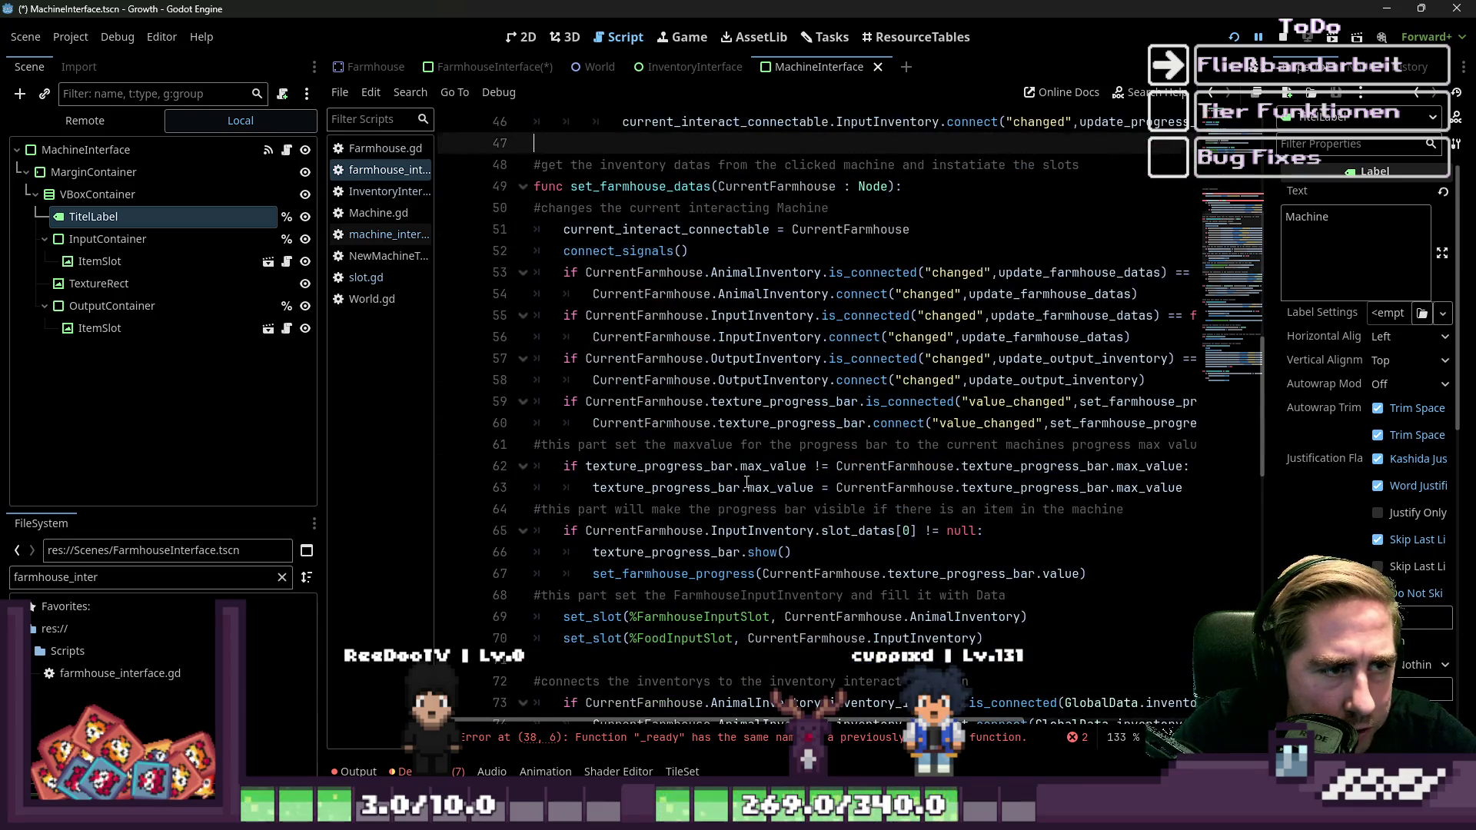
scroll(746, 483, "down", 10)
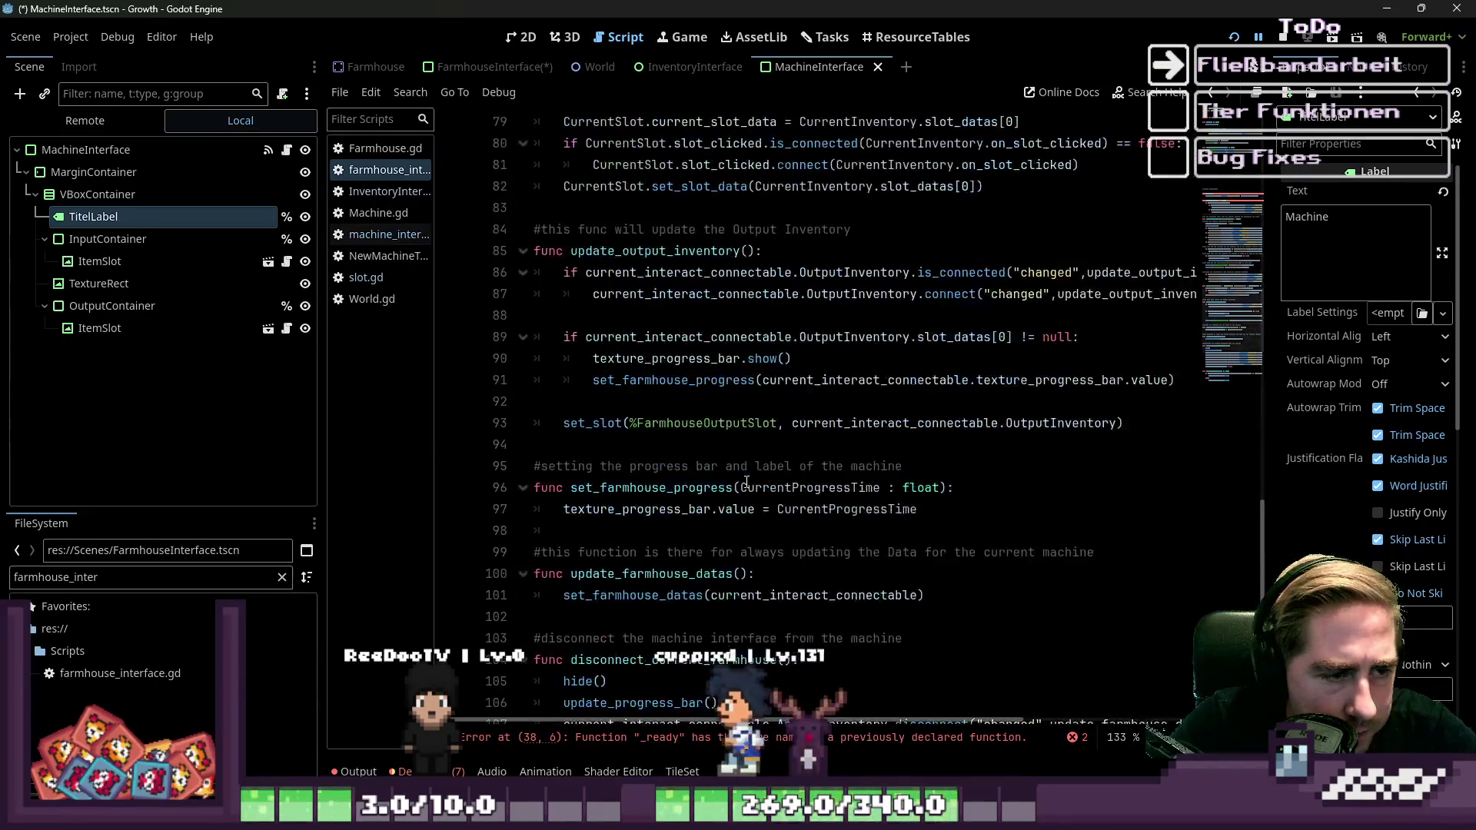
scroll(747, 483, "down", 2)
scroll(747, 483, "down", 2)
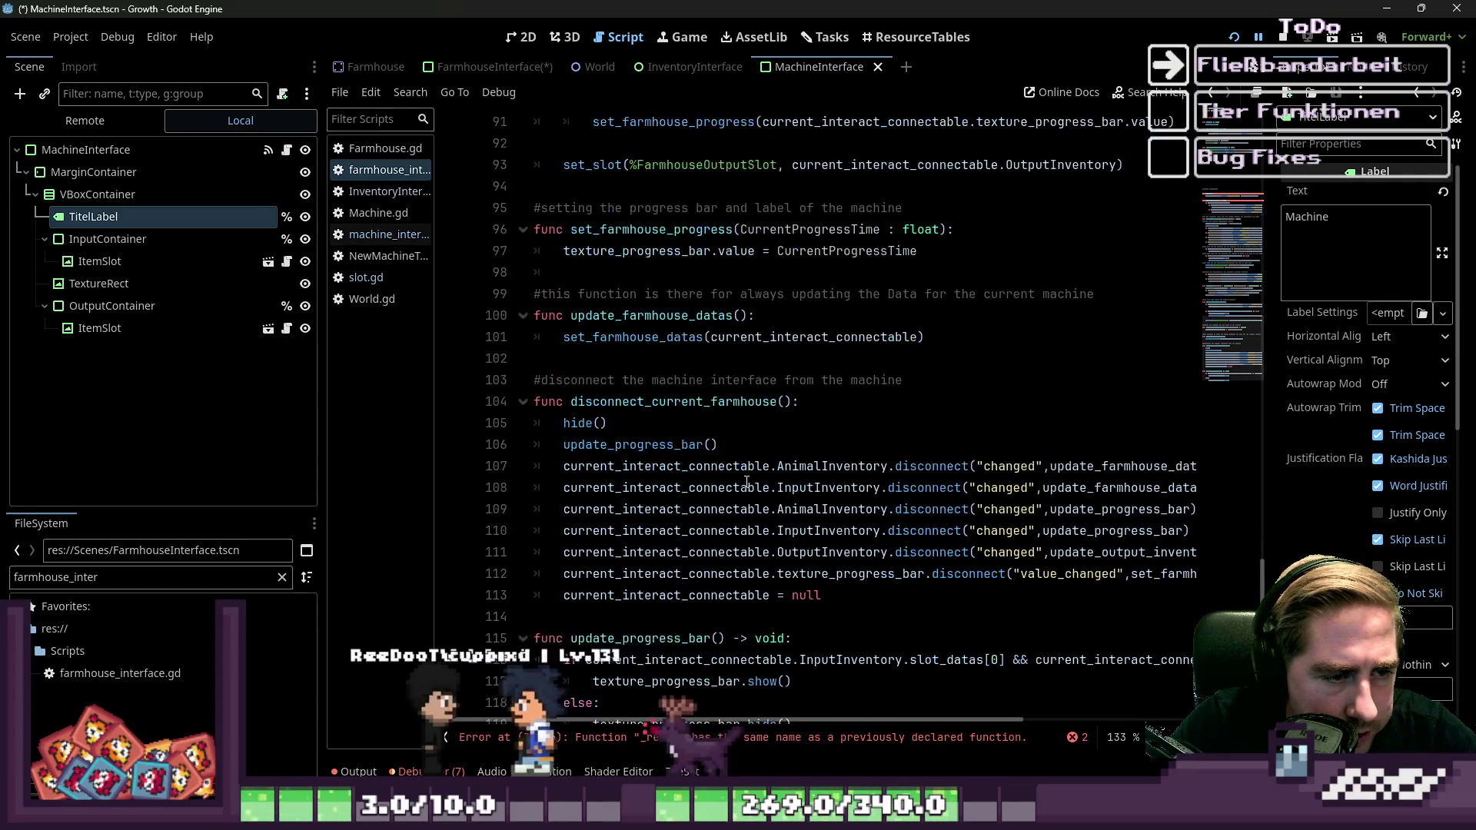
scroll(746, 483, "down", 1)
left_click(716, 582)
left_click(738, 380)
left_click(757, 273)
scroll(767, 347, "up", 3)
scroll(766, 347, "up", 1)
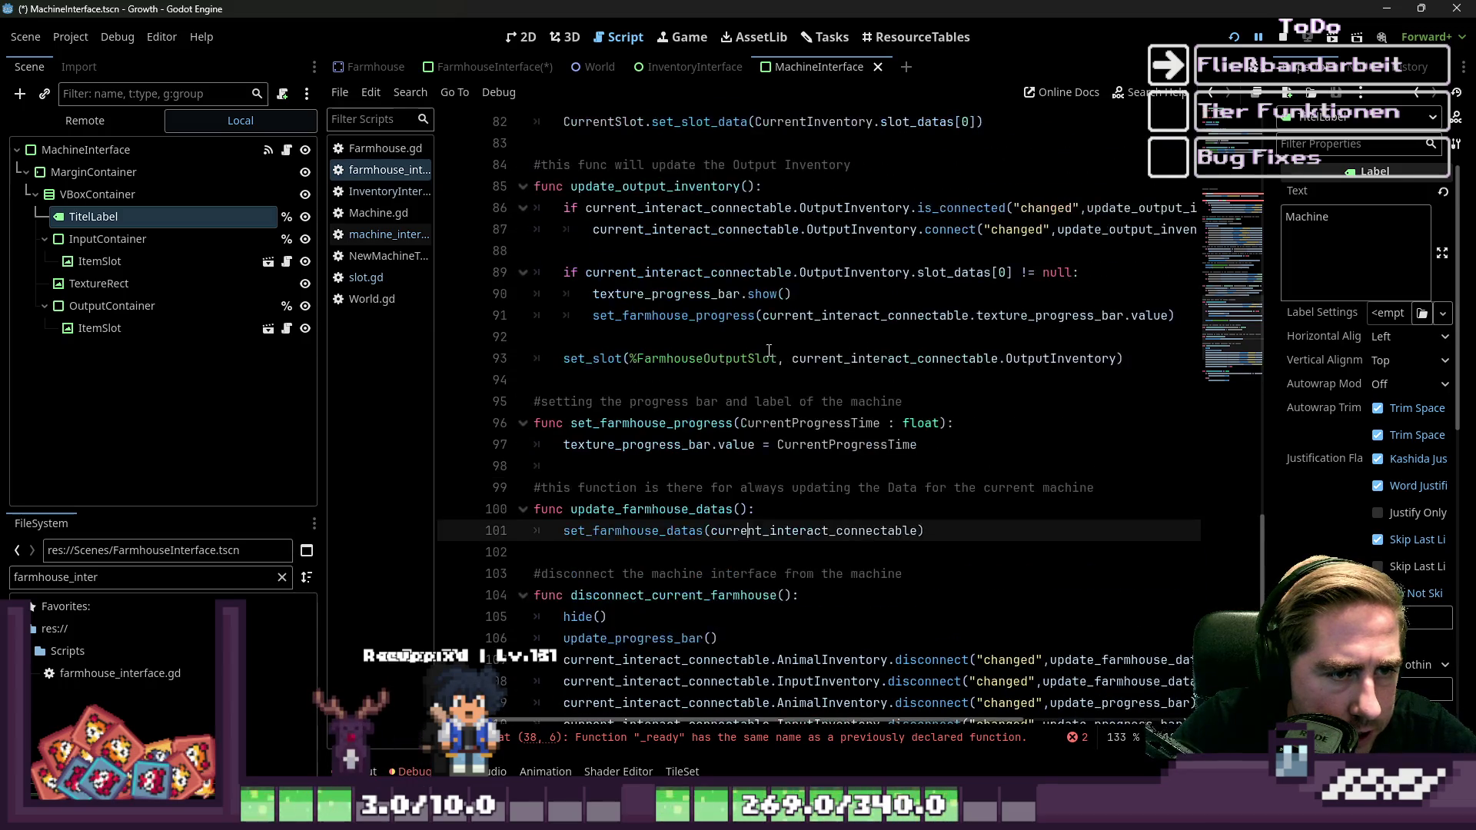
left_click(743, 425)
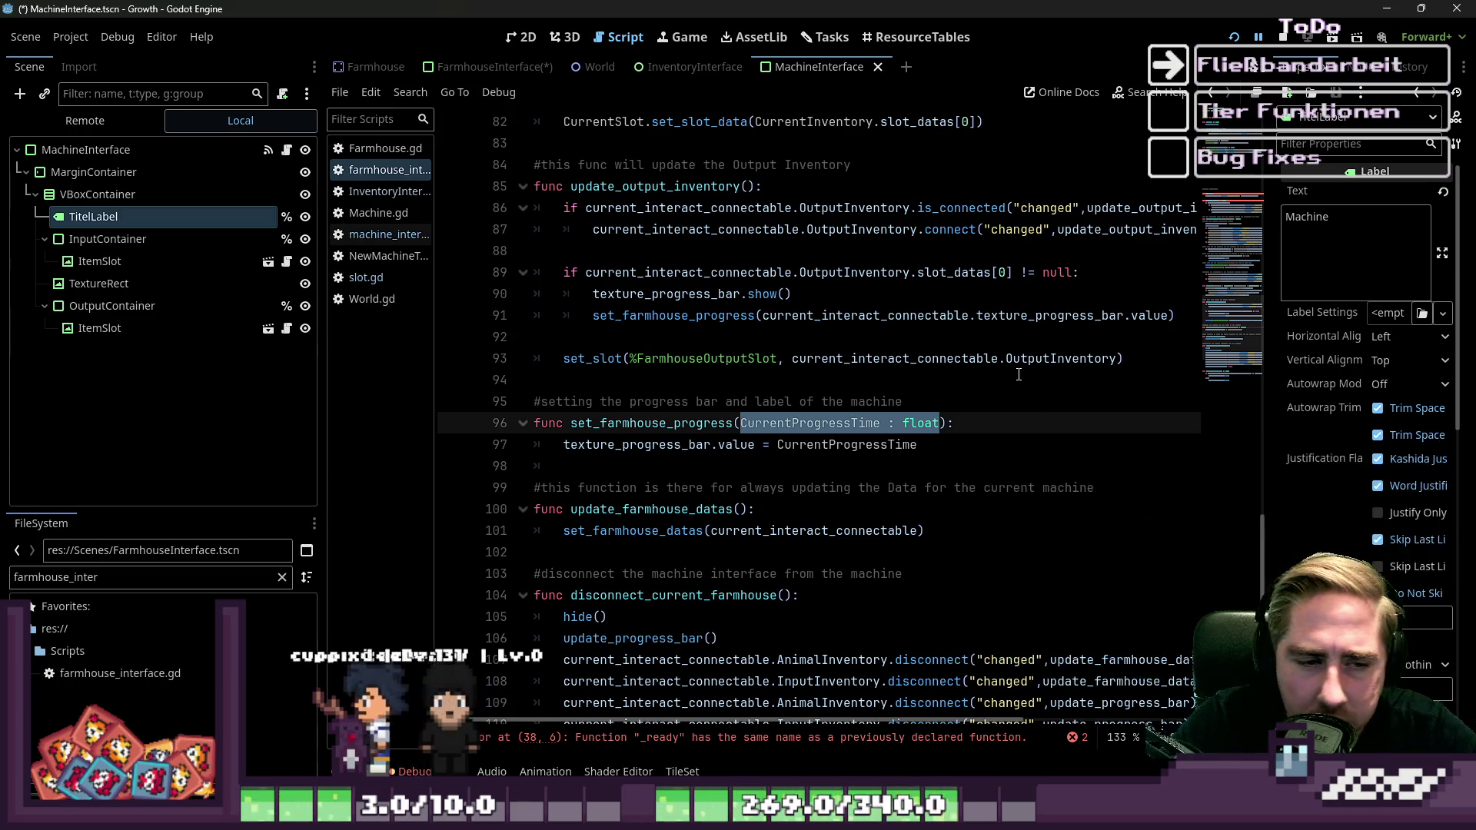
key("Up")
key("Up")
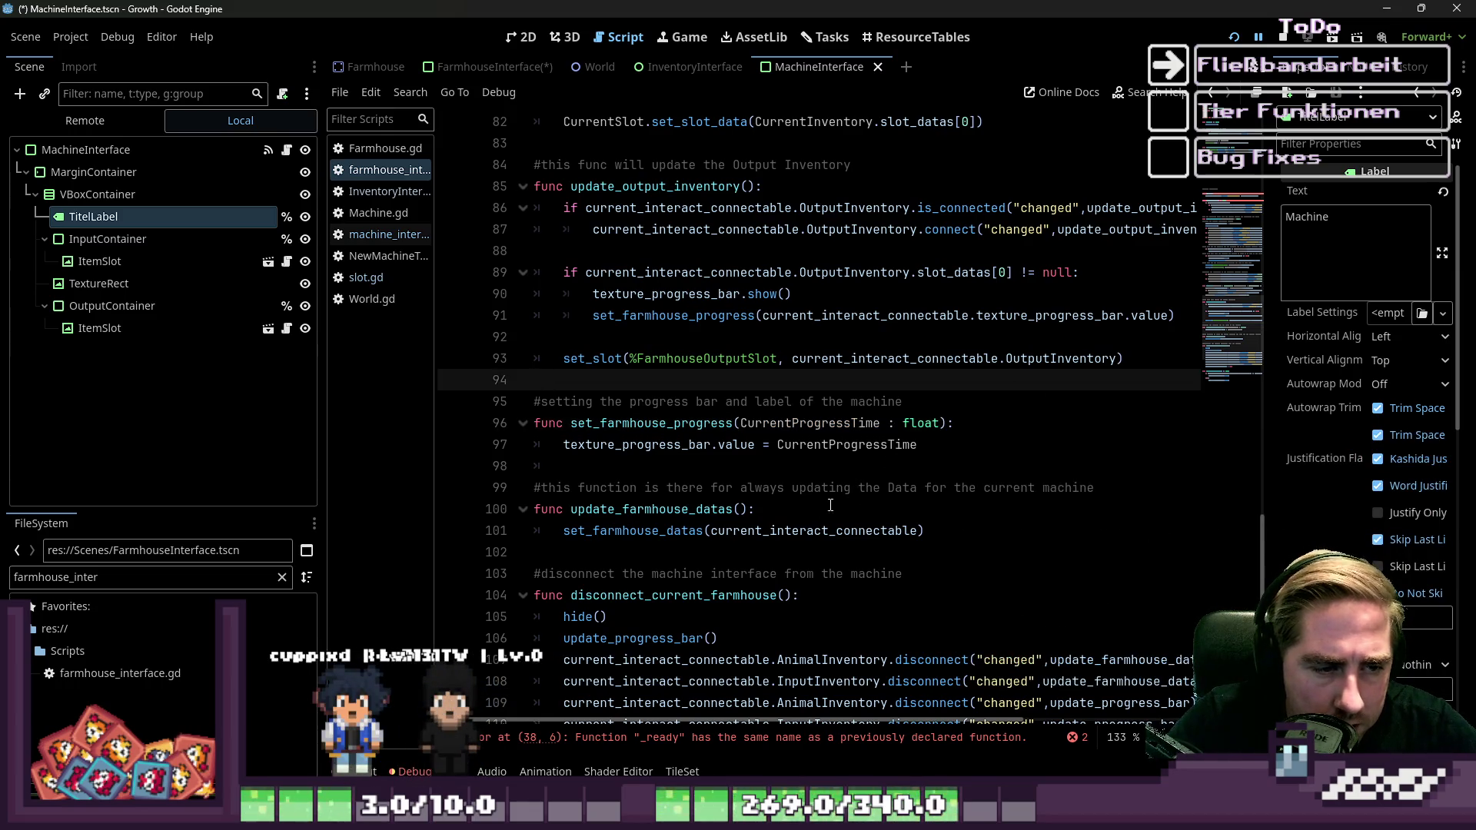
left_click(750, 509)
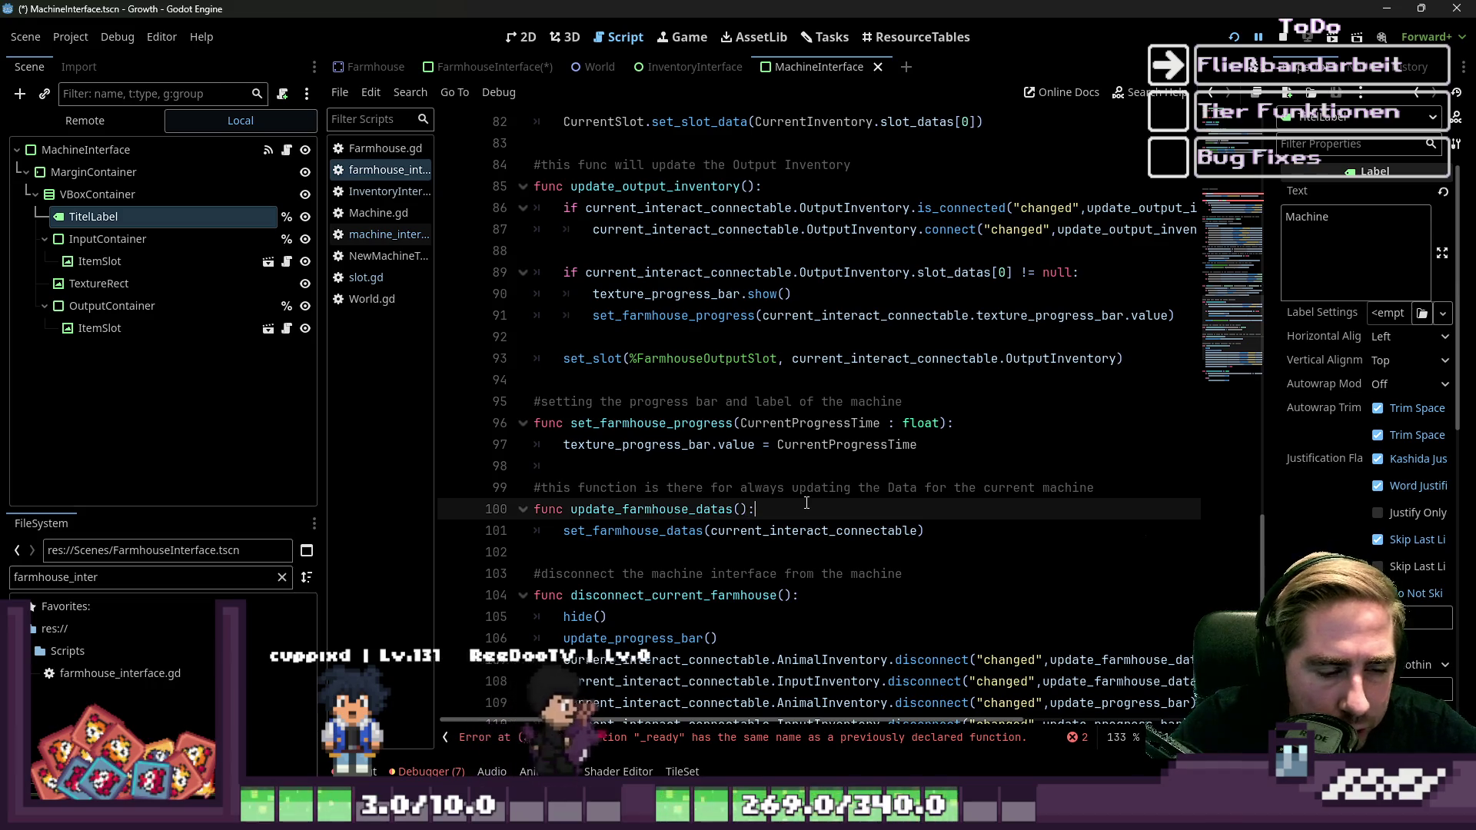
scroll(867, 496, "up", 2)
scroll(866, 496, "up", 5)
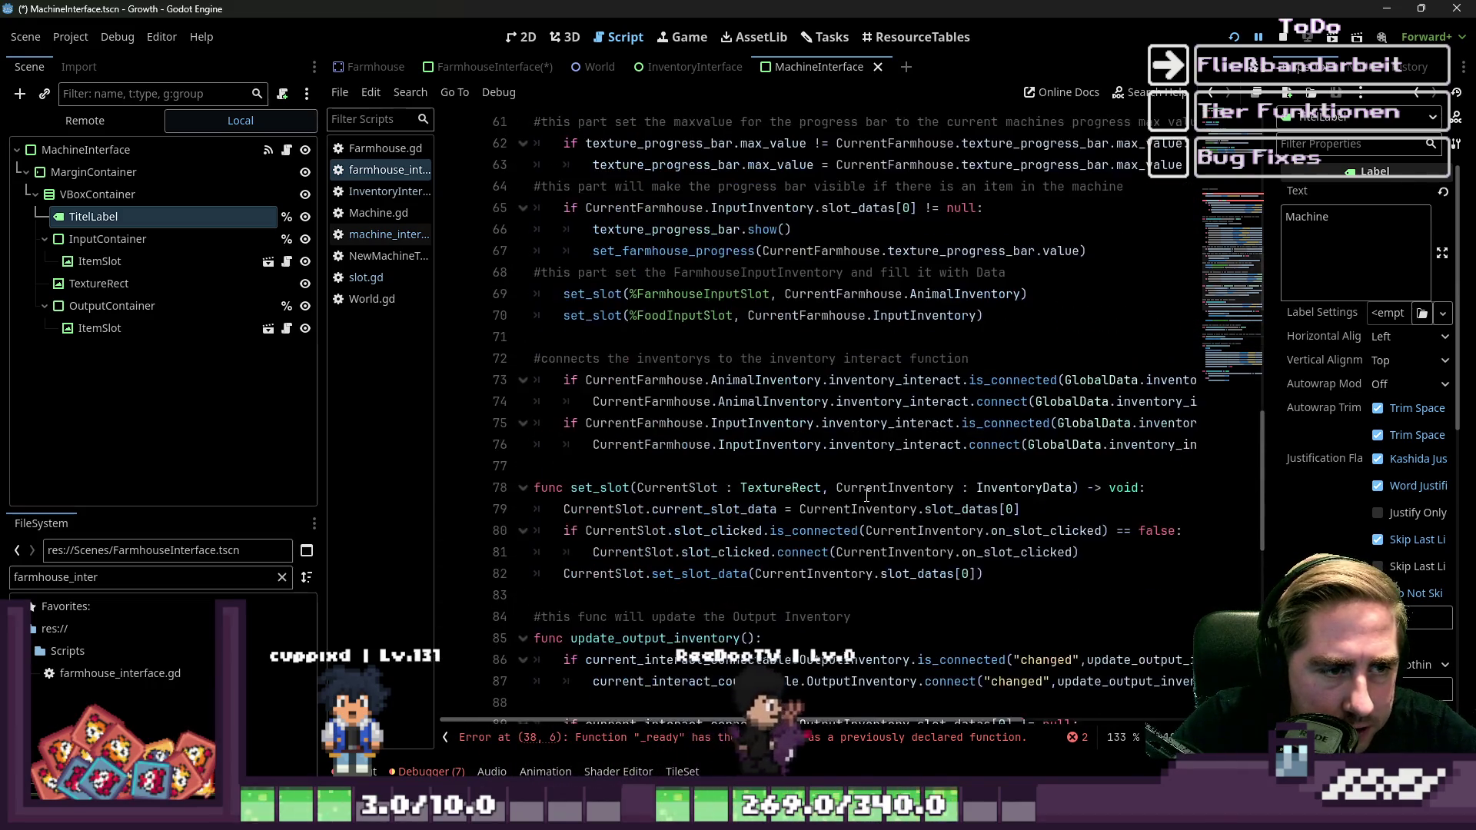
scroll(867, 496, "up", 1)
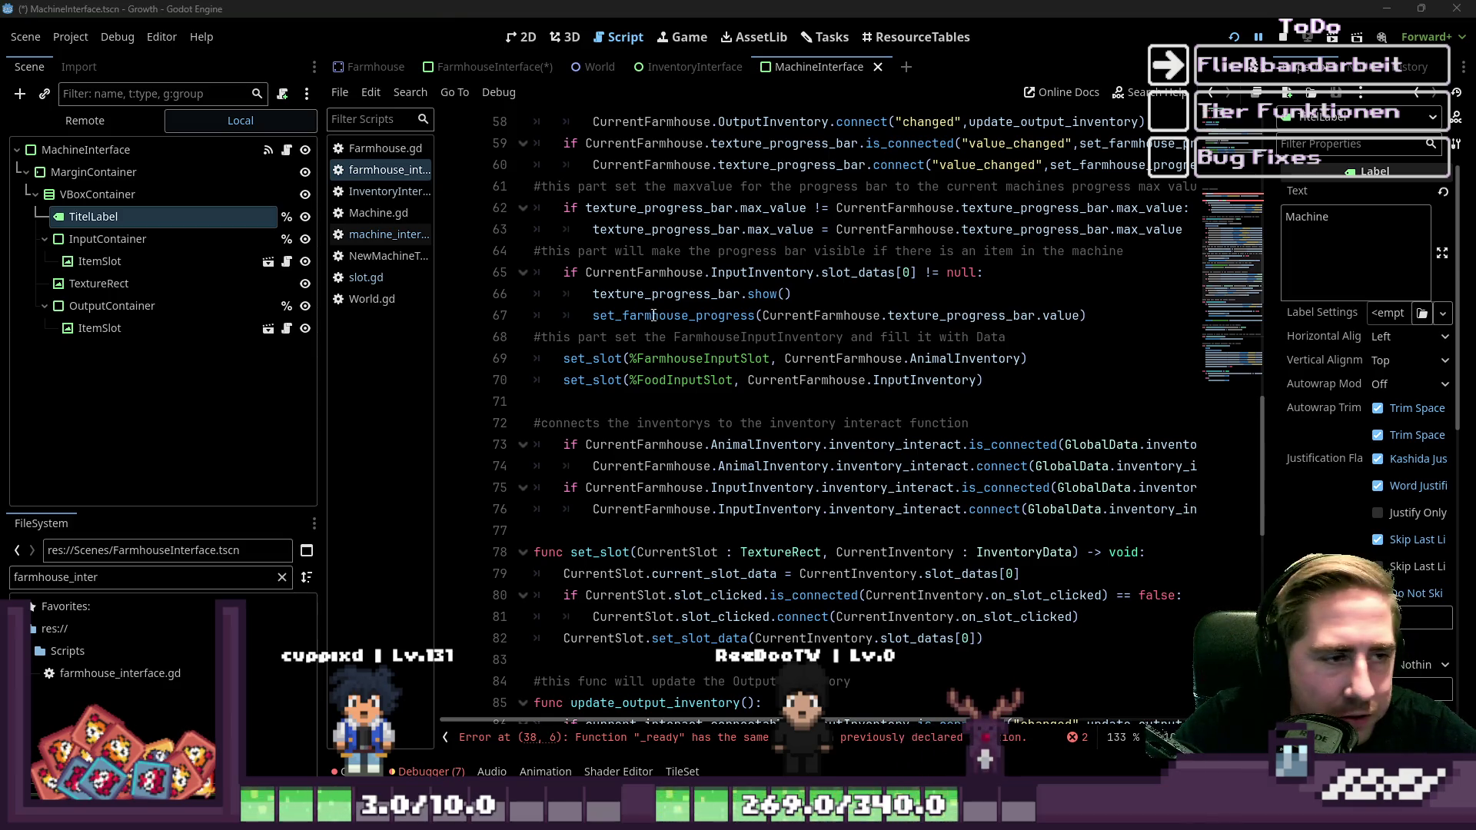
scroll(653, 325, "up", 6)
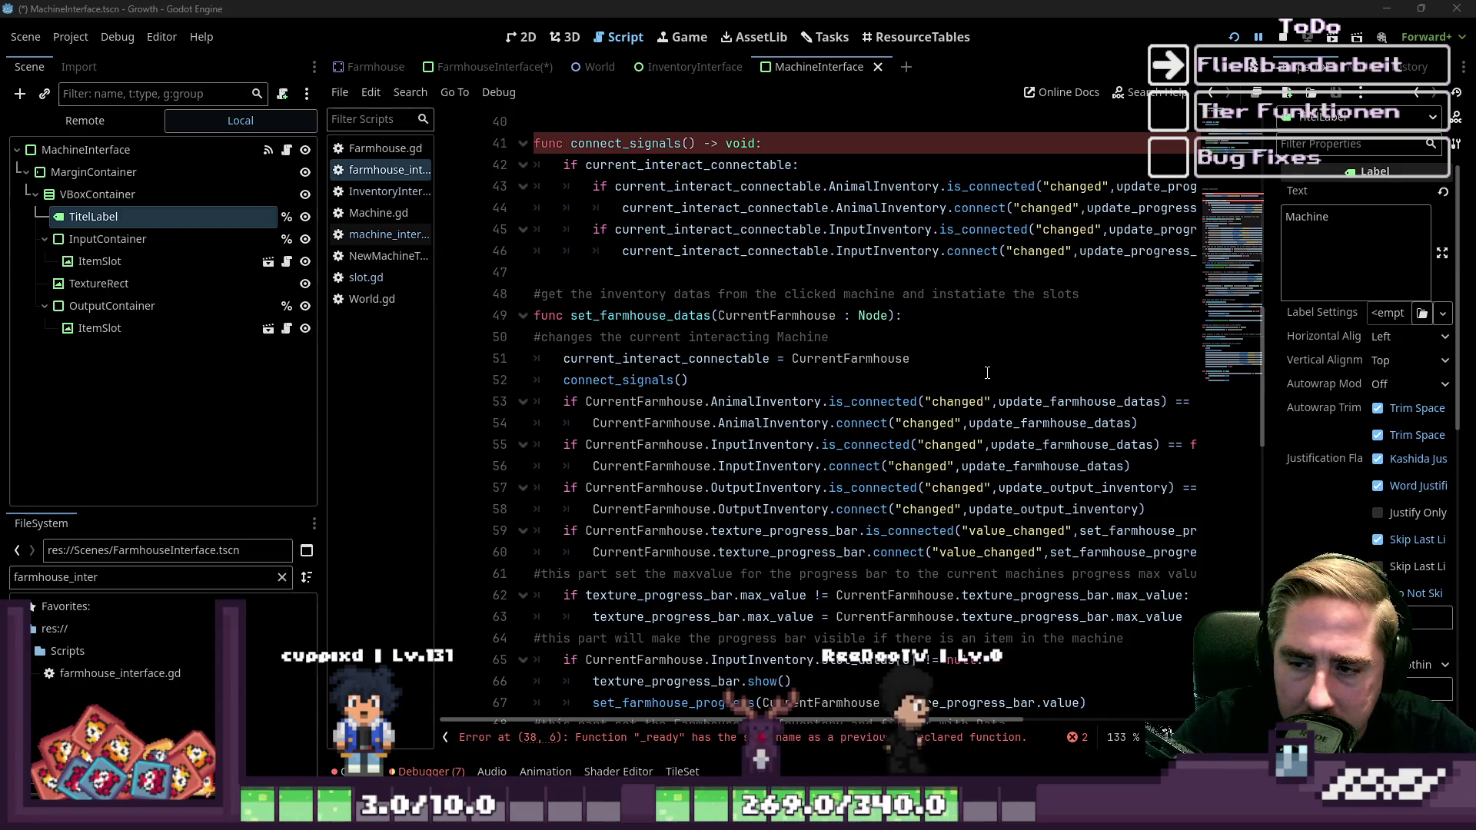
scroll(987, 373, "up", 13)
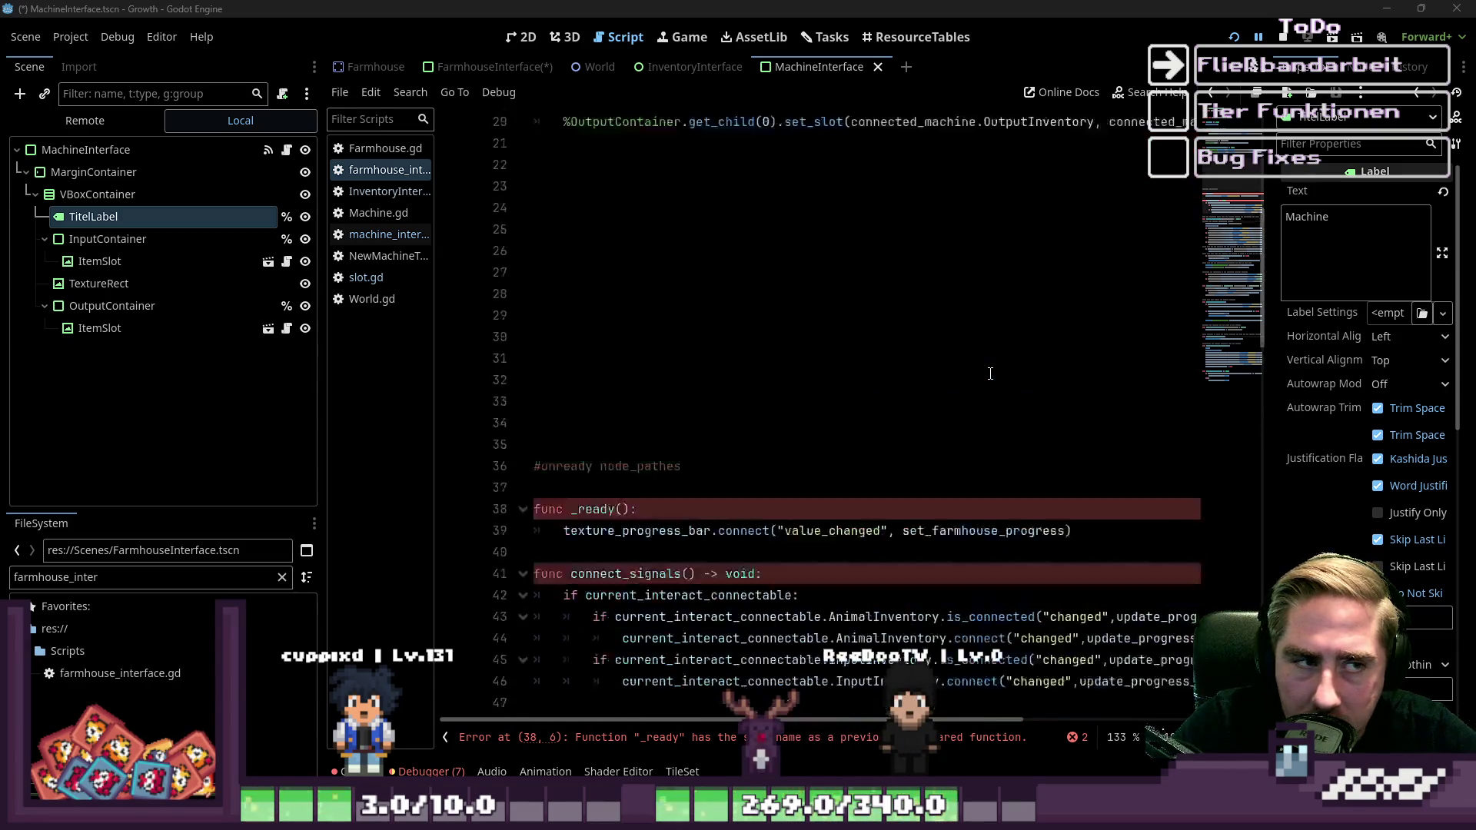
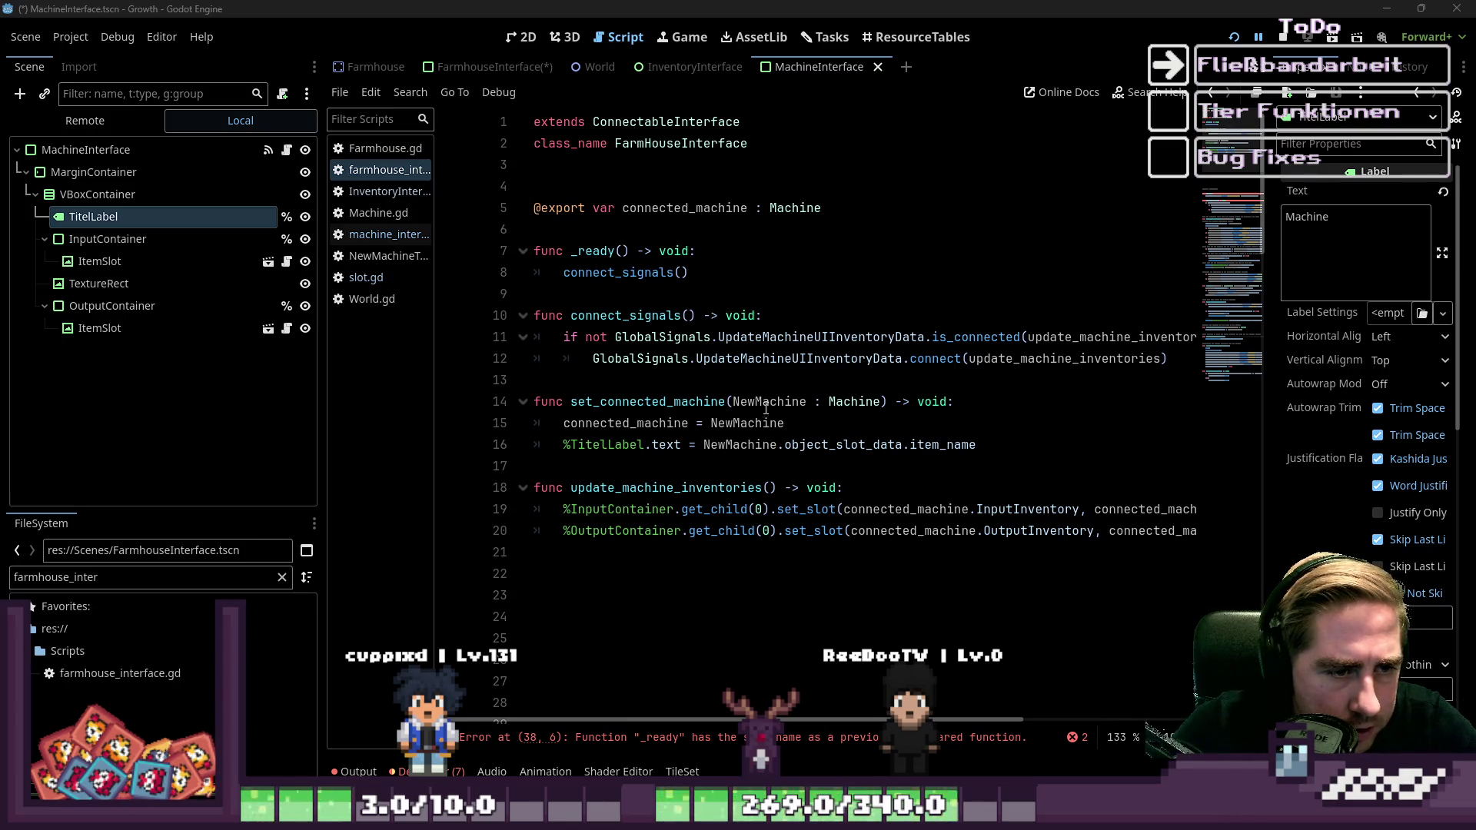
Switch to the FarmhouseInterface scene tab and show its Large Animal House panel in 2D.
left_click_drag(763, 402, 872, 413)
left_click(840, 457)
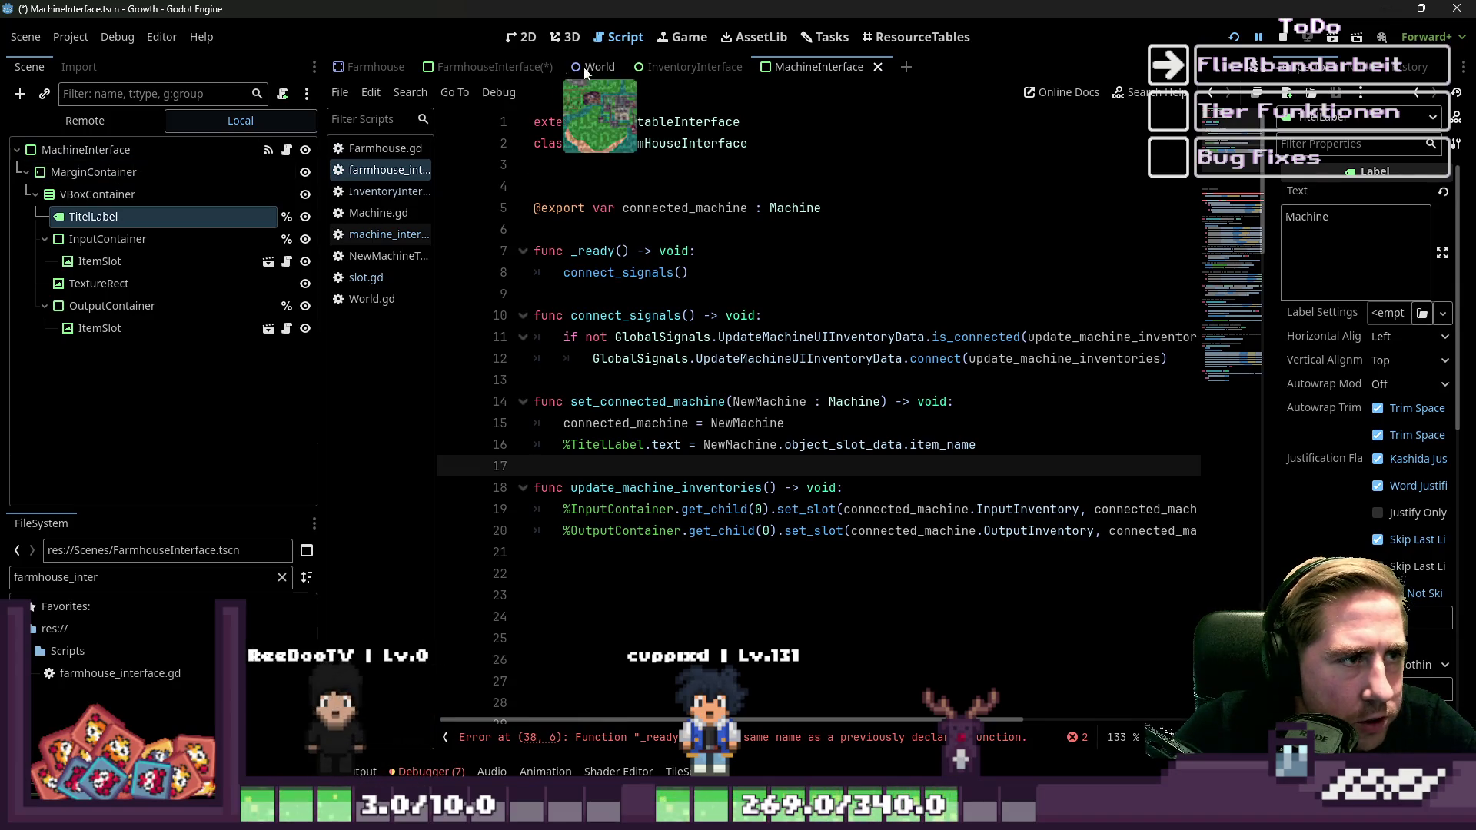
left_click(693, 70)
left_click(492, 69)
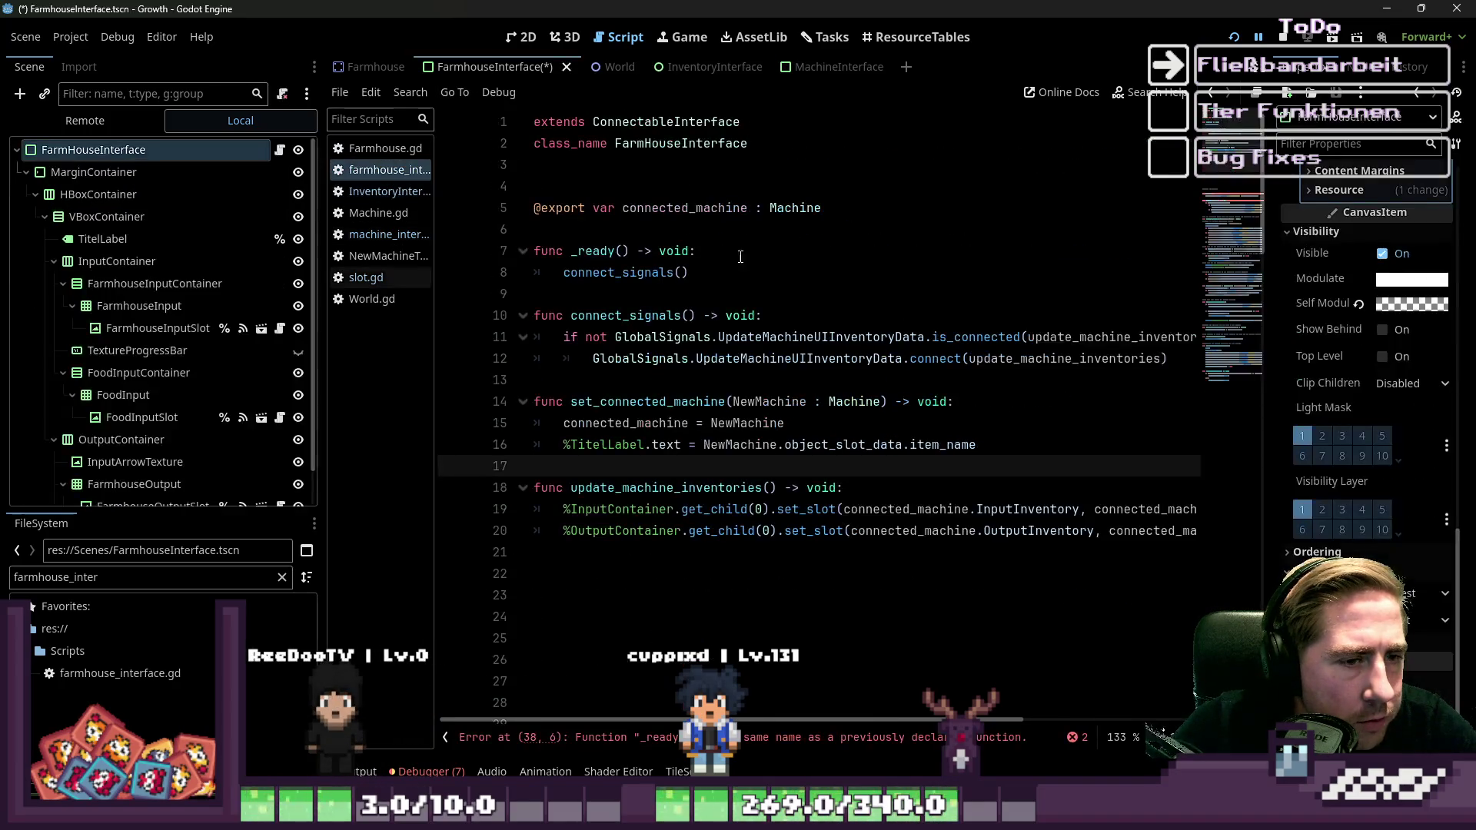
left_click(536, 40)
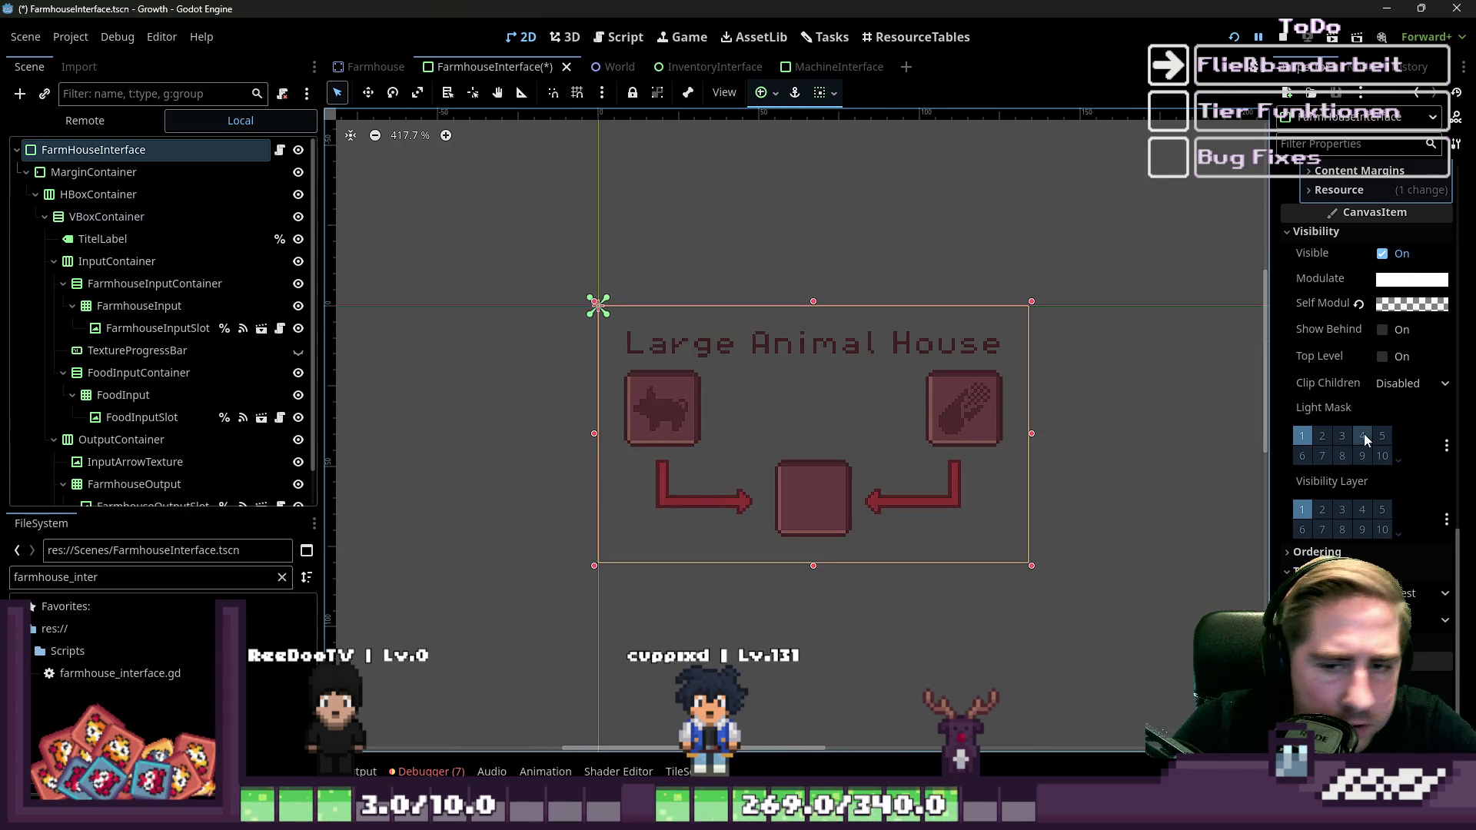
Collapse the FarmhouseInput, input and output branches in the Scene dock to tidy the tree.
left_click(1359, 303)
left_click(474, 363)
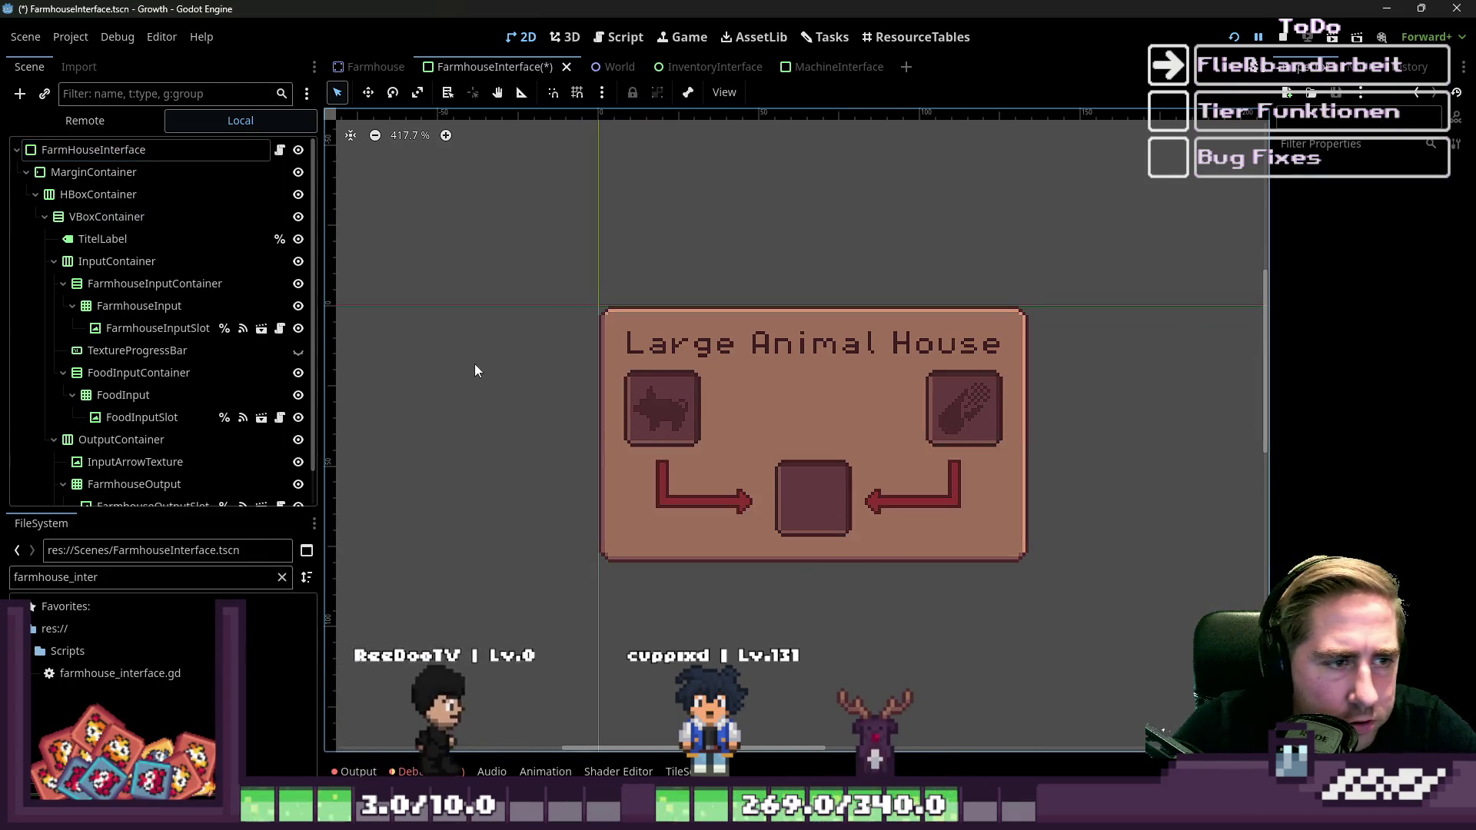
left_click(781, 372)
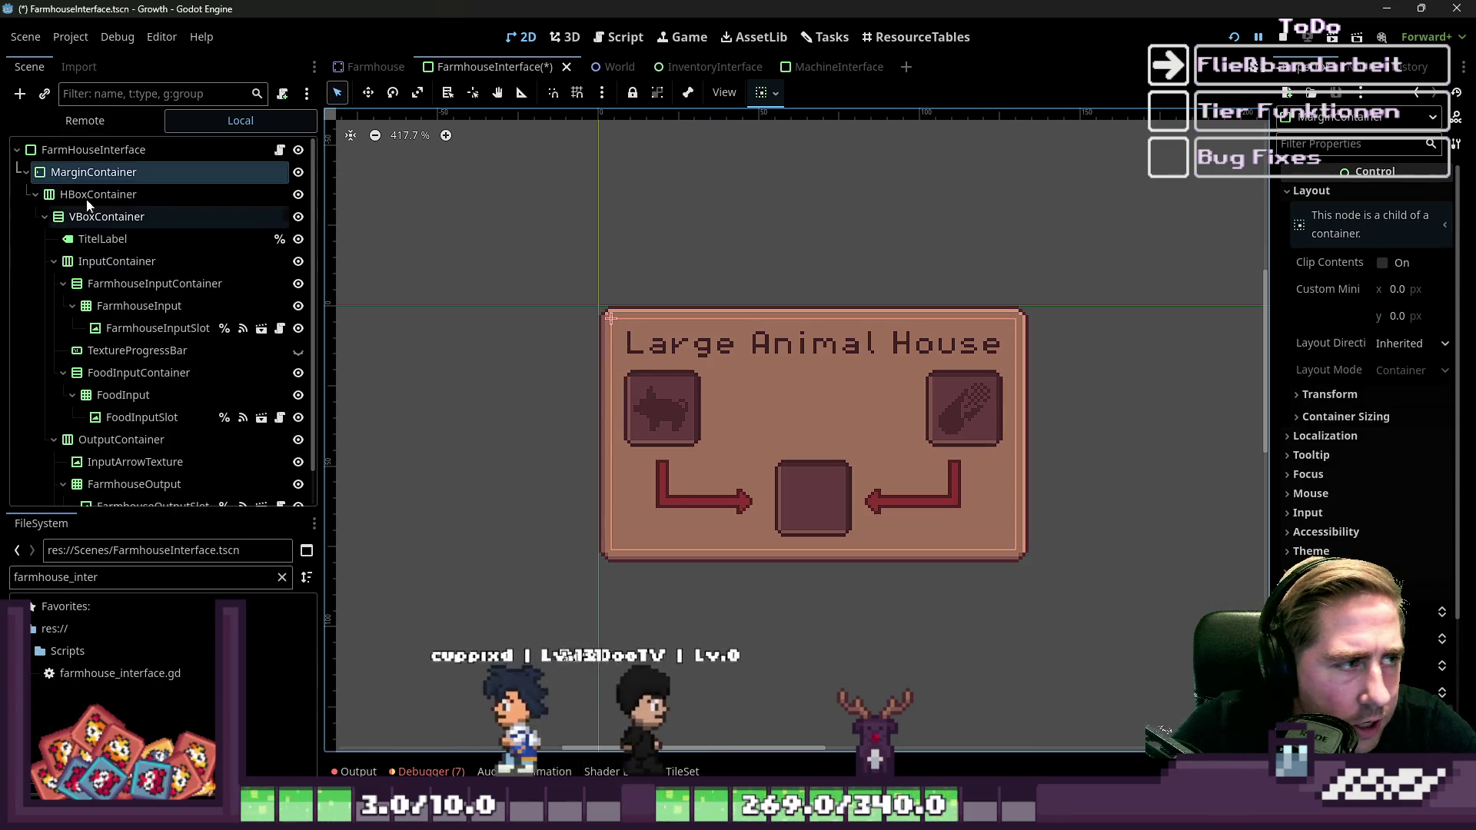
left_click(45, 220)
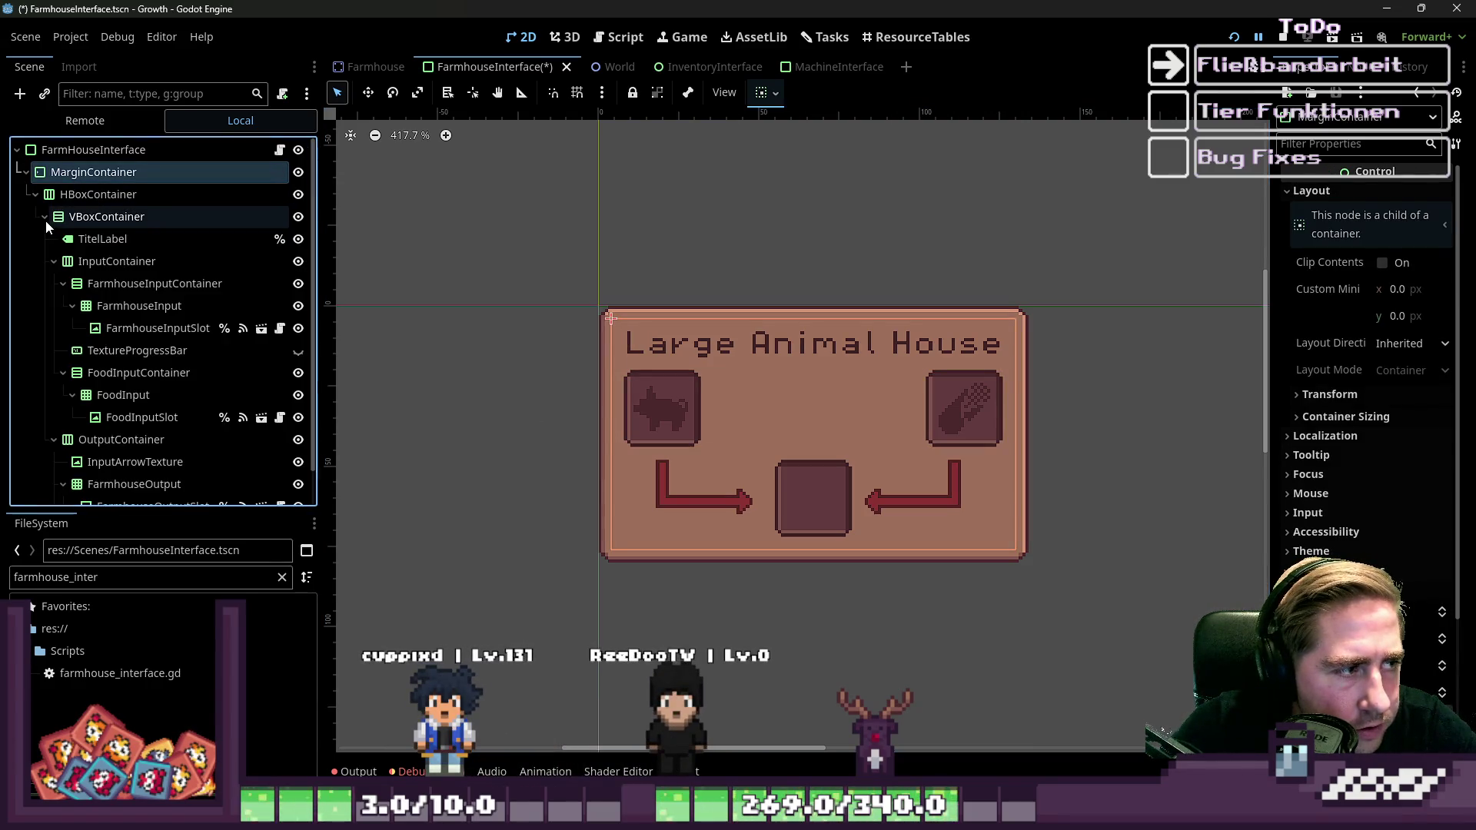
left_click(72, 305)
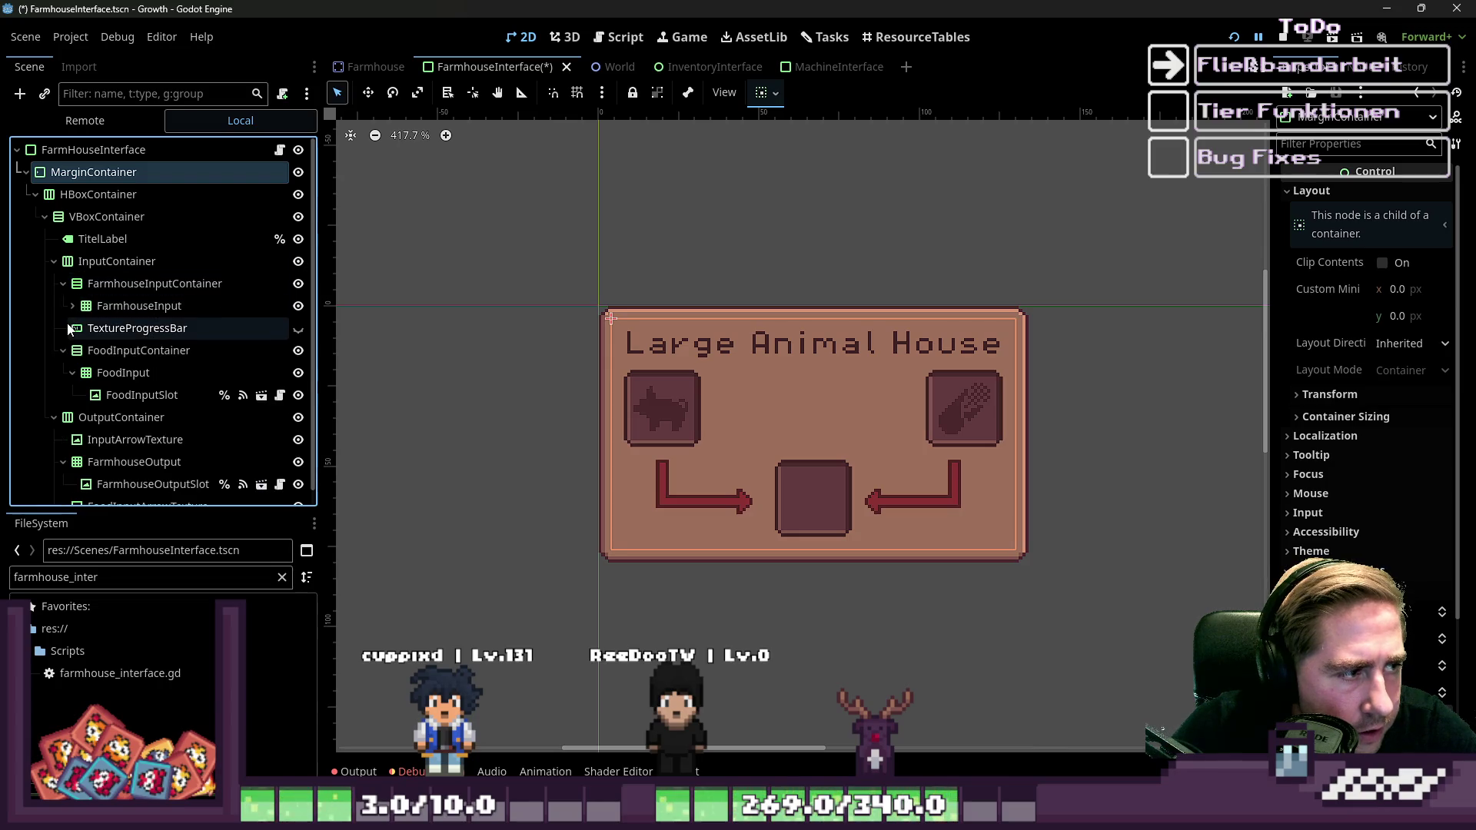
left_click(83, 306)
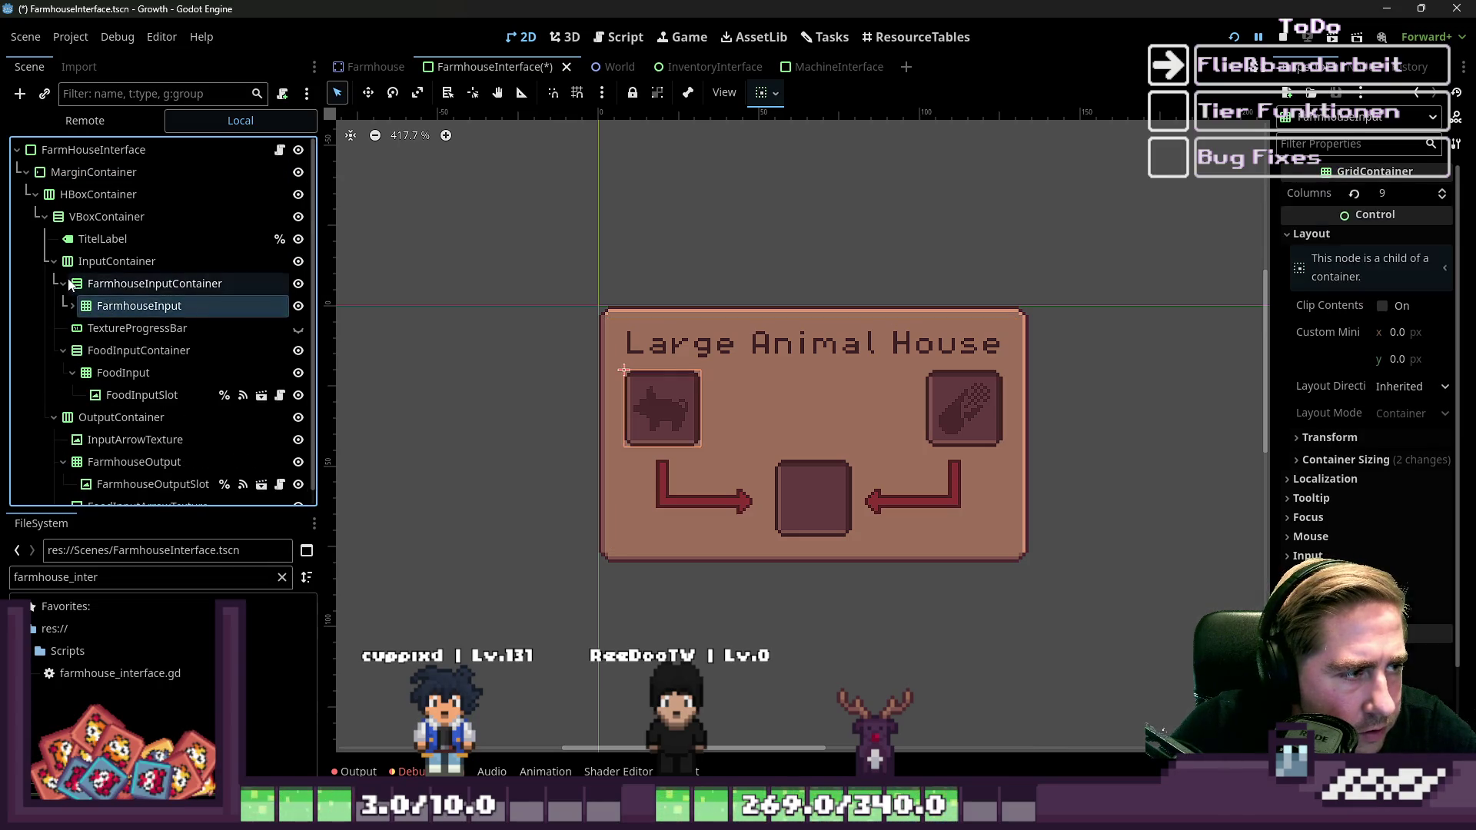
left_click(62, 284)
left_click(53, 262)
left_click(53, 284)
left_click(53, 262)
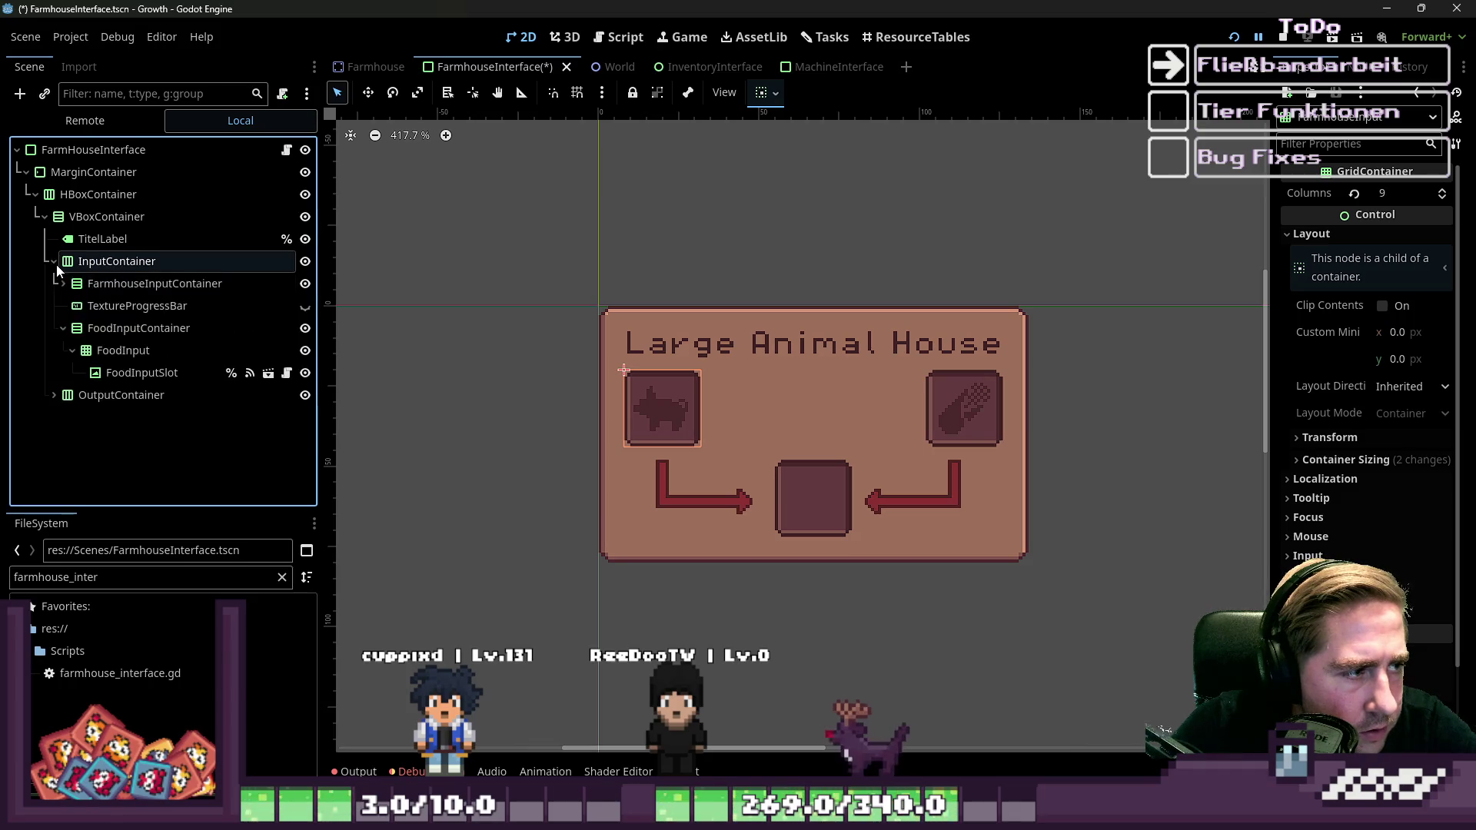
Delete the TextureProgressBar node and confirm the deletion.
left_click(123, 306)
left_click(304, 306)
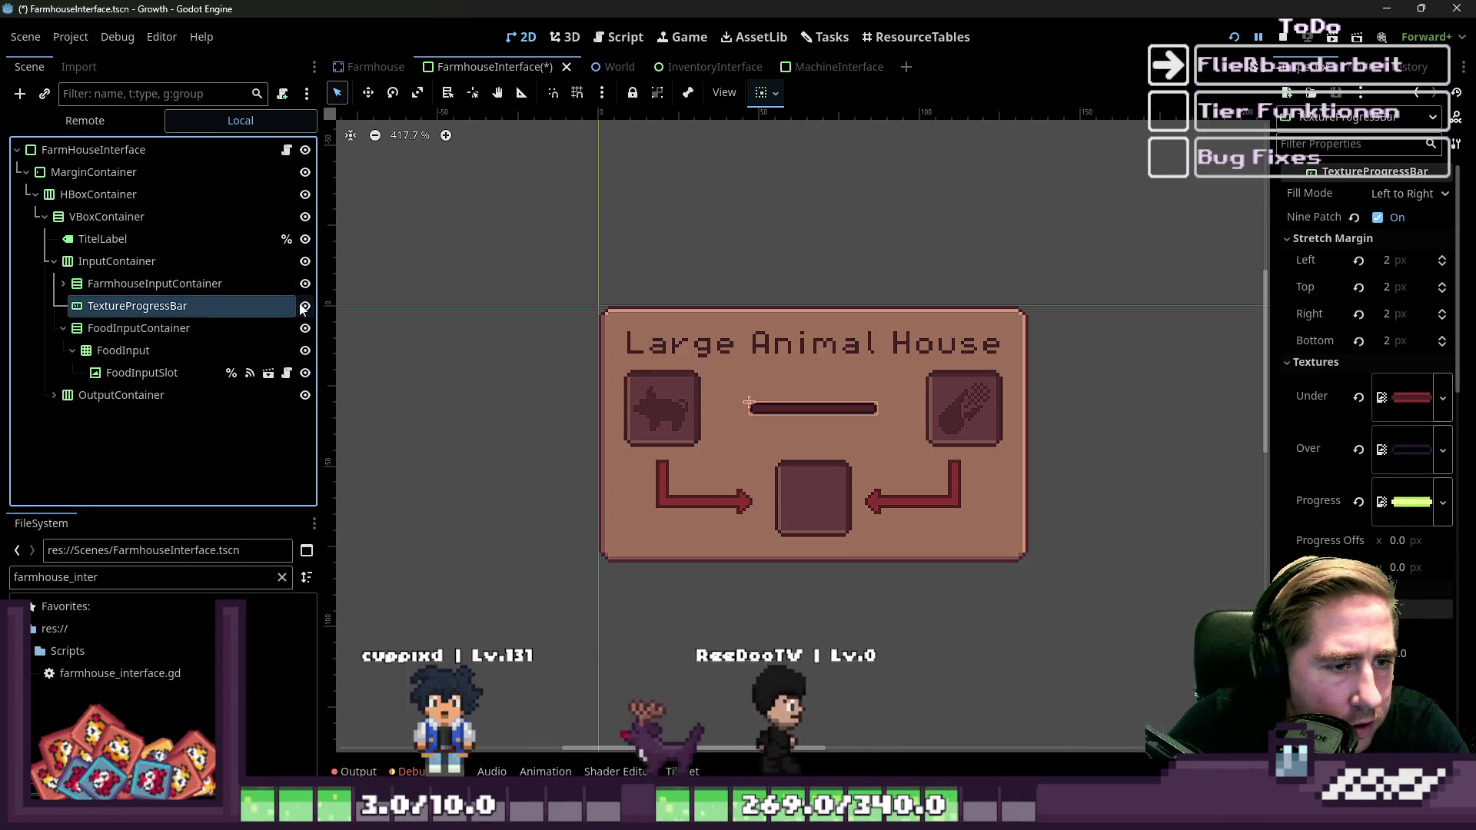
key("Delete")
key("Return")
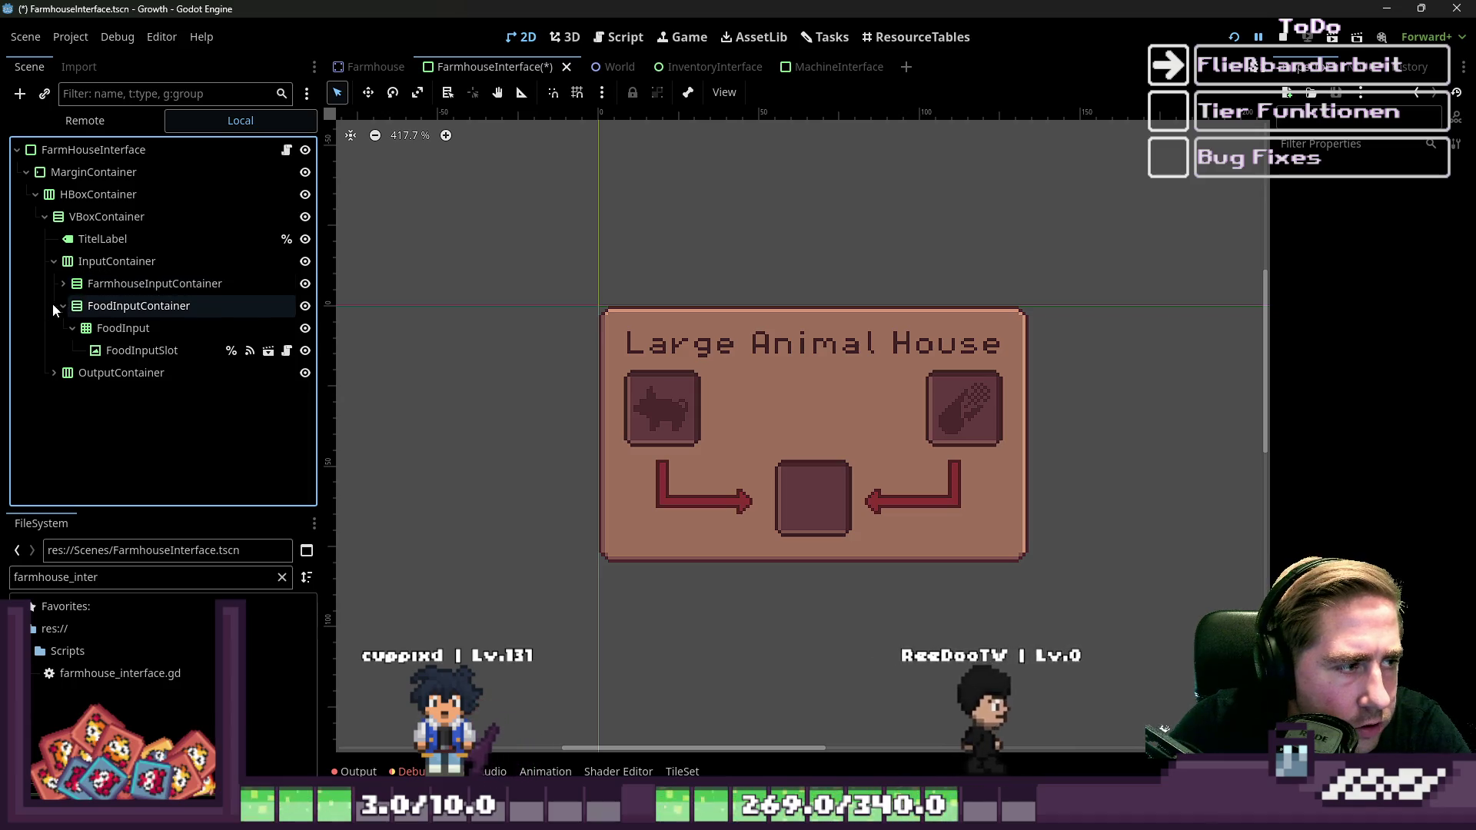
Inspect the OutputContainer nodes and the remaining panel layout after the deletion.
left_click(61, 306)
left_click(53, 328)
left_click(123, 373)
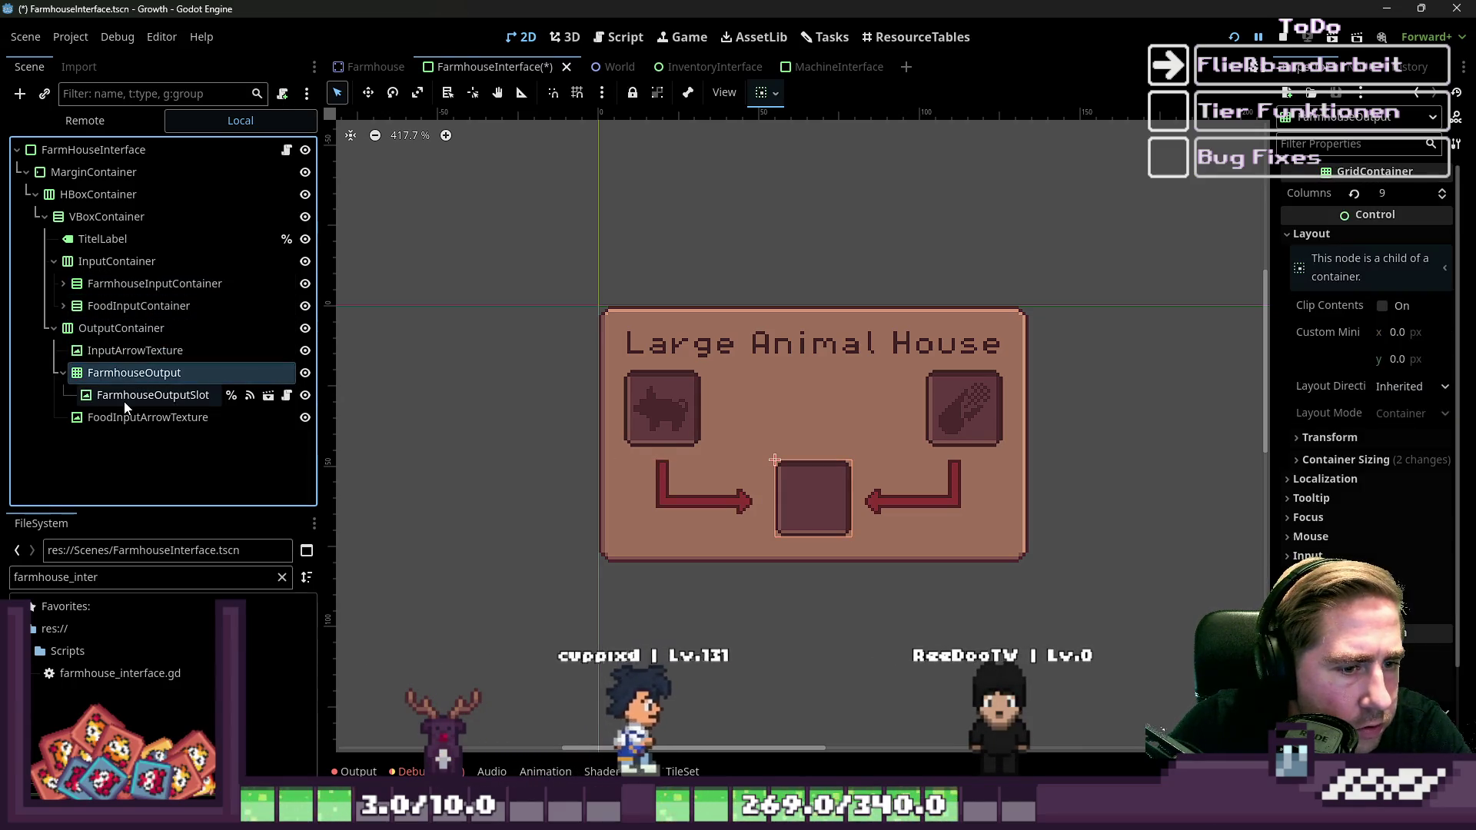
left_click(123, 418)
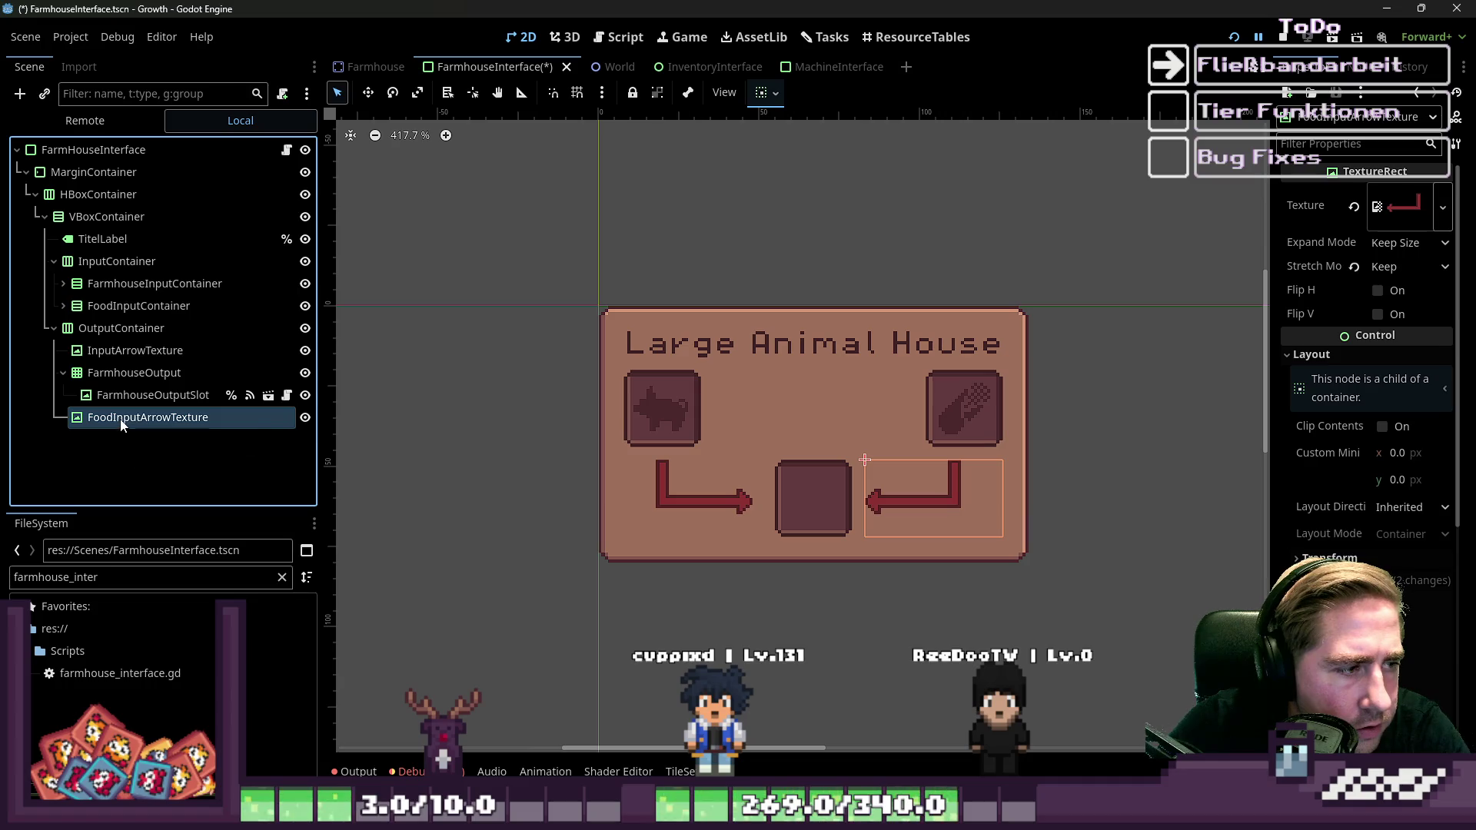
key("Up")
key("Up")
key("Down")
key("Down")
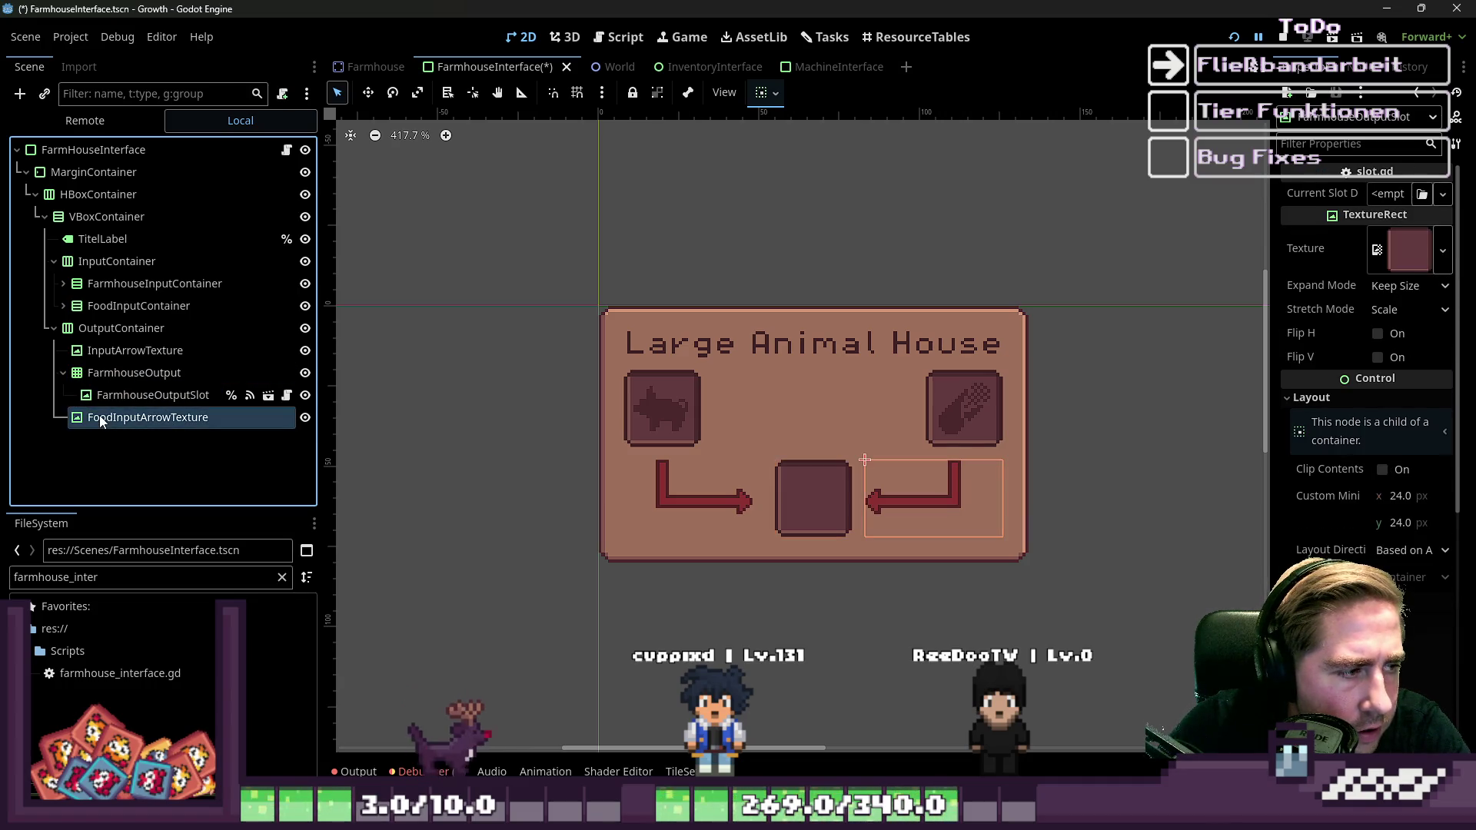
left_click(53, 328)
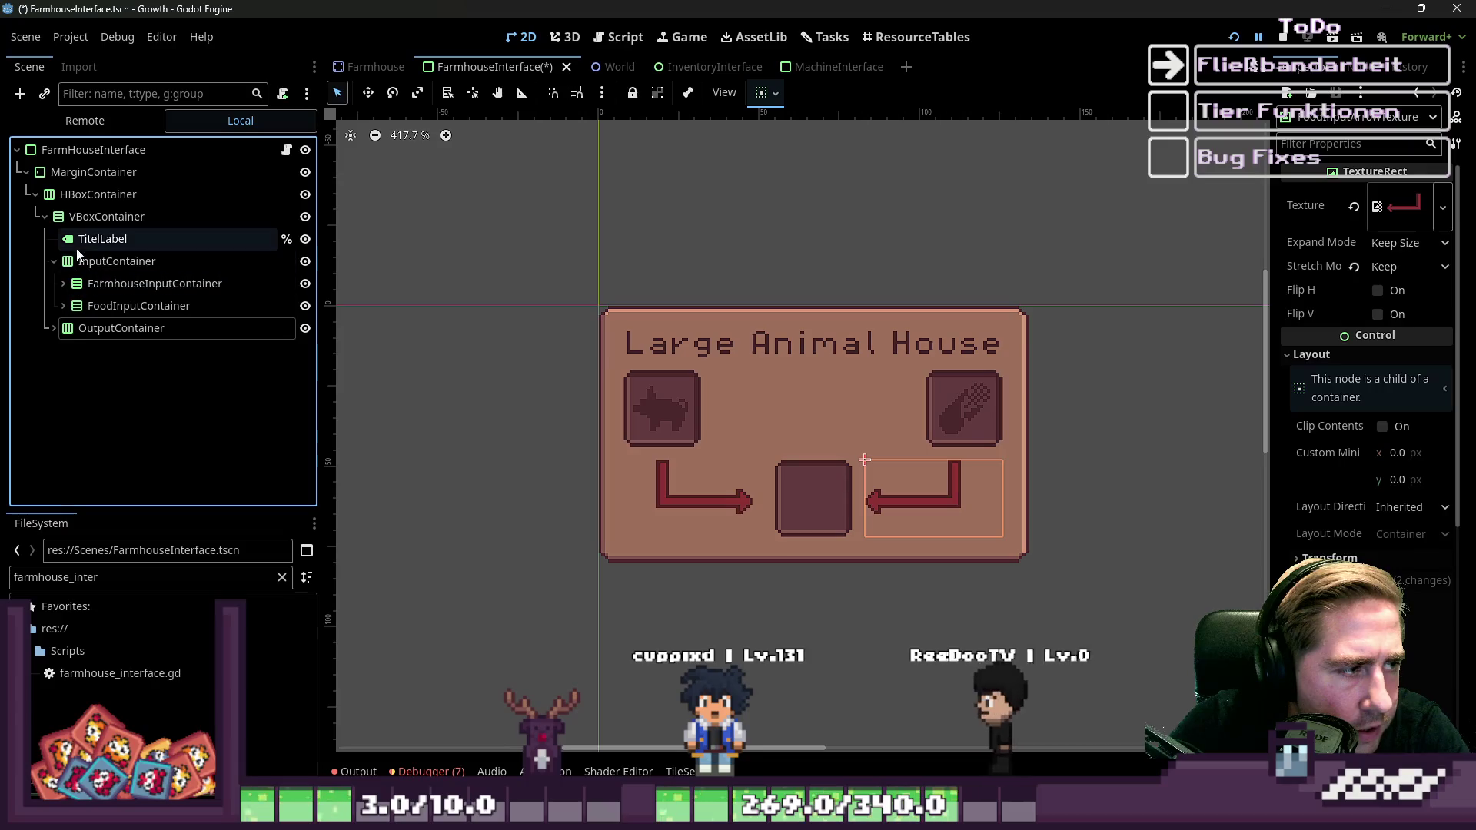
left_click(53, 262)
left_click(45, 218)
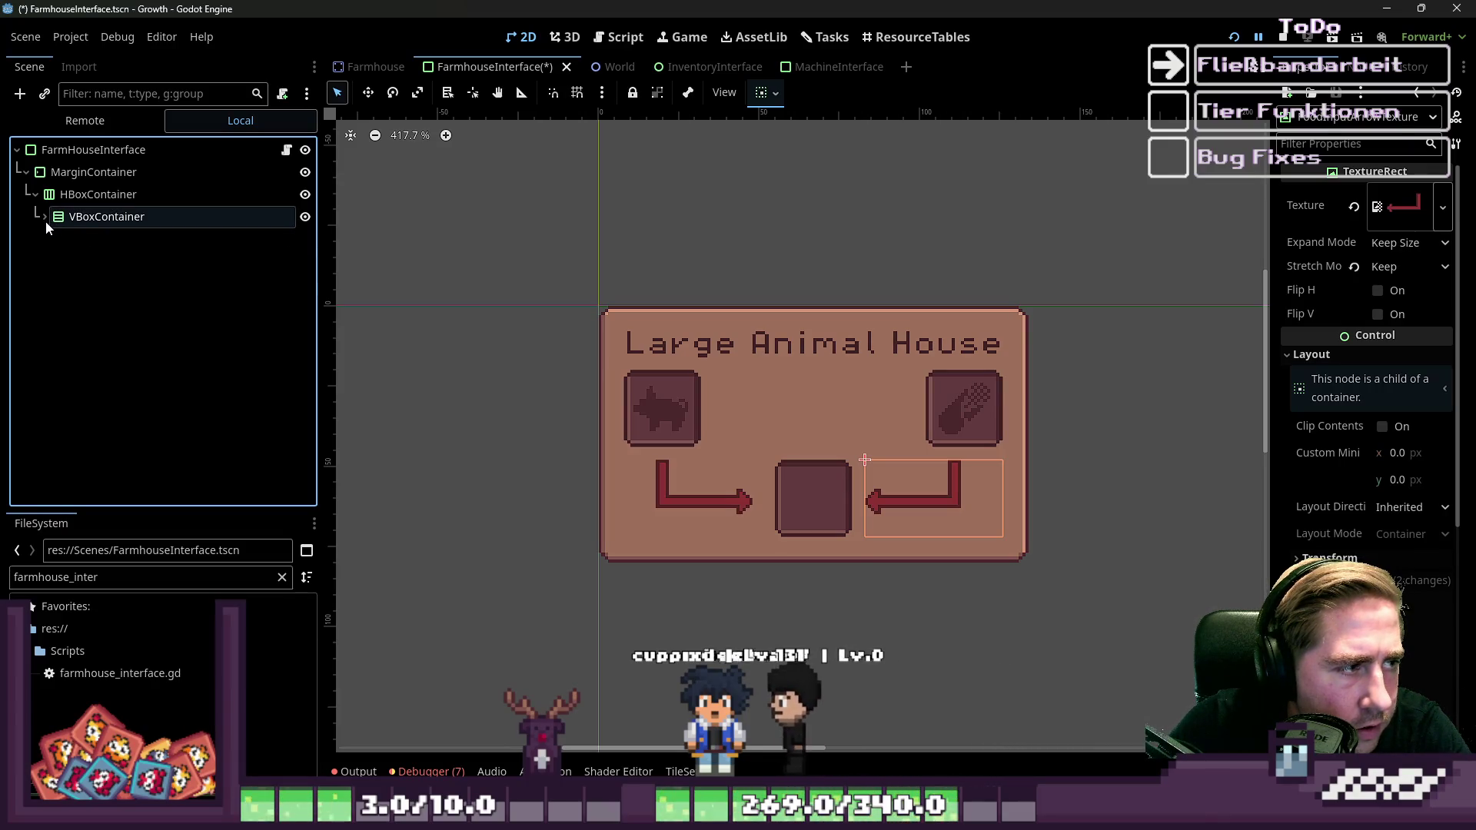
left_click(45, 219)
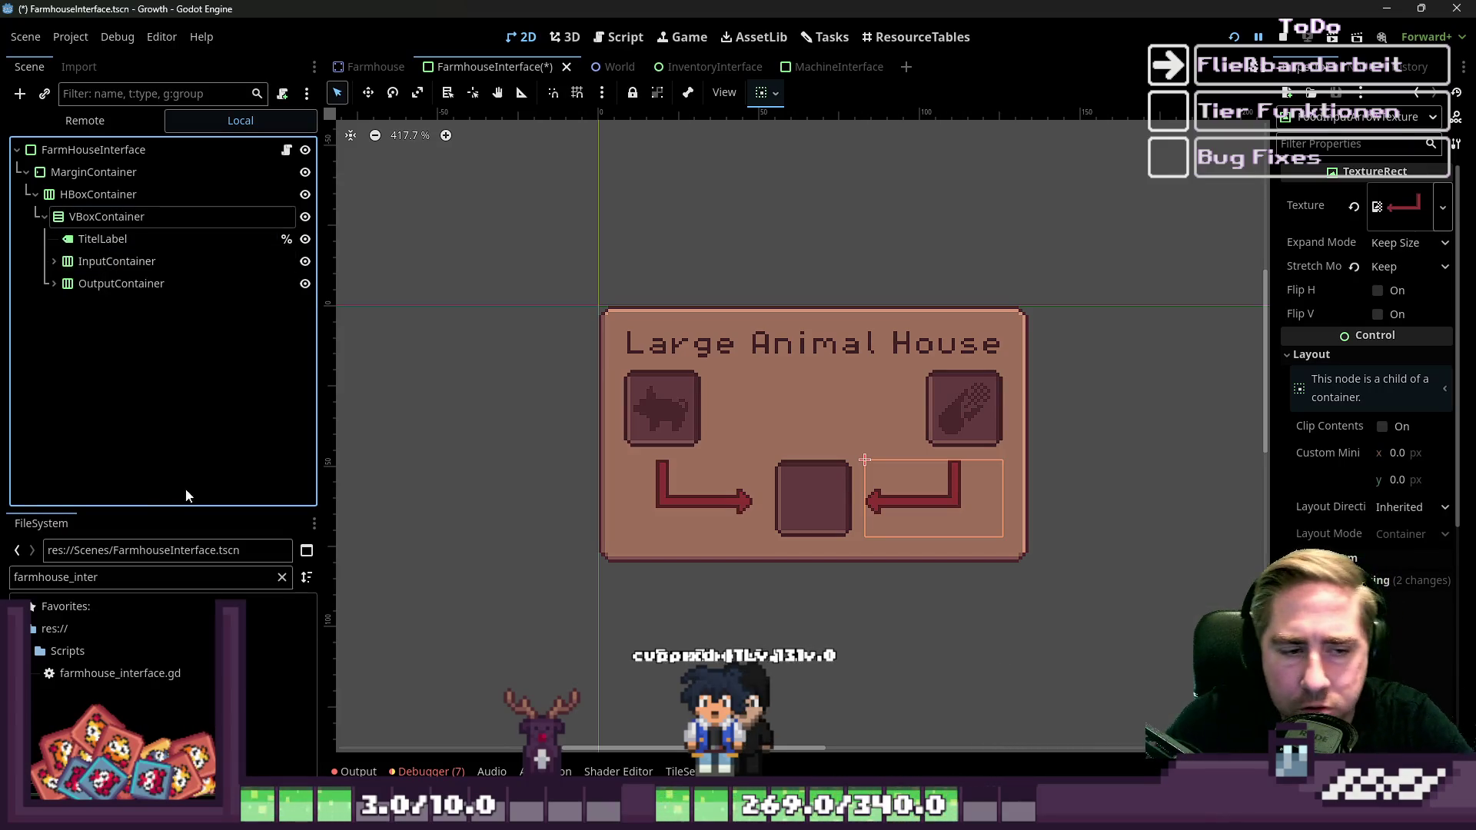
left_click(476, 395)
left_click_drag(514, 247, 1193, 602)
left_click(1131, 620)
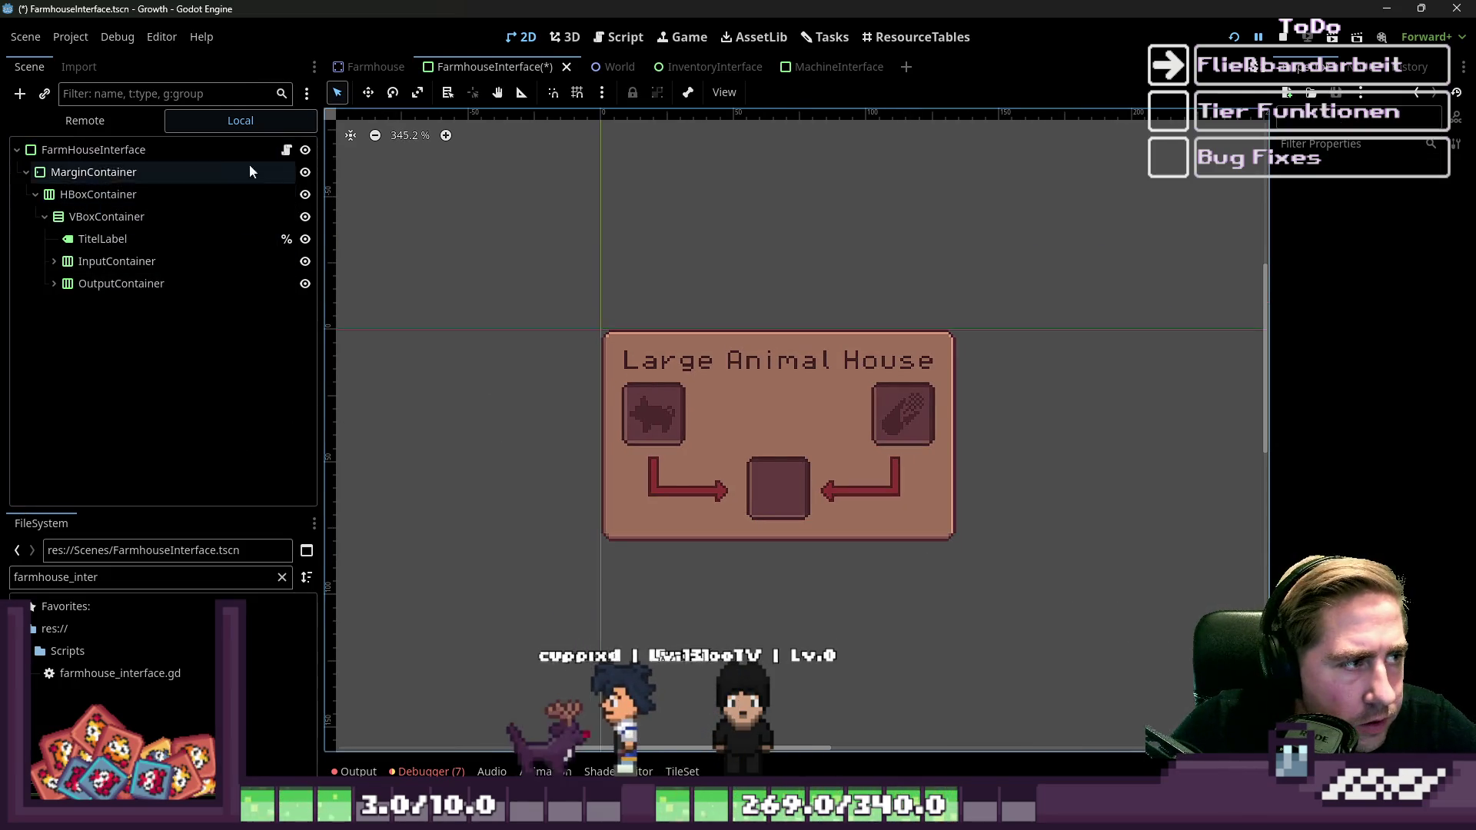
Open the farmhouse_interface.gd script from the node's script icon.
left_click(286, 150)
scroll(714, 431, "down", 3)
scroll(714, 431, "up", 3)
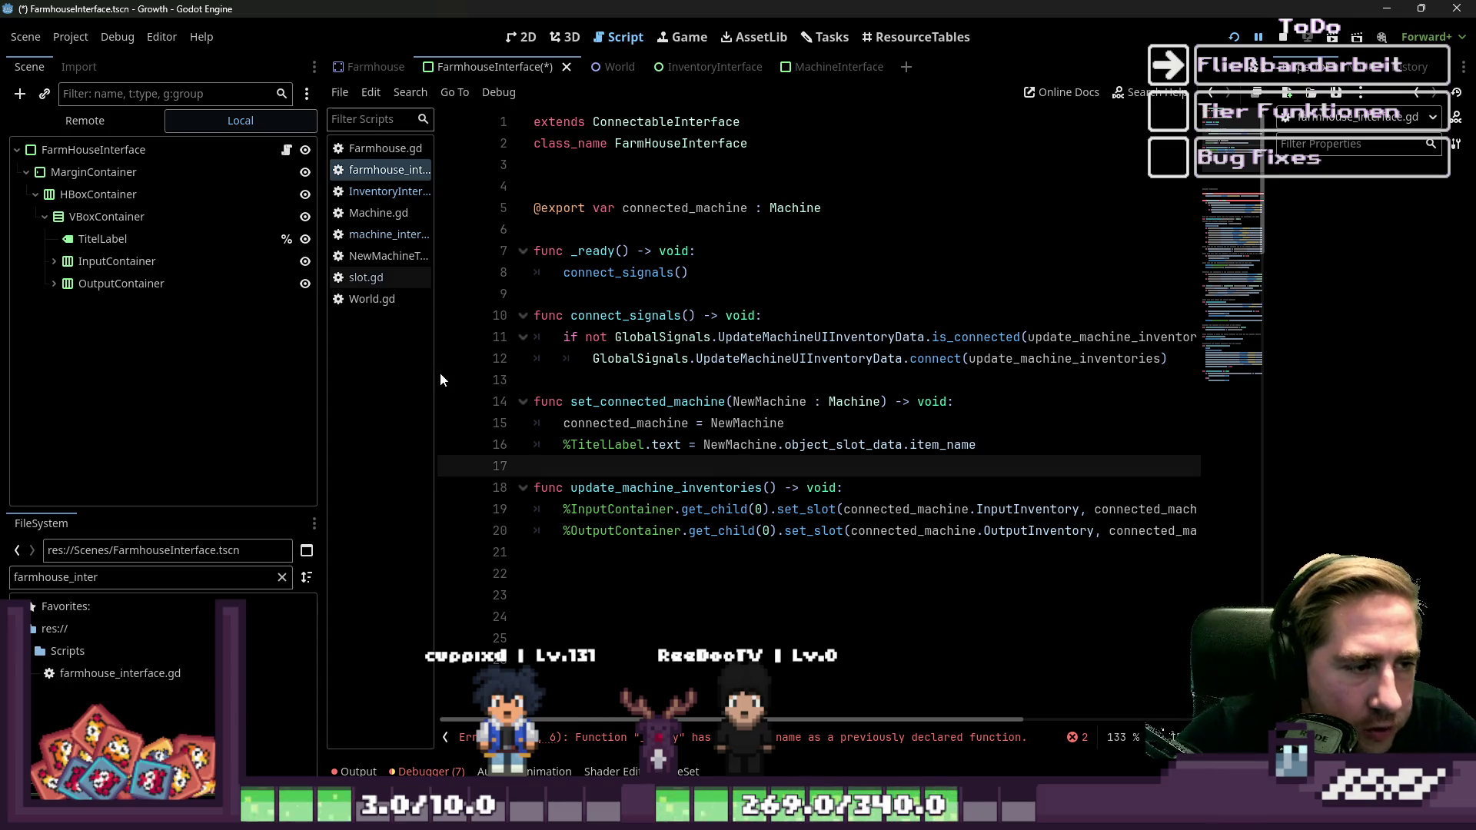
Widen the code area and change the line-14 parameter and line-16 reference to NewFarmhouse.
mouse_move(436, 414)
left_mouse_down()
mouse_move(277, 396)
mouse_move(248, 412)
left_mouse_up()
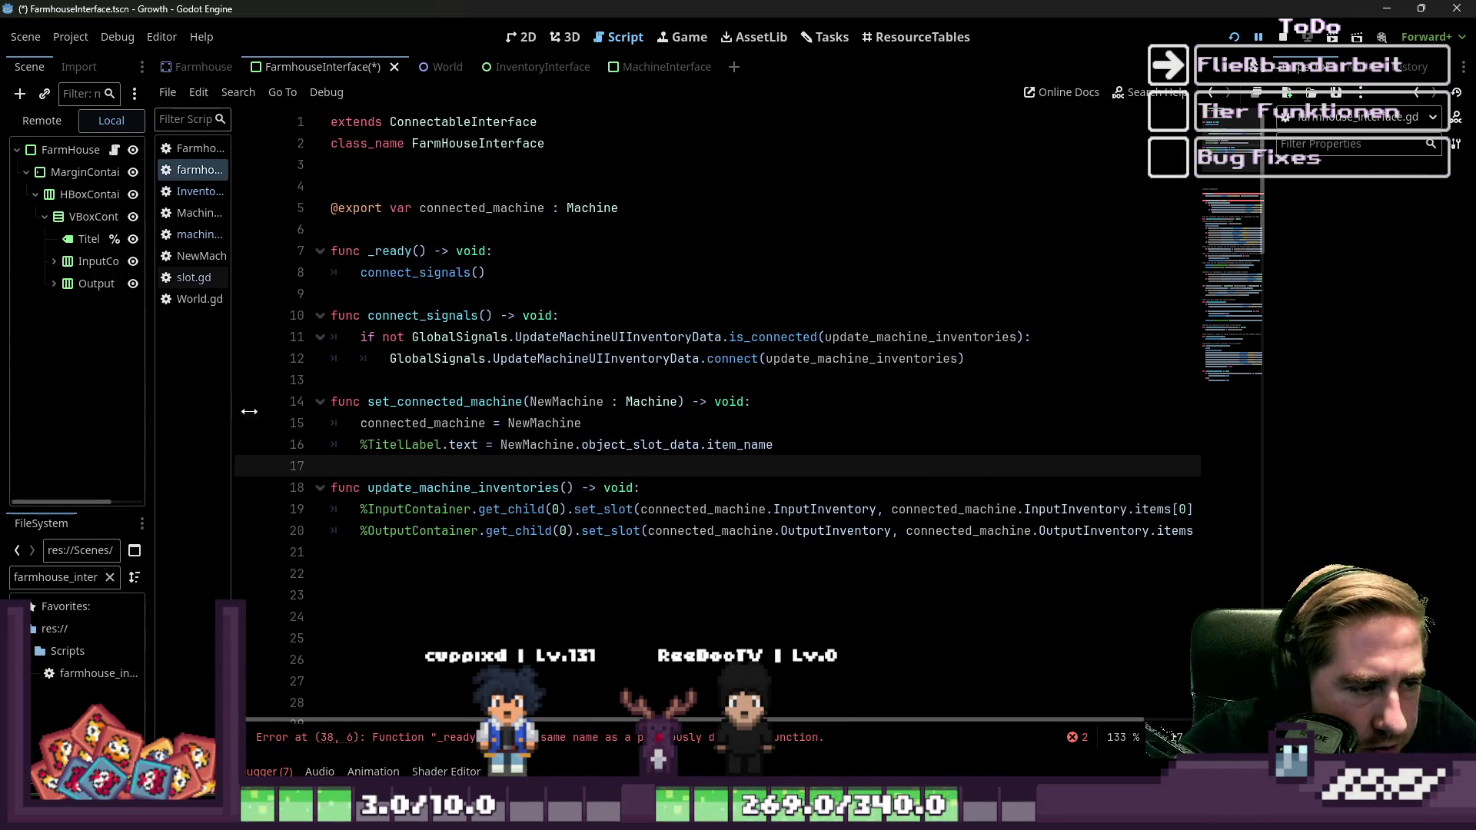
double_click(545, 423)
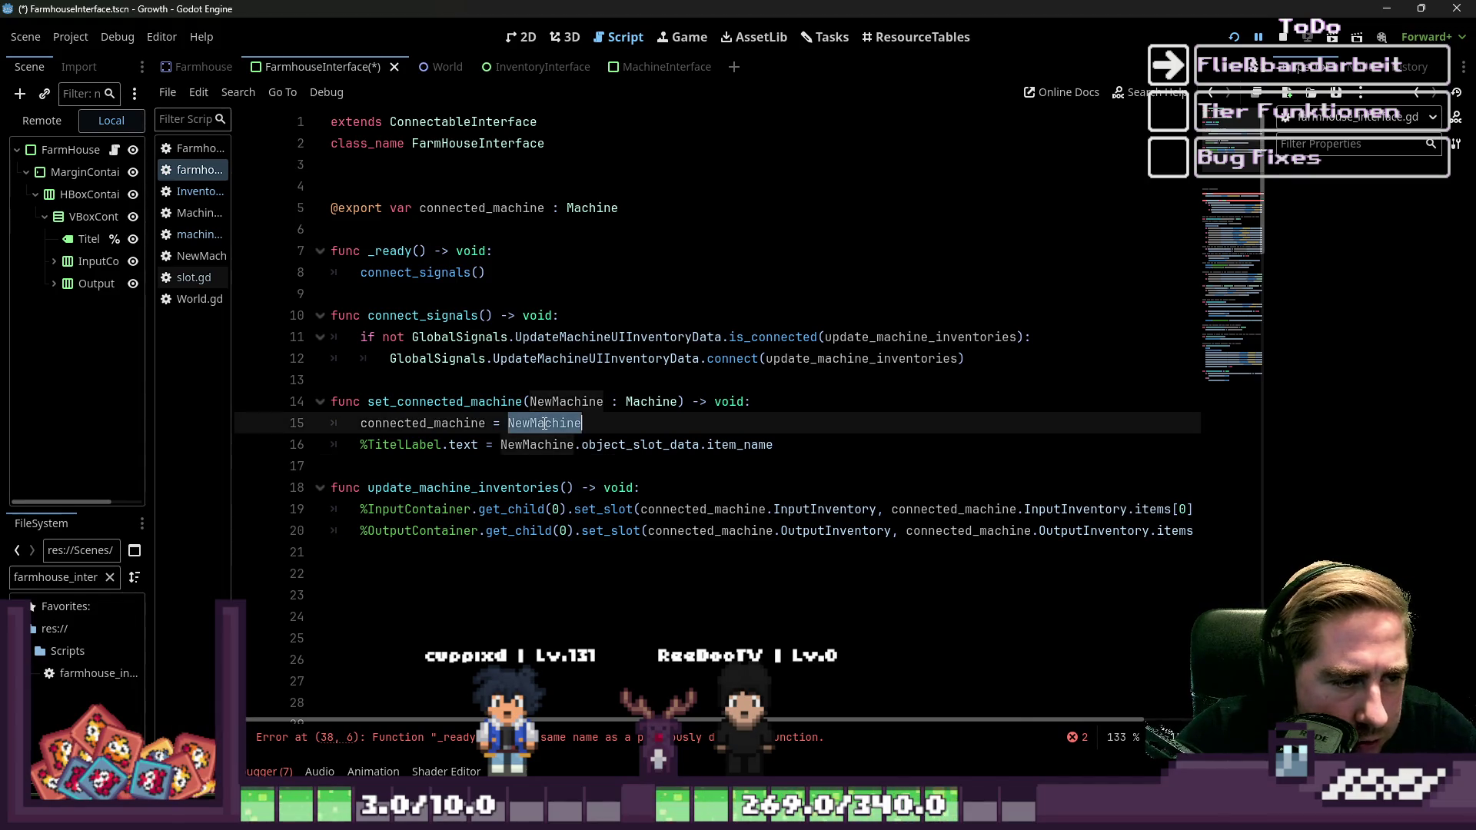
left_click(572, 403)
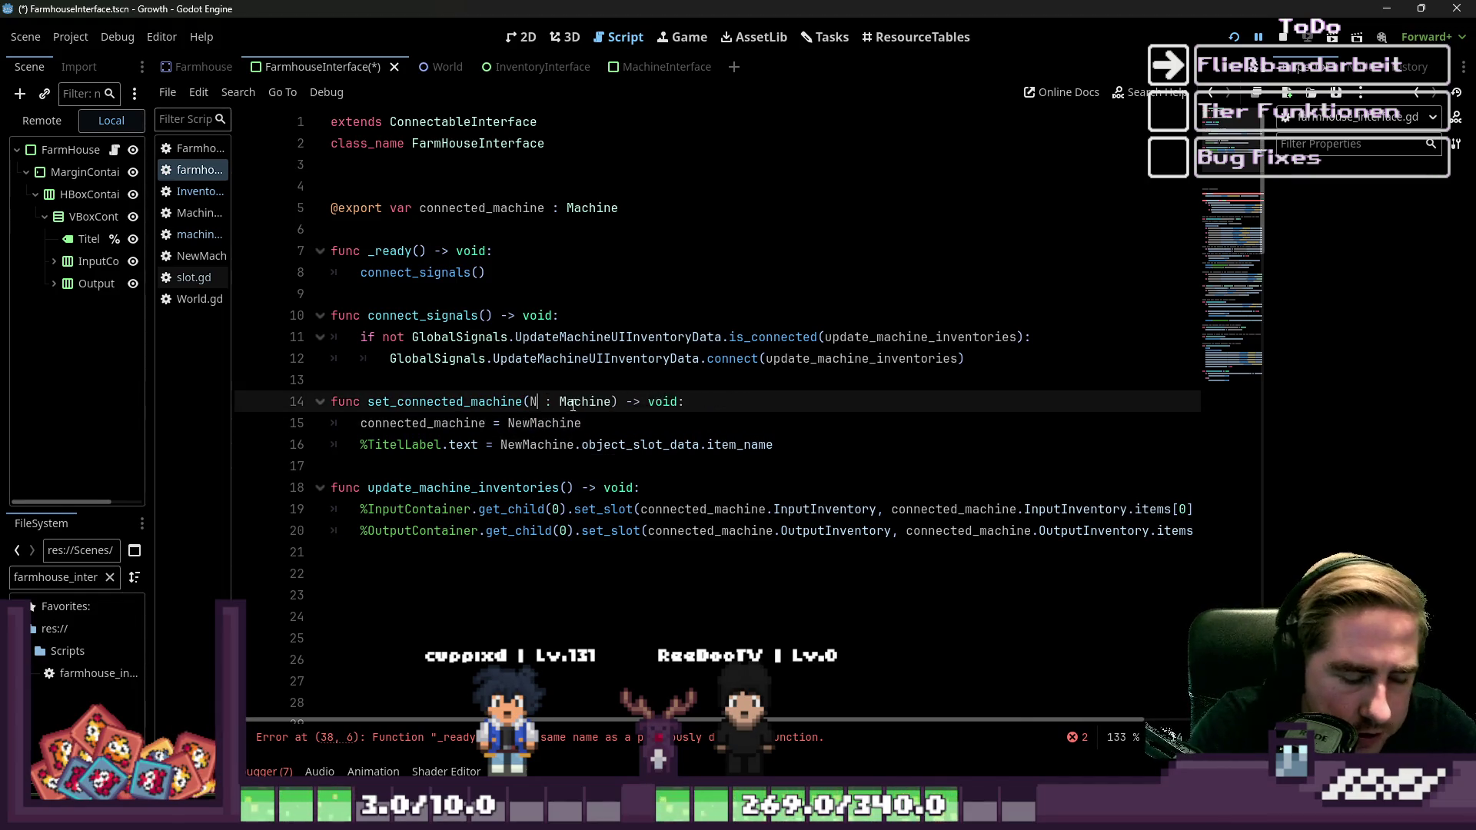
type("ewFarmhouse")
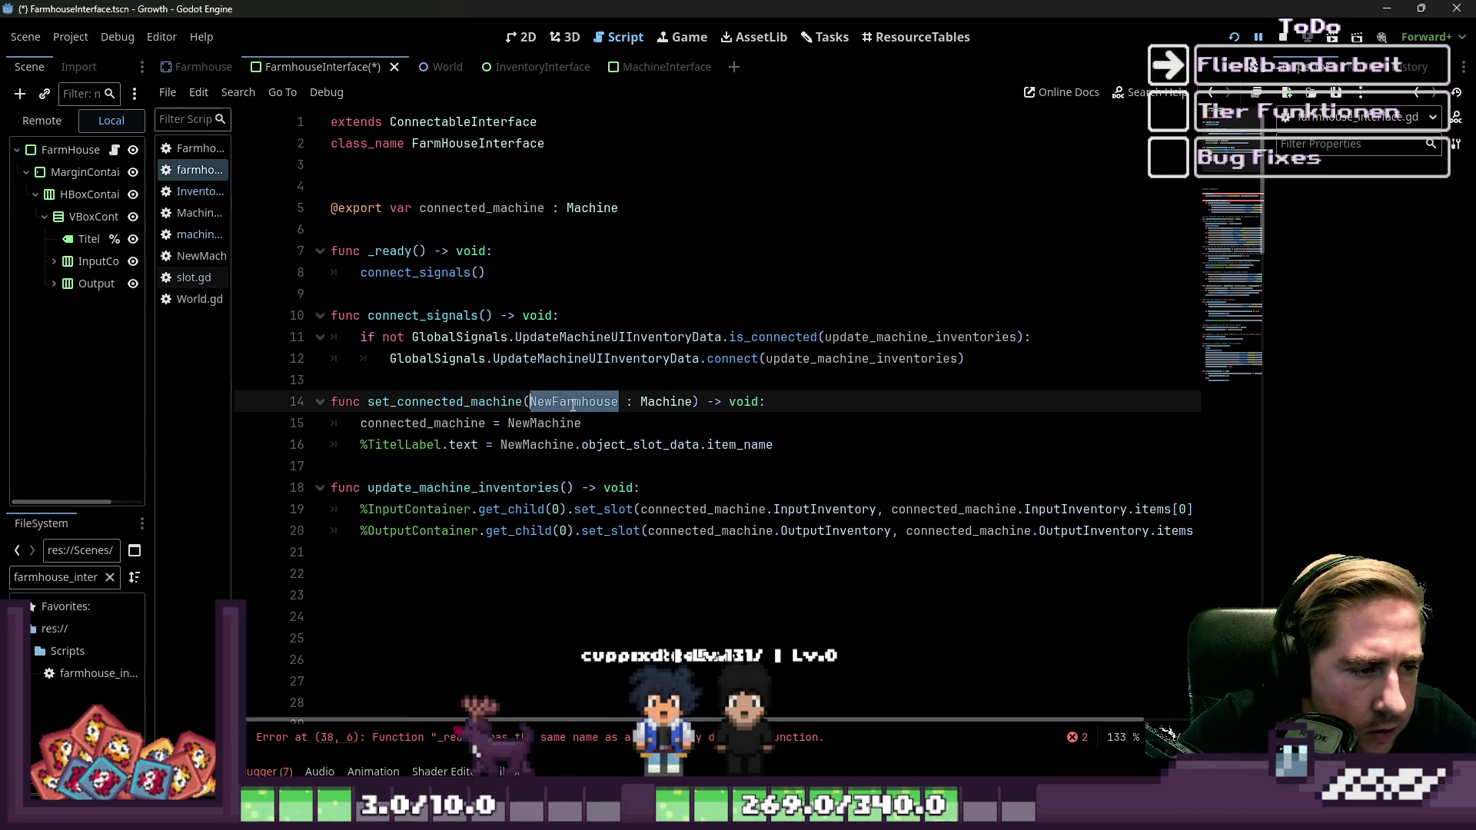
key("Down")
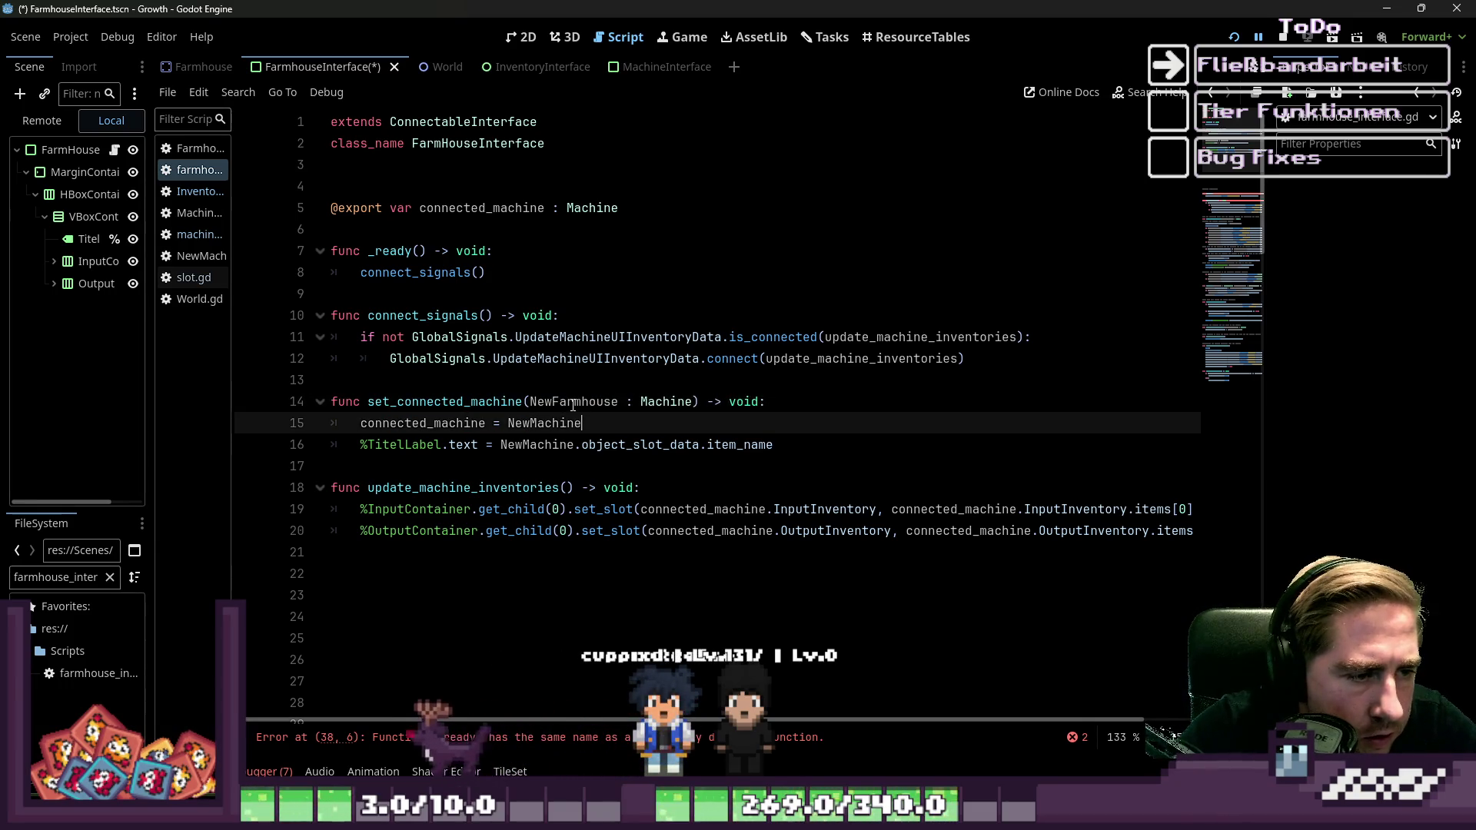
key("Down")
key("Left")
key("ctrl+shift+Left")
type("NewFarmhouse")
Move the caret through the inventory update function to the end of line 19.
key("Up")
key("Up")
key("Up")
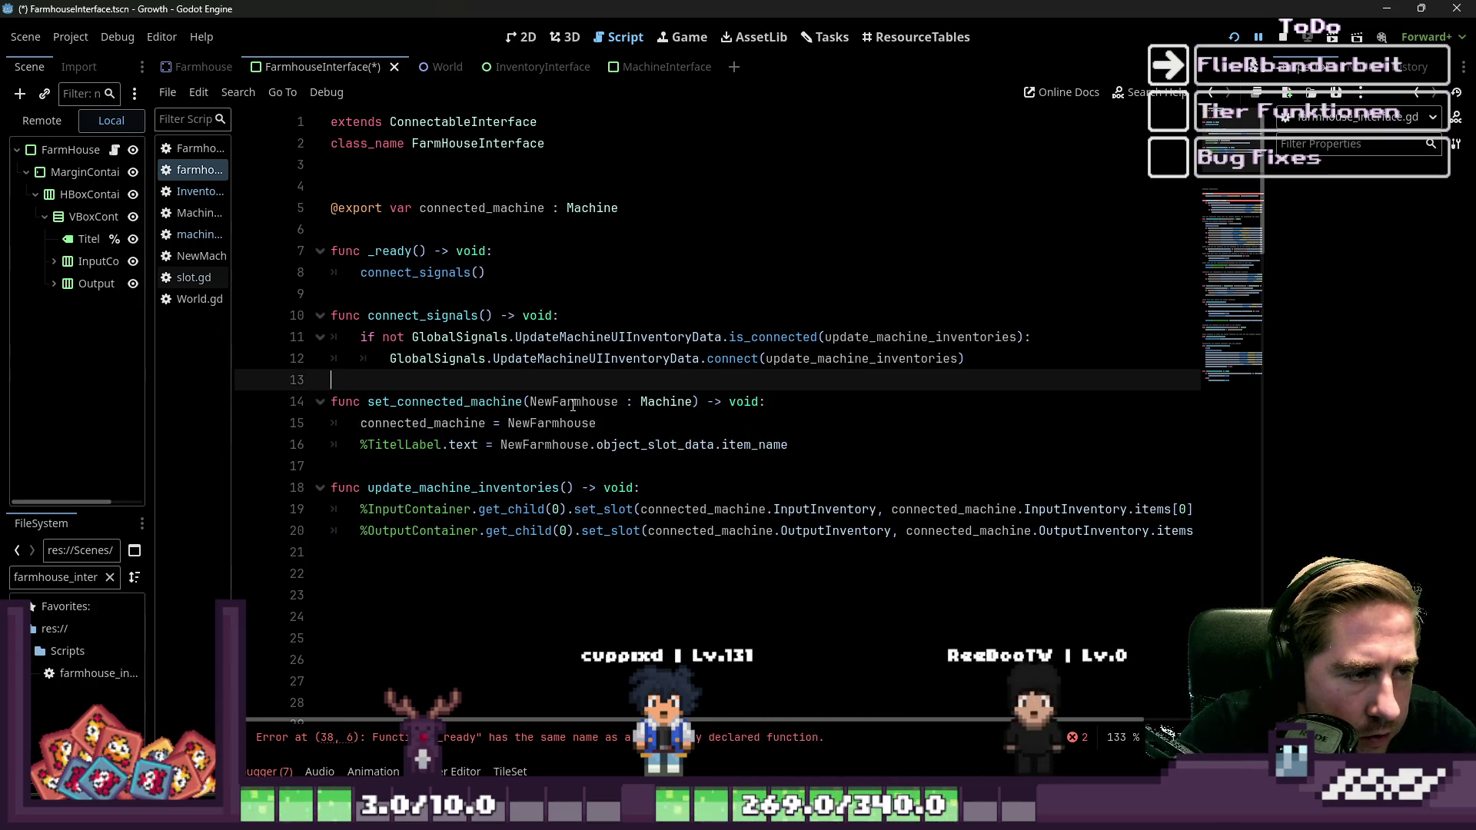
key("Down")
key("Down")
key("Down")
key("Down")
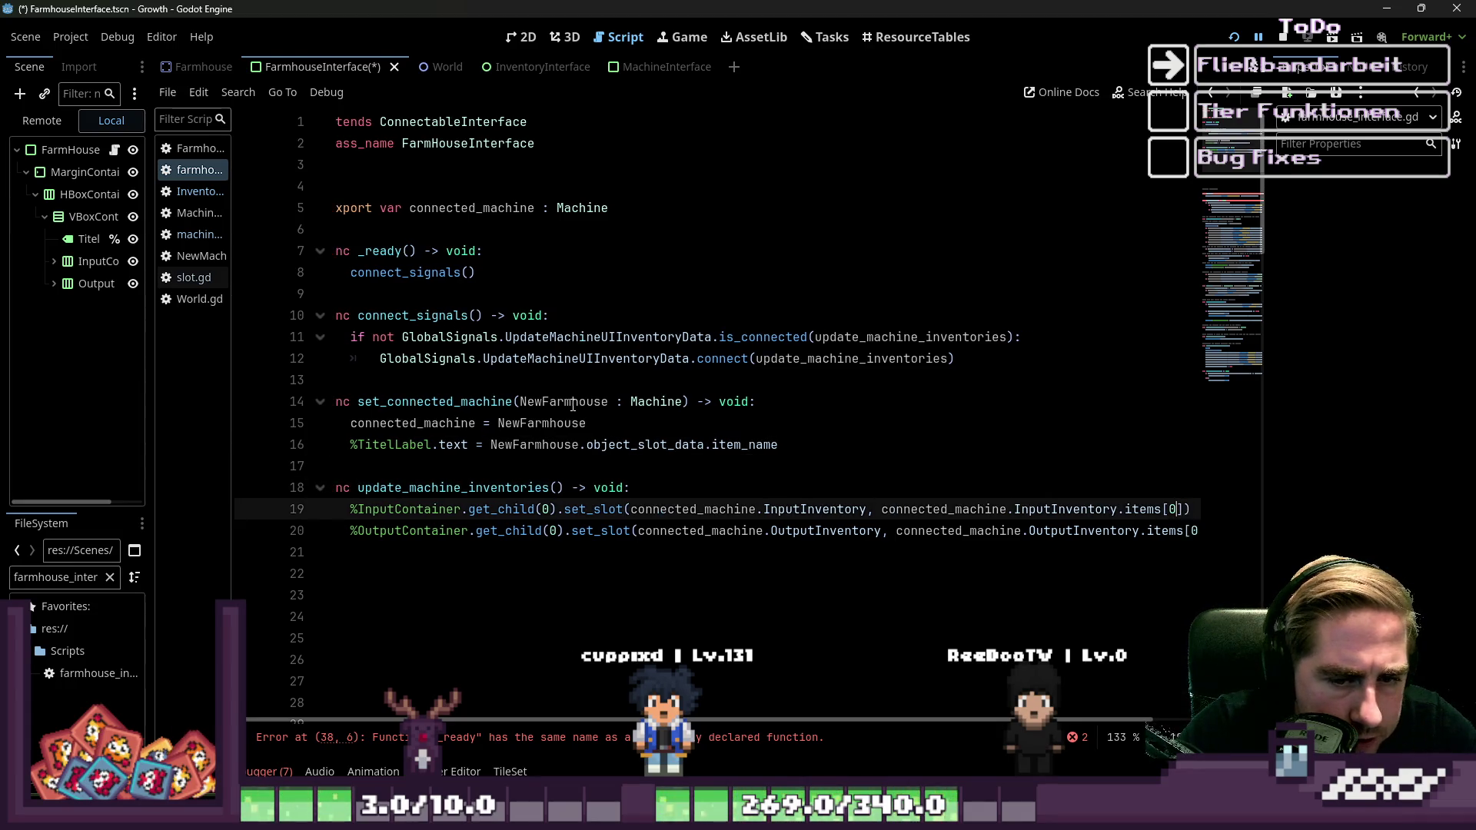
key("Down")
key("Down")
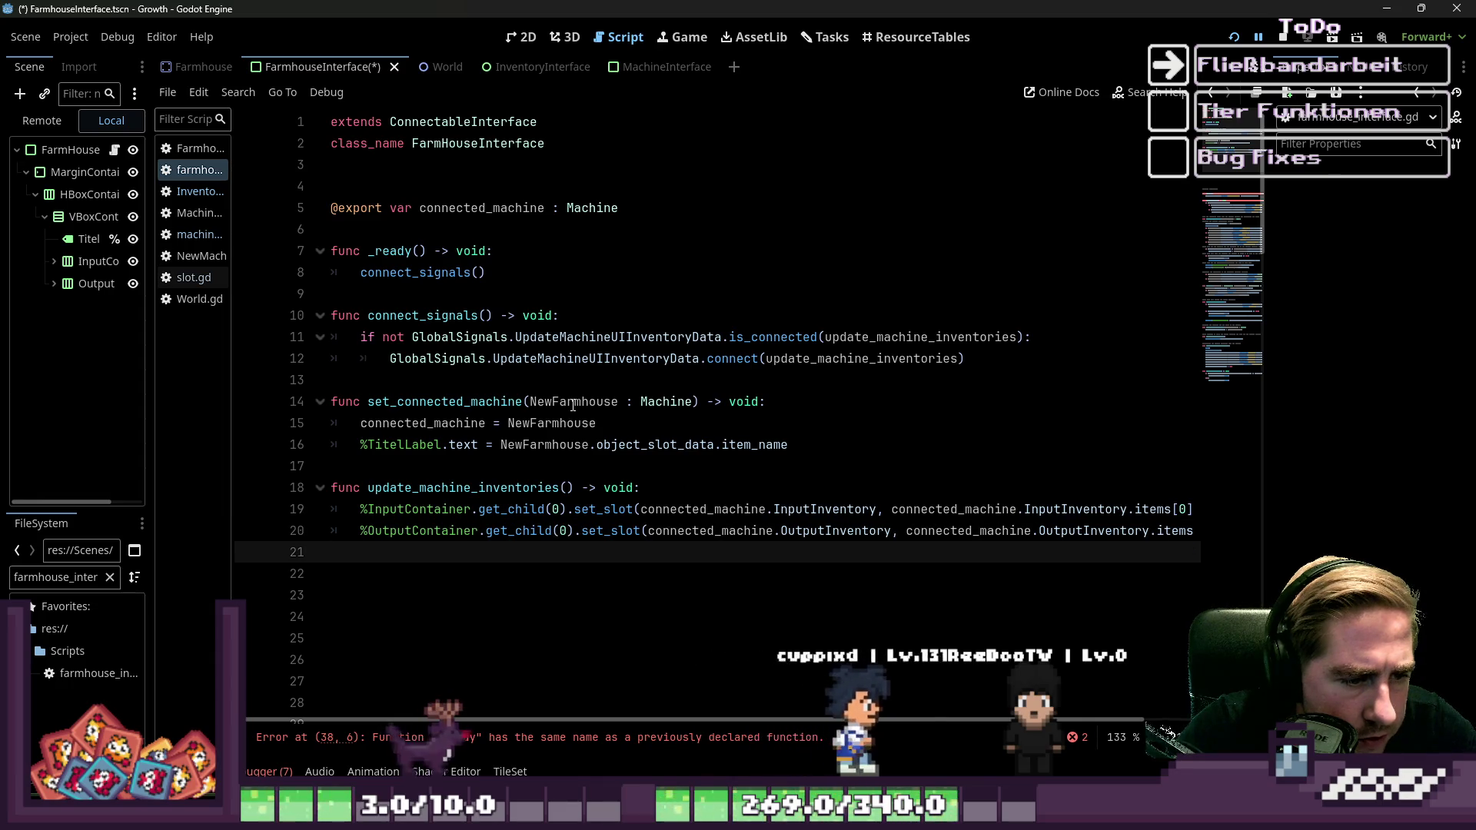
key("Up")
key("End")
key("Up")
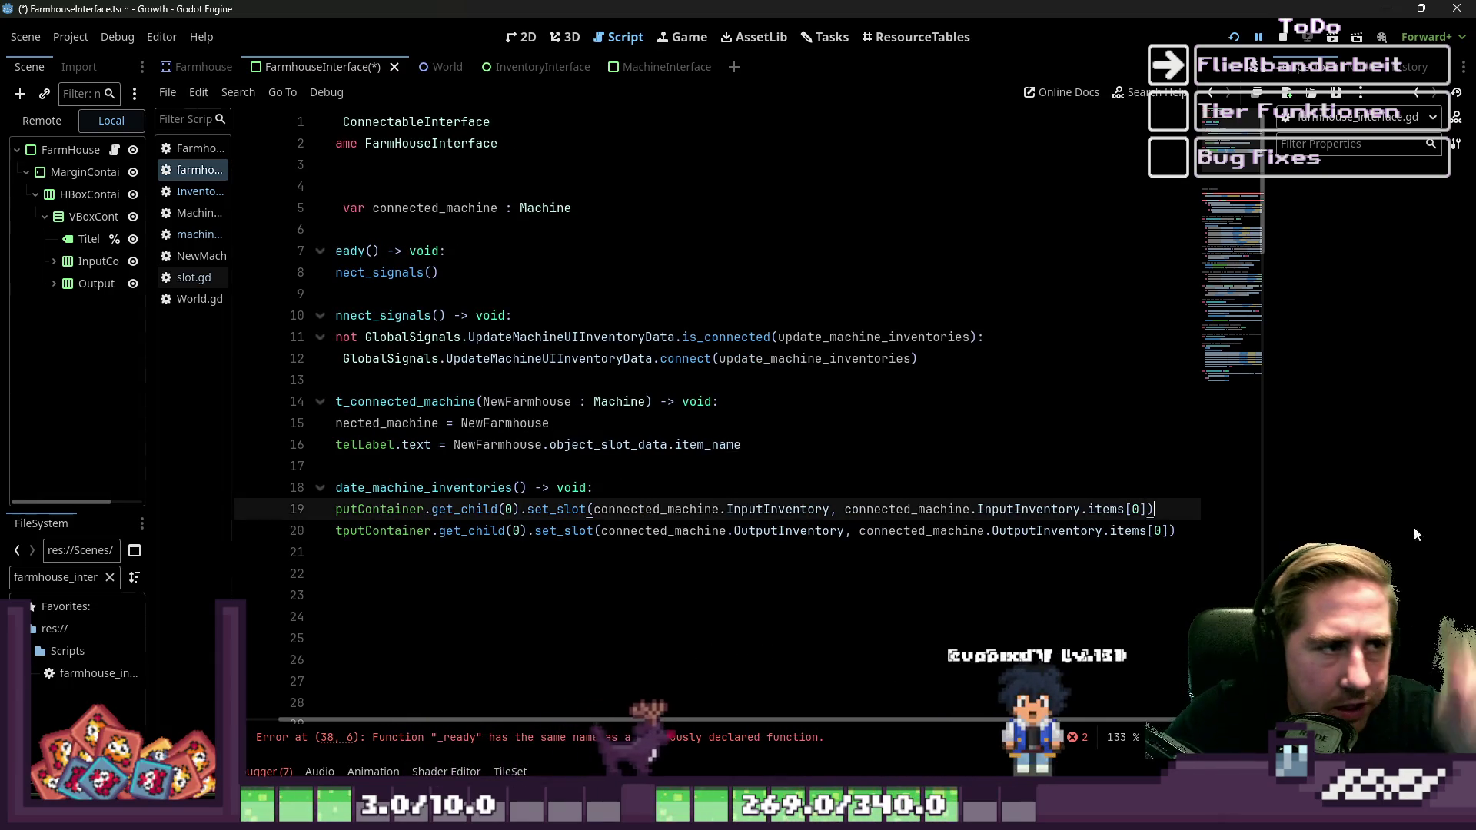
Review set_farmhouse_datas, then select and delete the update_progress_bar function.
scroll(659, 517, "down", 9)
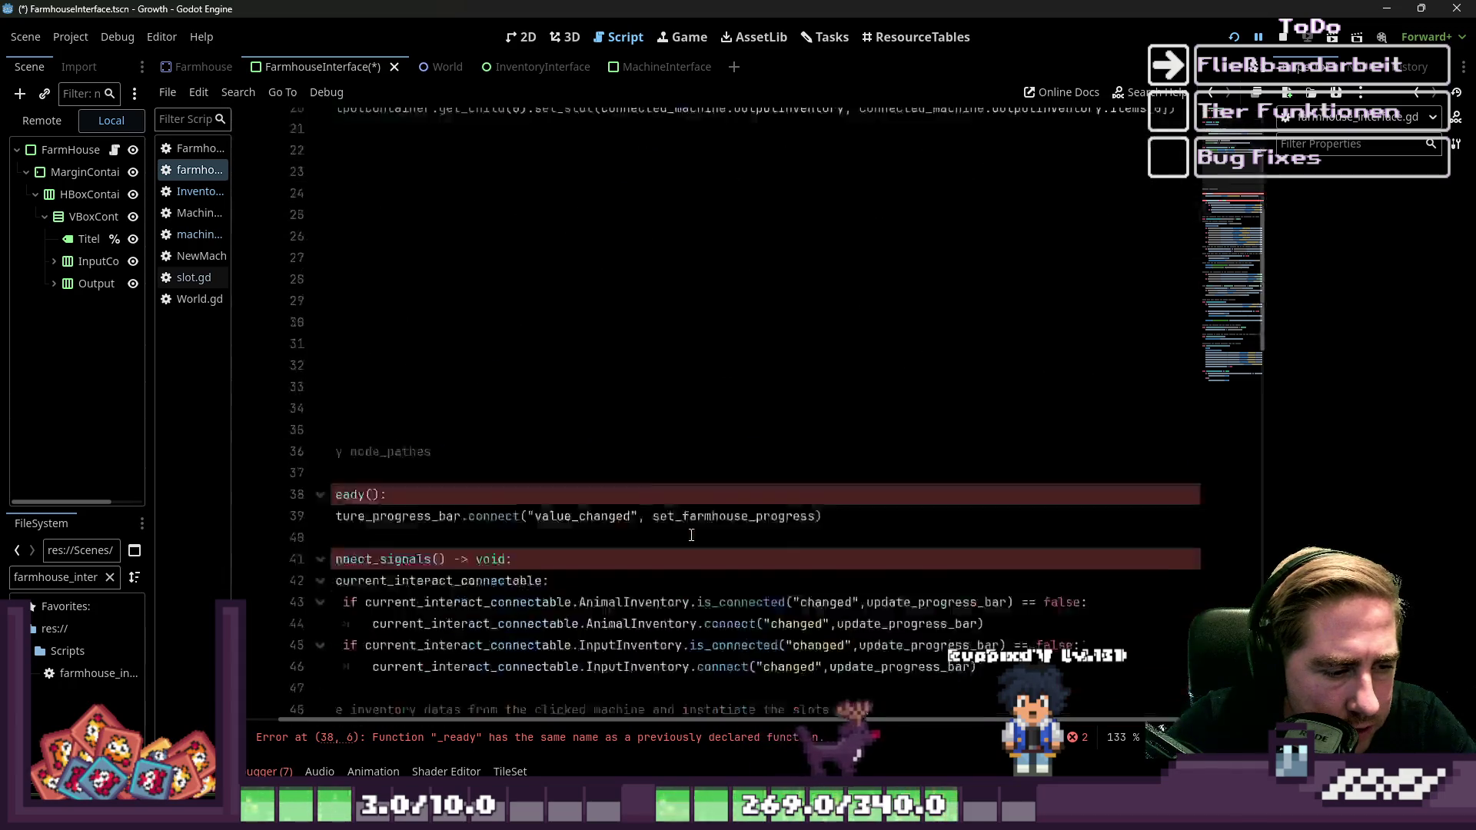
scroll(618, 711, "left", 2)
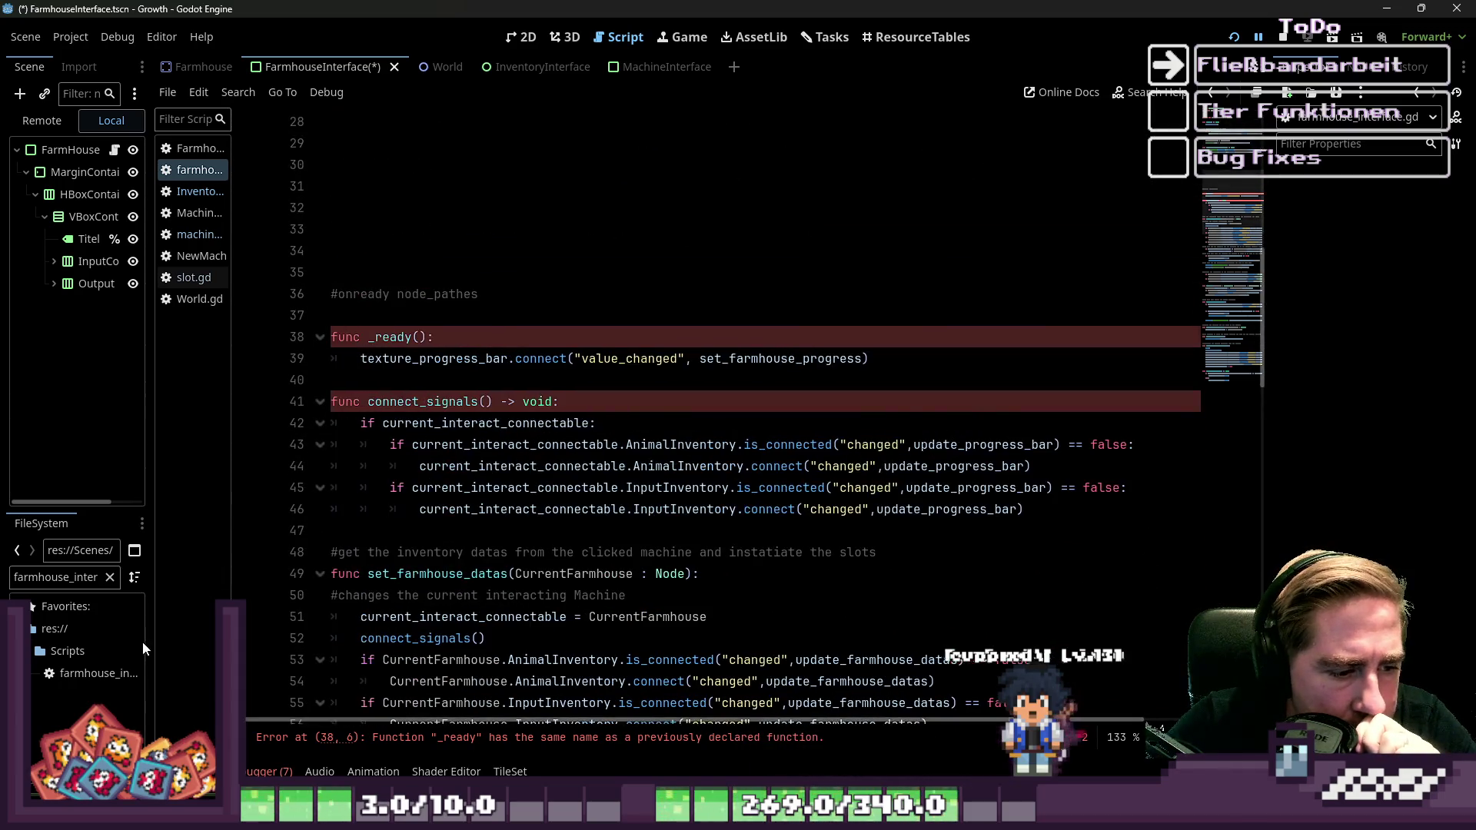
scroll(553, 461, "down", 6)
left_click(489, 218)
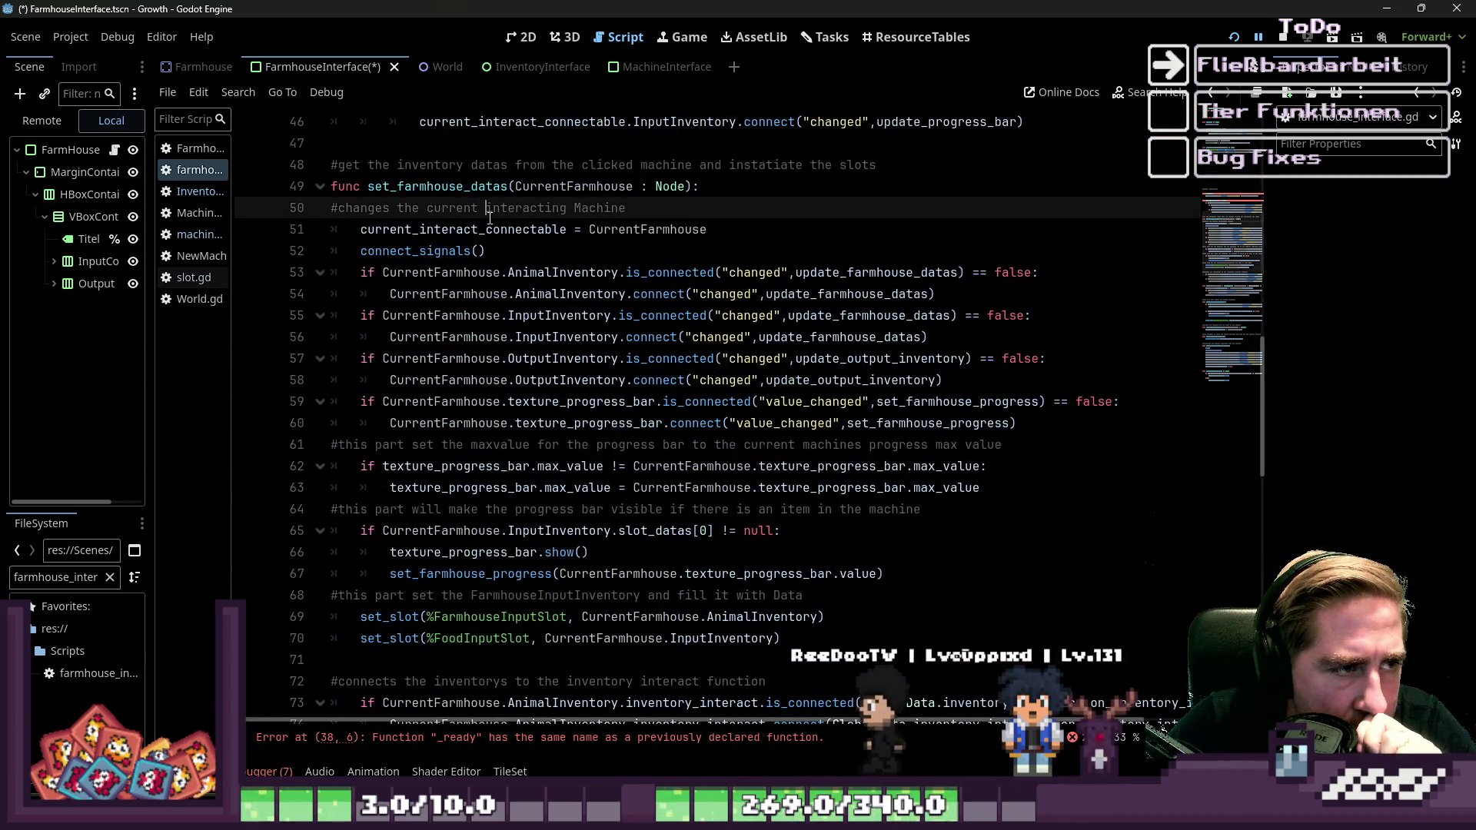
double_click(461, 186)
mouse_move(561, 349)
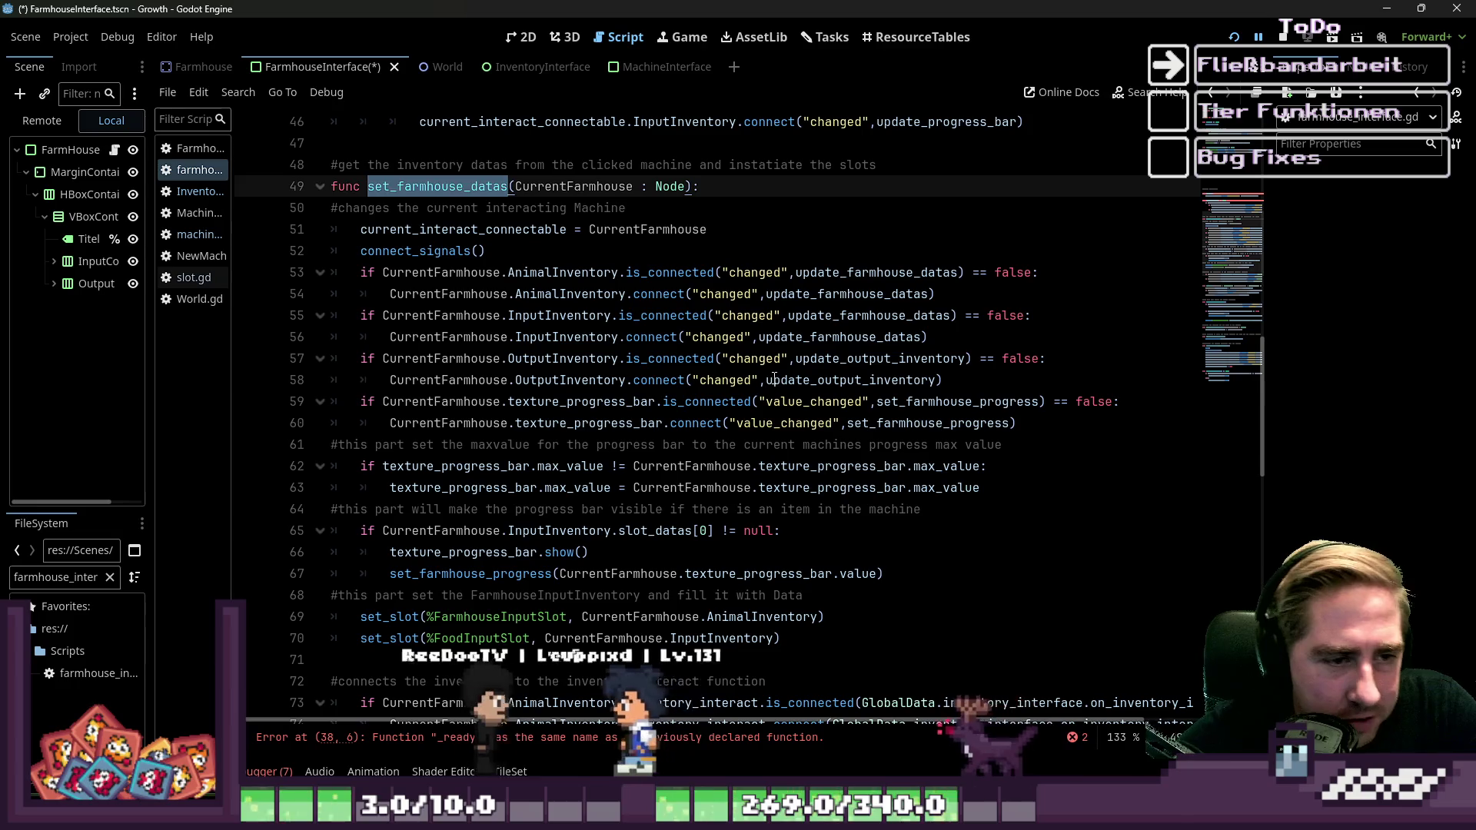
scroll(774, 376, "down", 10)
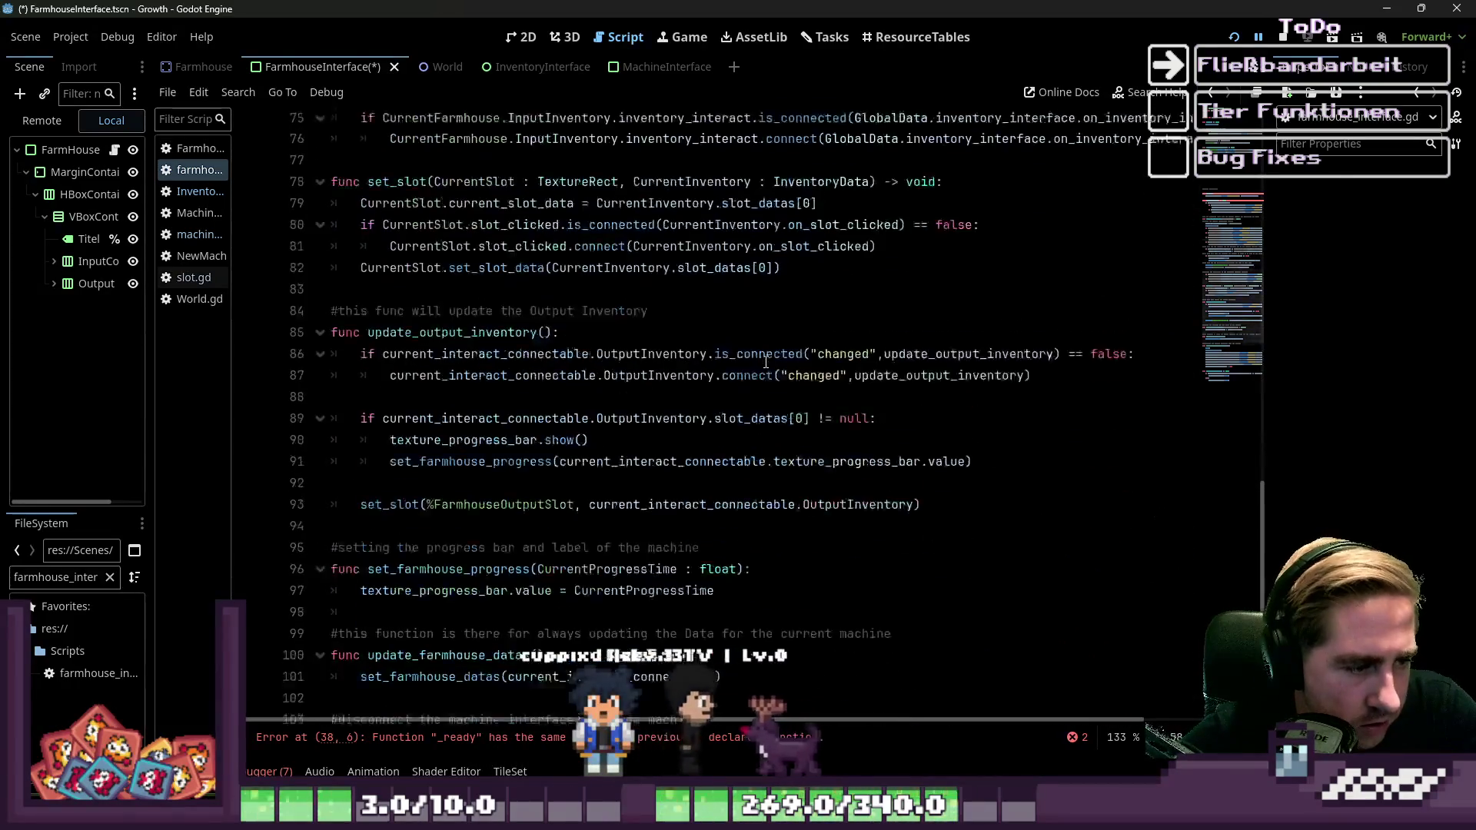
scroll(766, 362, "down", 4)
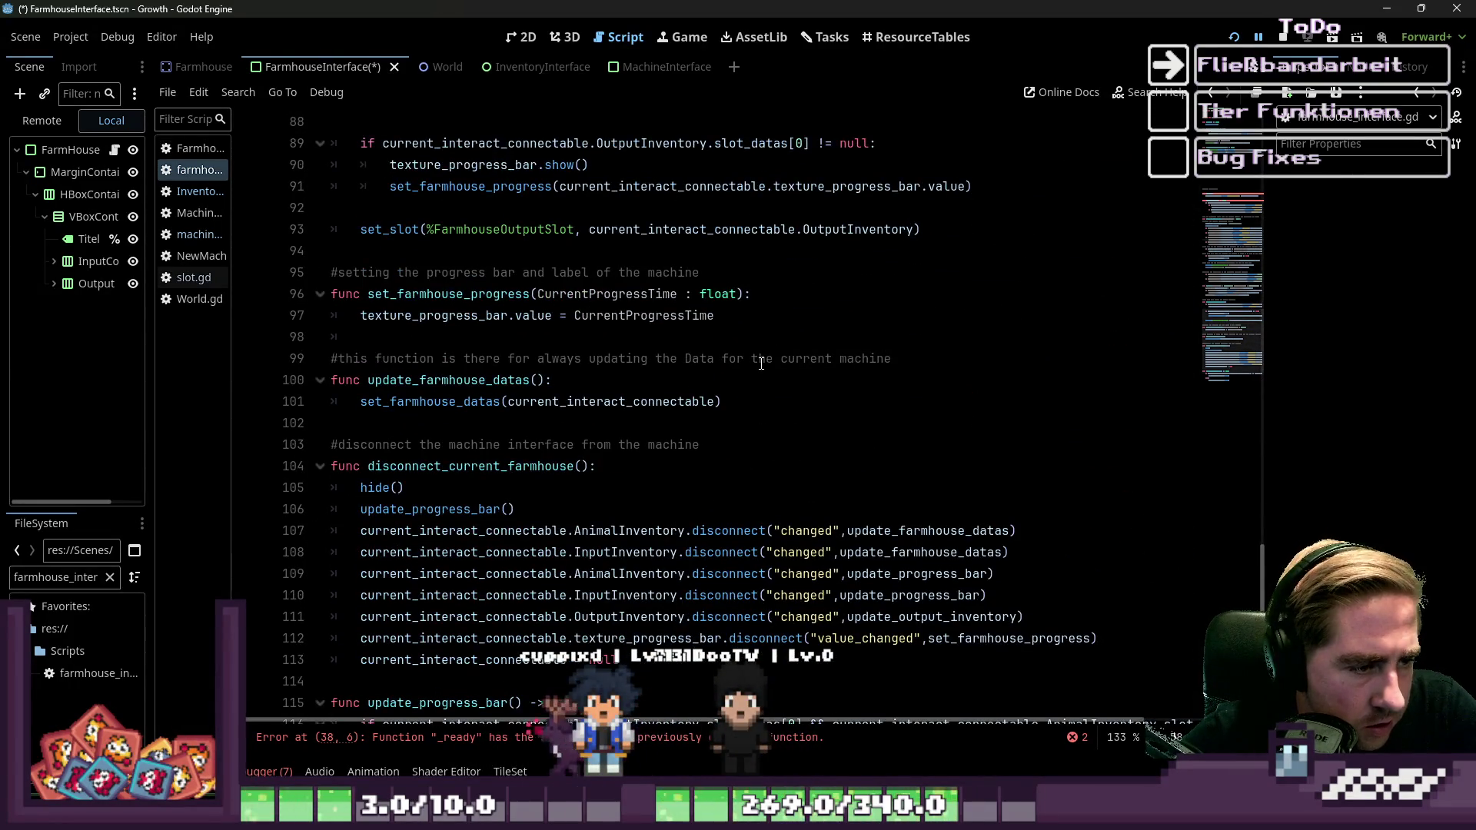
scroll(762, 364, "down", 2)
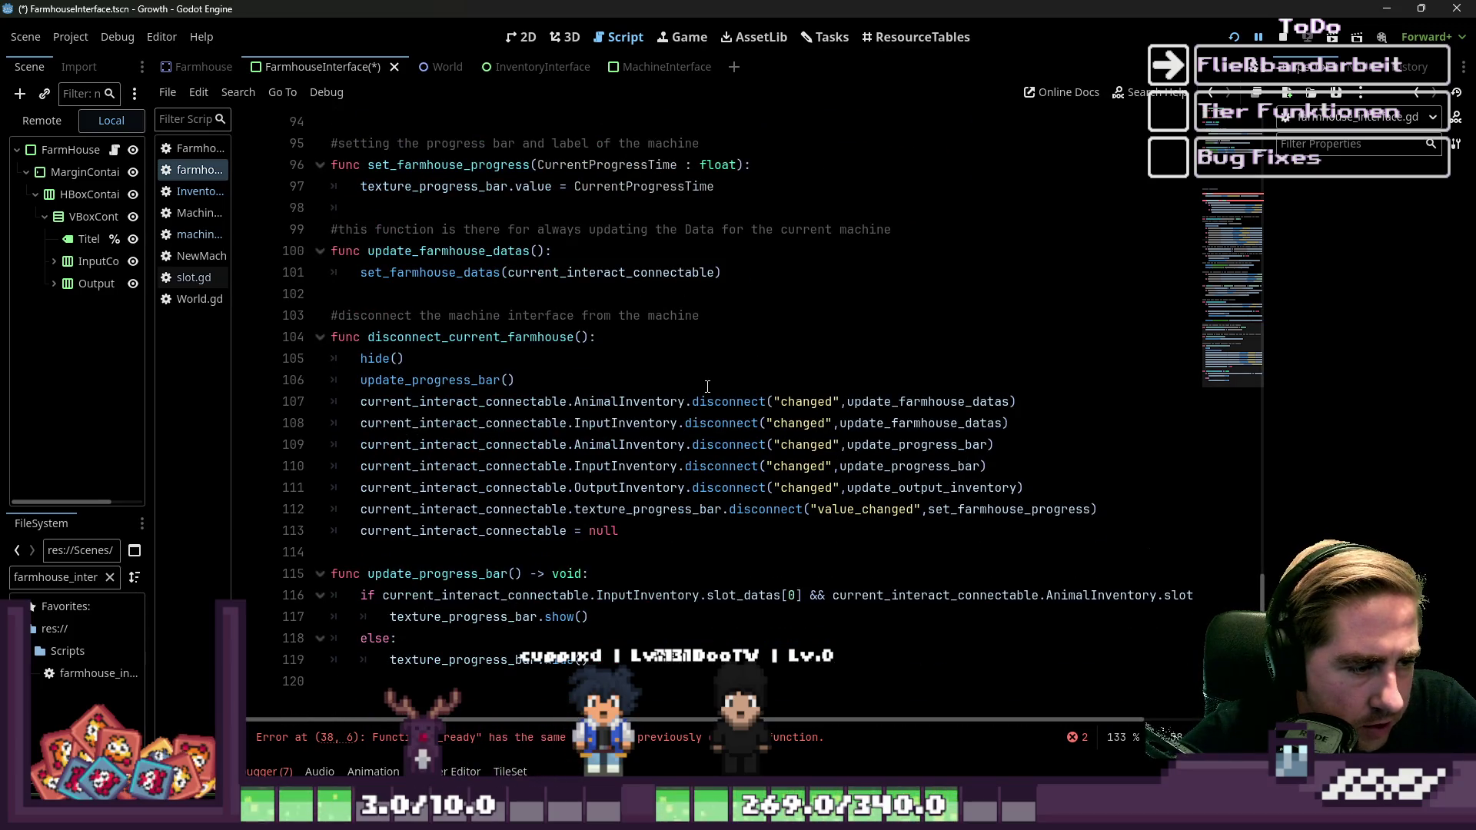
scroll(708, 387, "up", 2)
scroll(707, 386, "down", 2)
left_click_drag(589, 660, 280, 559)
key("BackSpace")
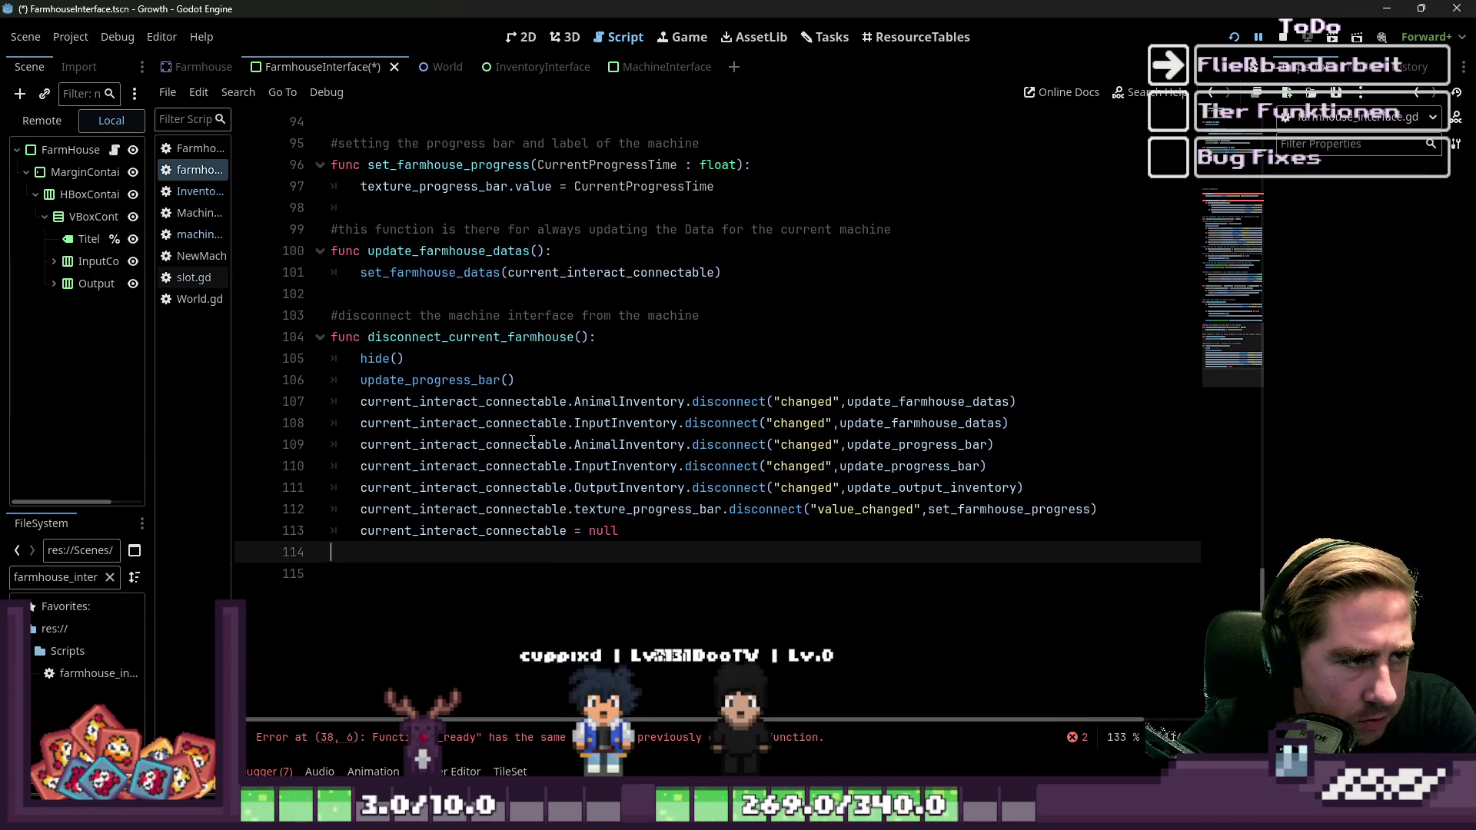
Select and delete the set_farmhouse_progress function together with its comment.
left_click(515, 293)
scroll(487, 394, "up", 3)
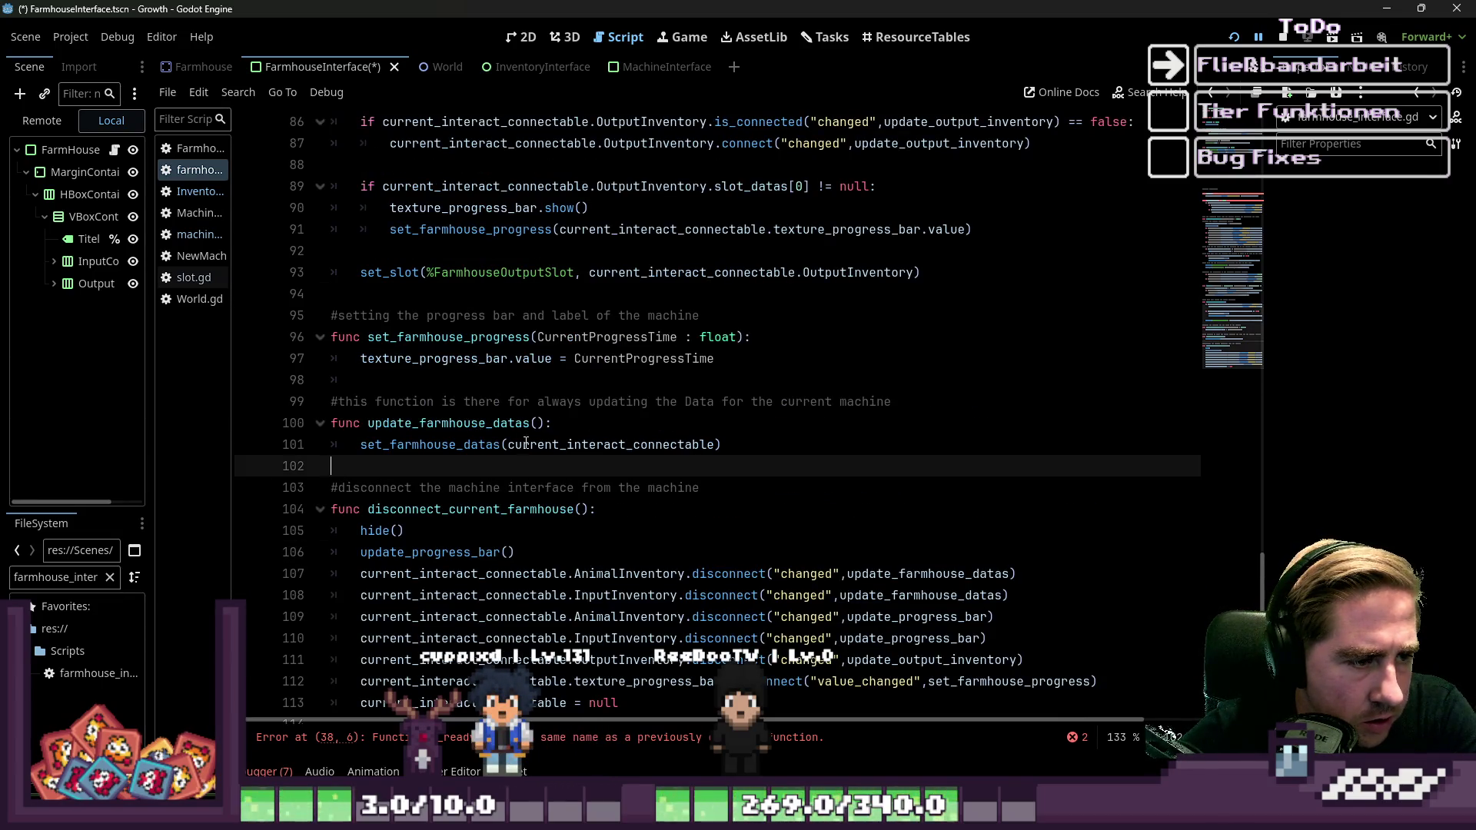
scroll(521, 439, "up", 1)
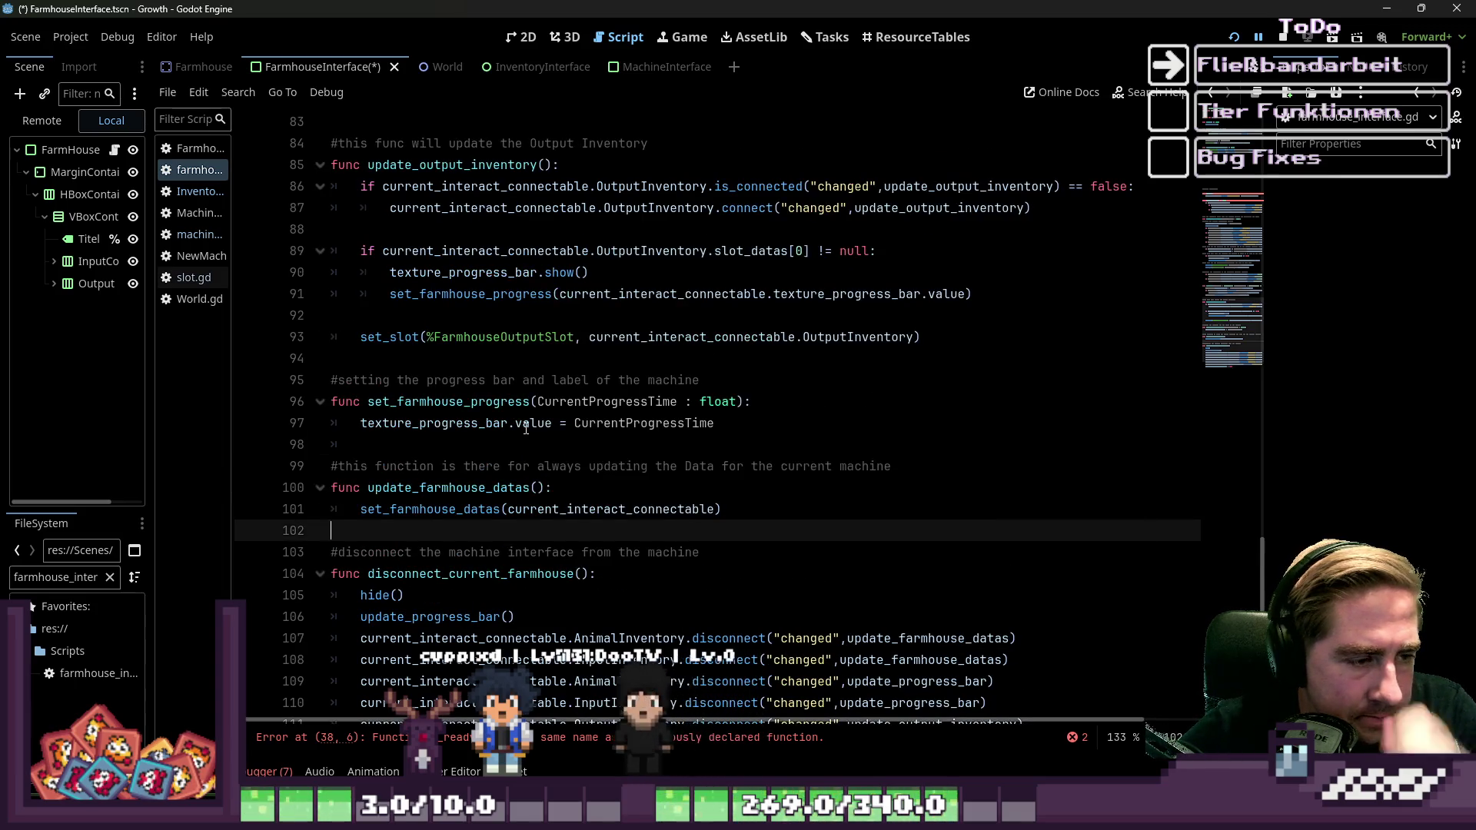
left_click_drag(716, 424, 555, 405)
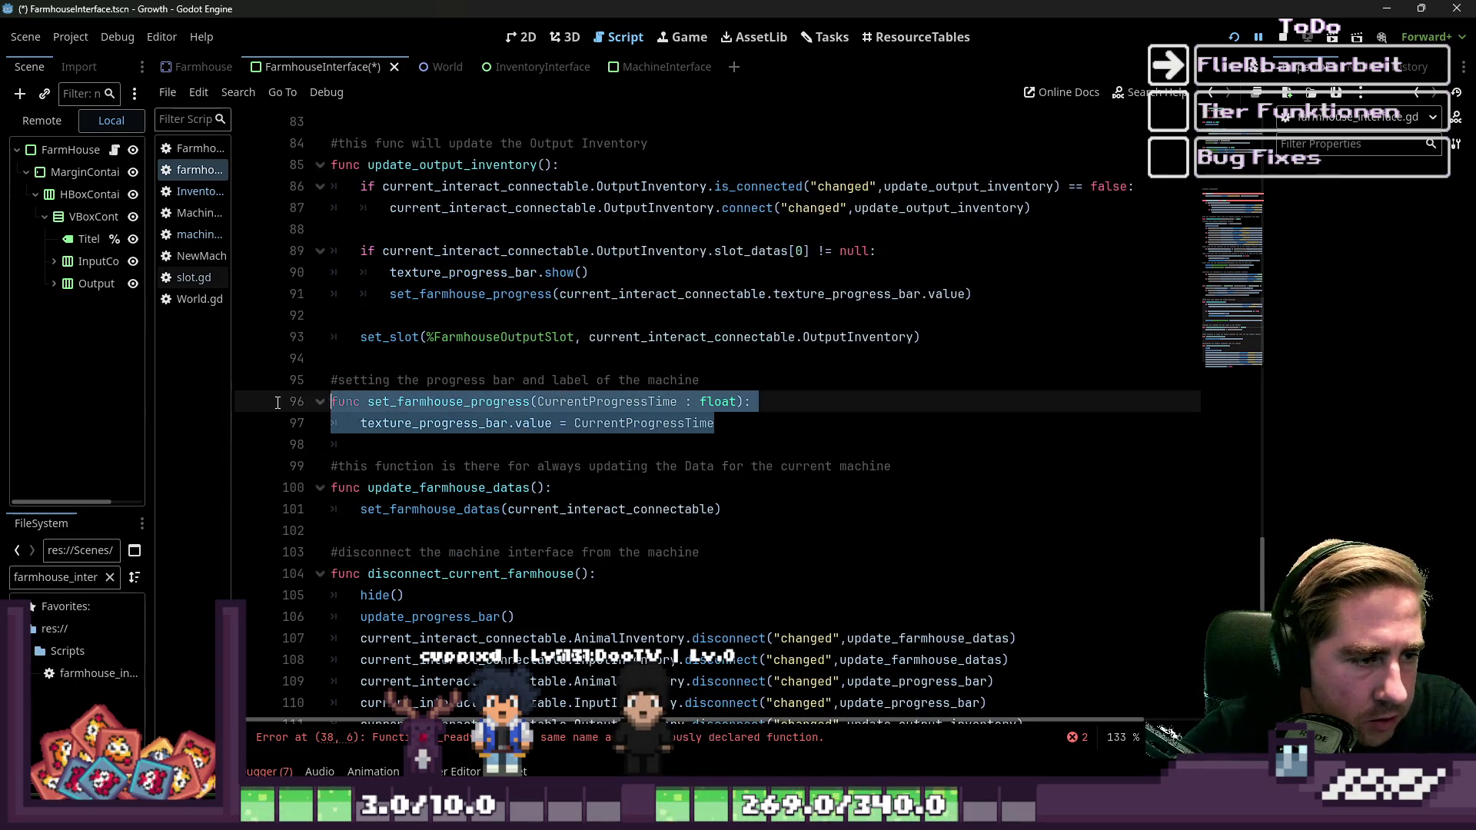
left_click_drag(278, 402, 277, 380)
key("BackSpace")
Review update_output_inventory and the inventory interact callback on line 76.
scroll(435, 393, "up", 1)
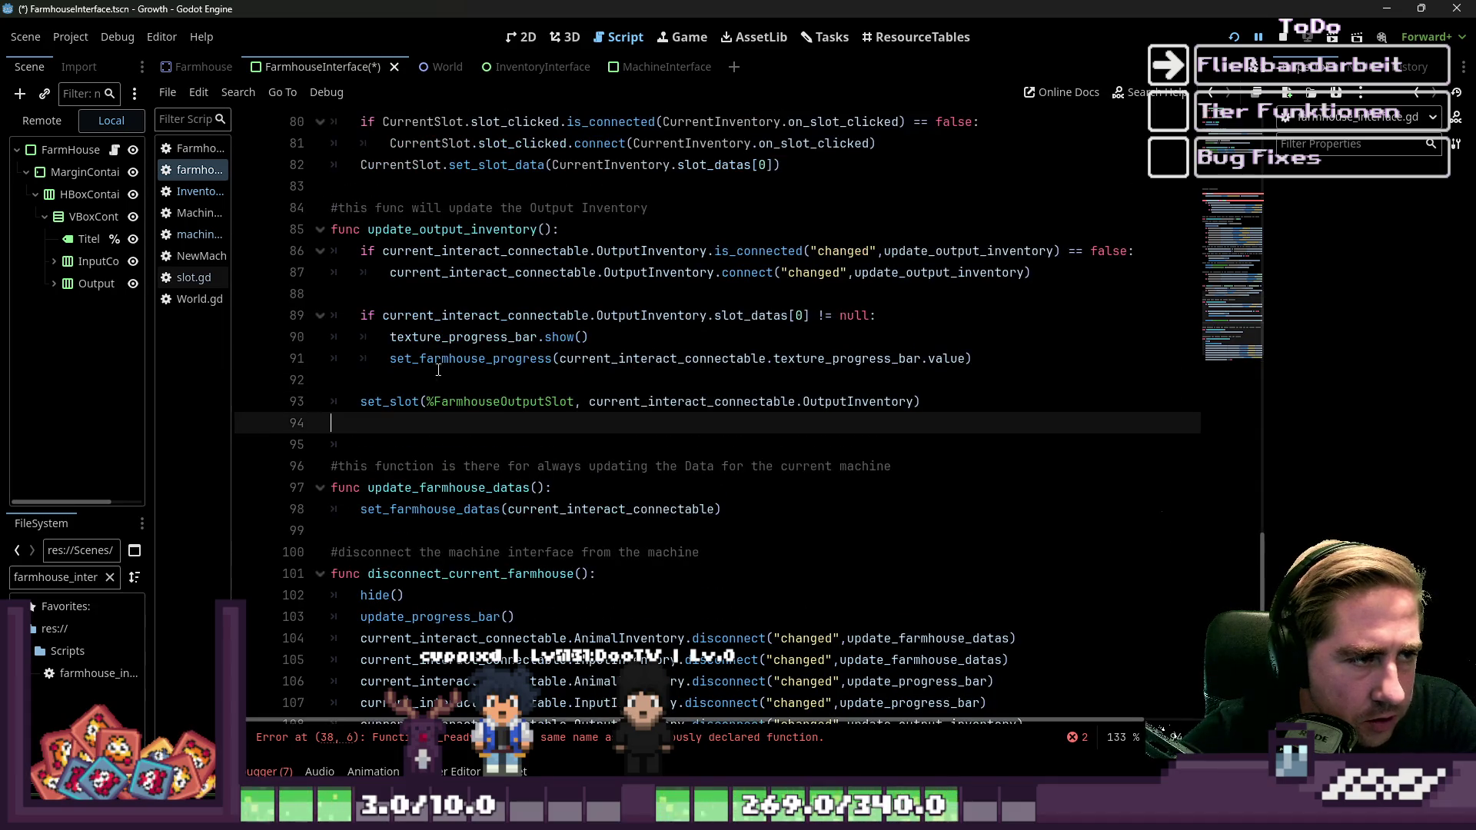
double_click(454, 230)
scroll(695, 363, "up", 2)
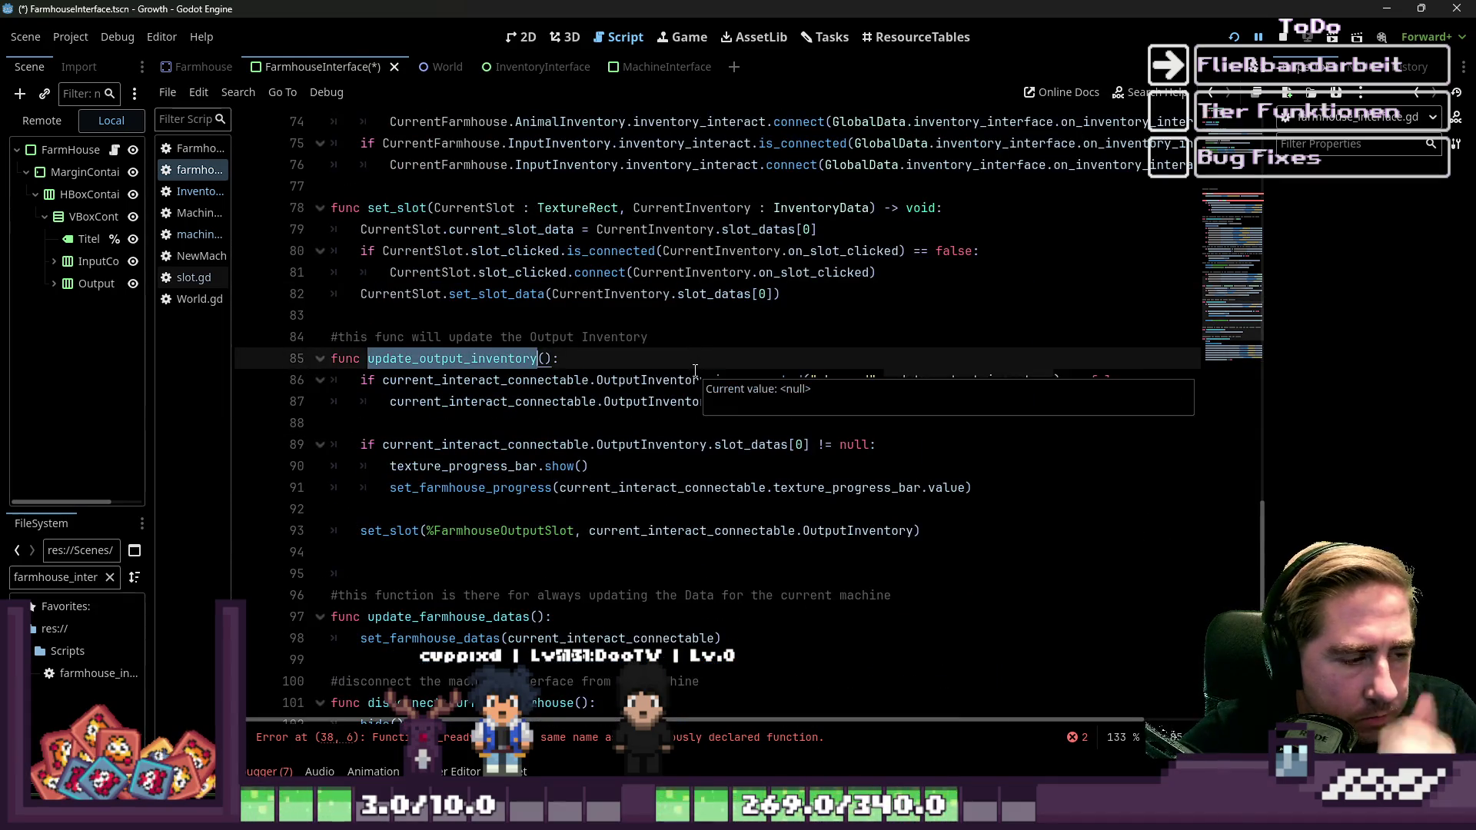
scroll(684, 374, "up", 1)
scroll(681, 375, "up", 2)
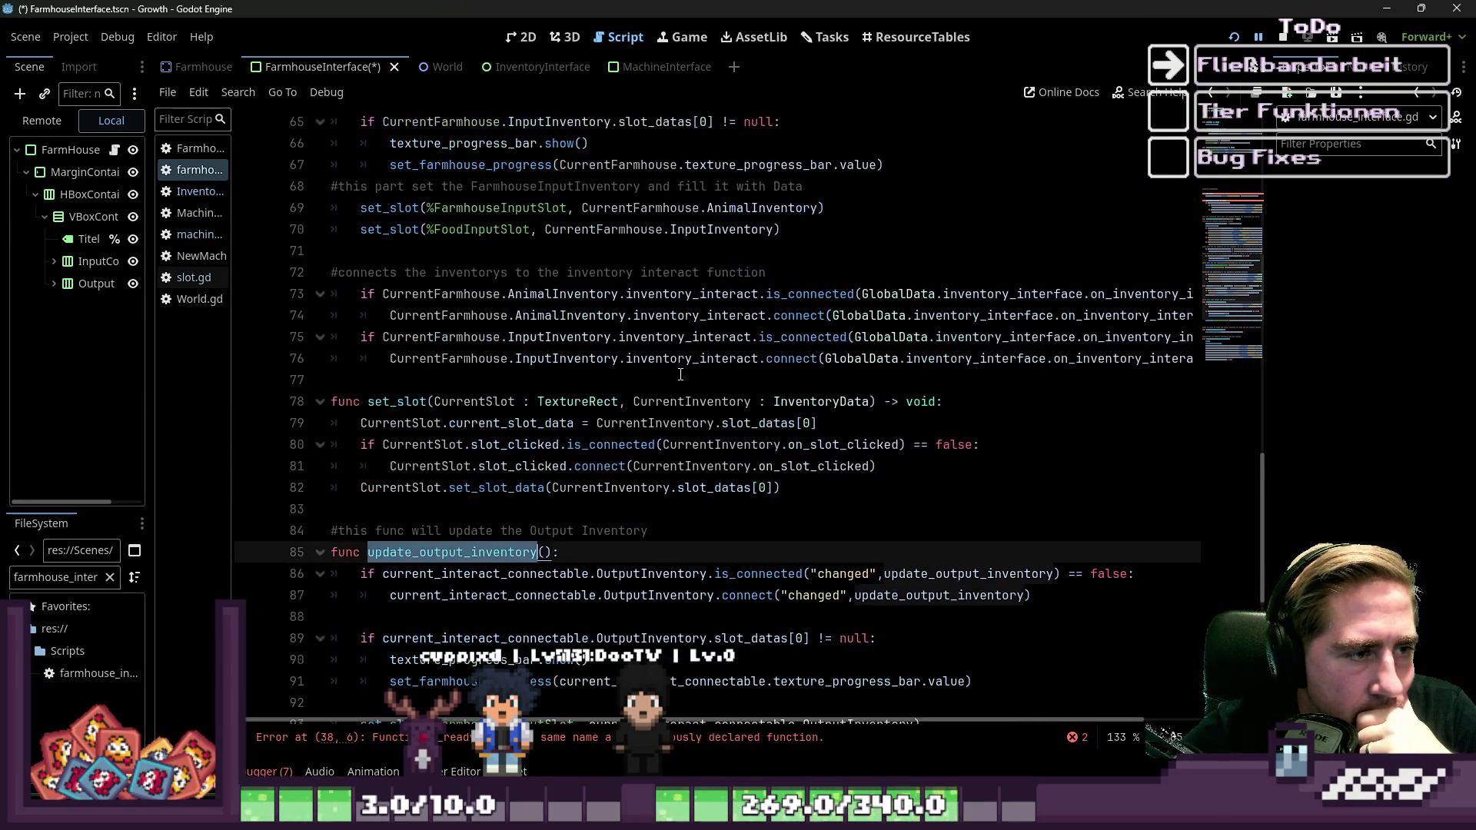
left_click_drag(906, 358, 1233, 367)
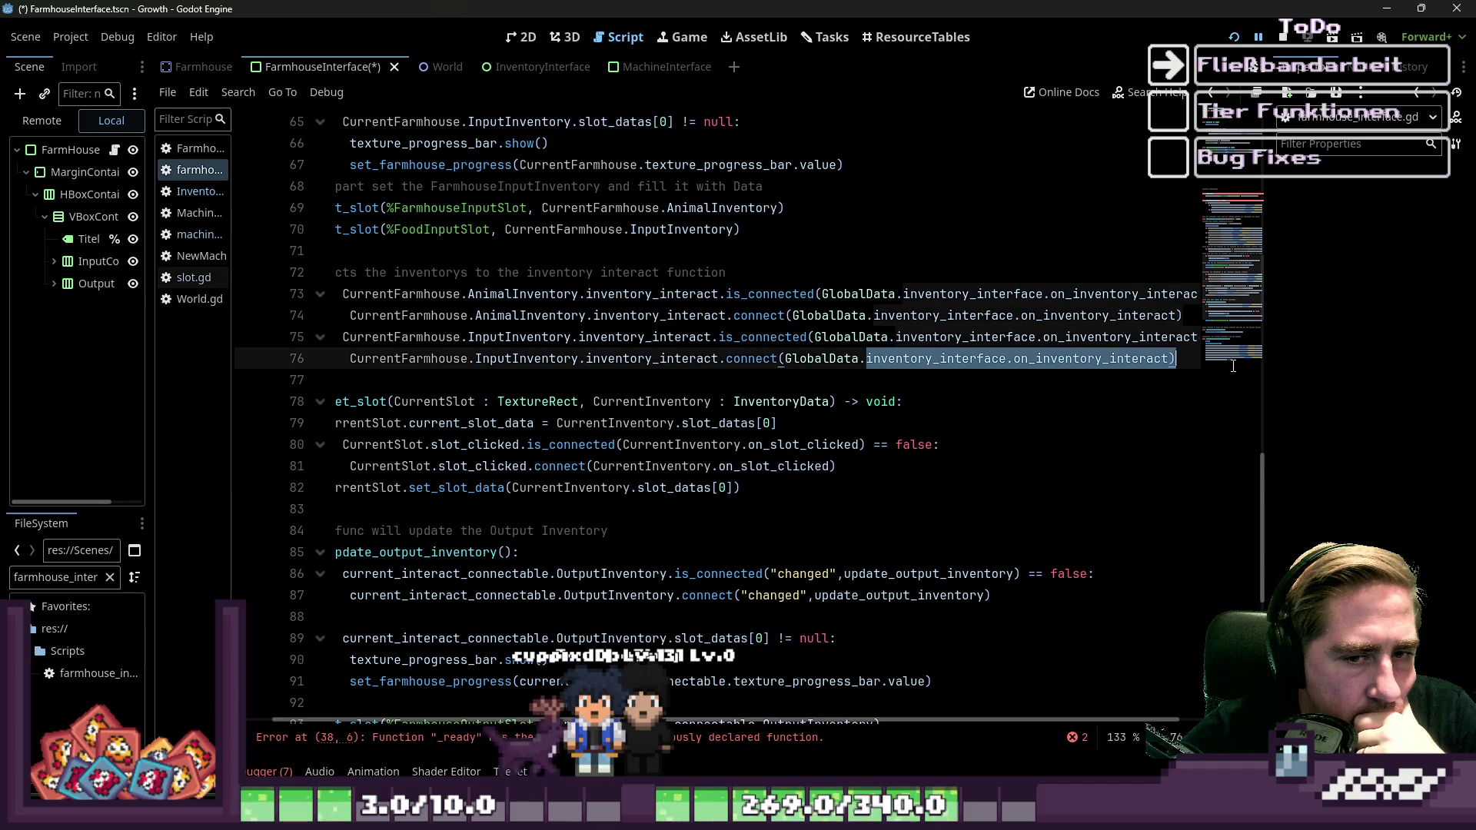
left_click(856, 367)
scroll(799, 361, "up", 1)
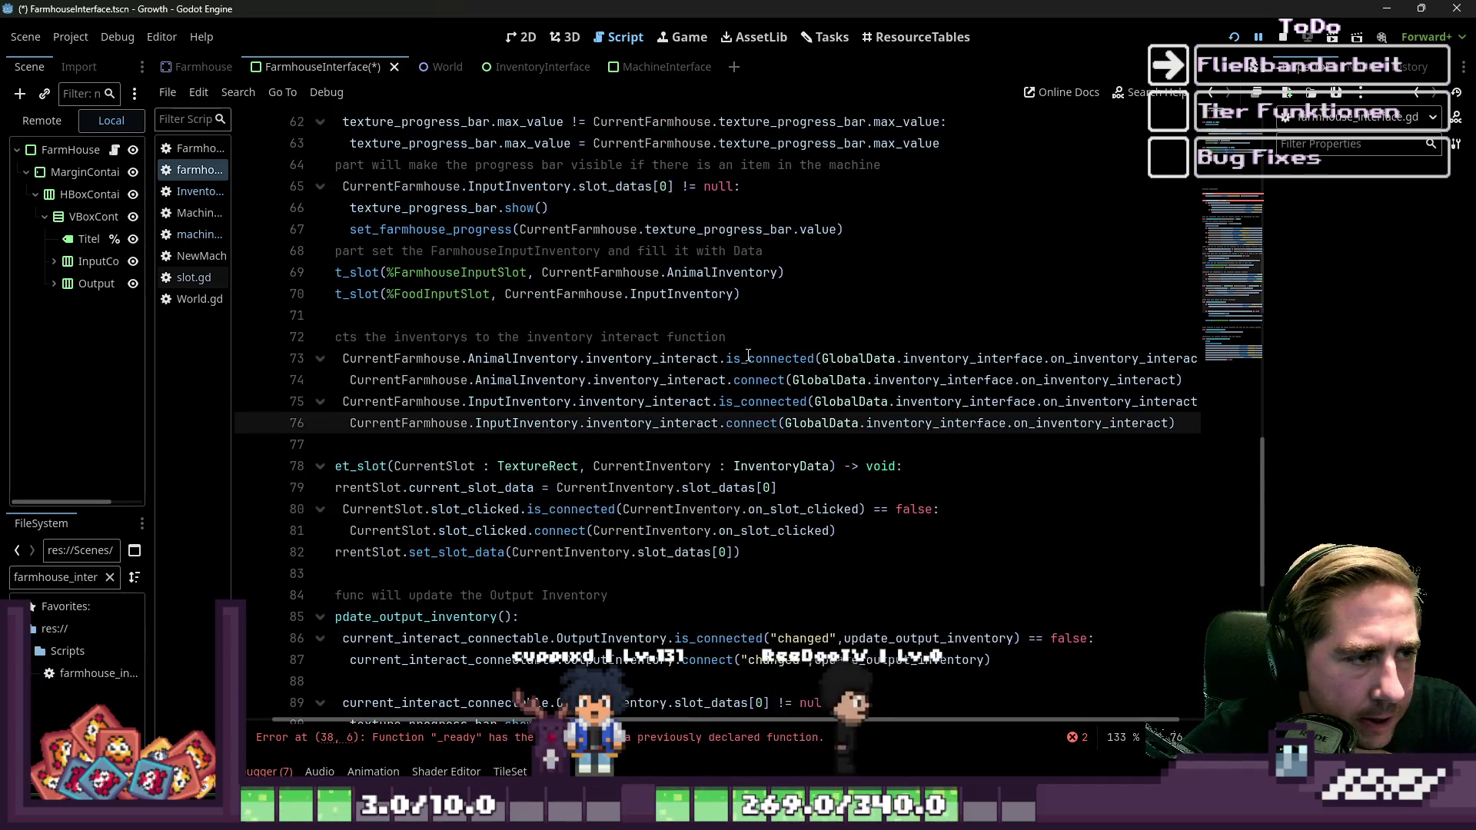
scroll(636, 727, "left", 1)
scroll(353, 350, "up", 1)
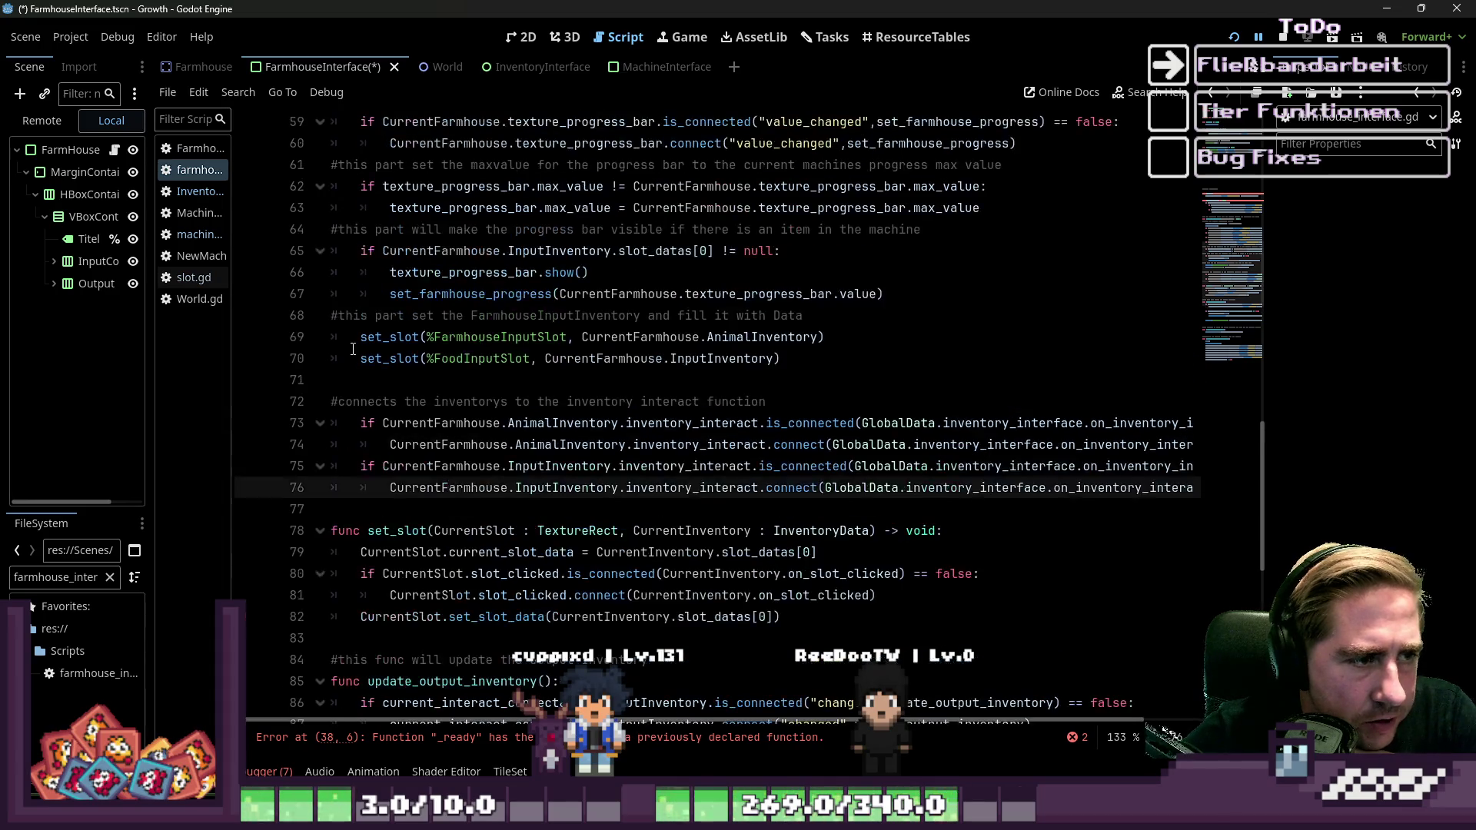
scroll(354, 350, "up", 1)
Highlight the uses of AnimalInventory, InputInventory and CurrentFarmhouse, ending on empty line 47.
left_click(480, 401)
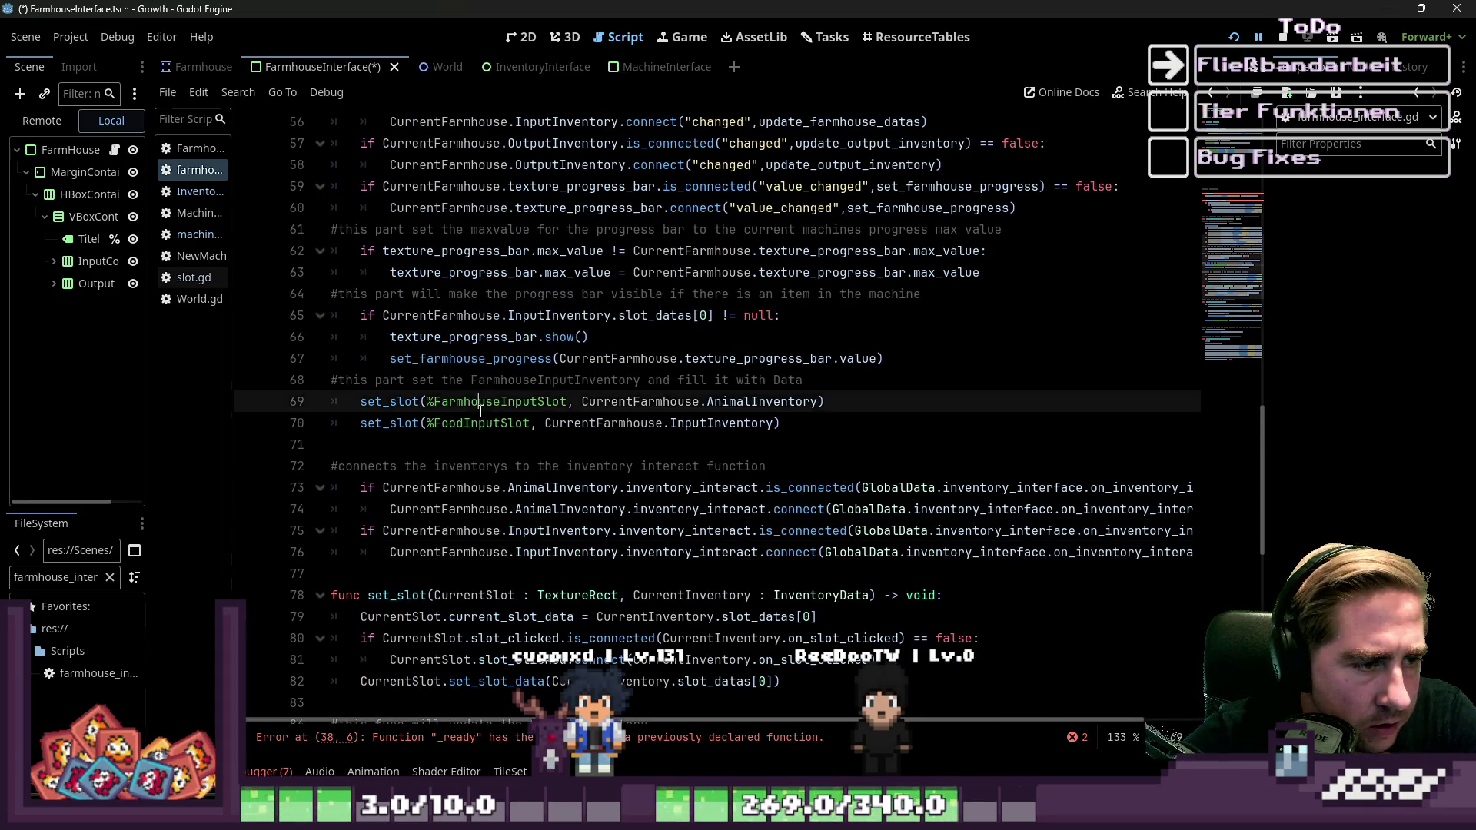
double_click(625, 402)
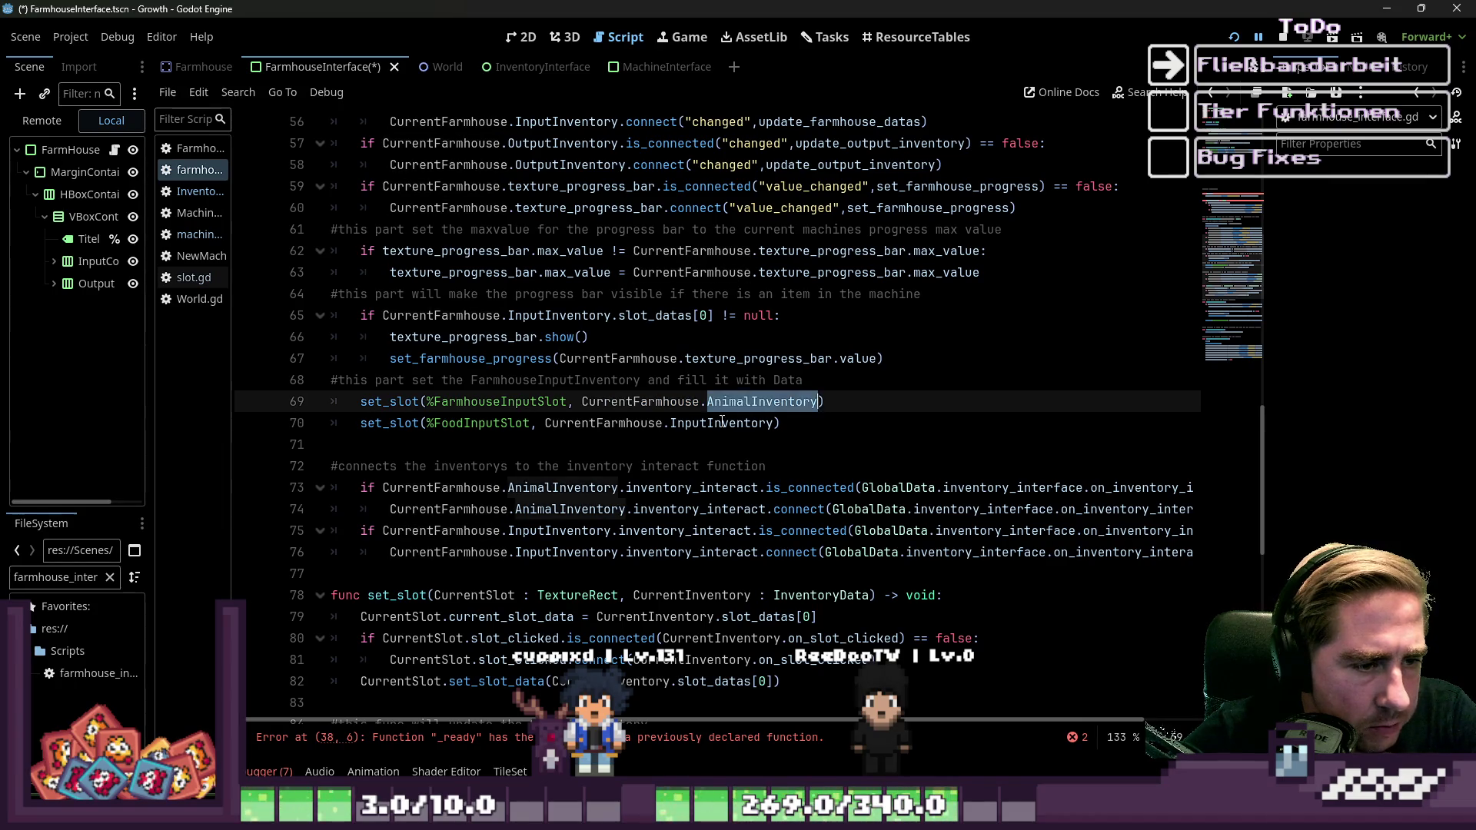
double_click(698, 424)
scroll(748, 436, "up", 3)
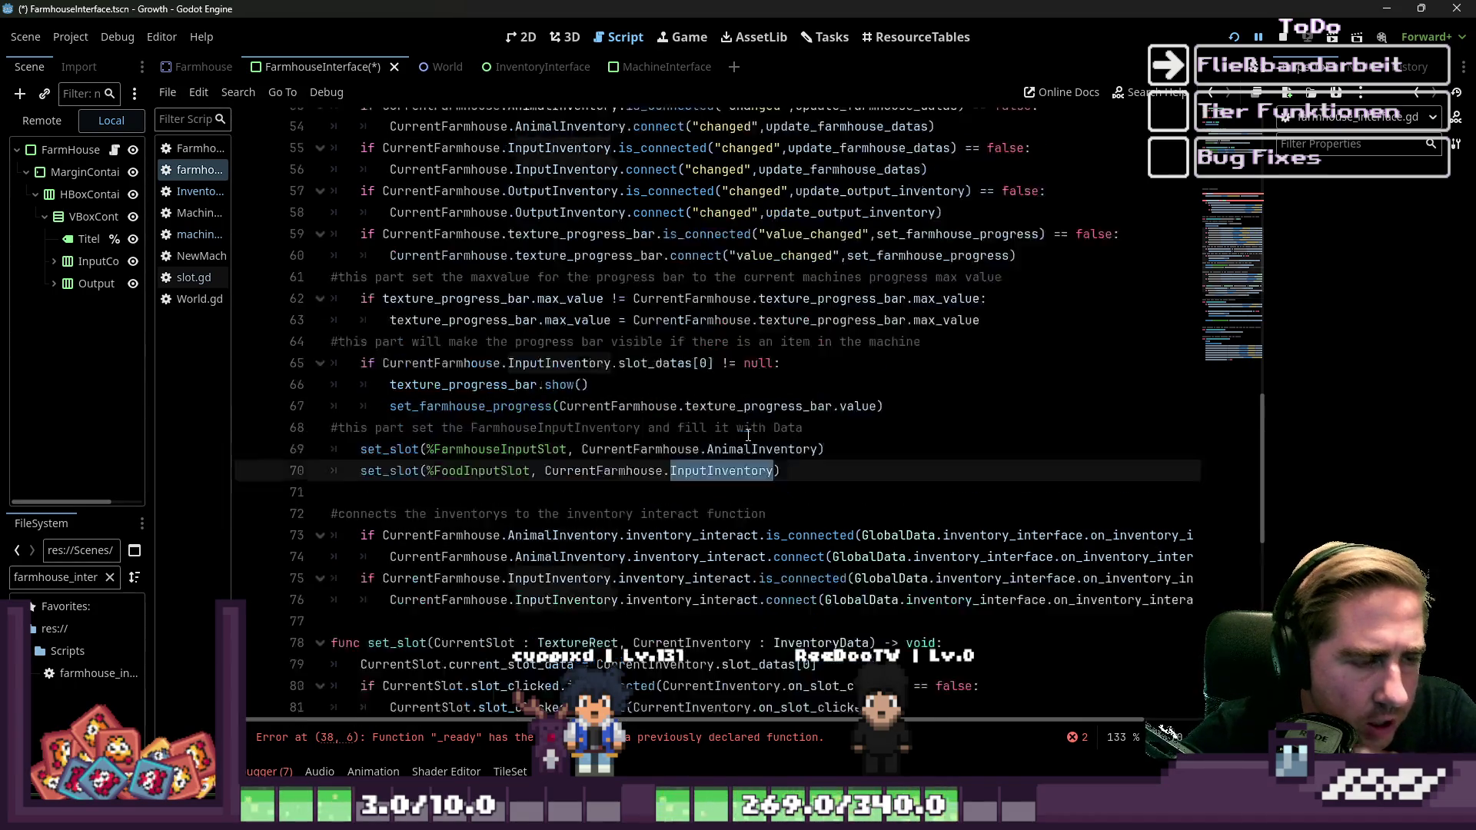
scroll(748, 435, "up", 7)
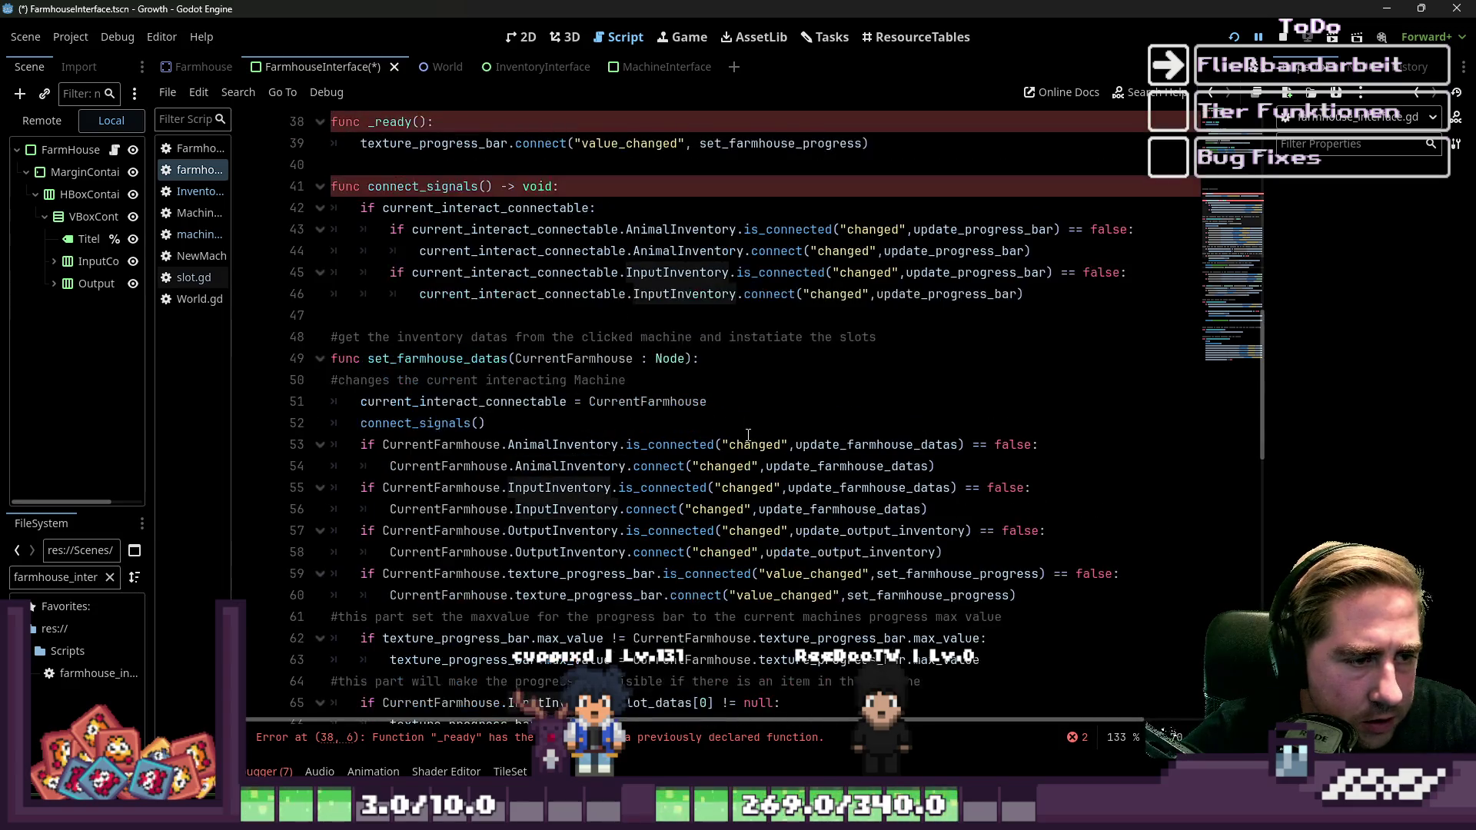
scroll(698, 434, "down", 2)
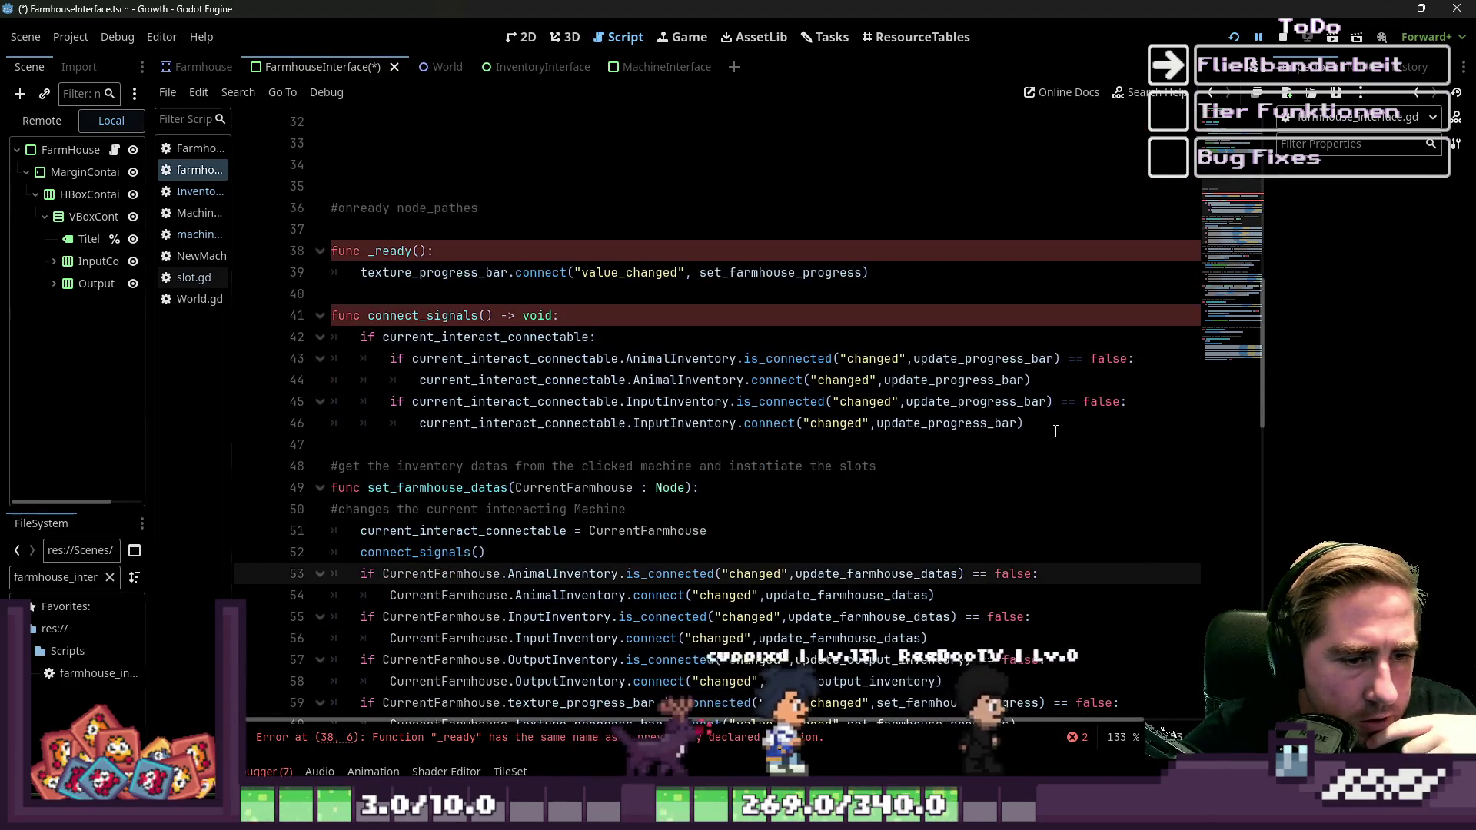
scroll(956, 471, "down", 3)
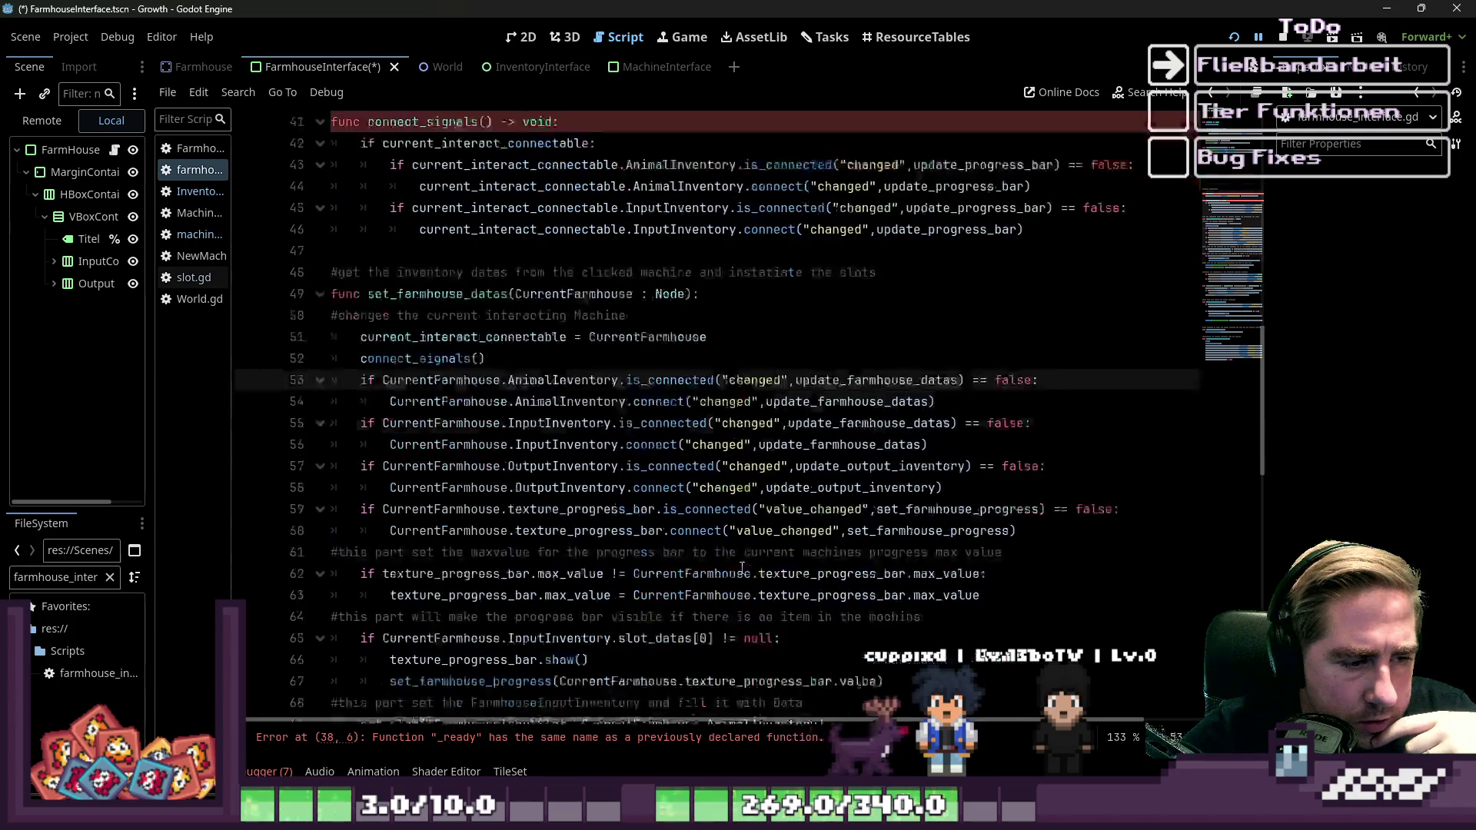
double_click(435, 378)
scroll(462, 385, "up", 1)
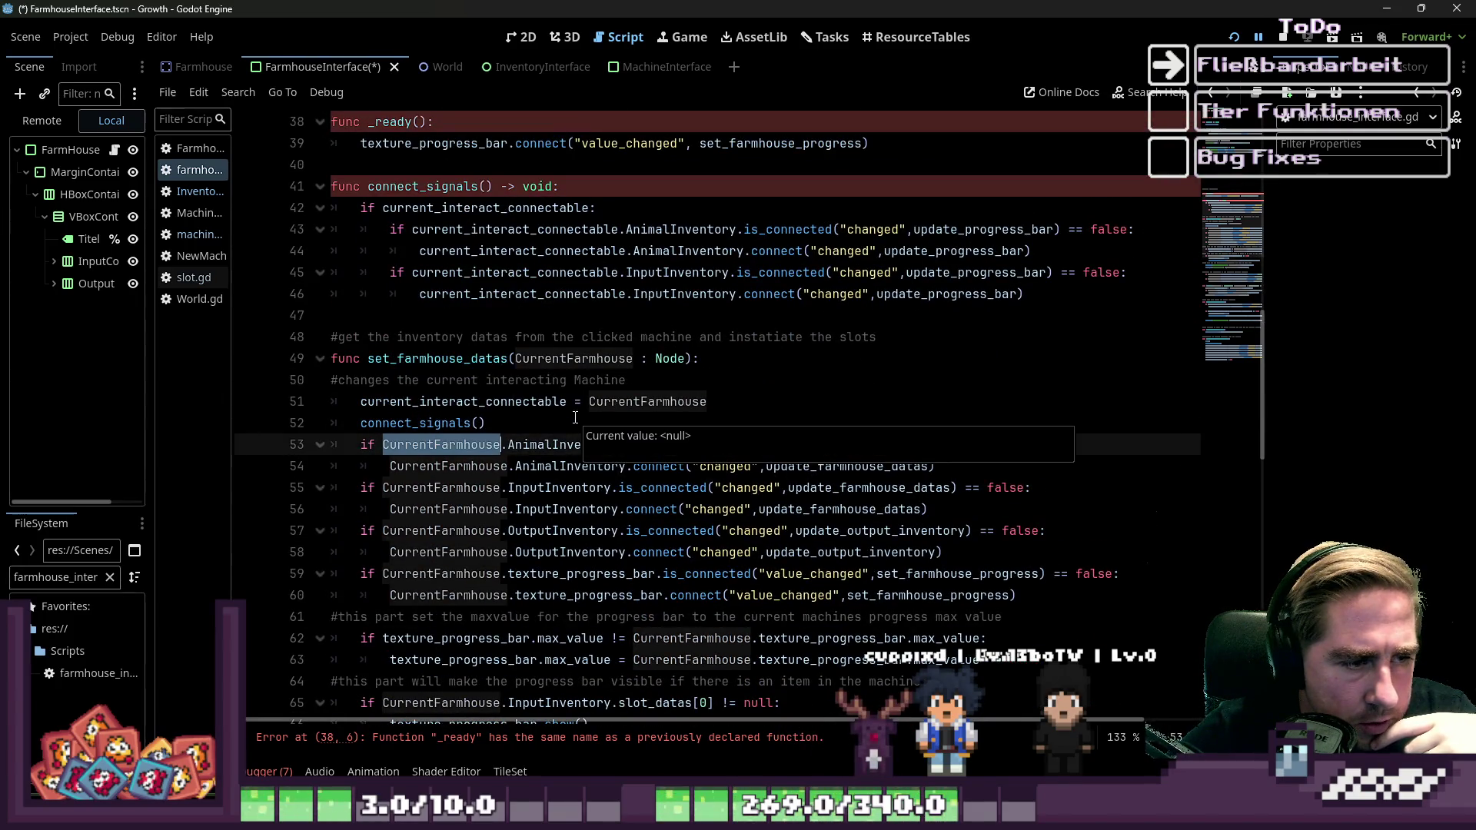
scroll(575, 418, "up", 2)
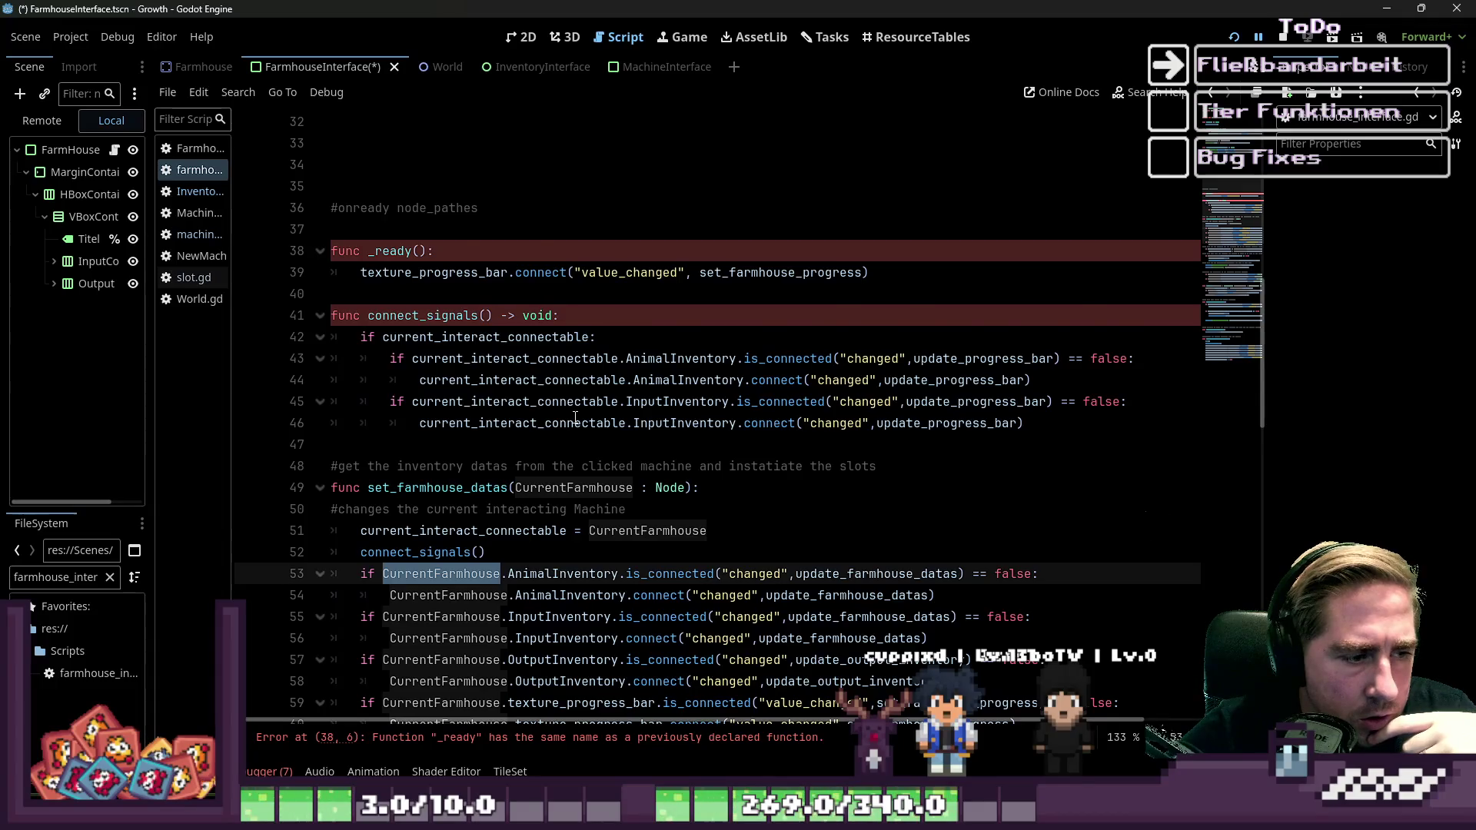
scroll(576, 417, "down", 1)
left_click(620, 380)
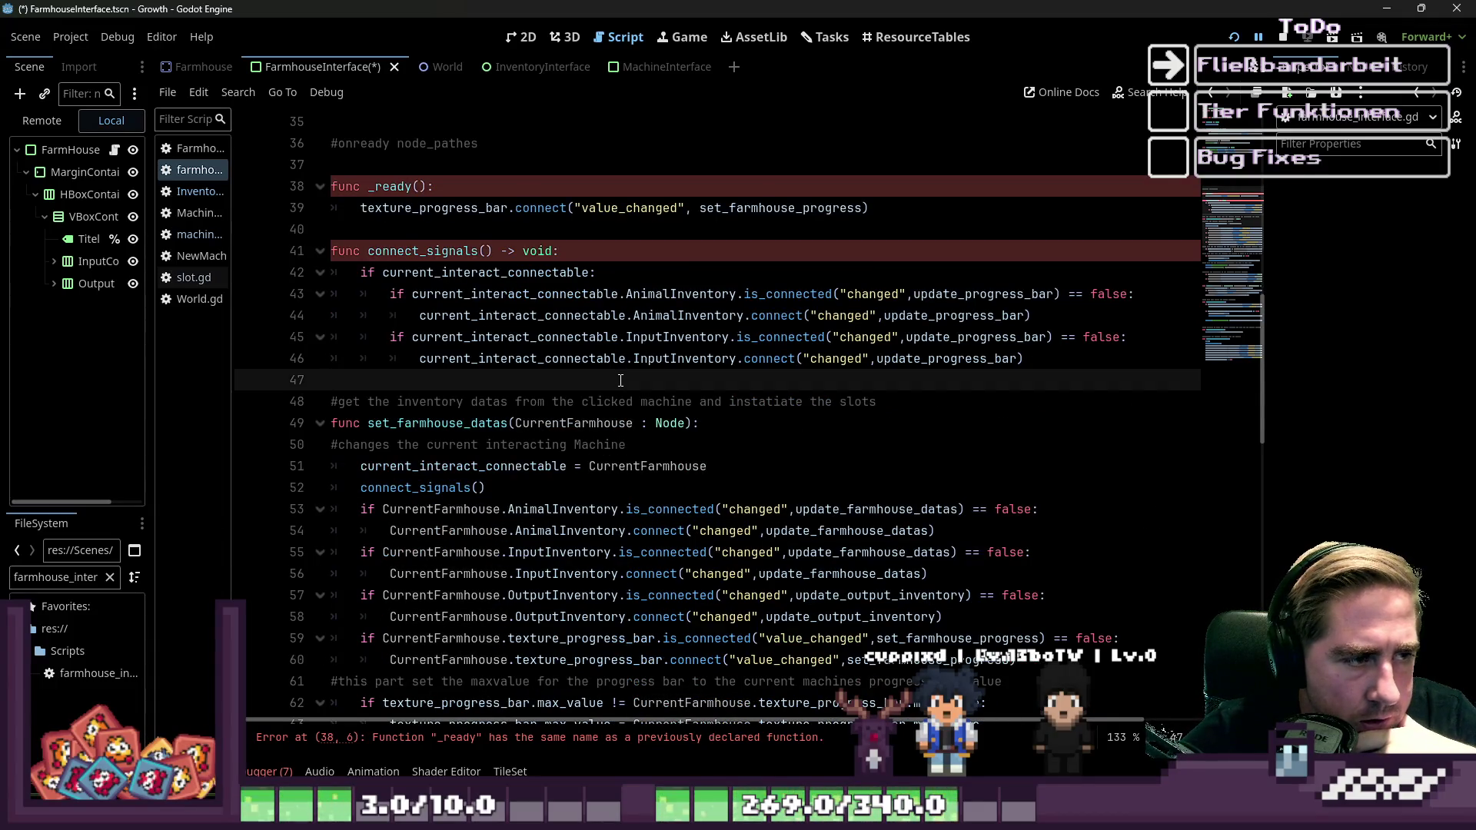
Insert a blank line below line 47 and duplicate the InputInventory connection check lines.
key("Return")
key("Up")
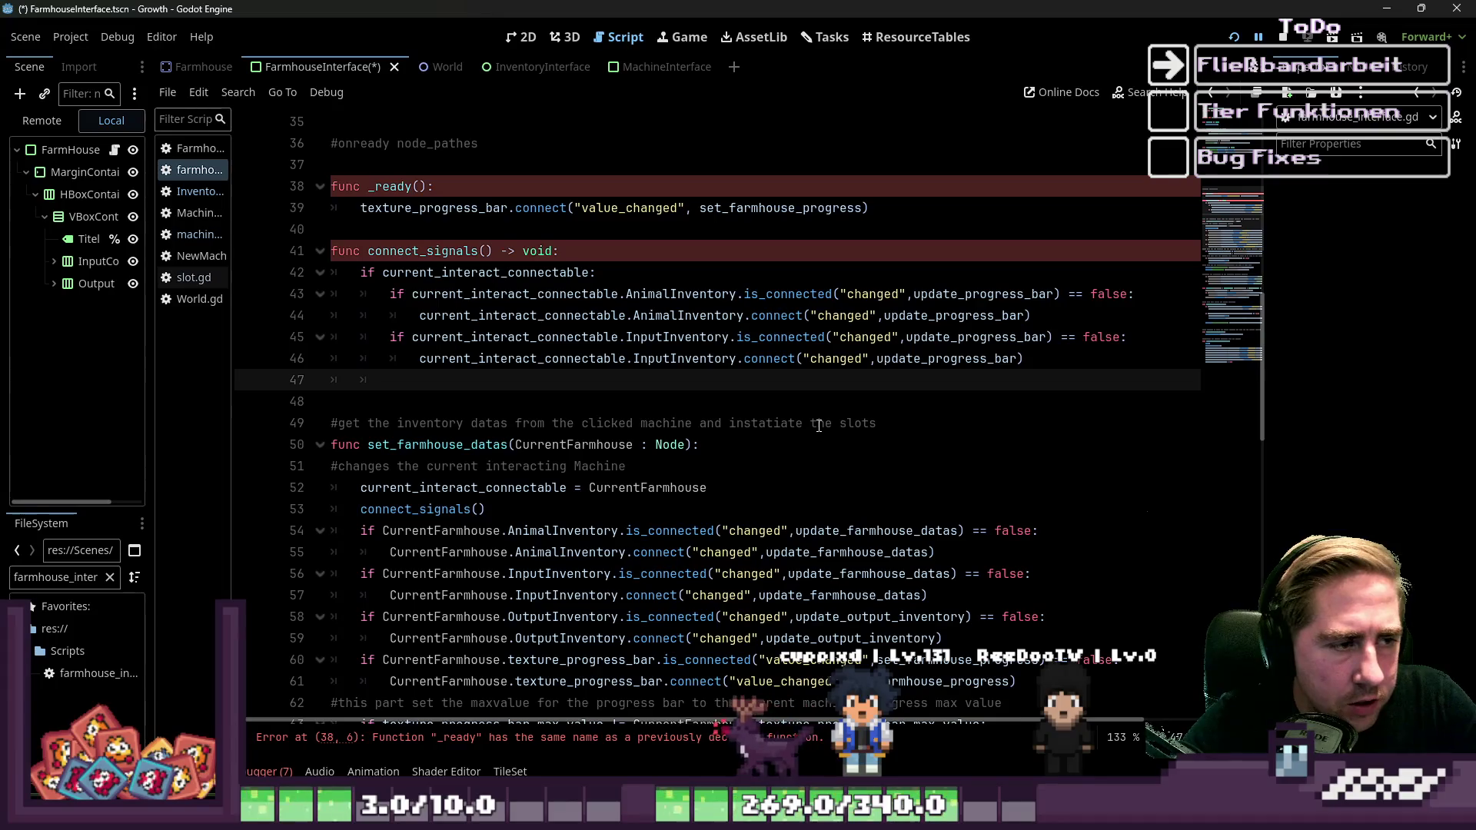
key("Up")
key("Up")
key("Home")
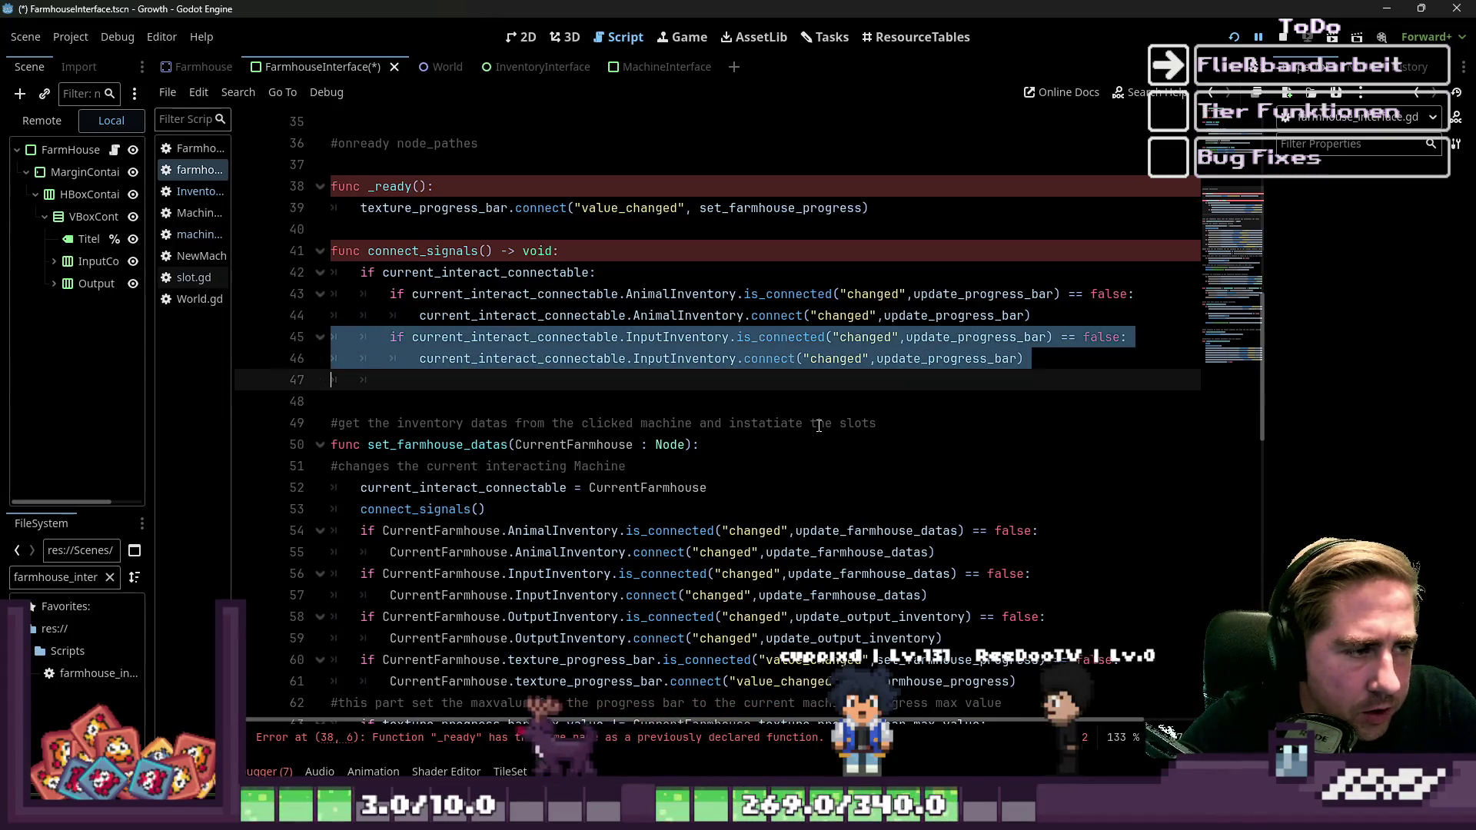
key("shift+Down")
key("shift+End")
key("ctrl+c")
key("Down")
key("ctrl+v")
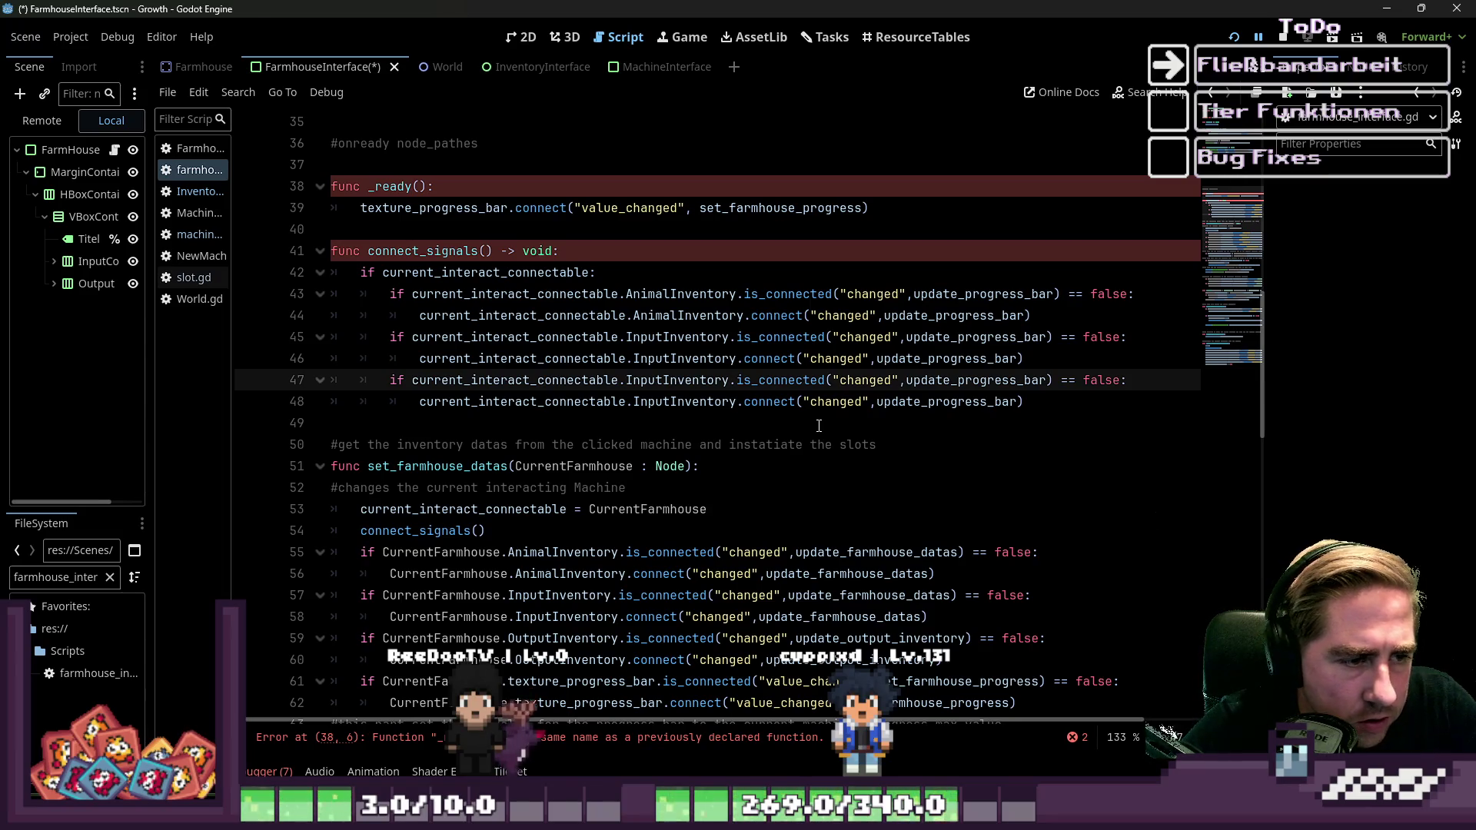
Select current_interact_connectable in the copied check, review the script, then undo with Ctrl+Z.
key("ctrl+shift+Left")
scroll(819, 426, "up", 10)
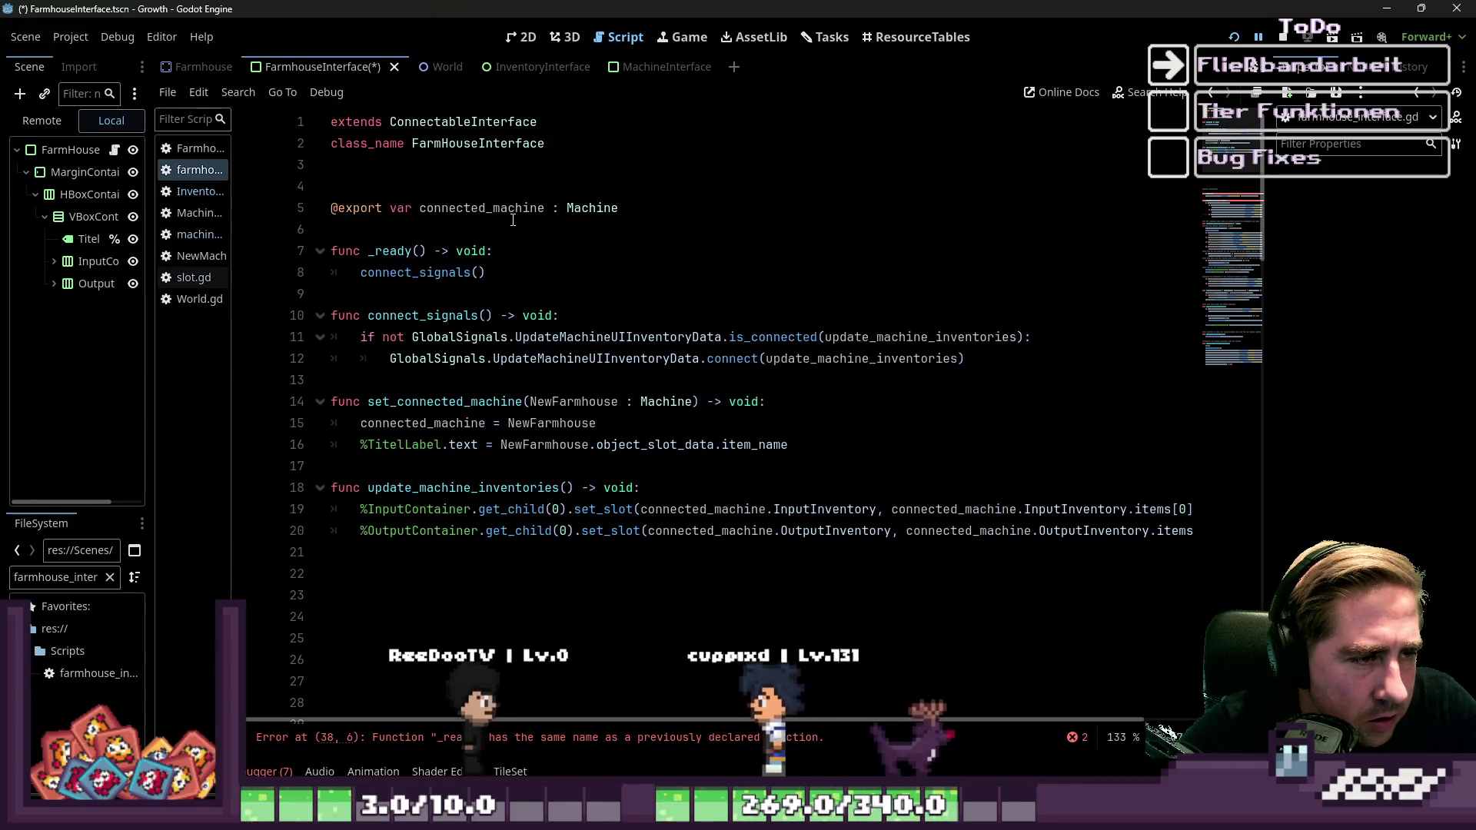
scroll(477, 207, "down", 10)
scroll(500, 213, "up", 9)
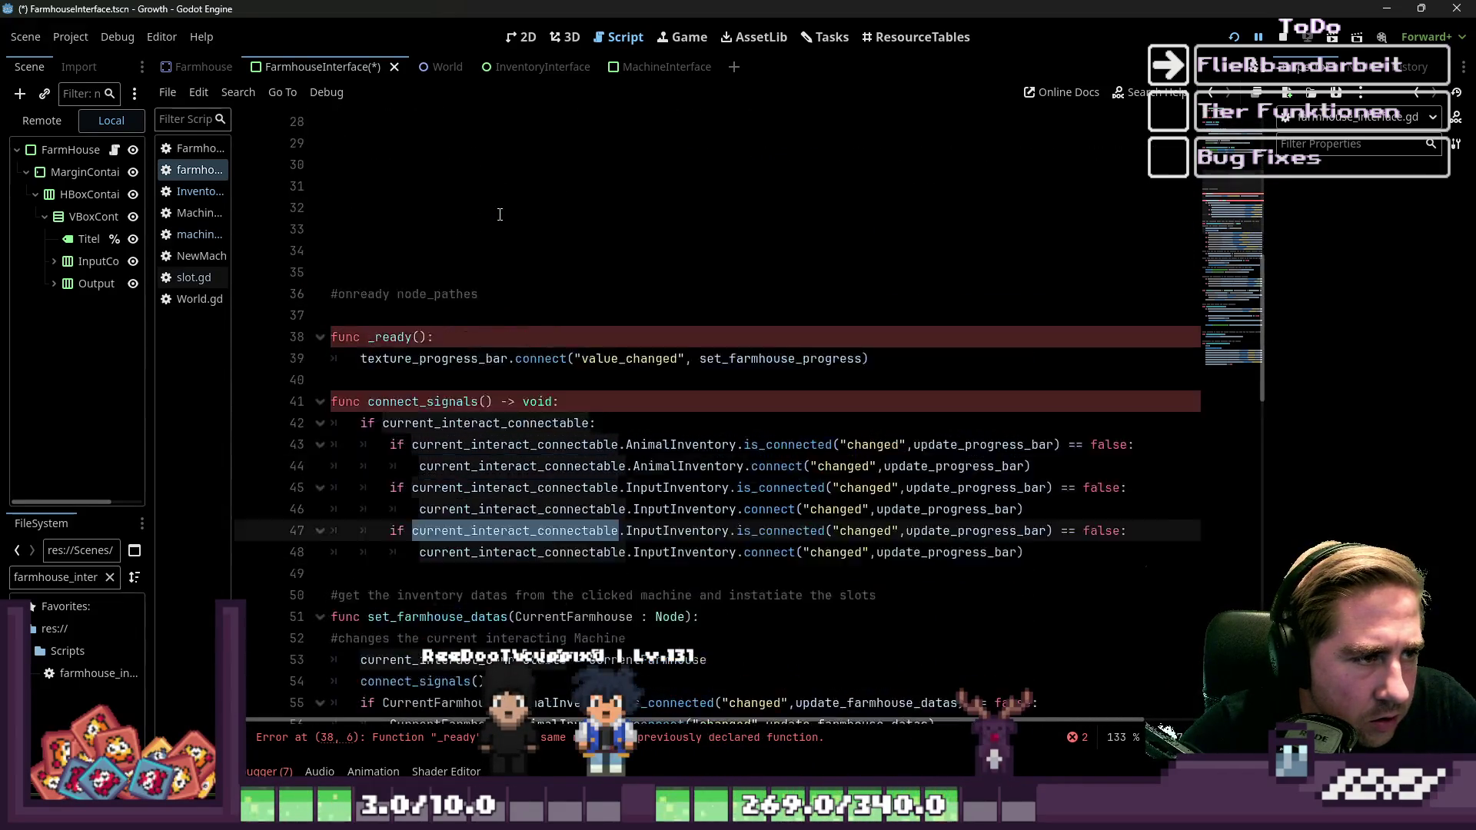
left_click_drag(231, 315, 324, 315)
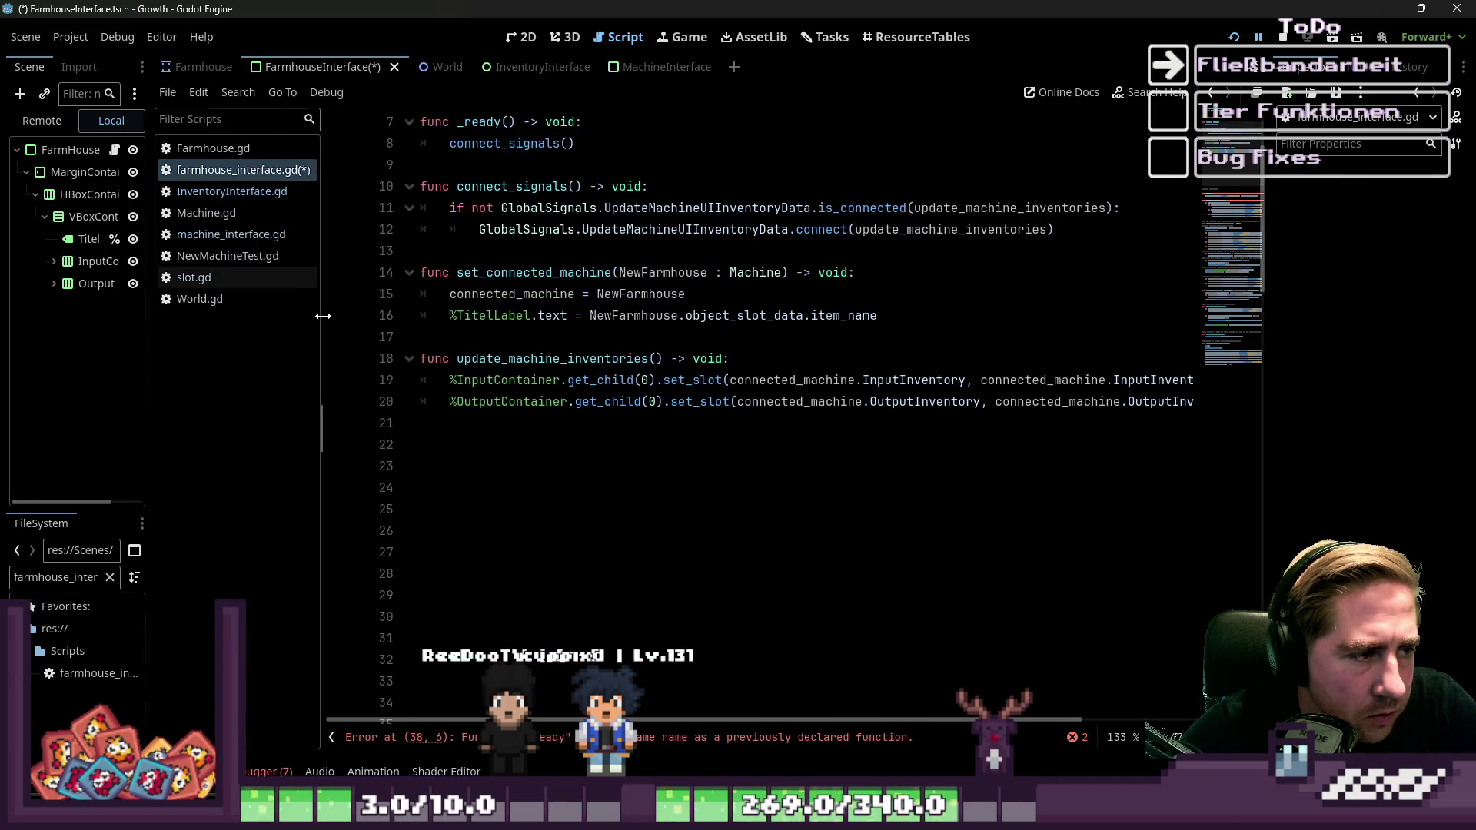
scroll(677, 247, "down", 6)
scroll(631, 445, "down", 7)
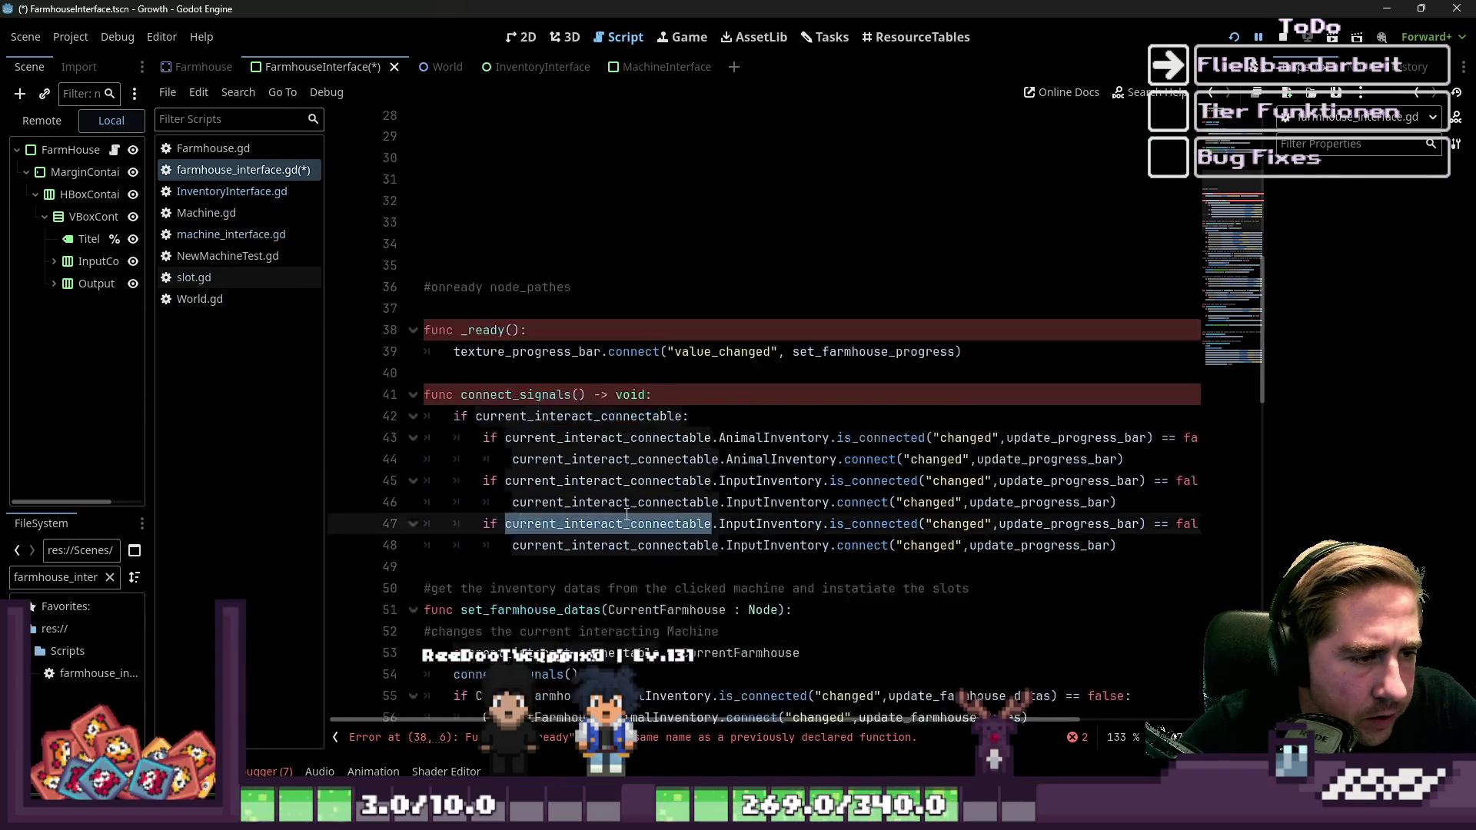
scroll(613, 480, "up", 7)
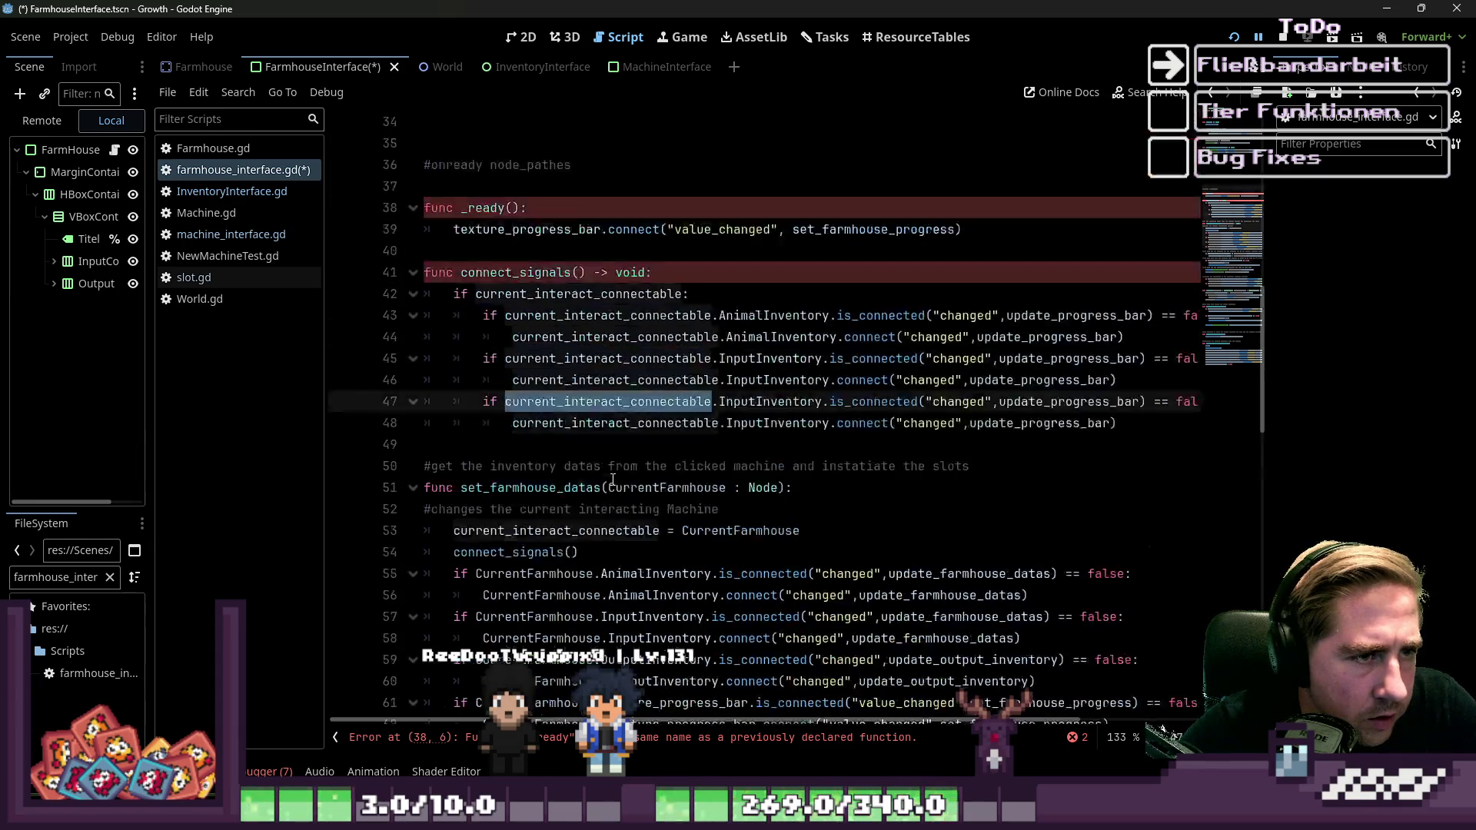
key("ctrl+z")
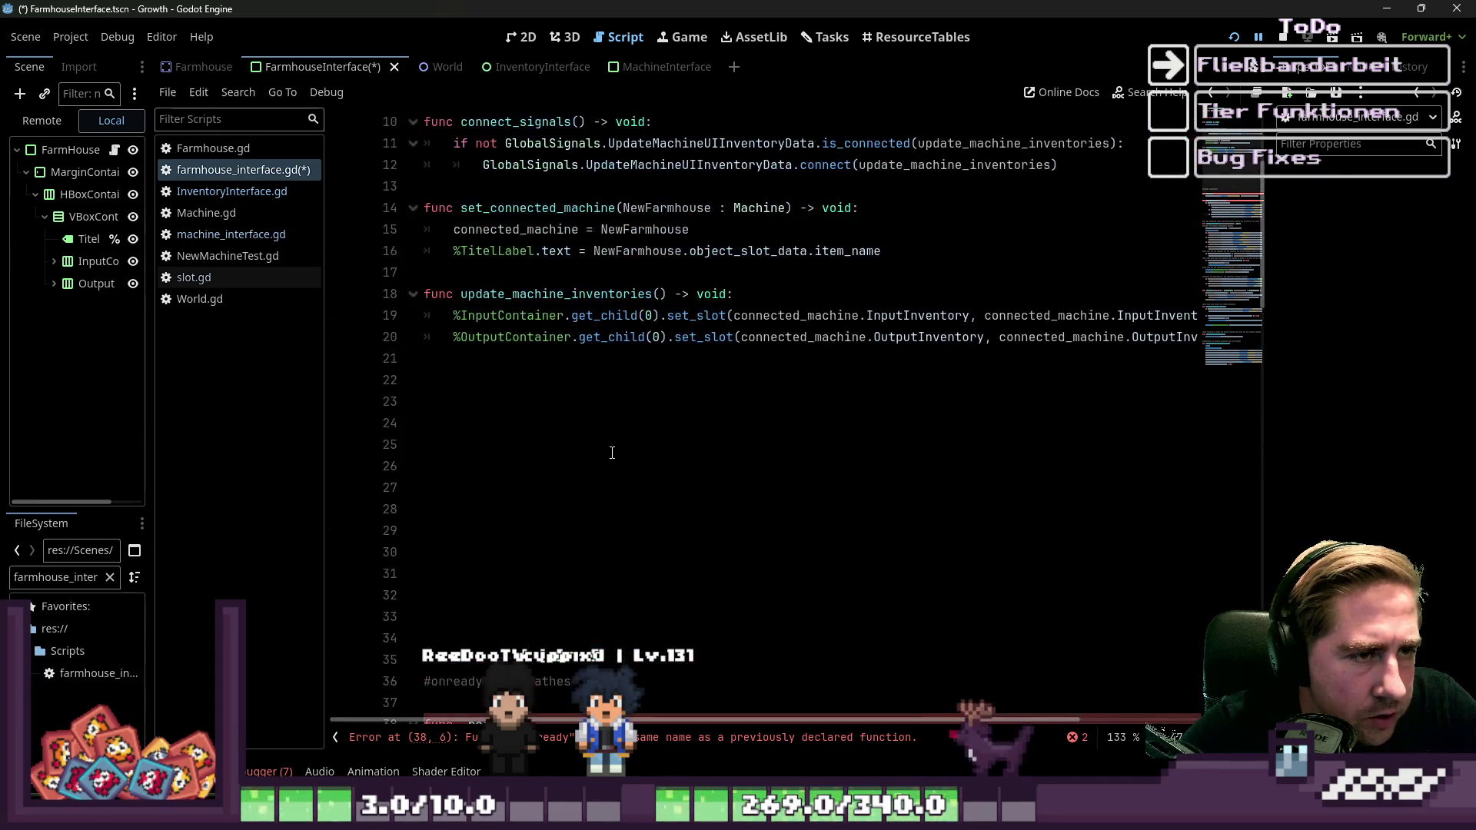
Copy the line-20 OutputContainer set_slot call onto a new line 21 and widen the Scene dock.
scroll(613, 451, "up", 2)
left_click(523, 423)
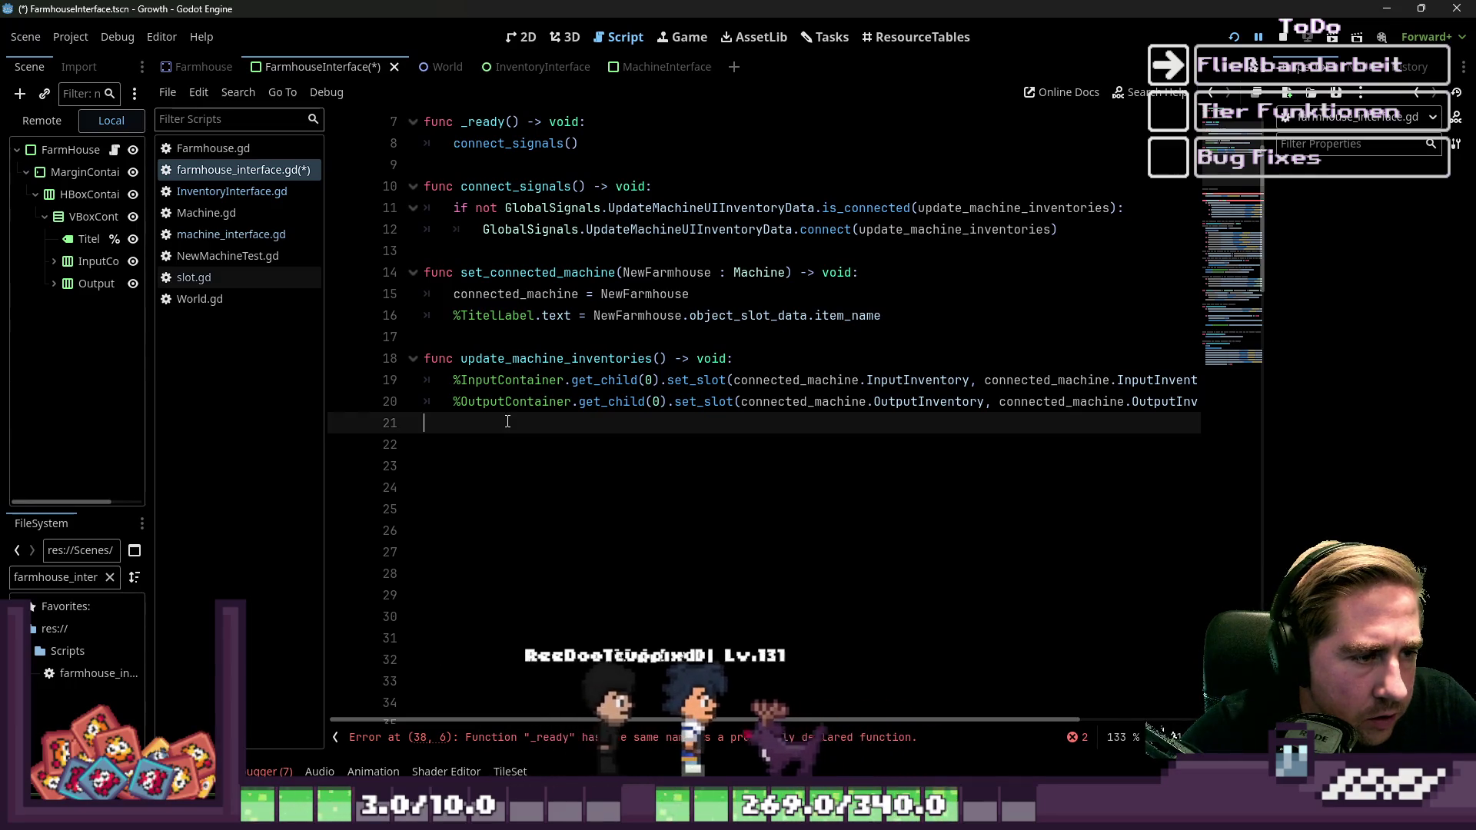
key("BackSpace")
key("shift+Home")
key("ctrl+c")
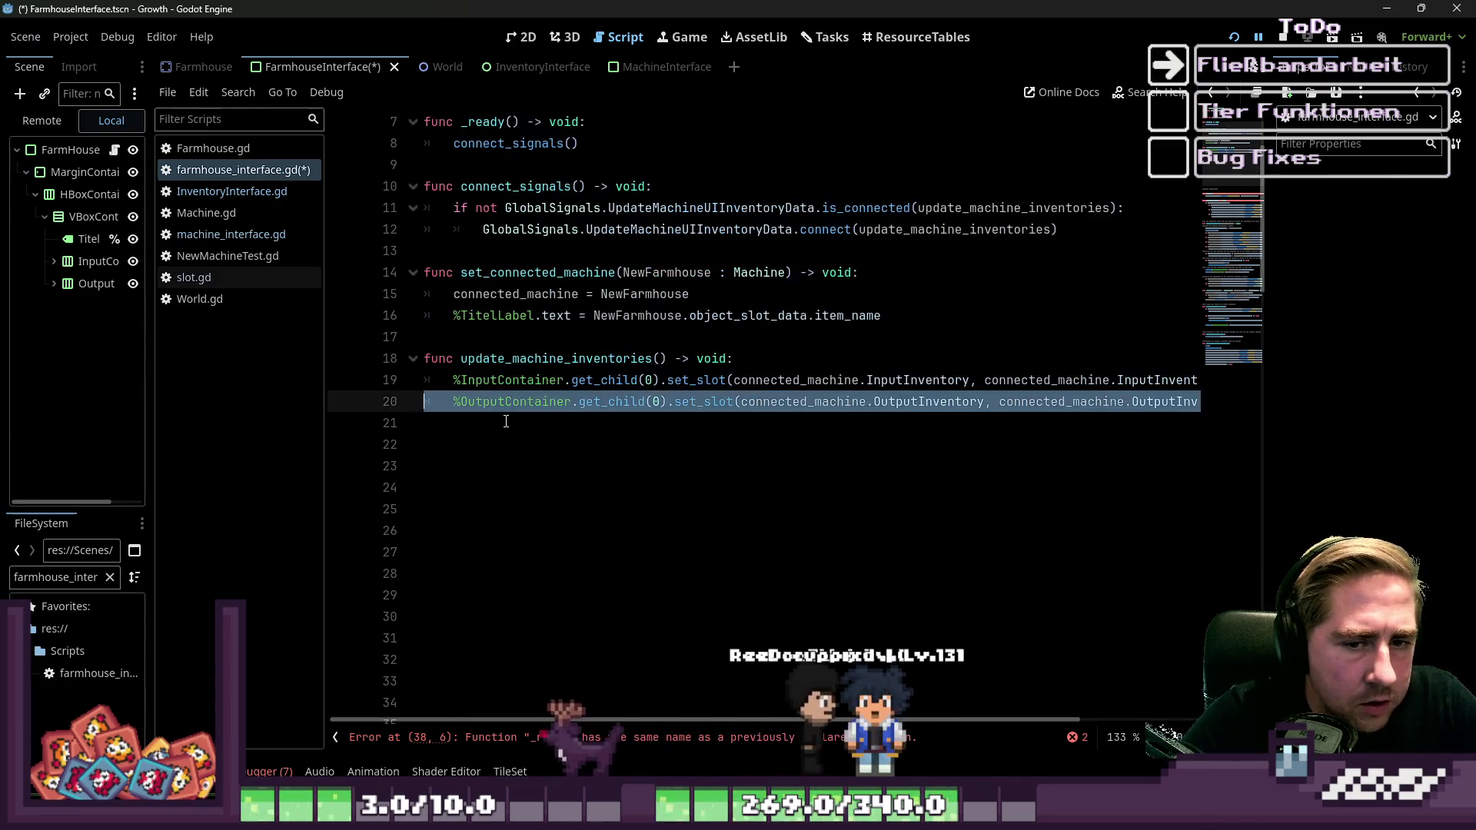
key("End")
key("Return")
key("ctrl+v")
key("Up")
key("End")
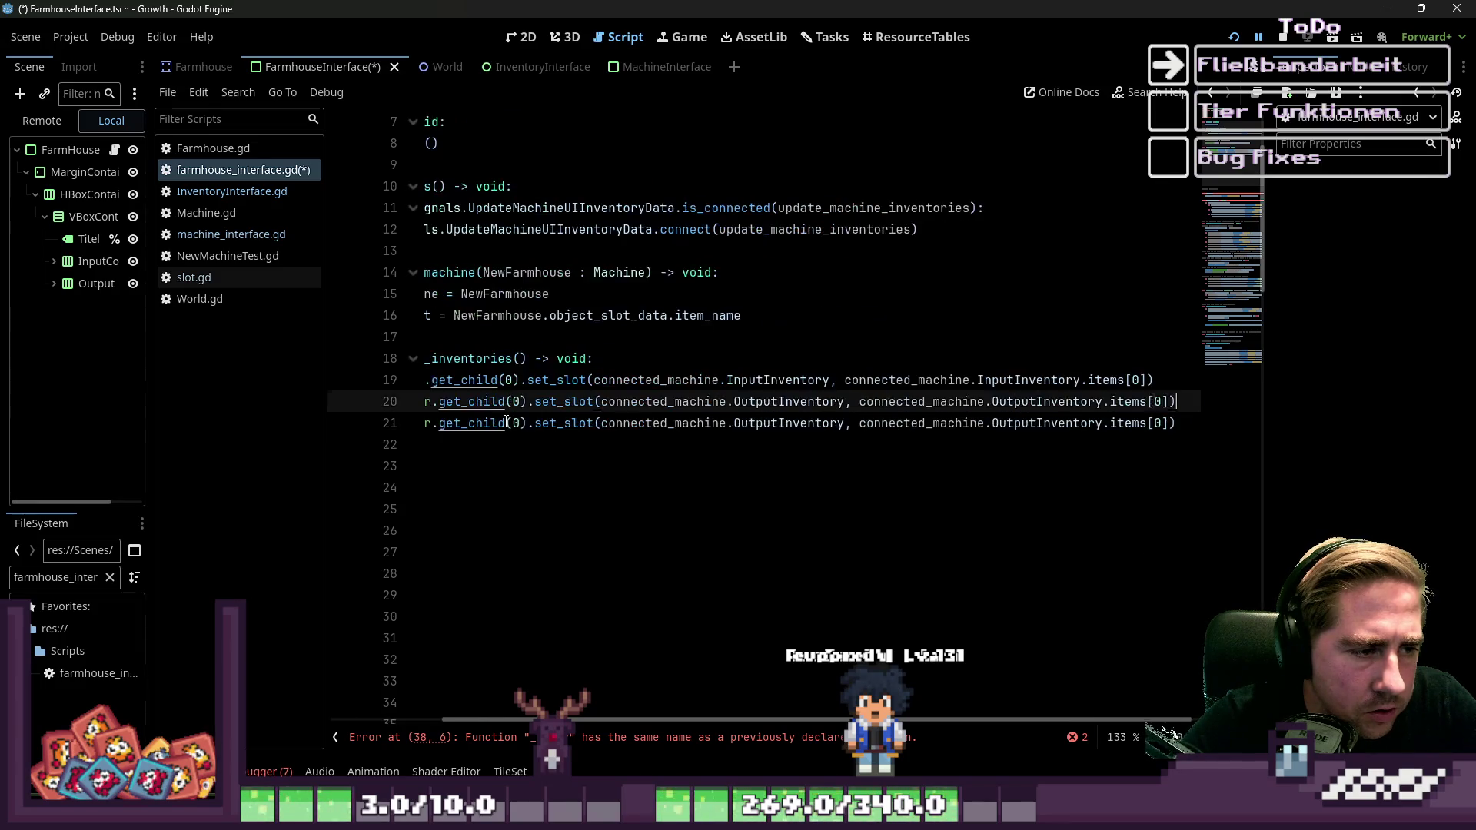
key("Right")
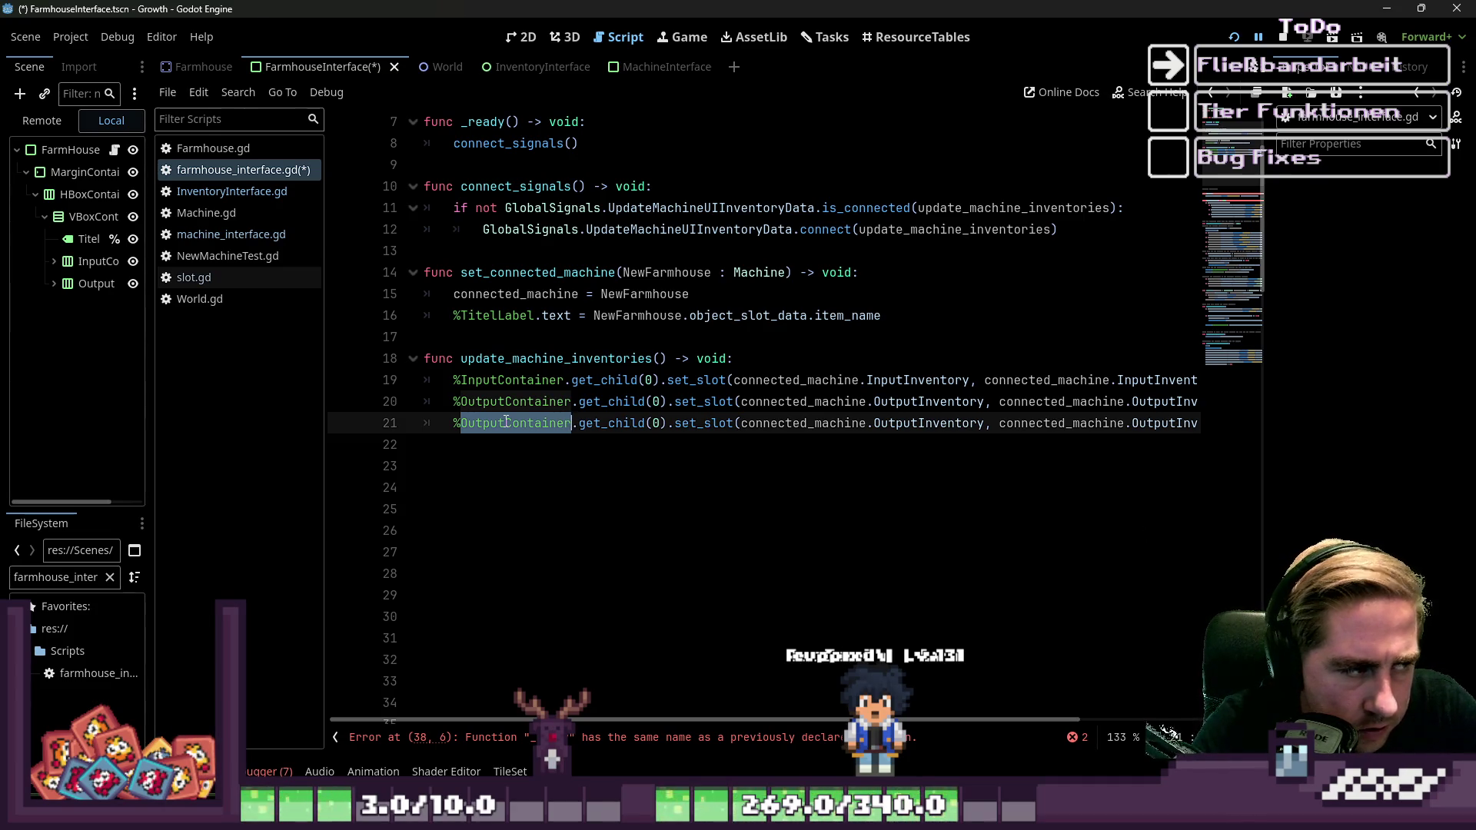
left_click_drag(150, 421, 239, 415)
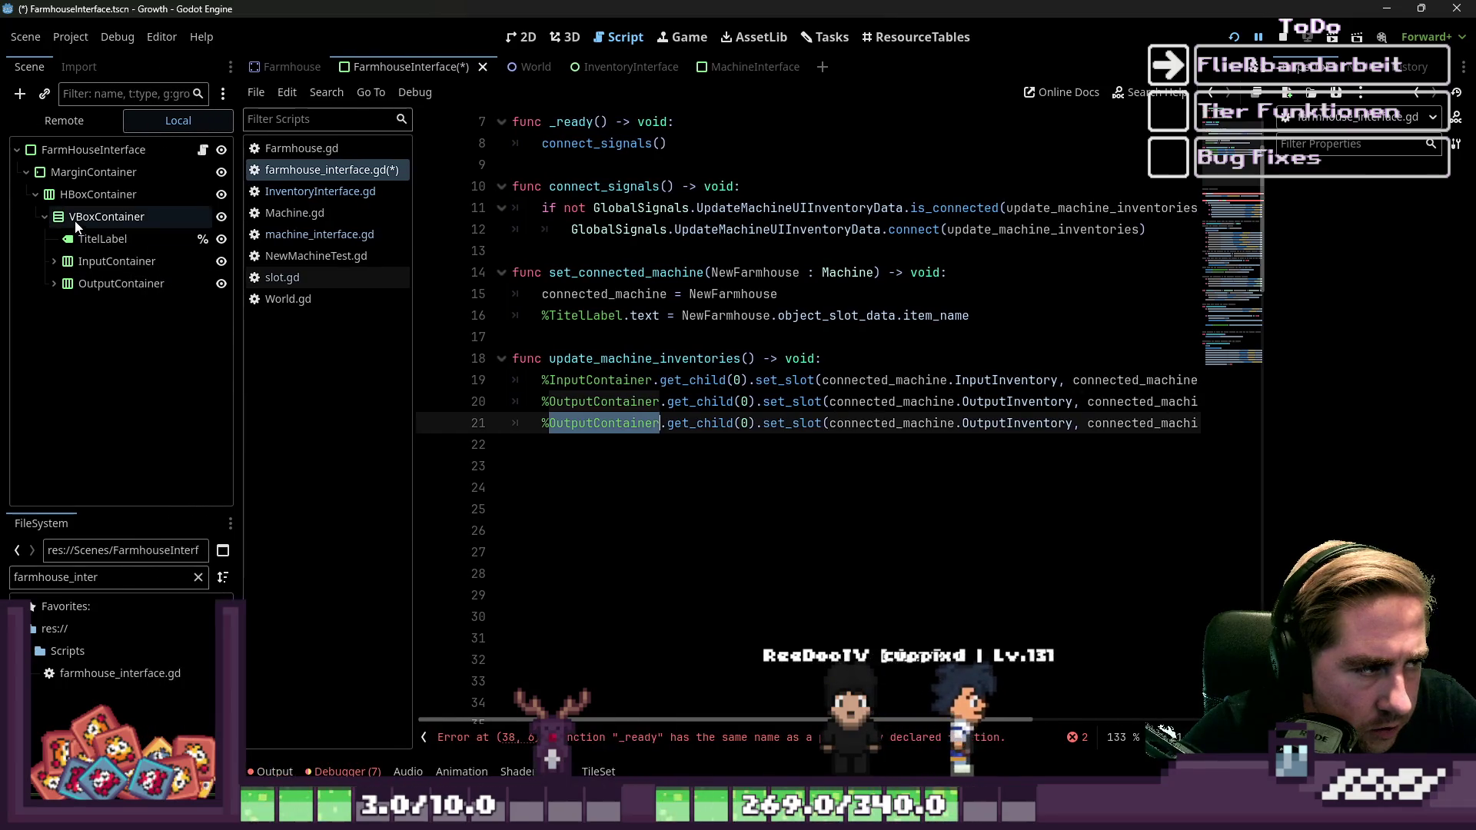
Expand InputContainer and FarmhouseInputContainer and rename the FarmhouseInput node to AnimalInput.
left_click(41, 264)
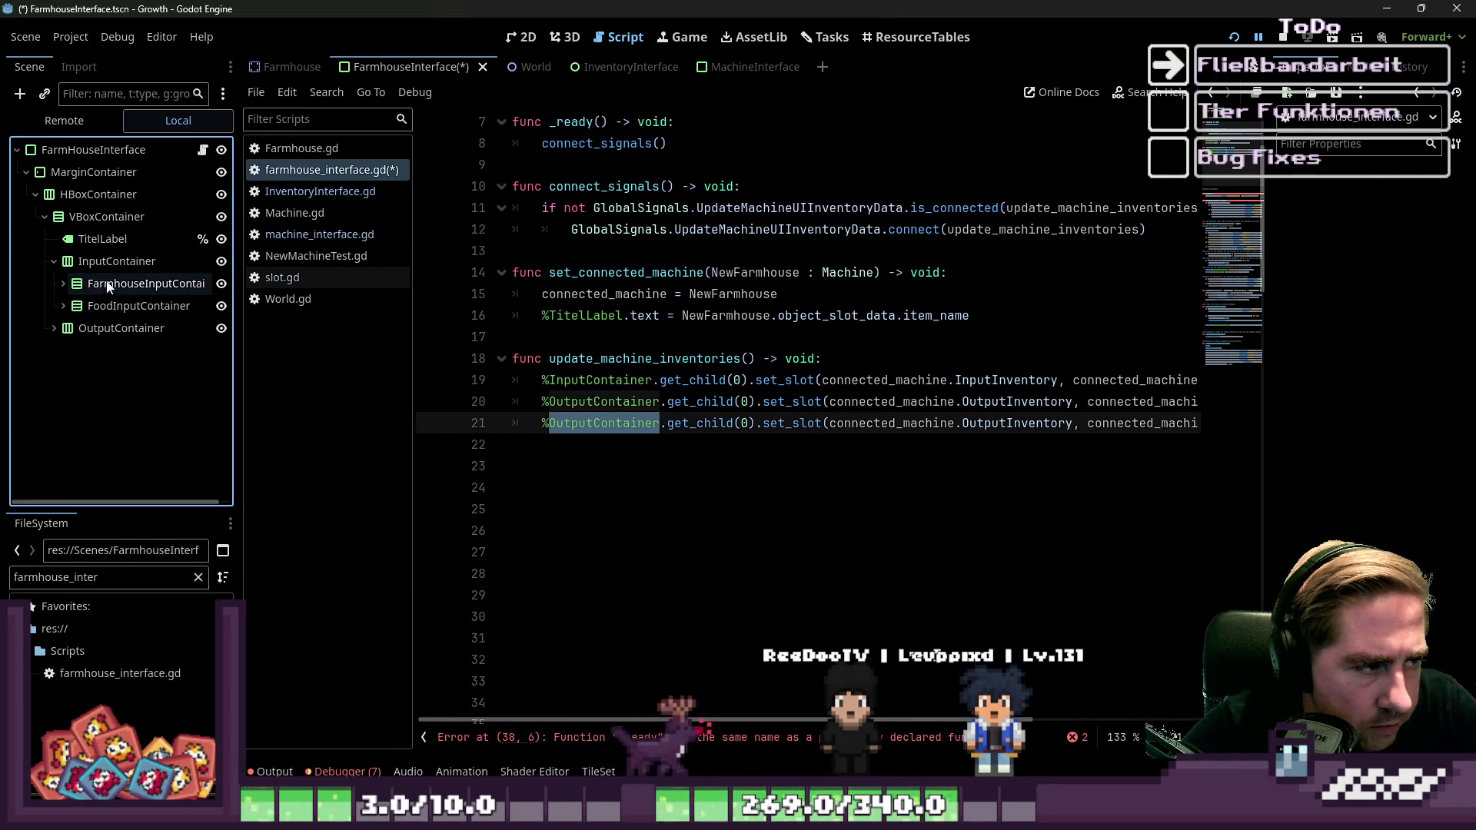
left_click(63, 284)
left_click(73, 305)
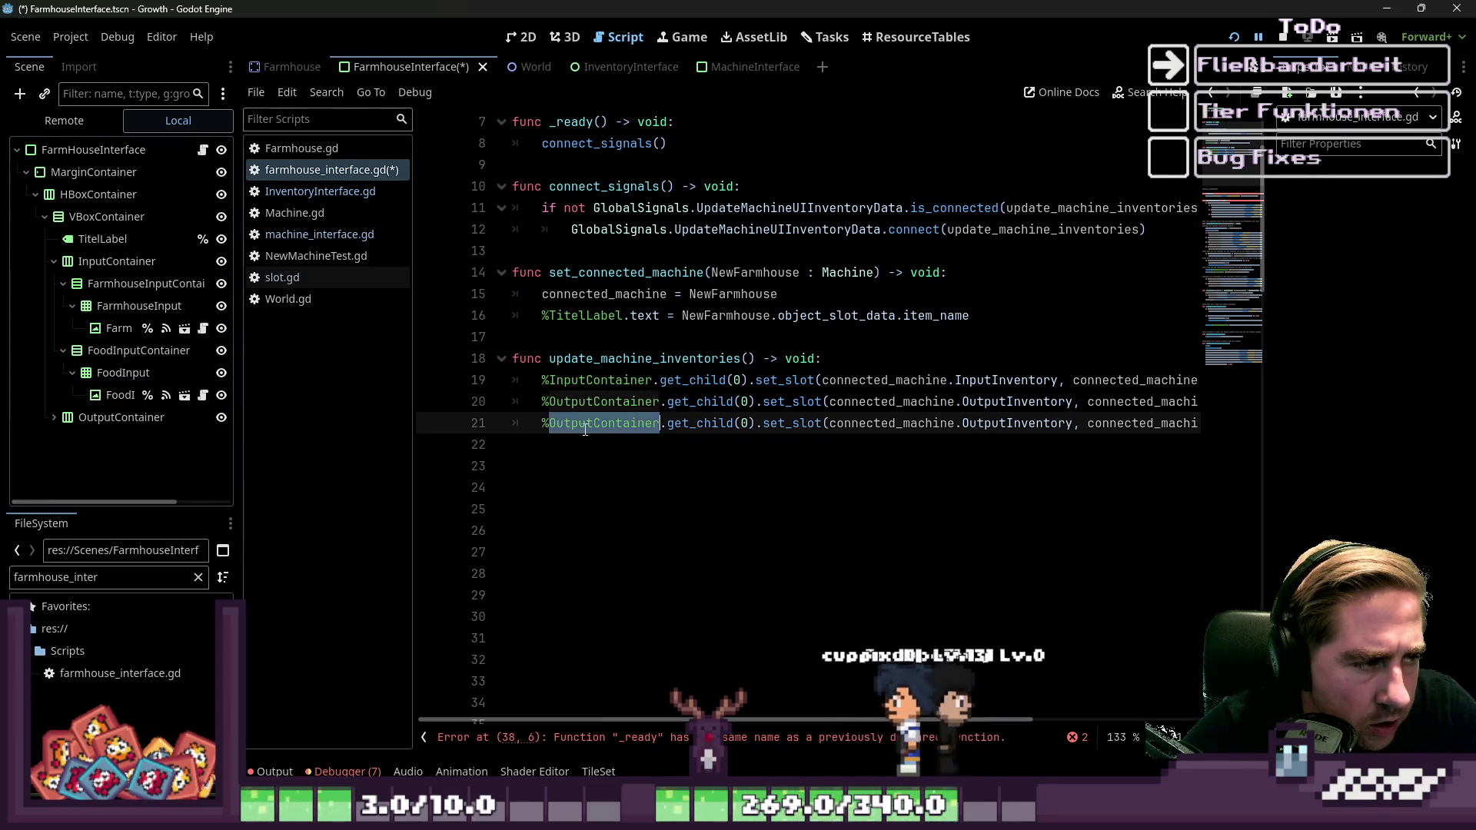
left_click(132, 311)
left_click(157, 306)
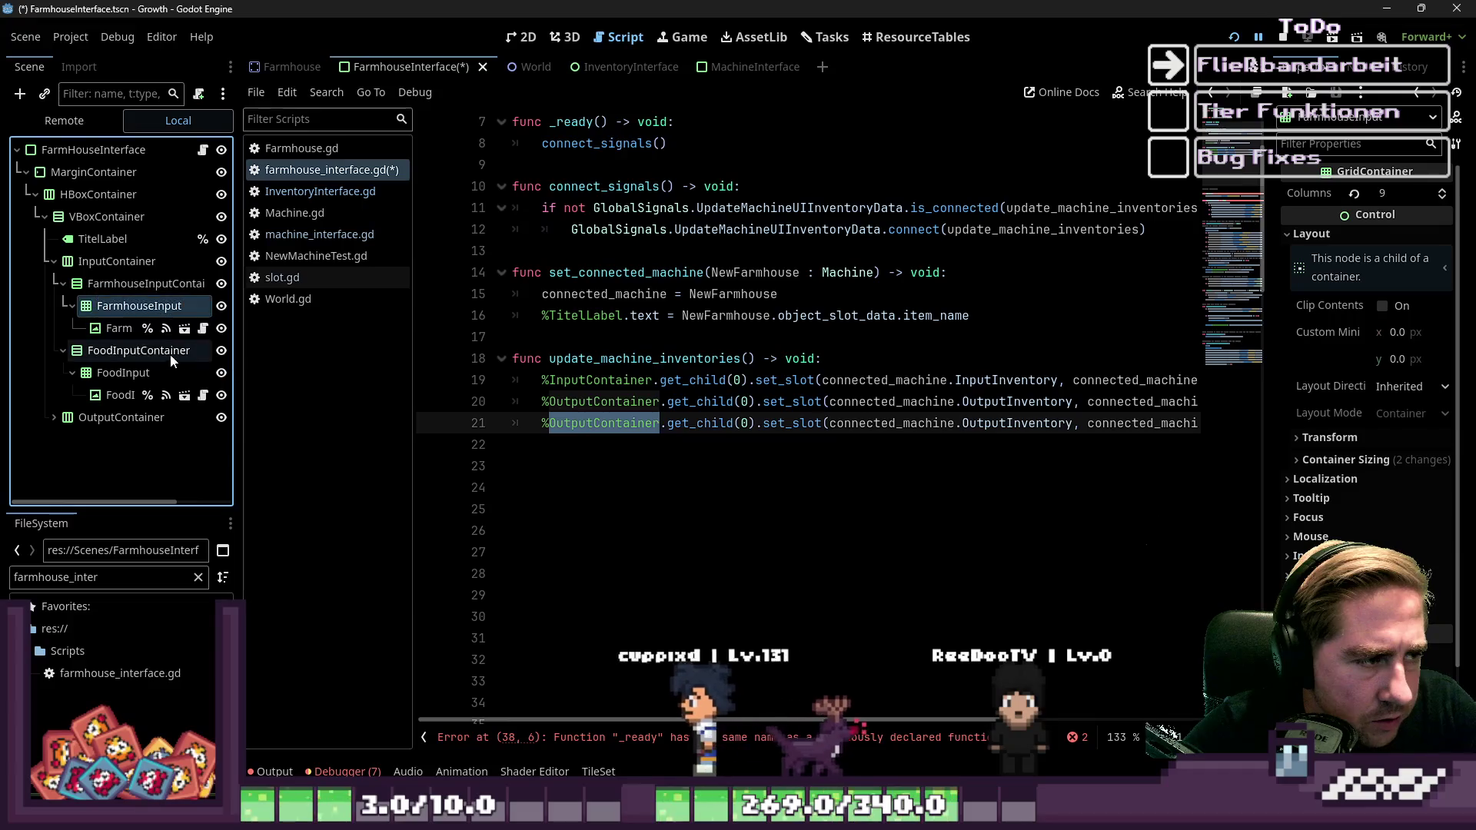
type("Animal")
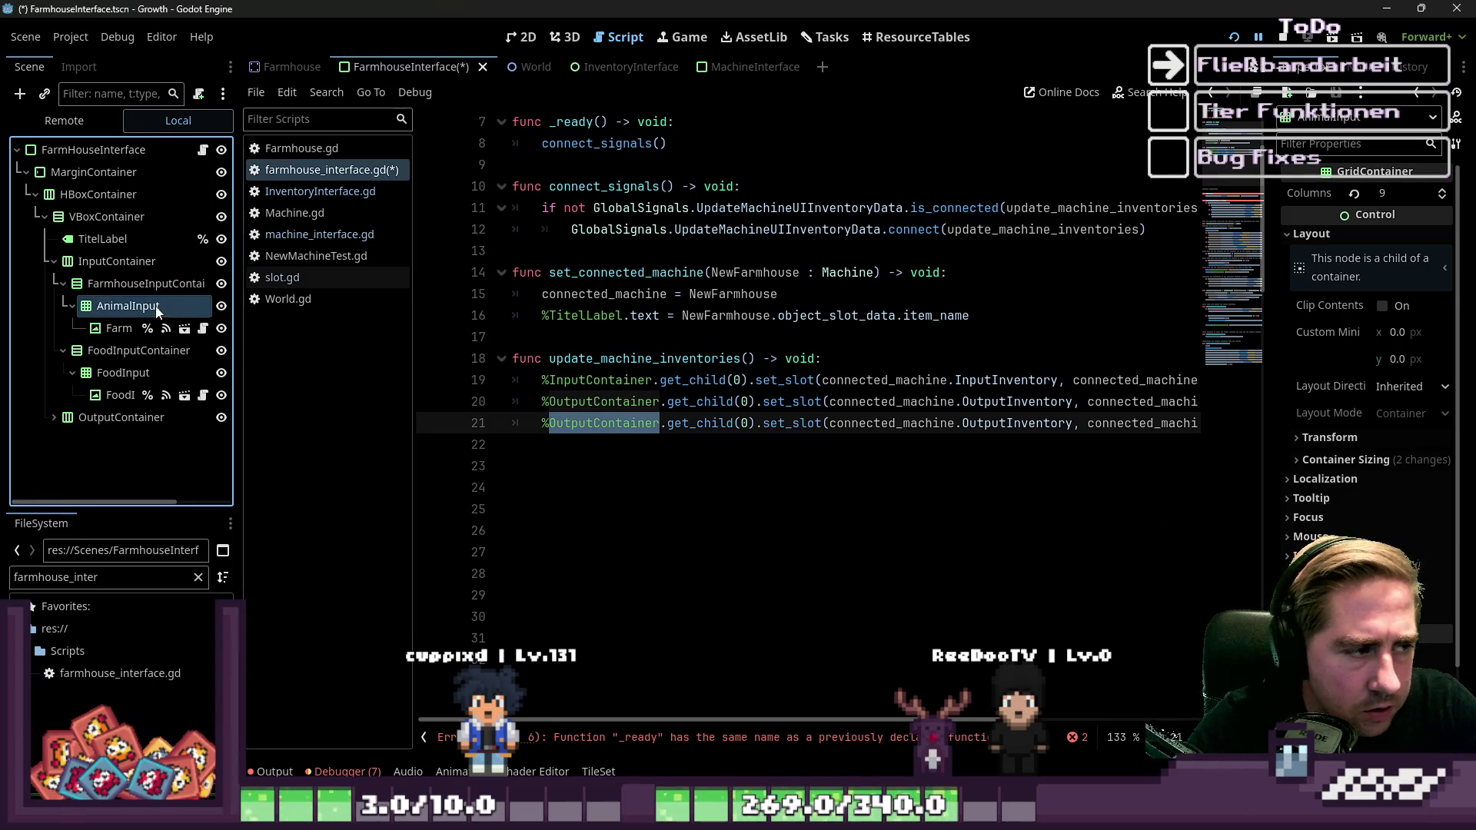
Locate AnimalInventory in the script and widen the Scene dock further.
scroll(694, 401, "down", 15)
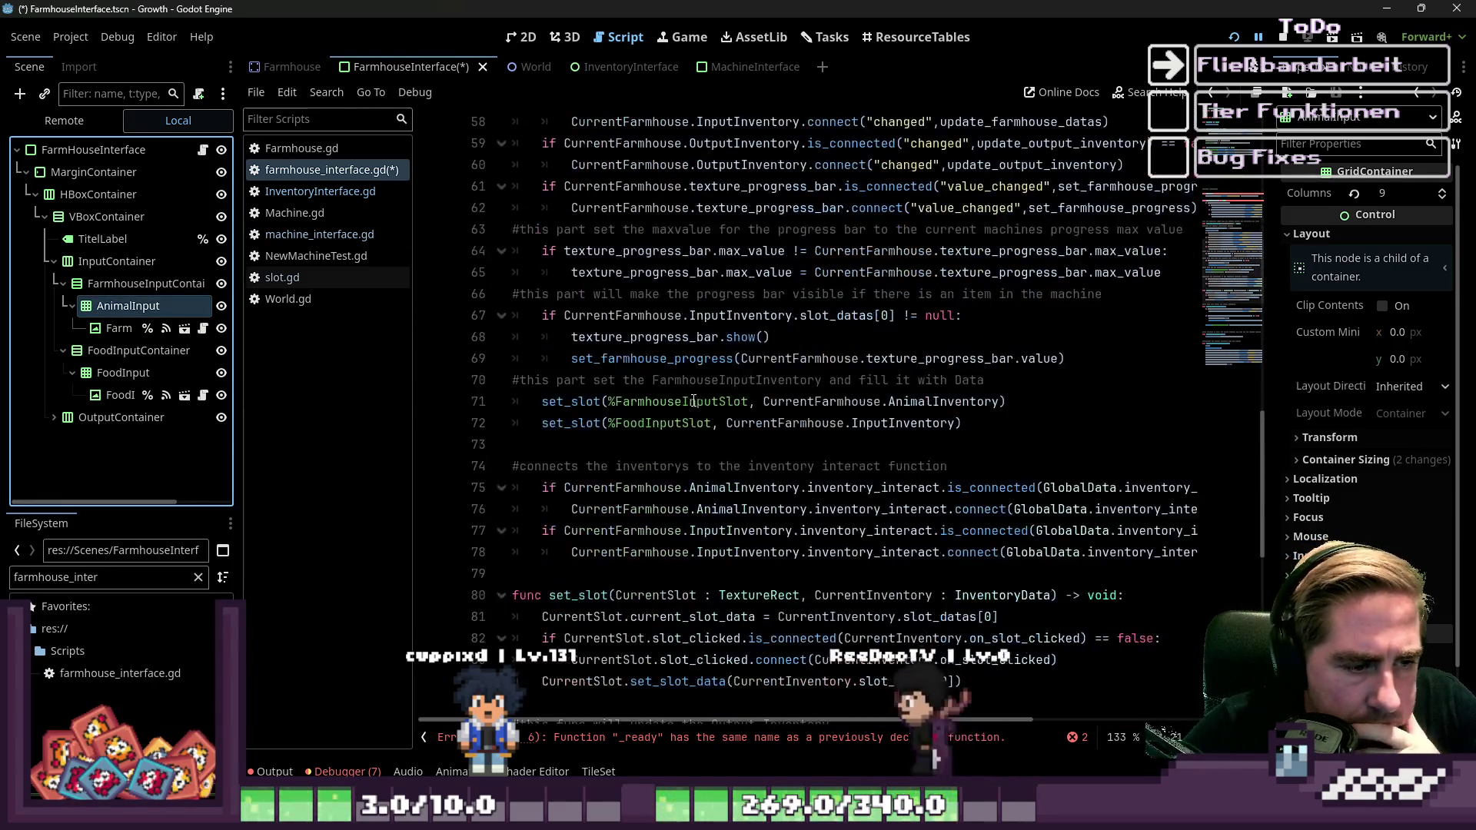
scroll(694, 401, "down", 2)
double_click(752, 379)
scroll(788, 427, "up", 3)
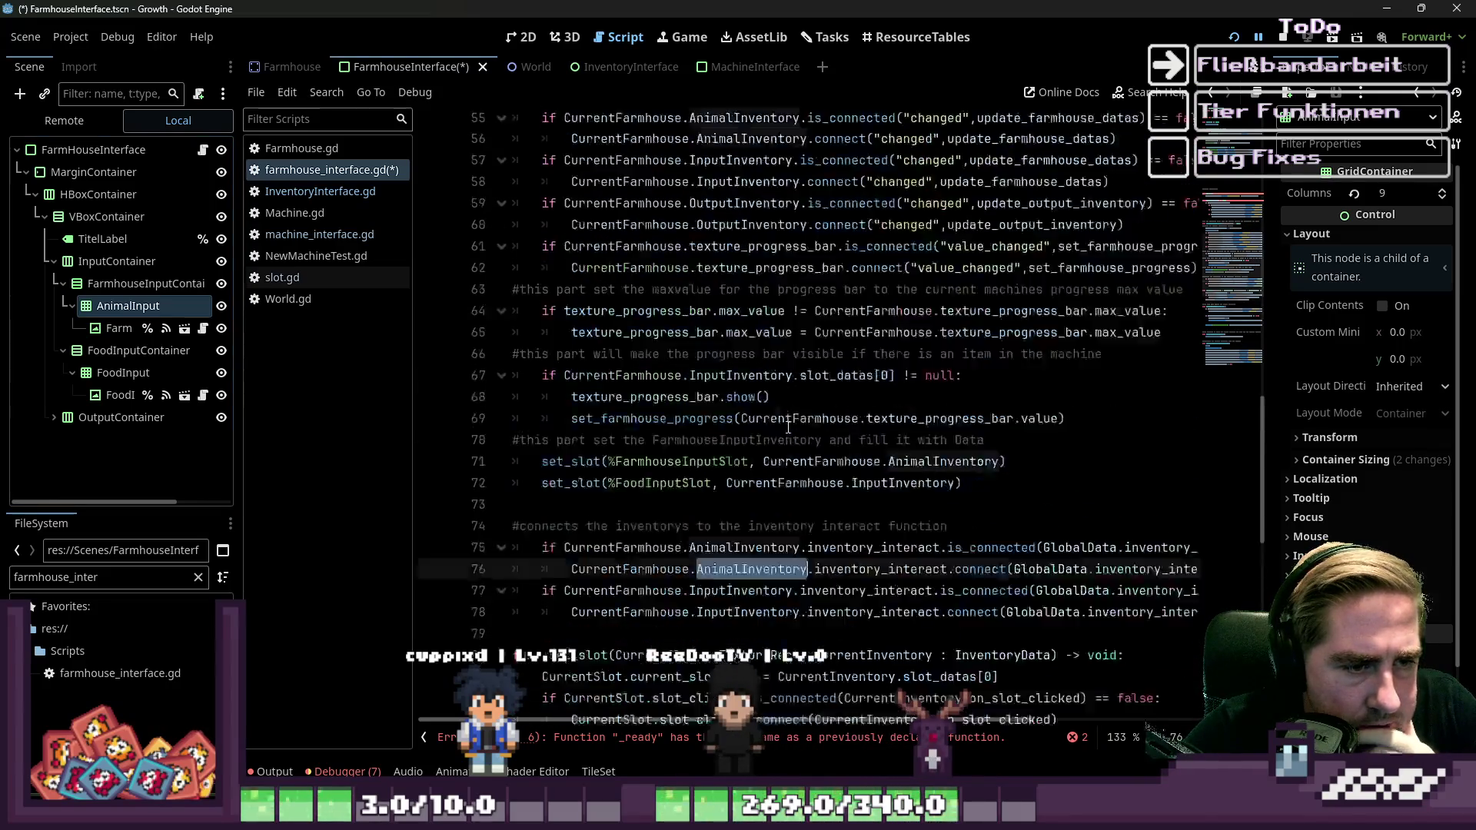
scroll(788, 427, "up", 12)
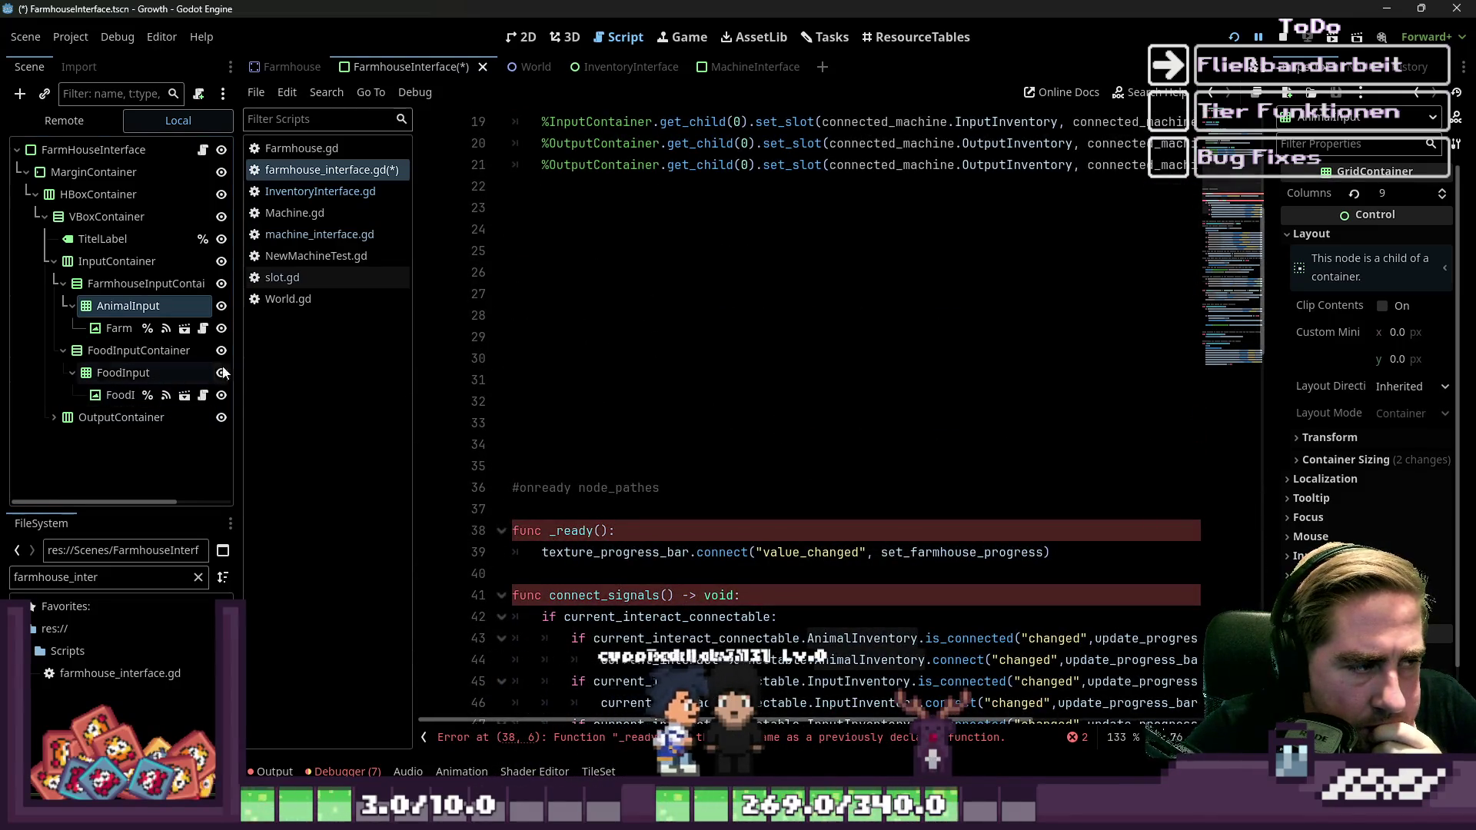
left_click_drag(240, 360, 378, 353)
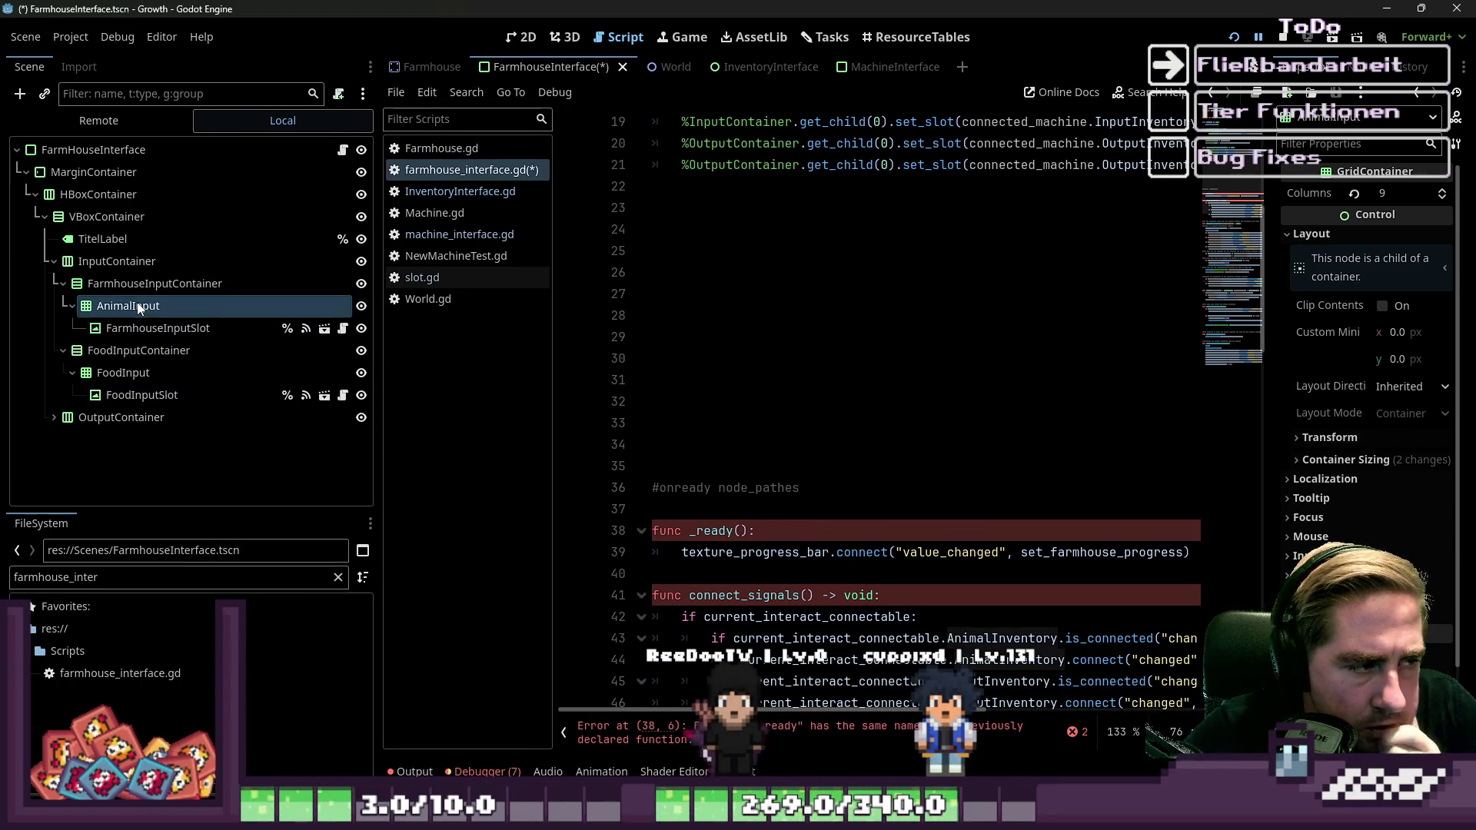
Rename AnimalInput to AnimalInputSlot and FarmhouseInputContainer to AnimalInputContainer.
key("F2")
key("End")
type("Slot")
key("Return")
key("Up")
key("F2")
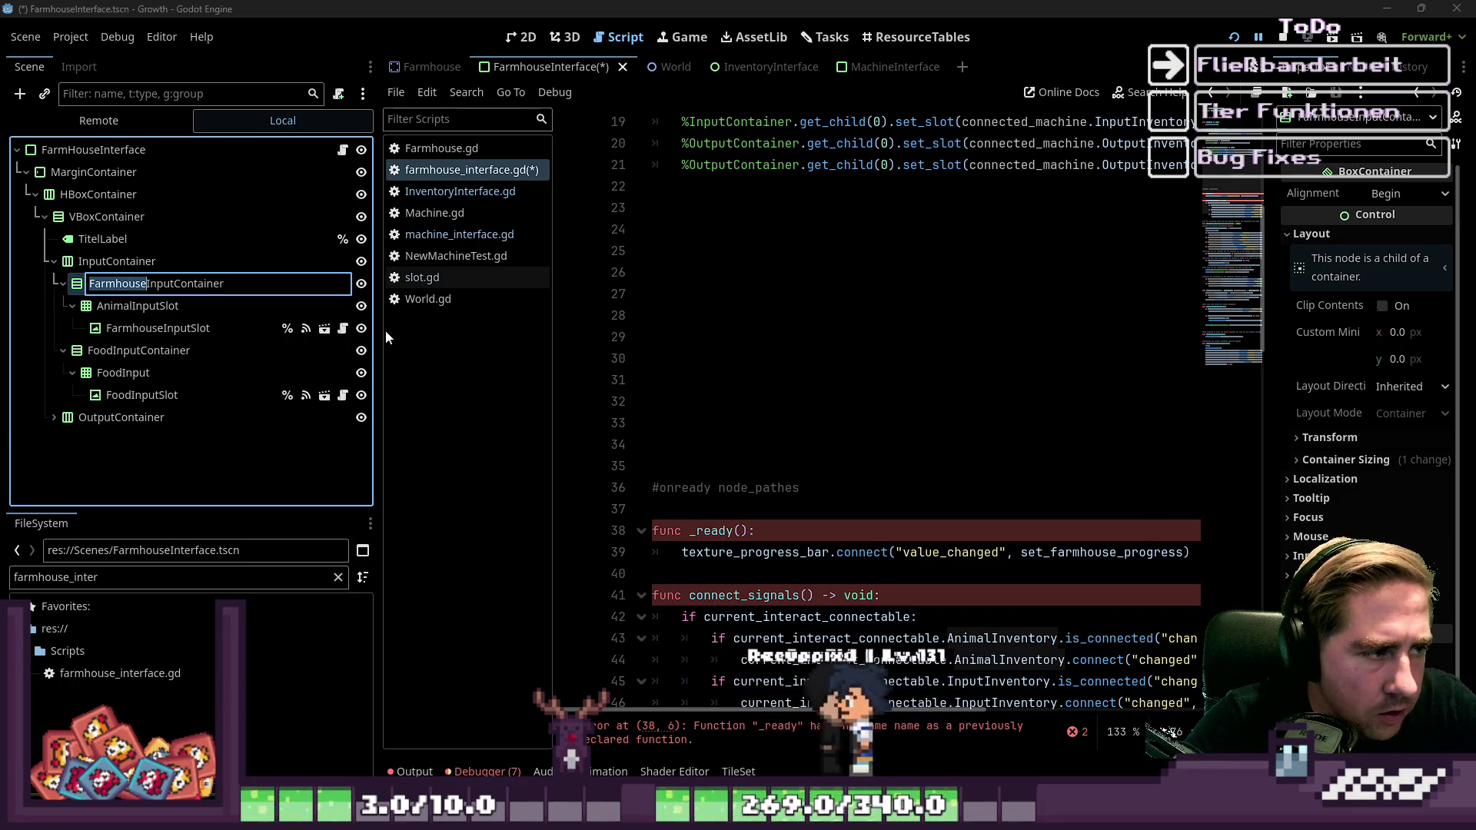
key("BackSpace")
type("Animal")
key("Return")
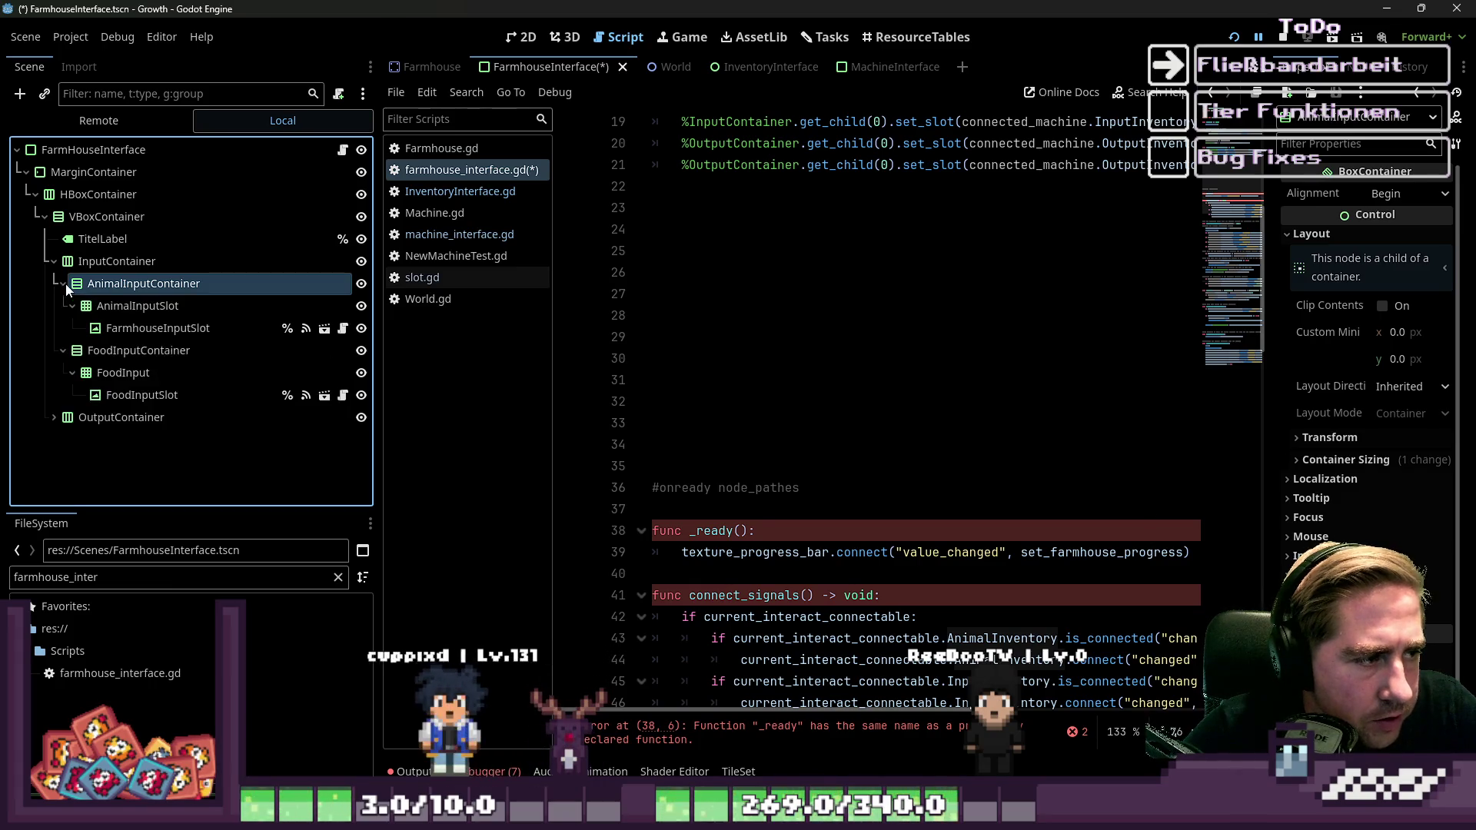
Rename the grid node to AnimalInput and the FarmhouseInputSlot to AnimalInputSlot.
double_click(193, 329)
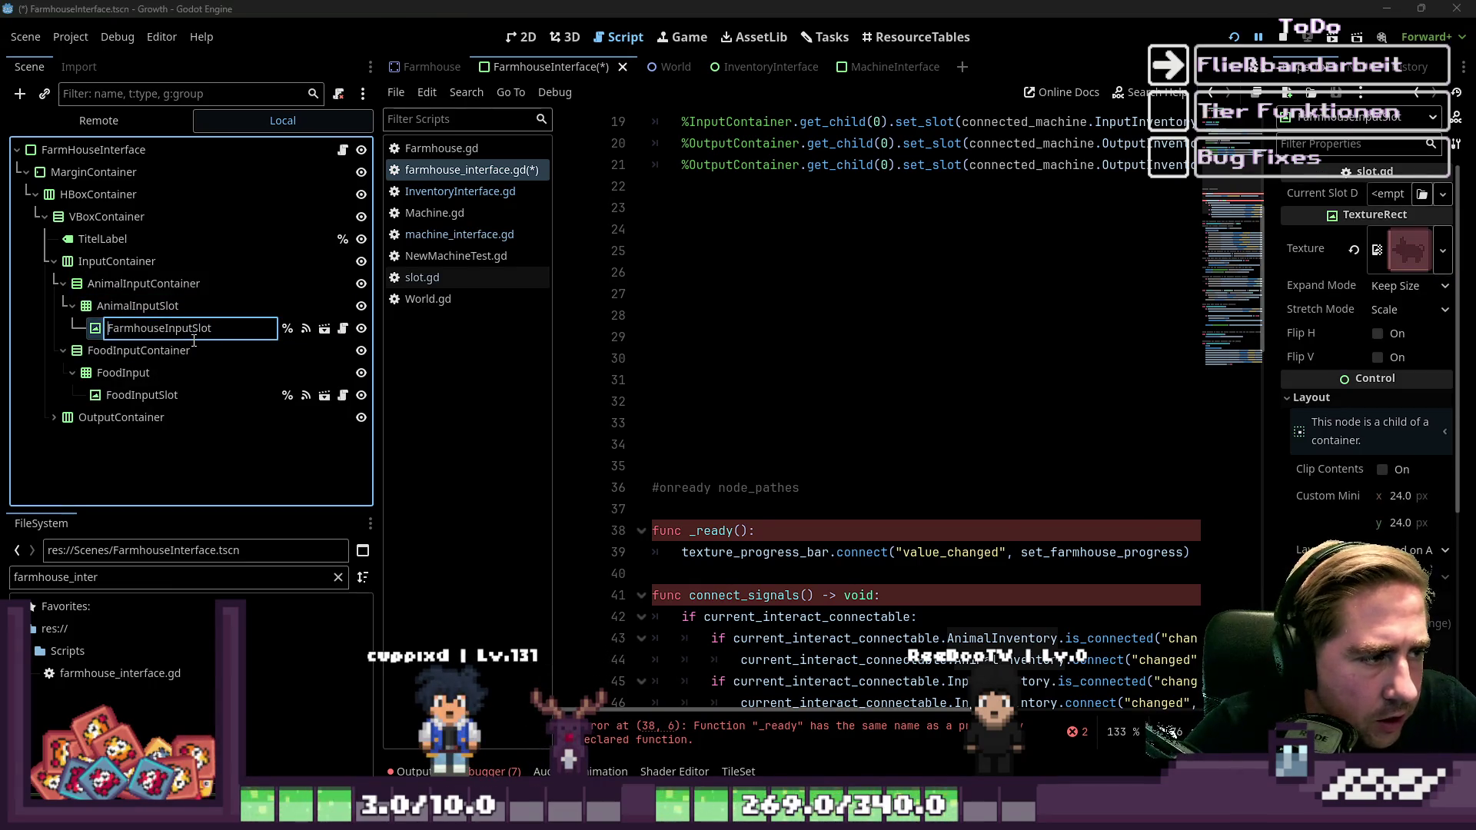
key("Return")
key("Up")
key("F2")
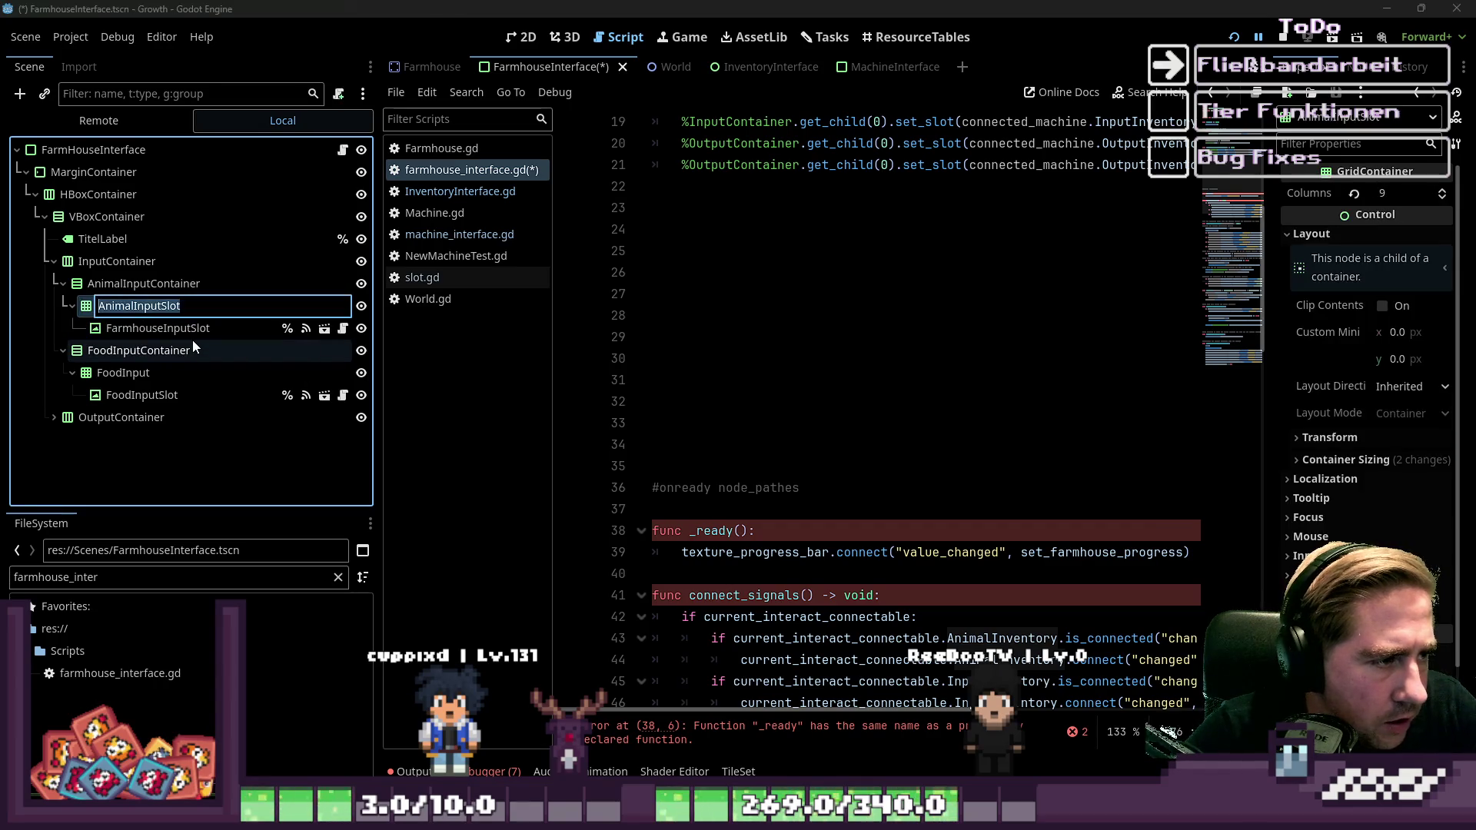
key("BackSpace")
key("BackSpace")
key("Return")
key("Down")
key("F2")
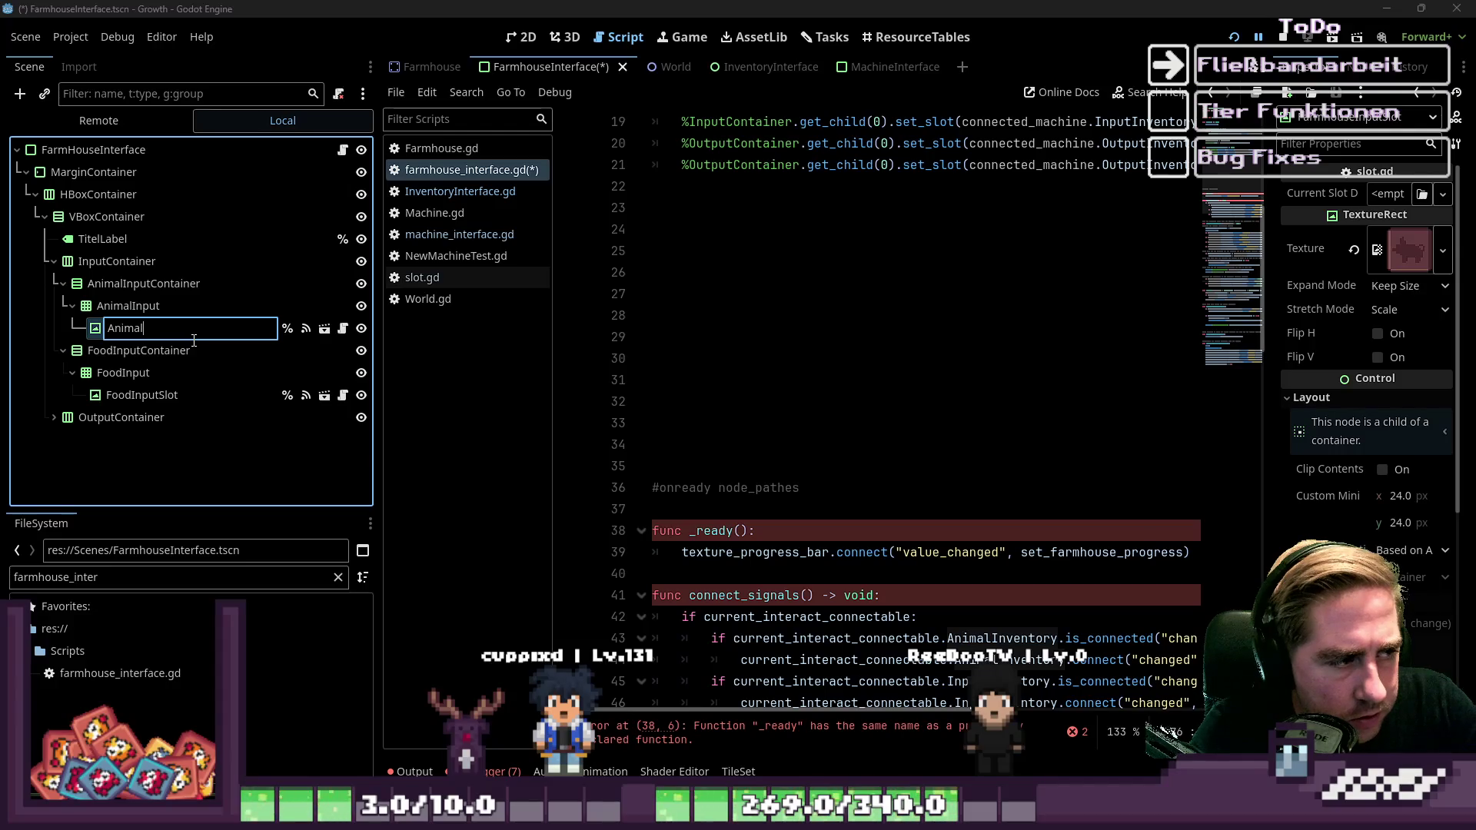
type("InputSlot")
key("Return")
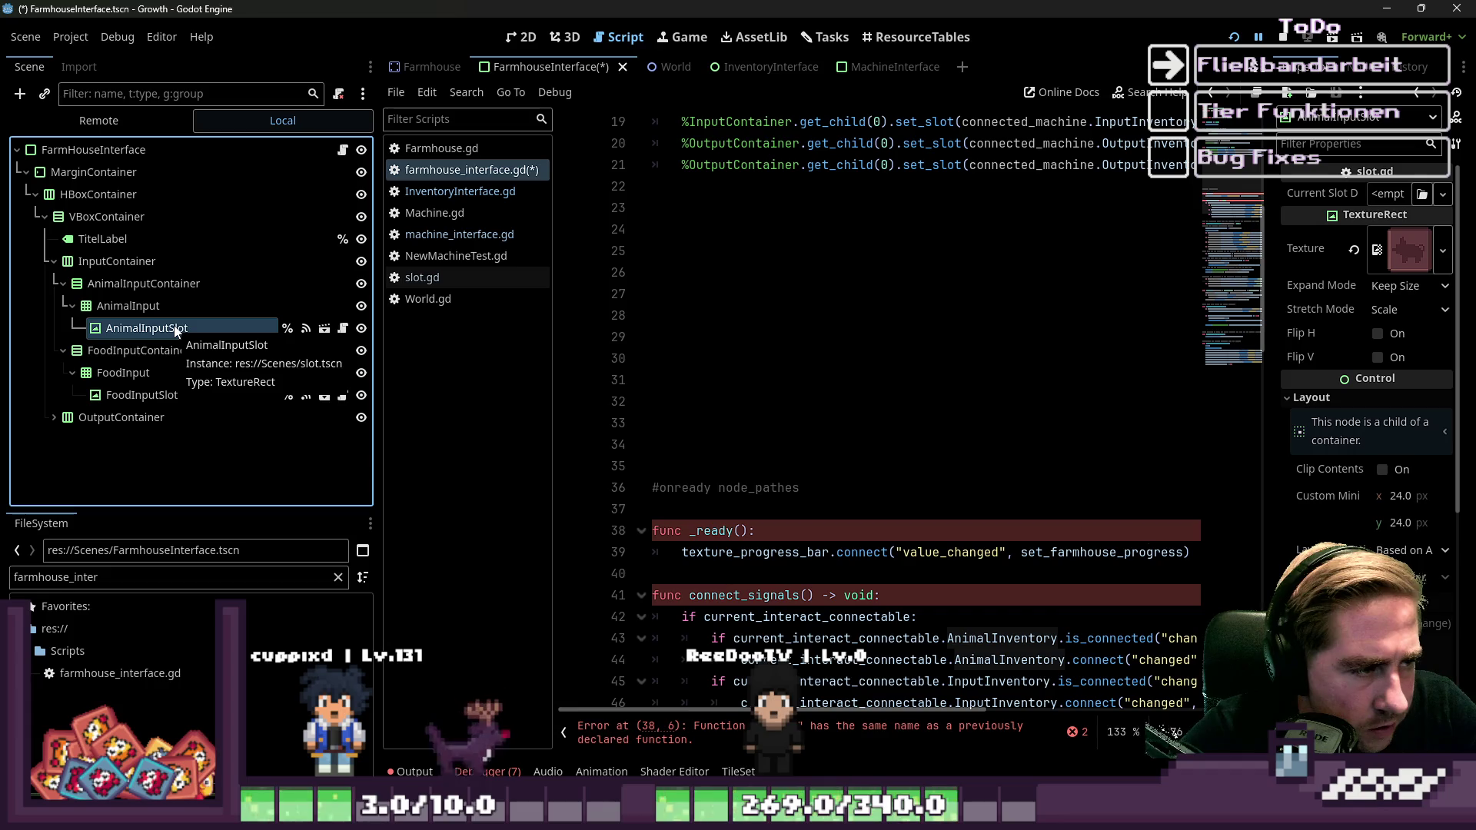
Replace the old AnimalInputSlot with an ItemSlot.tscn instance renamed AnimalInputSlot.
left_click(131, 582)
type("ItemSlot")
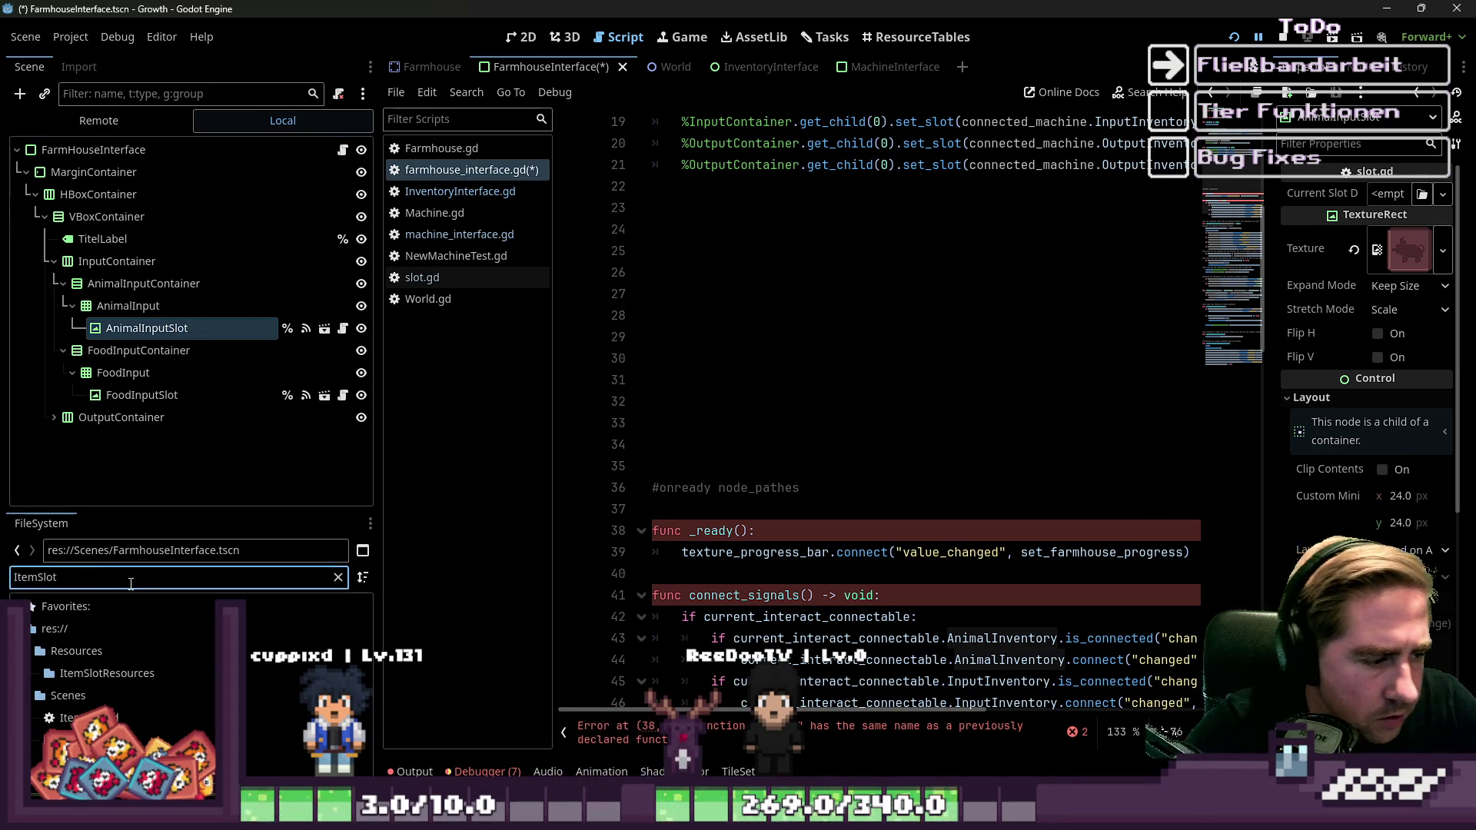
left_click_drag(70, 740, 127, 322)
key("Delete")
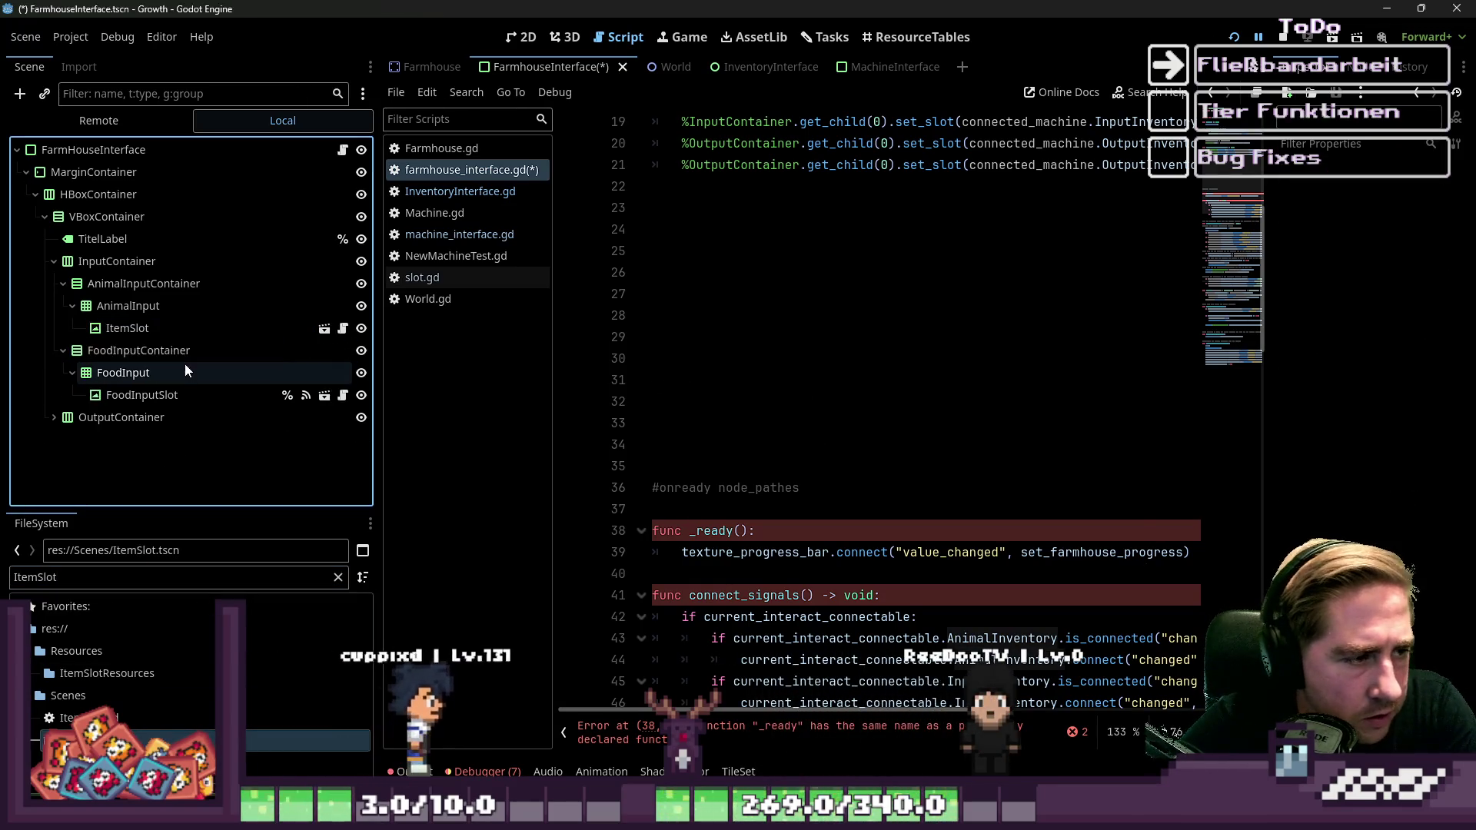
left_click(130, 329)
left_click(131, 328)
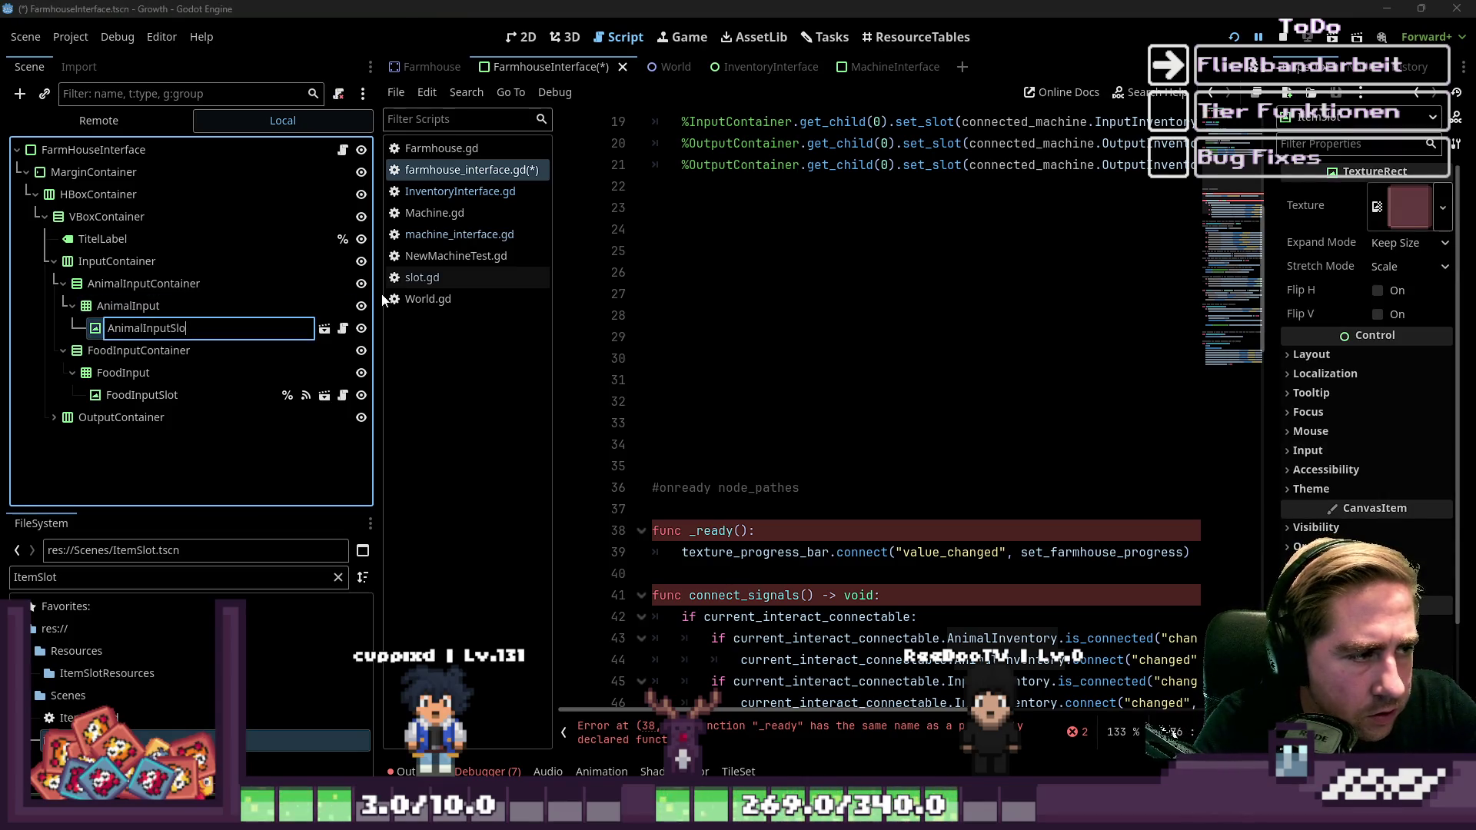
type("t")
key("Return")
left_click(256, 330)
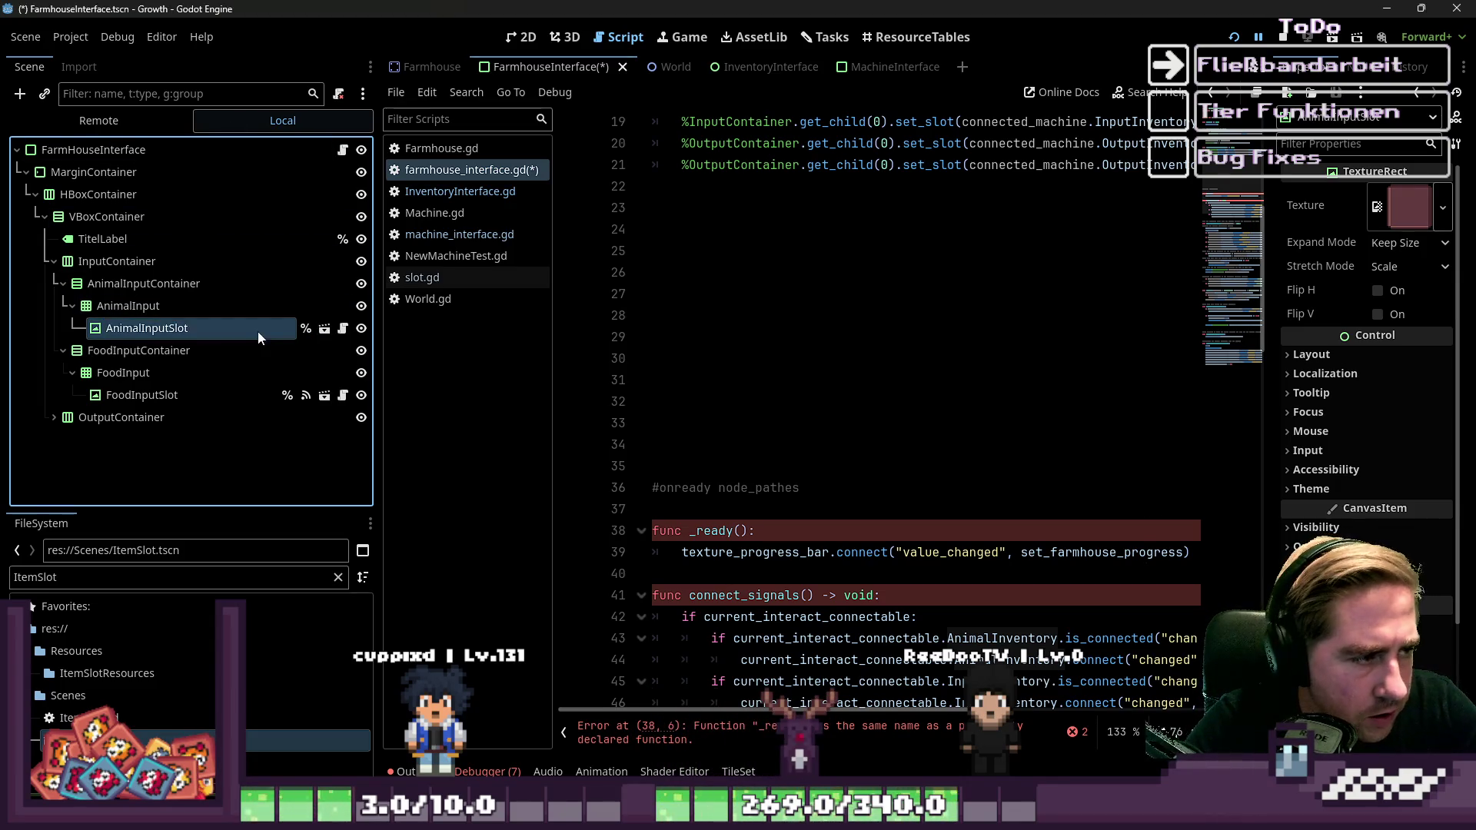
Swap FoodInputSlot for an ItemSlot instance placed above FoodInput in FoodInputContainer.
key("Down")
key("Down")
key("Down")
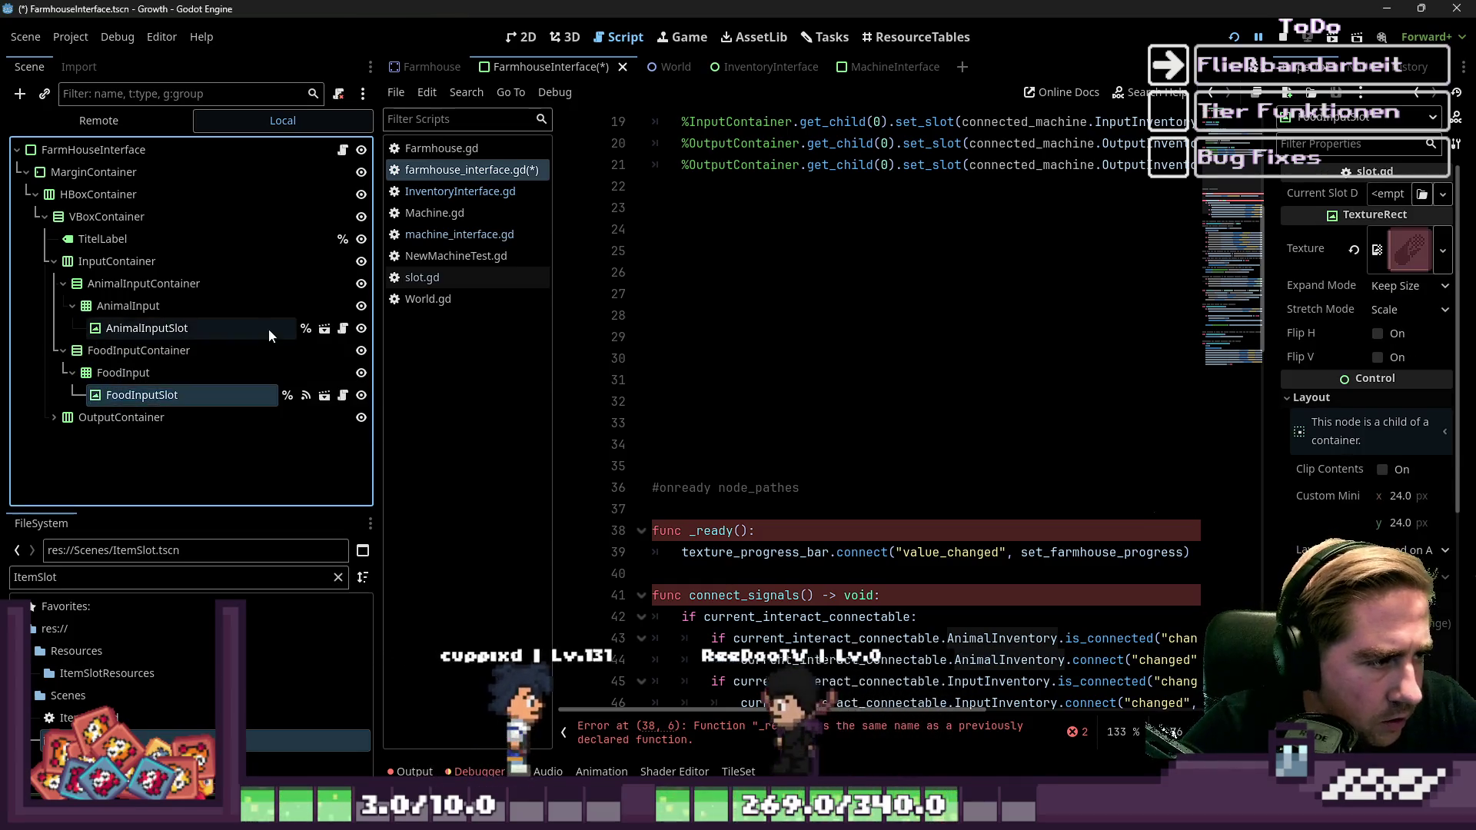
left_click_drag(115, 740, 123, 377)
key("Delete")
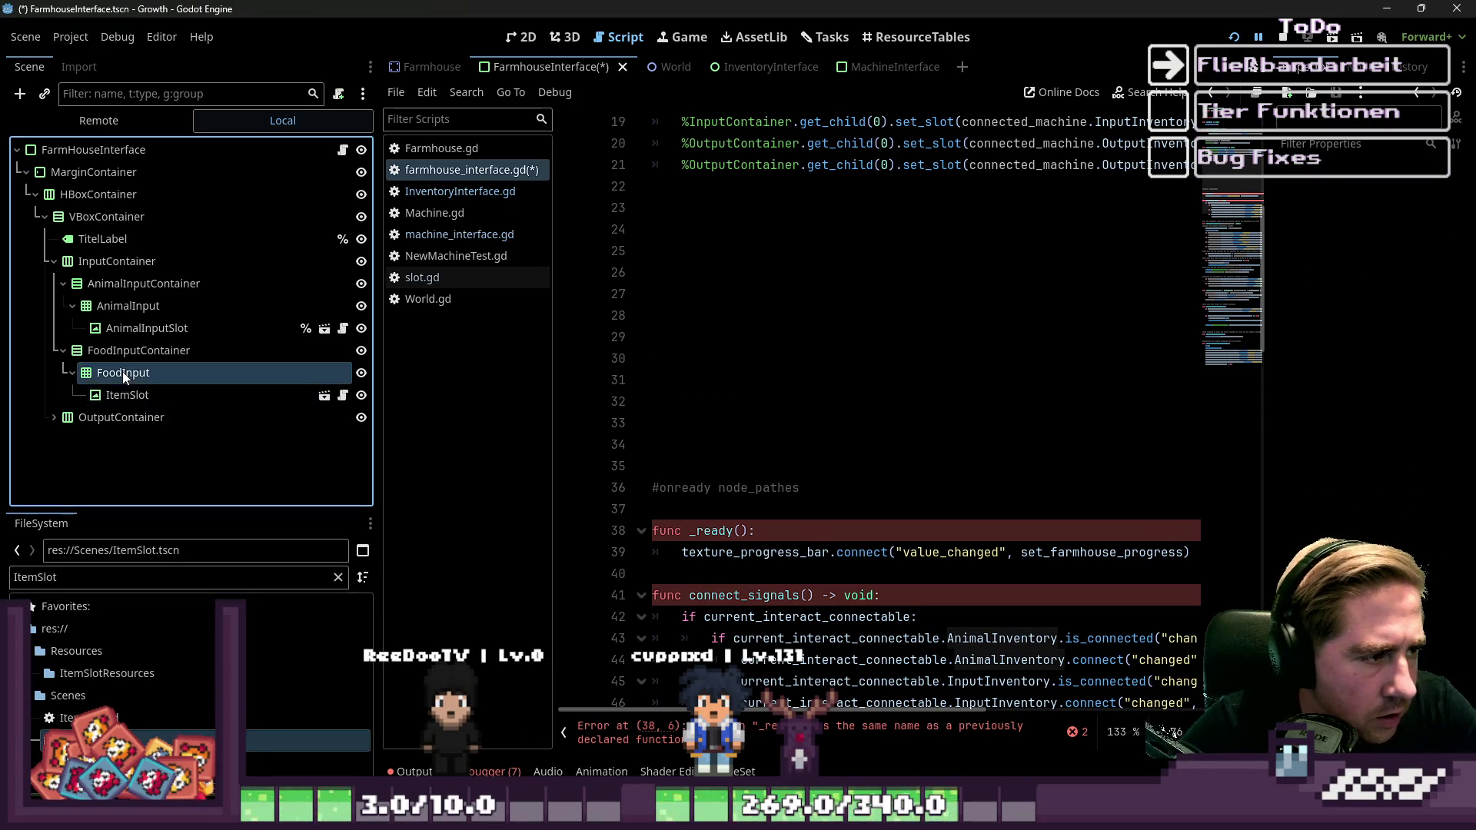
left_click(123, 375)
left_click_drag(134, 400, 124, 363)
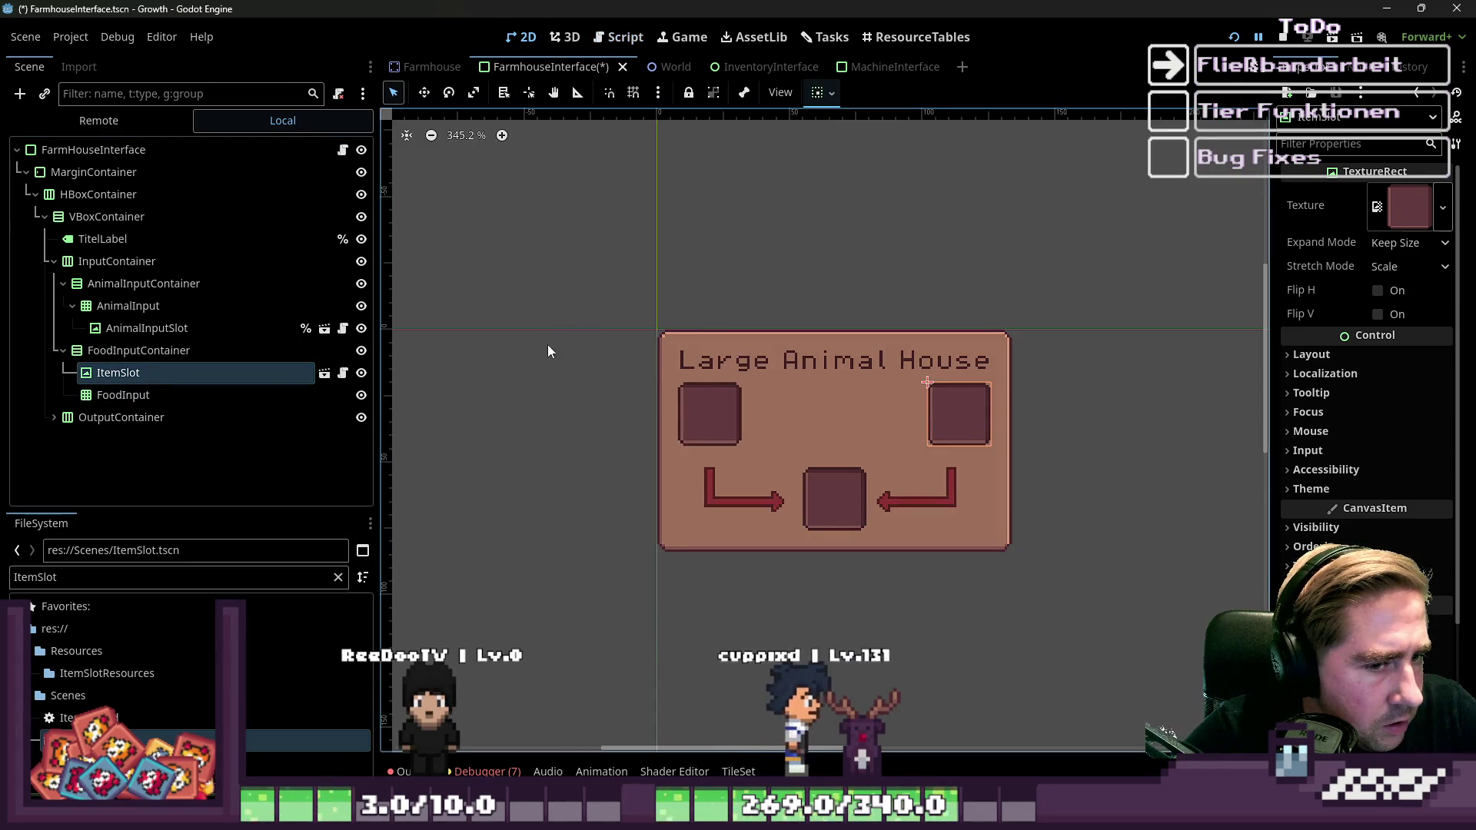
Try moving ItemSlot into AnimalInputContainer and deleting the input nodes, then undo both changes.
left_click(116, 353)
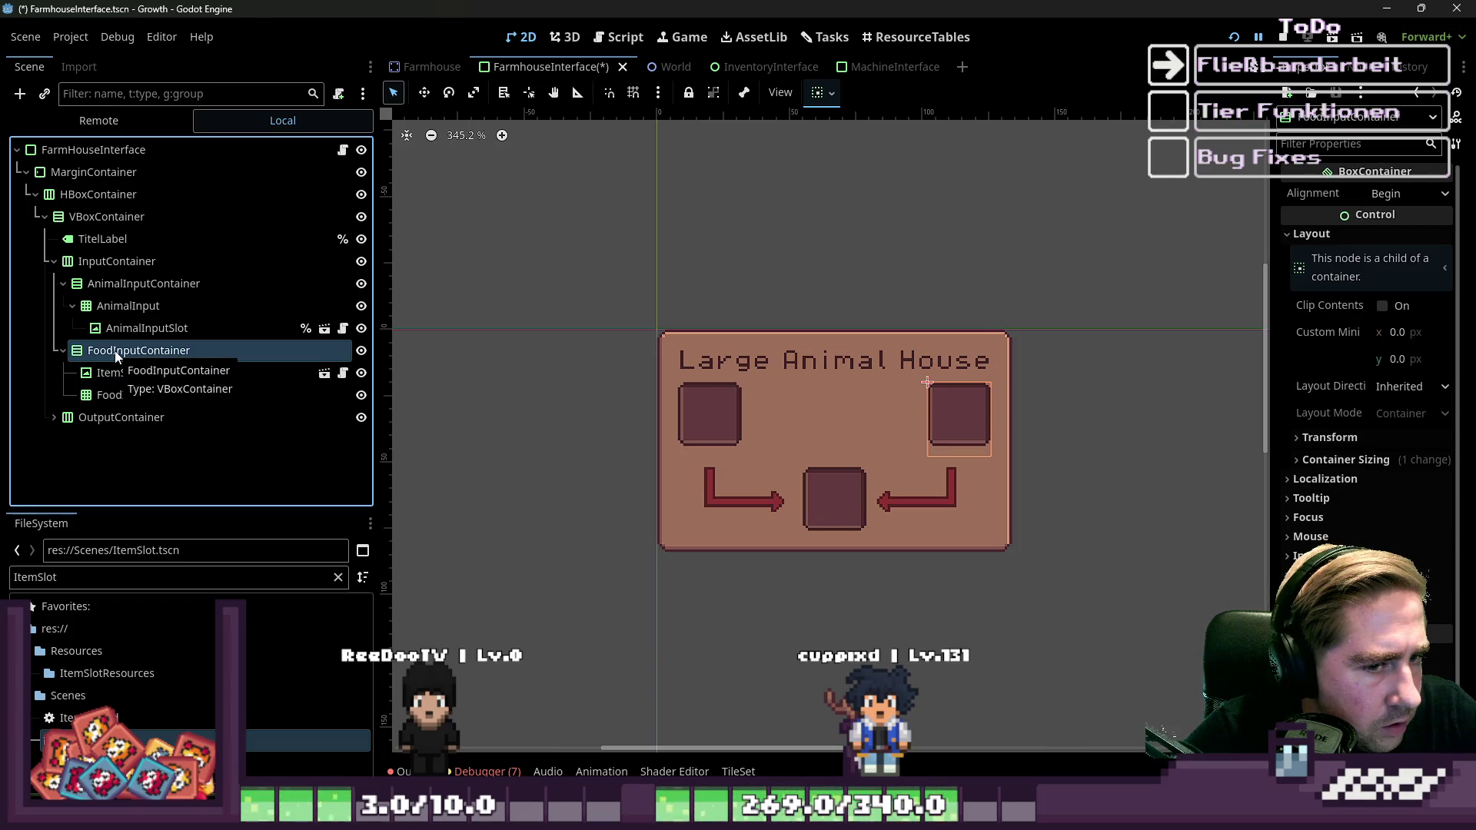
left_click(120, 374)
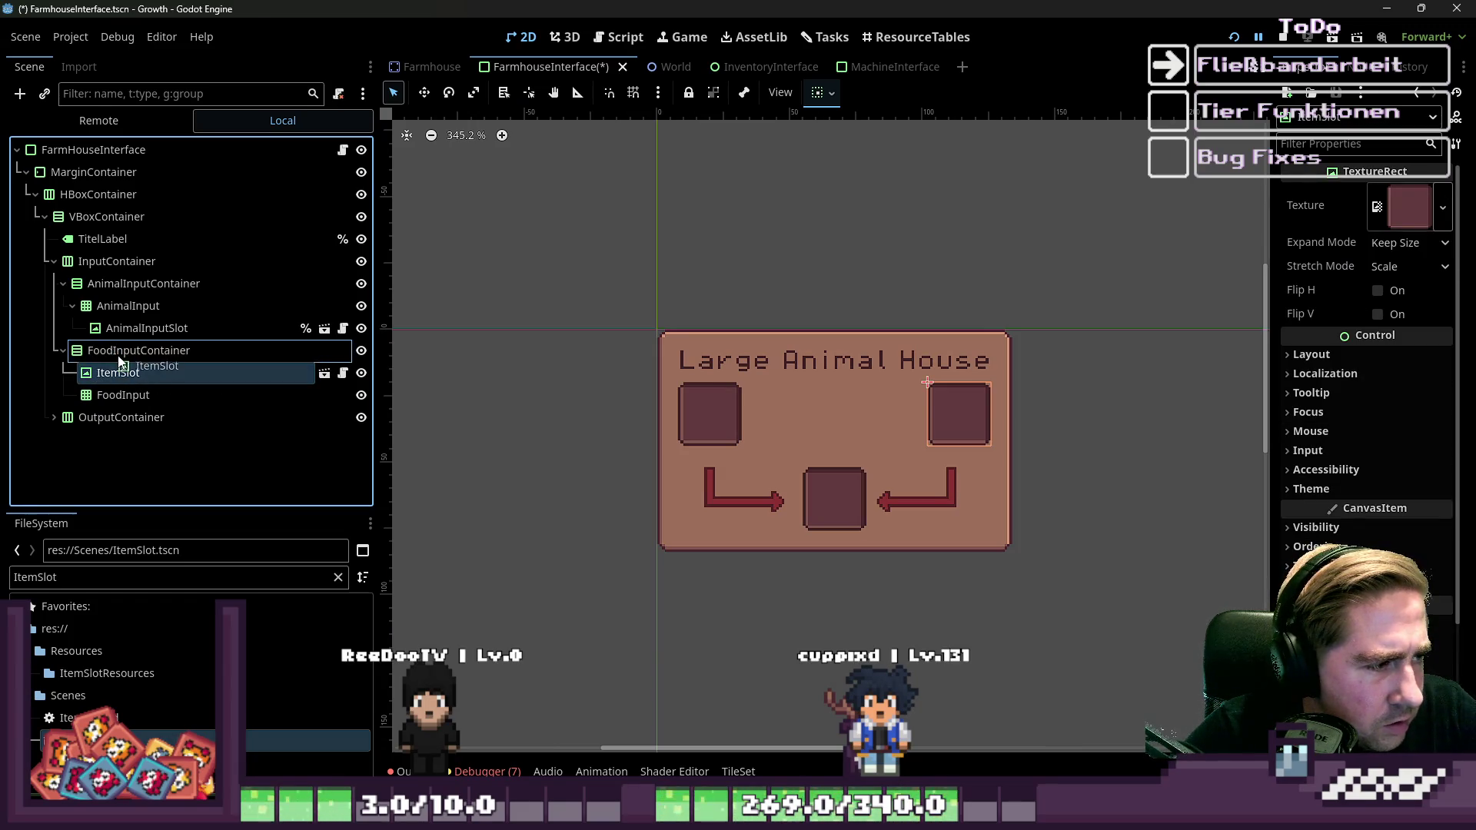
mouse_move(119, 317)
left_mouse_down()
mouse_move(114, 298)
mouse_move(127, 302)
left_mouse_up()
left_click(129, 358)
left_click(127, 350)
left_click(99, 396, "shift")
key("Delete")
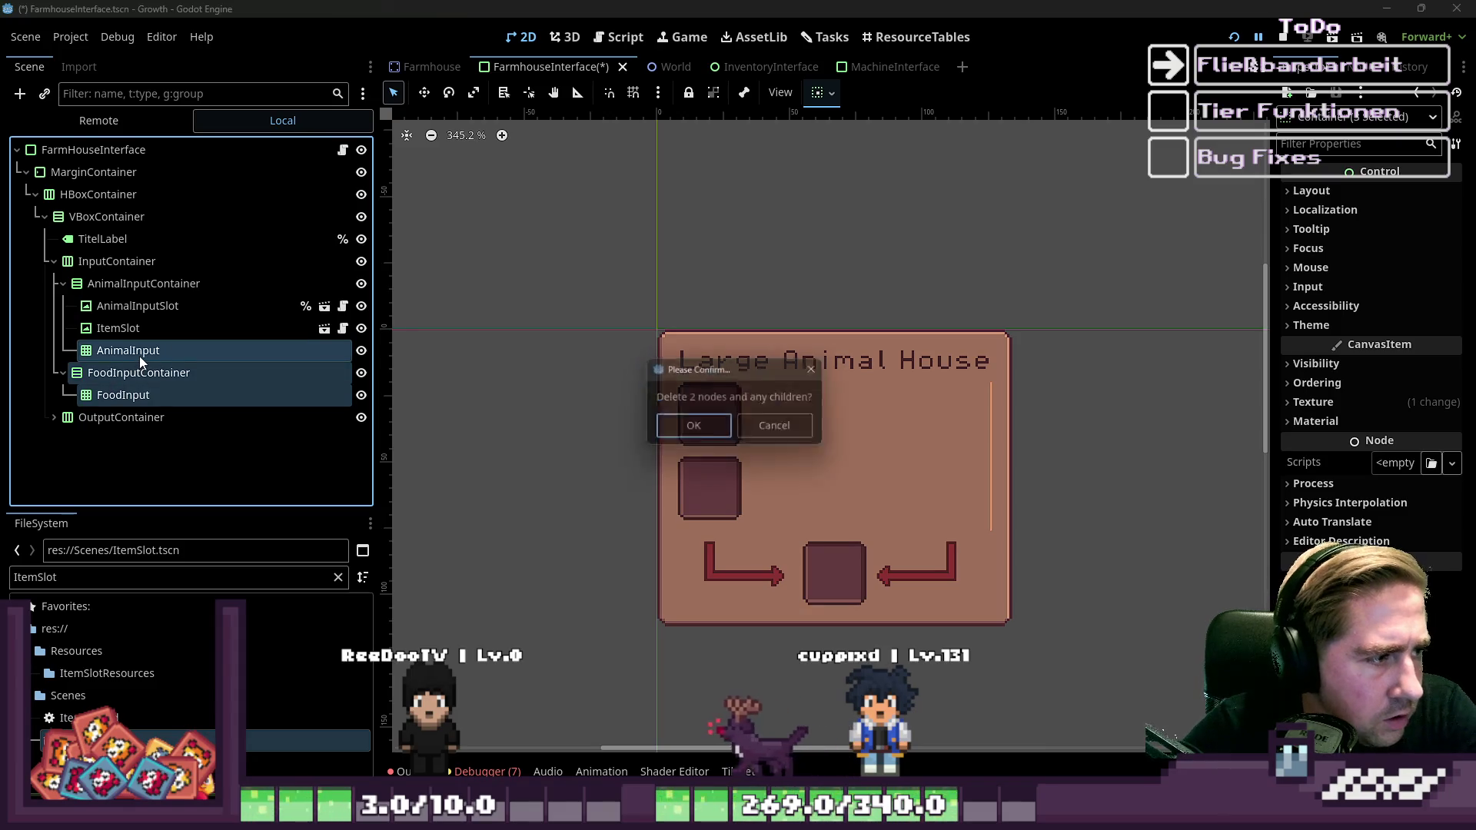
key("Return")
left_click(126, 328)
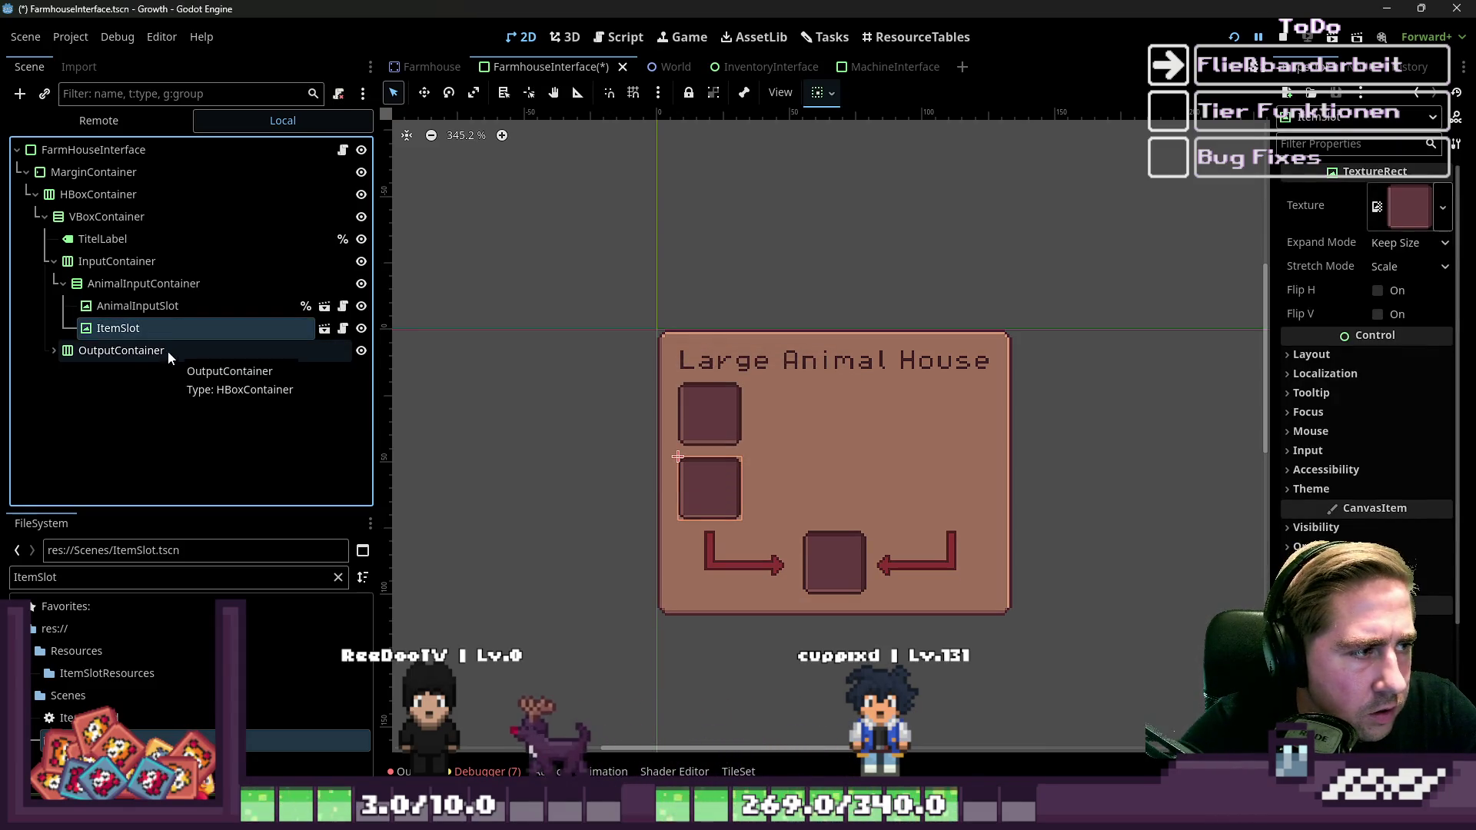
left_click(138, 285)
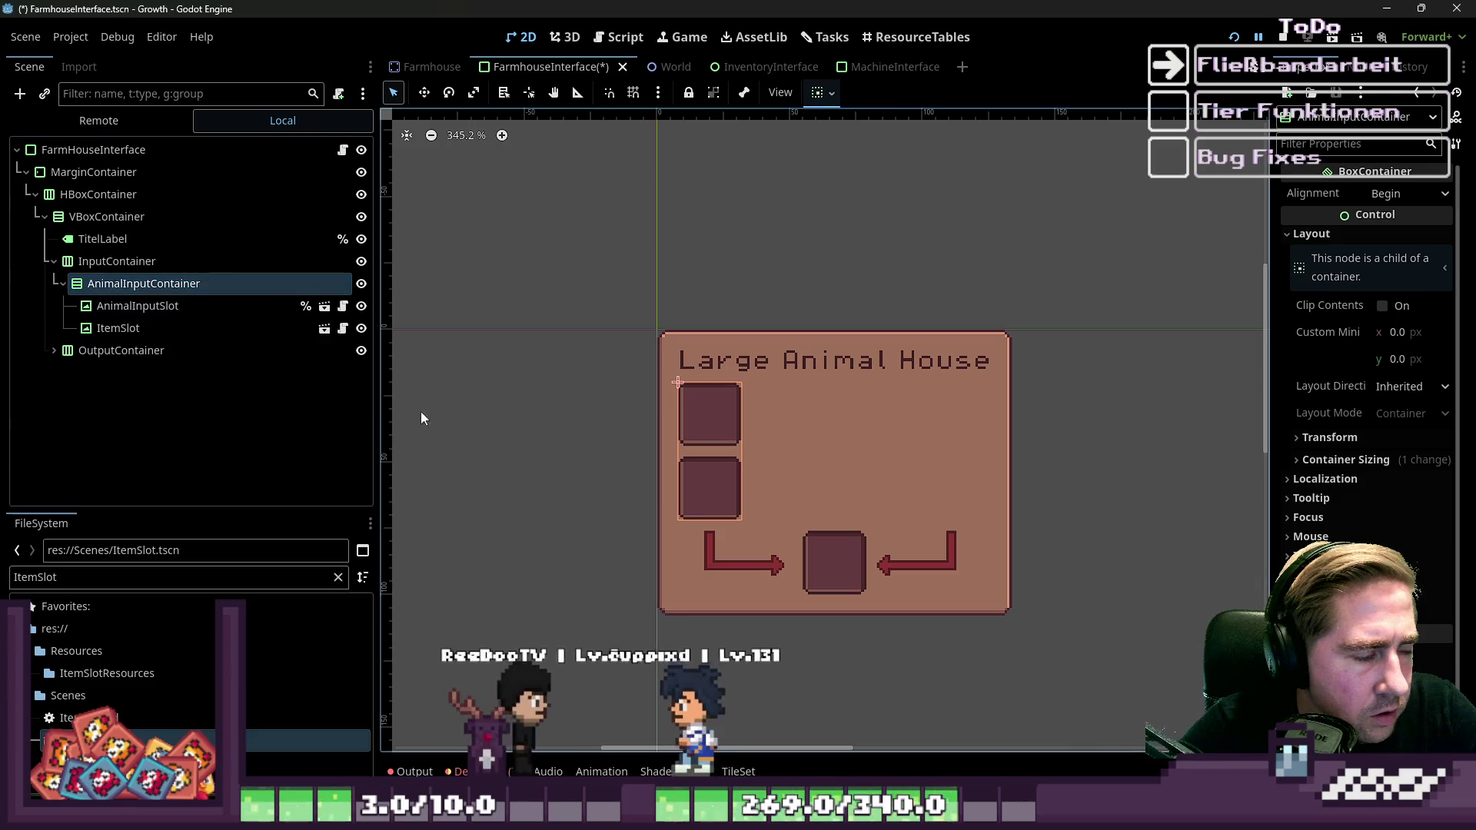
key("ctrl+z")
key("ctrl+z")
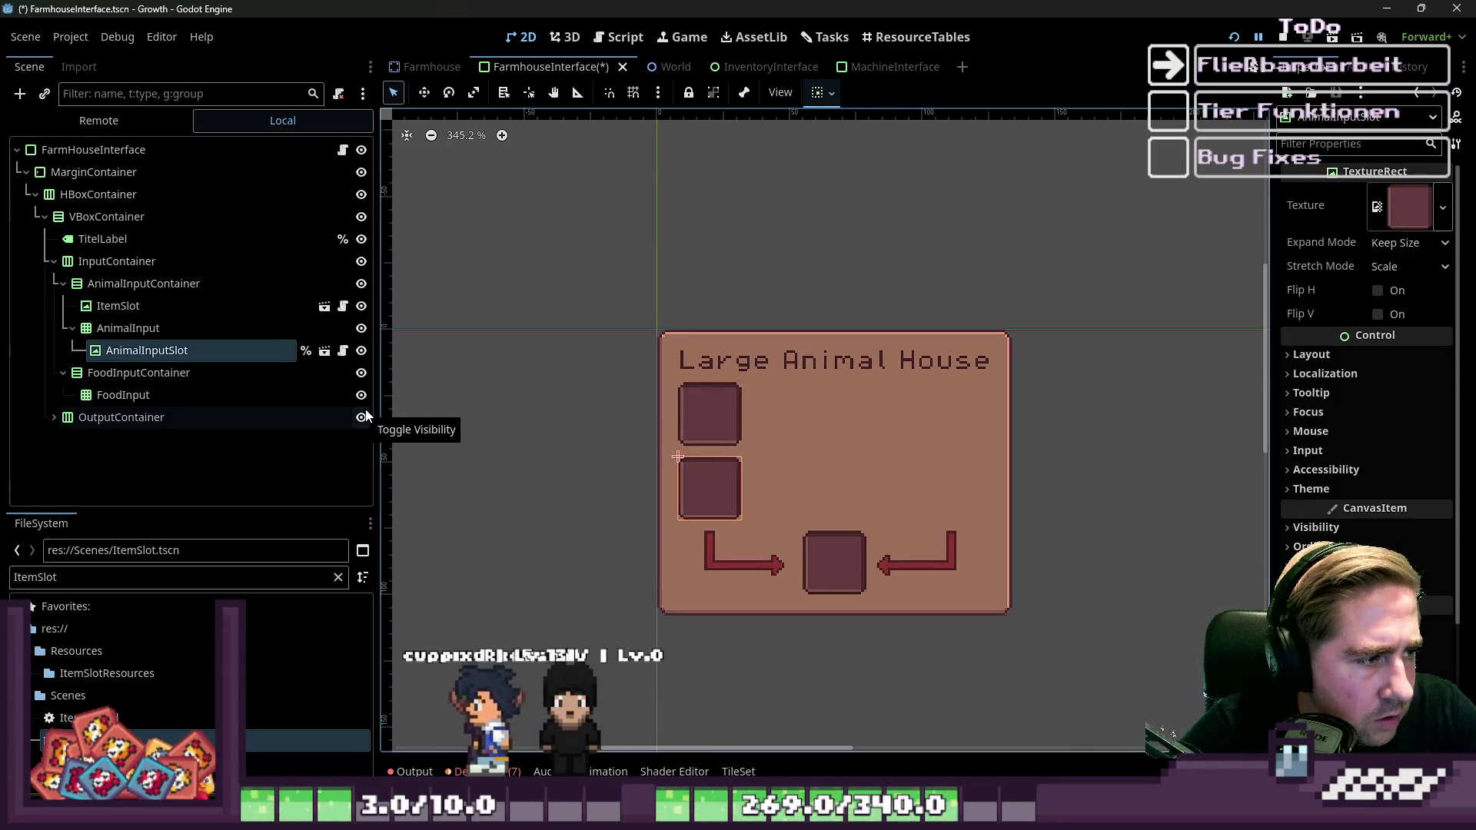
key("ctrl+z")
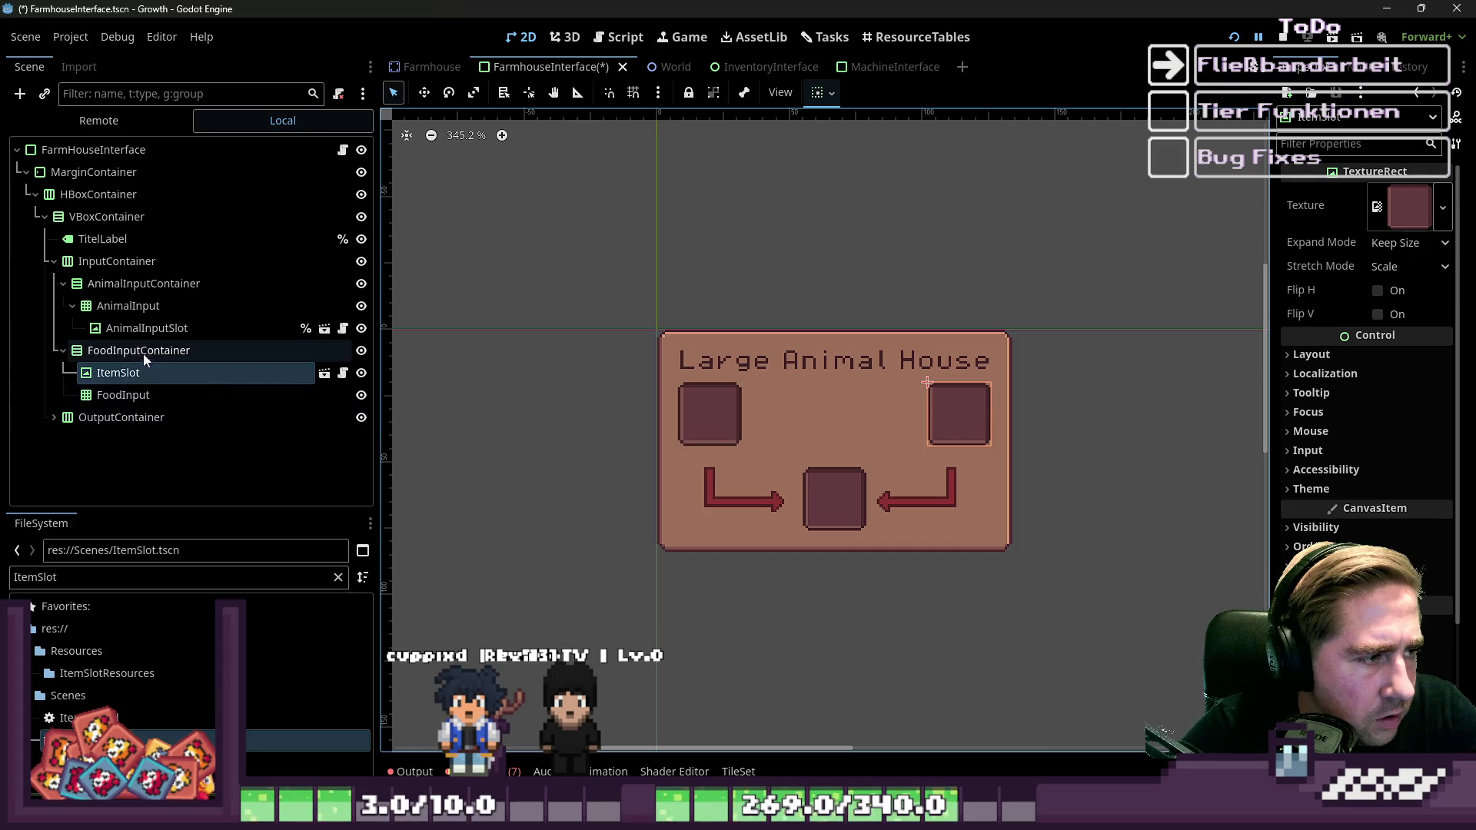
Move AnimalInputSlot and then ItemSlot directly under InputContainer, side by side.
left_click(139, 352)
left_click(103, 277)
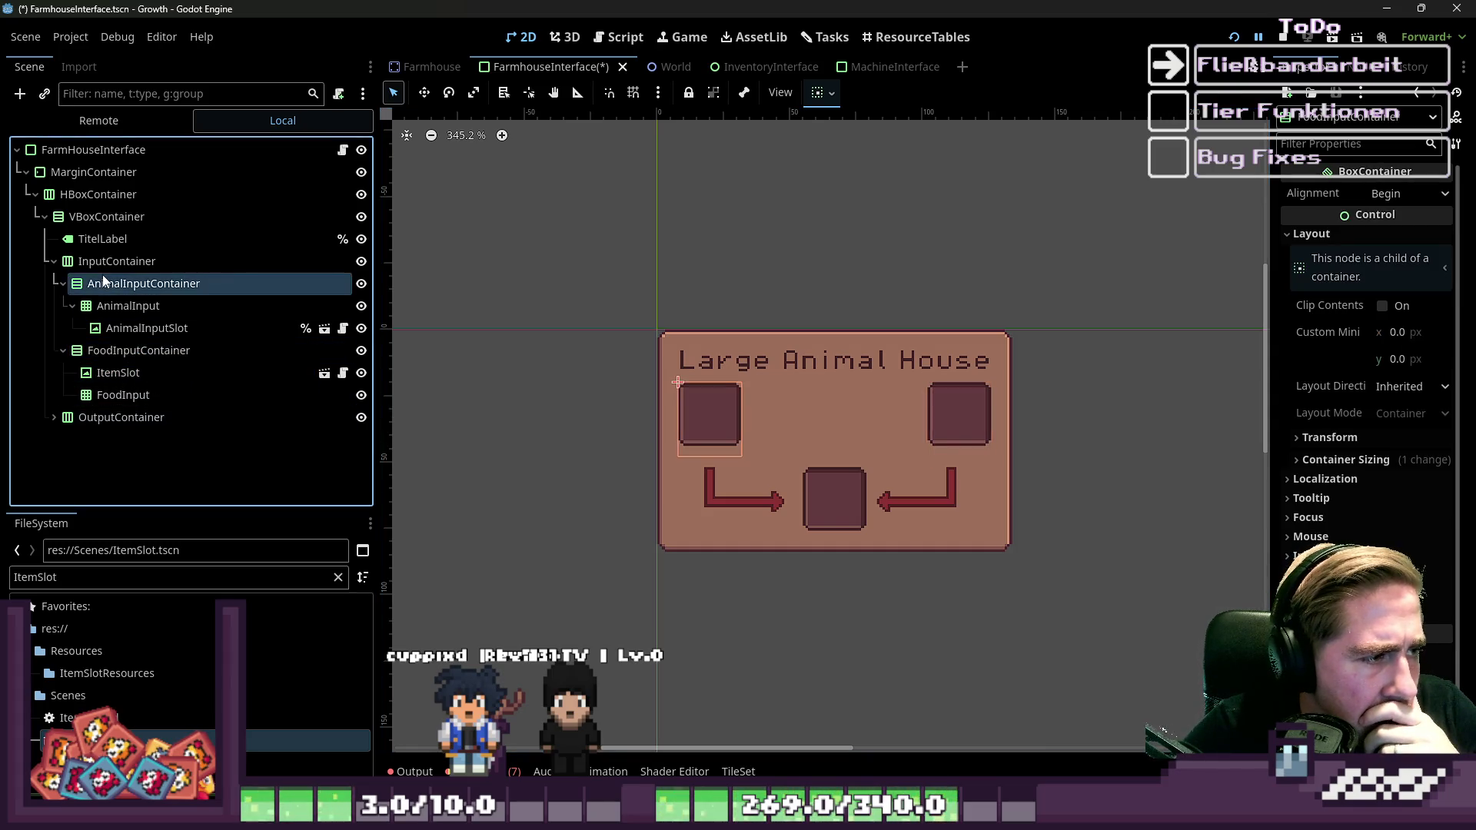
left_click(117, 328)
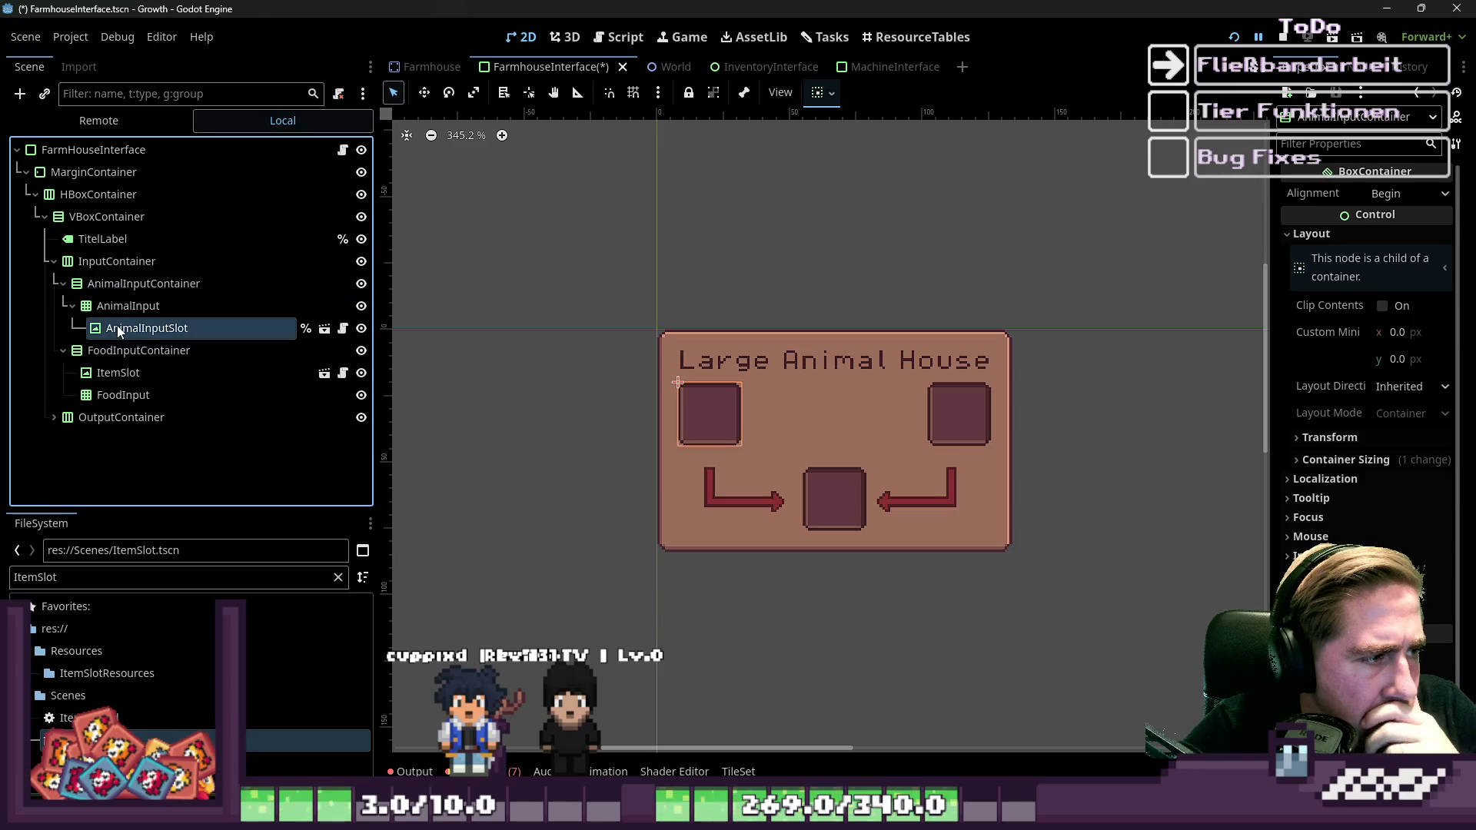
left_click_drag(107, 279, 101, 403)
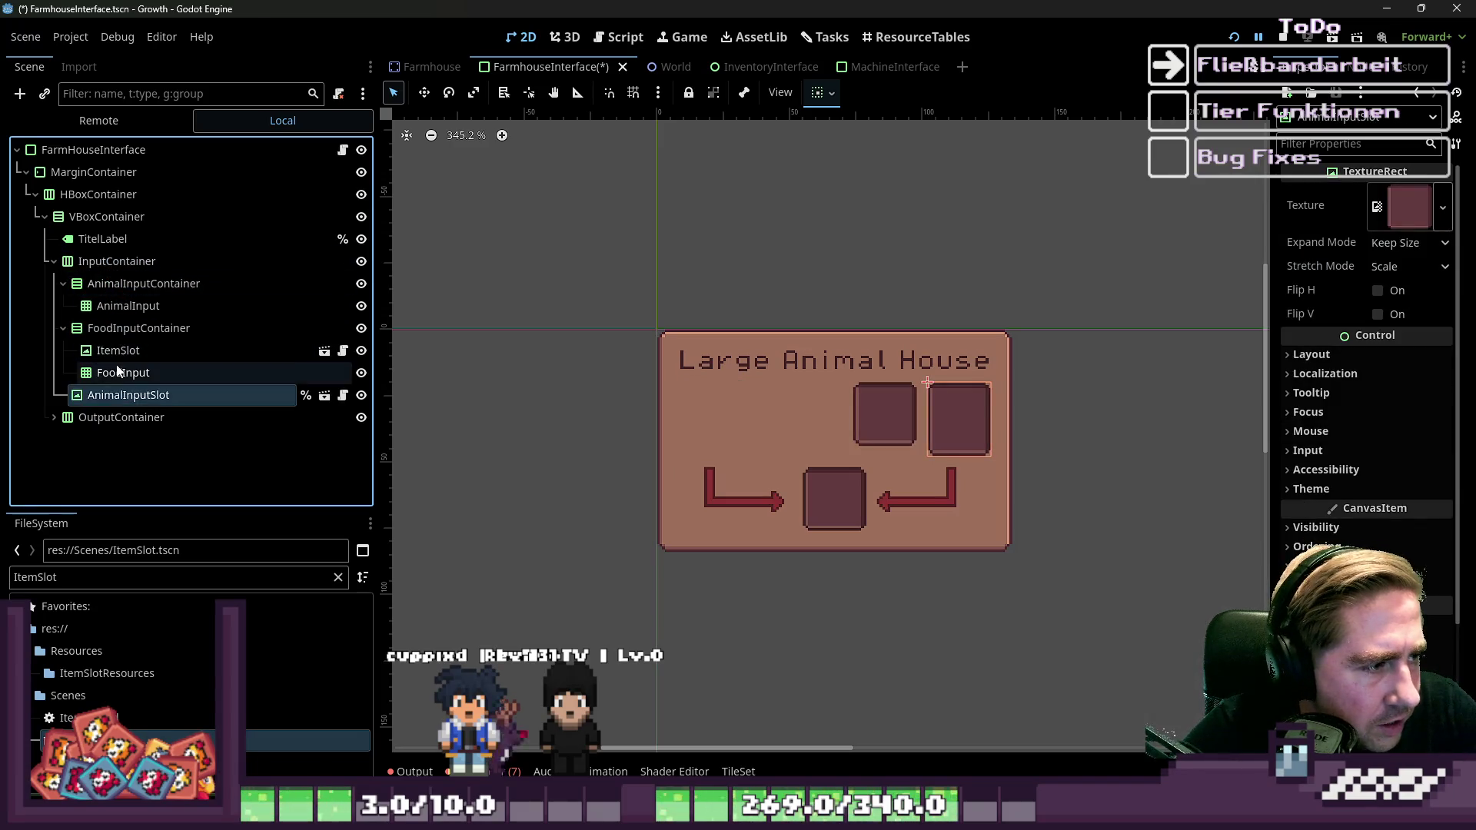
left_click_drag(116, 351, 117, 292)
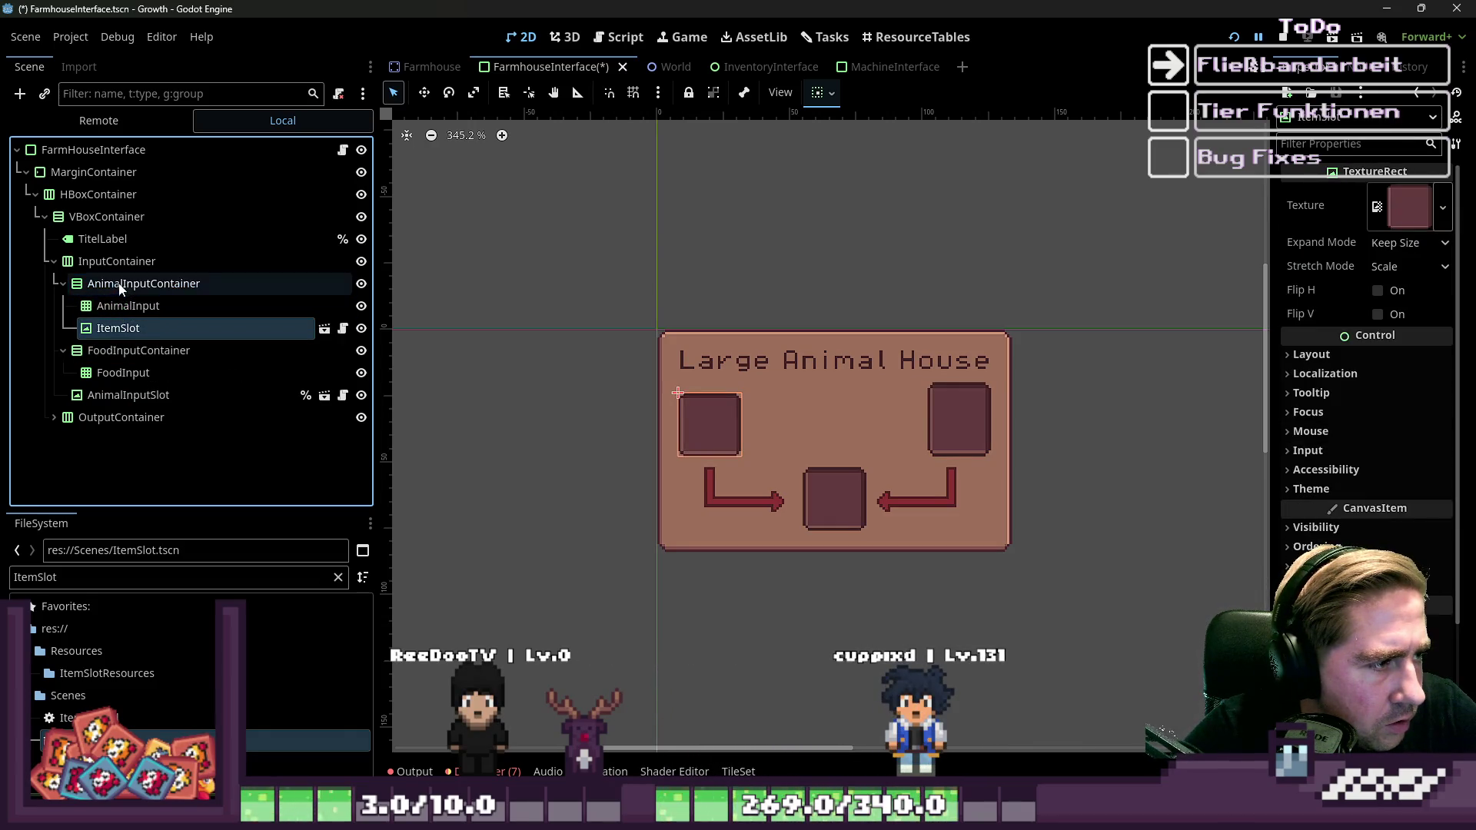
left_click_drag(110, 382, 107, 382)
left_click(107, 352, "ctrl")
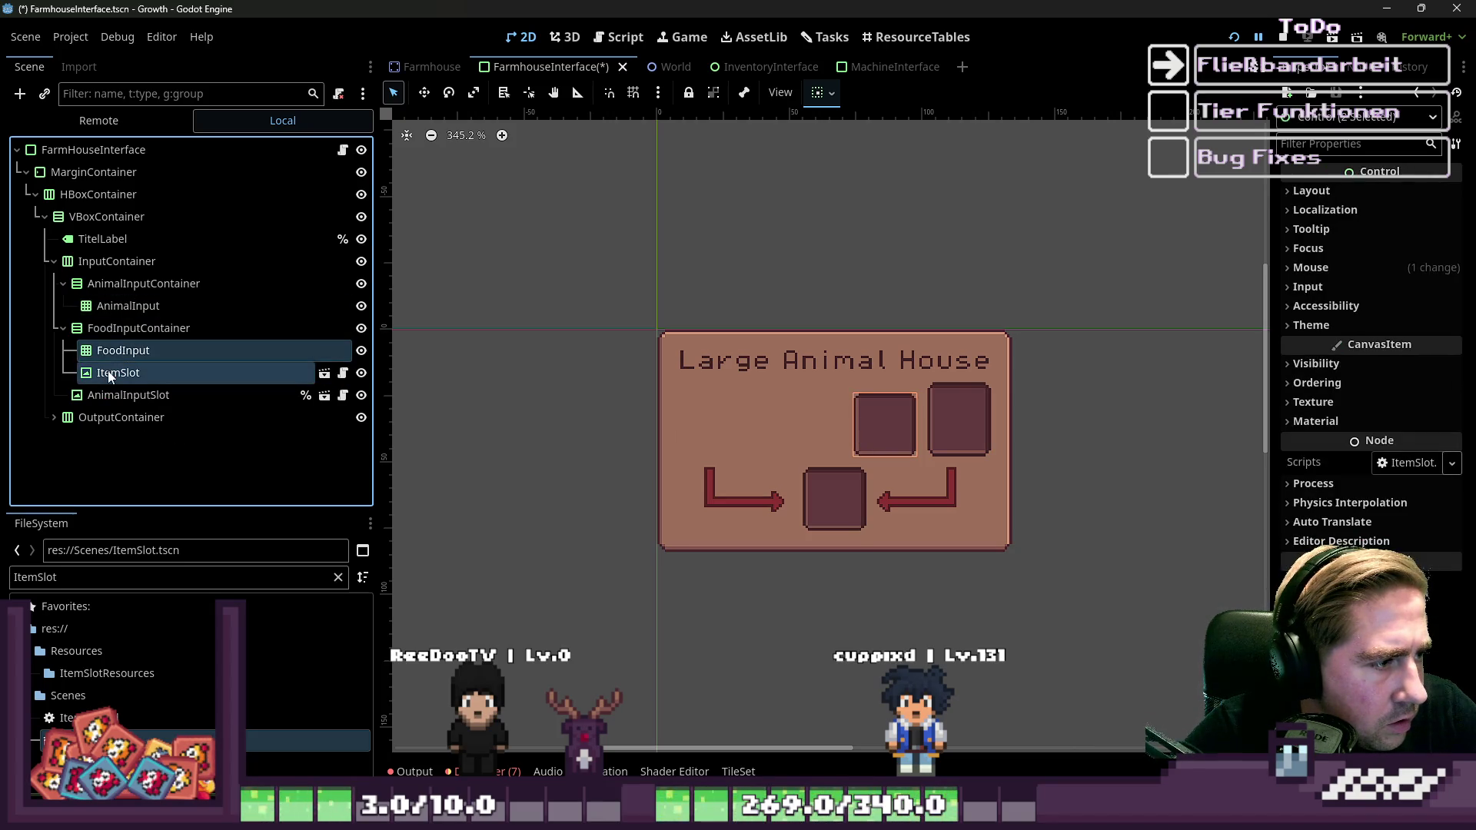
key("ctrl+z")
mouse_move(115, 328)
left_mouse_down()
mouse_move(77, 370)
mouse_move(77, 404)
left_mouse_up()
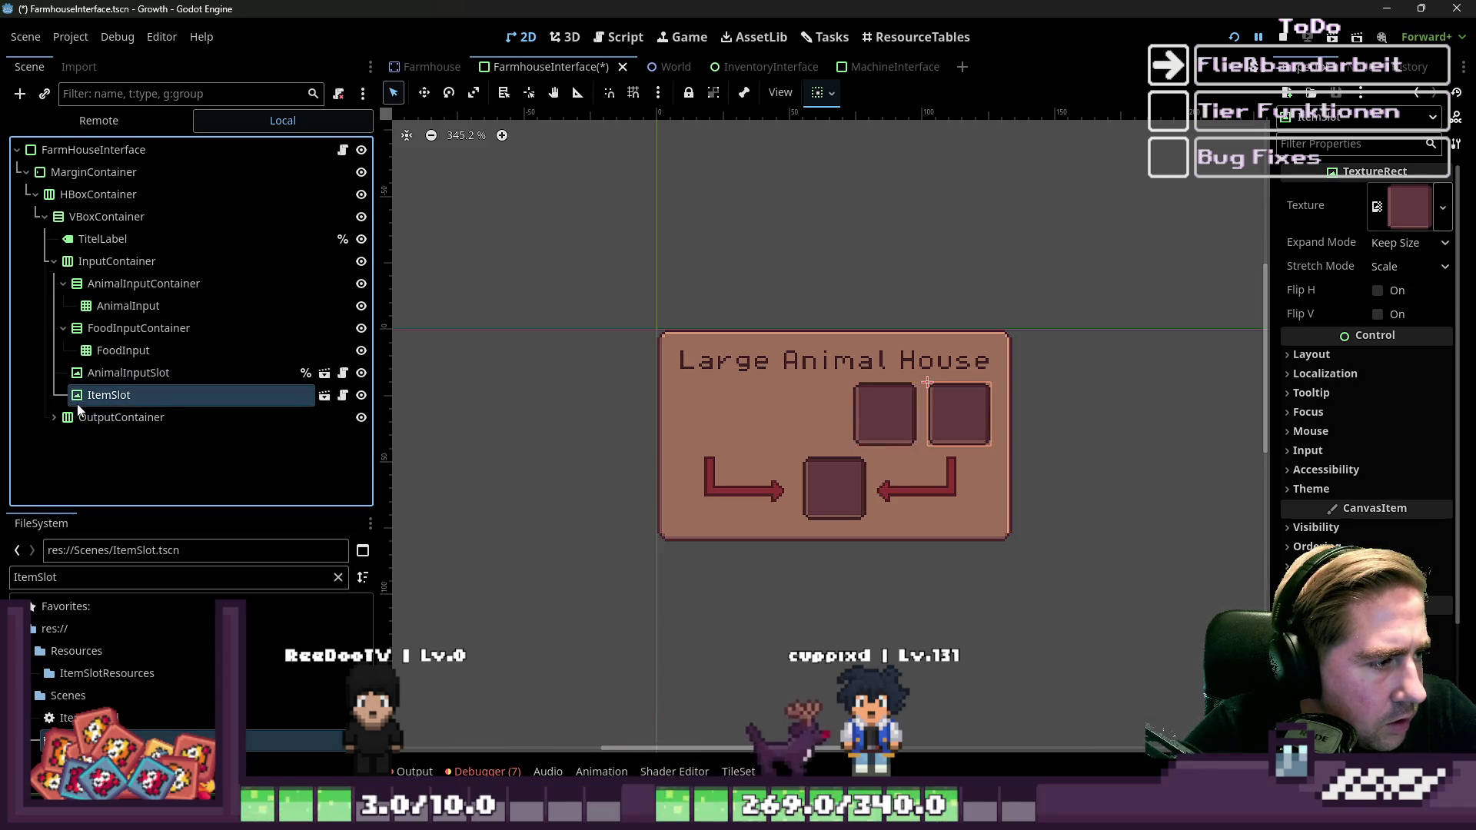
Review InputContainer's sizing options and AnimalInputSlot's Layout flags without changing them.
left_click(163, 376)
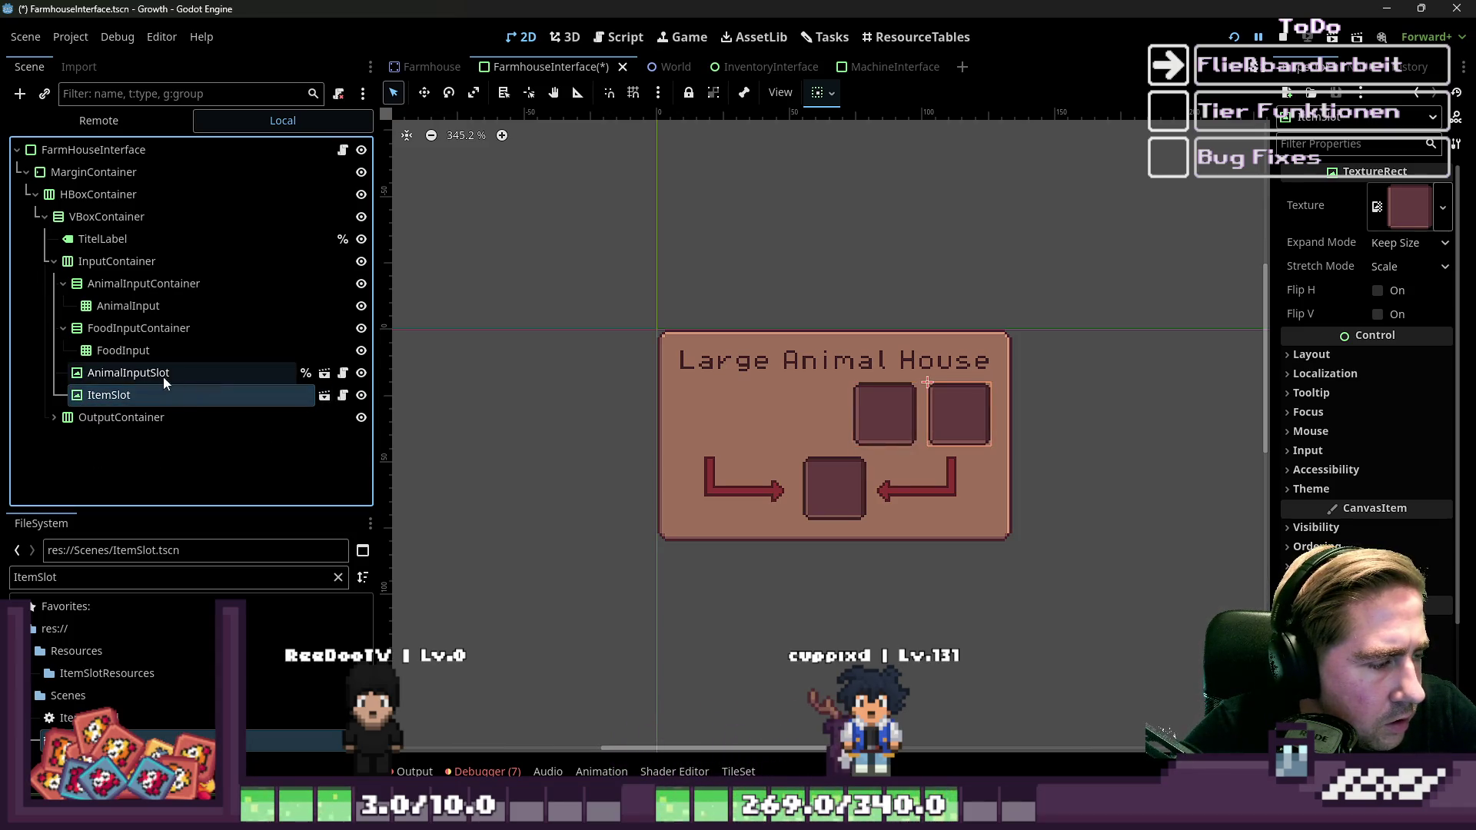
left_click(92, 397, "shift")
left_click(108, 373)
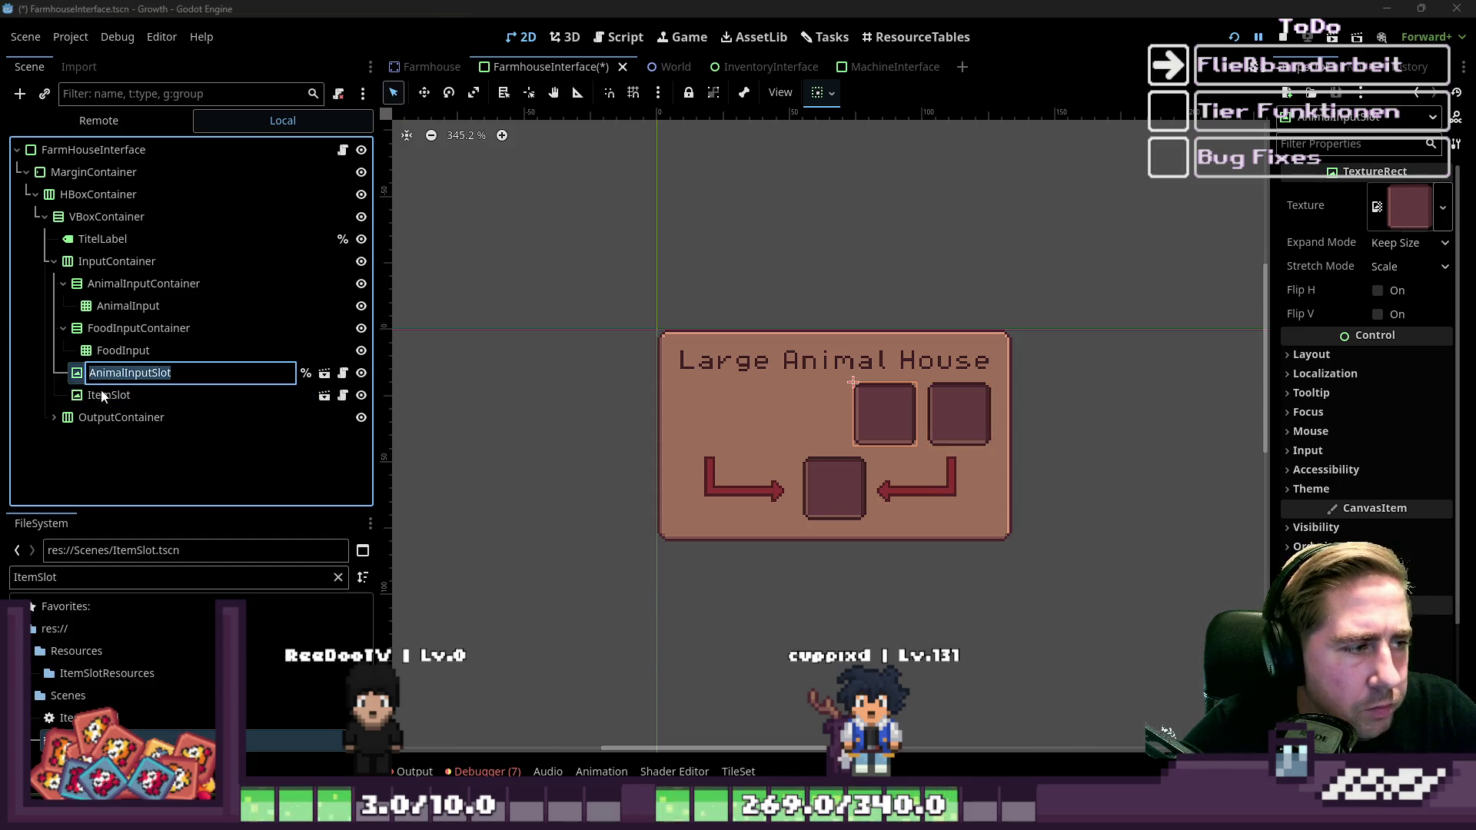
left_click(77, 262)
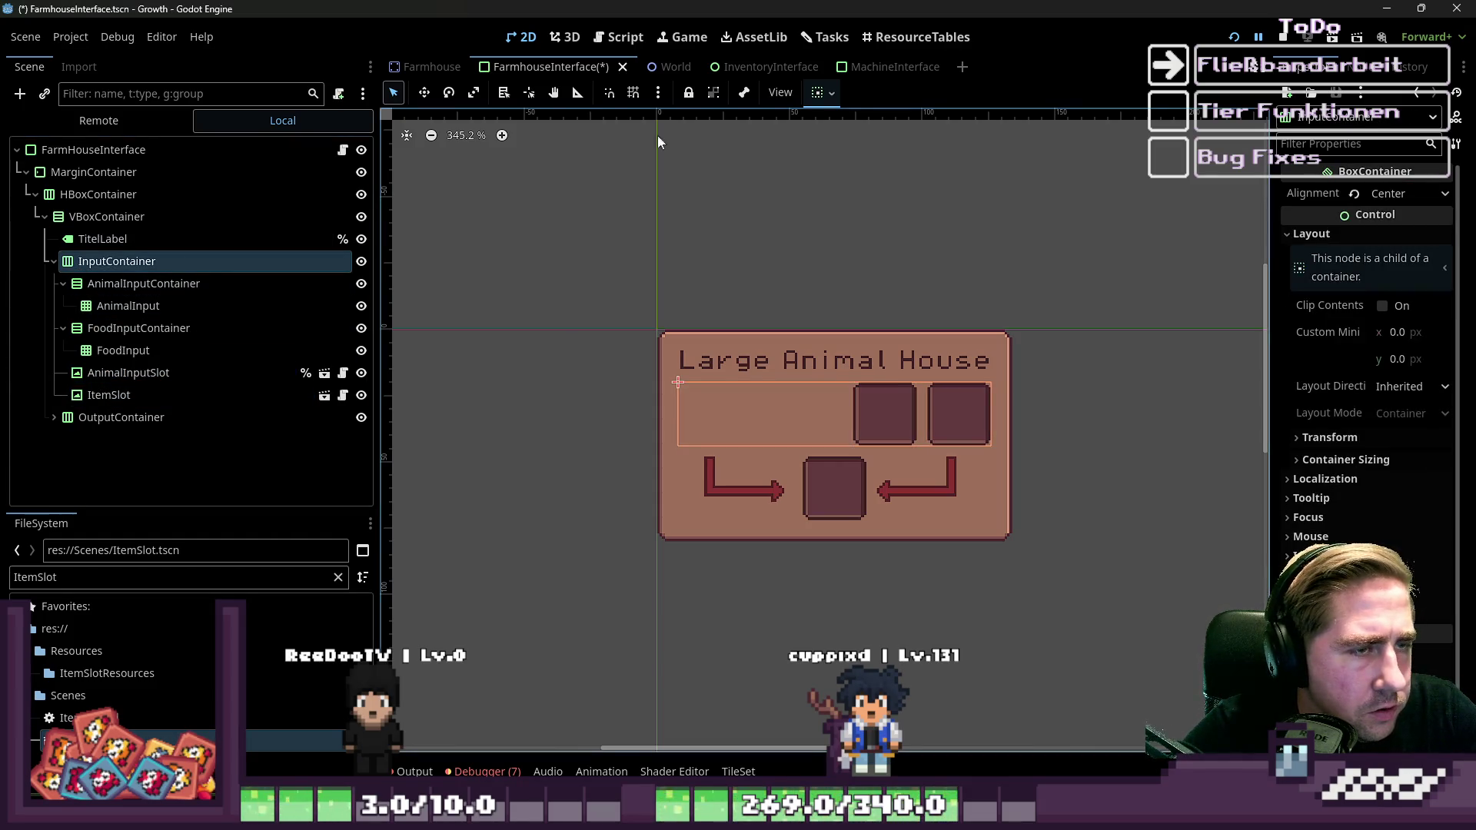
left_click(823, 93)
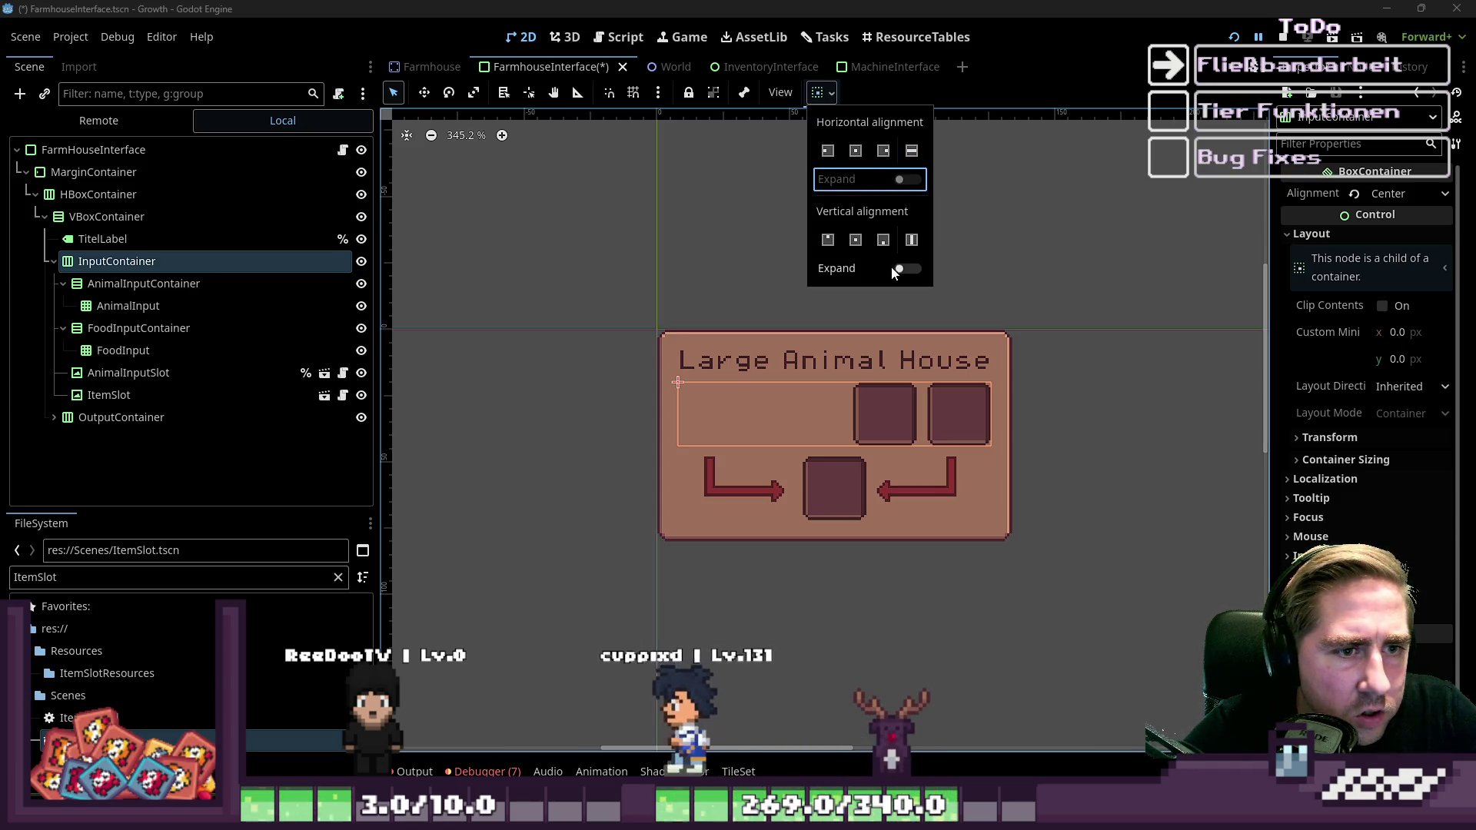
left_click(107, 374)
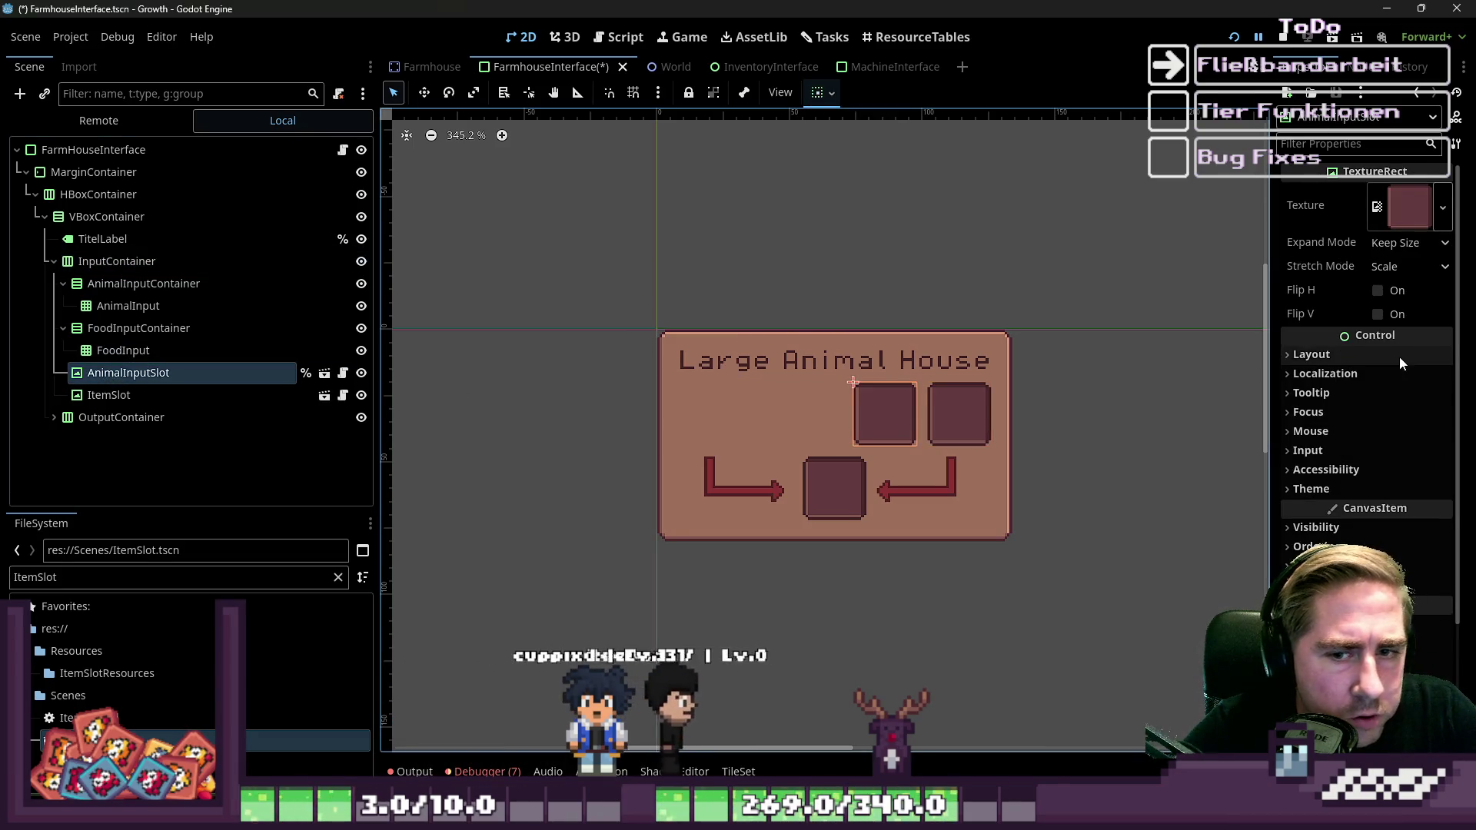
left_click(1324, 356)
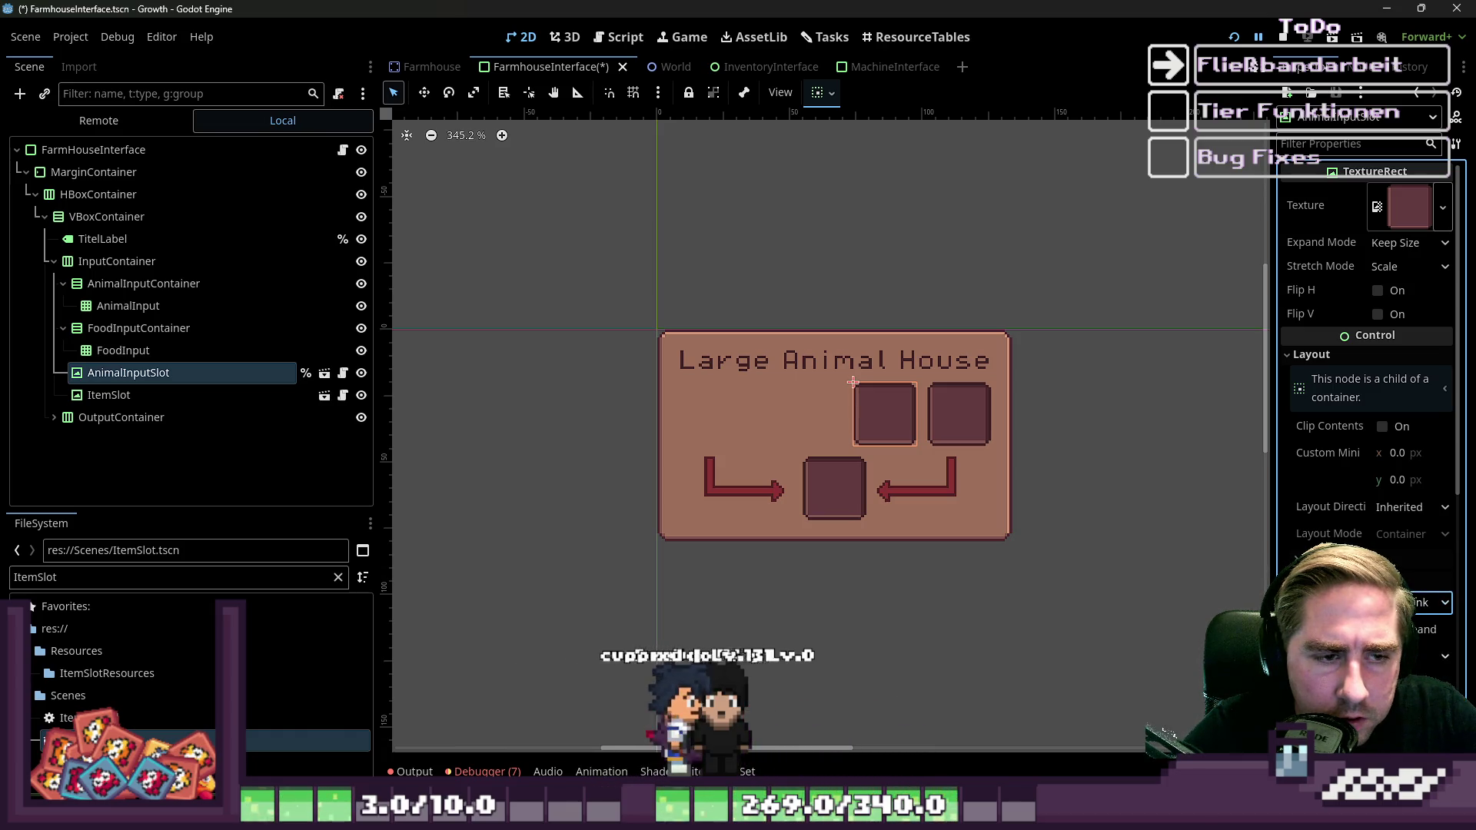
left_click(144, 435)
Rename the ItemSlot node to FoodInputSlot.
left_click(127, 398)
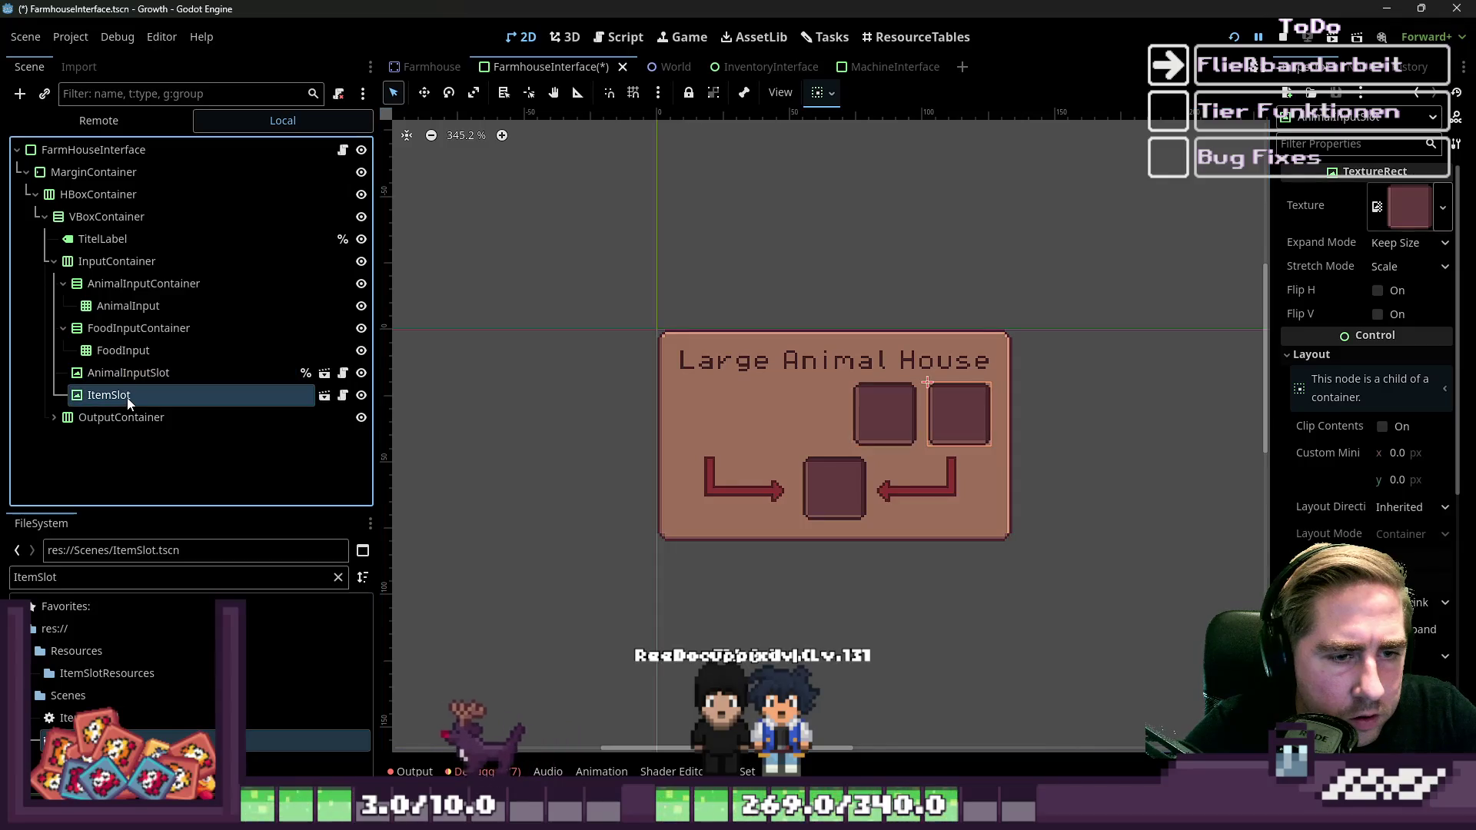
key("F2")
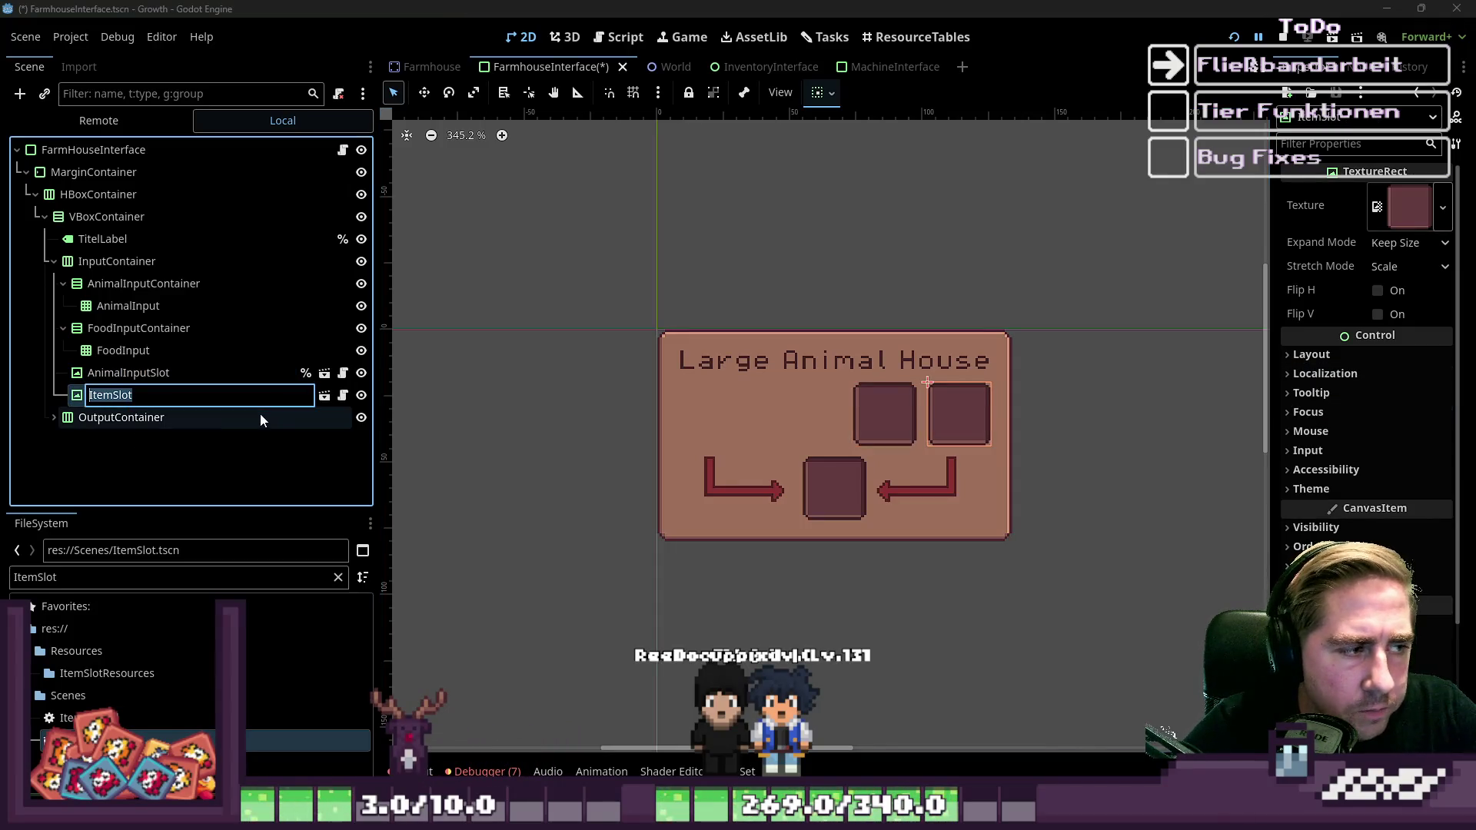
type("FoodInp")
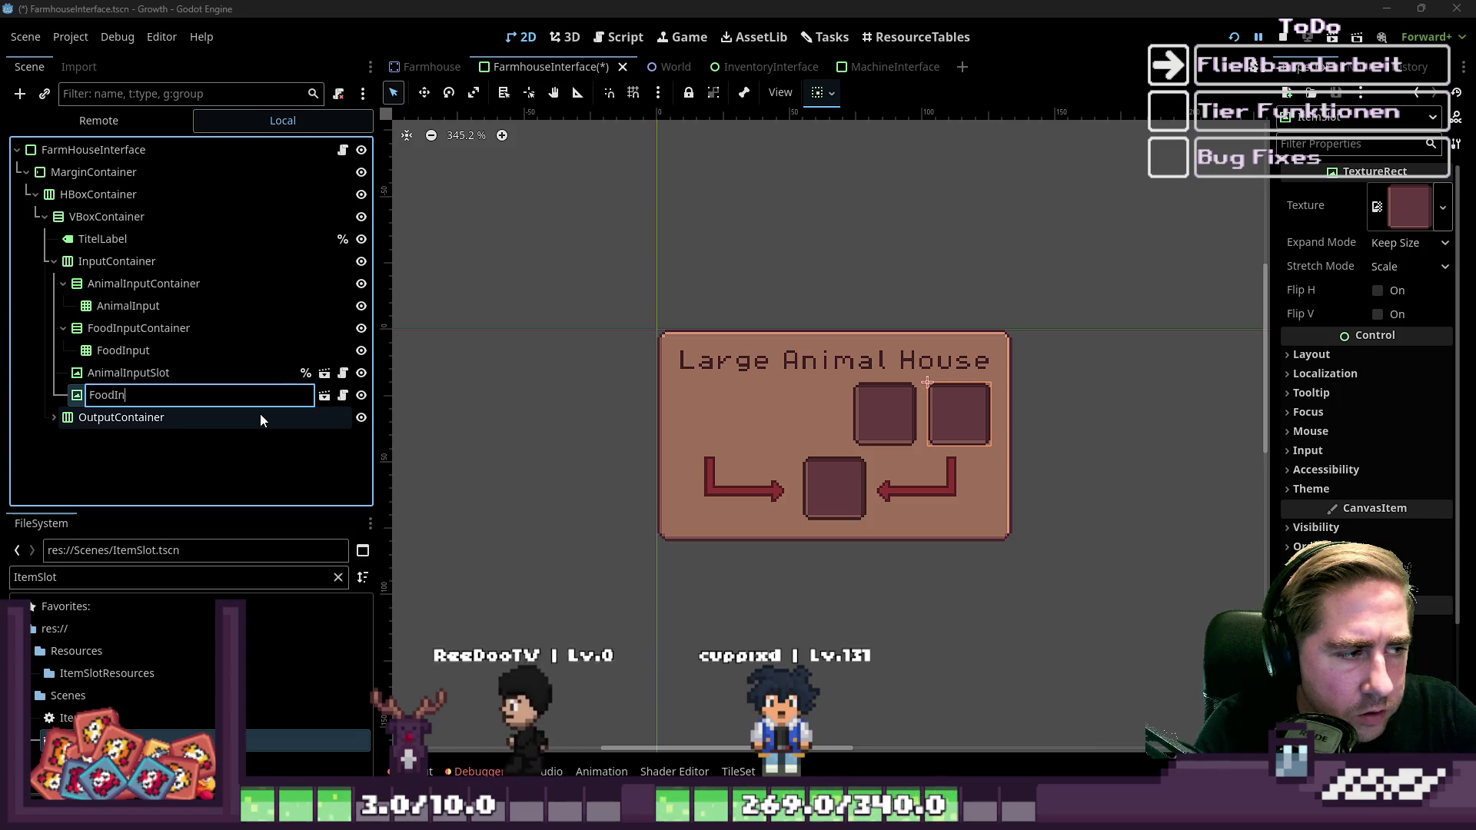
type("utSlot")
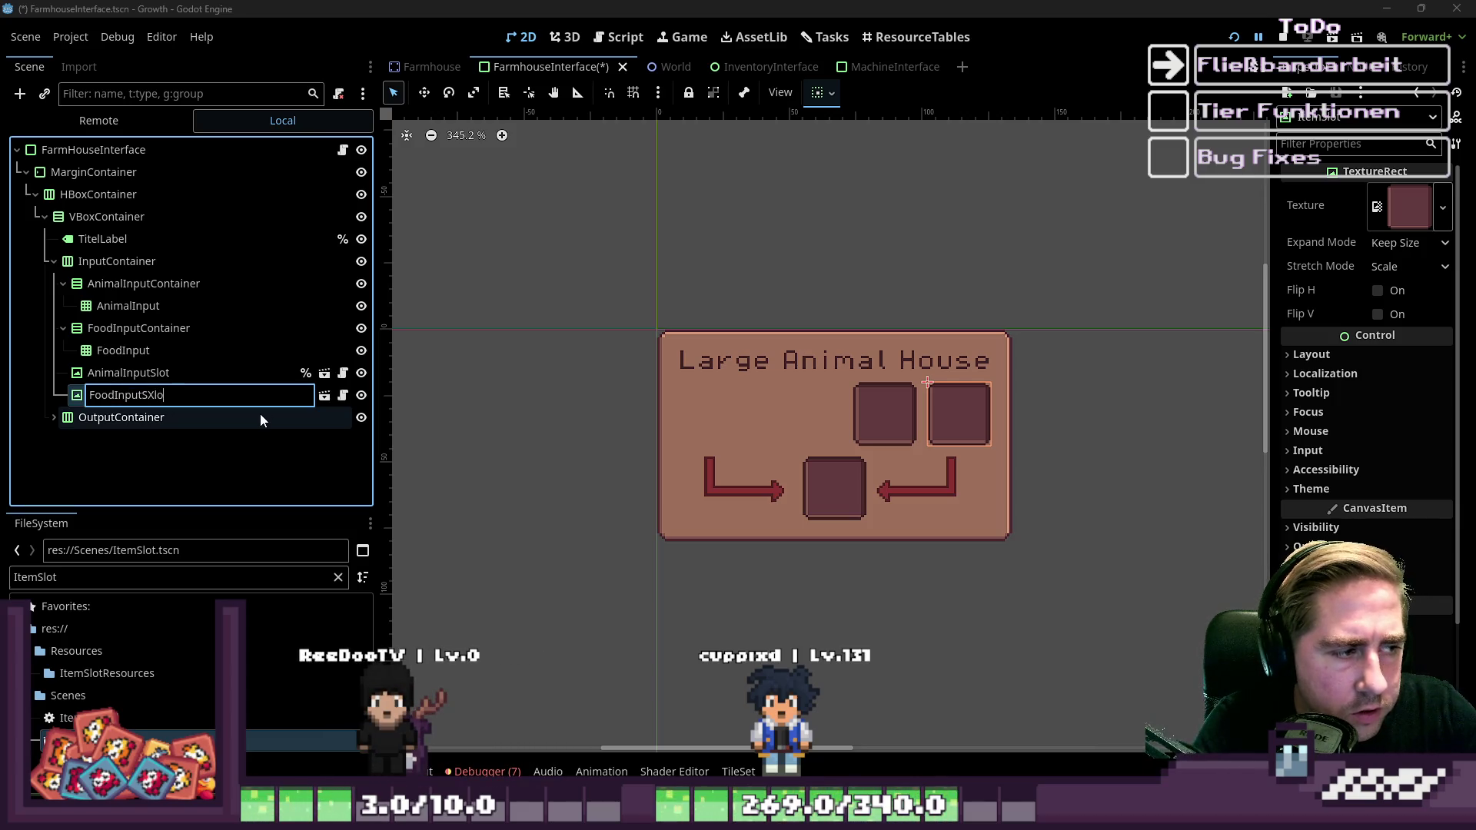
key("Return")
left_click(96, 372)
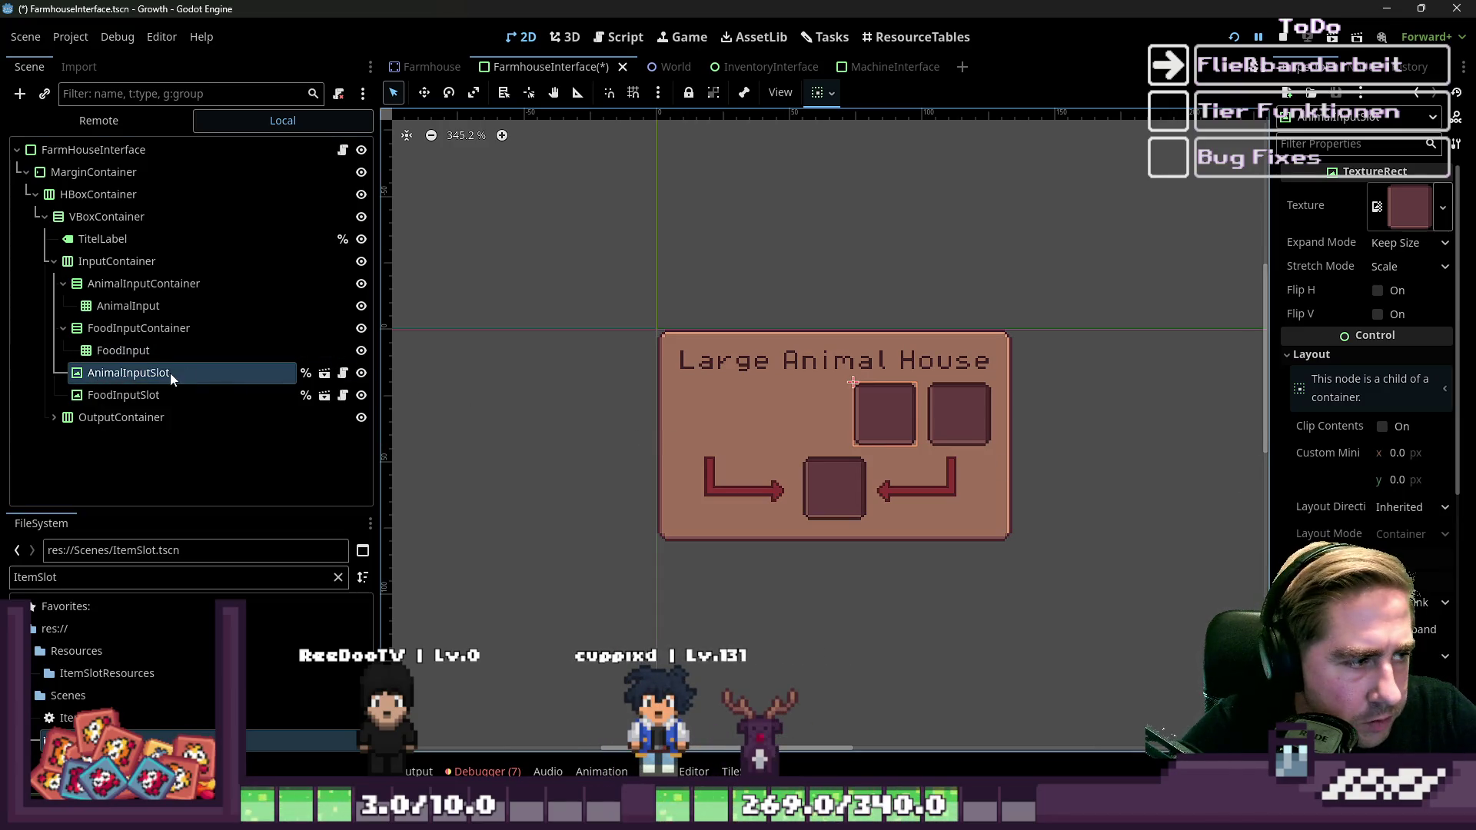
left_click(137, 352)
left_click(223, 283, "shift")
key("Delete")
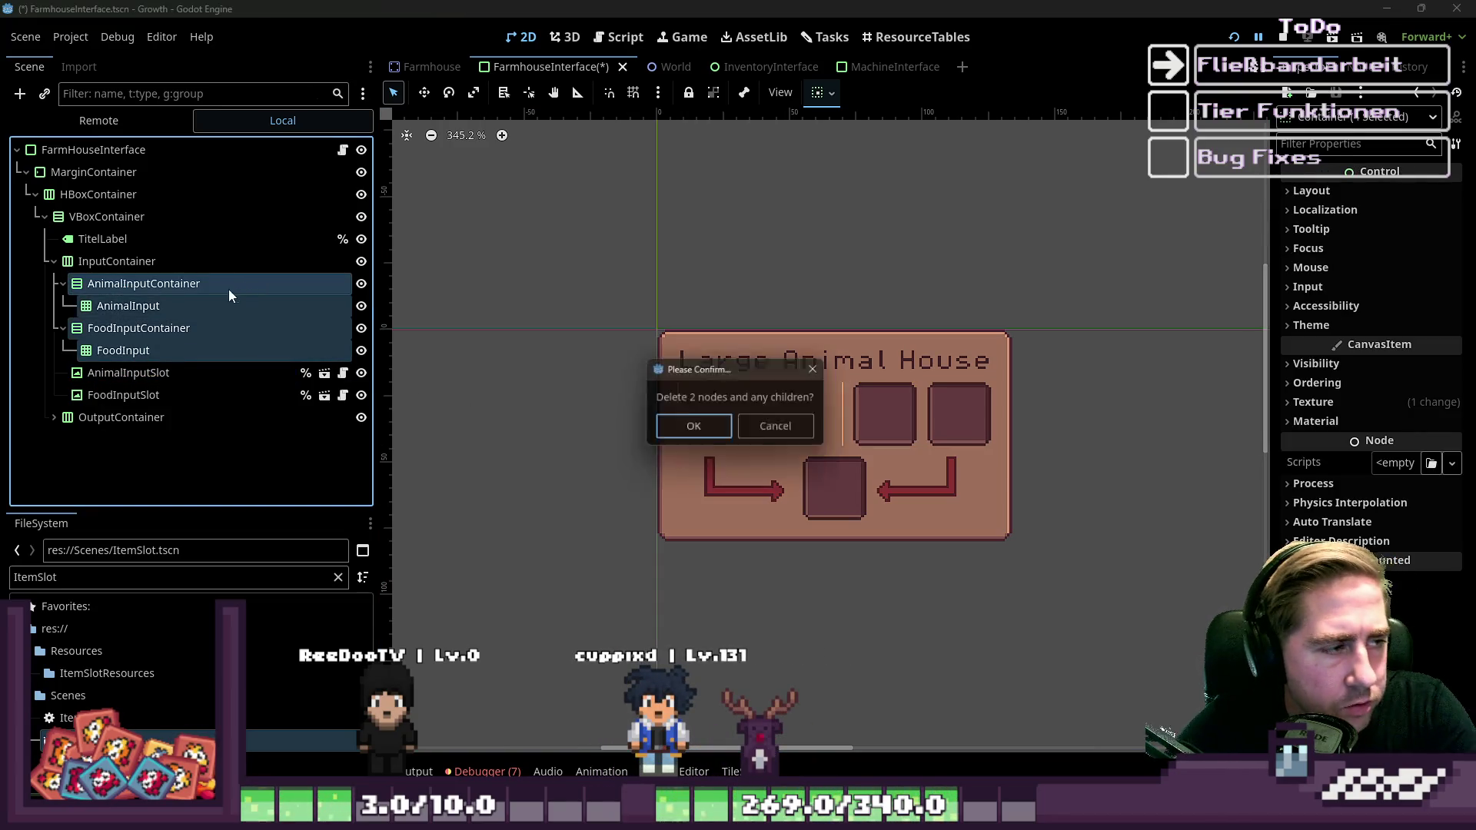
key("Return")
left_click(146, 285)
left_click(130, 305)
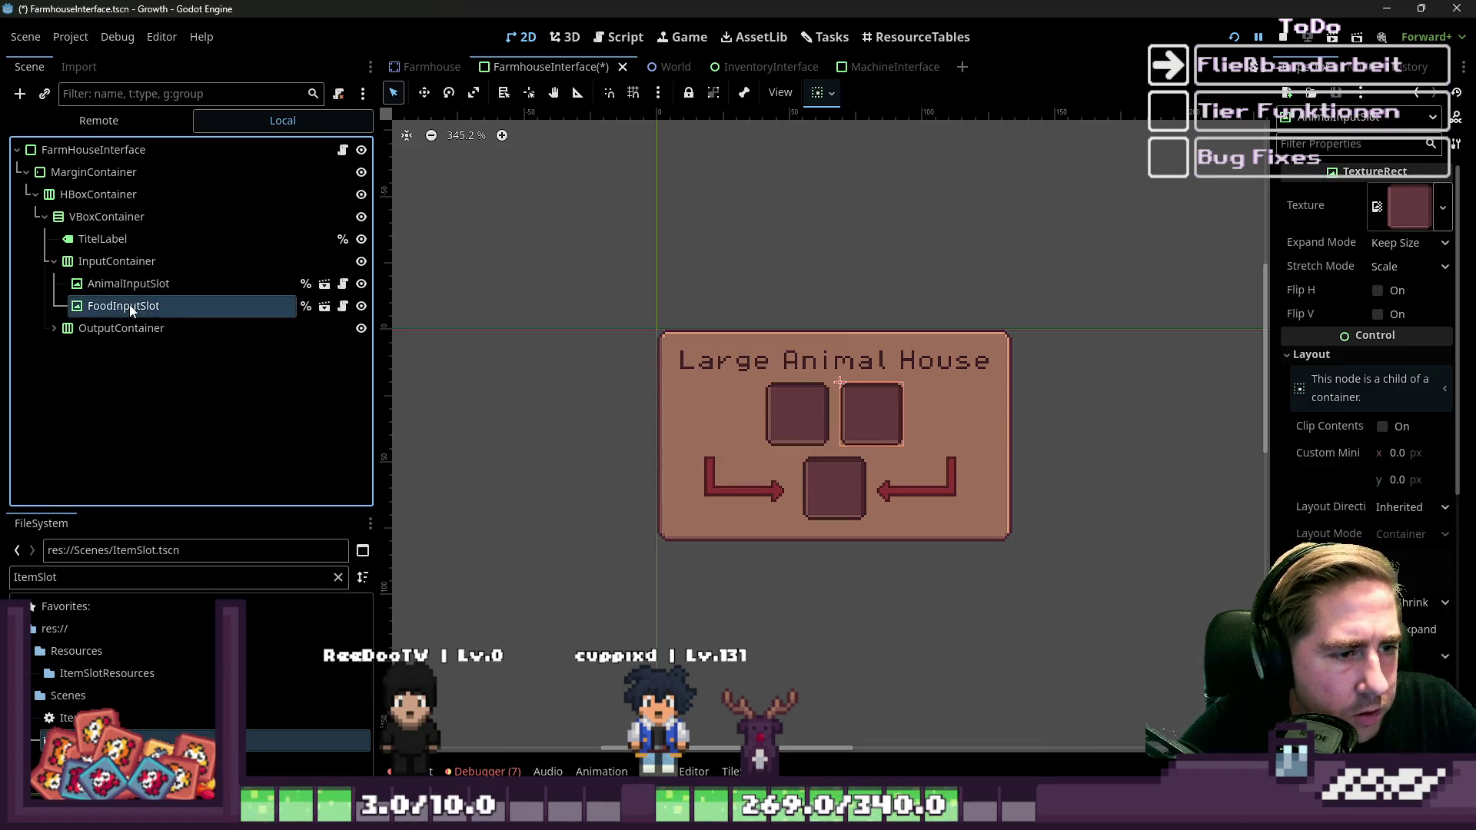
left_click(129, 285)
left_click(123, 307)
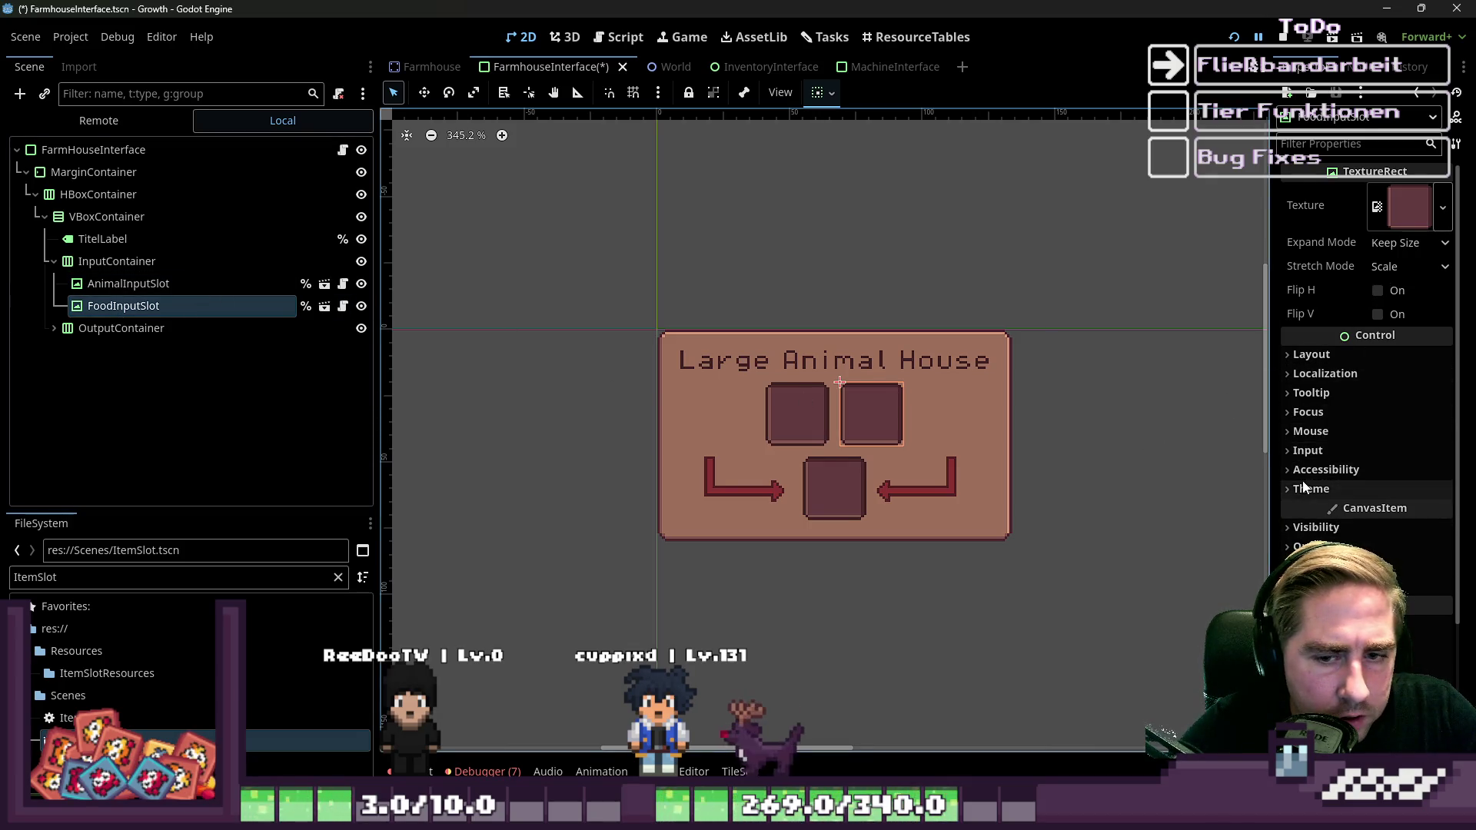
left_click(1308, 355)
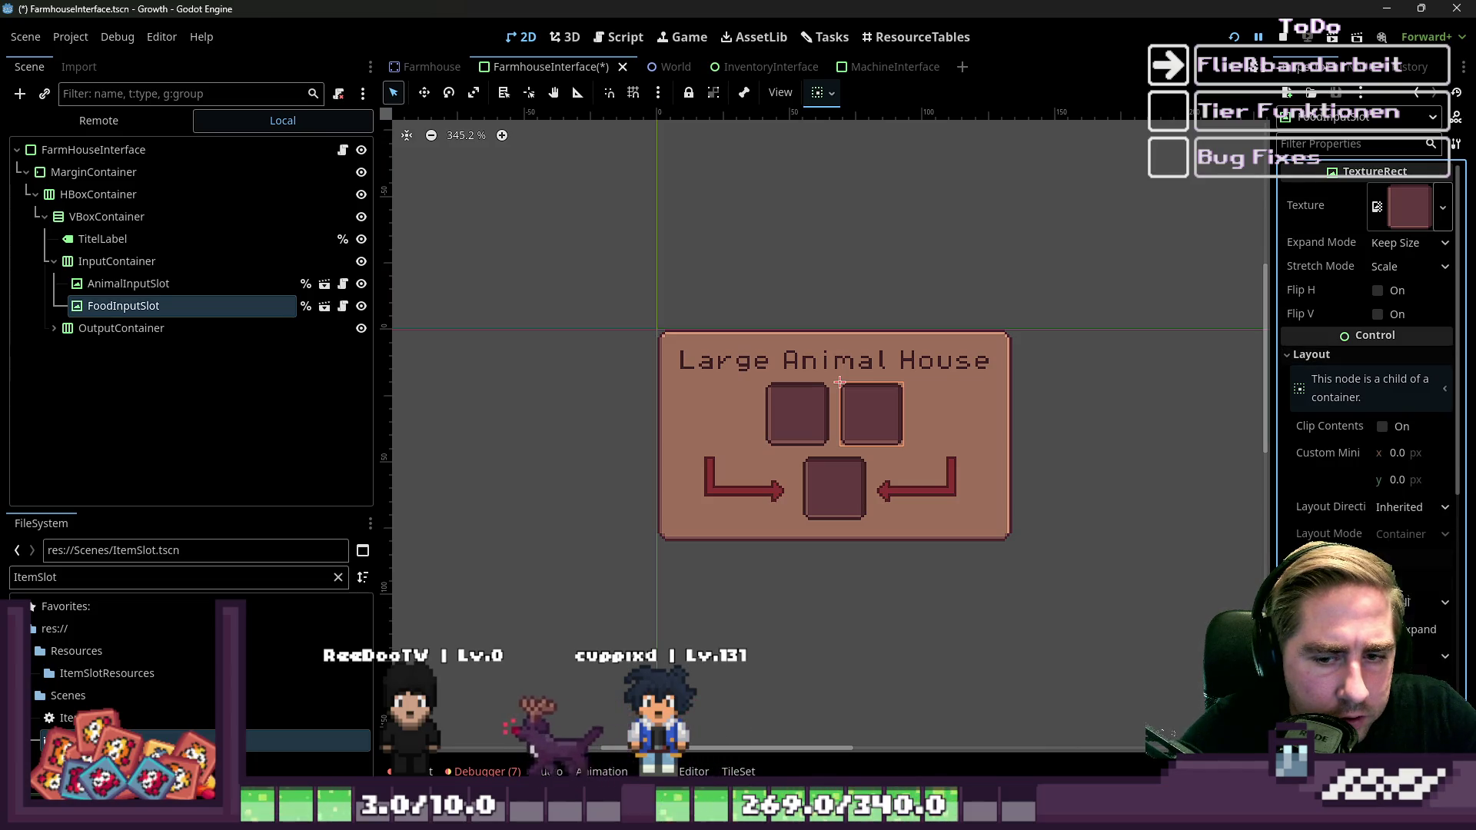
left_click(1427, 602)
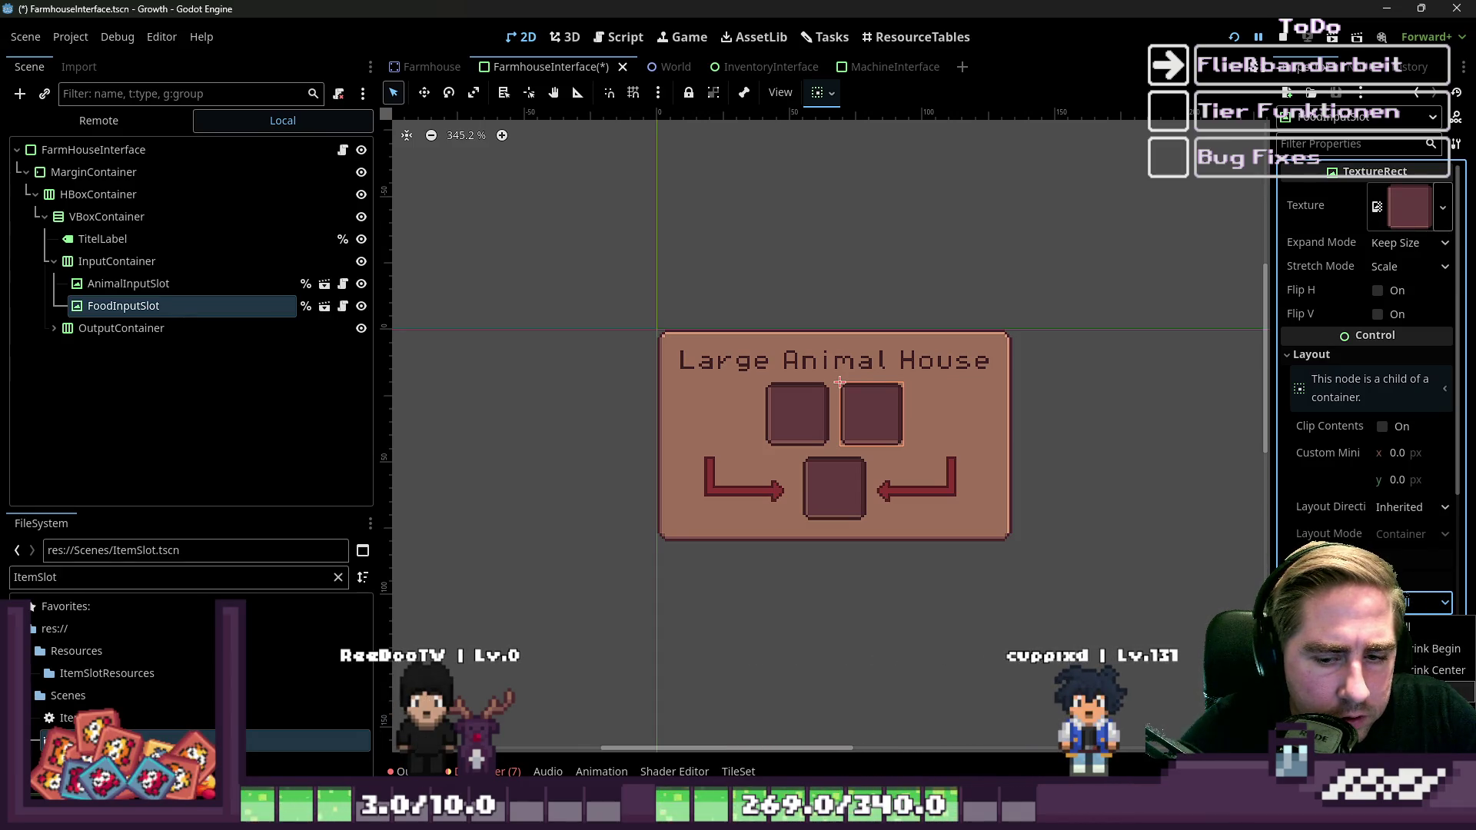
left_click(208, 261)
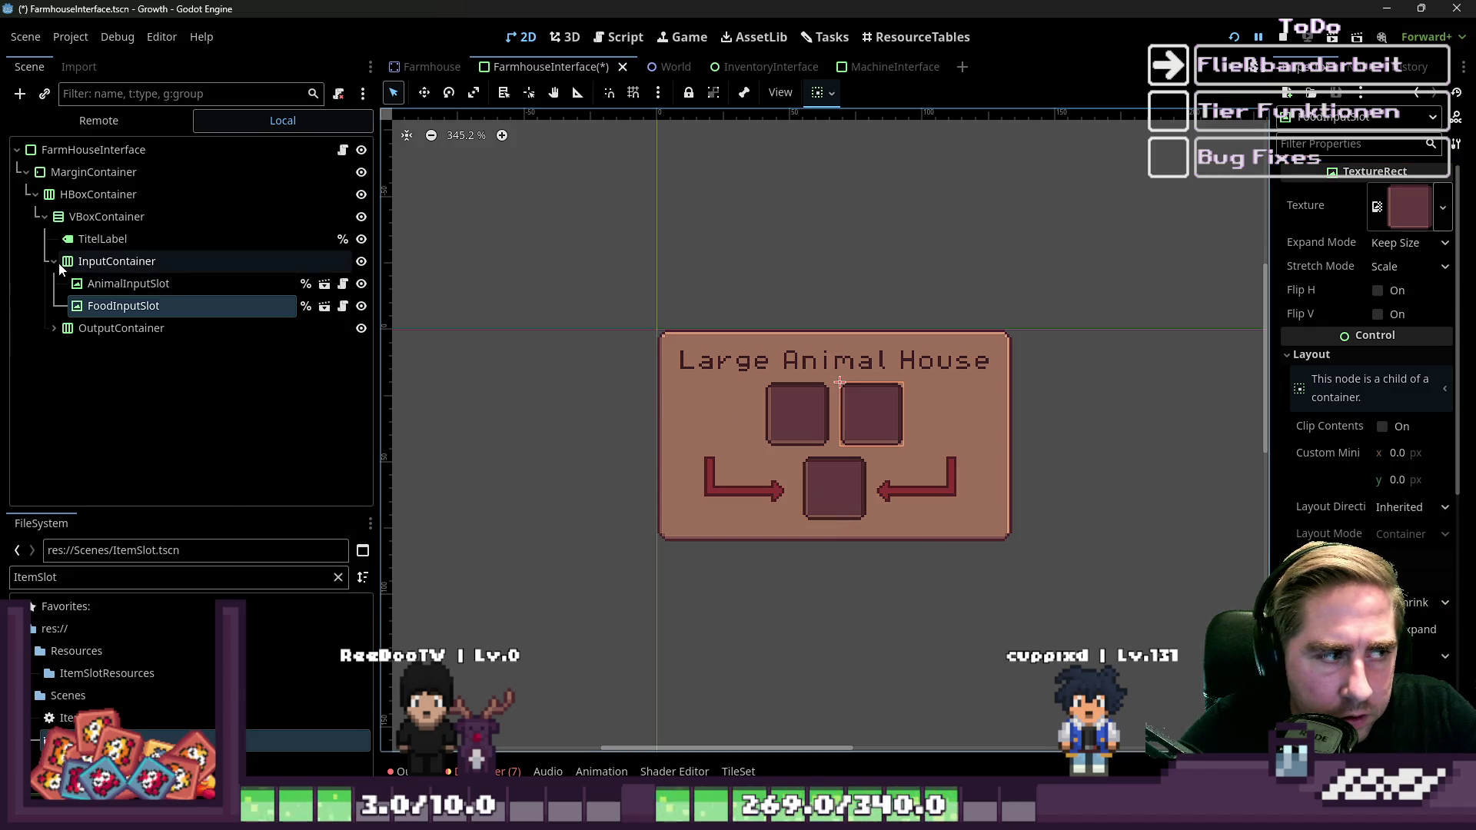
left_click(167, 283)
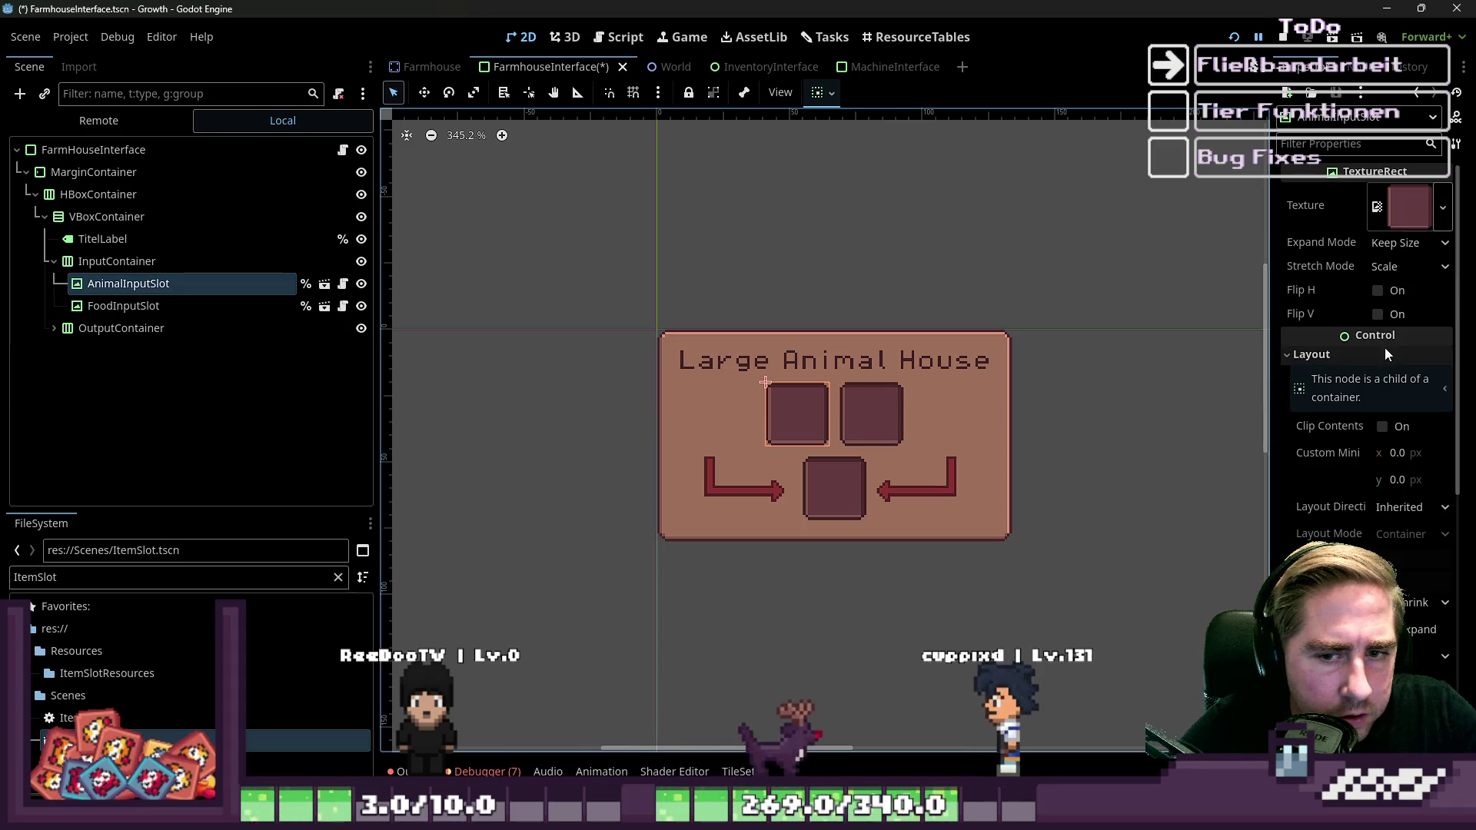
left_click(1422, 630)
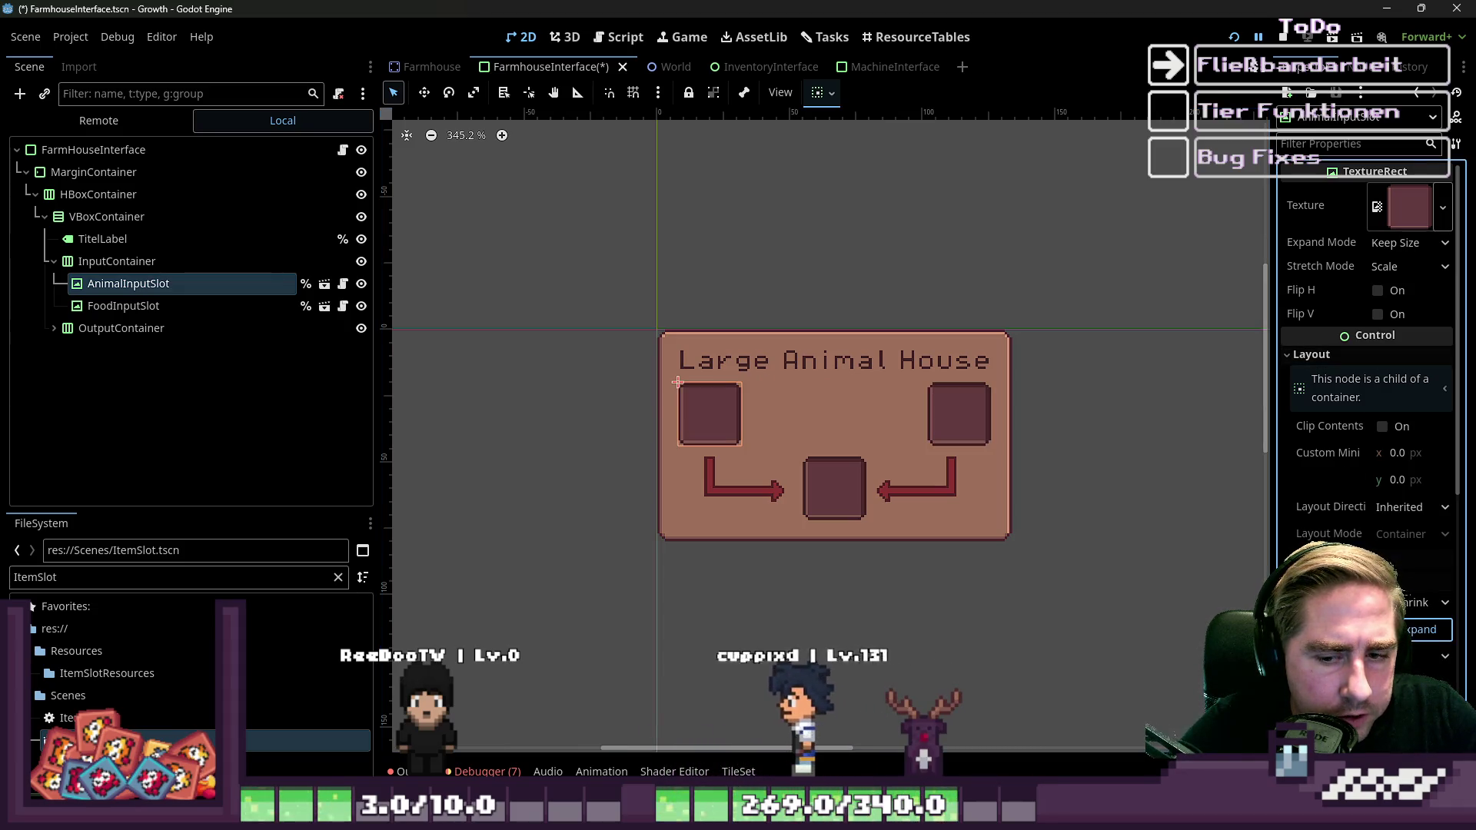
left_click(1423, 629)
left_click(1422, 630)
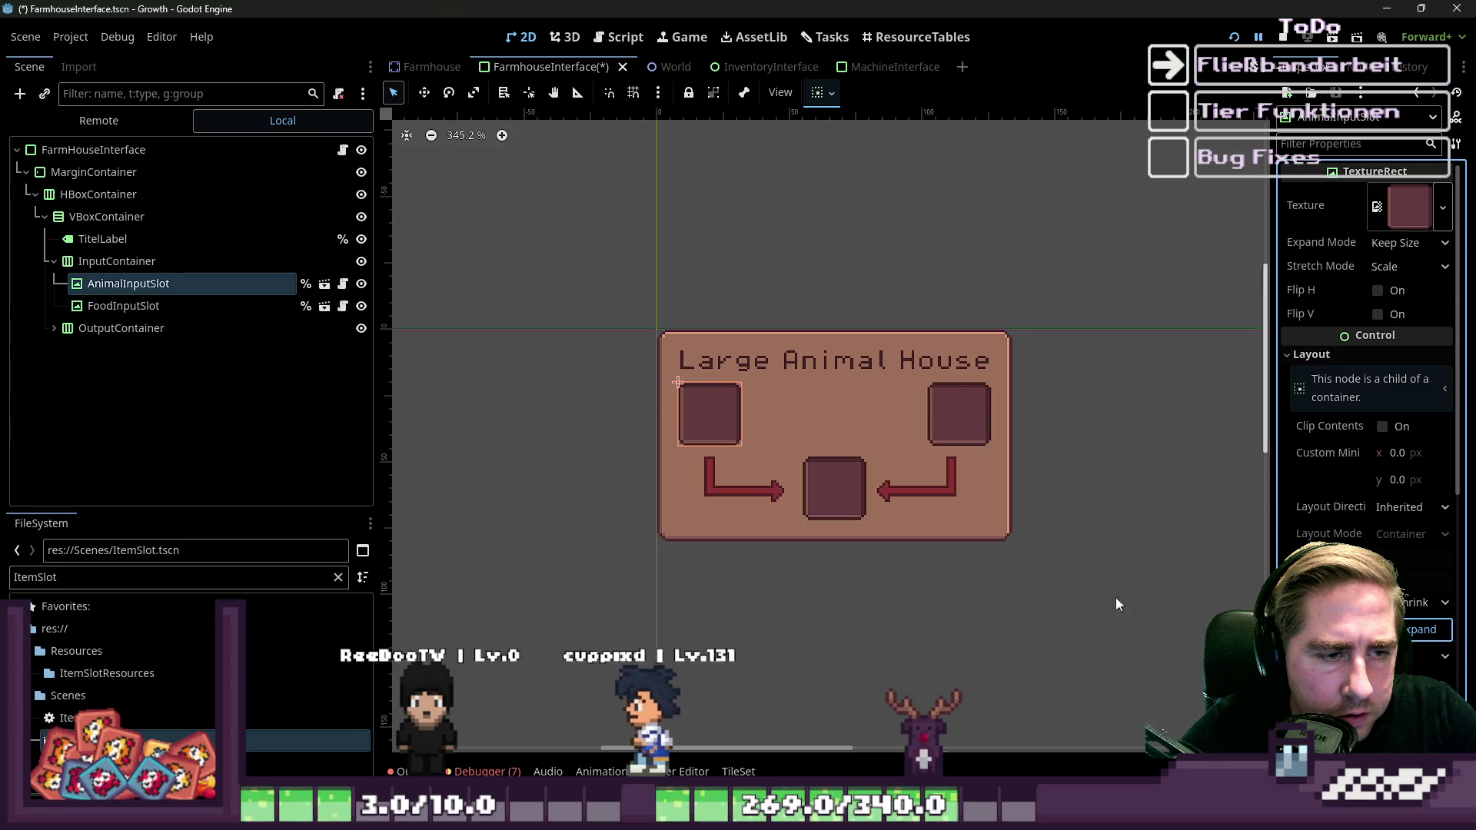
left_click(179, 306)
scroll(638, 374, "down", 2)
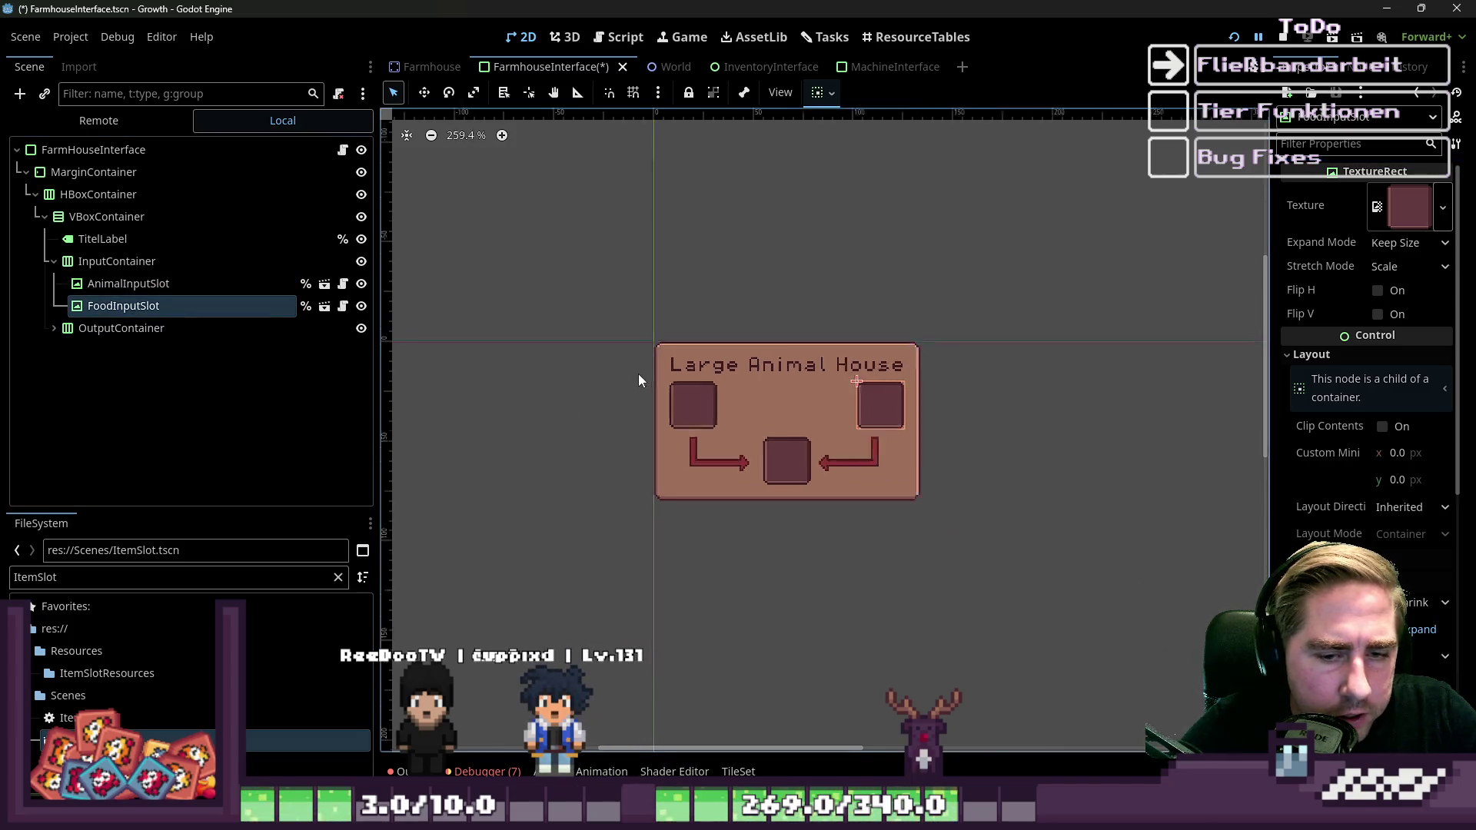
left_click(687, 401)
left_click(731, 399)
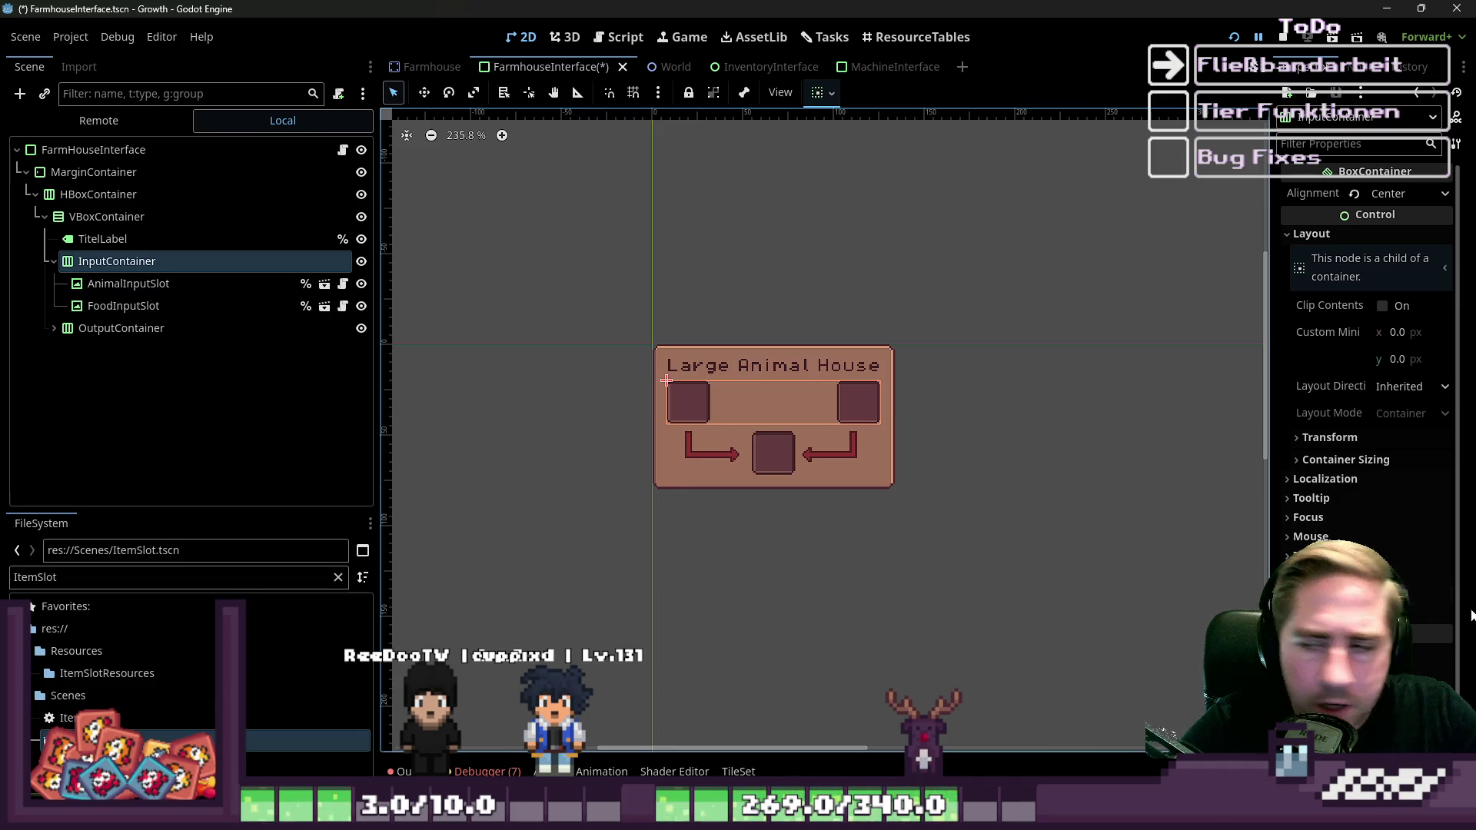
left_click(216, 286)
left_click(183, 304)
left_click(178, 283)
left_click(178, 304)
left_click(177, 289)
scroll(690, 412, "up", 4)
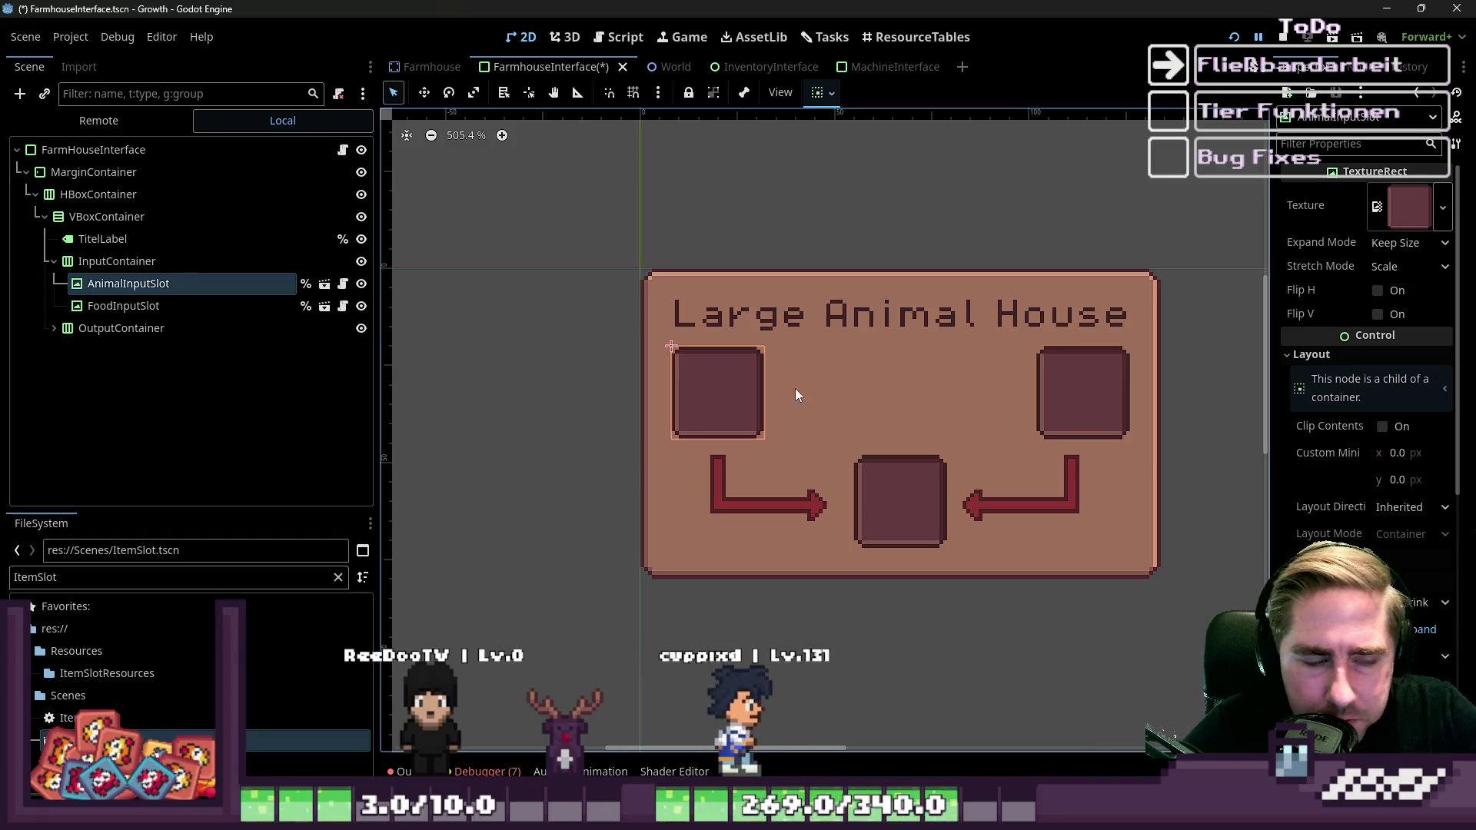
Apply farmhouse_ui_animal_input_slot.png to AnimalInputSlot and farmhouse_ui_animal_food_input_slot.png to FoodInputSlot.
double_click(73, 578)
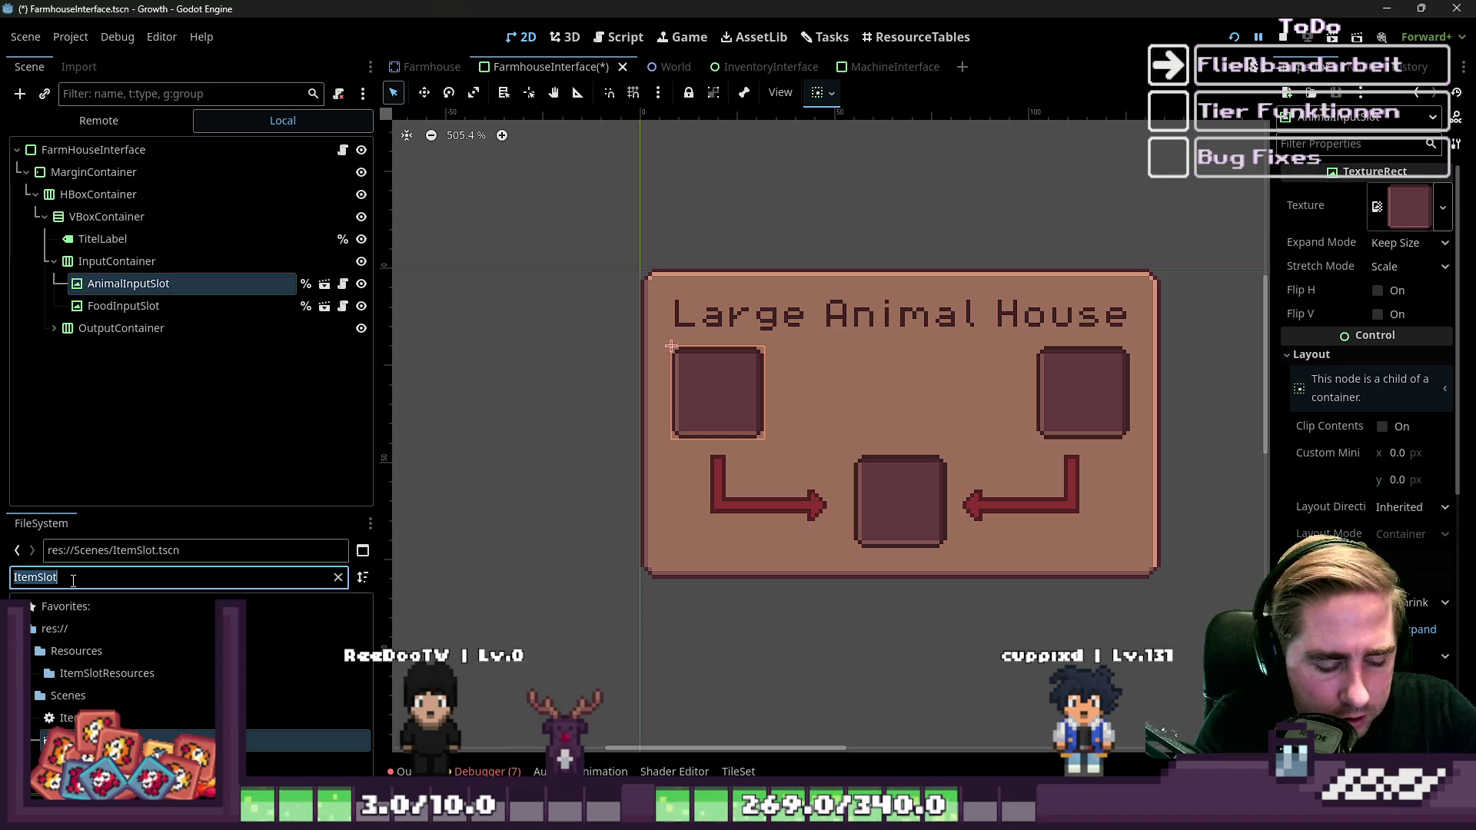
type("animal")
scroll(142, 731, "down", 6)
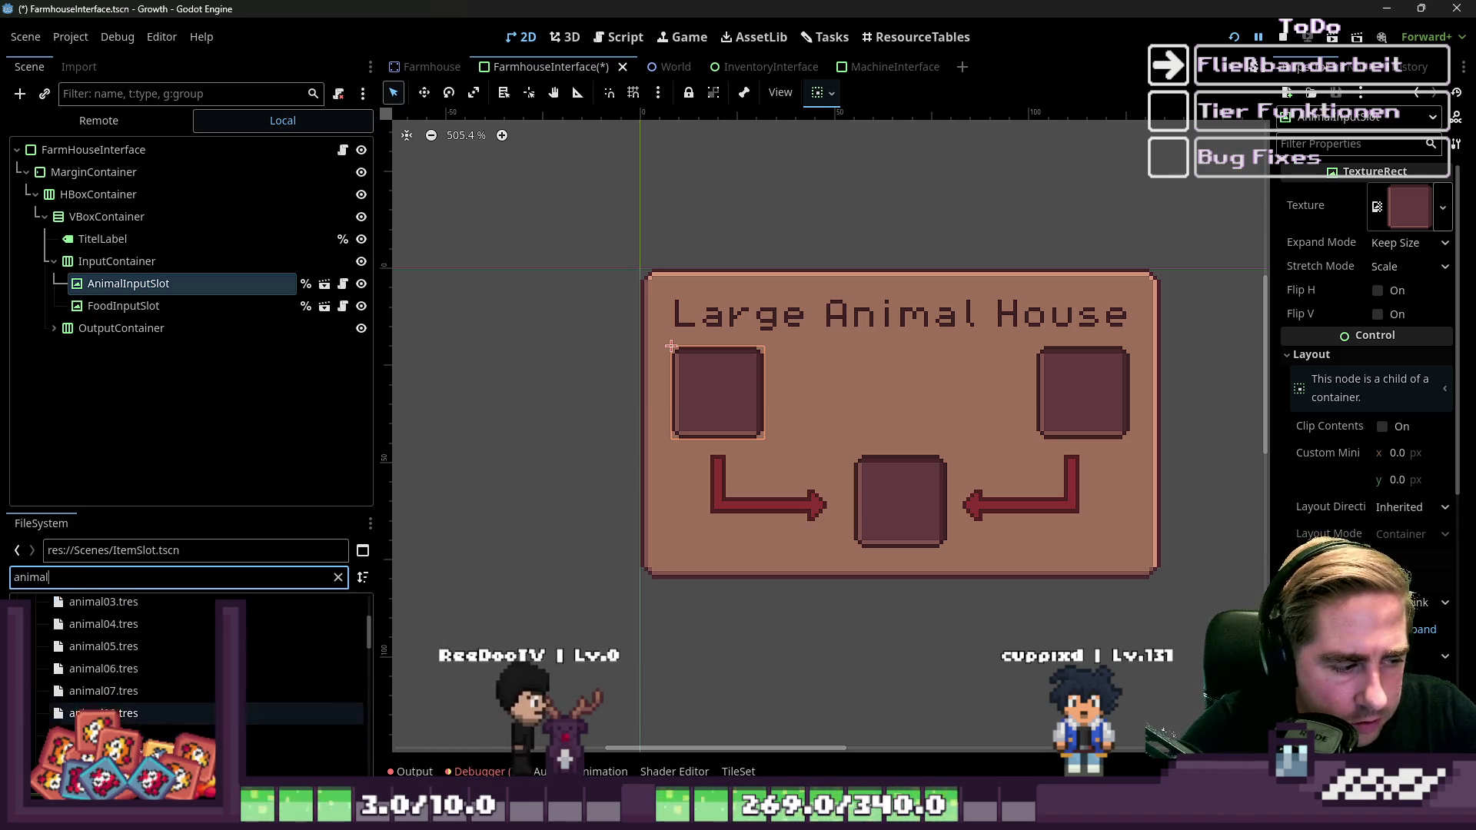
scroll(138, 715, "down", 8)
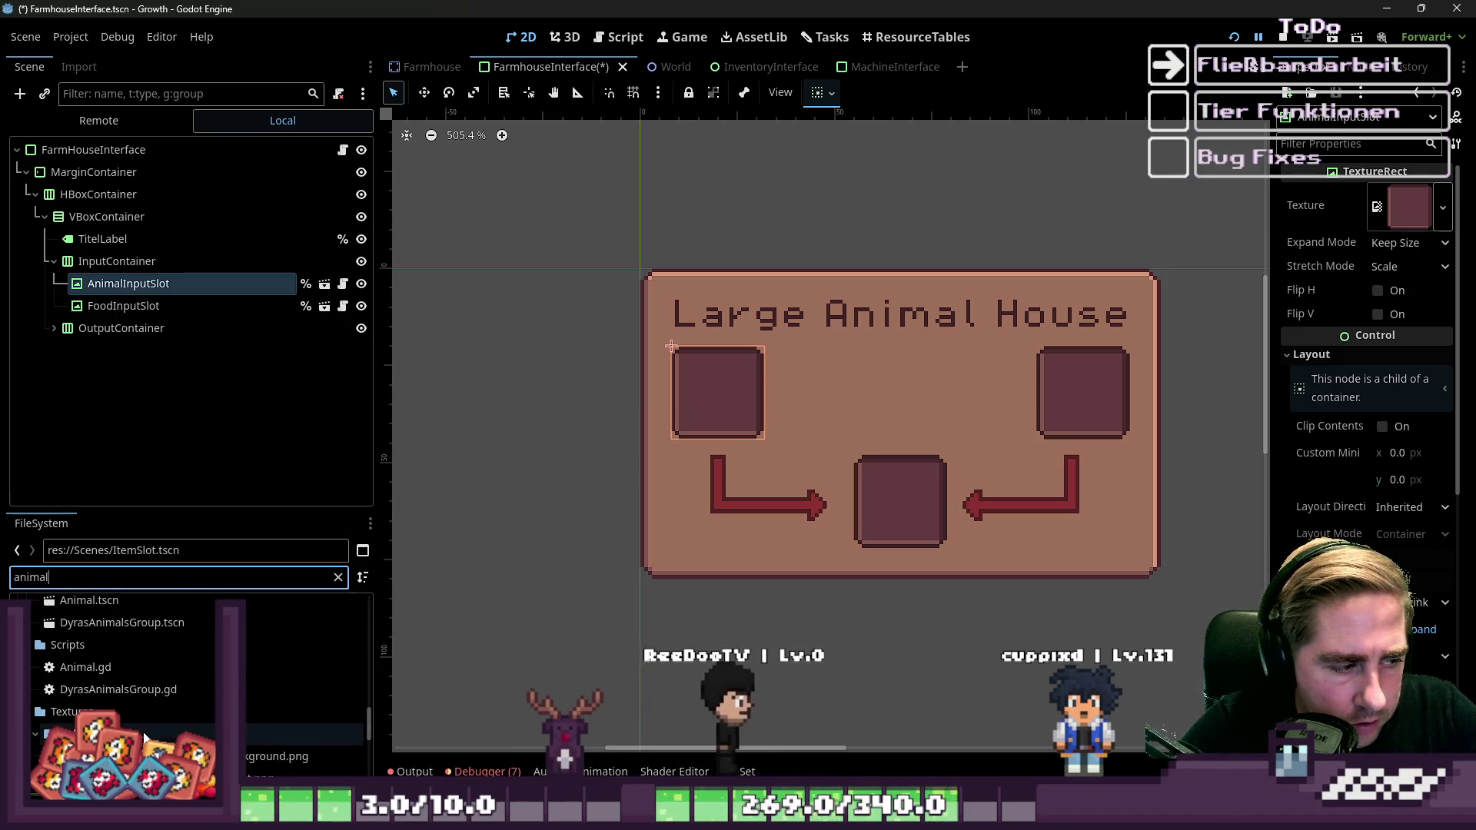
left_click(134, 693)
left_click(133, 713)
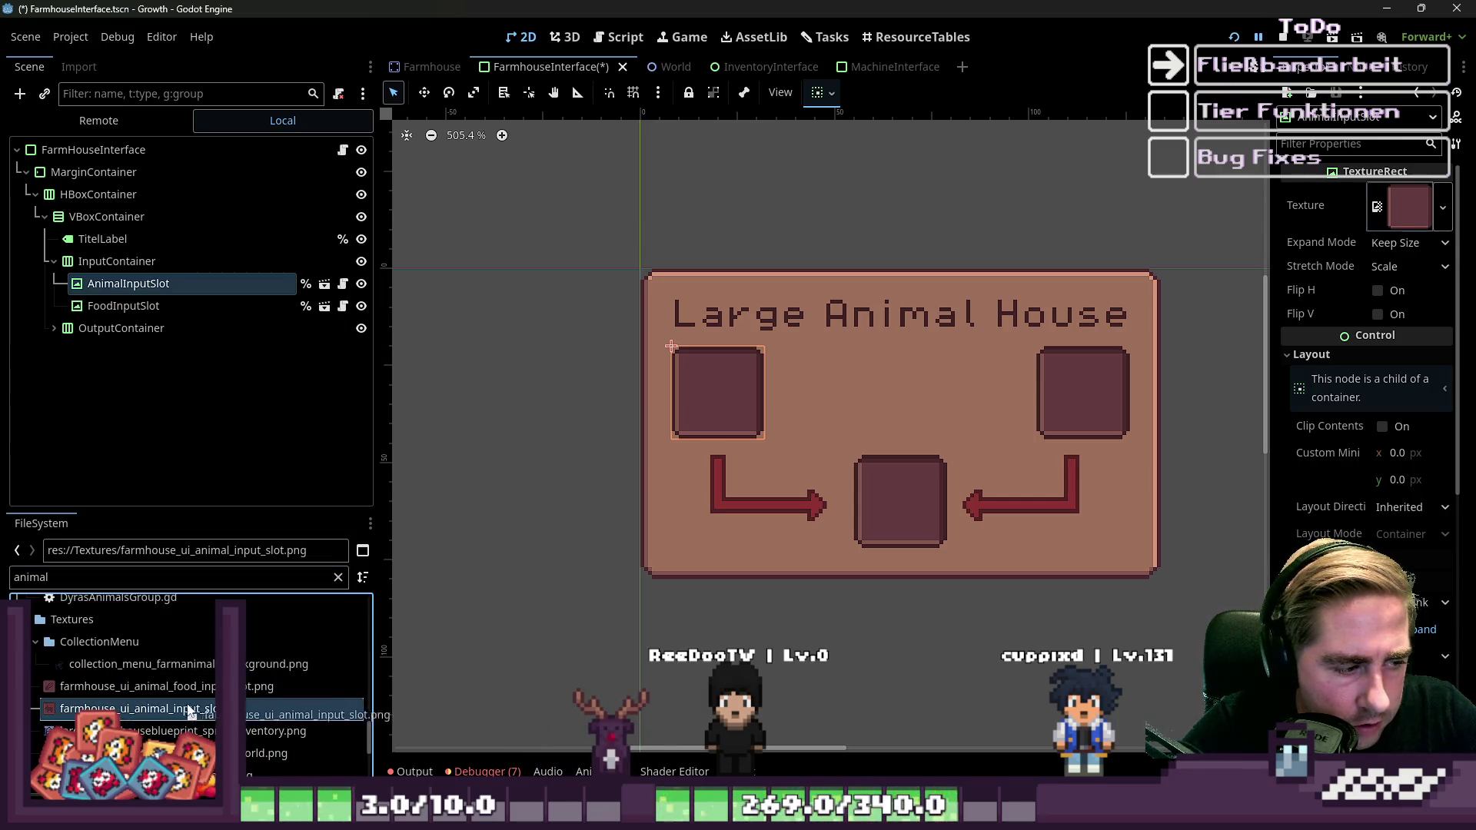
left_click_drag(188, 711, 219, 494)
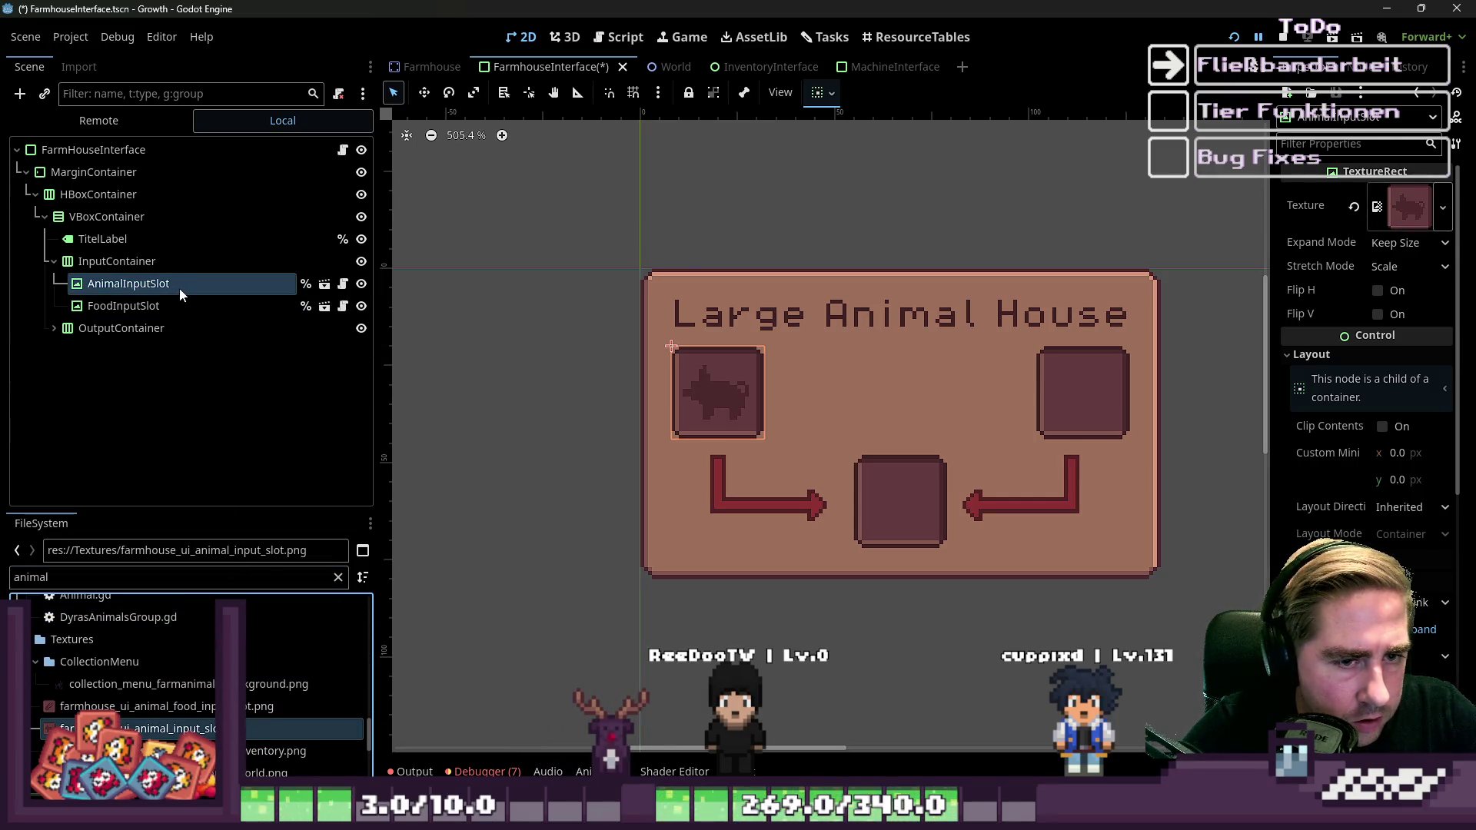
mouse_move(132, 706)
left_mouse_down()
mouse_move(154, 500)
mouse_move(123, 306)
left_mouse_up()
scroll(676, 474, "down", 5)
left_click(585, 415)
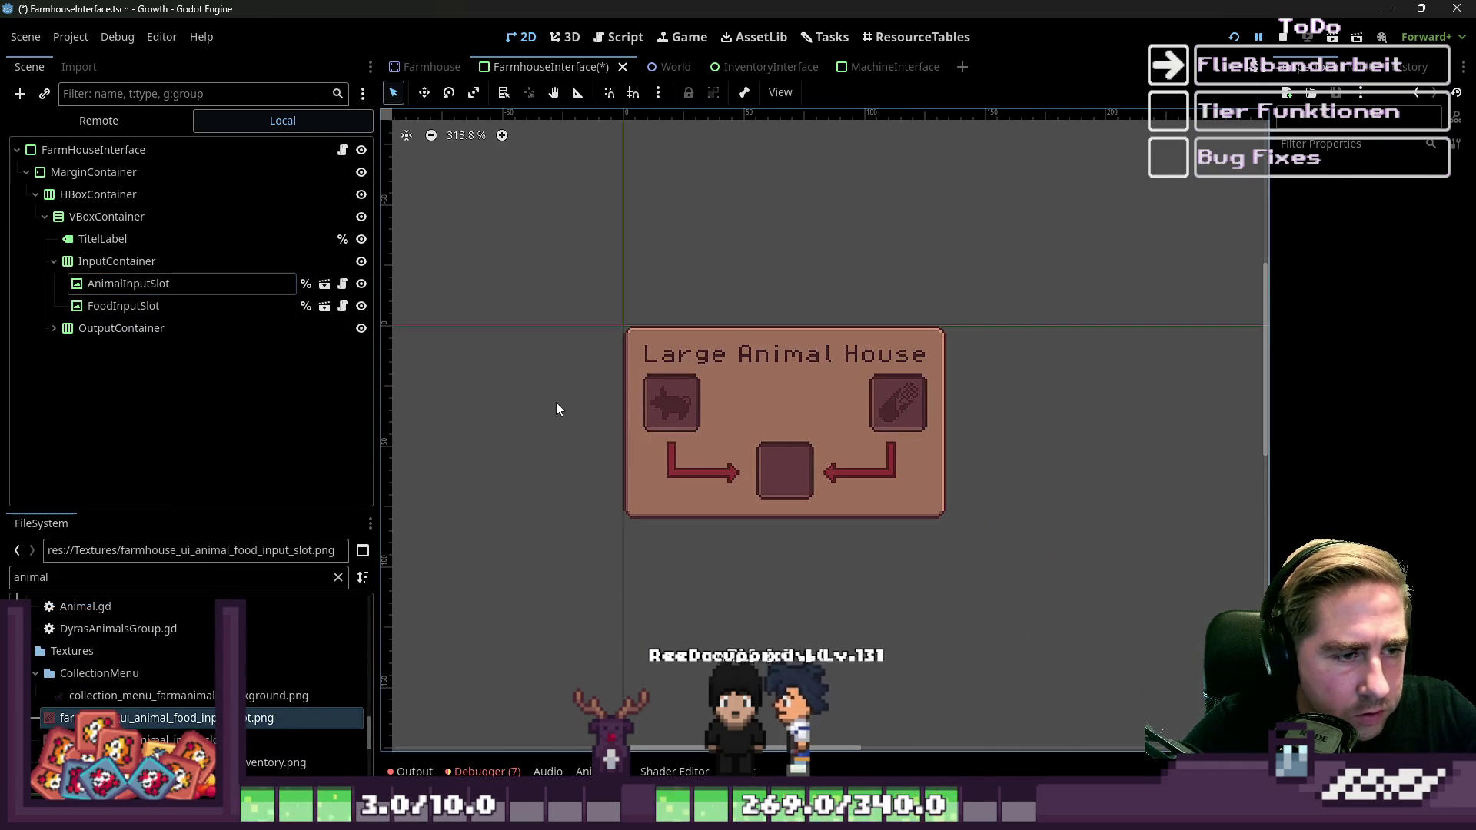
left_click(53, 328)
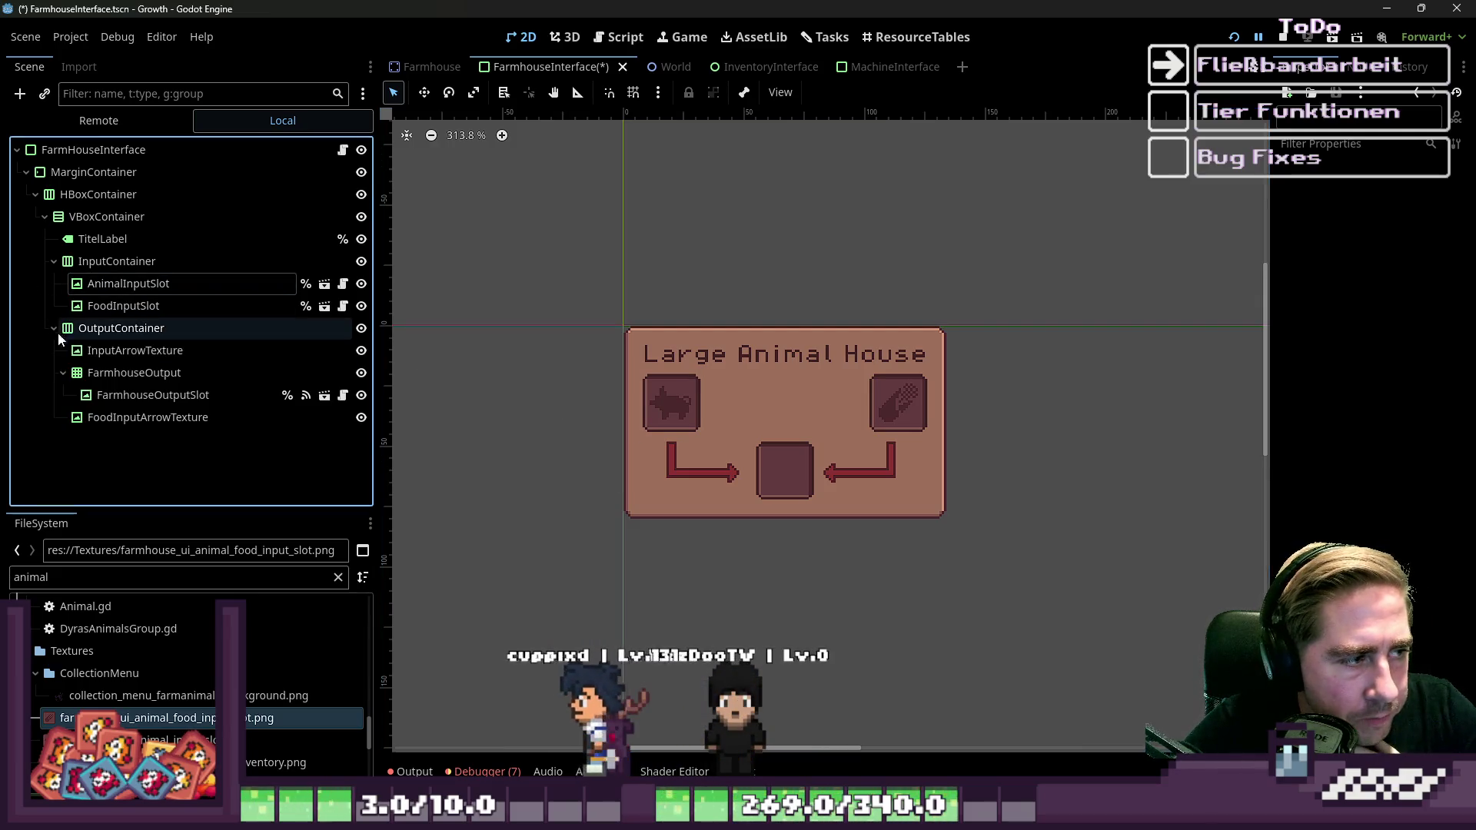
Move FarmhouseOutputSlot out of the FarmhouseOutput grid and delete the empty grid.
left_click(63, 373)
left_click(94, 417)
left_click(121, 395)
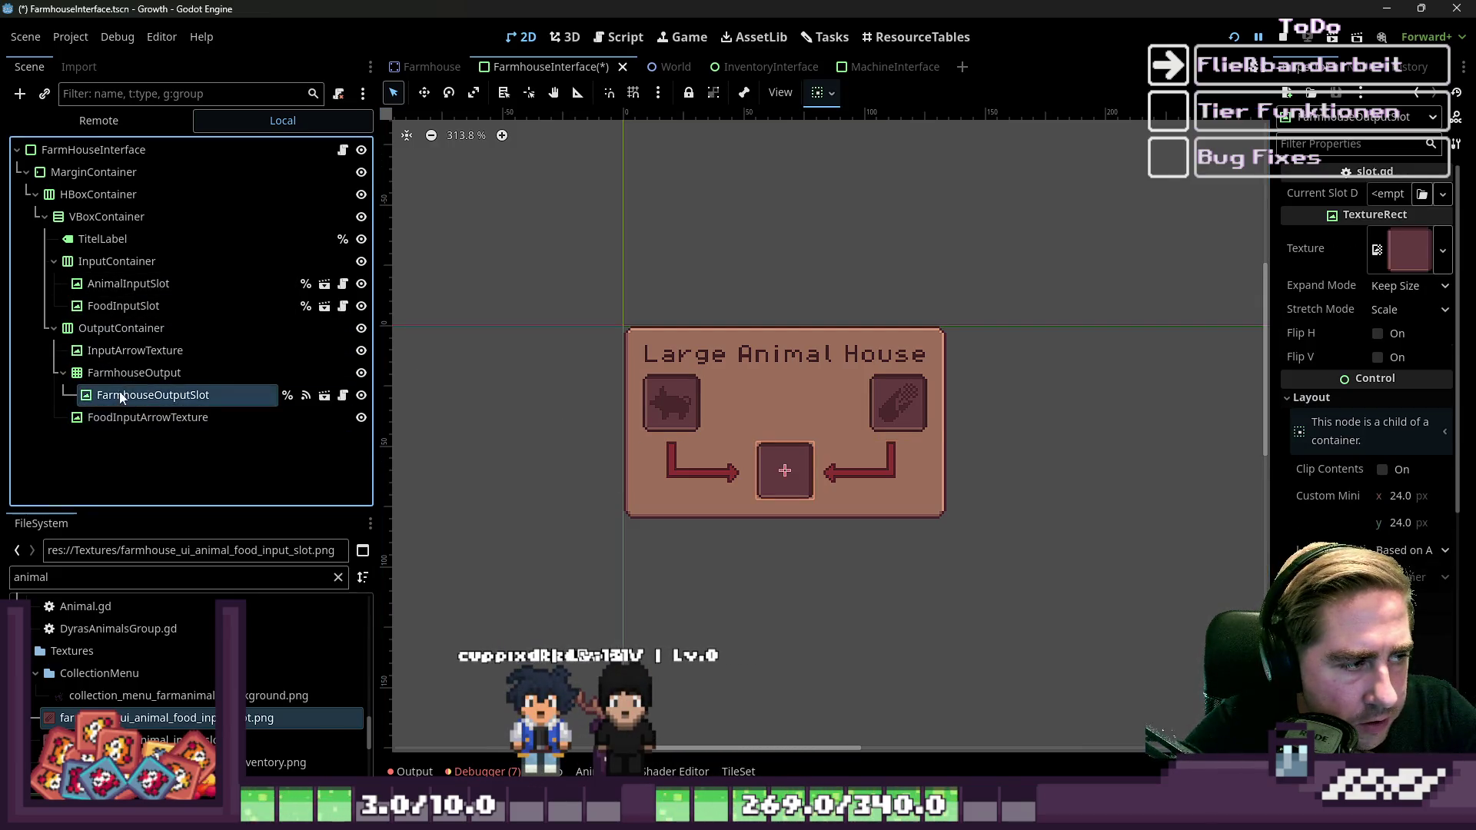
left_click_drag(117, 377, 119, 374)
left_click(108, 395)
key("Delete")
key("Return")
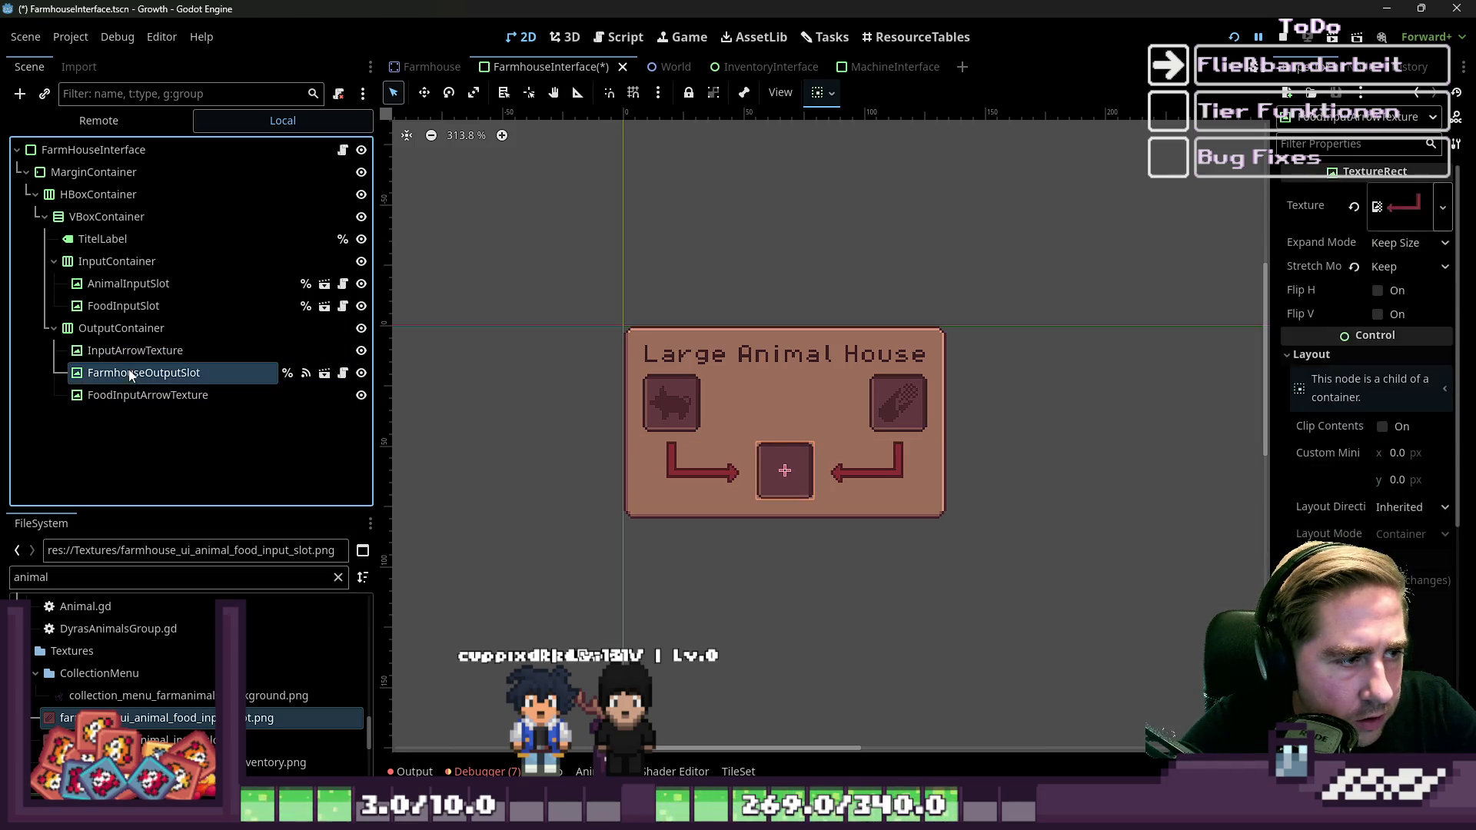
left_click(292, 461)
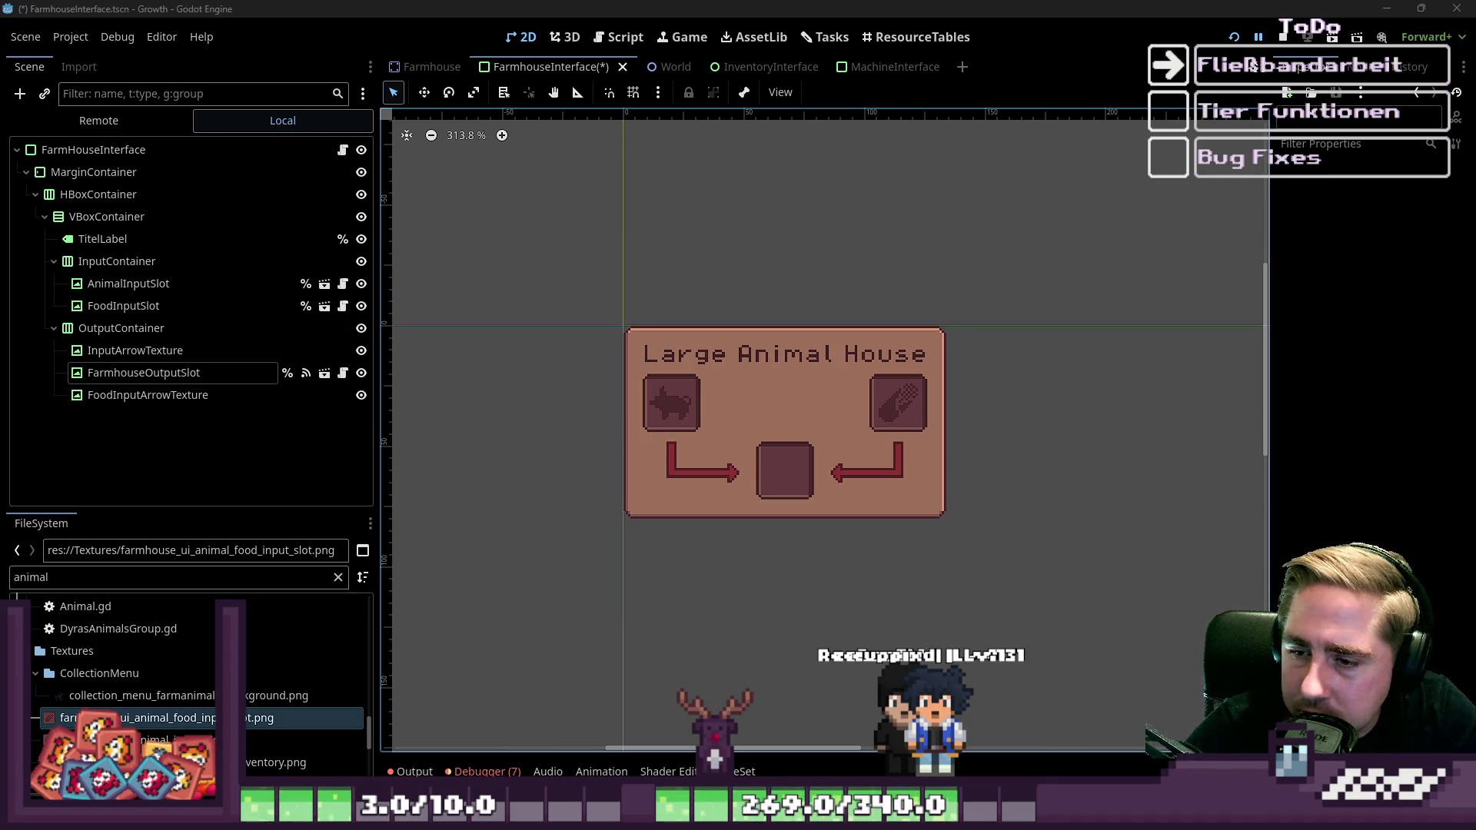
Open farmhouse_interface.gd in the script editor and select lines 36 to 38.
scroll(673, 388, "up", 3)
mouse_move(585, 264)
left_mouse_down()
mouse_move(690, 436)
mouse_move(1138, 581)
left_mouse_up()
left_click(516, 187)
left_click_drag(515, 186, 805, 505)
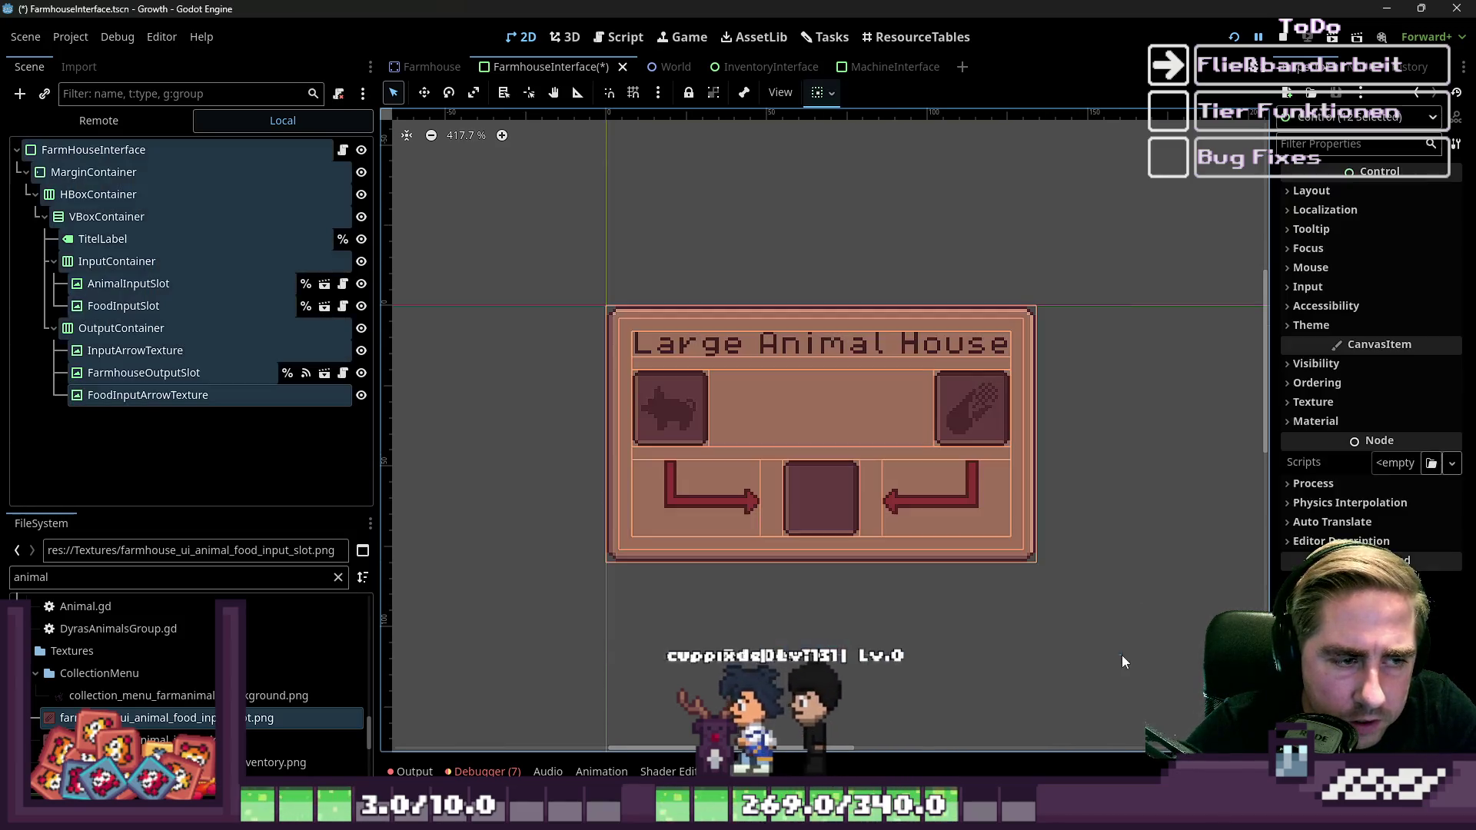
left_click(78, 284)
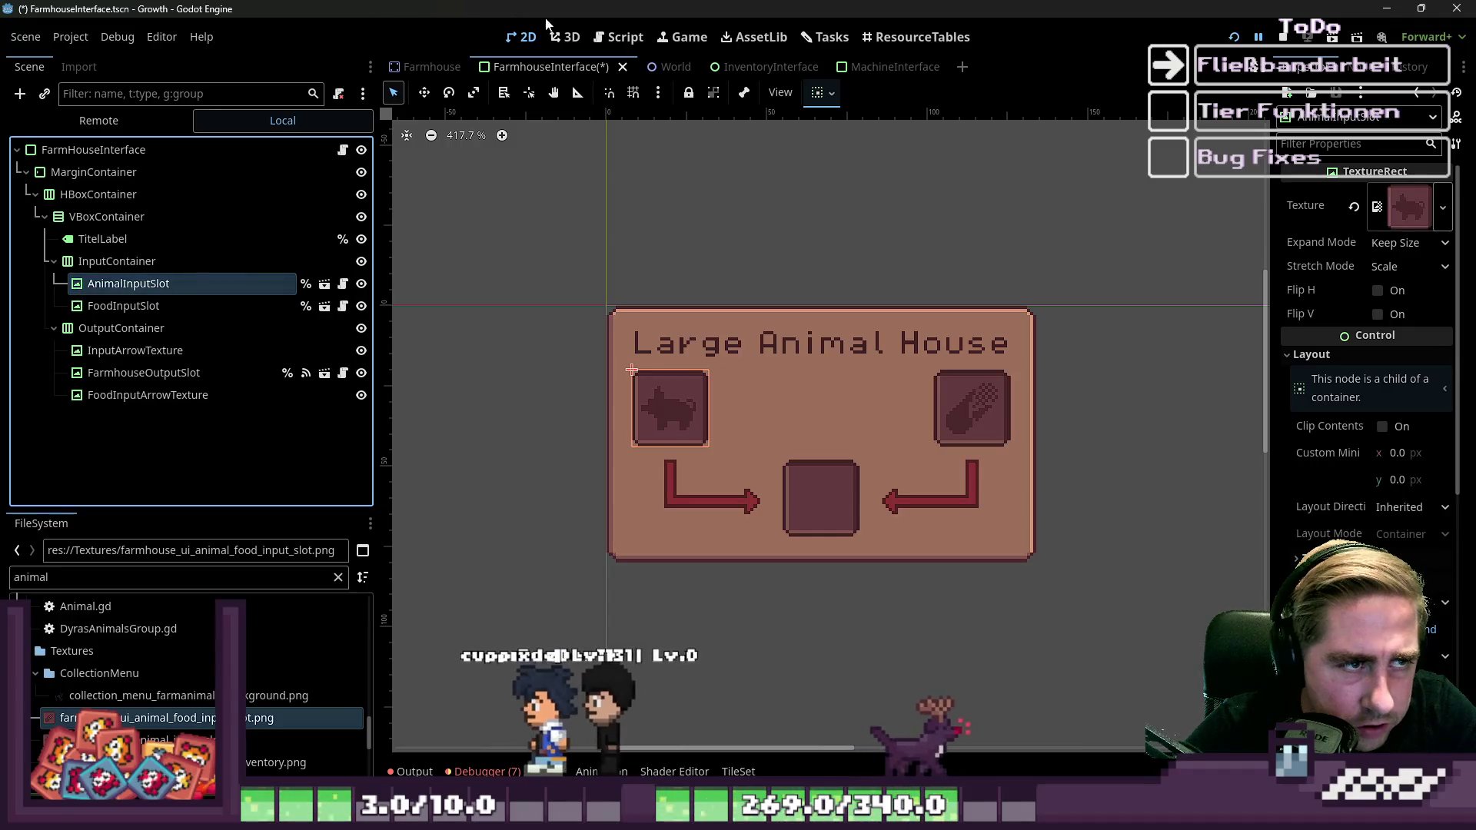
left_click(343, 149)
left_click(782, 399)
left_click_drag(748, 531, 427, 496)
left_click(123, 305)
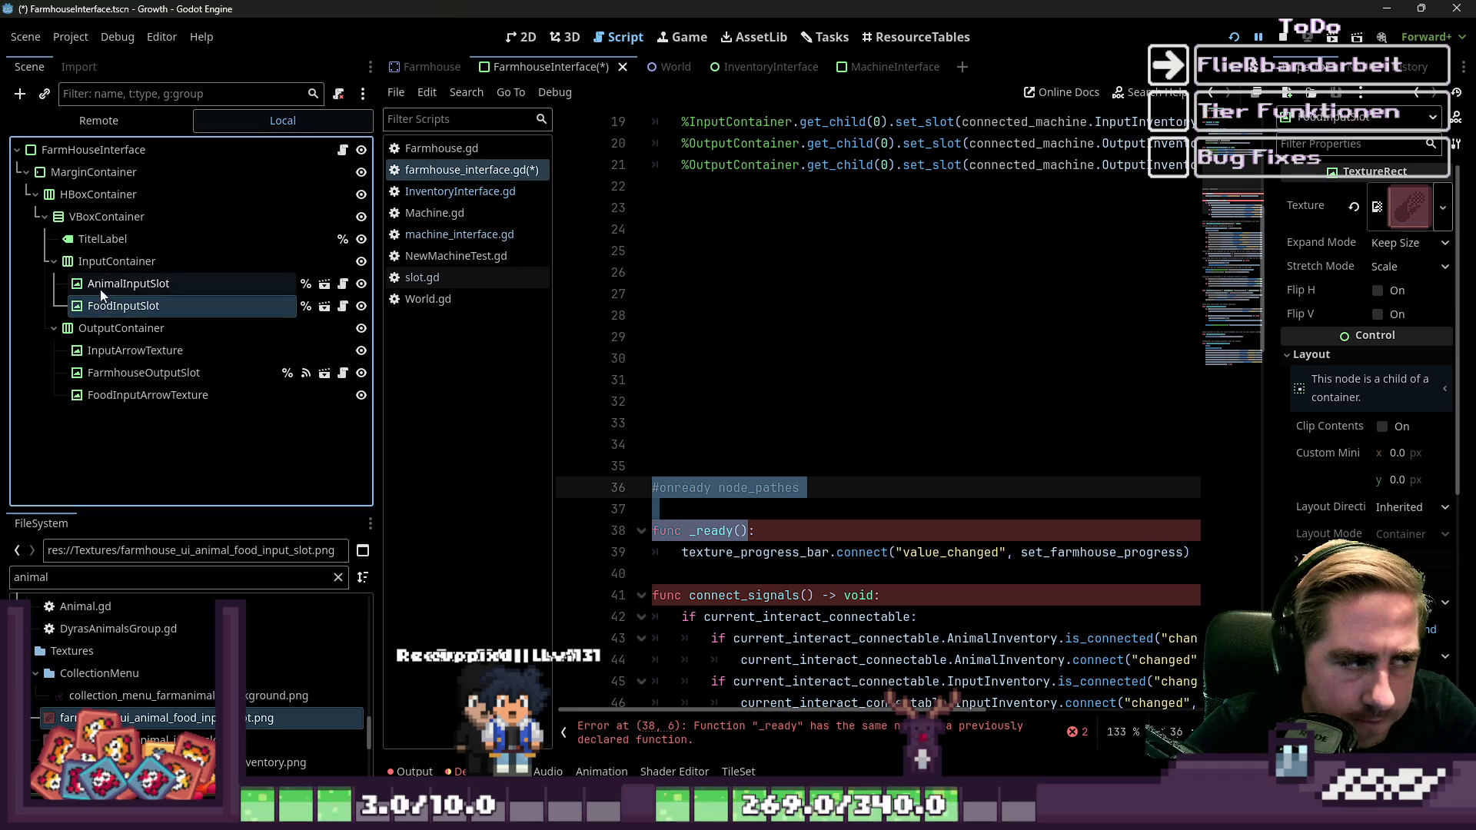
scroll(1011, 404, "down", 4)
scroll(1011, 404, "up", 3)
left_click(662, 337)
key("Down")
key("Down")
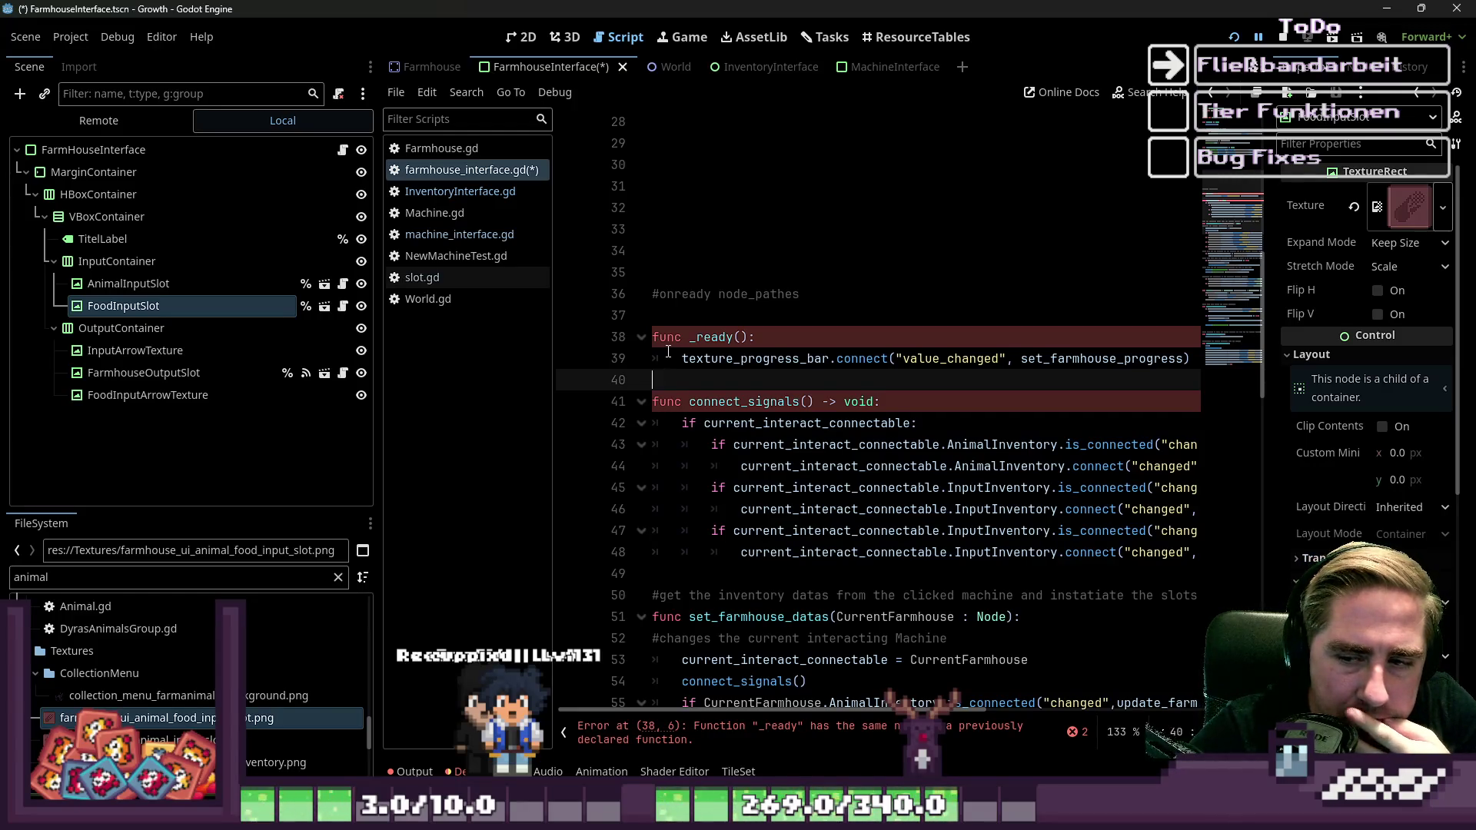
key("Up")
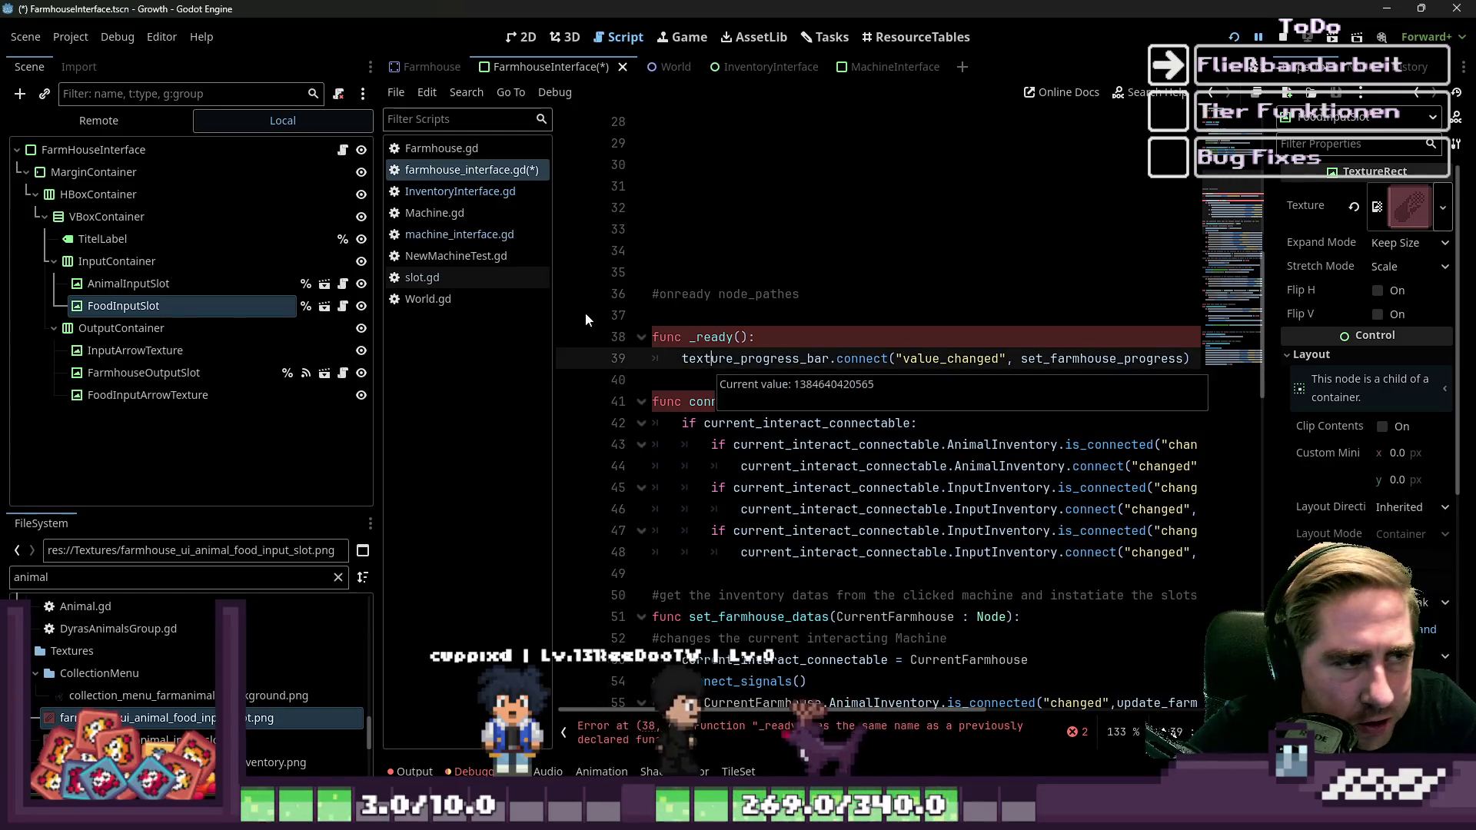
left_click(471, 240)
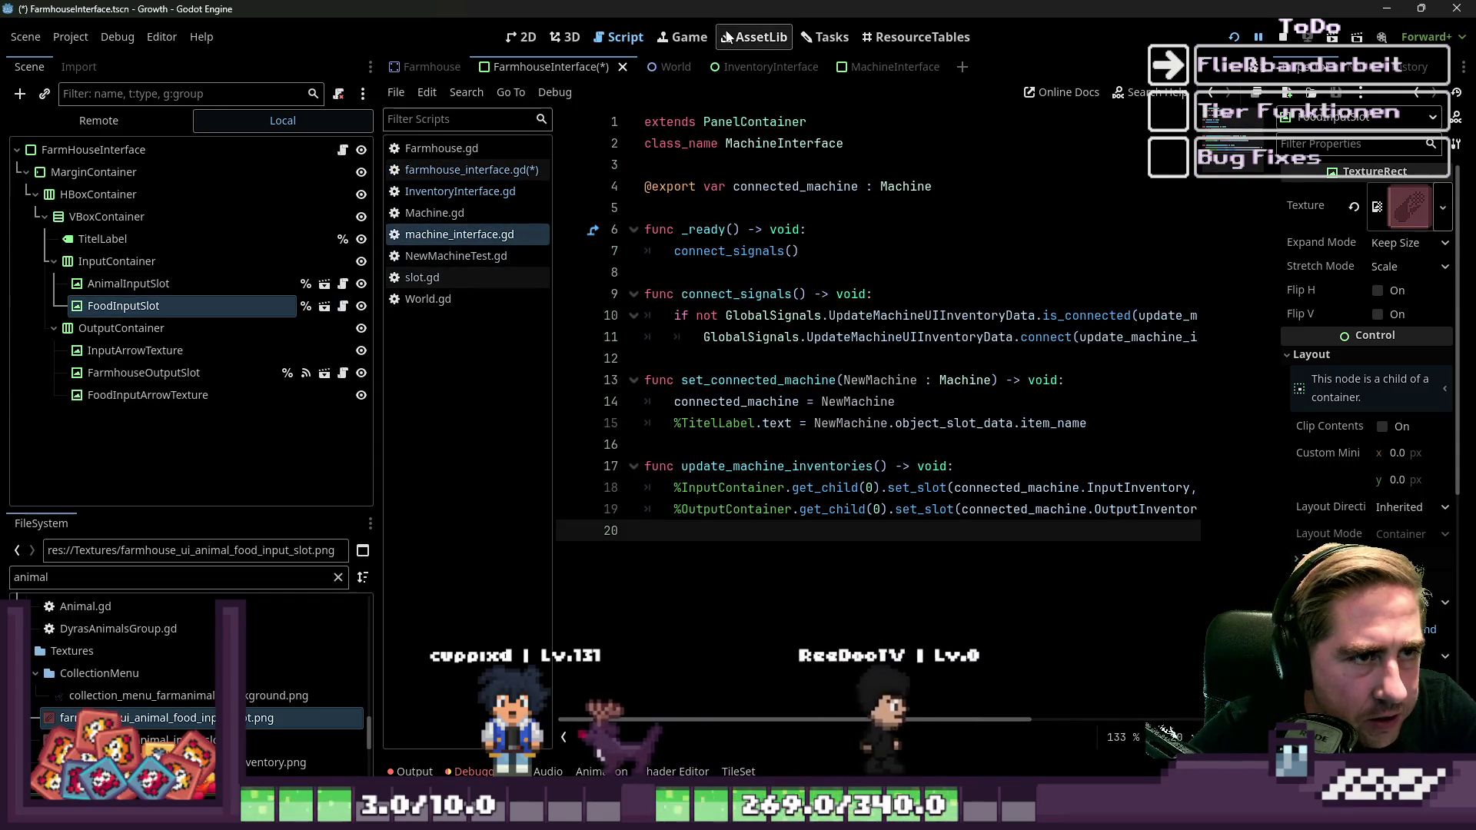
left_click(856, 68)
left_click(730, 67)
left_click(875, 67)
left_click(77, 256)
left_click(103, 242)
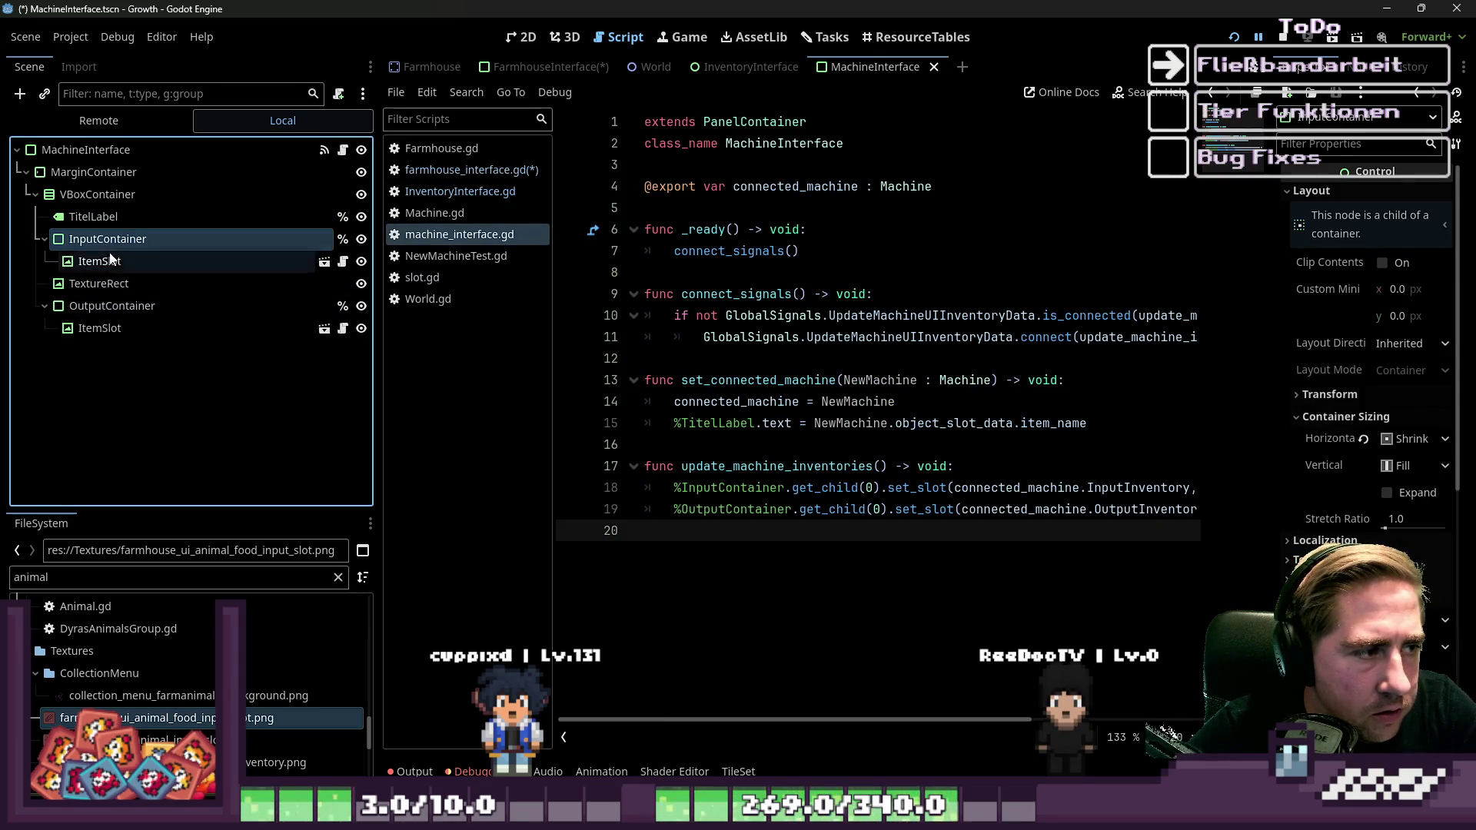
left_click(101, 308)
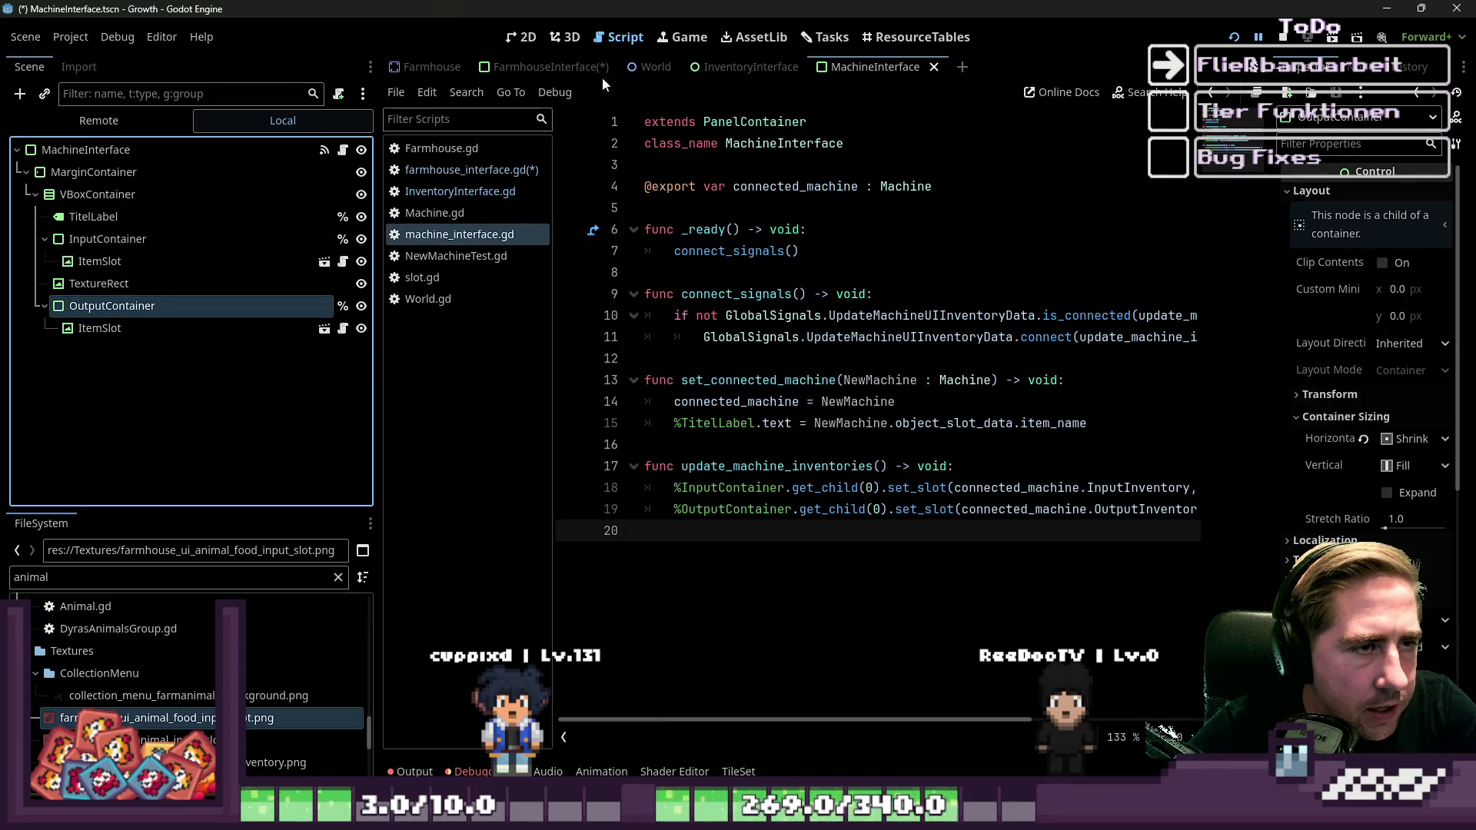
left_click(509, 69)
left_click(427, 167)
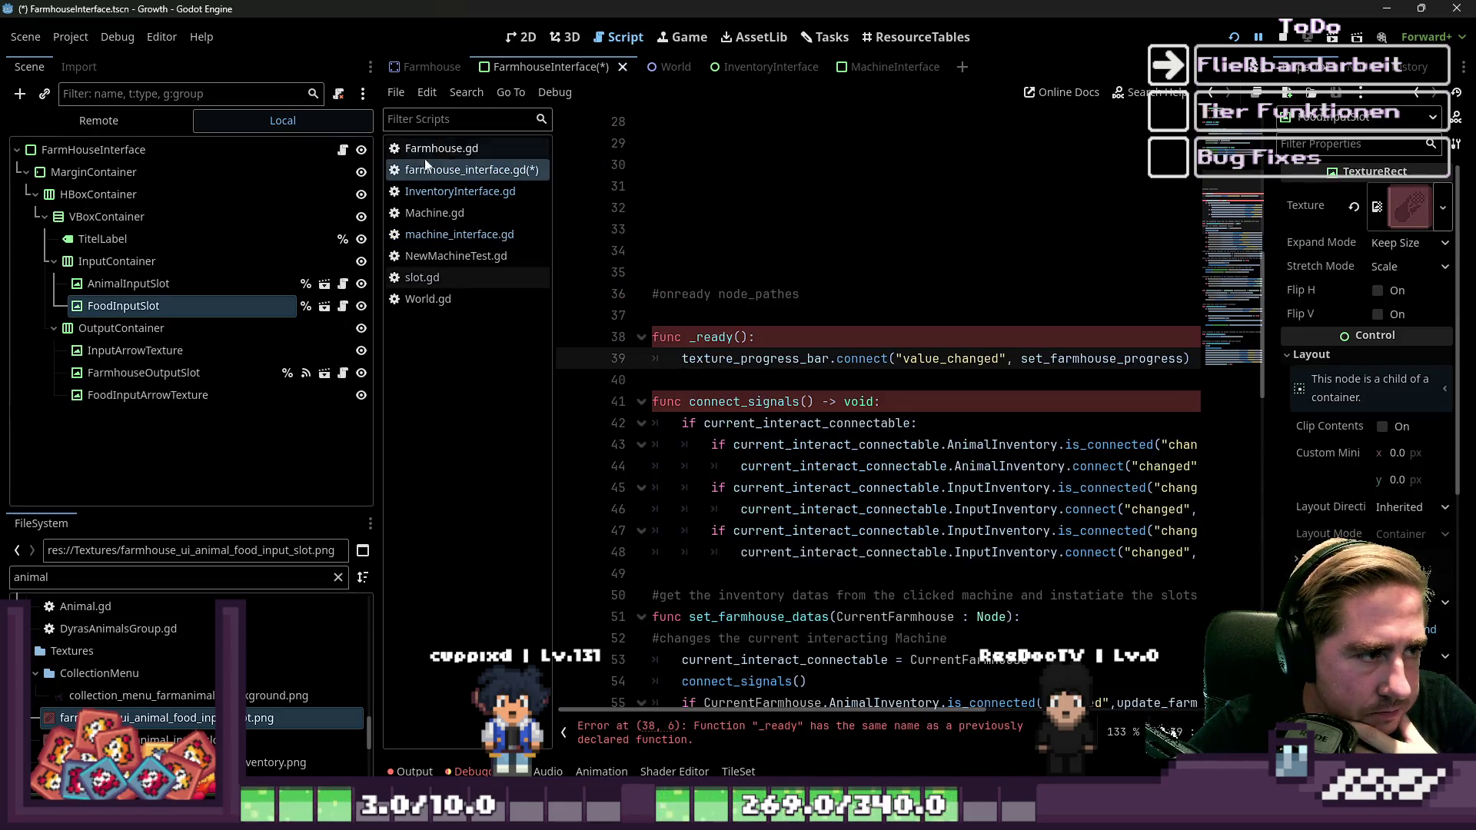
left_click(163, 263)
key("ctrl+a")
Add two PanelContainers to InputContainer, one at the top and one between the slots.
type("Input")
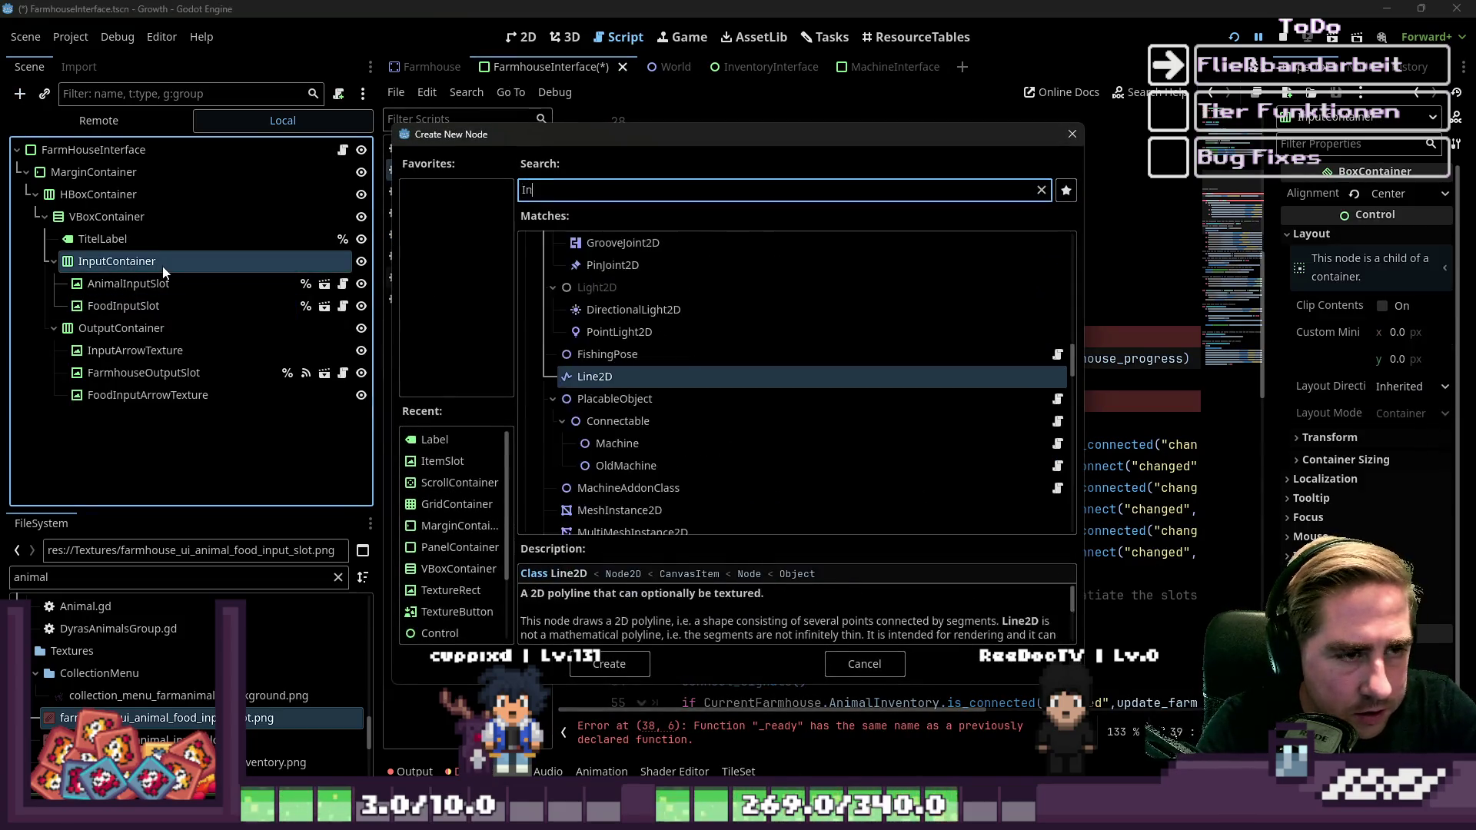
type("s")
key("BackSpace")
key("BackSpace")
key("BackSpace")
type("Panel")
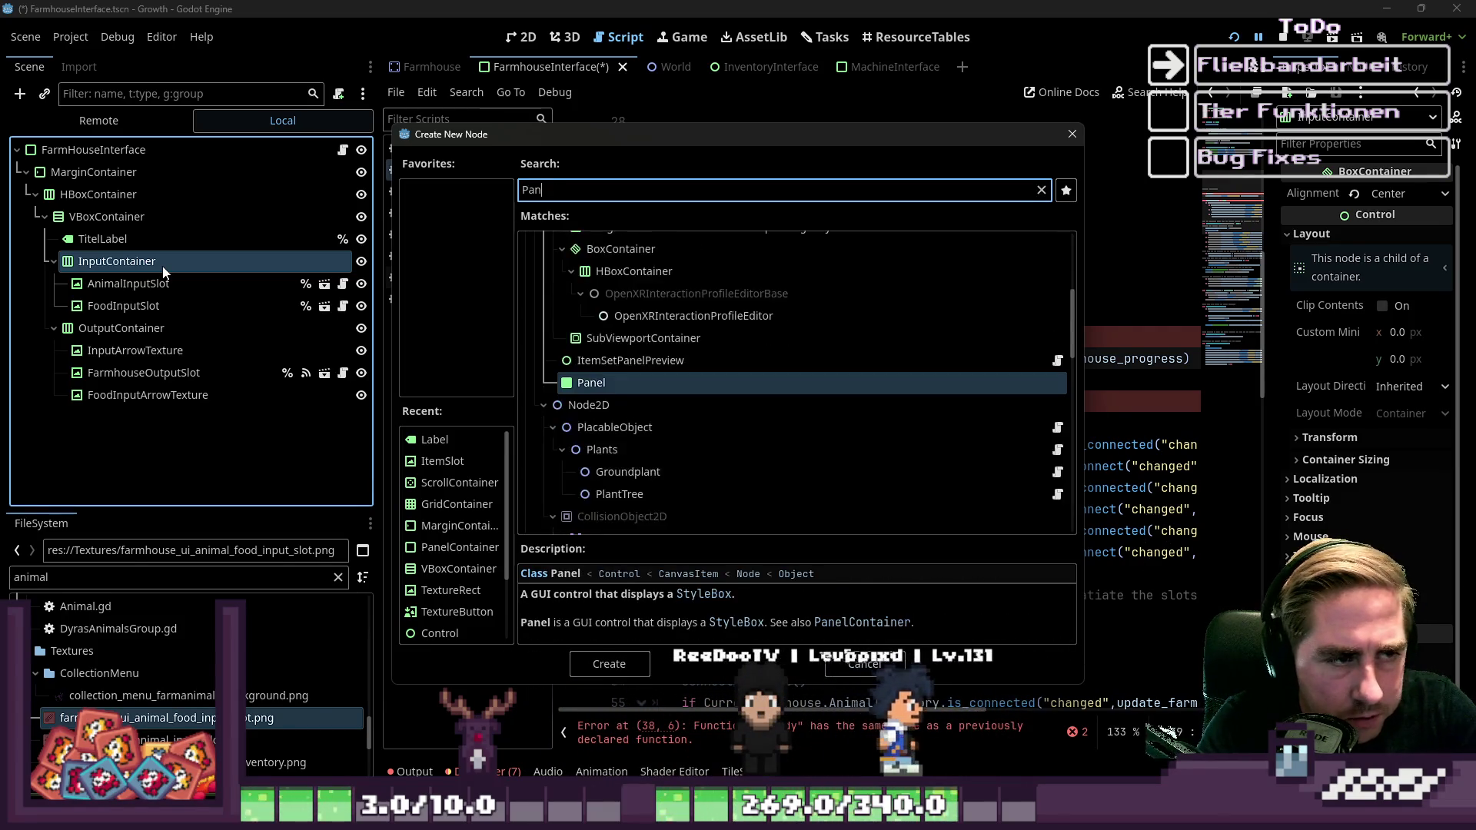
key("Down")
key("Return")
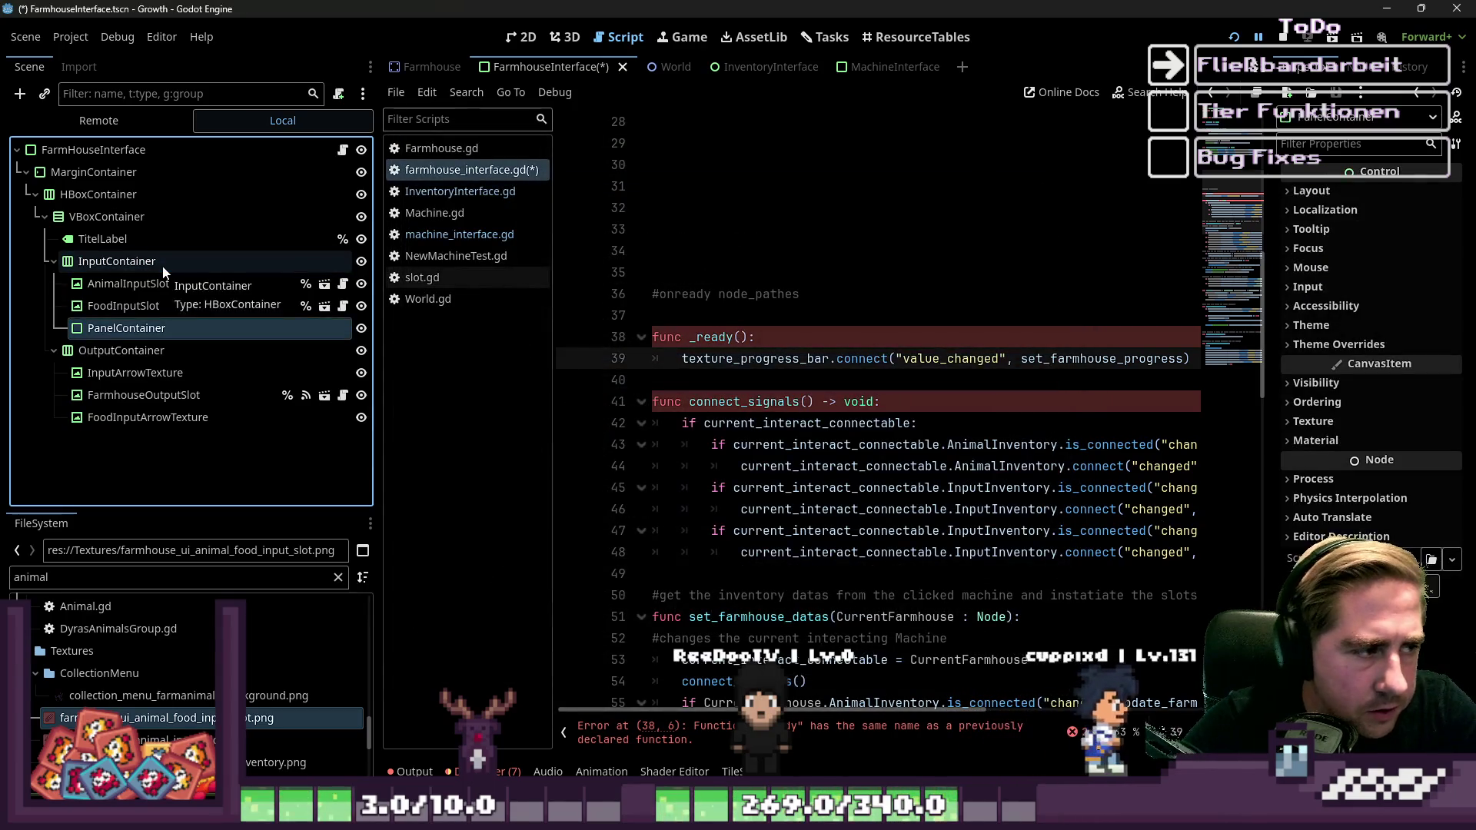
key("ctrl+d")
left_click_drag(115, 330, 100, 274)
left_click_drag(93, 352, 108, 332)
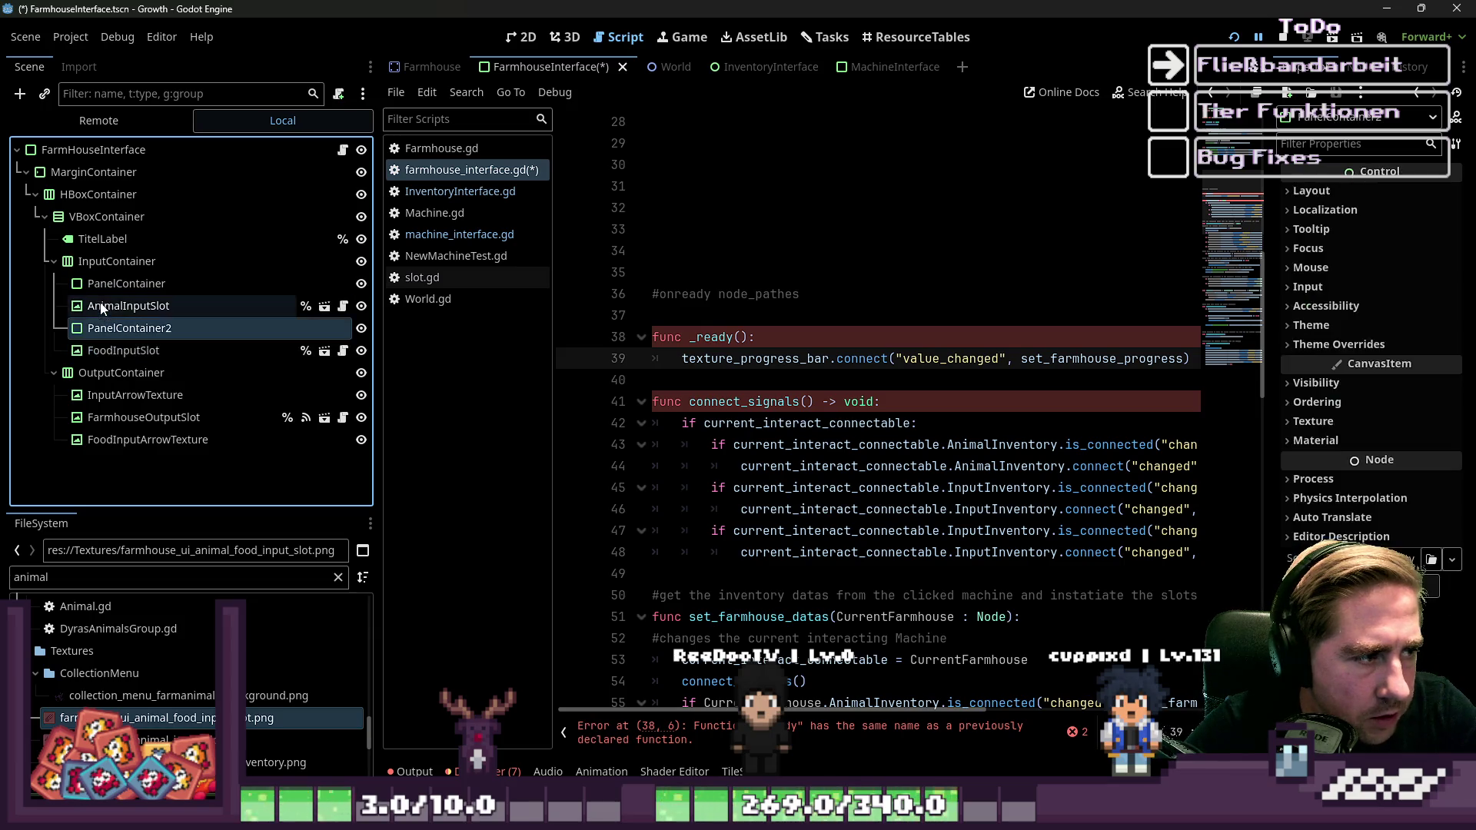
left_click(100, 284)
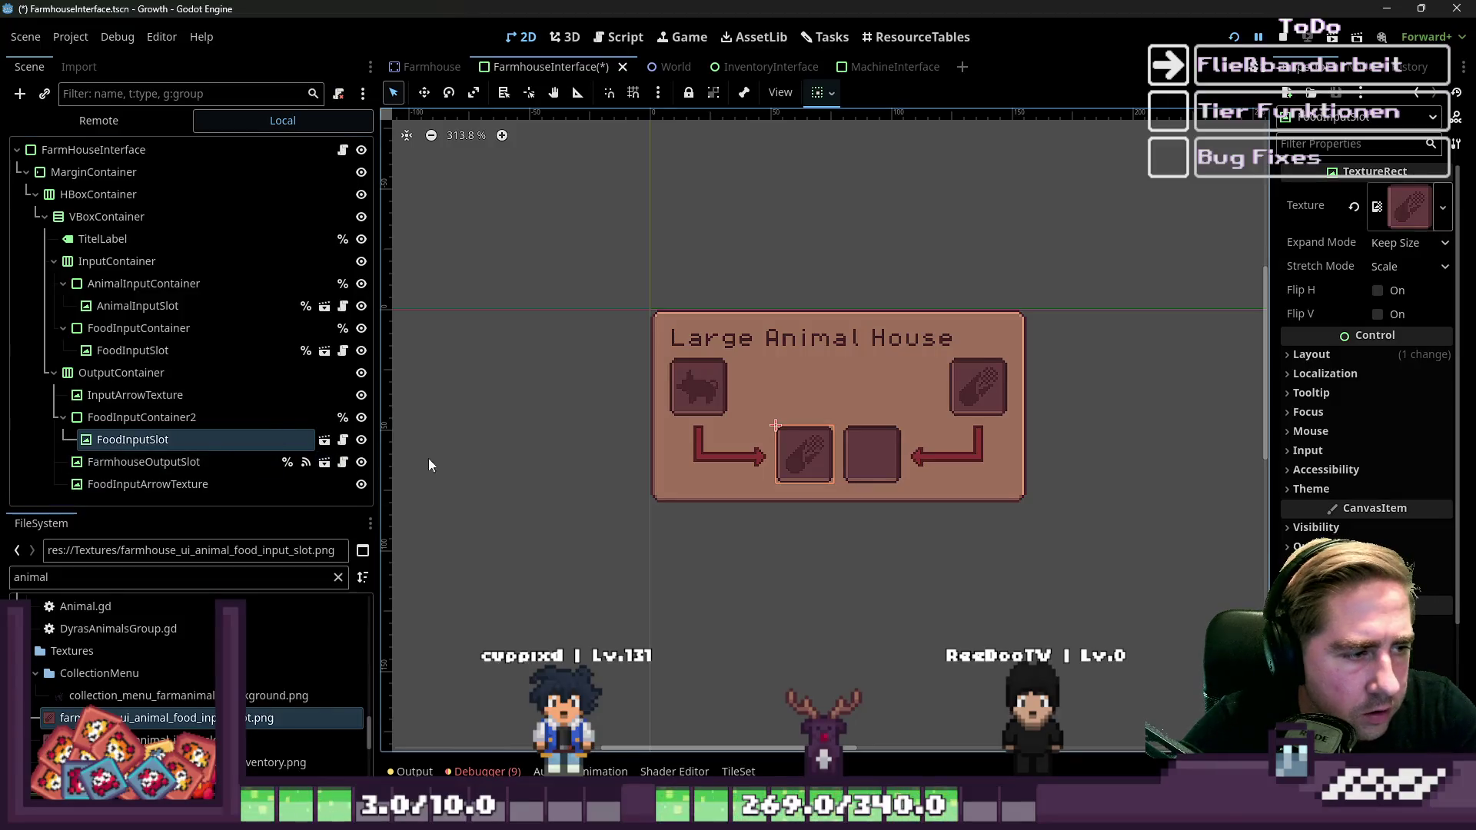
Name the copied output slot FarmhouseOutputSlot as a unique name and delete the old slot.
double_click(122, 462)
key("ctrl+c")
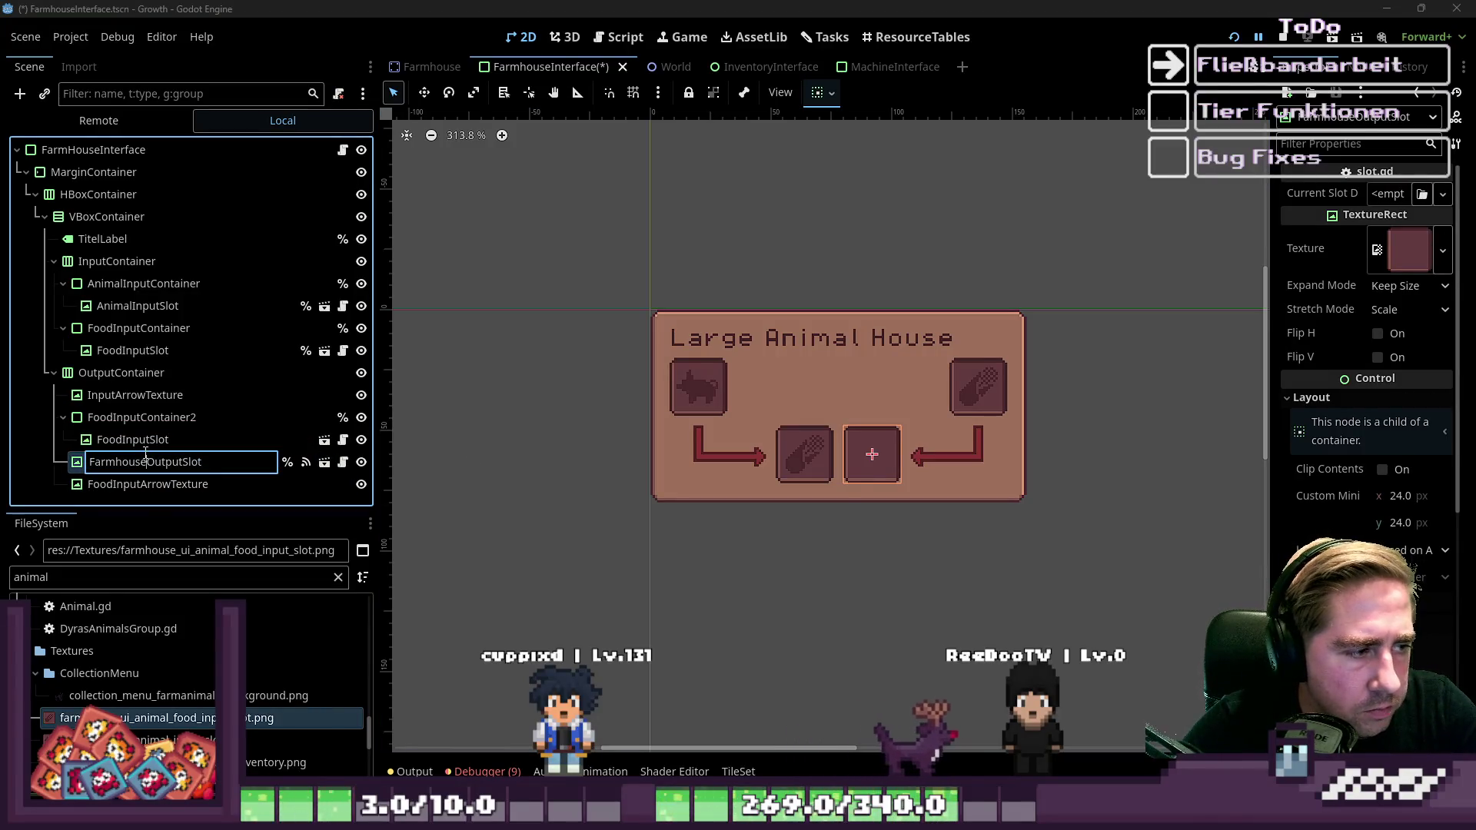
double_click(155, 439)
key("ctrl+v")
key("Home")
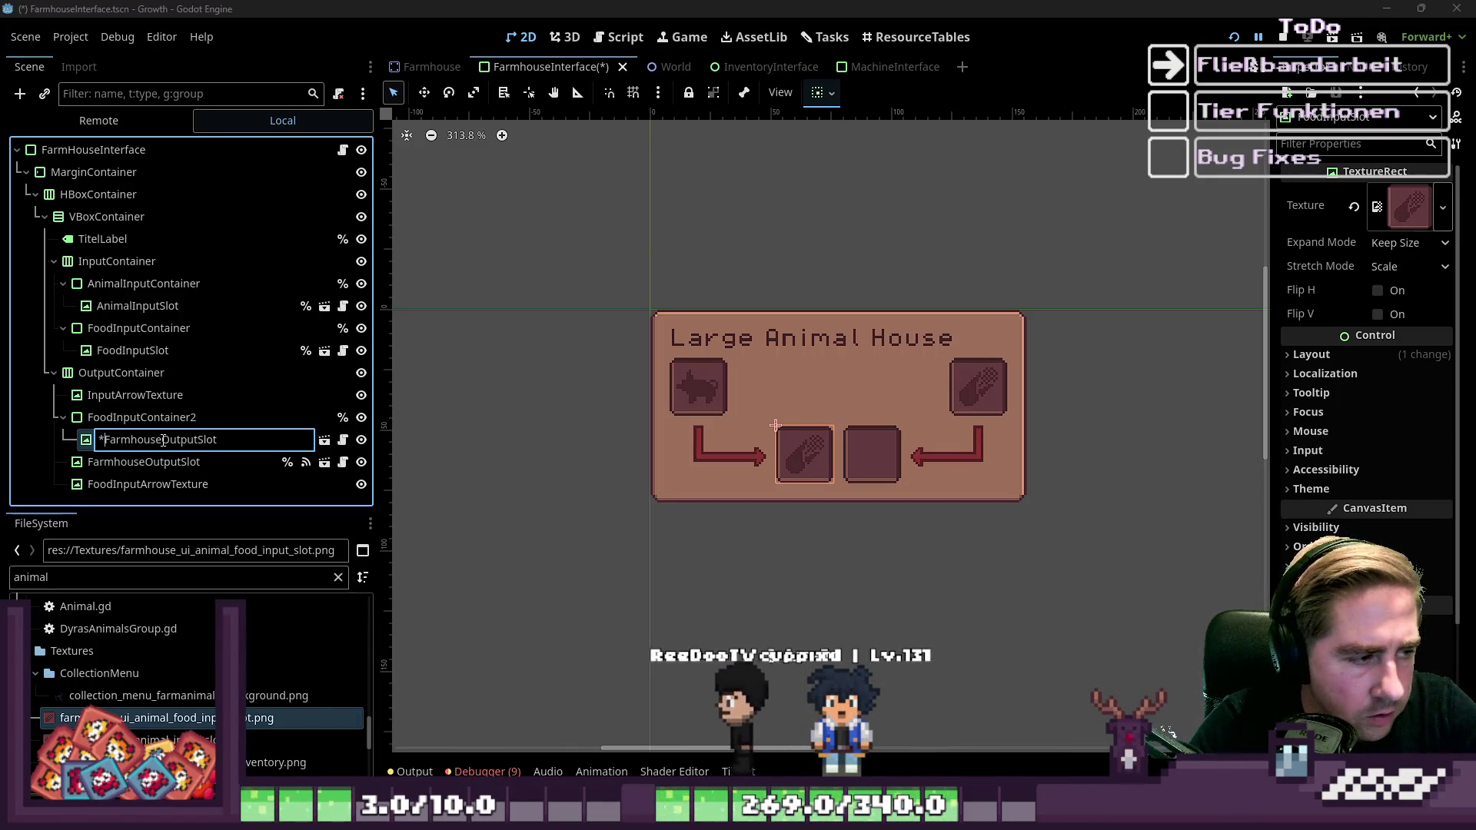
key("Return")
key("Return")
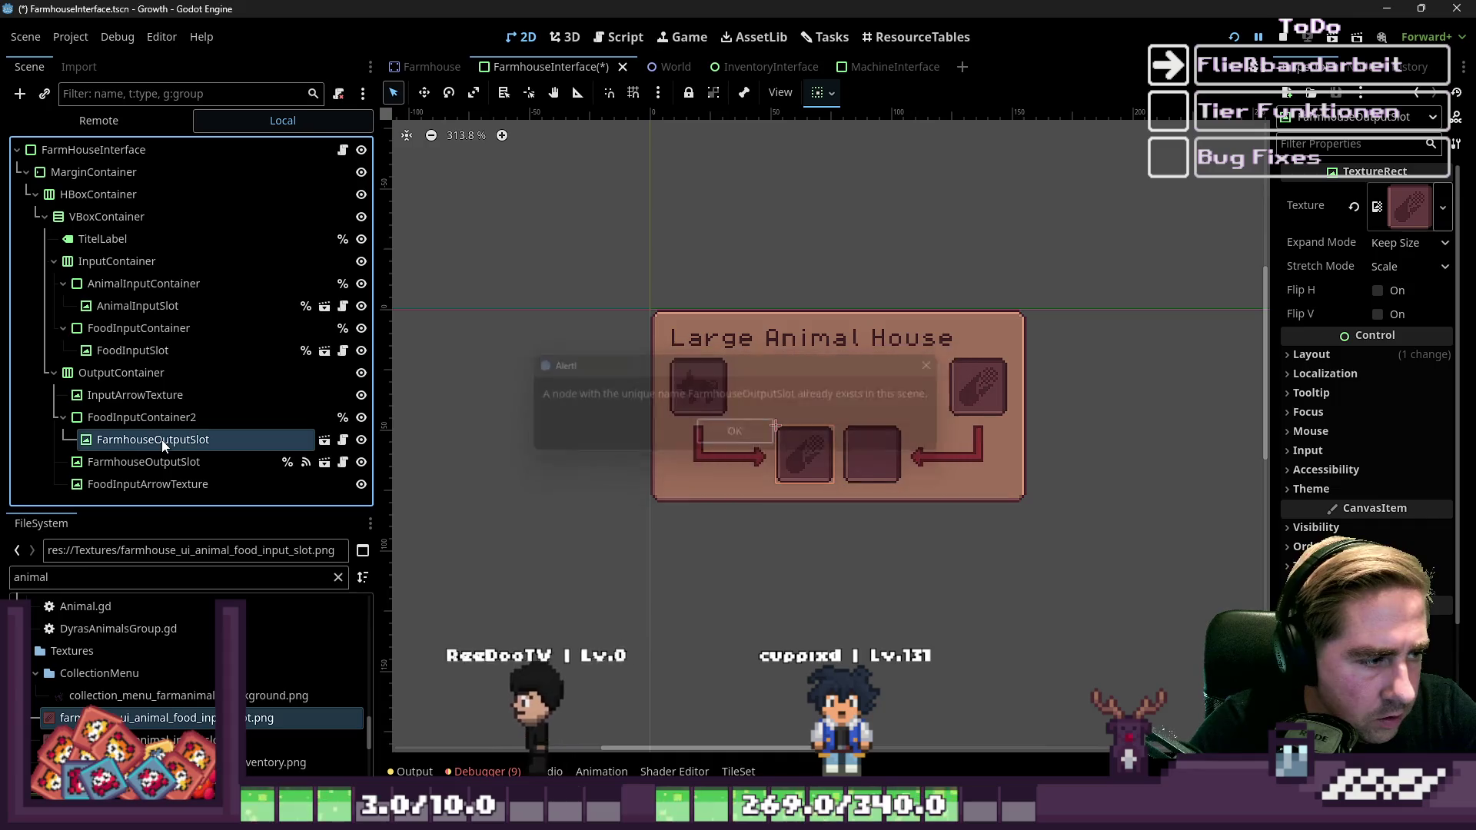
key("Down")
key("Delete")
key("Return")
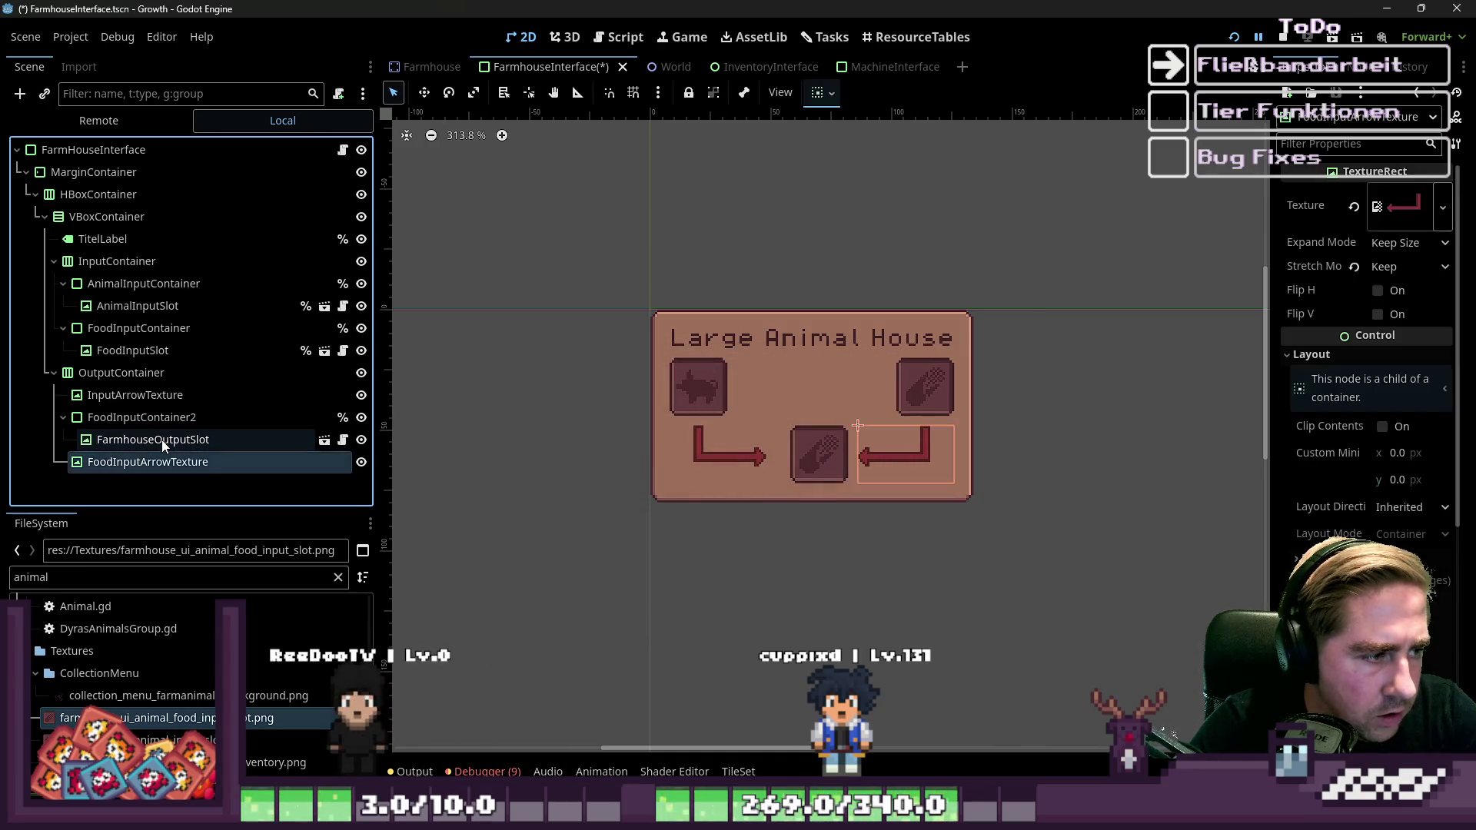
double_click(162, 440)
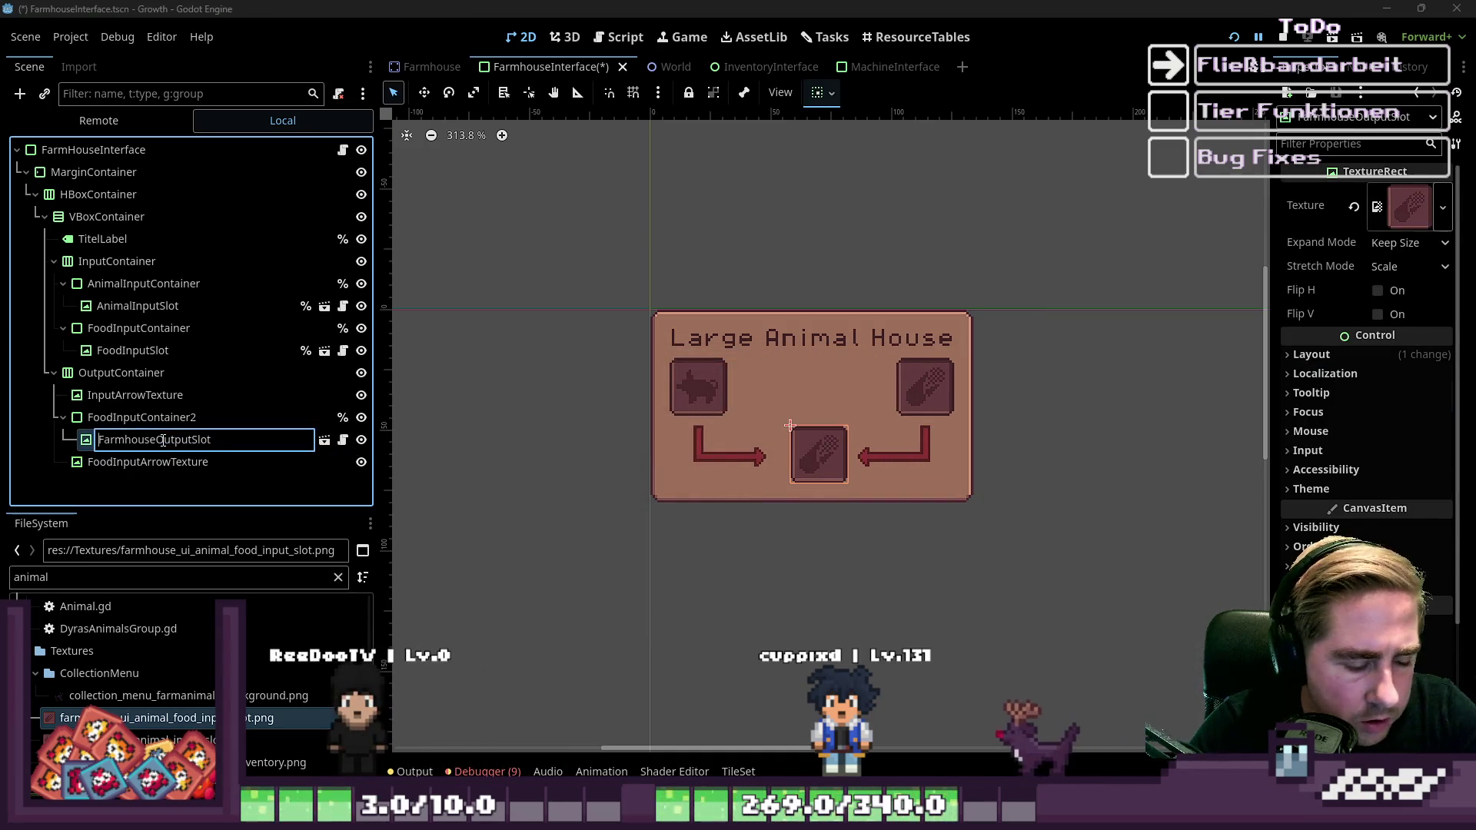
type("%")
key("Return")
left_click(67, 577)
key("ctrl+a")
Filter files for 'inven' and apply inventory_slot_empty.png to FarmhouseOutputSlot's texture.
type("in")
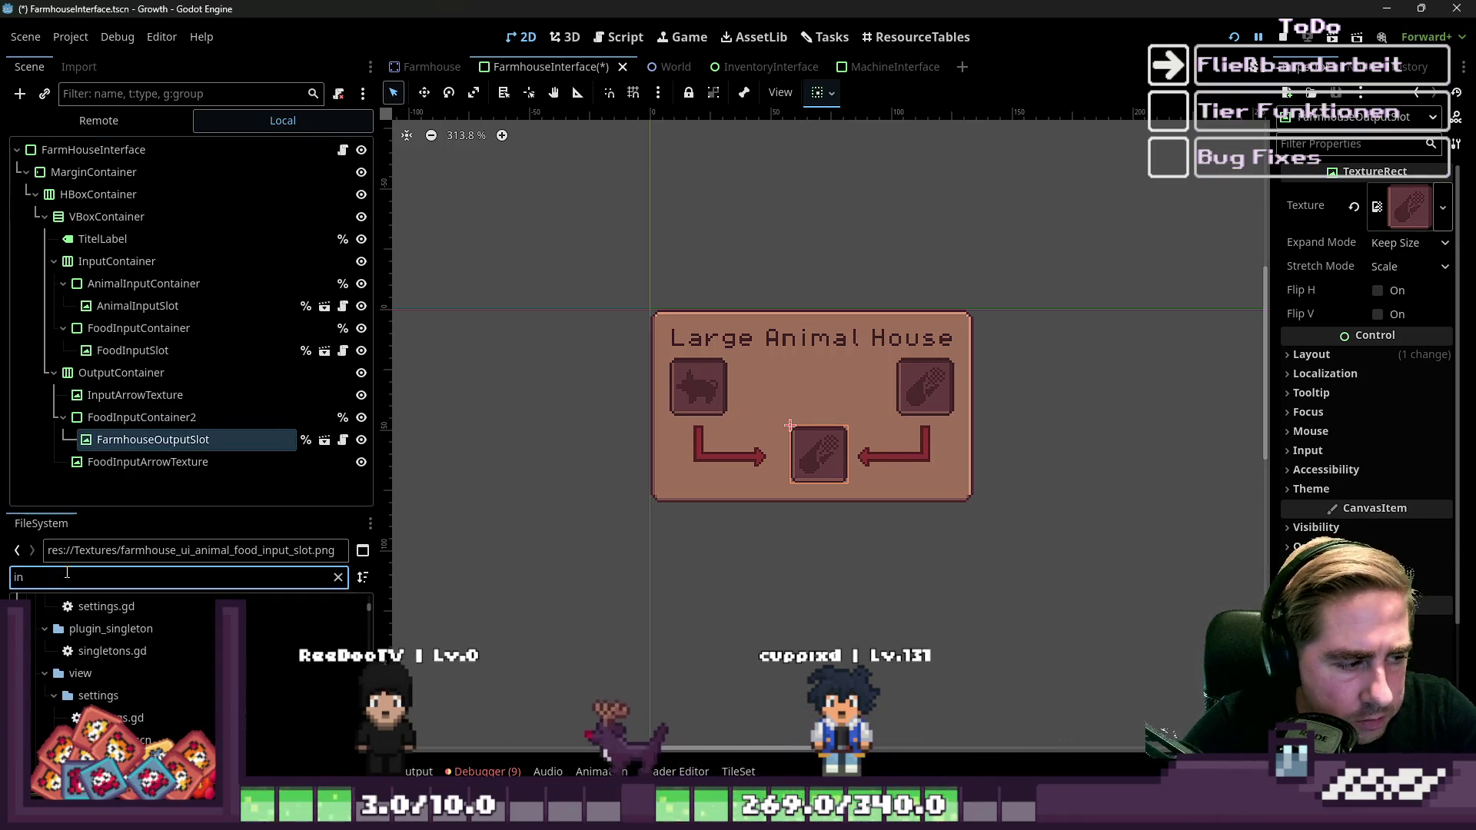
type("ven")
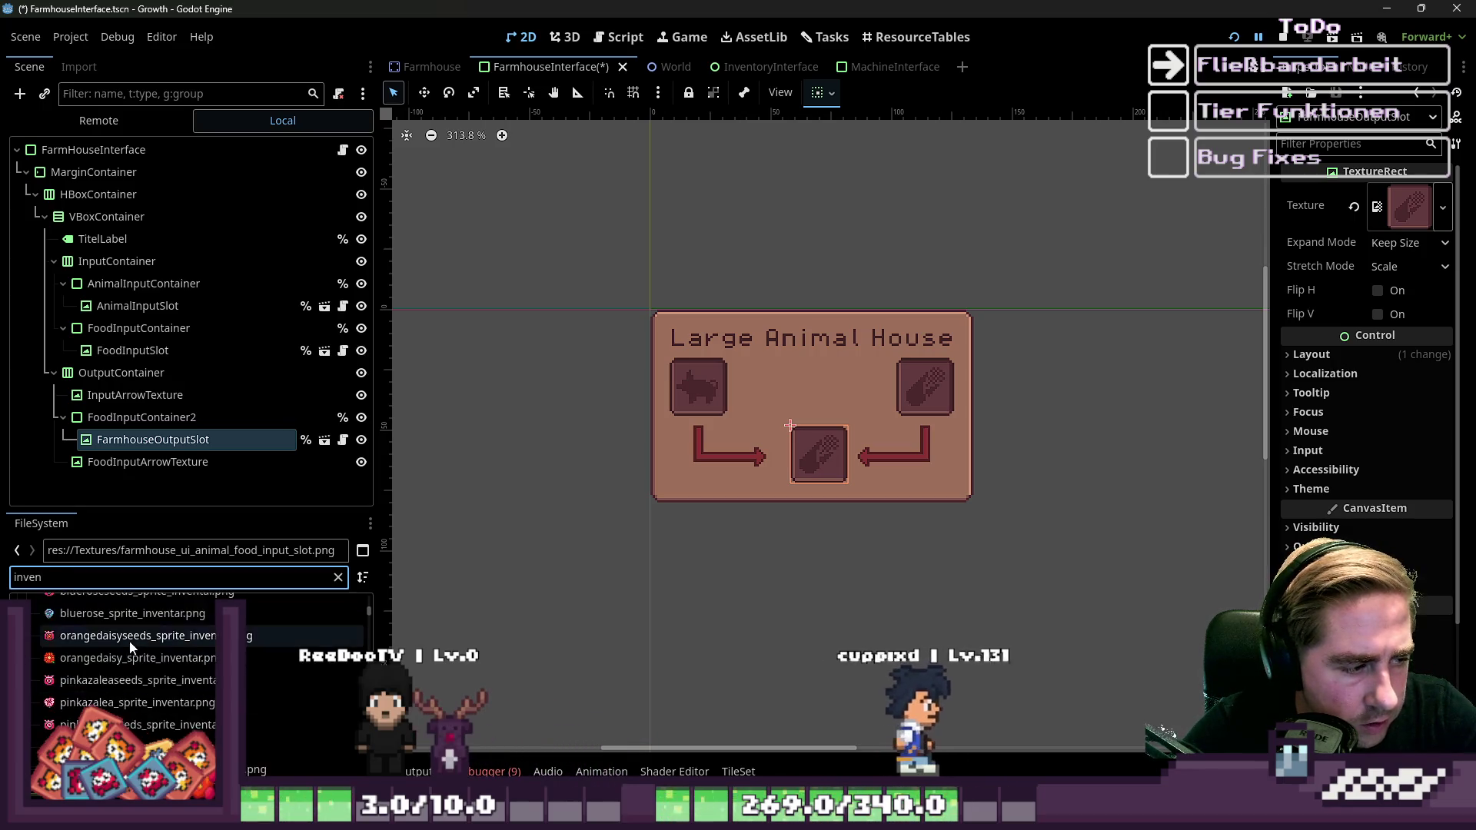
scroll(144, 638, "down", 10)
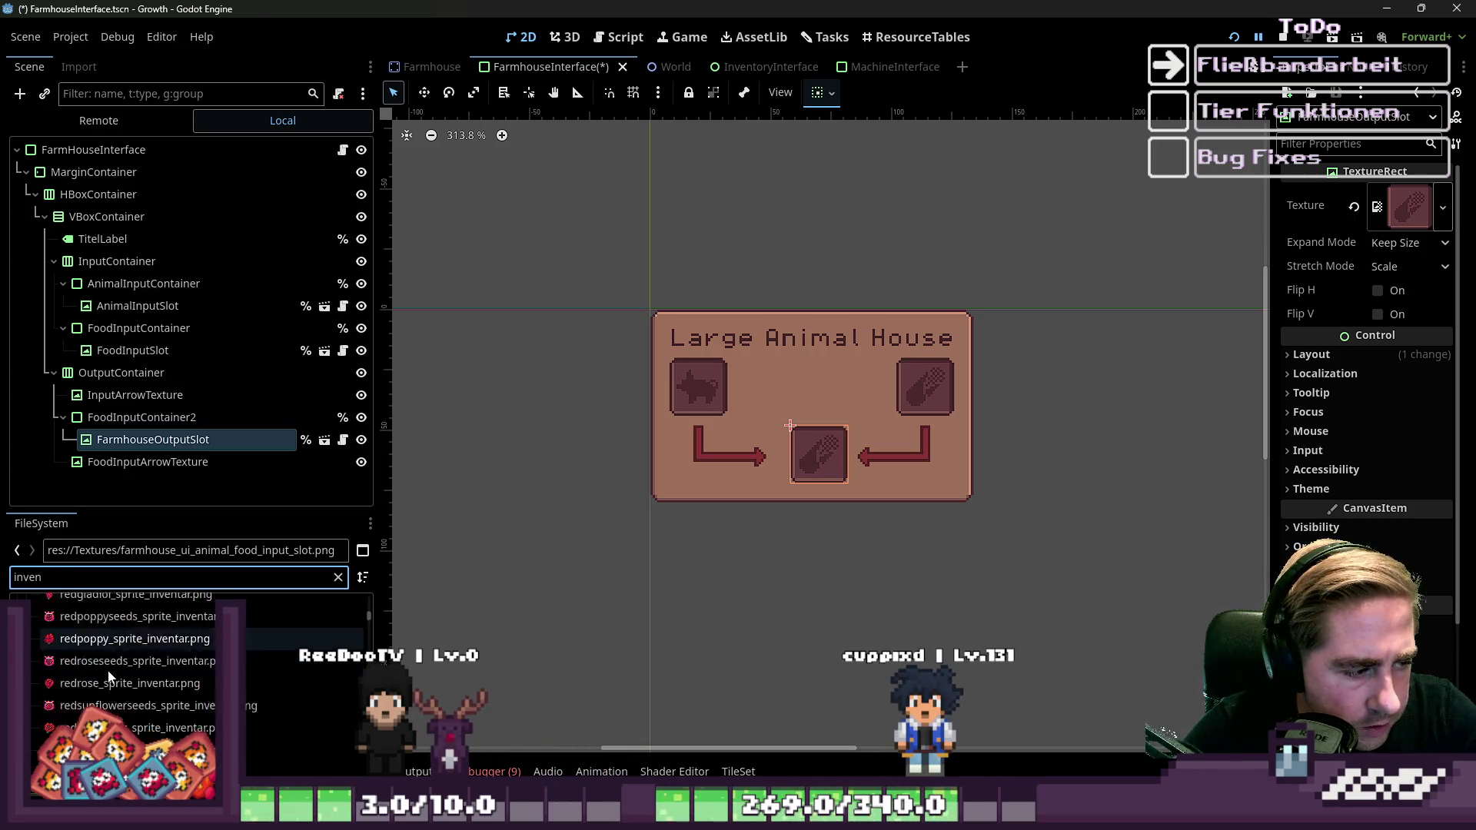
scroll(122, 656, "up", 8)
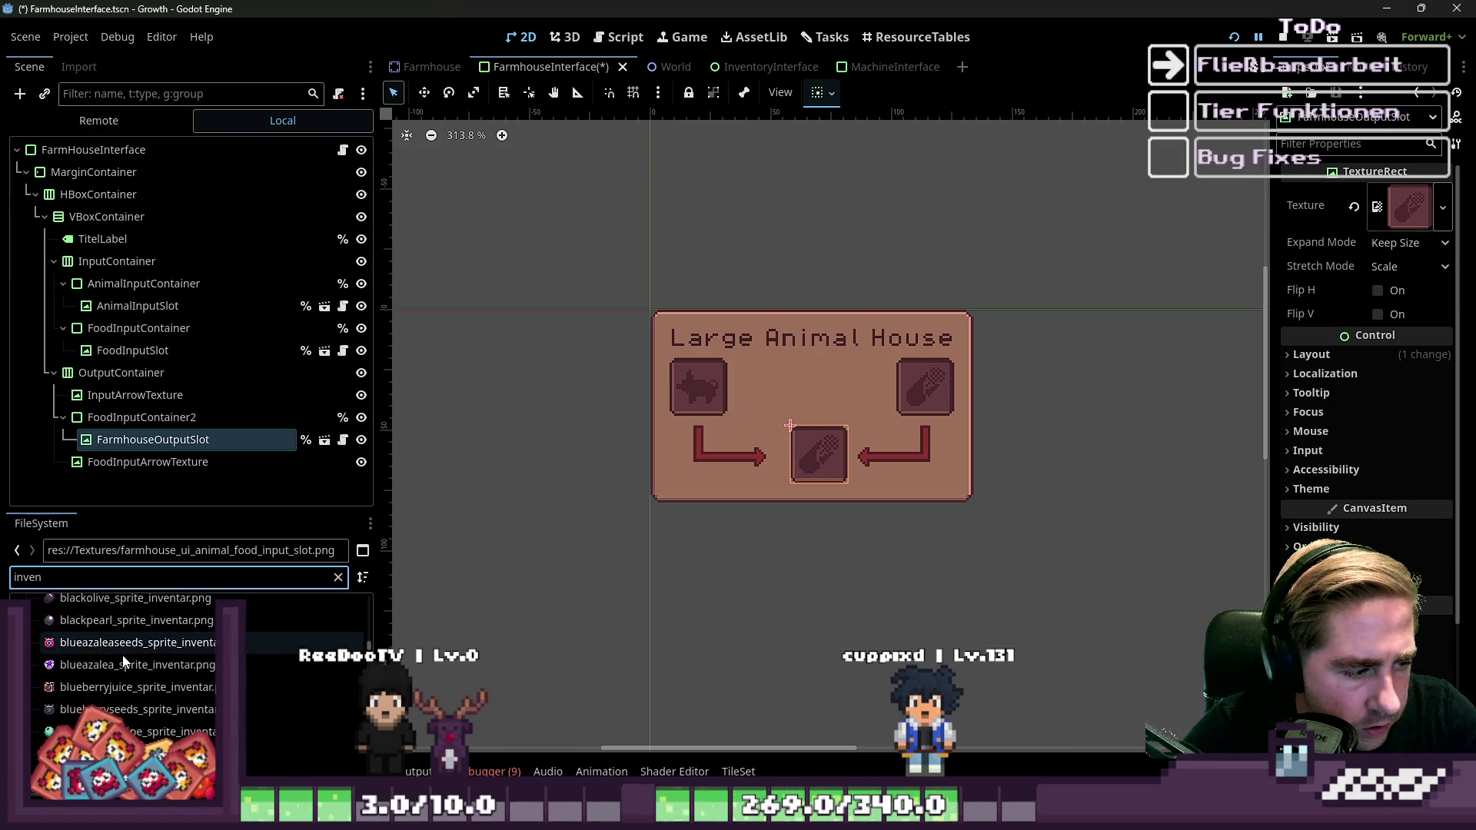
scroll(127, 662, "up", 5)
scroll(260, 616, "down", 10)
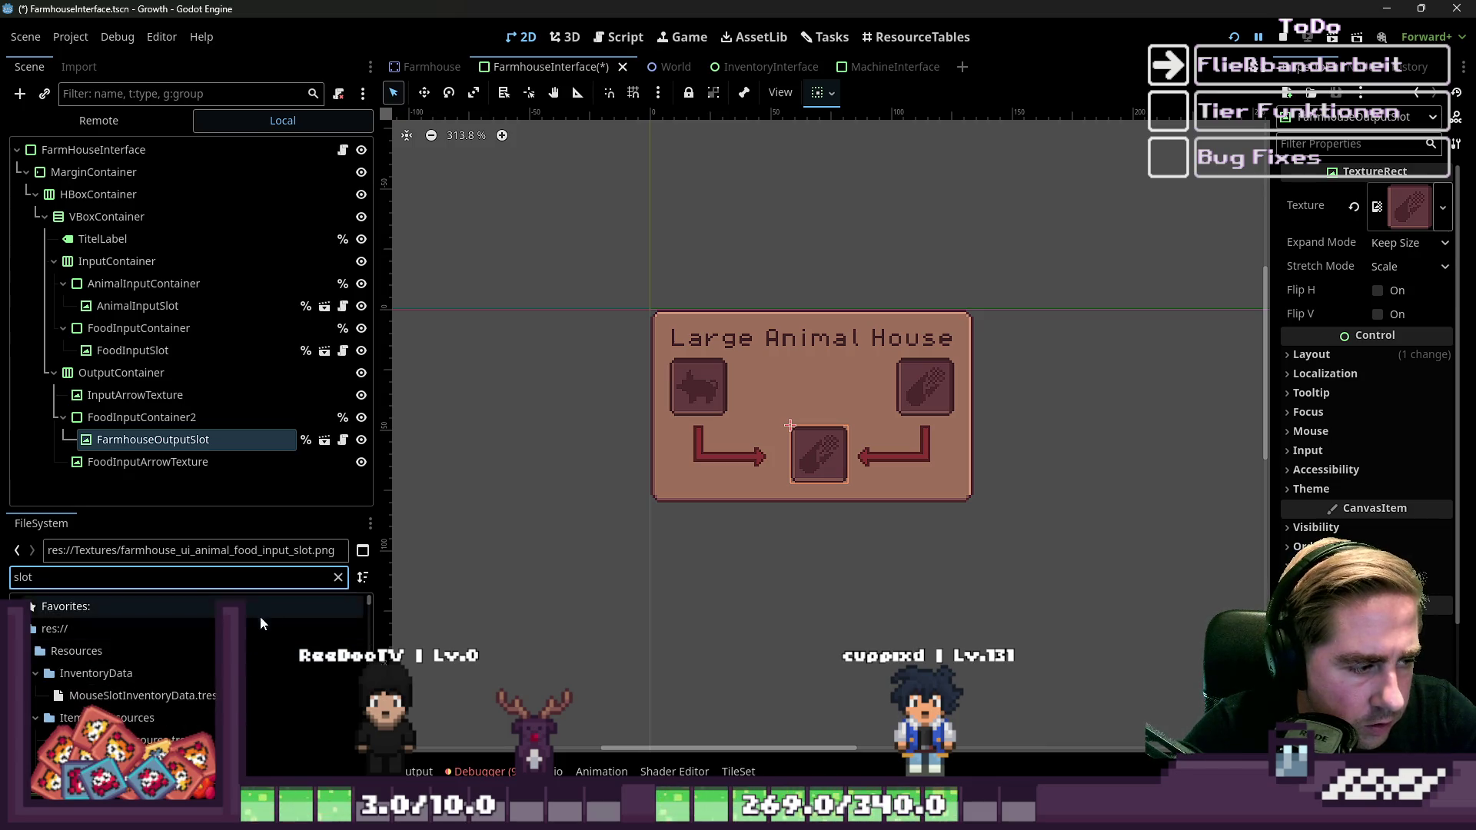
scroll(164, 669, "down", 15)
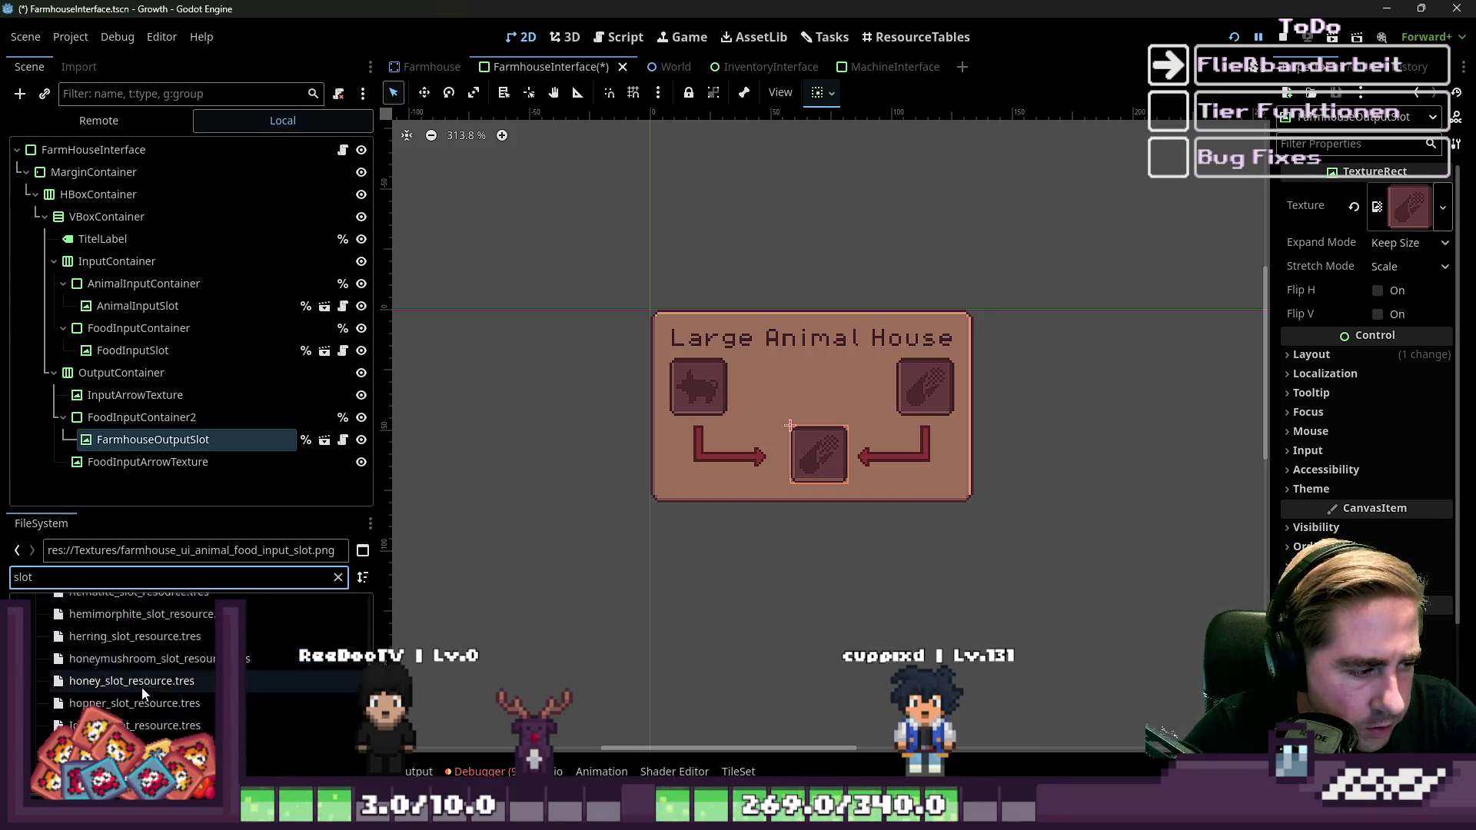
scroll(156, 711, "down", 10)
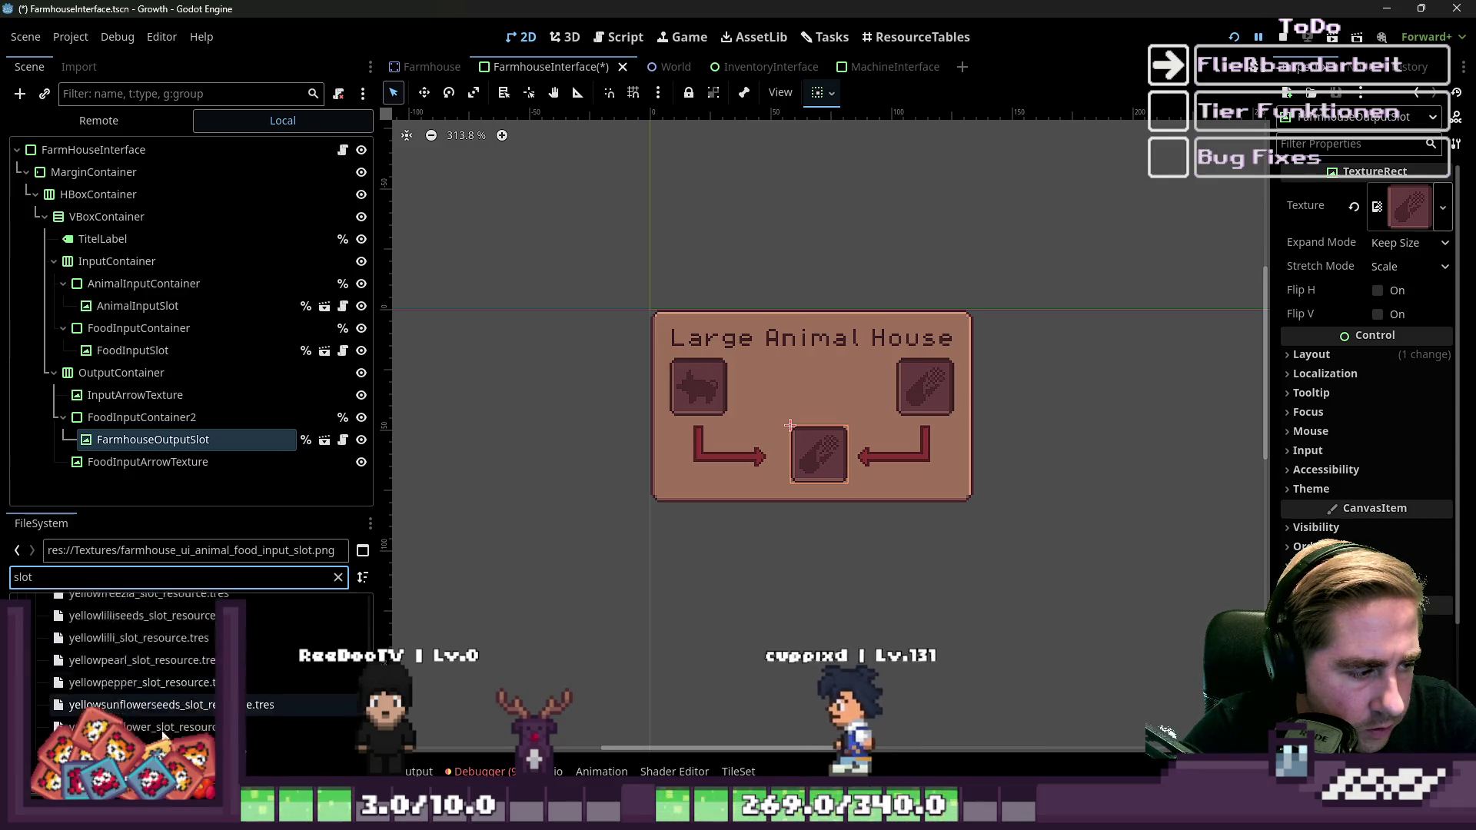
left_click_drag(154, 753, 180, 450)
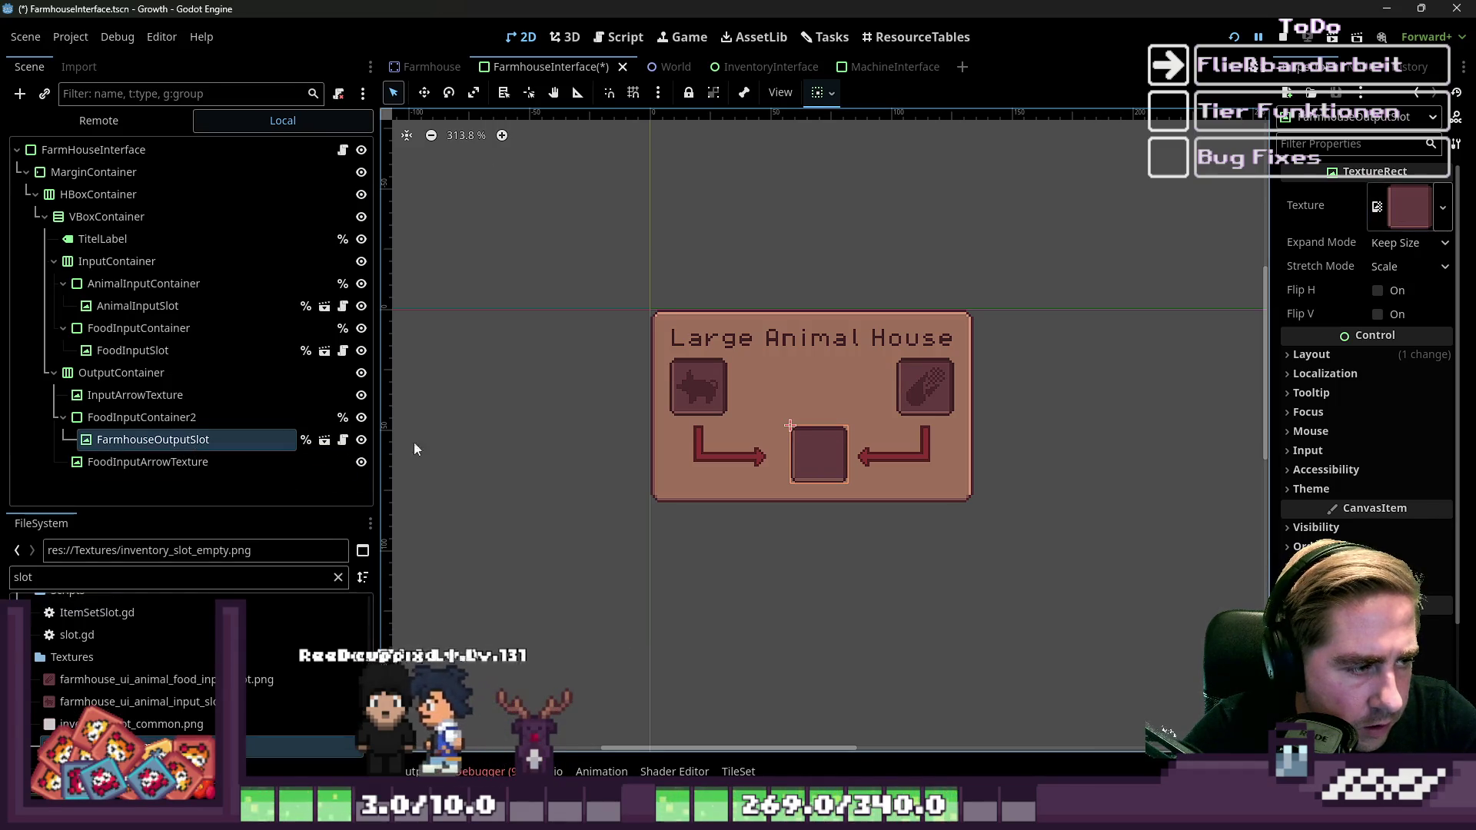
Turn off Horizontal Expand on FoodInputContainer2 and set its horizontal sizing to Shrink Center.
left_click(782, 449)
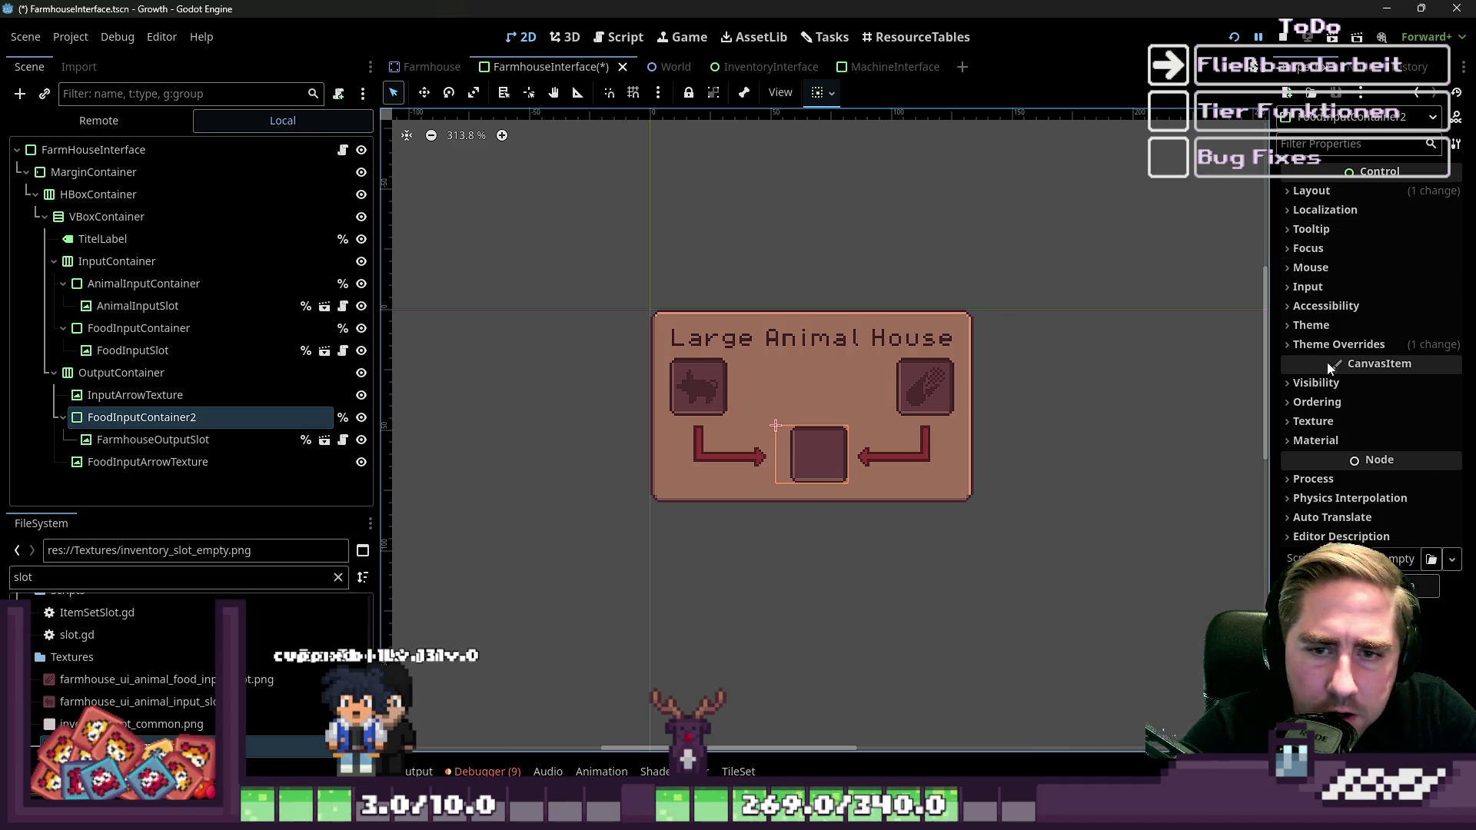
left_click(1328, 326)
left_click(1331, 326)
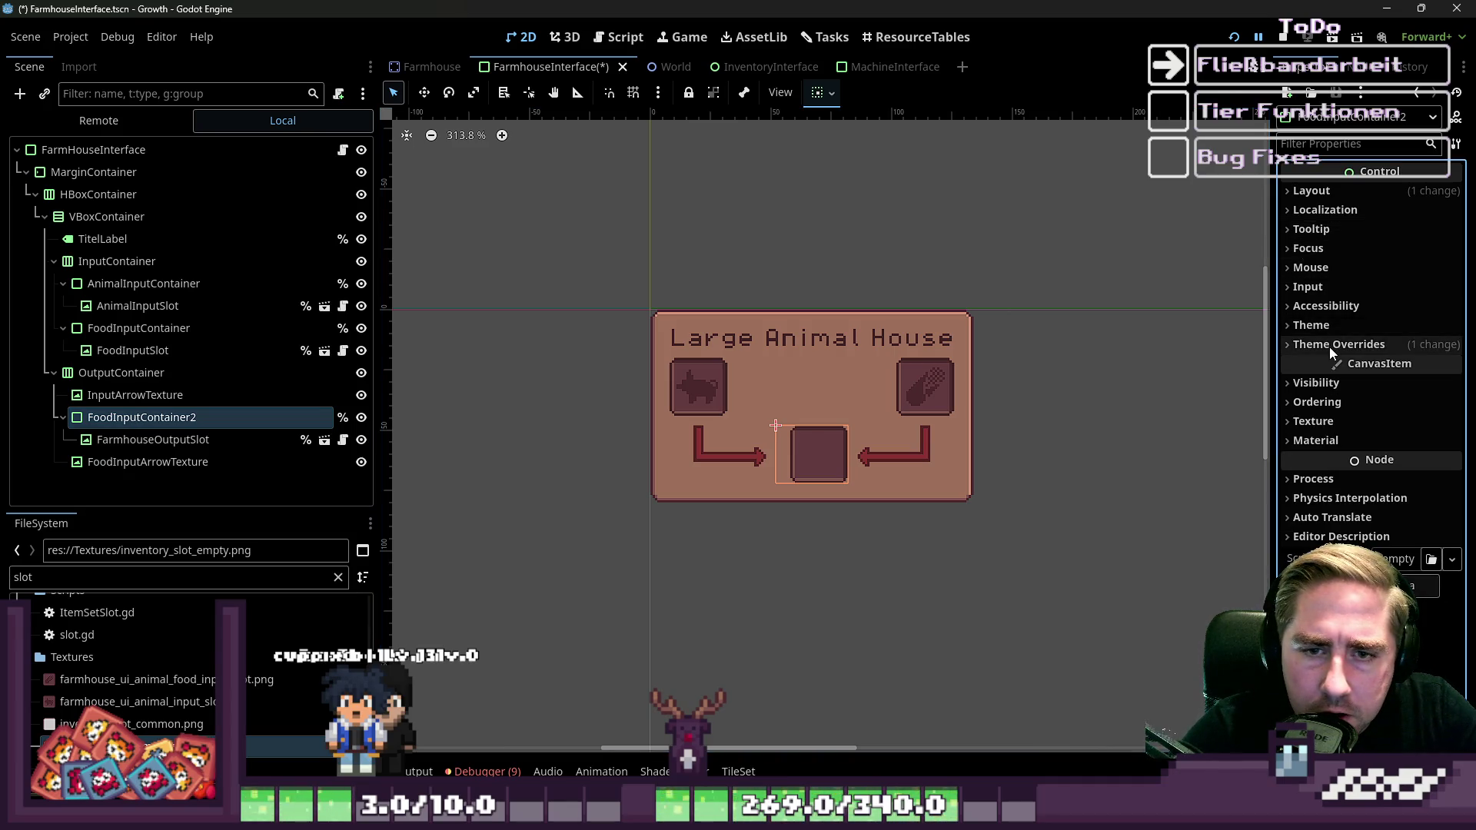
left_click(1334, 188)
left_click(1359, 506)
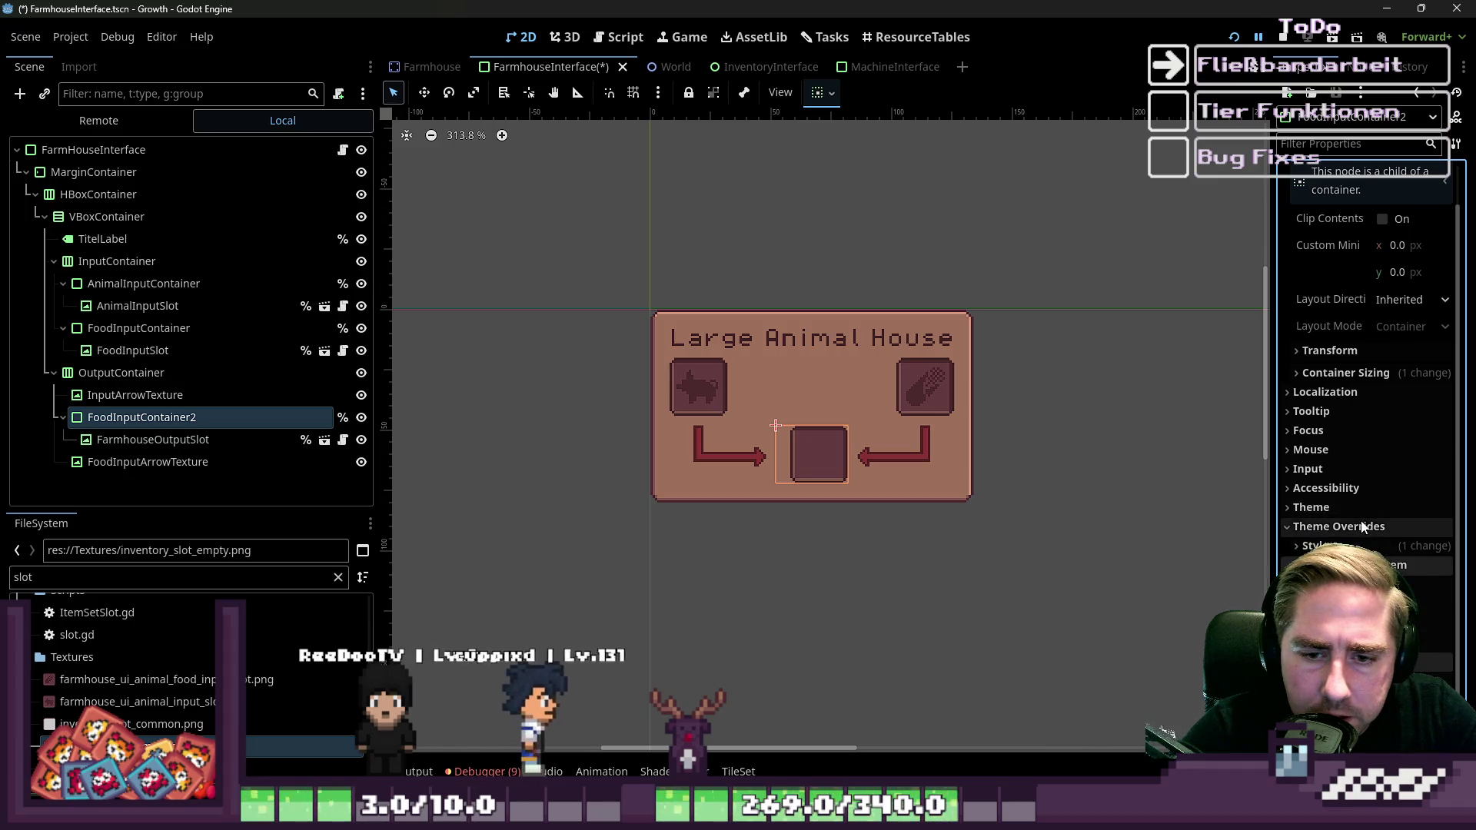
left_click(1362, 526)
left_click(1345, 372)
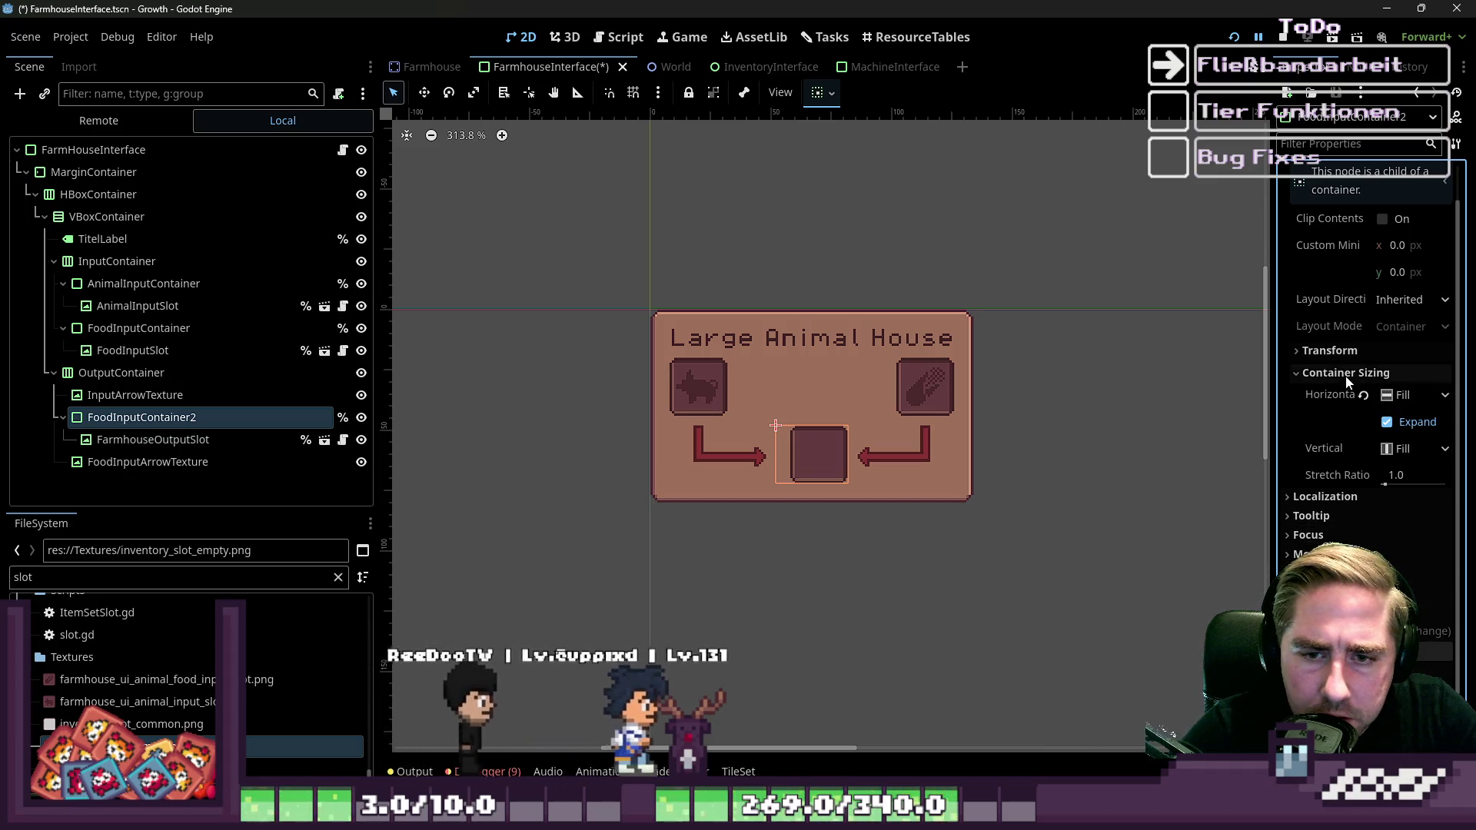
left_click(1388, 401)
left_click(1389, 405)
left_click(1387, 422)
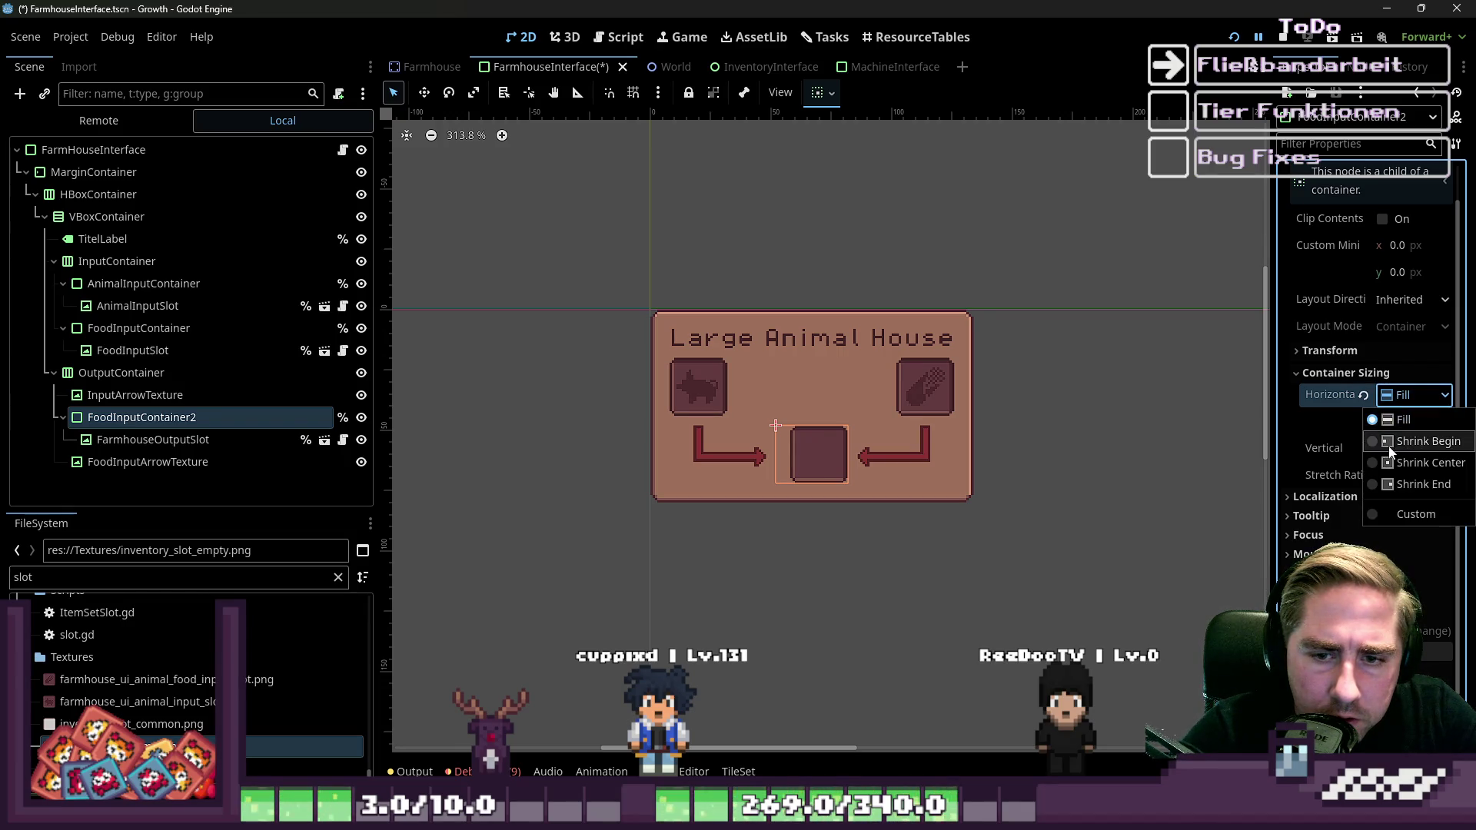
left_click(1389, 463)
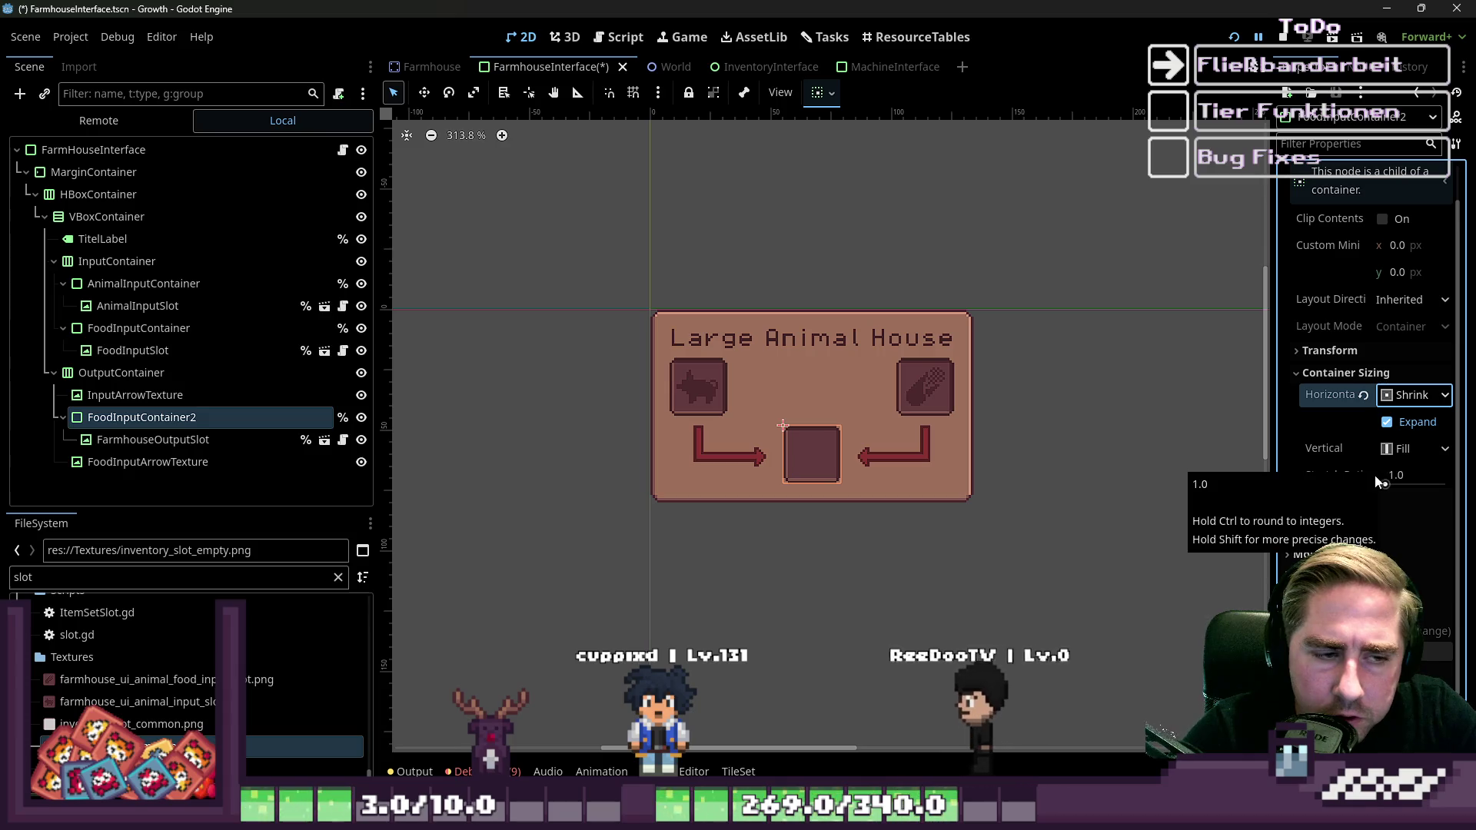
Check the input arrows around the output slot, then select the FarmHouseInterface root node.
left_click(731, 446)
left_click(906, 463)
left_click(719, 462)
scroll(683, 440, "up", 8)
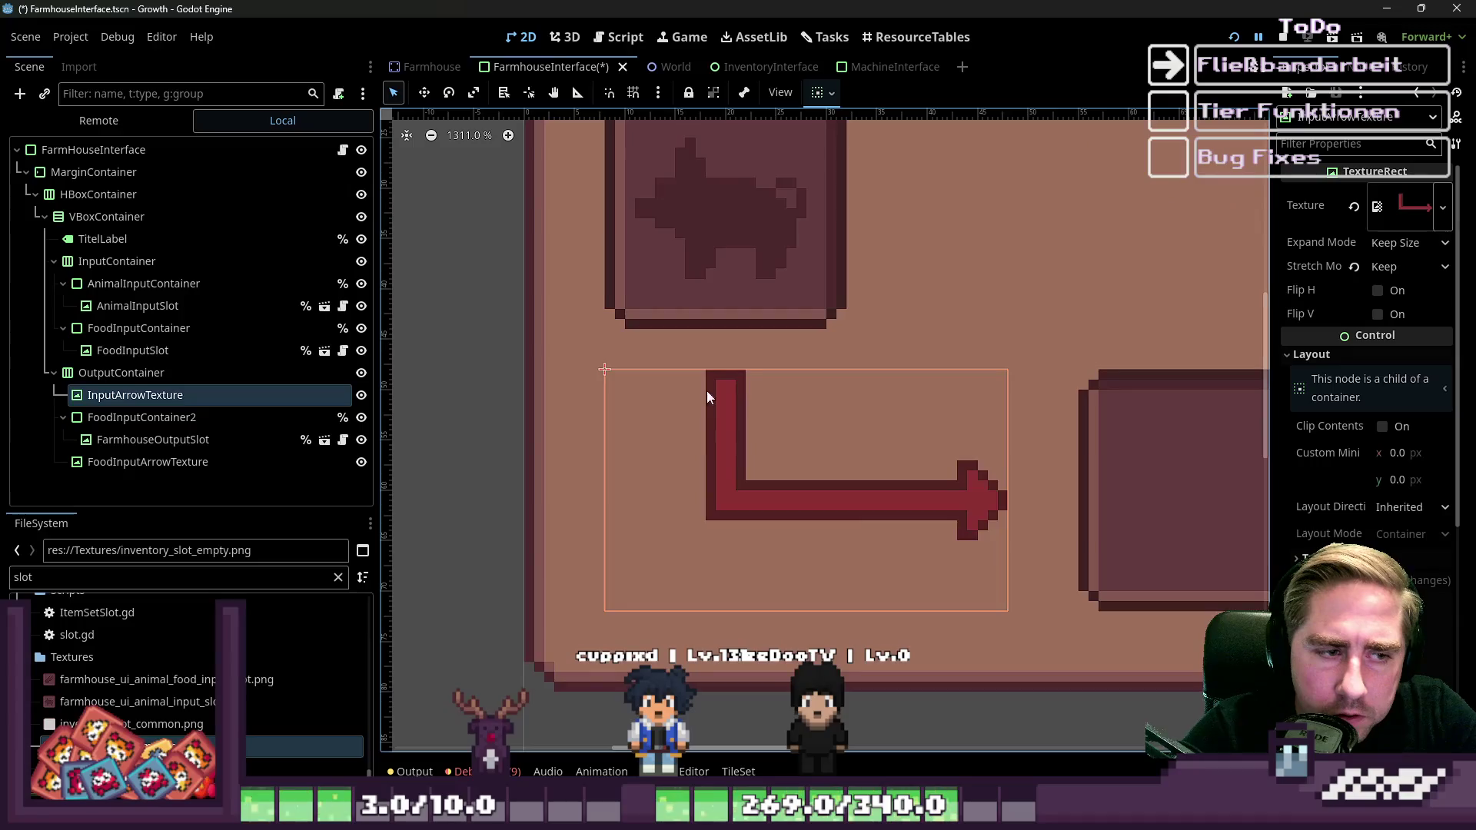
scroll(708, 392, "up", 3)
scroll(735, 367, "down", 7)
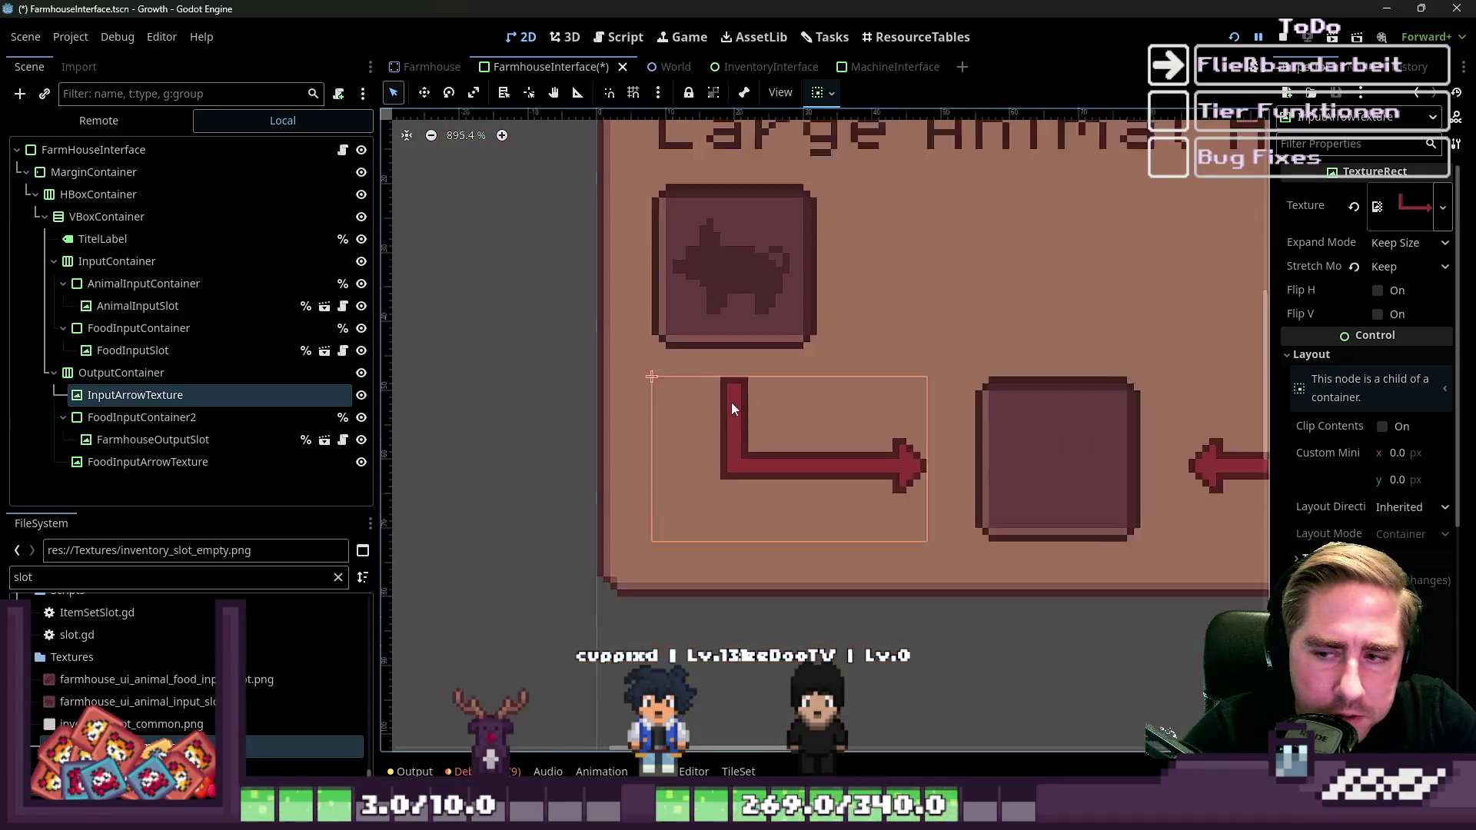
left_click(533, 386)
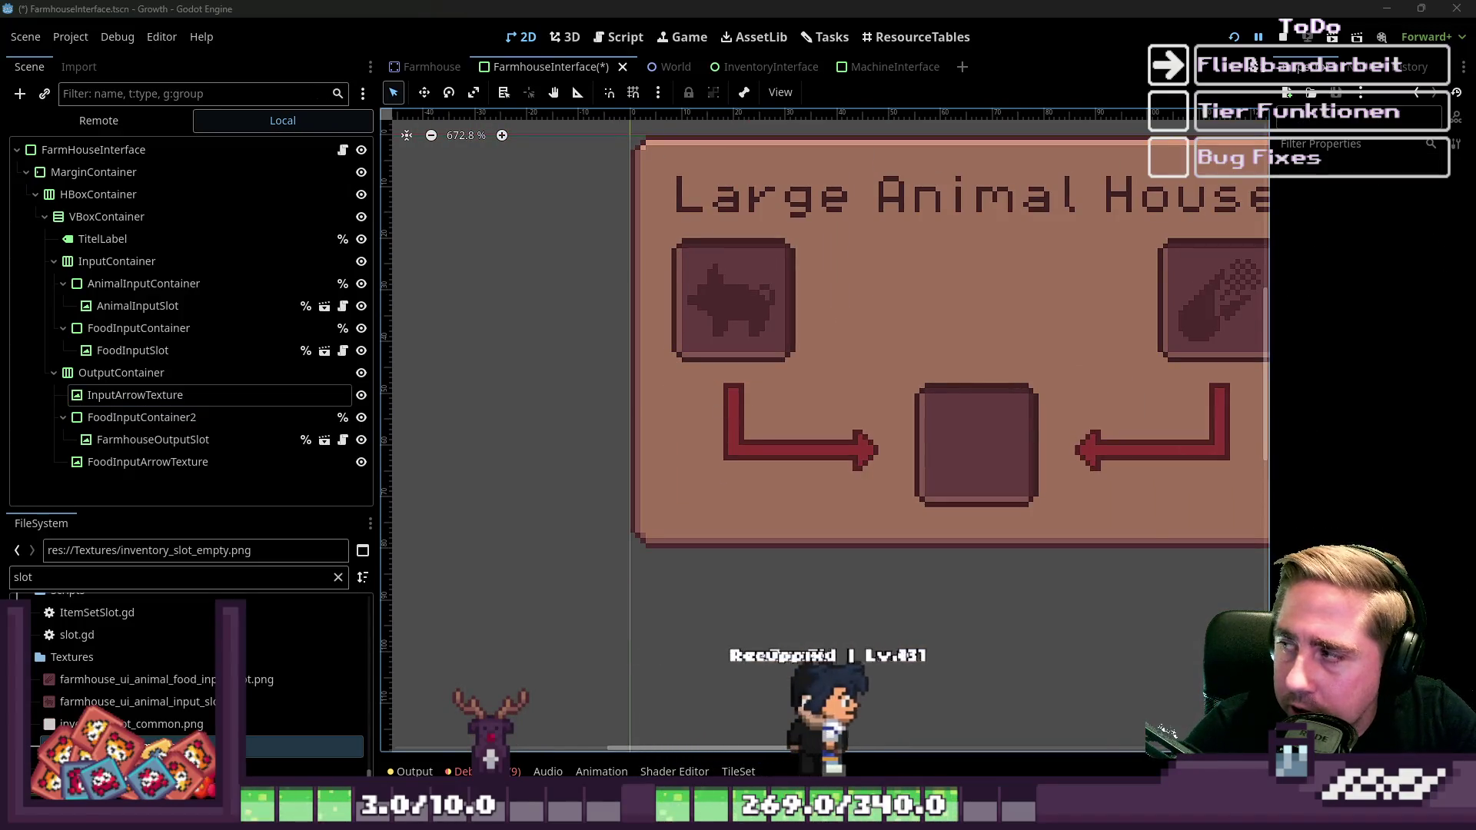
scroll(646, 432, "down", 3)
scroll(646, 431, "down", 3)
mouse_move(659, 369)
left_mouse_down()
mouse_move(1154, 537)
mouse_move(520, 259)
left_mouse_up()
left_click(178, 149)
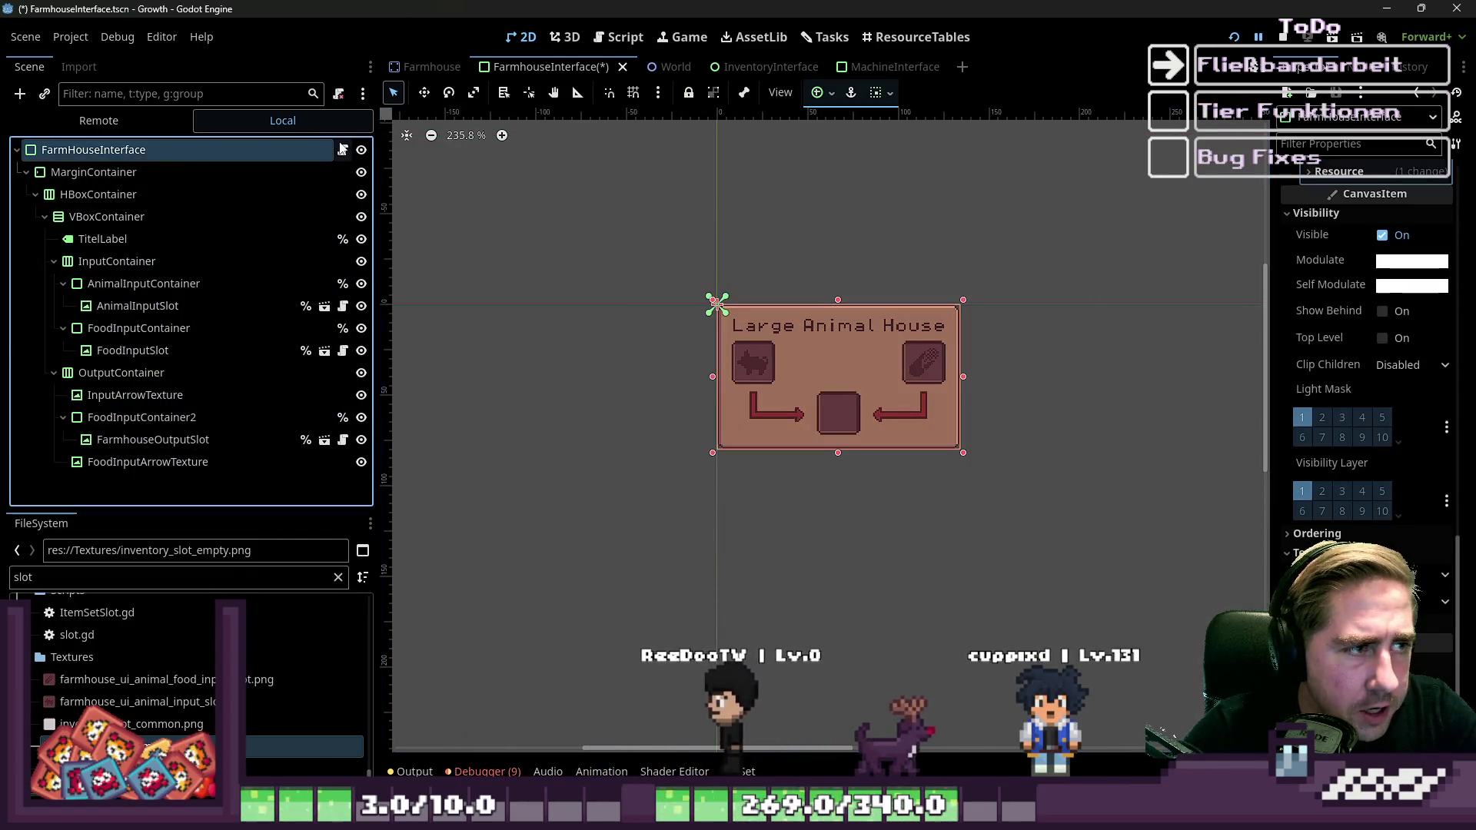
Delete the old leftover code below update_machine_inventories in farmhouse_interface.gd.
left_click(343, 150)
scroll(755, 310, "up", 5)
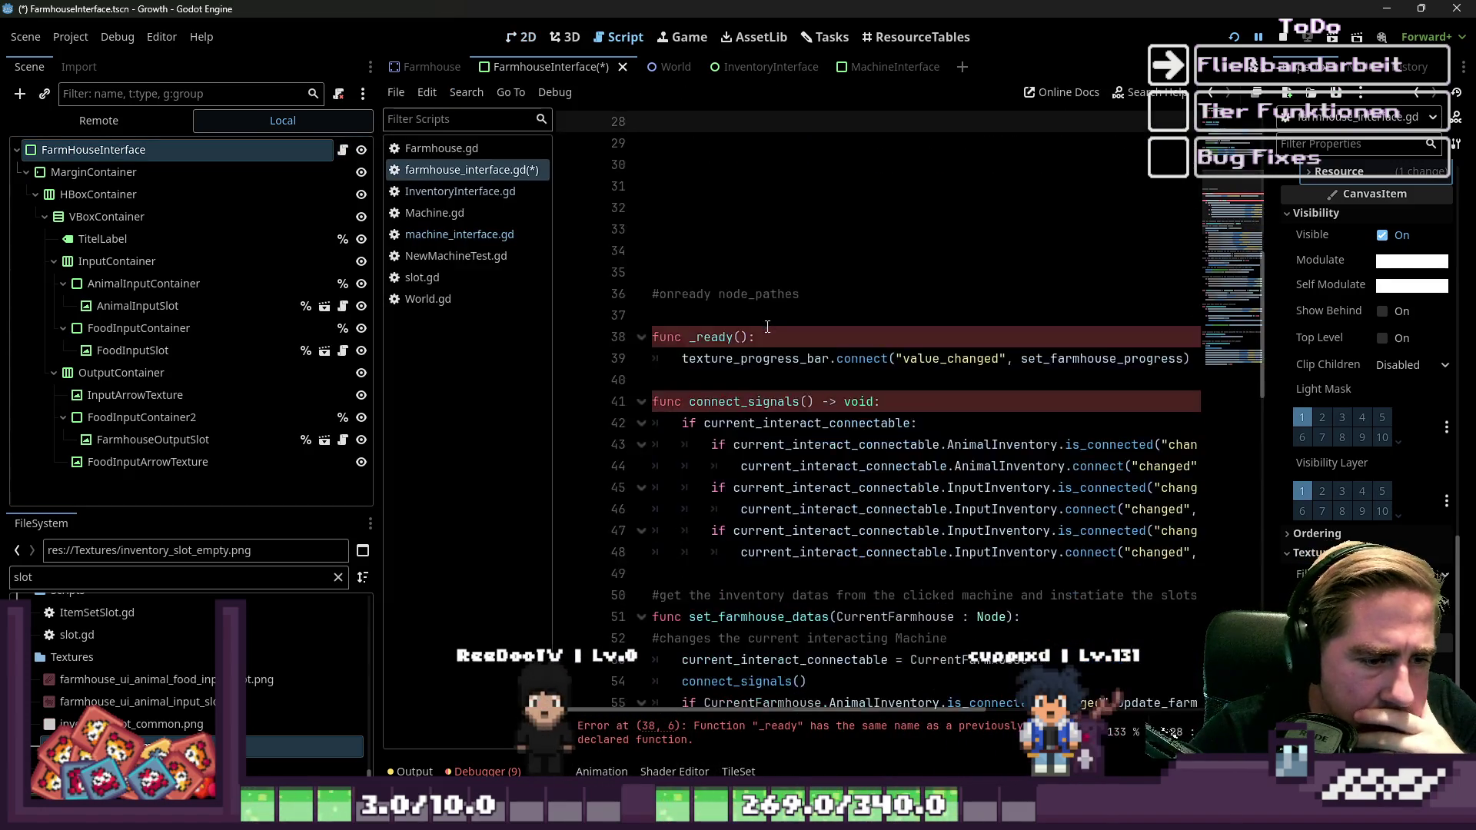
mouse_move(701, 499)
left_mouse_down()
mouse_move(769, 569)
mouse_move(933, 504)
mouse_move(846, 530)
mouse_move(911, 418)
mouse_move(769, 380)
left_mouse_up()
left_click(715, 401)
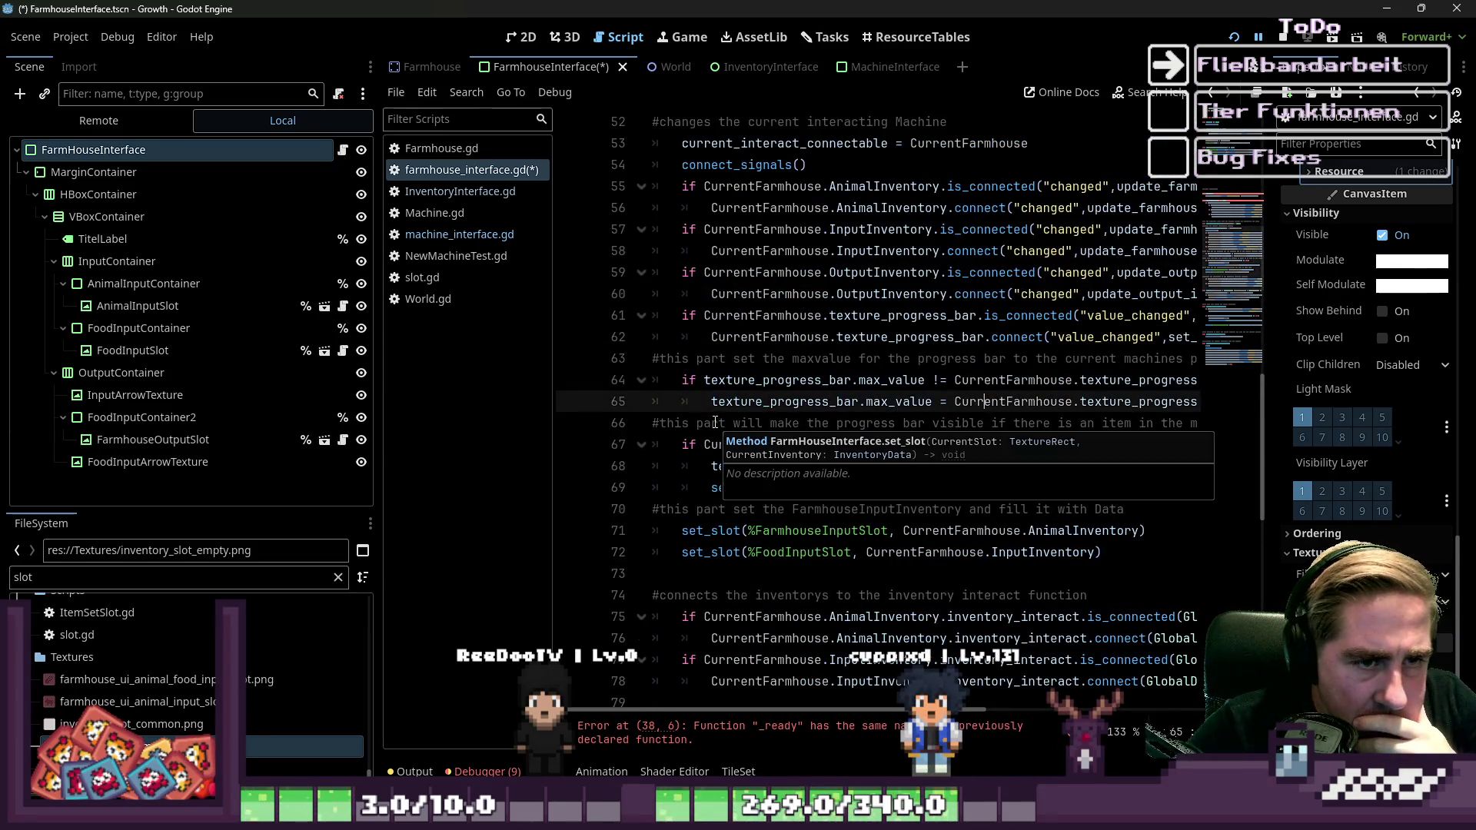
scroll(715, 422, "down", 12)
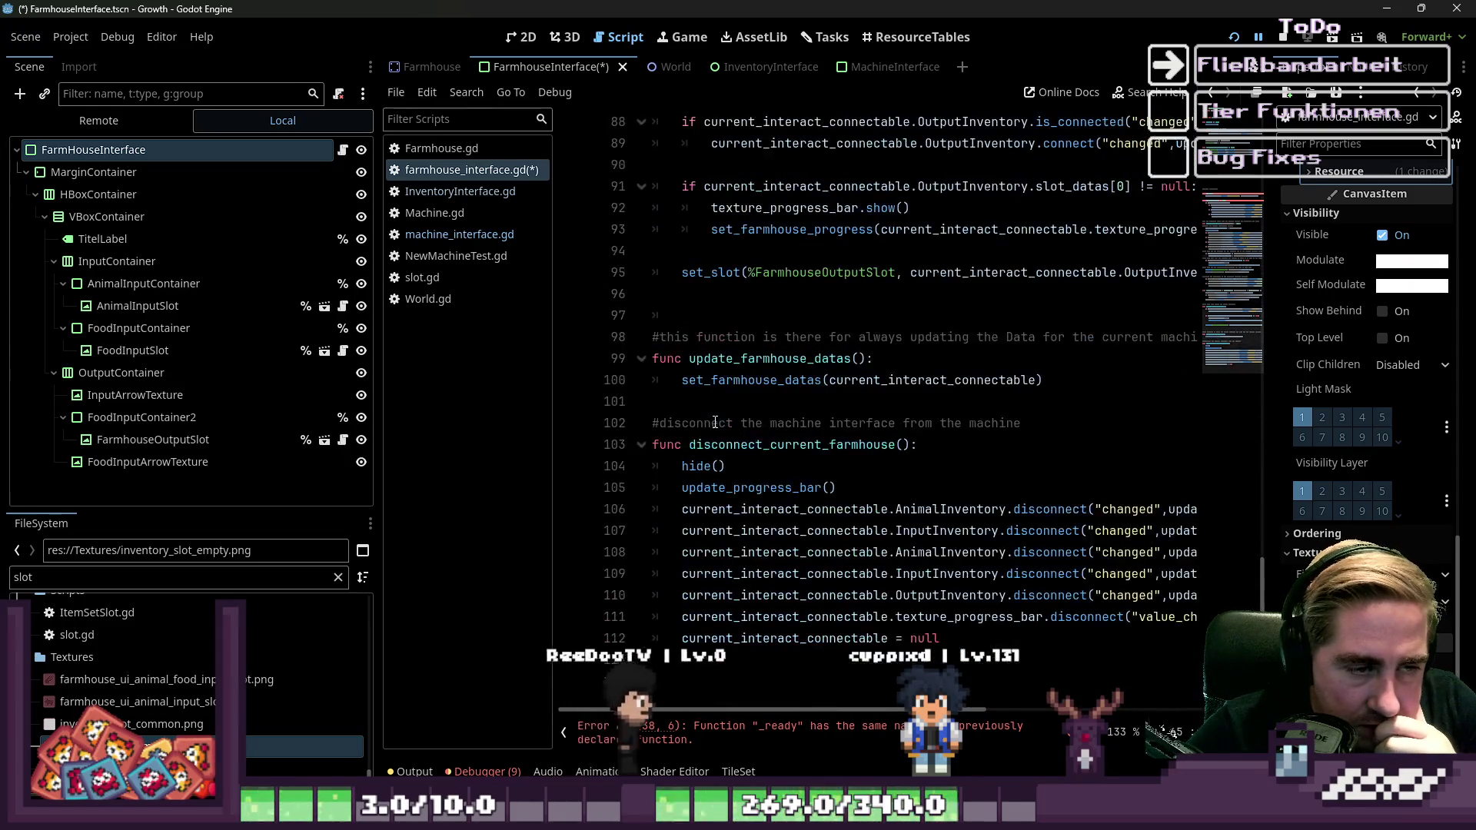
mouse_move(863, 661)
left_mouse_down()
mouse_move(771, 481)
mouse_move(729, 472)
mouse_move(642, 353)
left_mouse_up()
key("BackSpace")
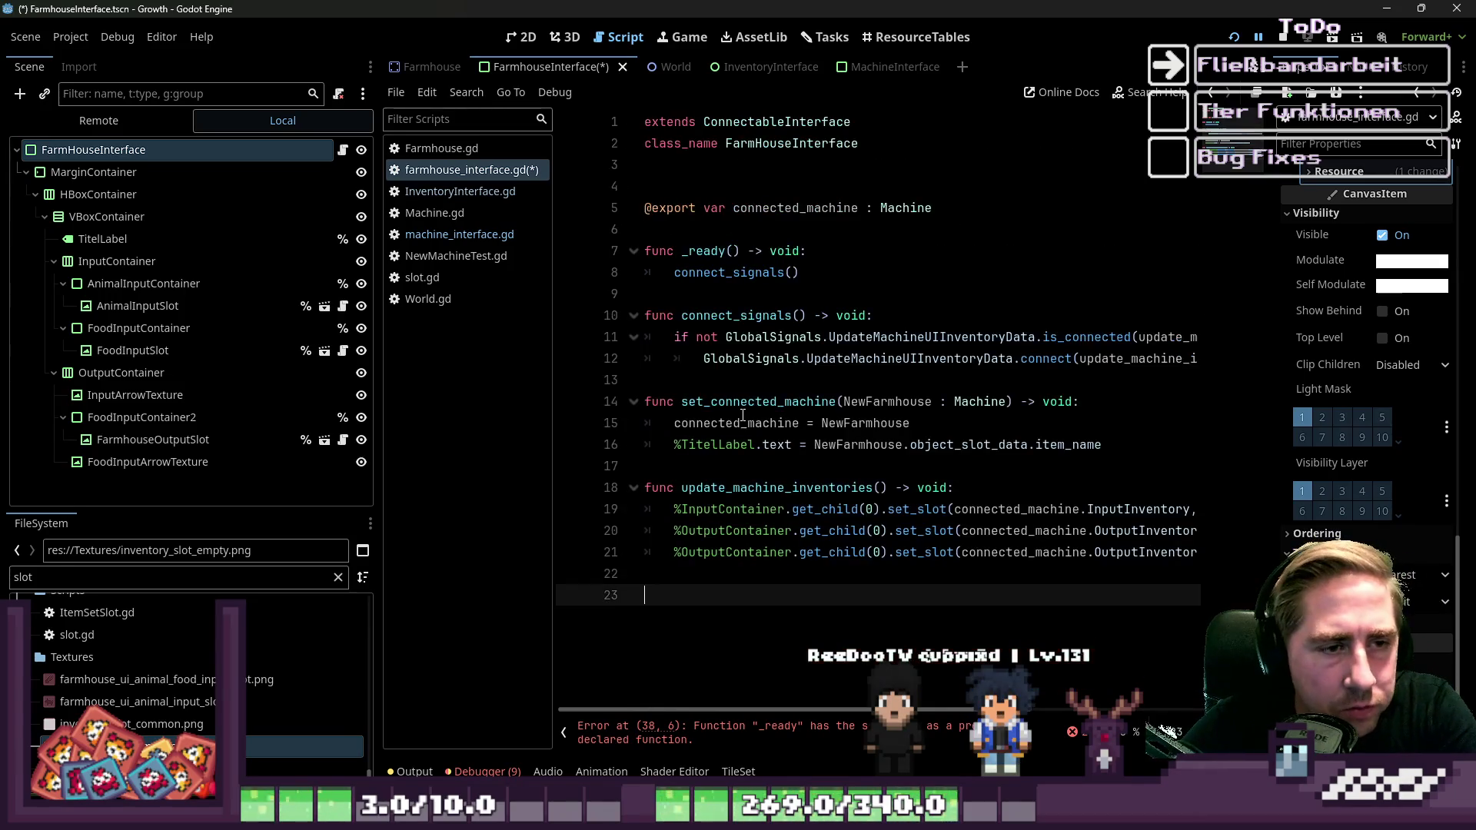
key("BackSpace")
key("BackSpace")
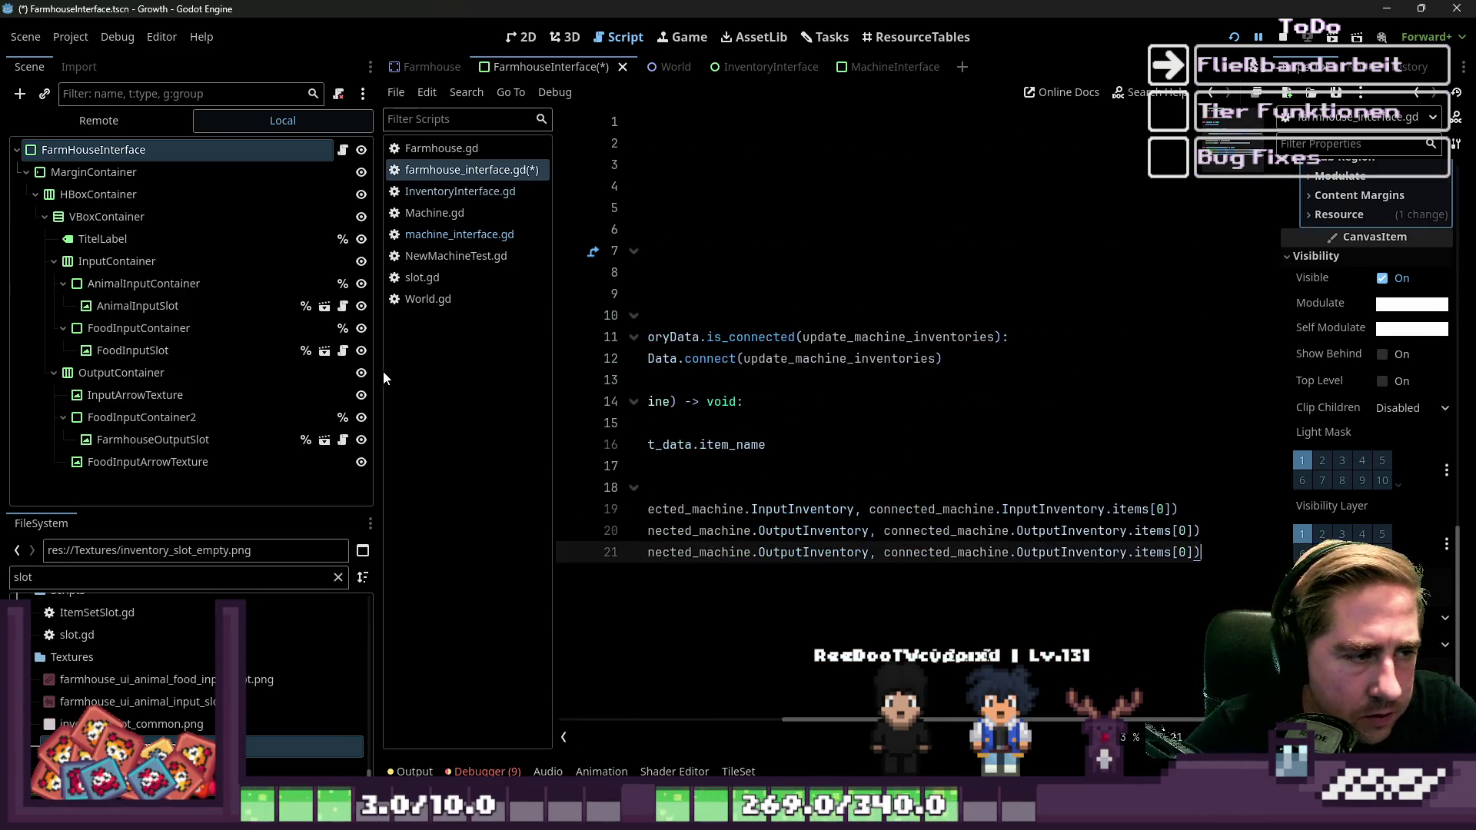
Widen the code editor and select the UpdateMachineUIInventoryData signal name on line 12.
left_click_drag(379, 377, 138, 389)
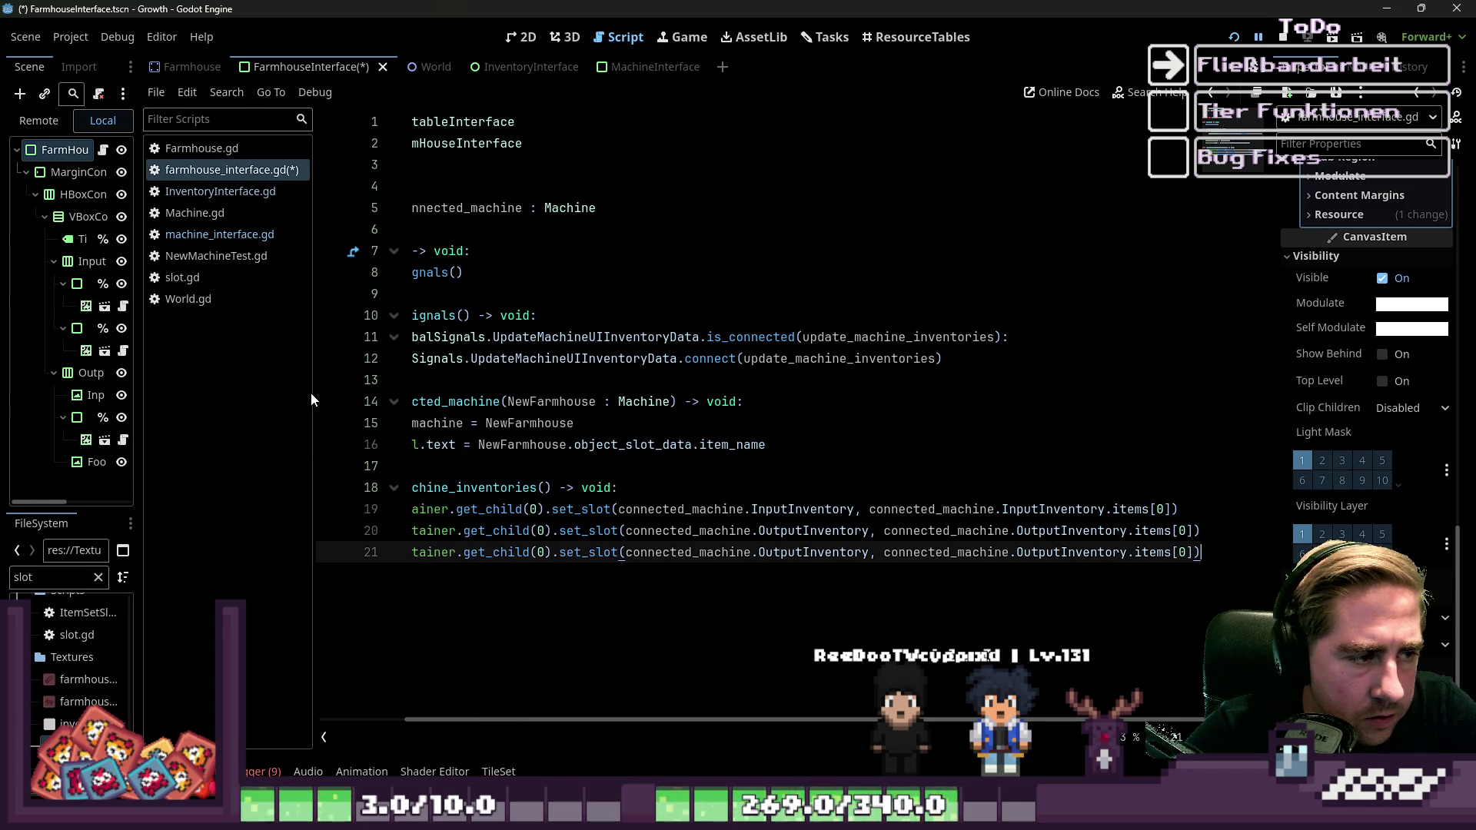
left_click_drag(312, 392, 260, 390)
left_click_drag(542, 720, 477, 716)
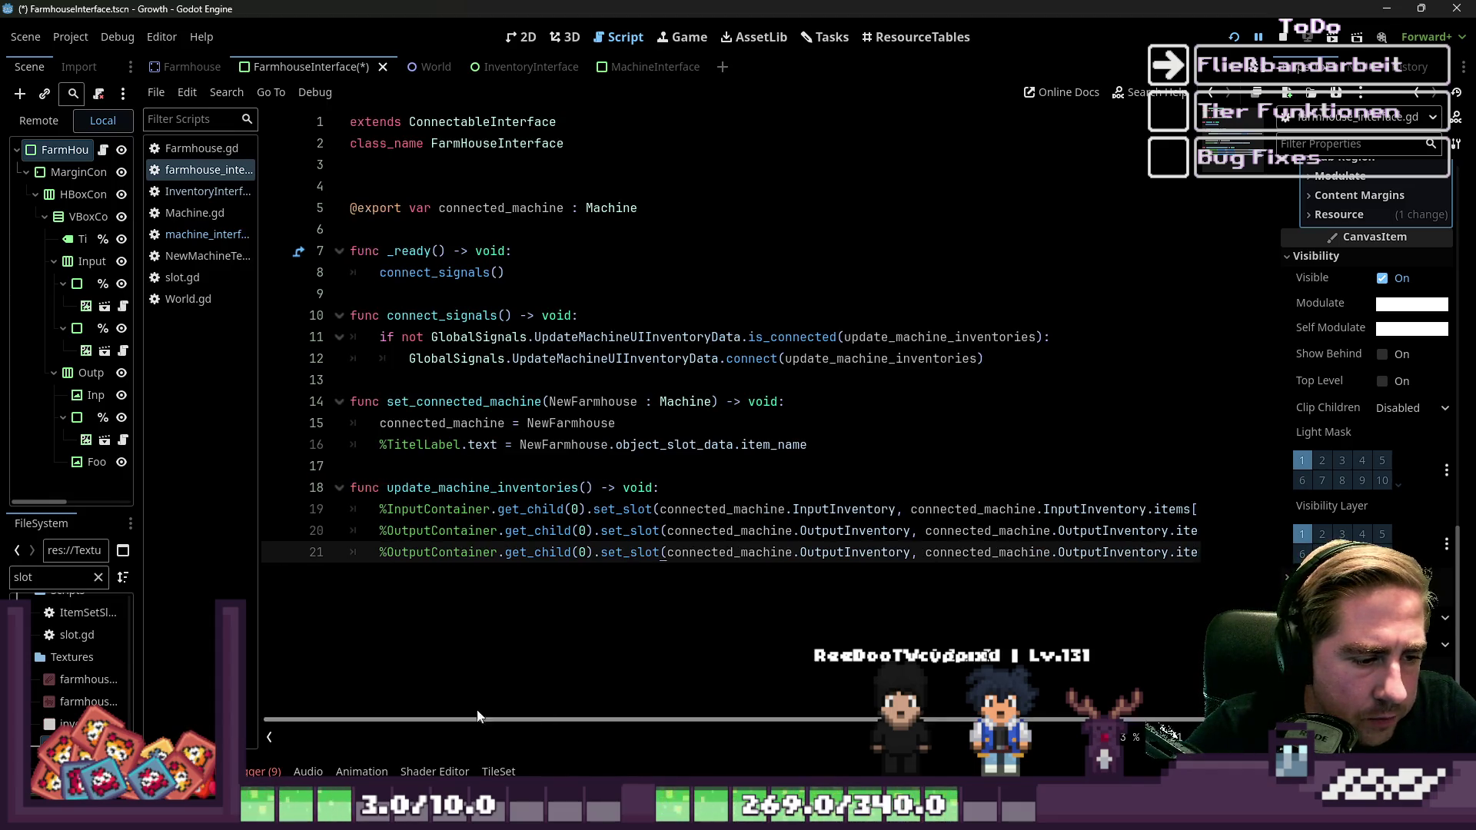
left_click(465, 398)
left_click(513, 359)
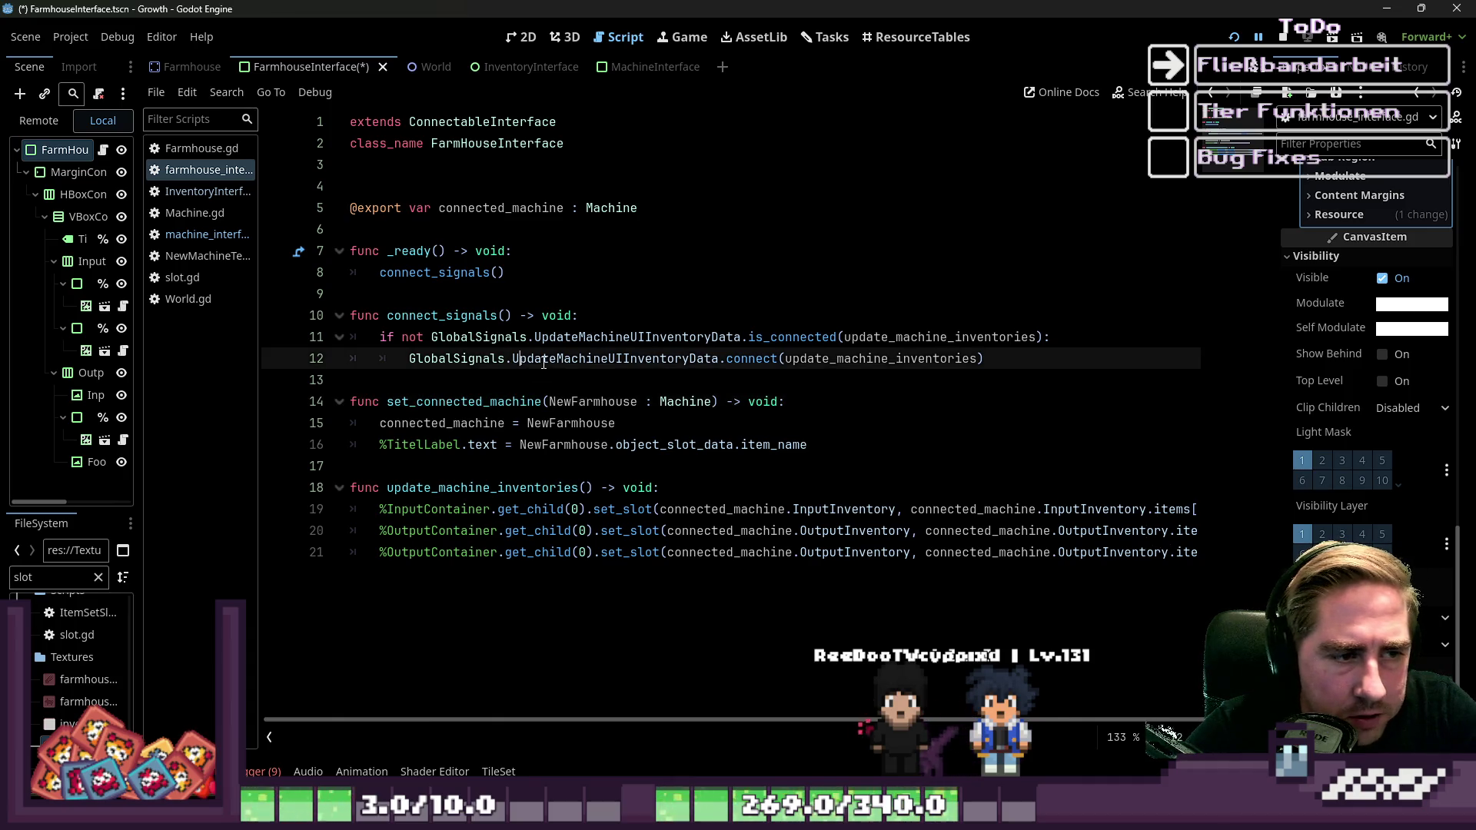
double_click(574, 359)
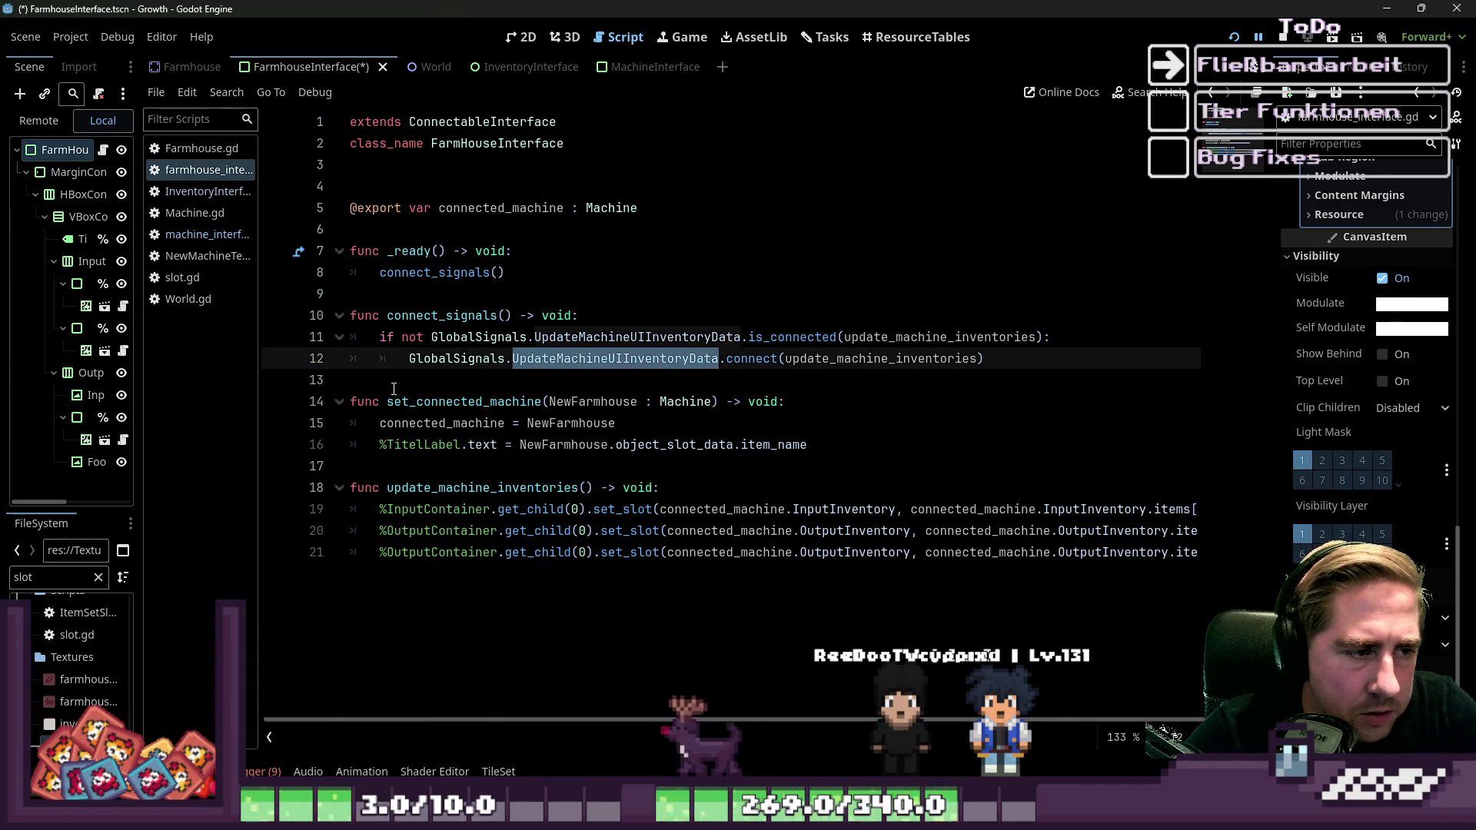
left_click_drag(259, 255, 334, 255)
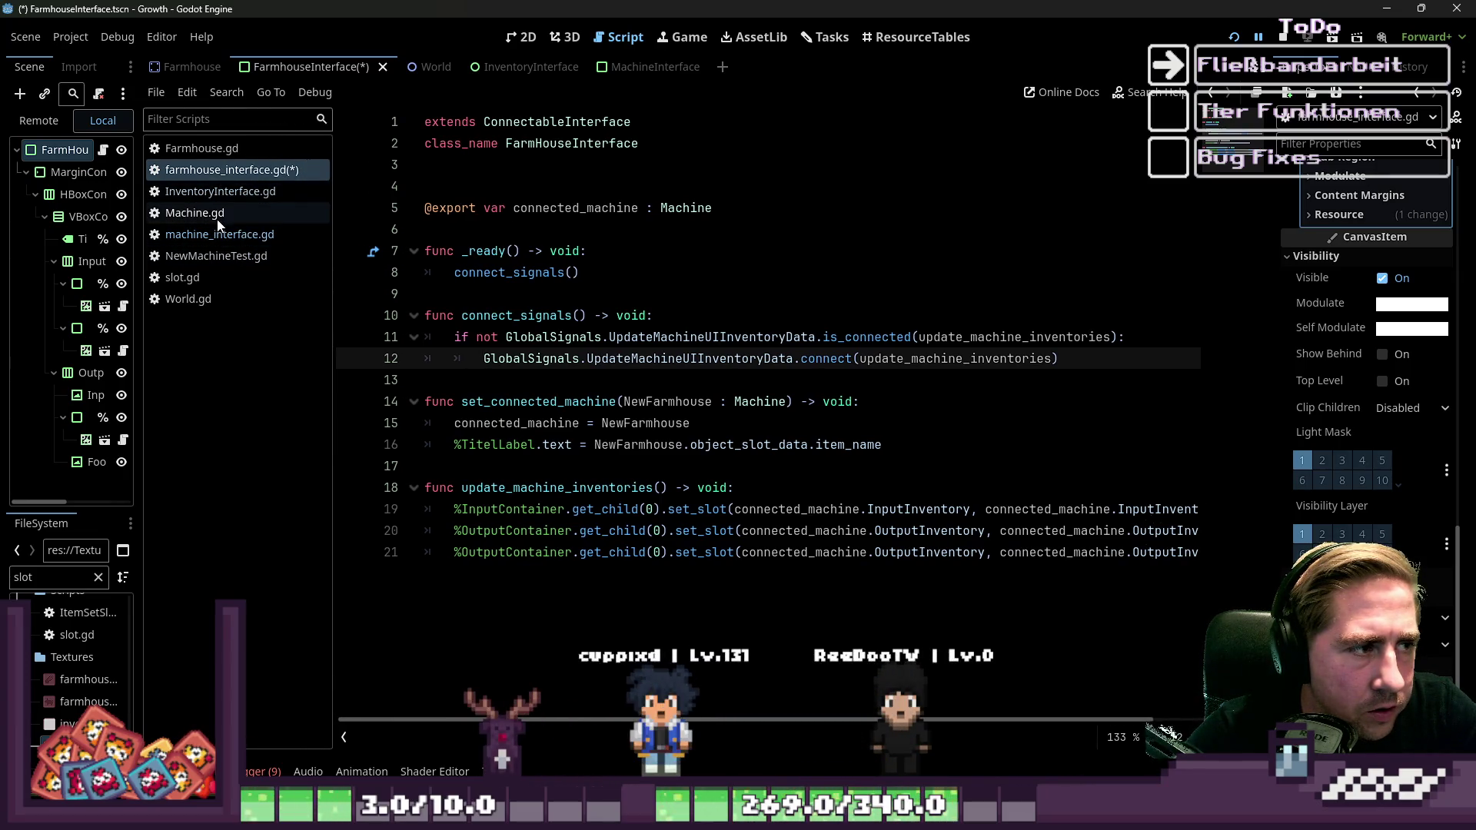
double_click(656, 358)
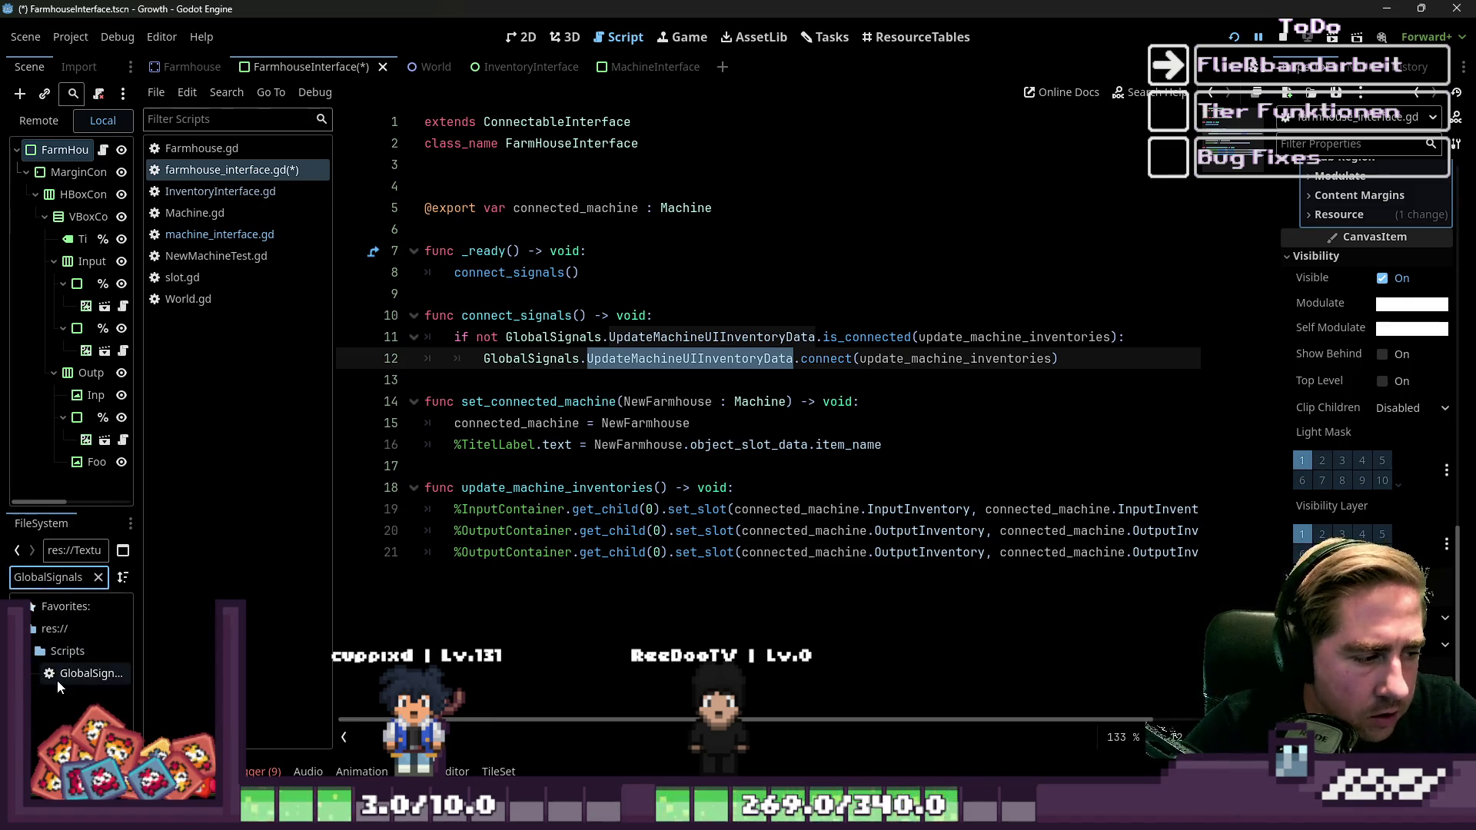
In GlobalSignals.gd, rename the duplicated line-39 signal to UpdateFarmhouseUIInventoryData and save.
double_click(58, 680)
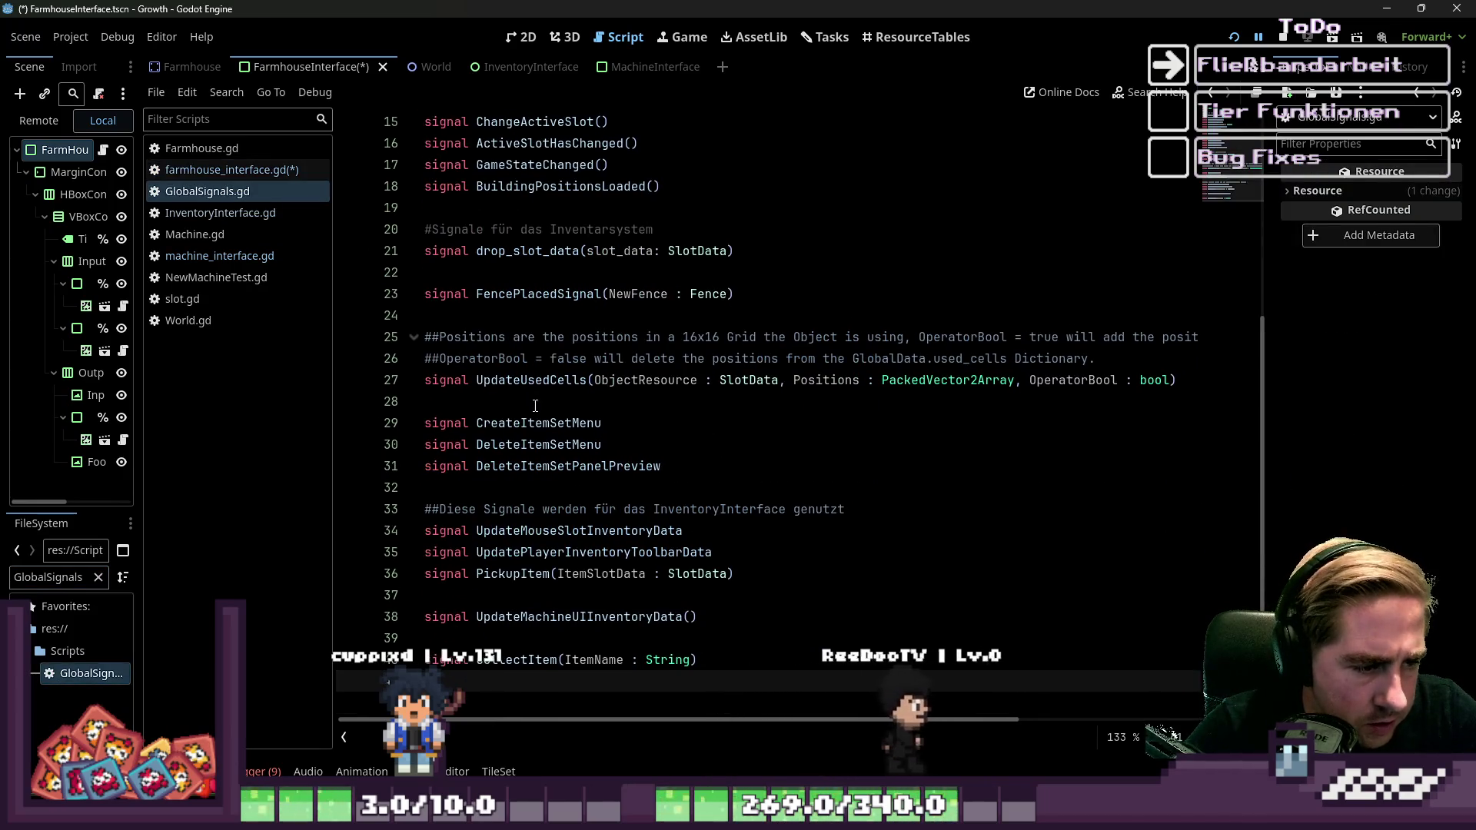
left_click(936, 605)
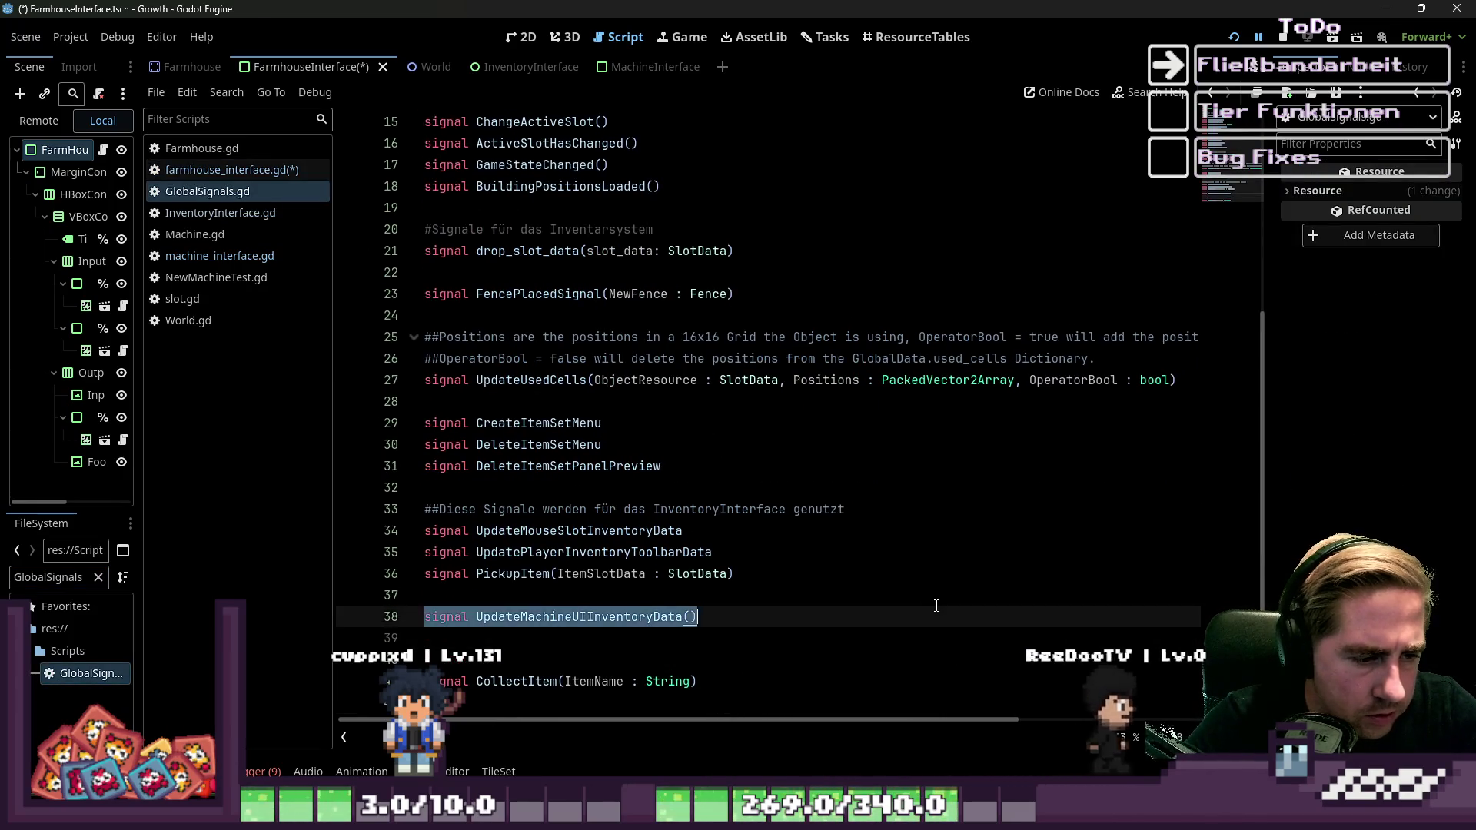
key("Return")
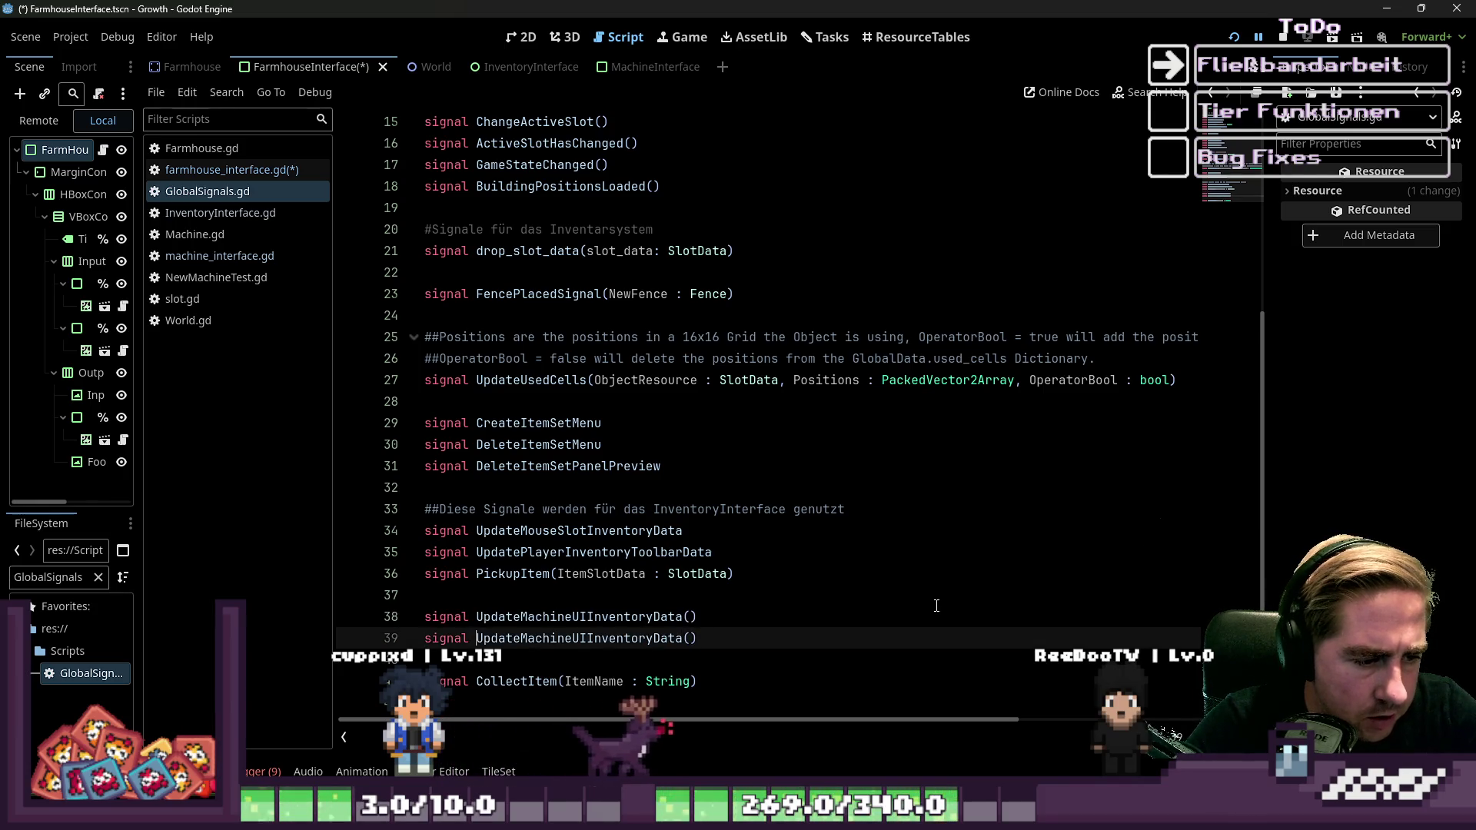
key("ctrl+Right")
key("Left")
key("Left")
key("Left")
key("shift+Right")
key("shift+Right")
key("shift+Right")
type("Farmhouse")
key("ctrl+Right")
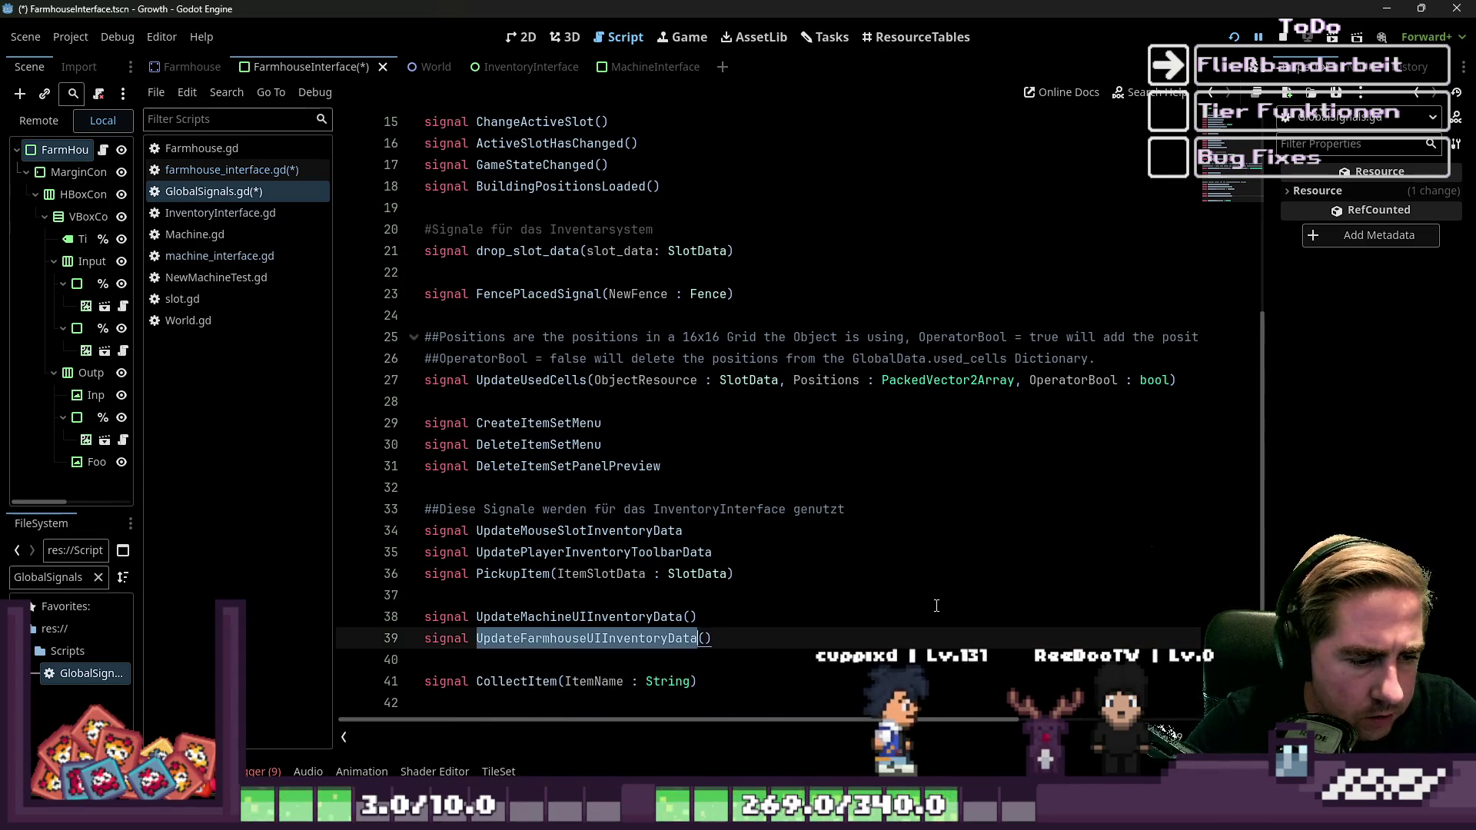
key("ctrl+s")
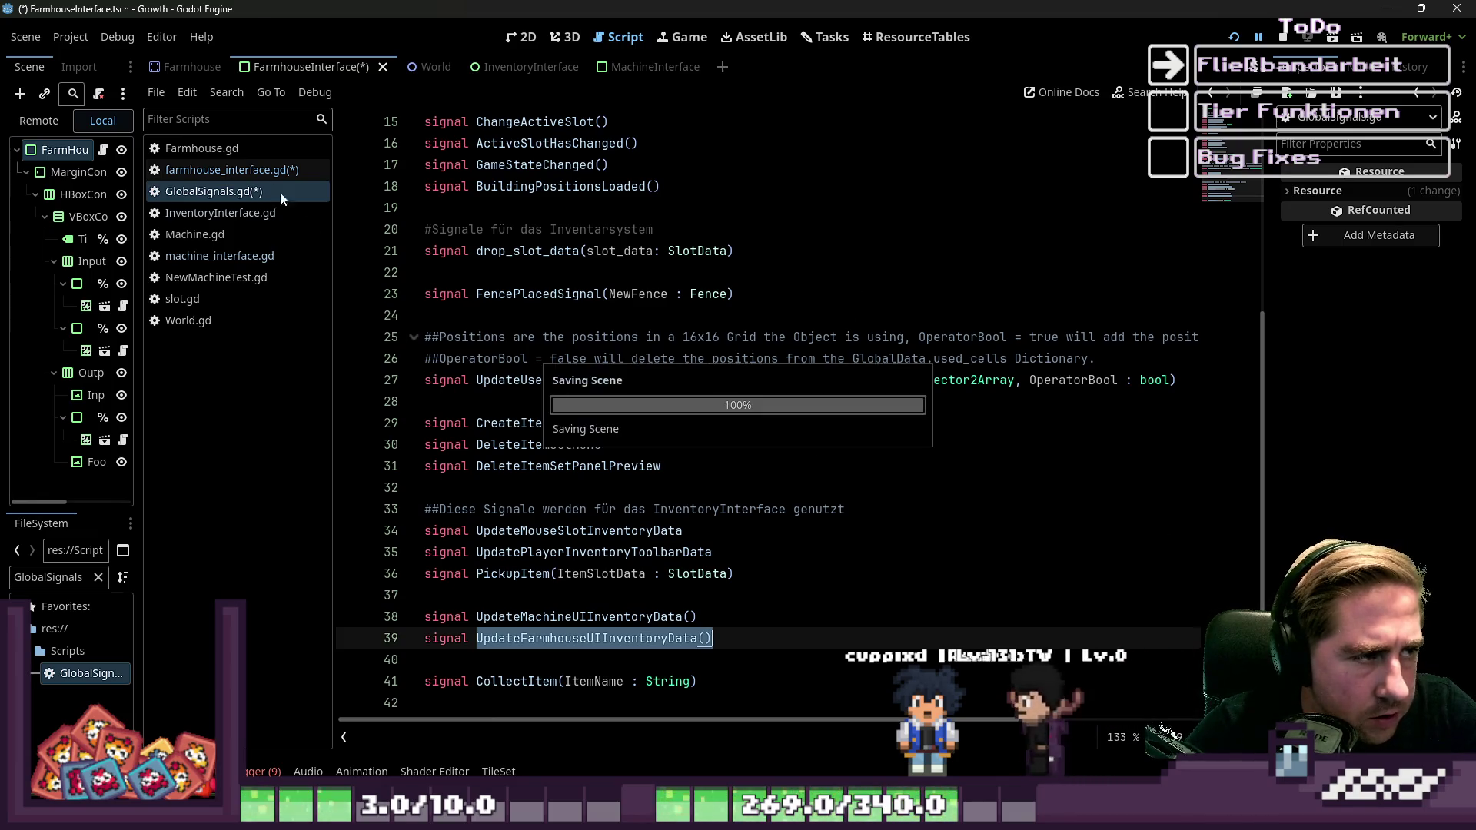
Paste the new signal name over the old one on lines 11 and 12 of farmhouse_interface.gd.
left_click(236, 168)
type("UpdateFarmhouseUIInventoryData()")
double_click(712, 337)
type("UpdateFarmhouseUIInventoryData()")
left_click(726, 366)
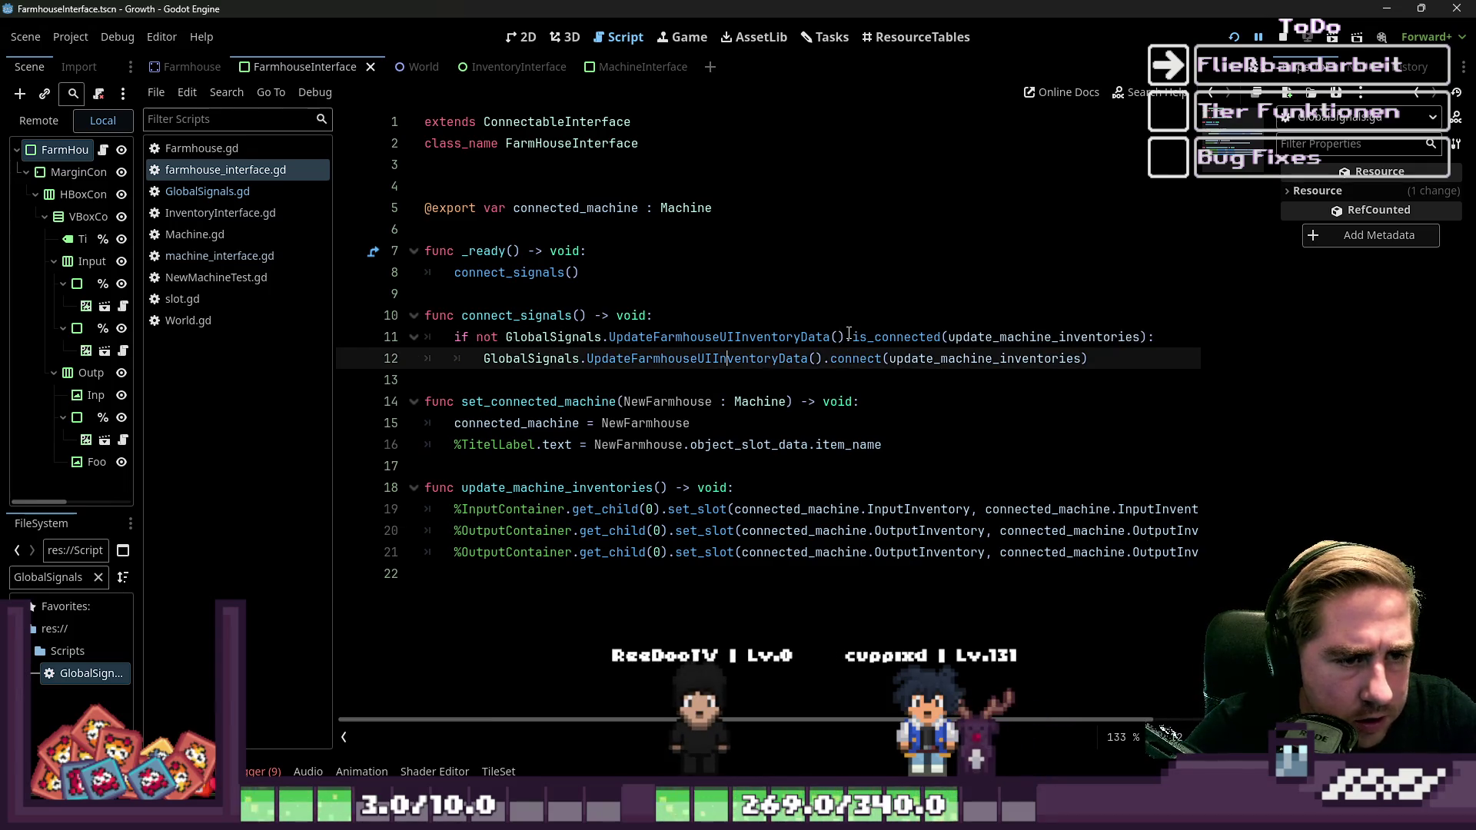
Remove the parentheses after the signal name on lines 11 and 12.
left_click(848, 336)
key("BackSpace")
key("BackSpace")
left_click(818, 358)
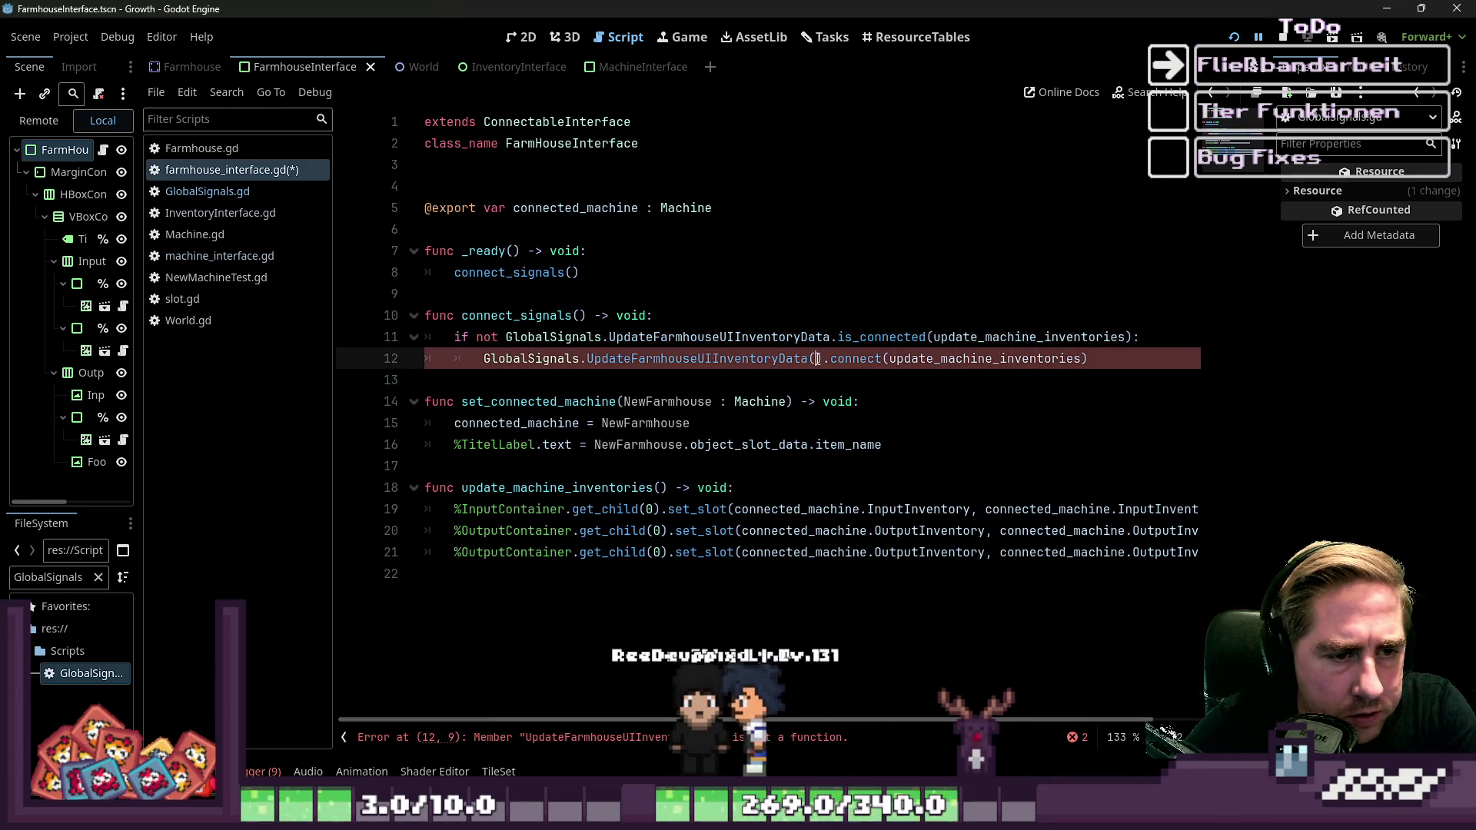
key("BackSpace")
left_click(806, 388)
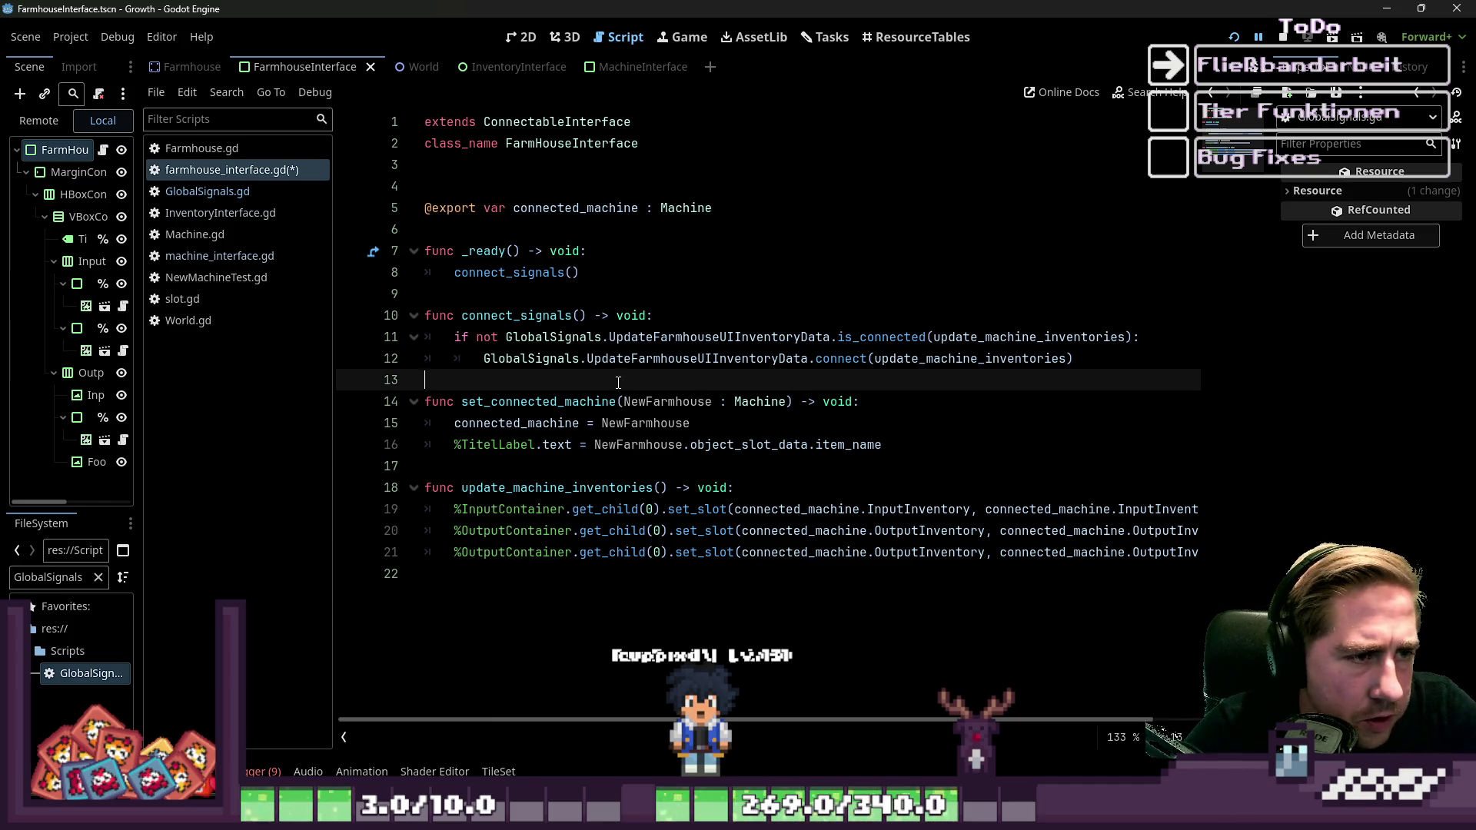
mouse_move(882, 723)
left_mouse_down()
mouse_move(1010, 711)
mouse_move(852, 711)
left_mouse_up()
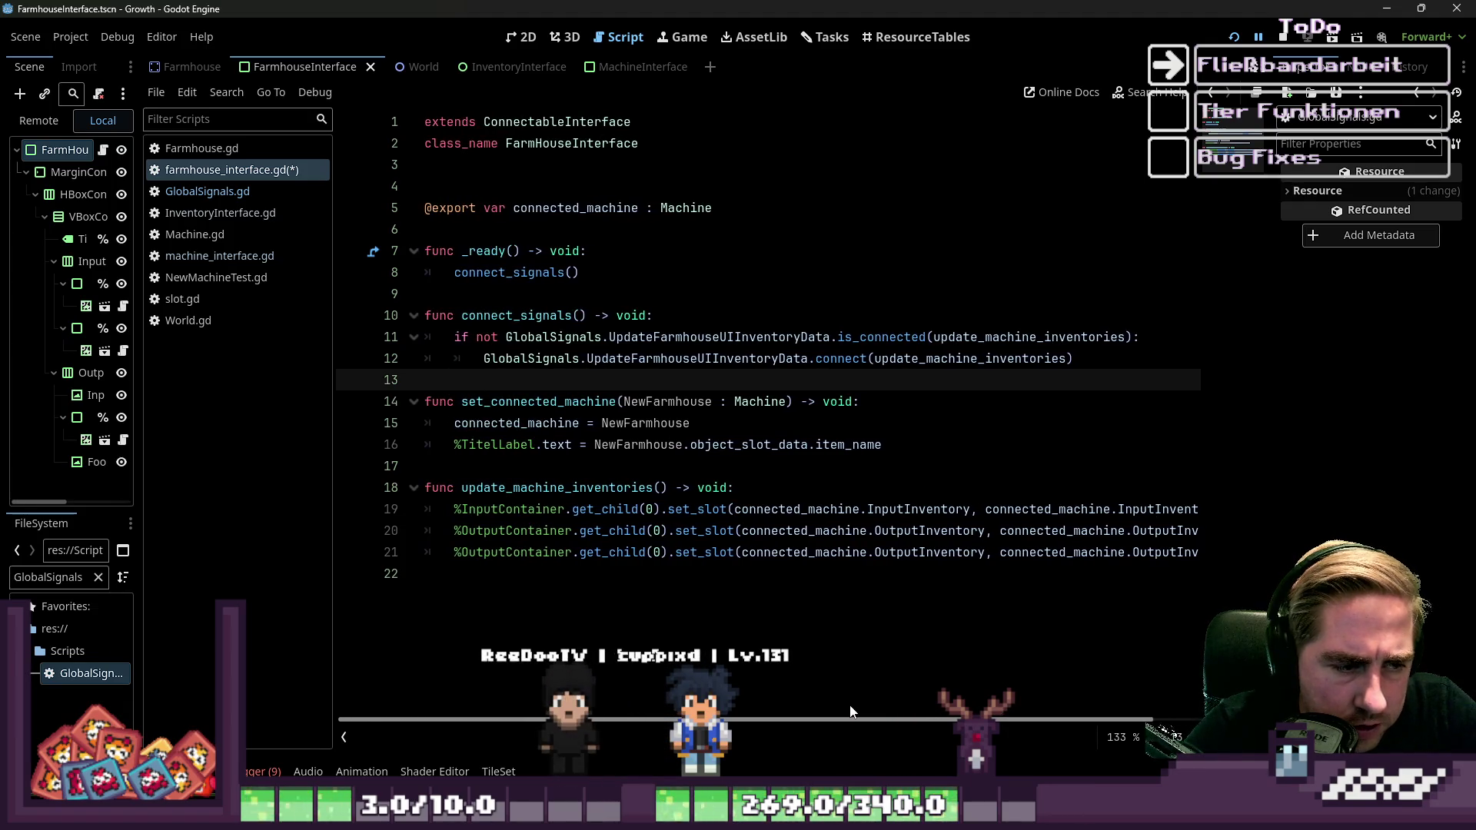
Point line 19 at %AnimalInputContainer and line 20 at %FoodInputContainer using autocomplete.
double_click(485, 529)
key("Up")
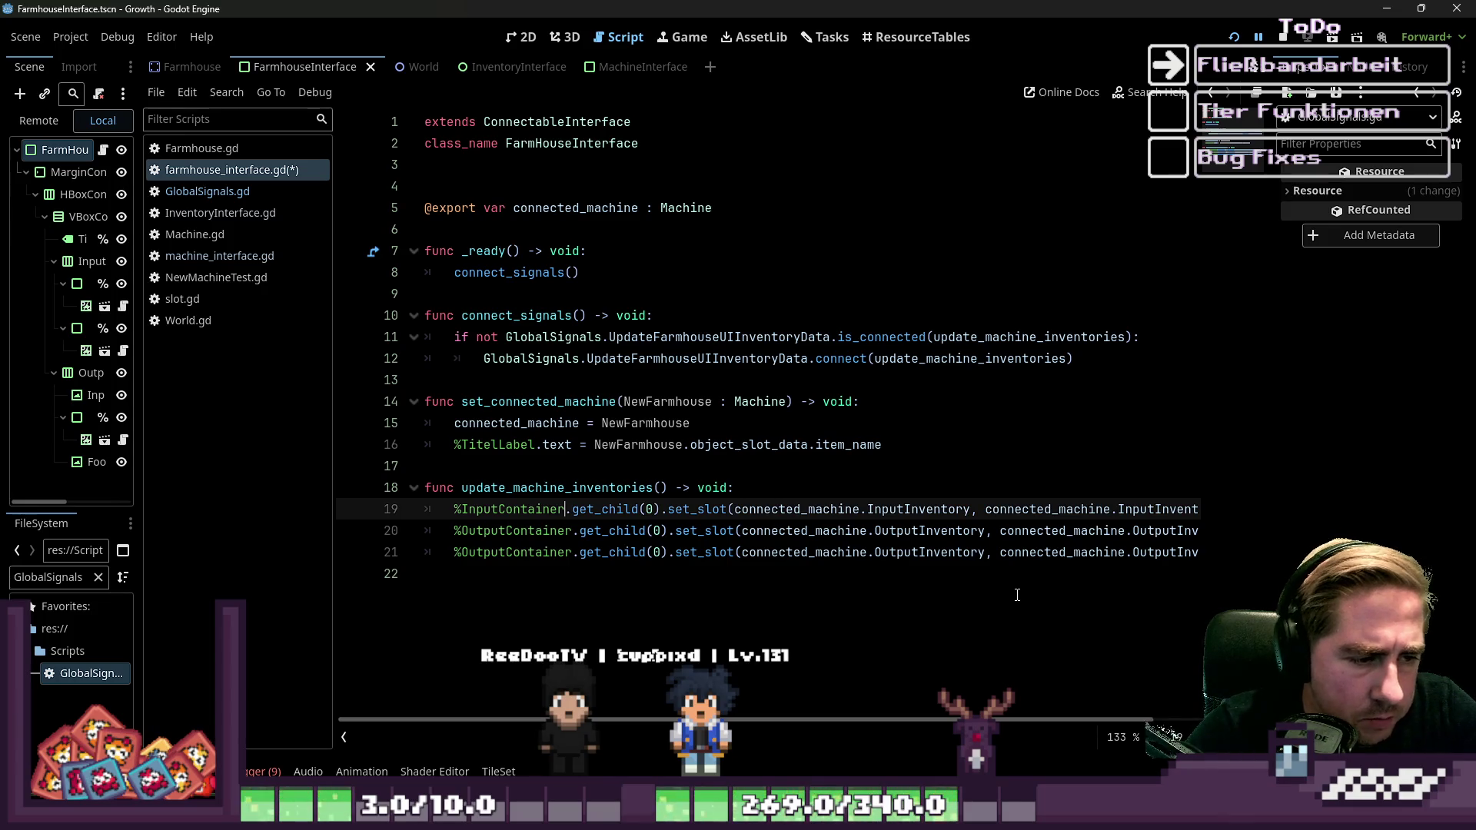
left_click_drag(139, 346, 227, 322)
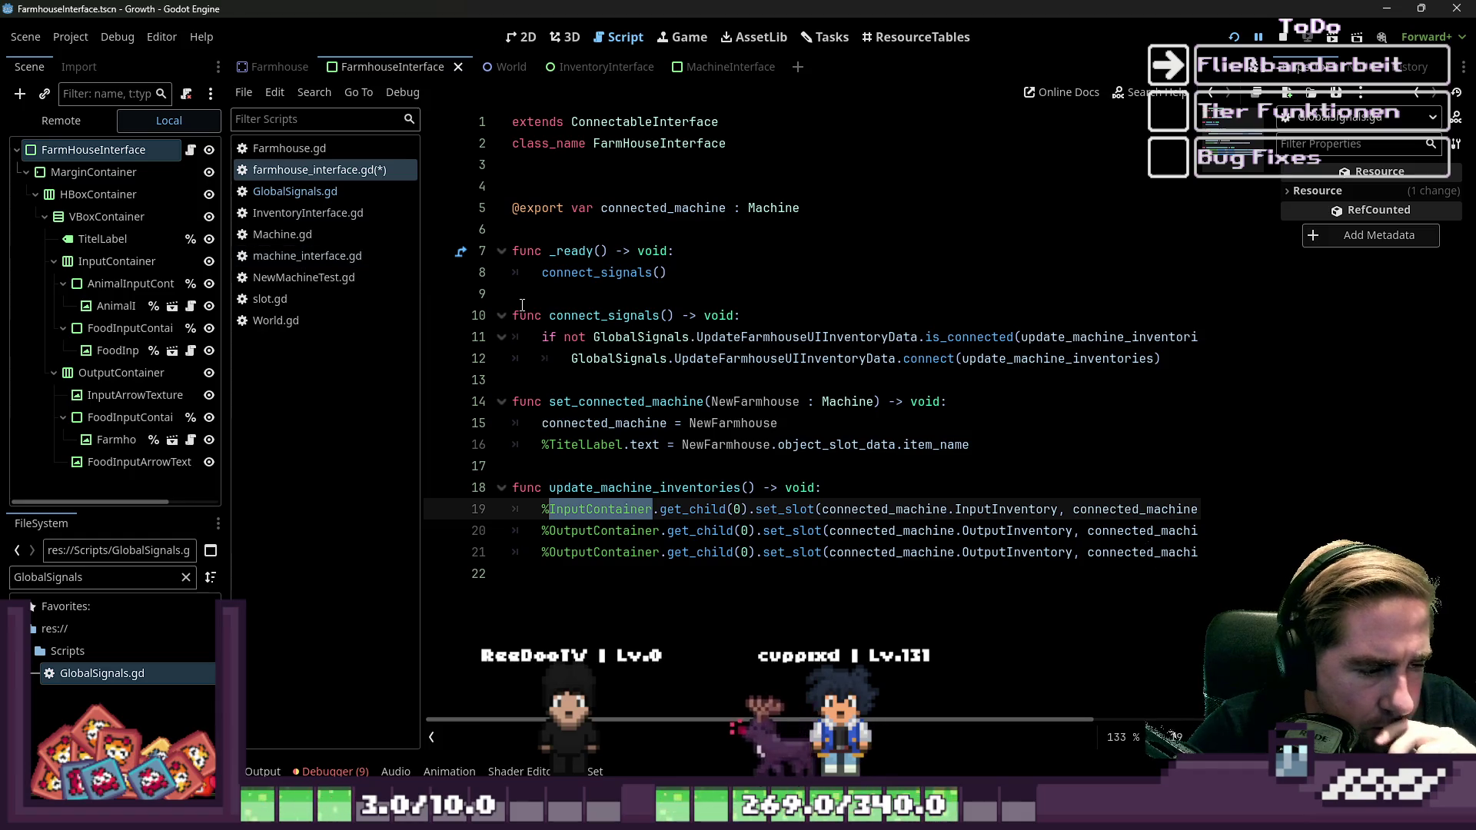
type("Anim")
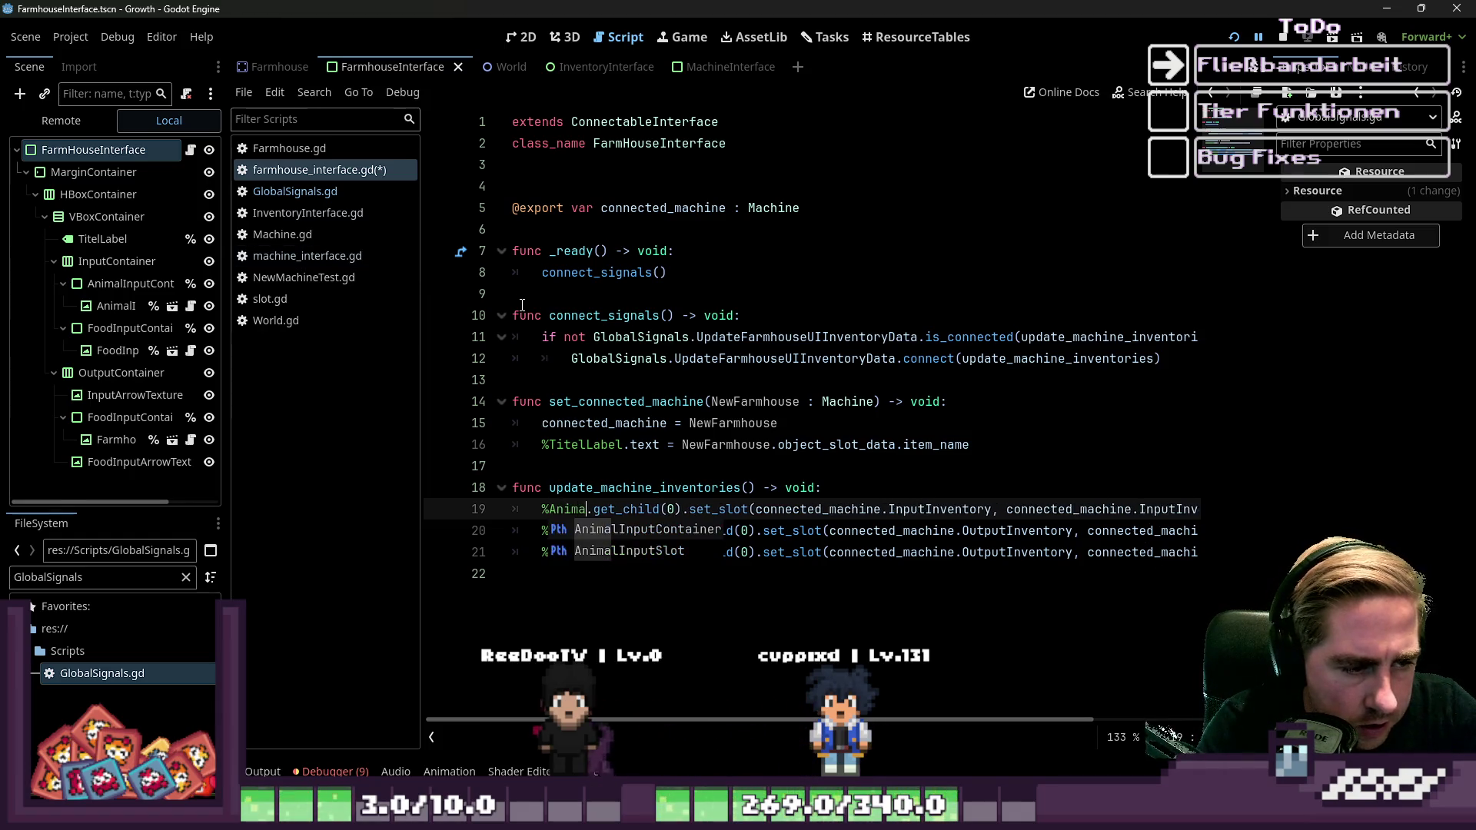
key("Return")
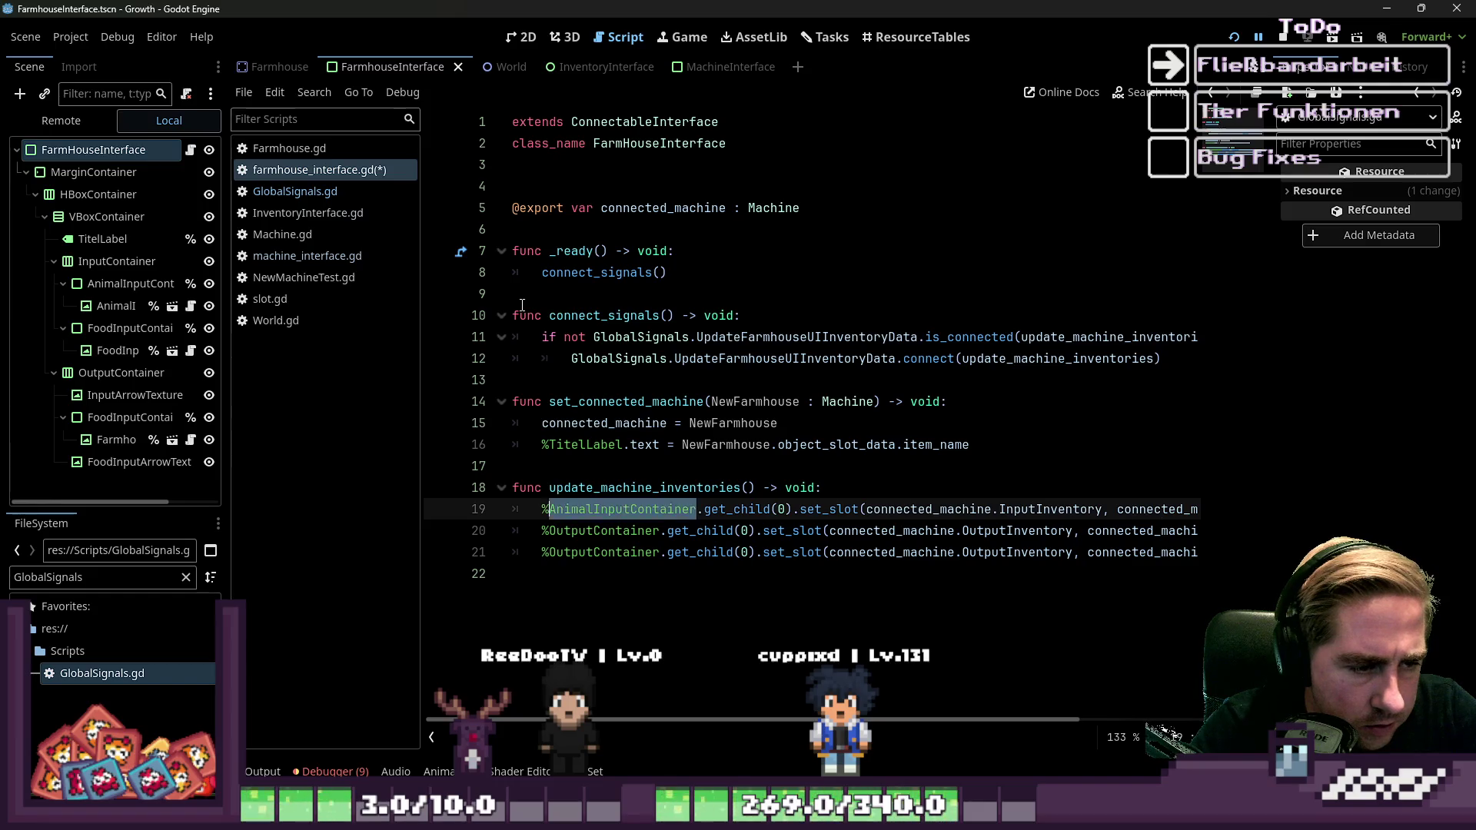
key("Down")
key("ctrl+shift+Right")
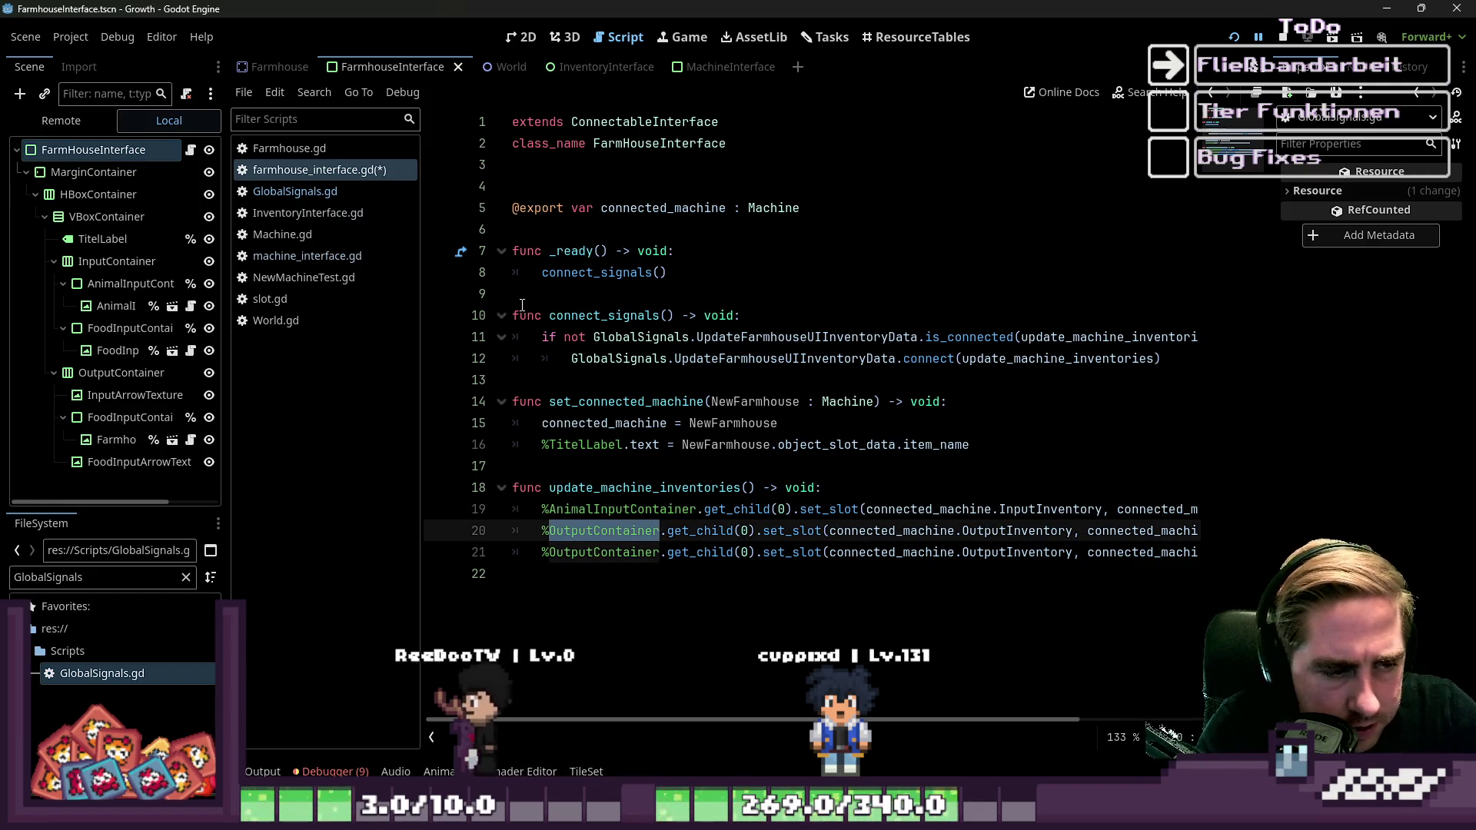
type("Food")
key("Return")
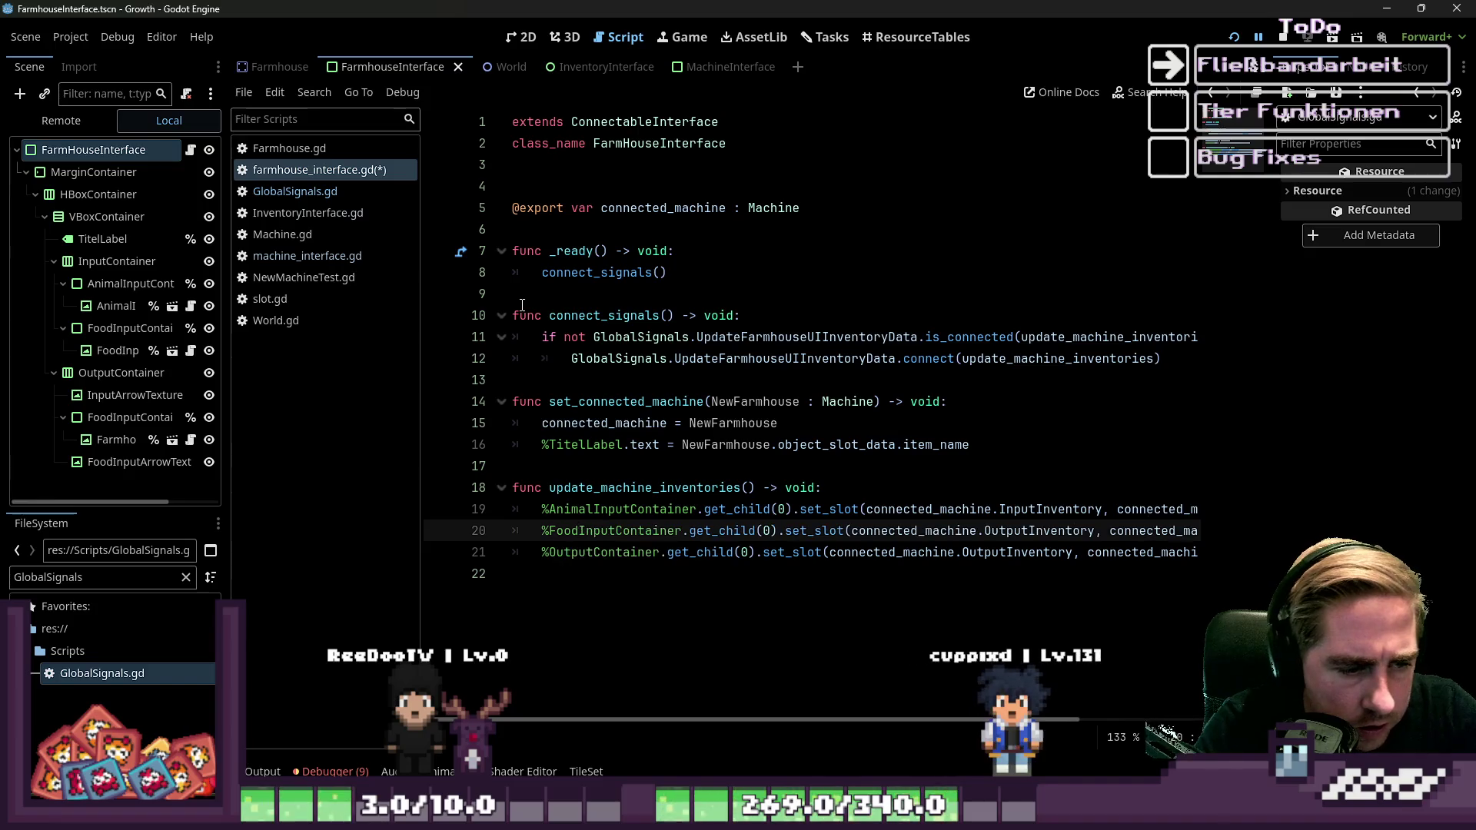
mouse_move(220, 416)
left_mouse_down()
mouse_move(285, 401)
mouse_move(300, 416)
left_mouse_up()
left_click(202, 421)
Rename FarmhouseOutputSlot to OutputSlot and FoodInputContainer2 to OutputContainer in the Scene dock.
left_click(146, 439)
key("Home")
key("Right")
key("Right")
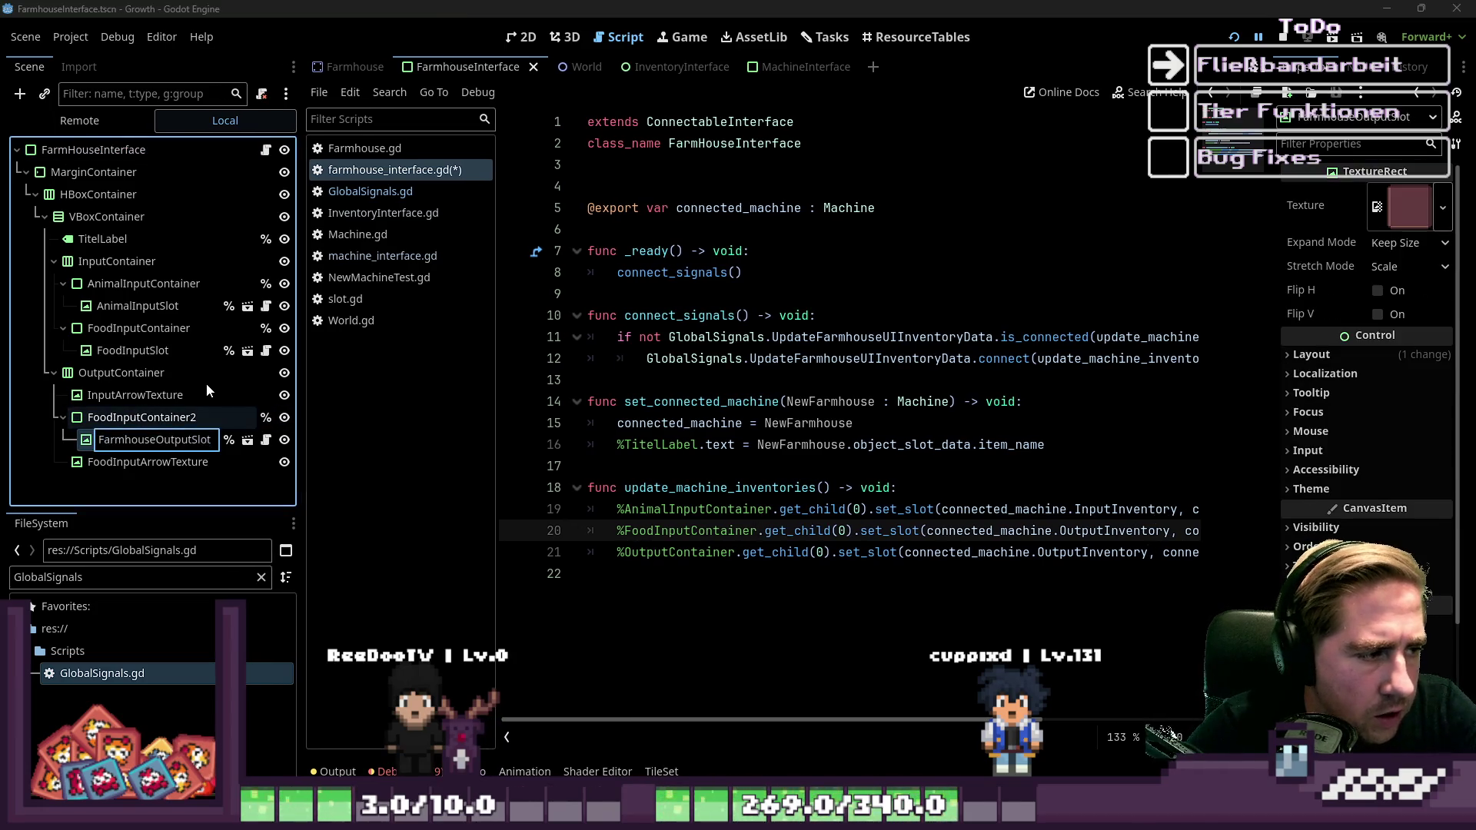
key("Delete")
key("Delete")
key("Delete")
key("BackSpace")
key("BackSpace")
key("Return")
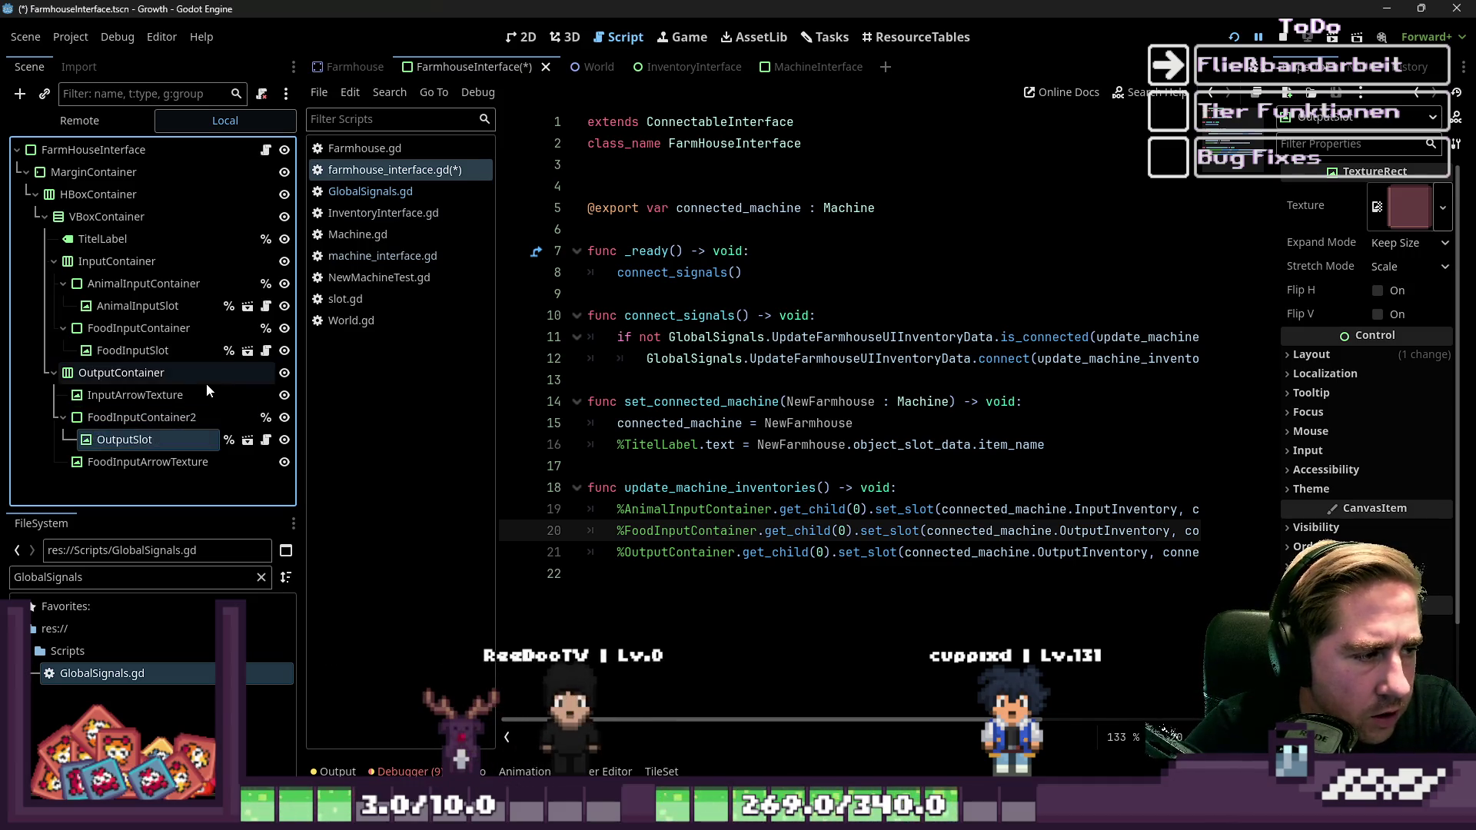
key("Up")
key("F2")
type("Out")
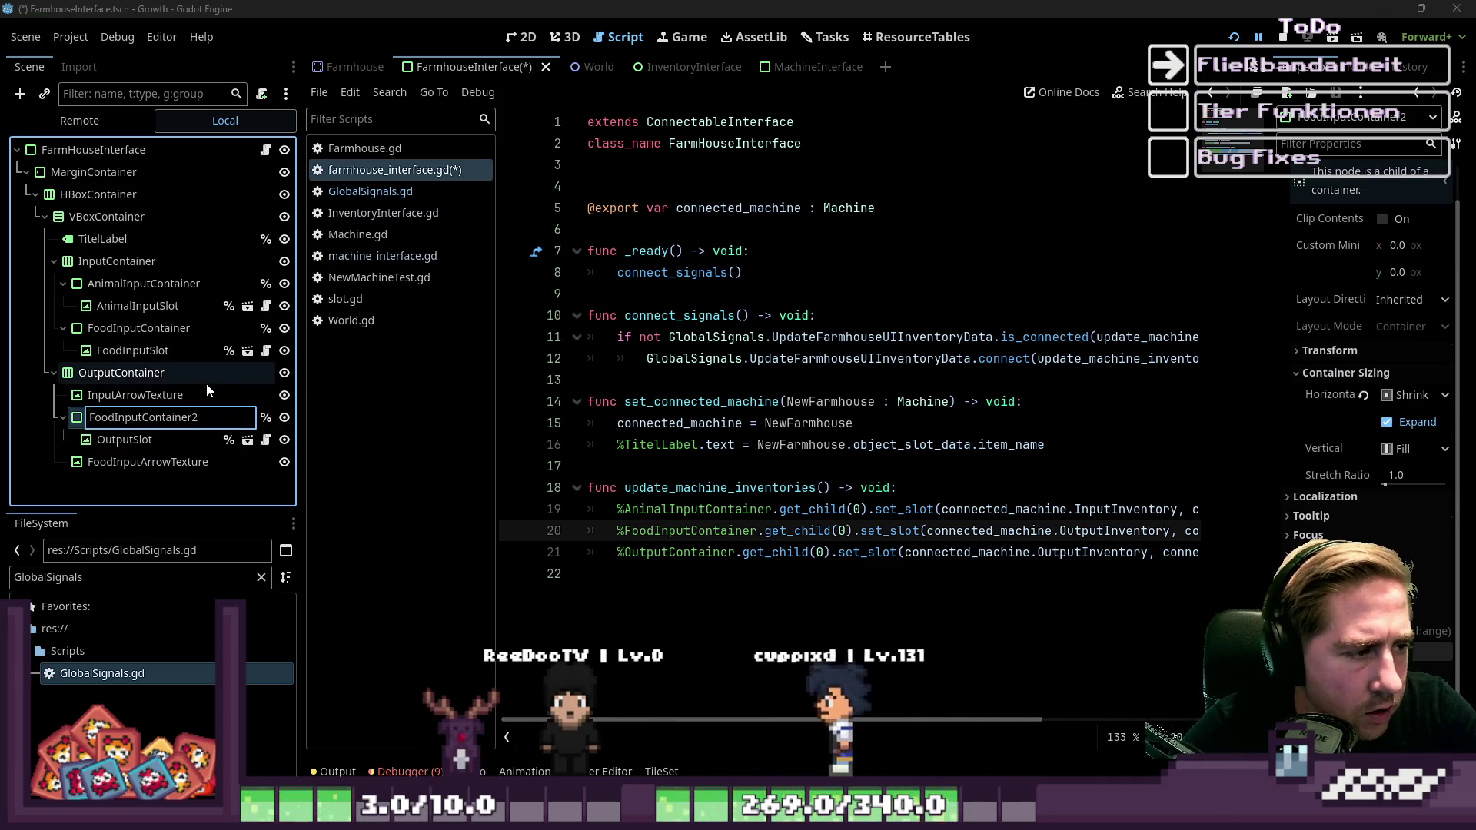
type("putContain")
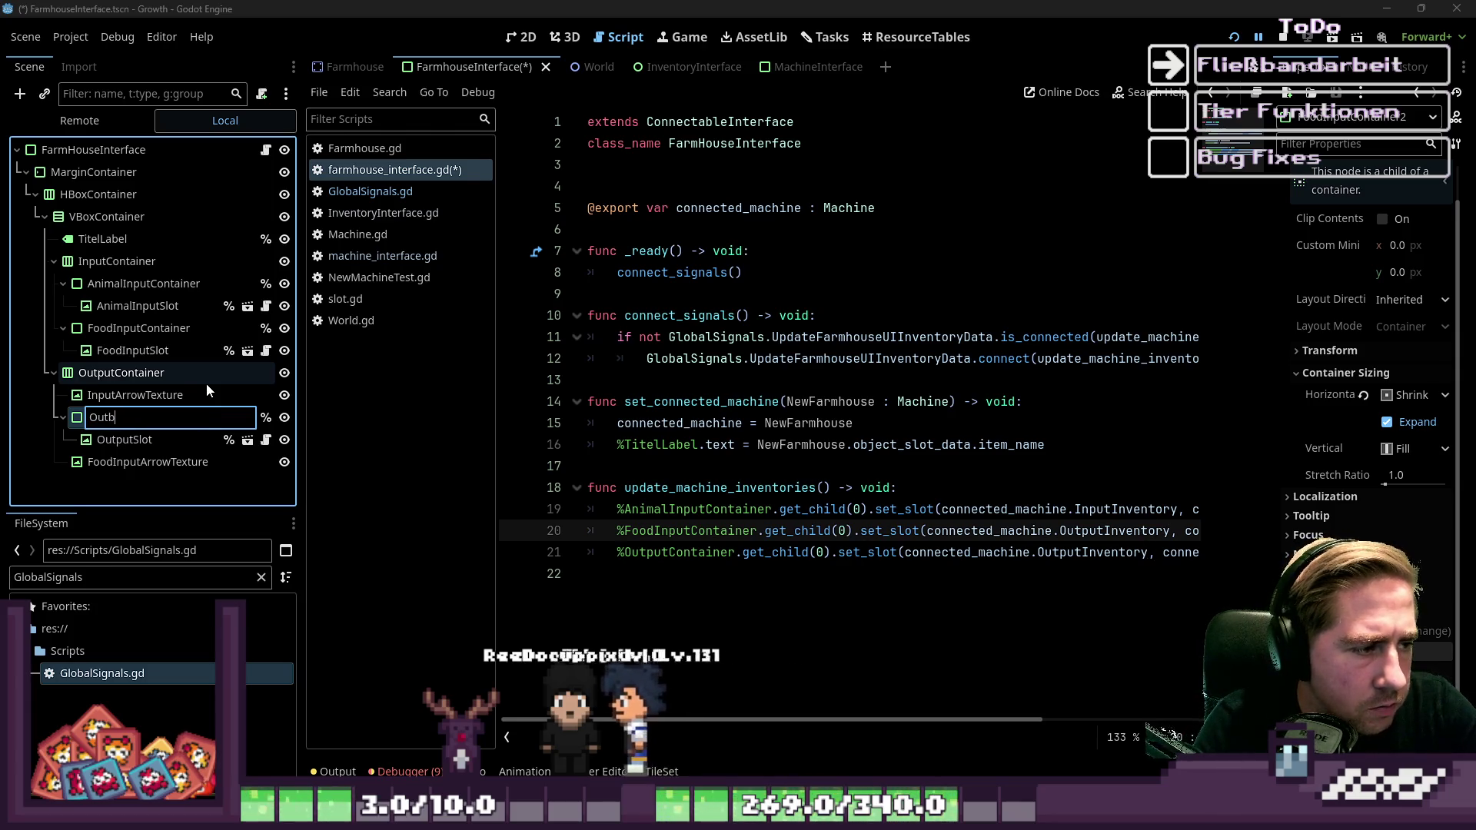
type("er")
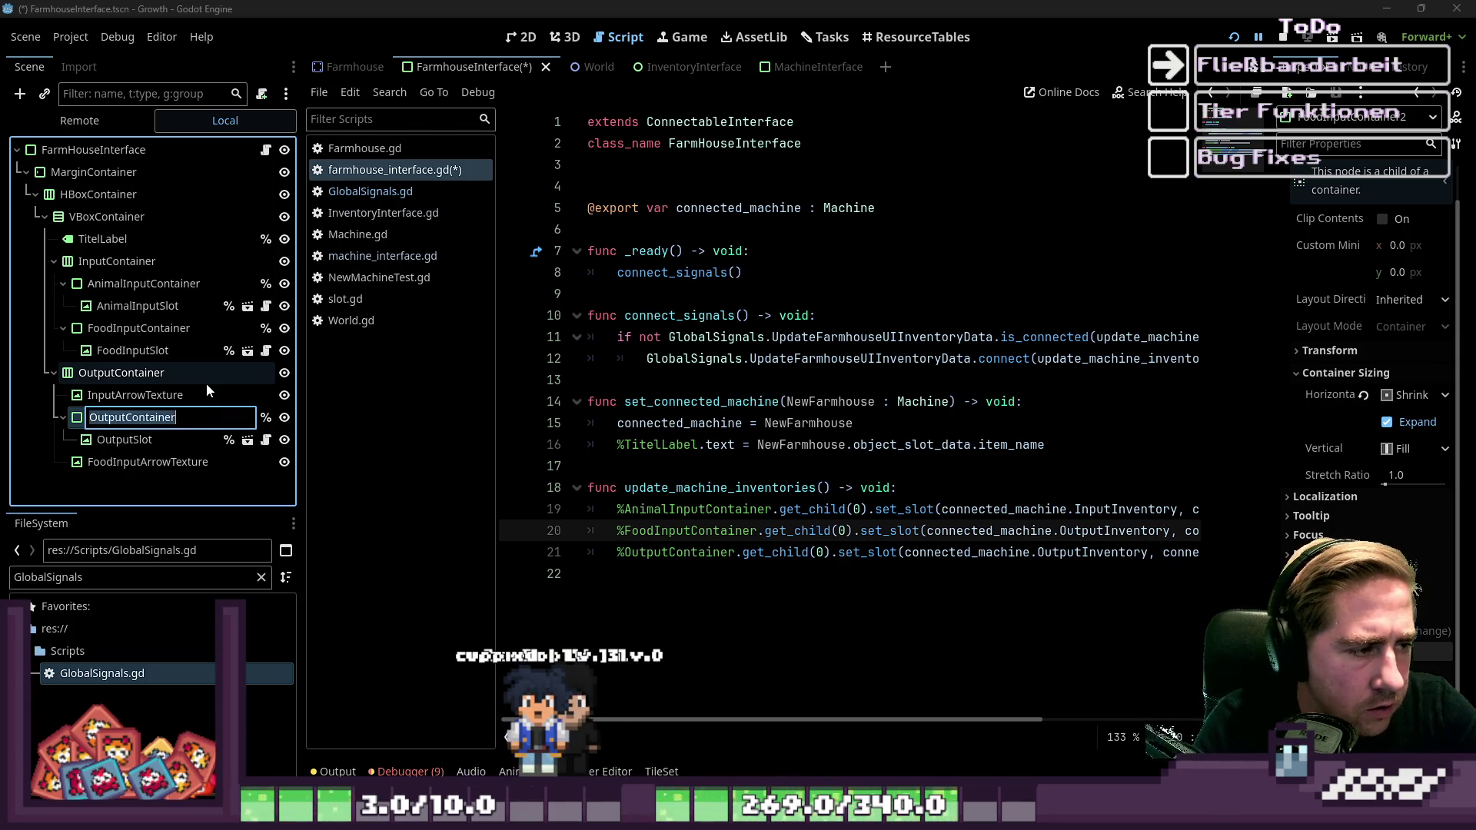
key("Return")
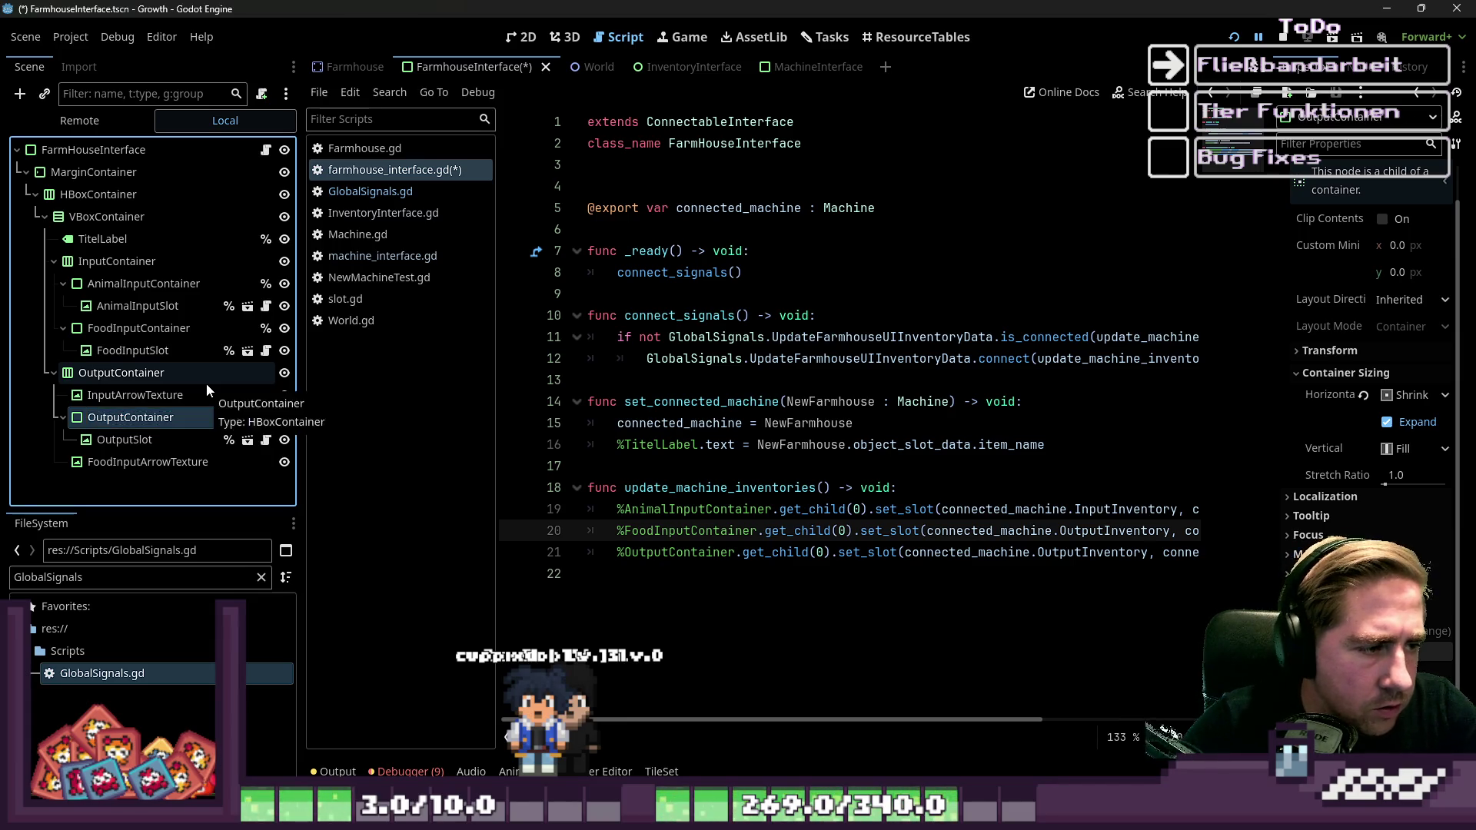
Replace the second OutputInventory on line 20 with Farmhouse.
left_click(655, 552)
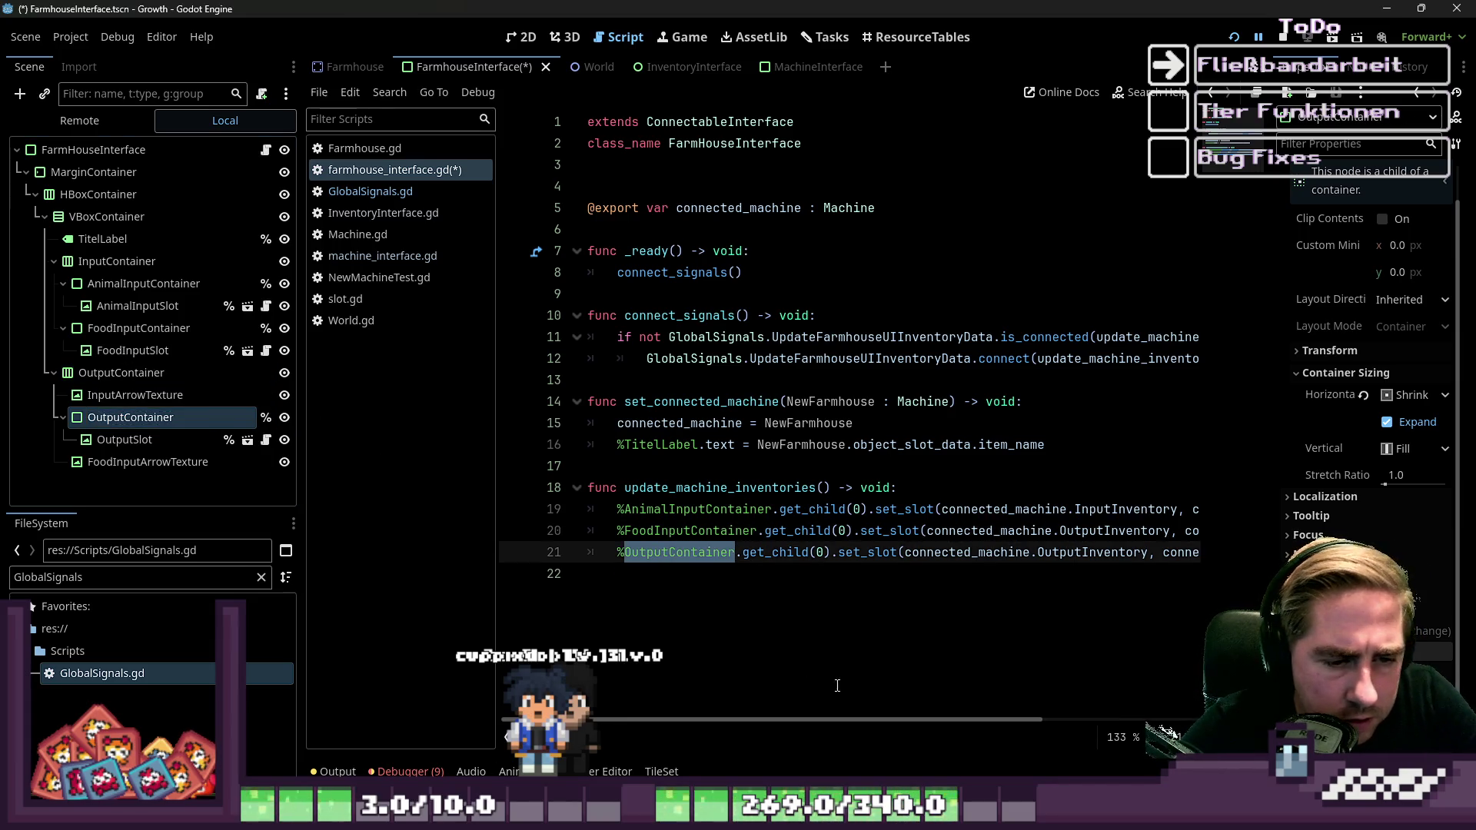
left_click_drag(842, 722, 1074, 690)
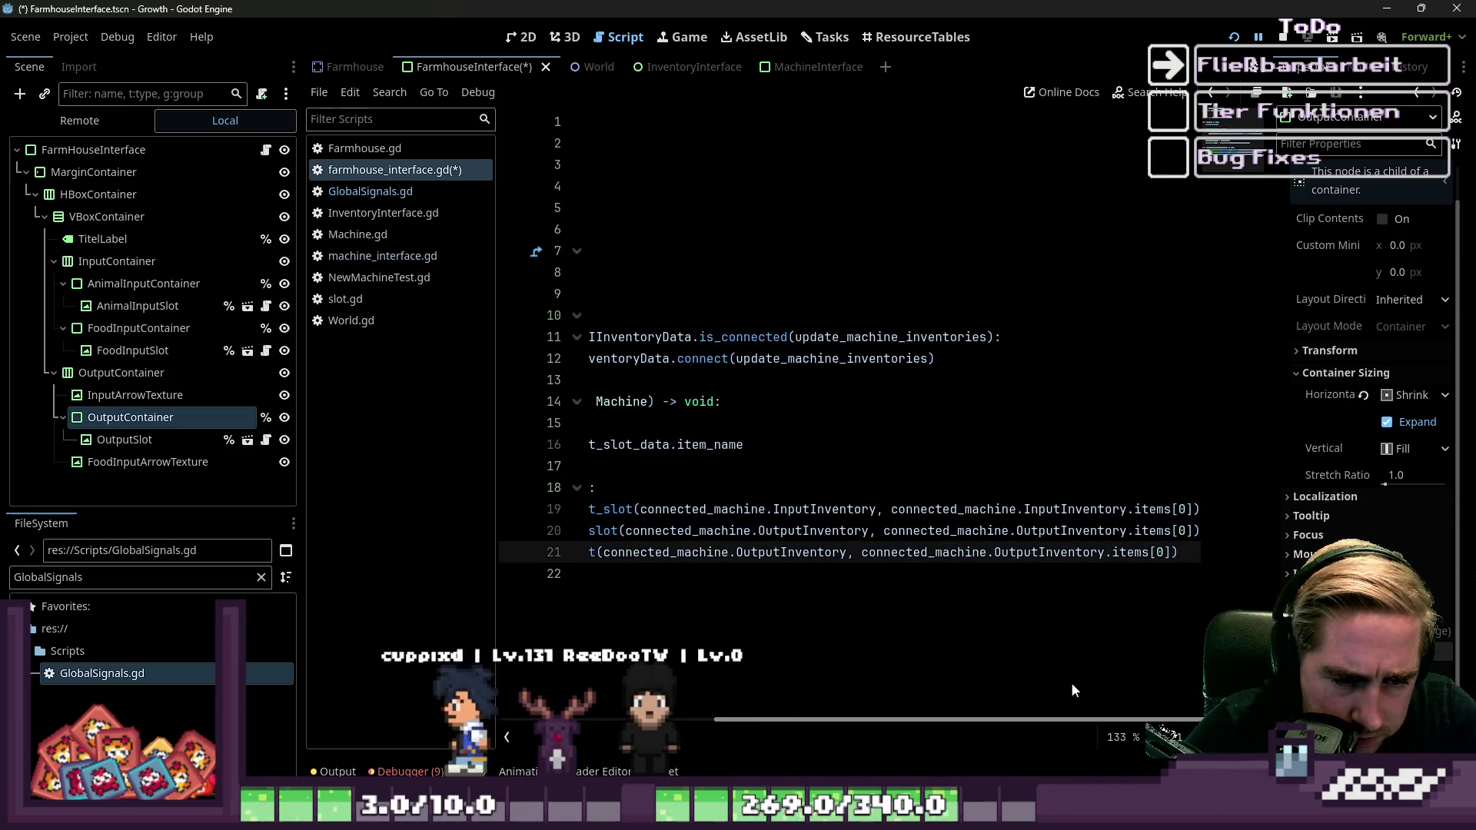
double_click(952, 509)
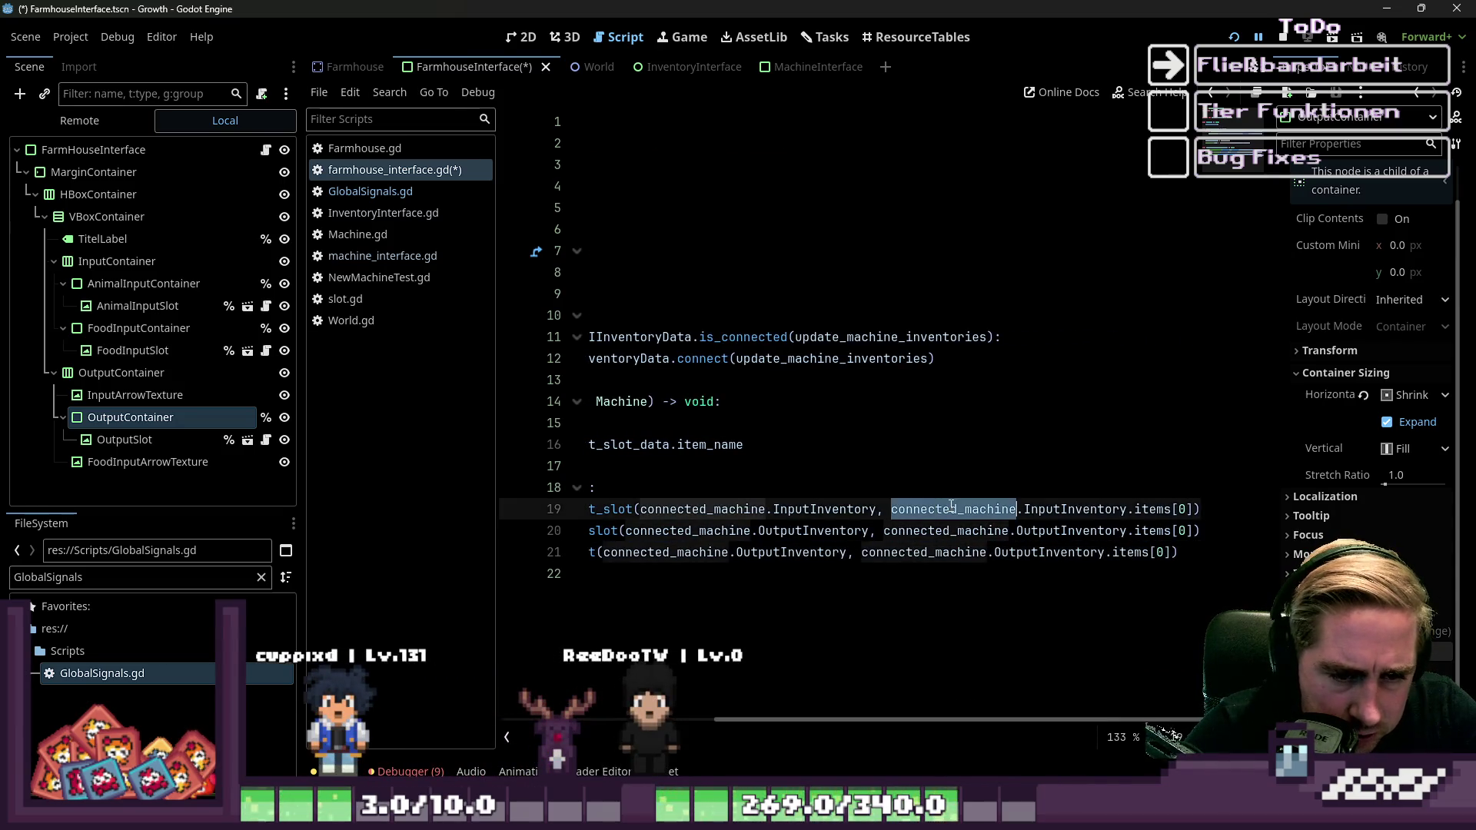
double_click(1114, 510)
double_click(940, 533)
double_click(1090, 531)
type("Farm")
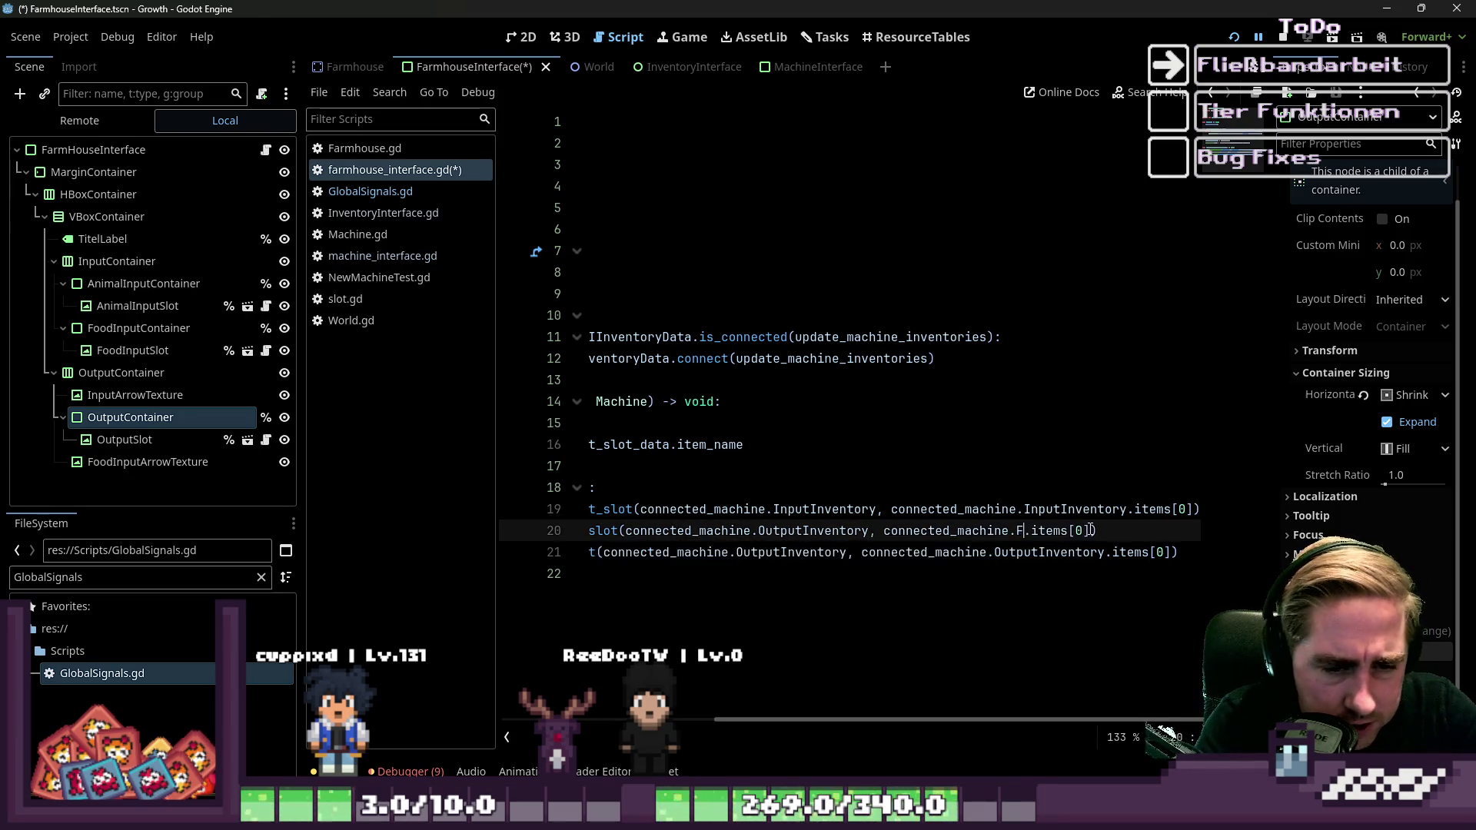
type("ho")
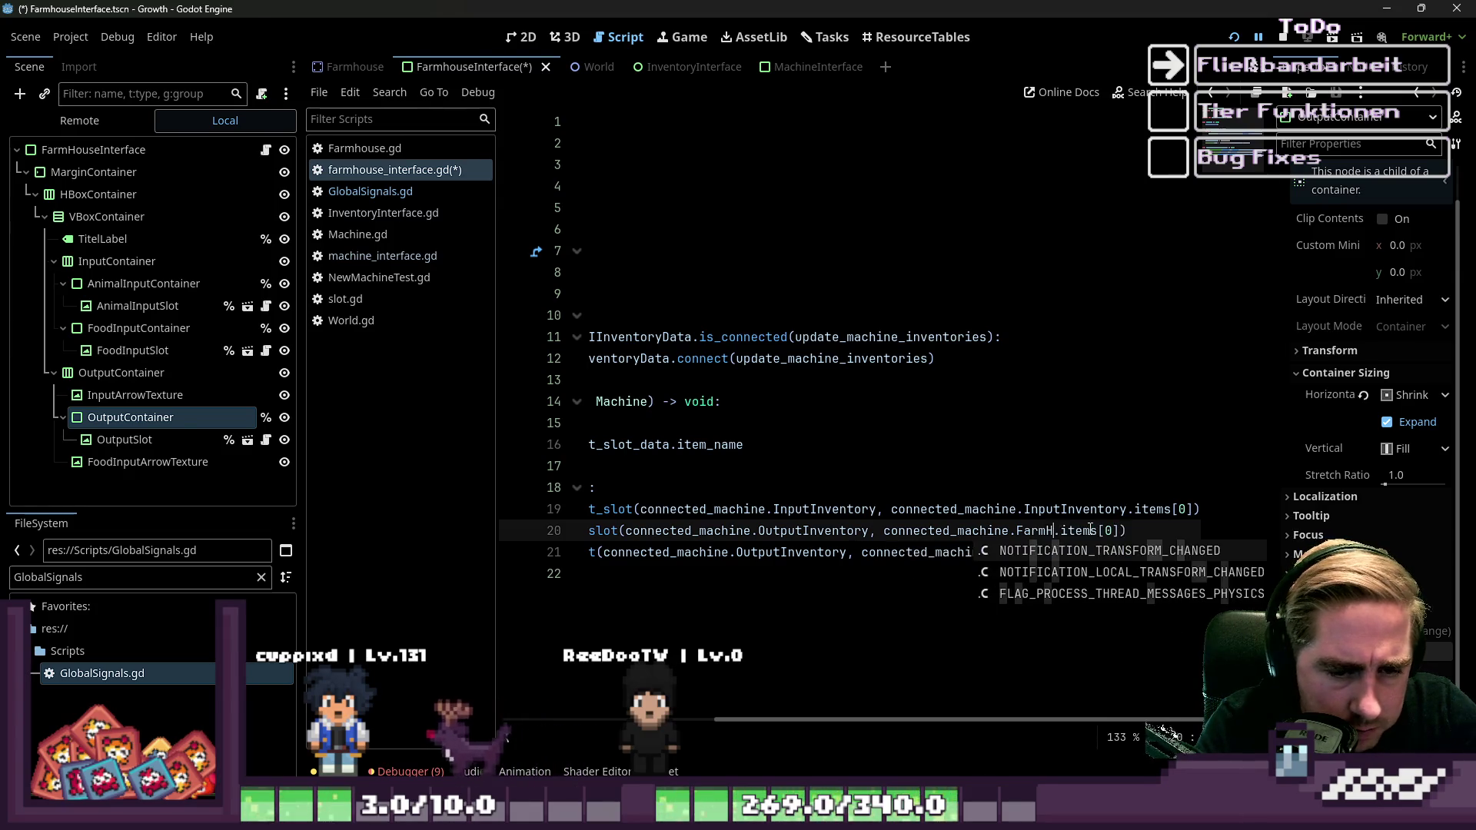
double_click(1085, 530)
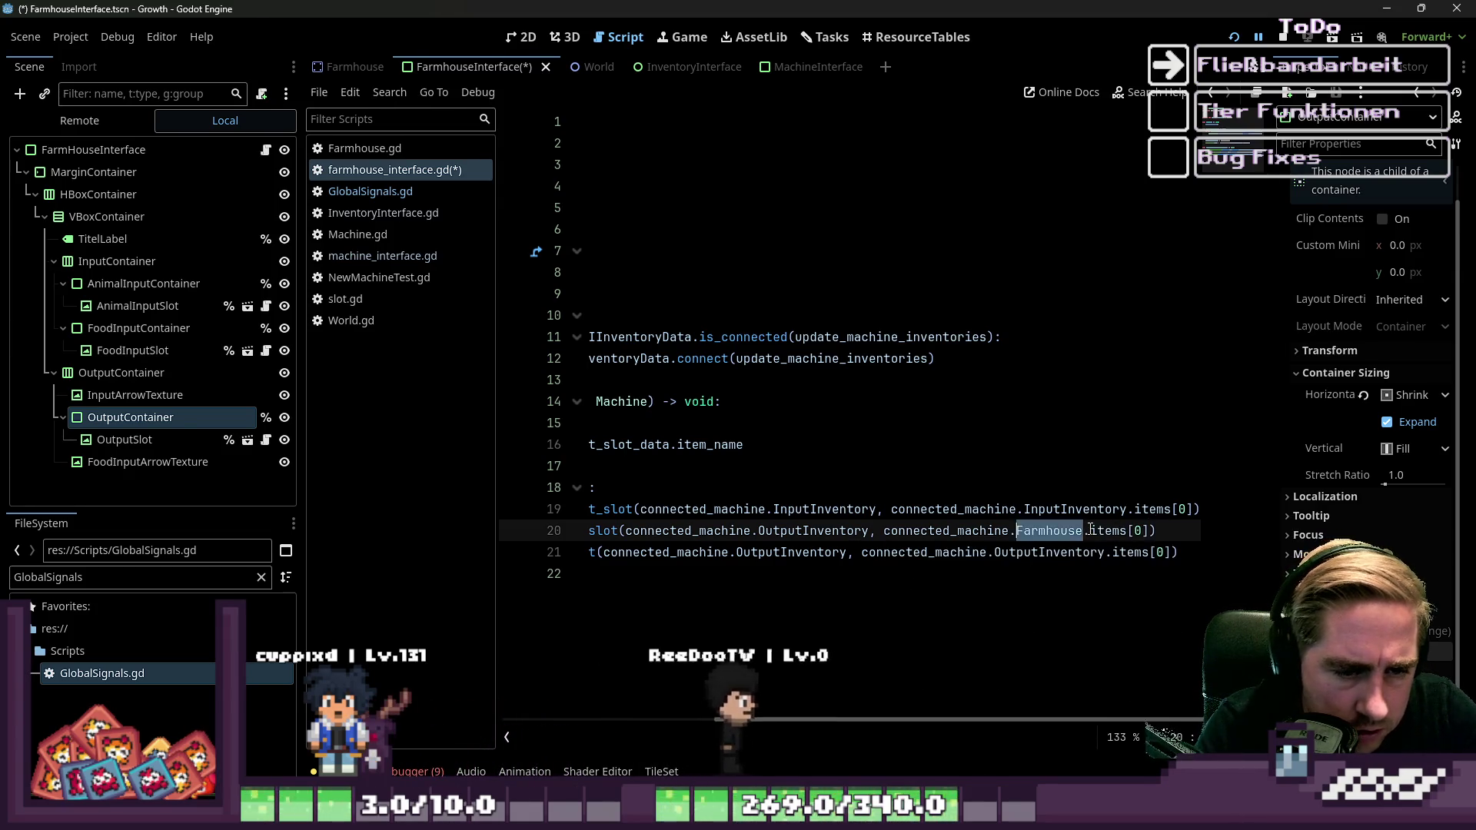
Remove the mistaken Farmhouse text, save, and change the Machine types on lines 5 and 14 to Farmhouse.
key("BackSpace")
left_click(916, 205)
key("ctrl+s")
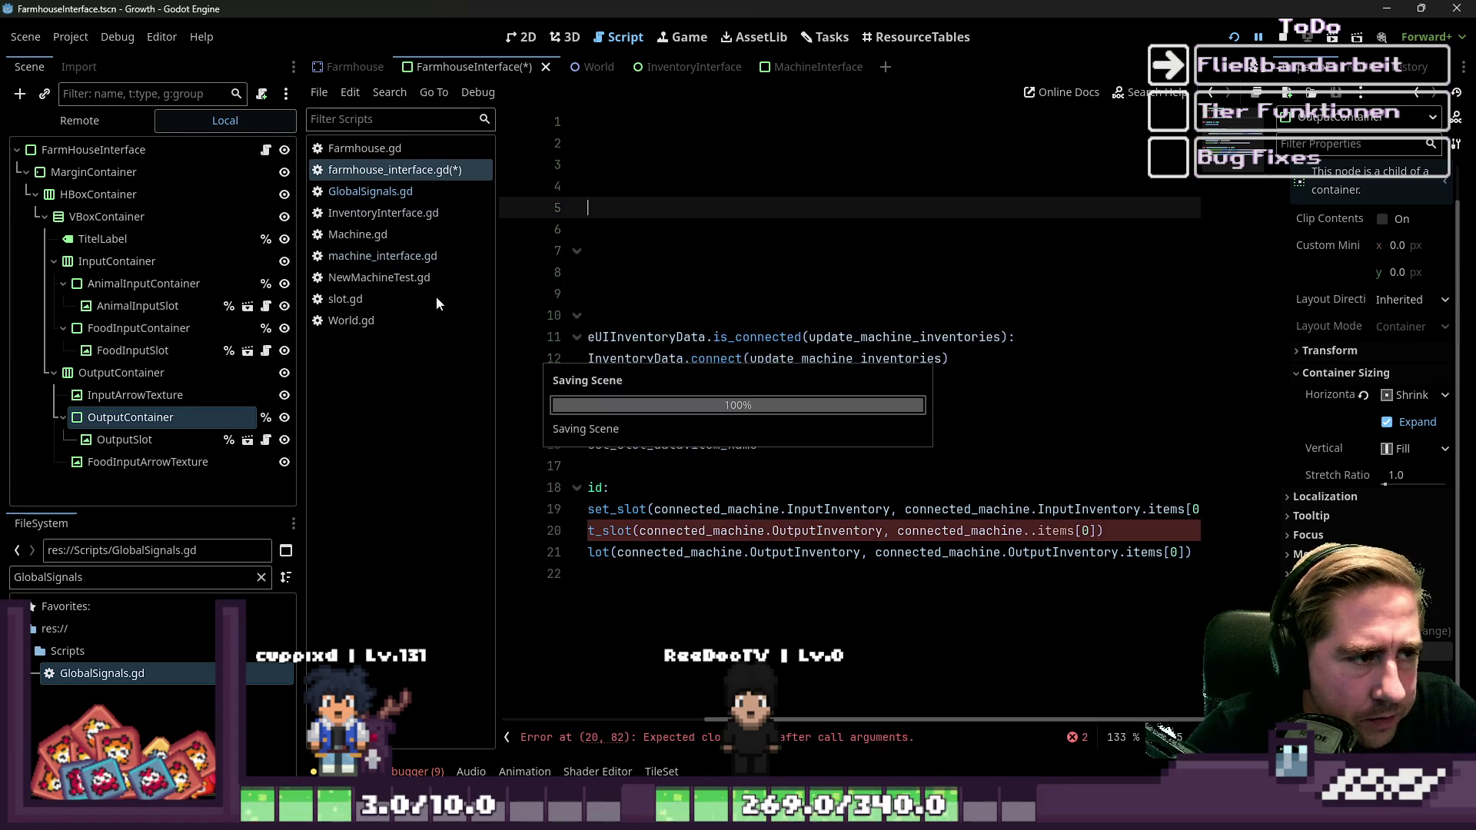
left_click_drag(860, 721, 657, 721)
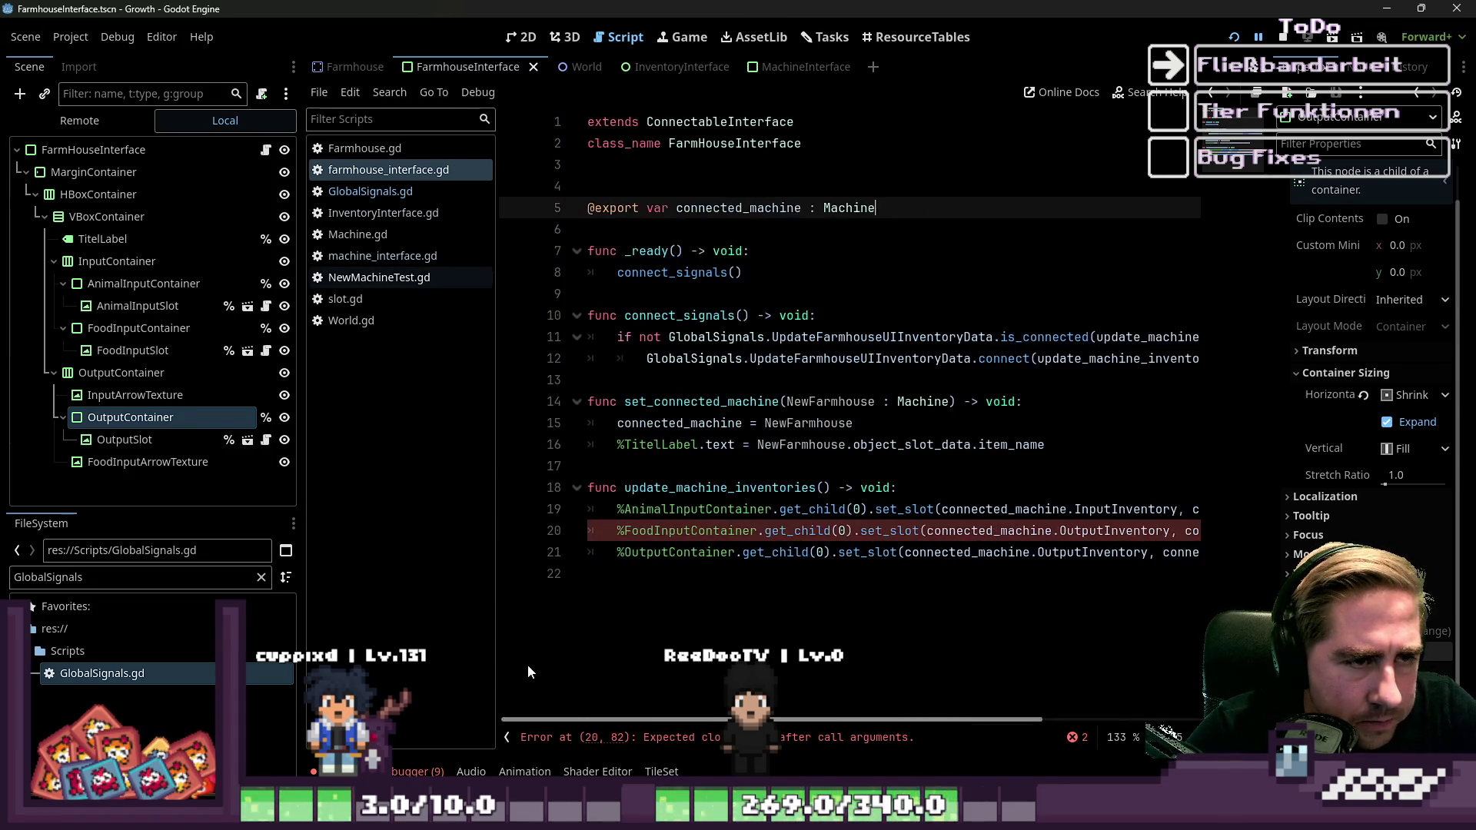
double_click(849, 208)
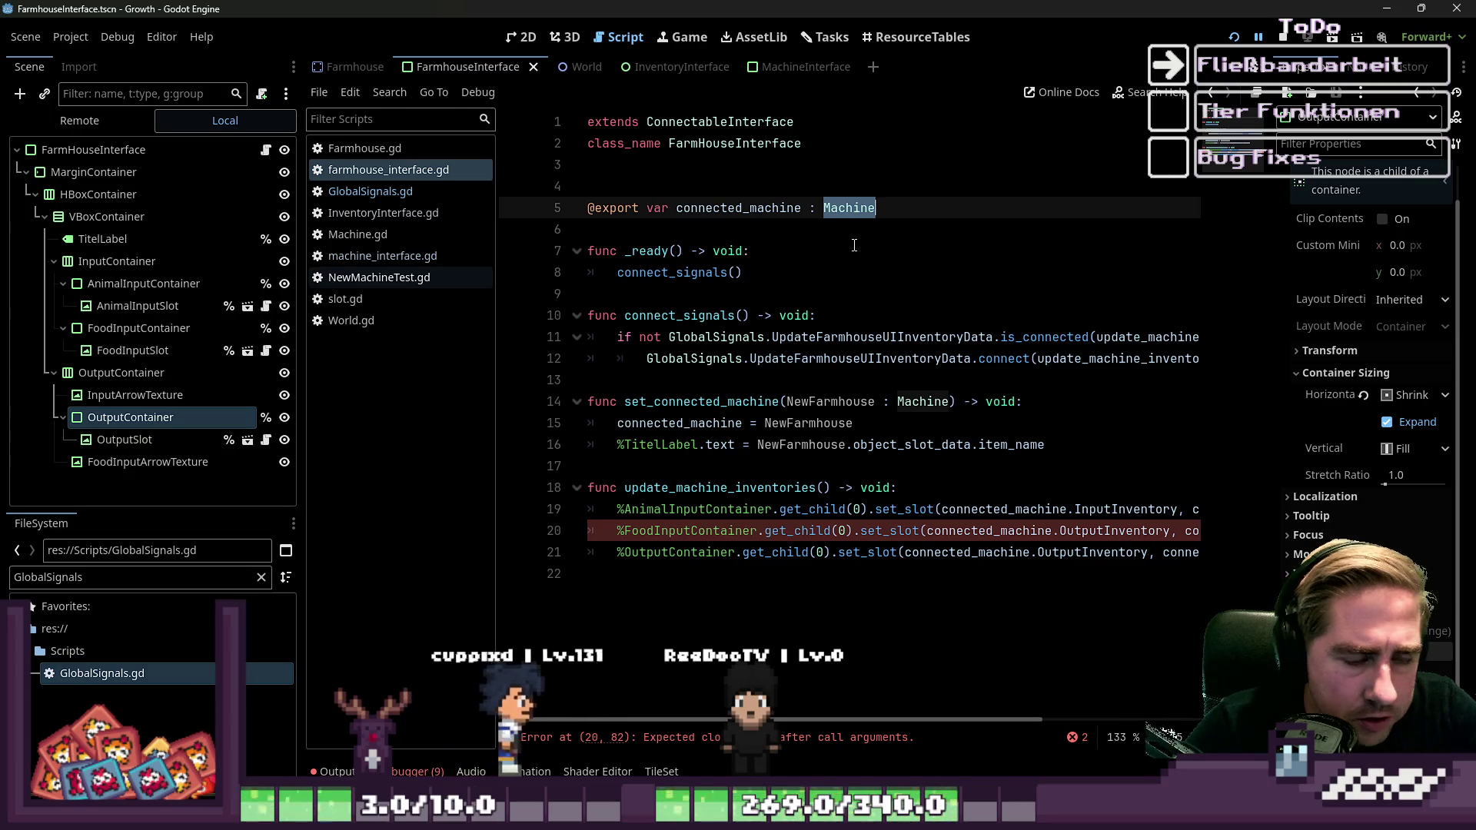
type("Farm")
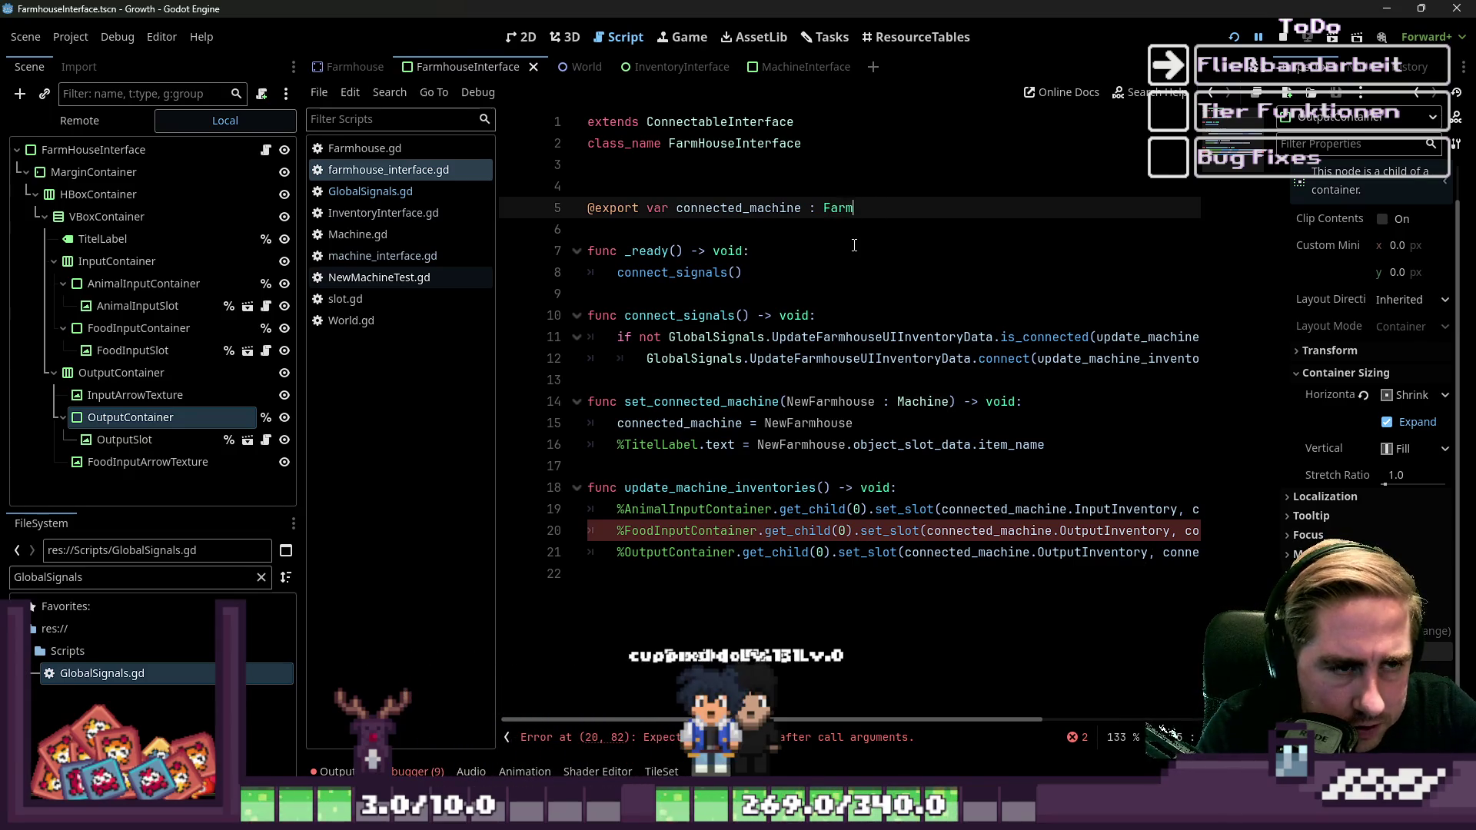
key("Escape")
key("Down")
key("Down")
key("Down")
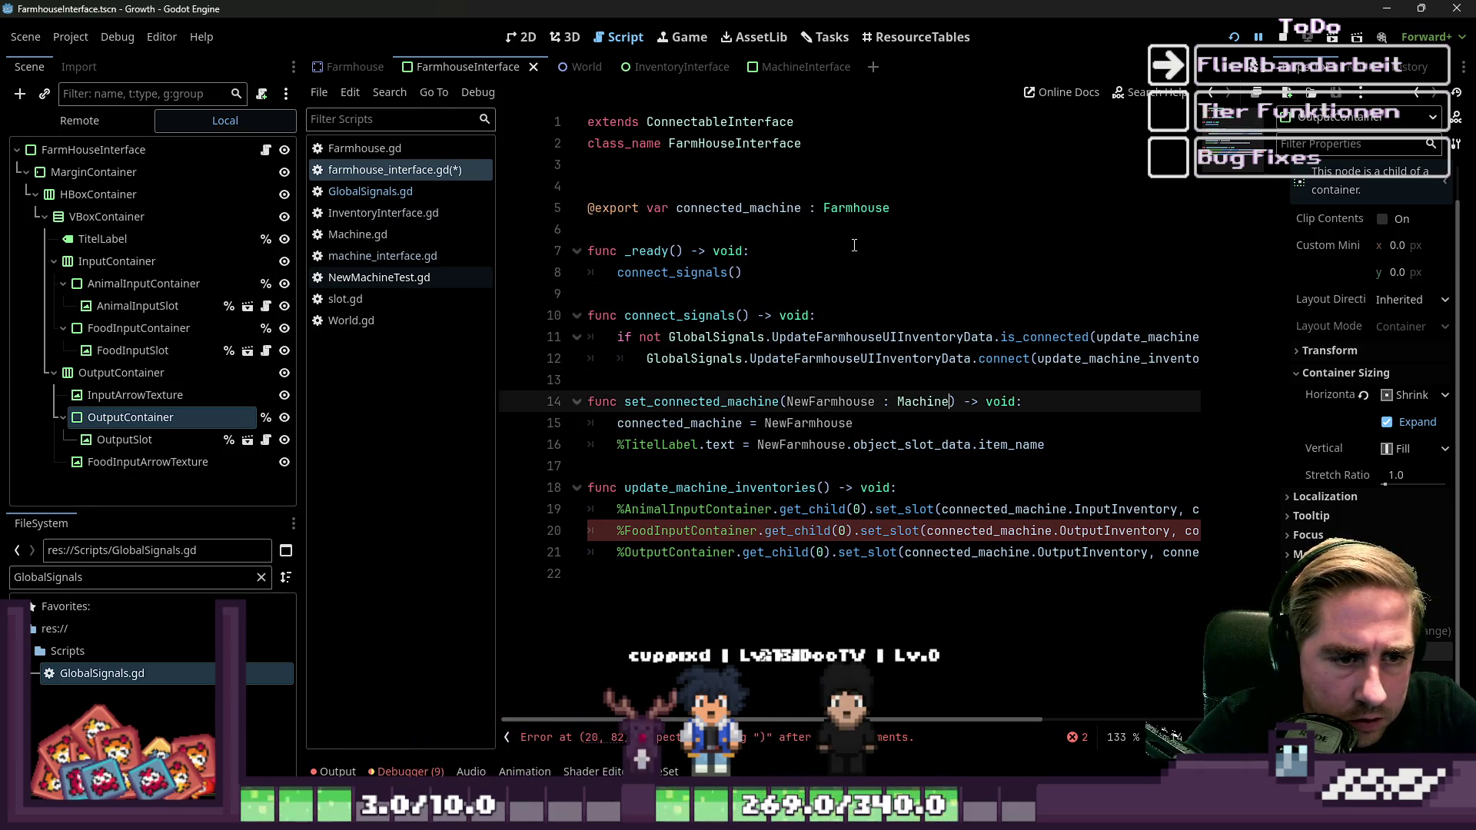
type("Farmhouse")
key("Down")
key("Down")
key("Down")
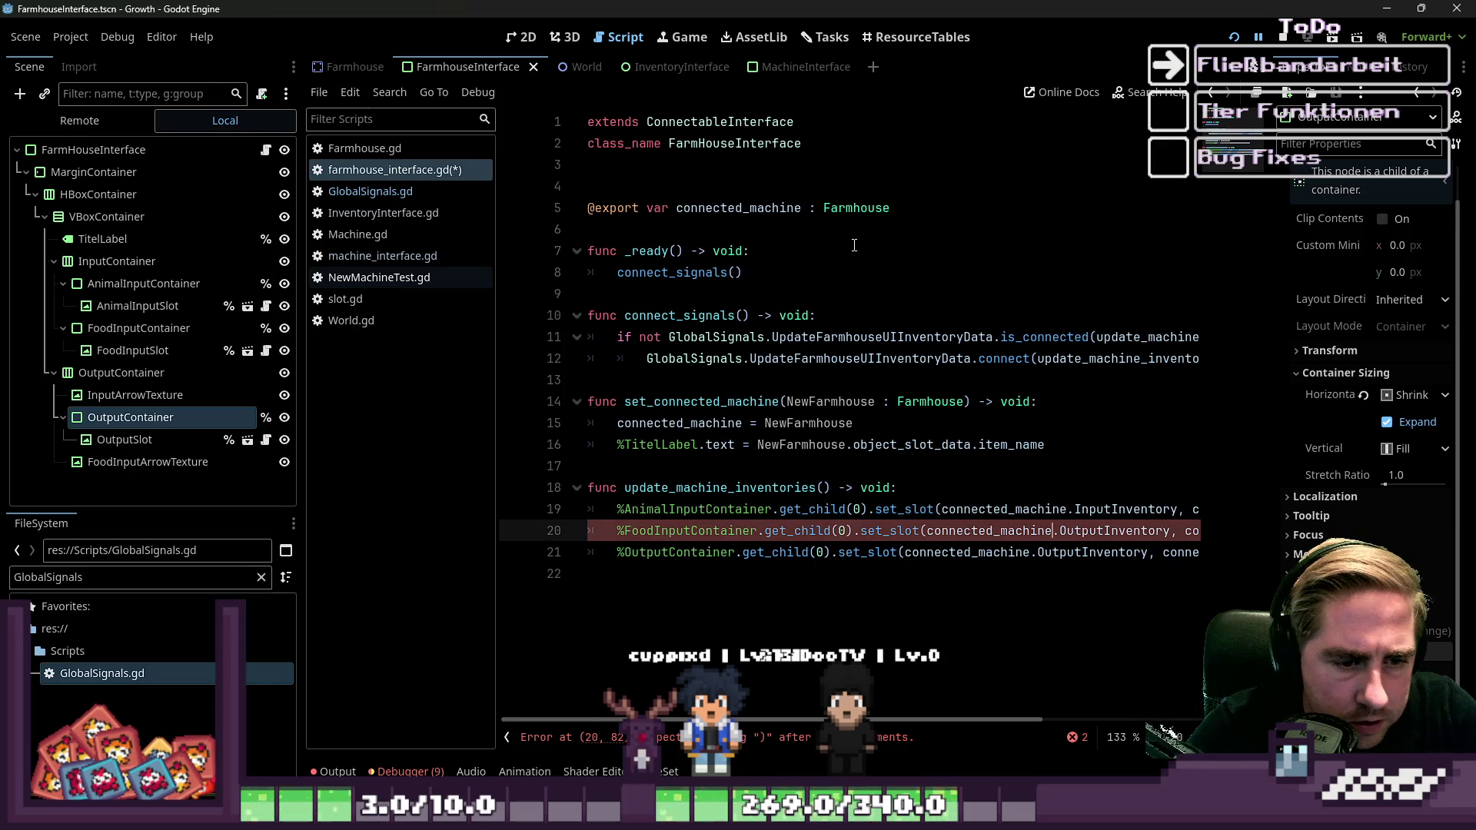
Make line 20's item read connected_machine.Input.items[0], then switch to Farmhouse.gd.
key("End")
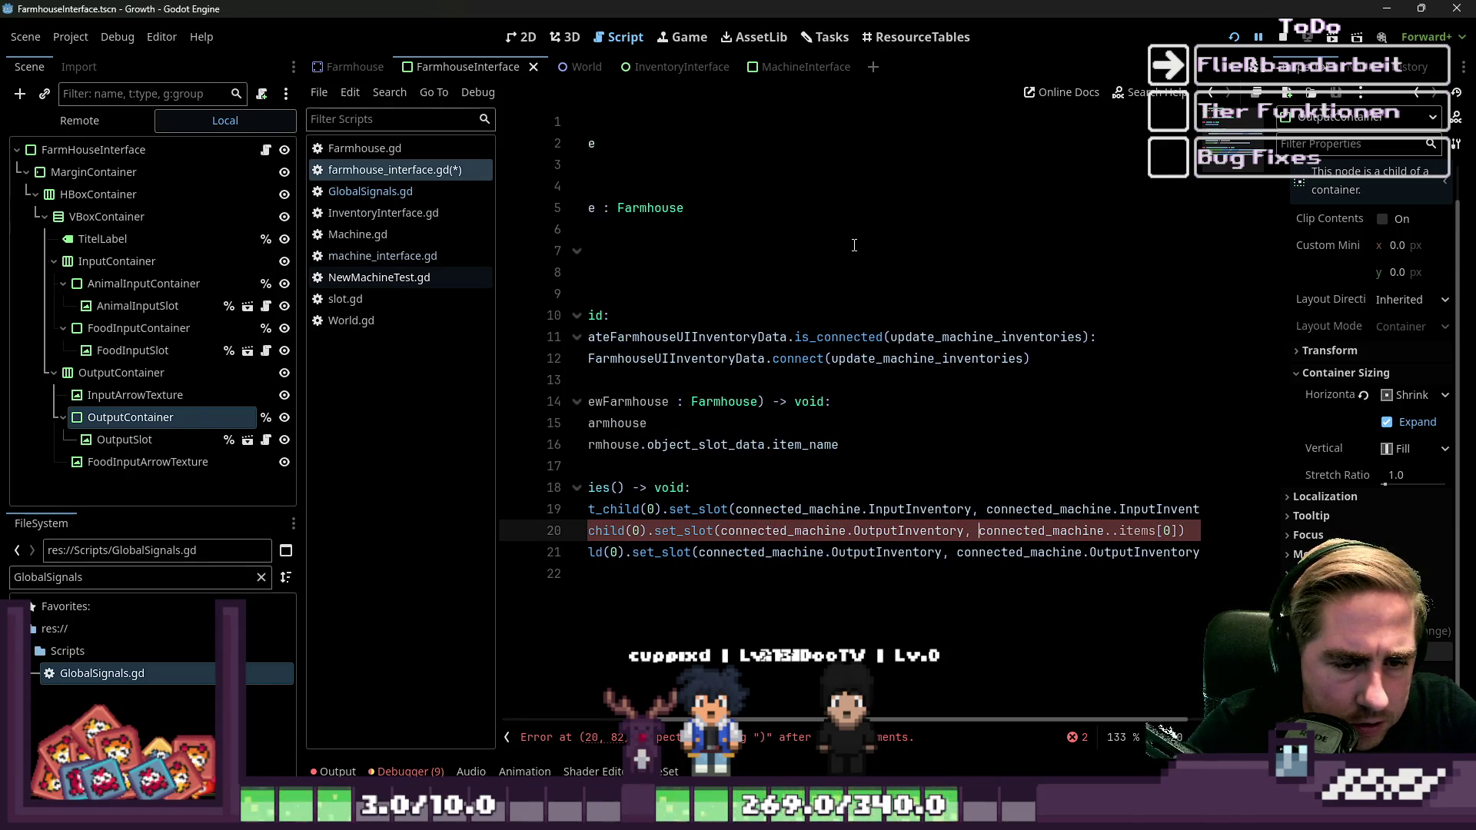
type("F")
key("BackSpace")
type("Anim")
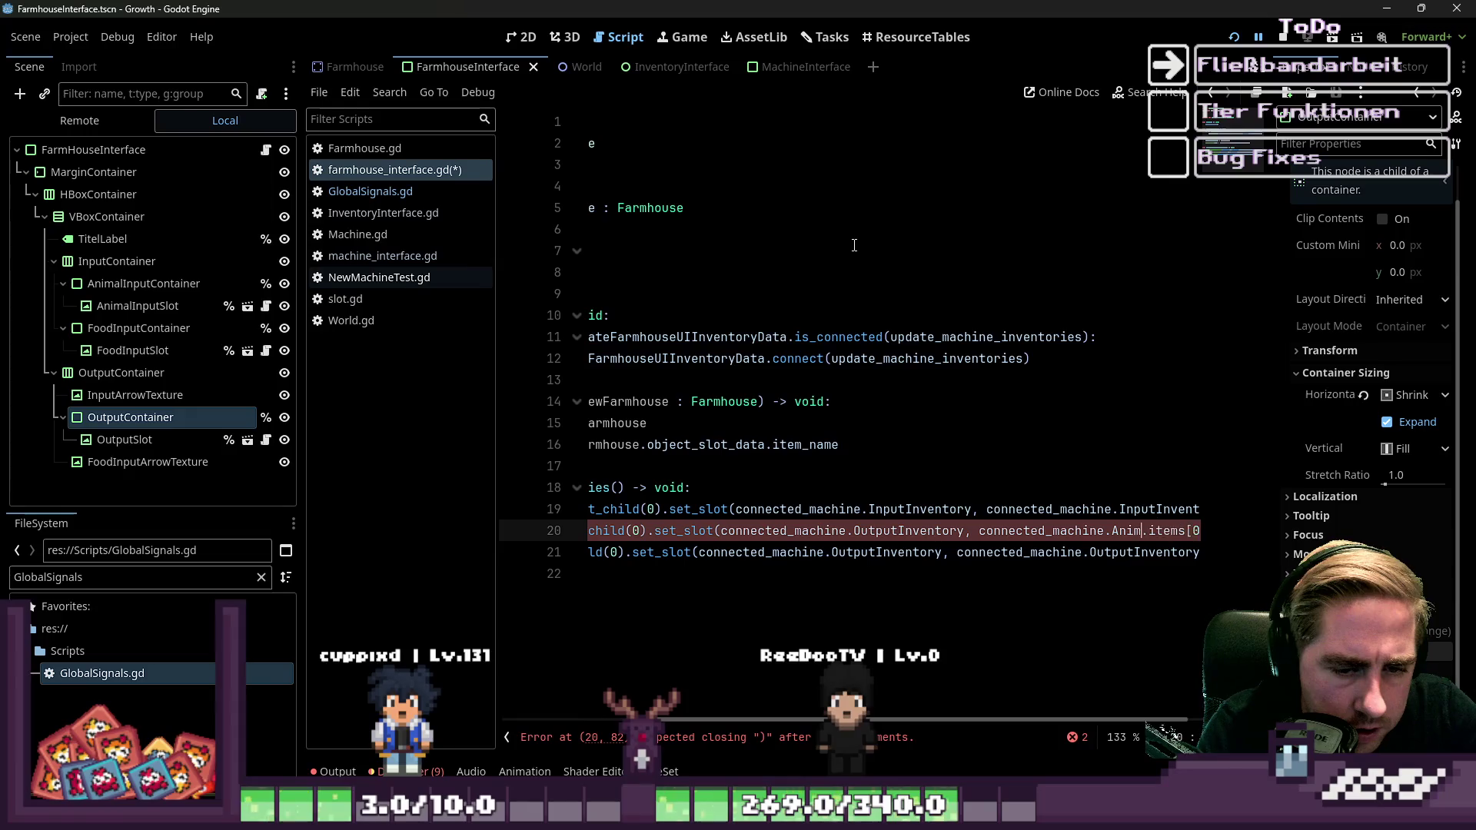
key("BackSpace")
key("BackSpace")
key("BackSpace")
type("Input")
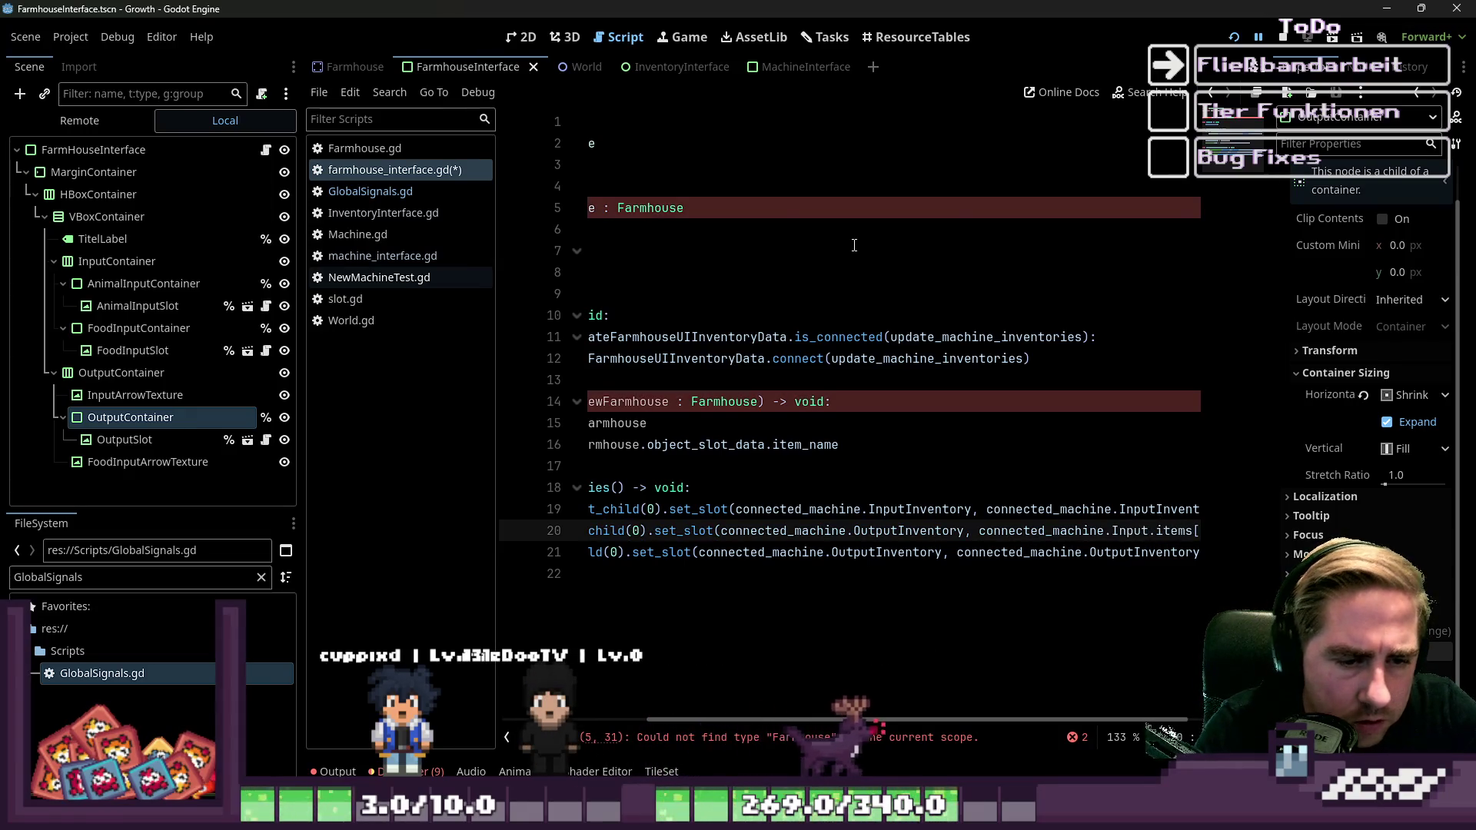
left_click(854, 294)
left_click(859, 215)
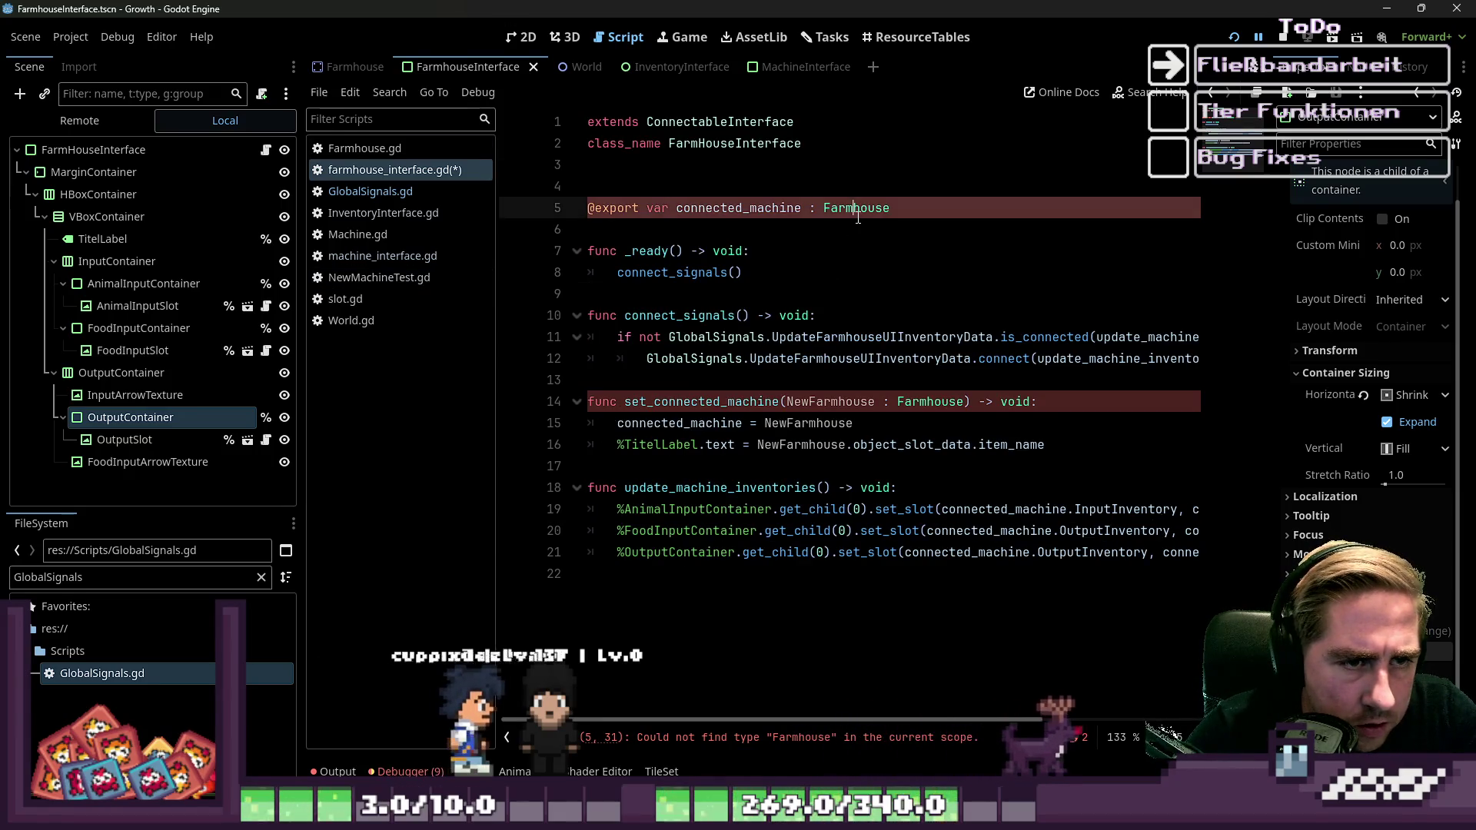
left_click(388, 150)
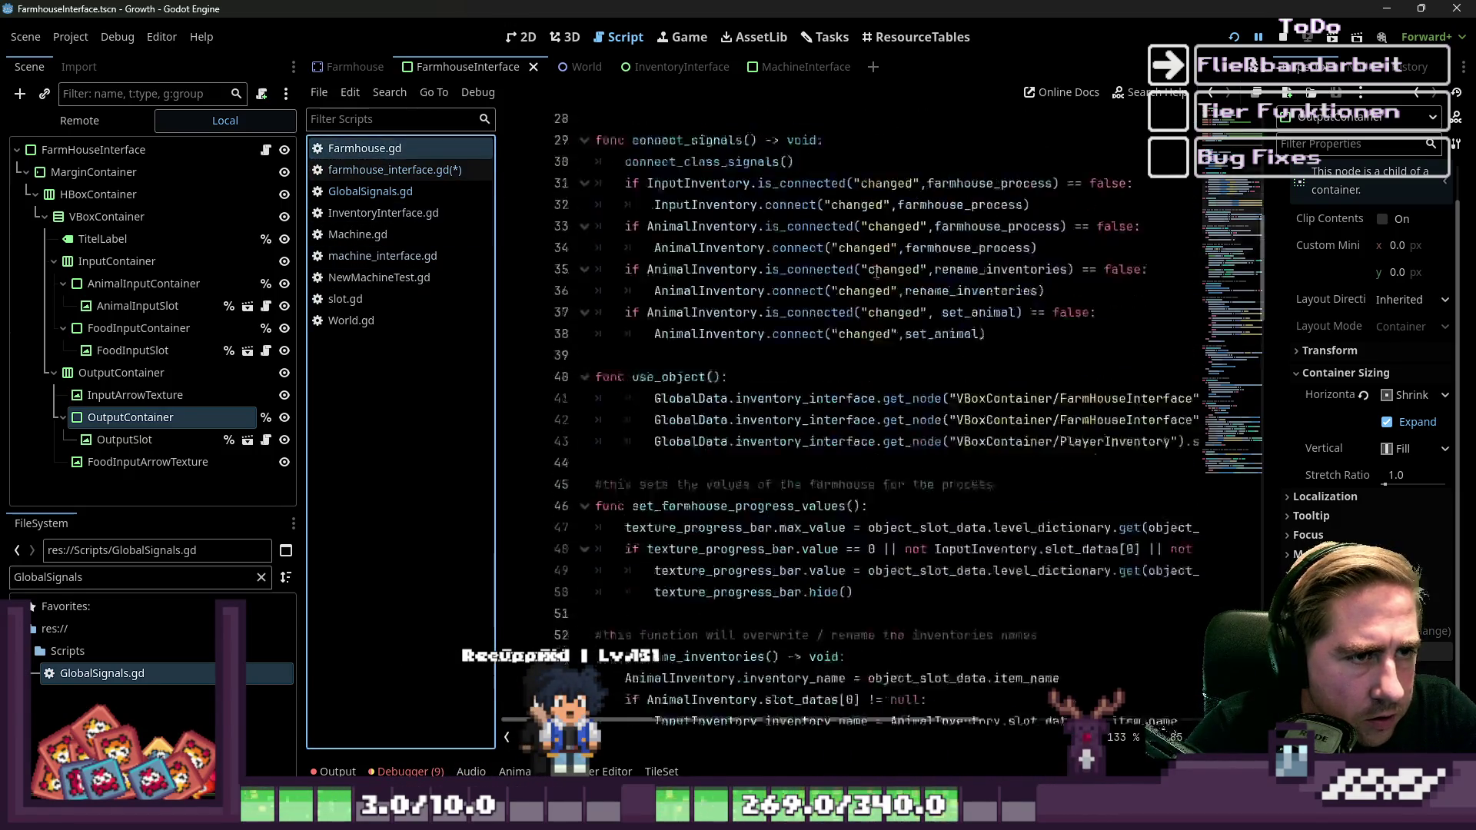
Save, review the Farmhouse class name and AnimalInventory variable, then return to farmhouse_interface.gd.
scroll(884, 285, "up", 5)
left_click(719, 148)
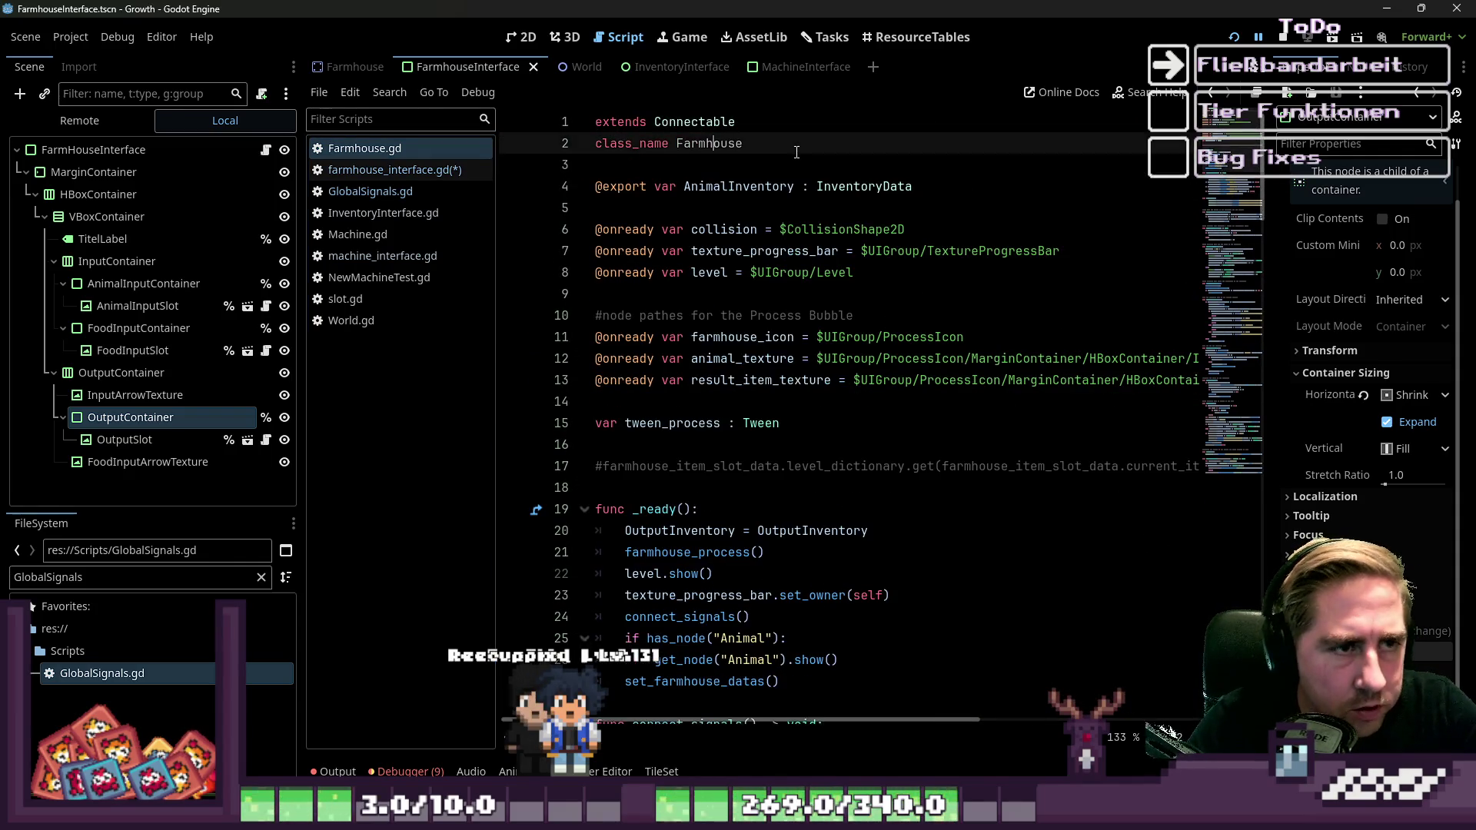
key("ctrl+s")
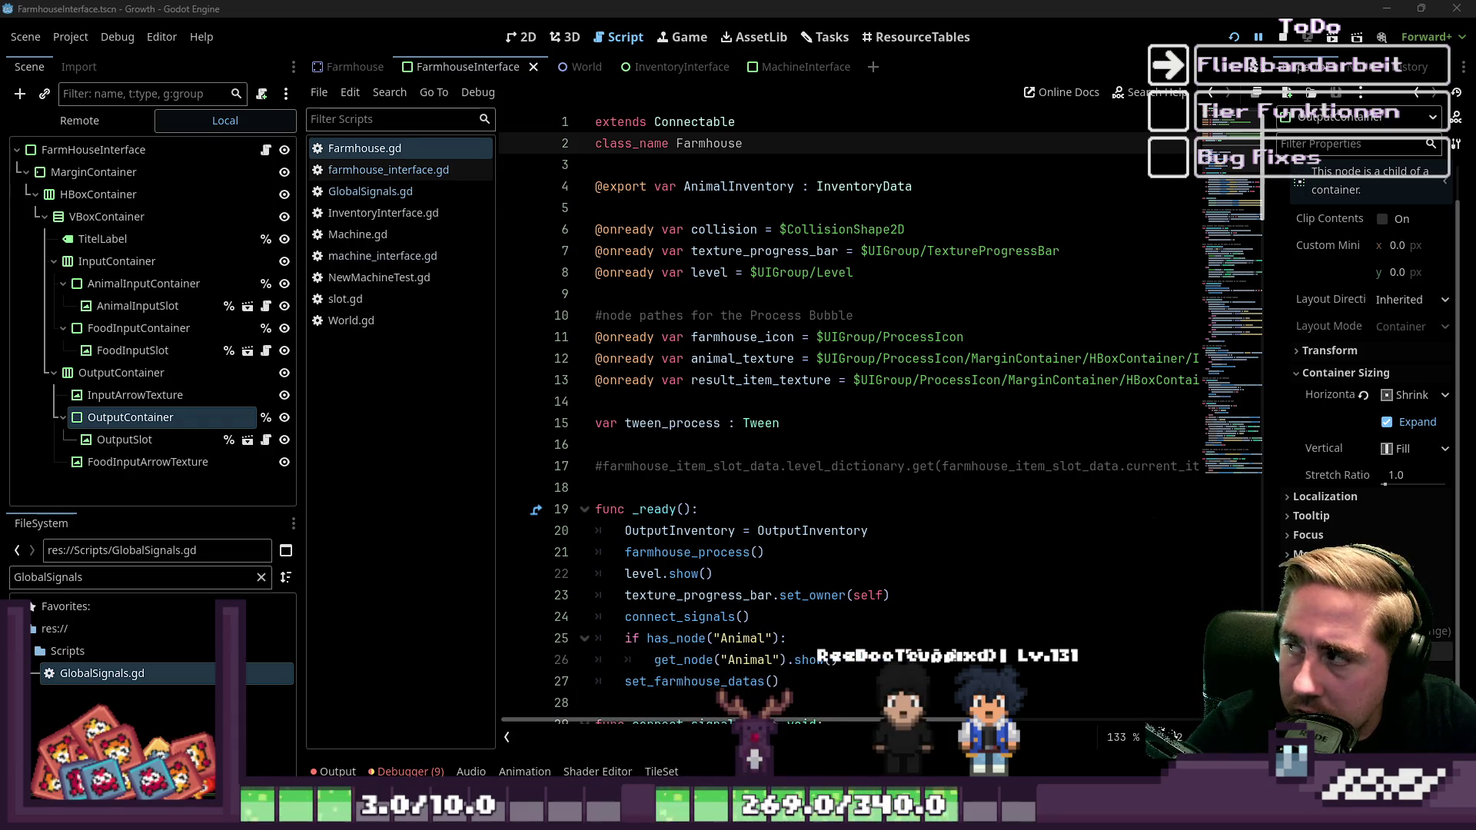
left_click(837, 196)
left_click(708, 140)
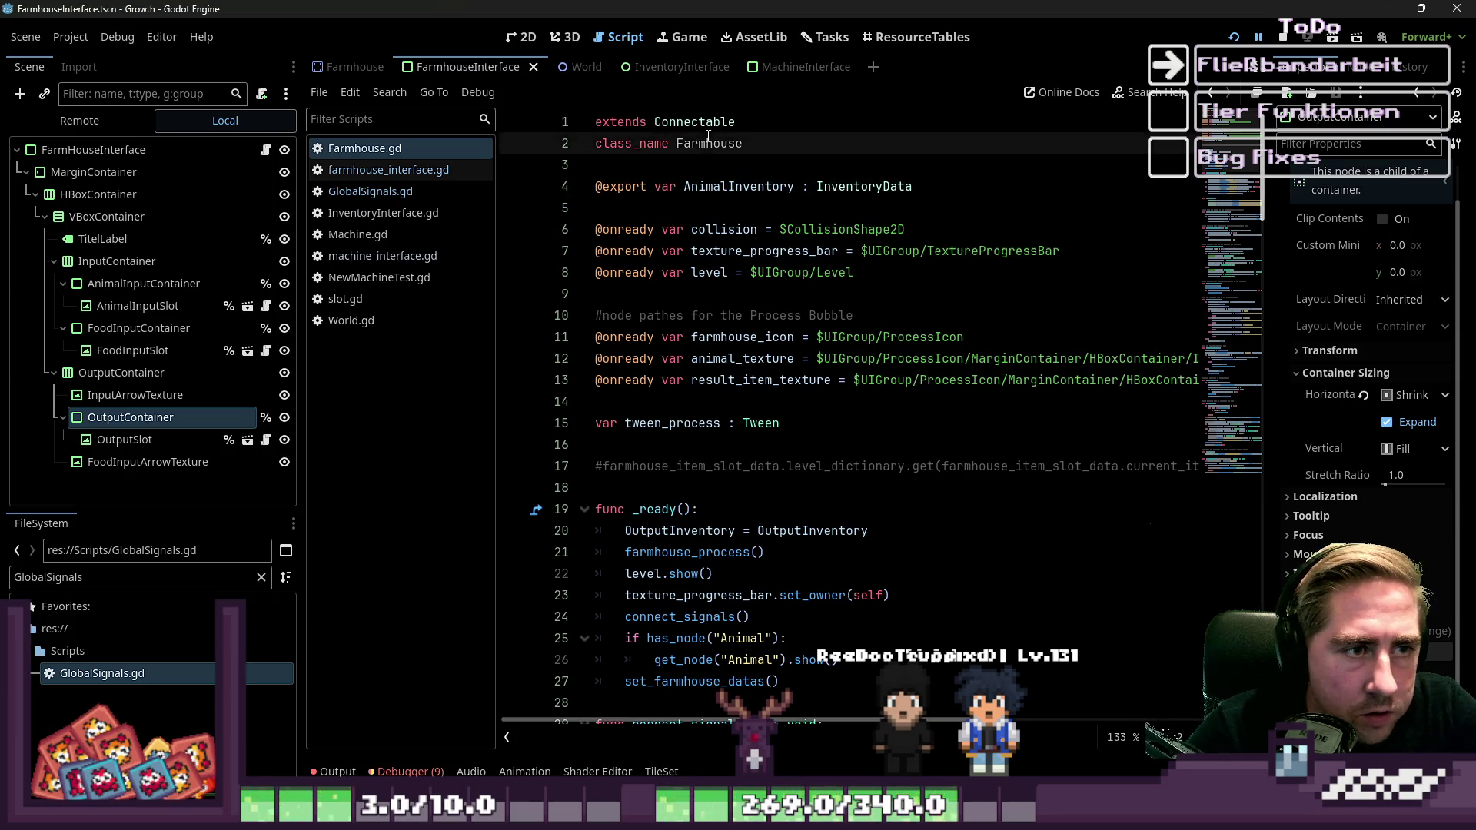
left_click(701, 211)
double_click(738, 186)
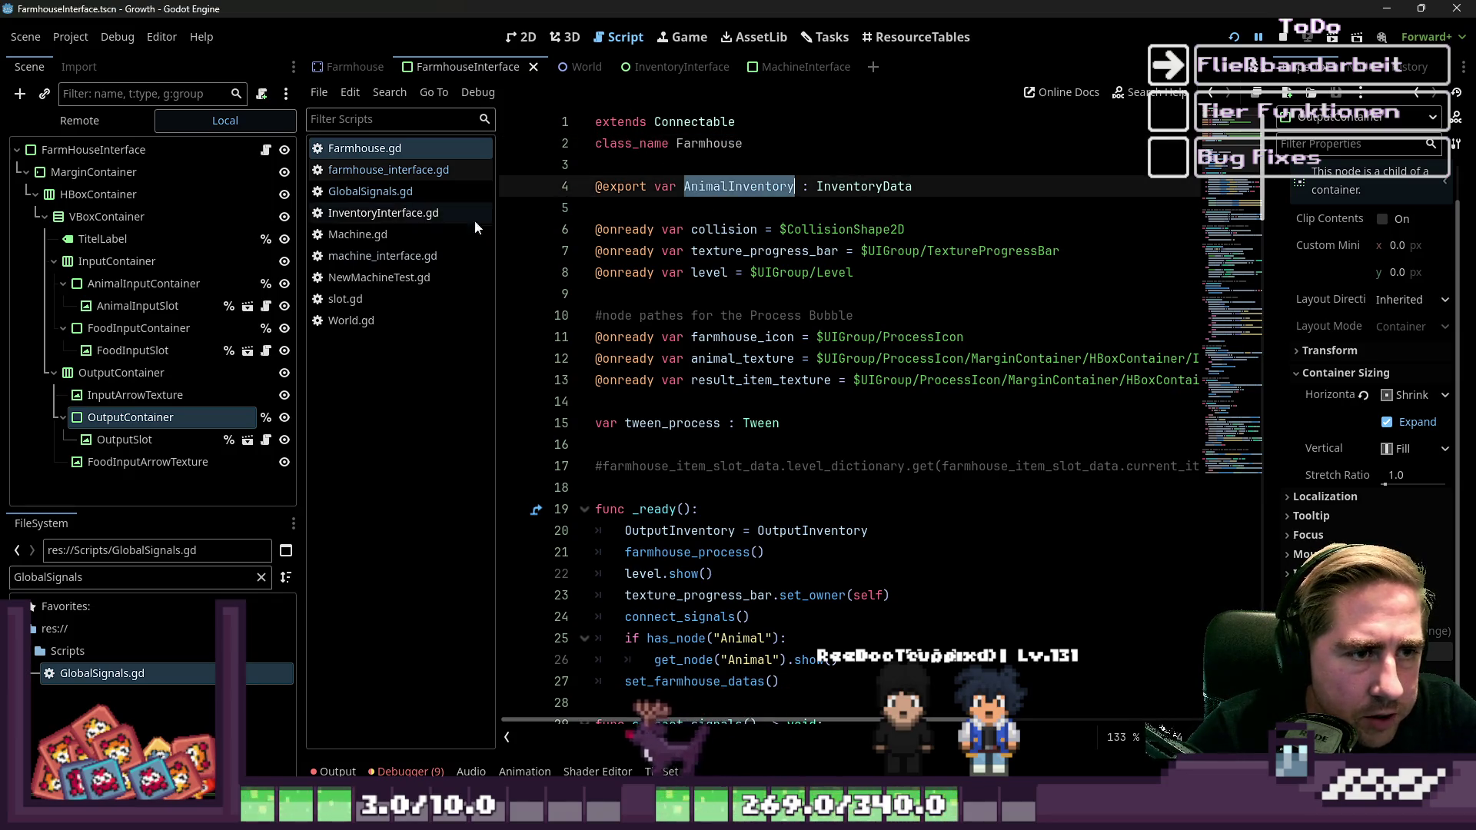
left_click(394, 171)
left_click(1065, 509)
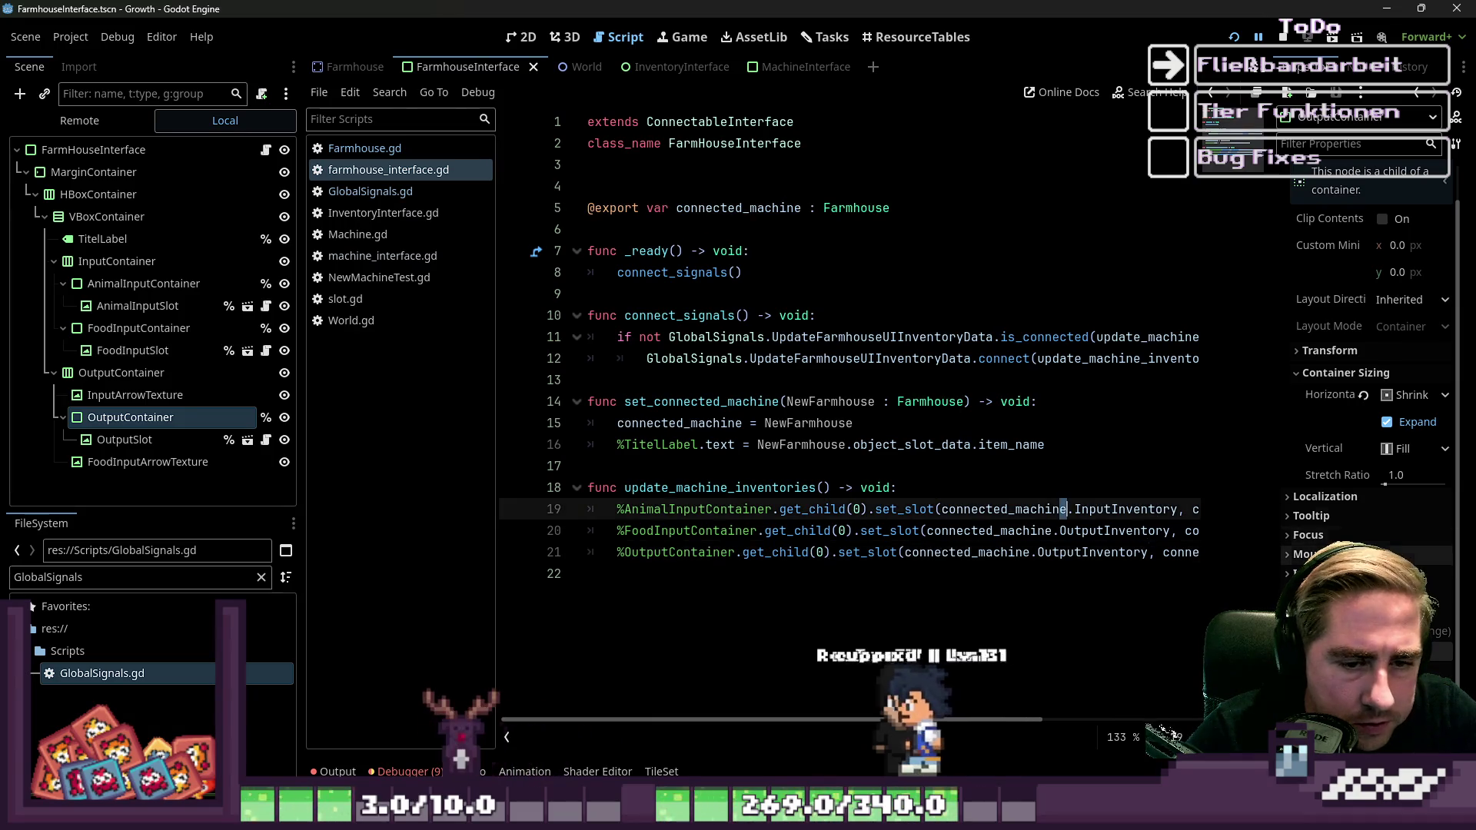
Change the animal slot's inventory on line 19 to AnimalInventory.
scroll(1065, 509, "right", 5)
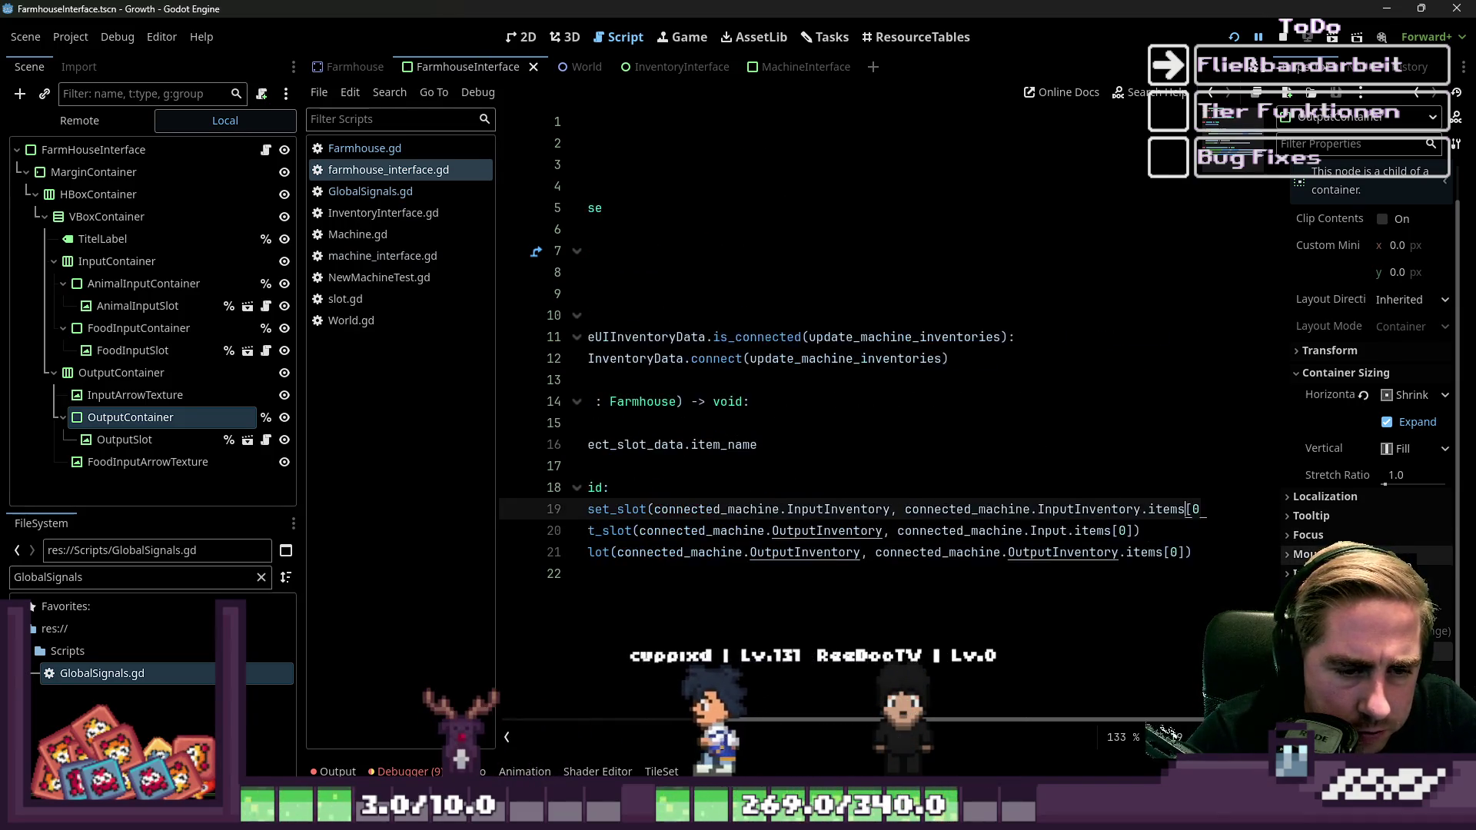
scroll(846, 531, "left", 5)
left_click(832, 530)
scroll(846, 346, "right", 3)
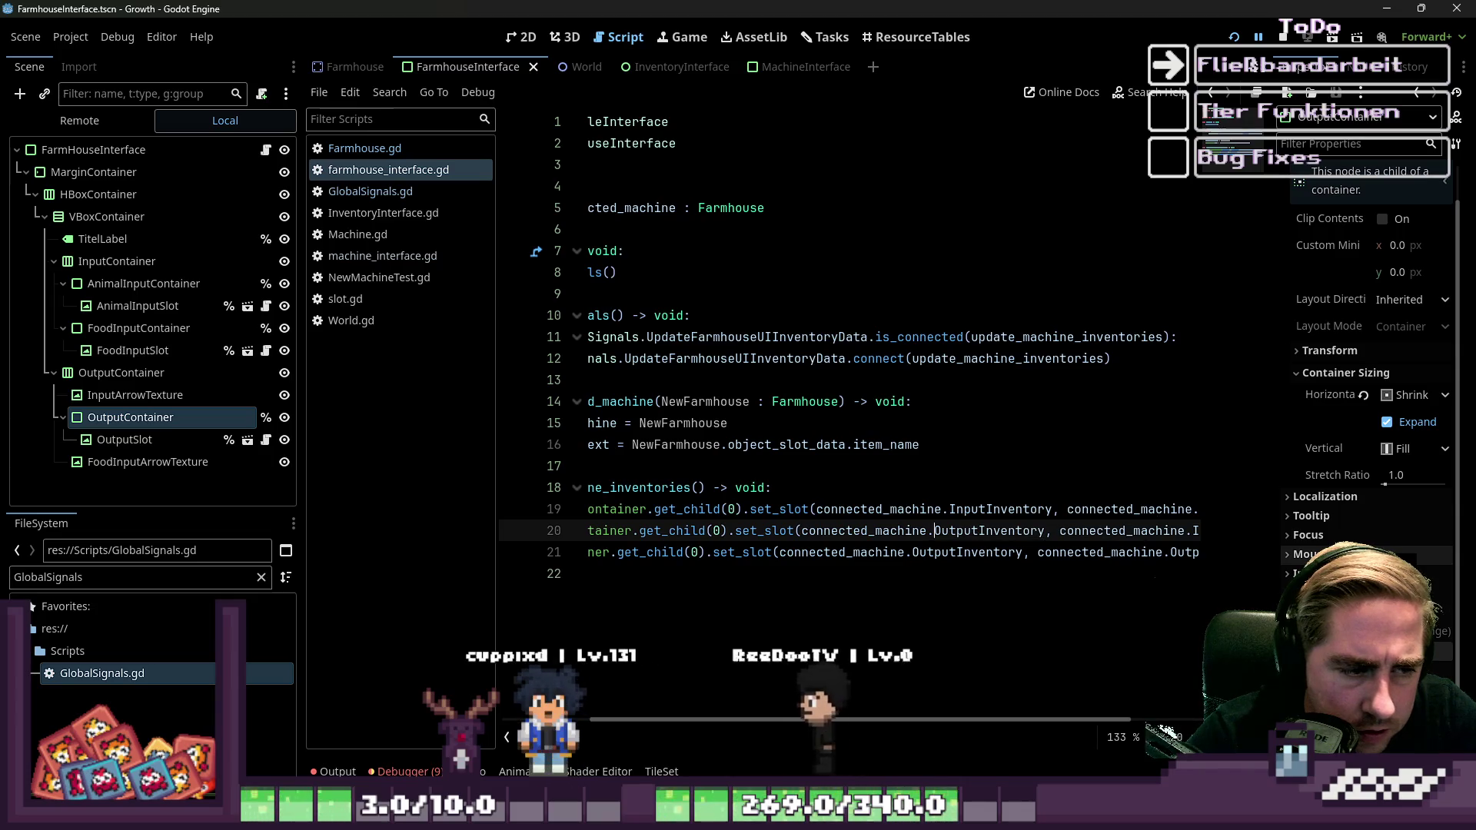
left_click(943, 509)
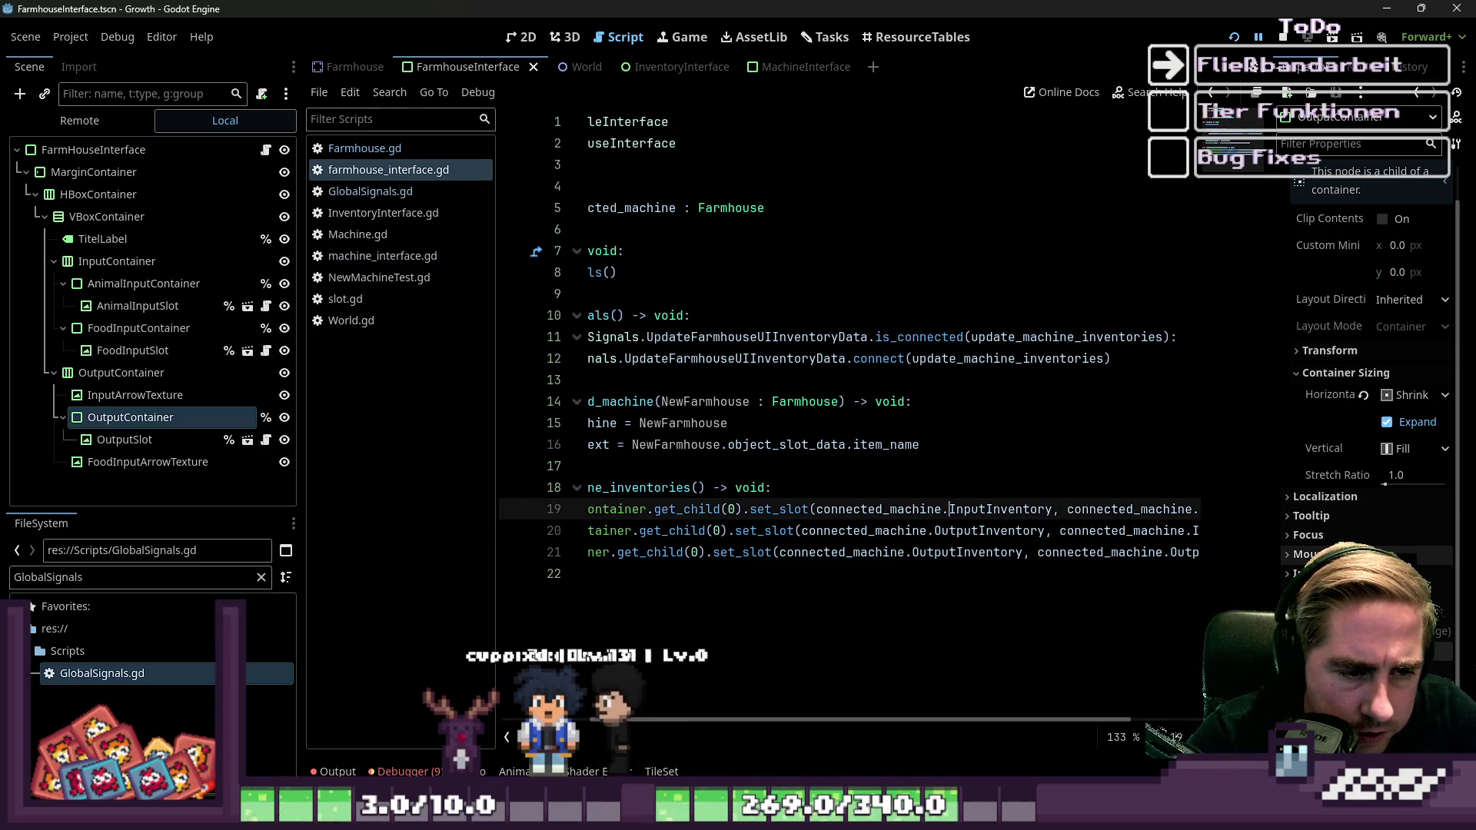
key("ctrl+shift+Right")
type("AnimalInventory")
key("ctrl+Right")
key("ctrl+Right")
key("ctrl+Right")
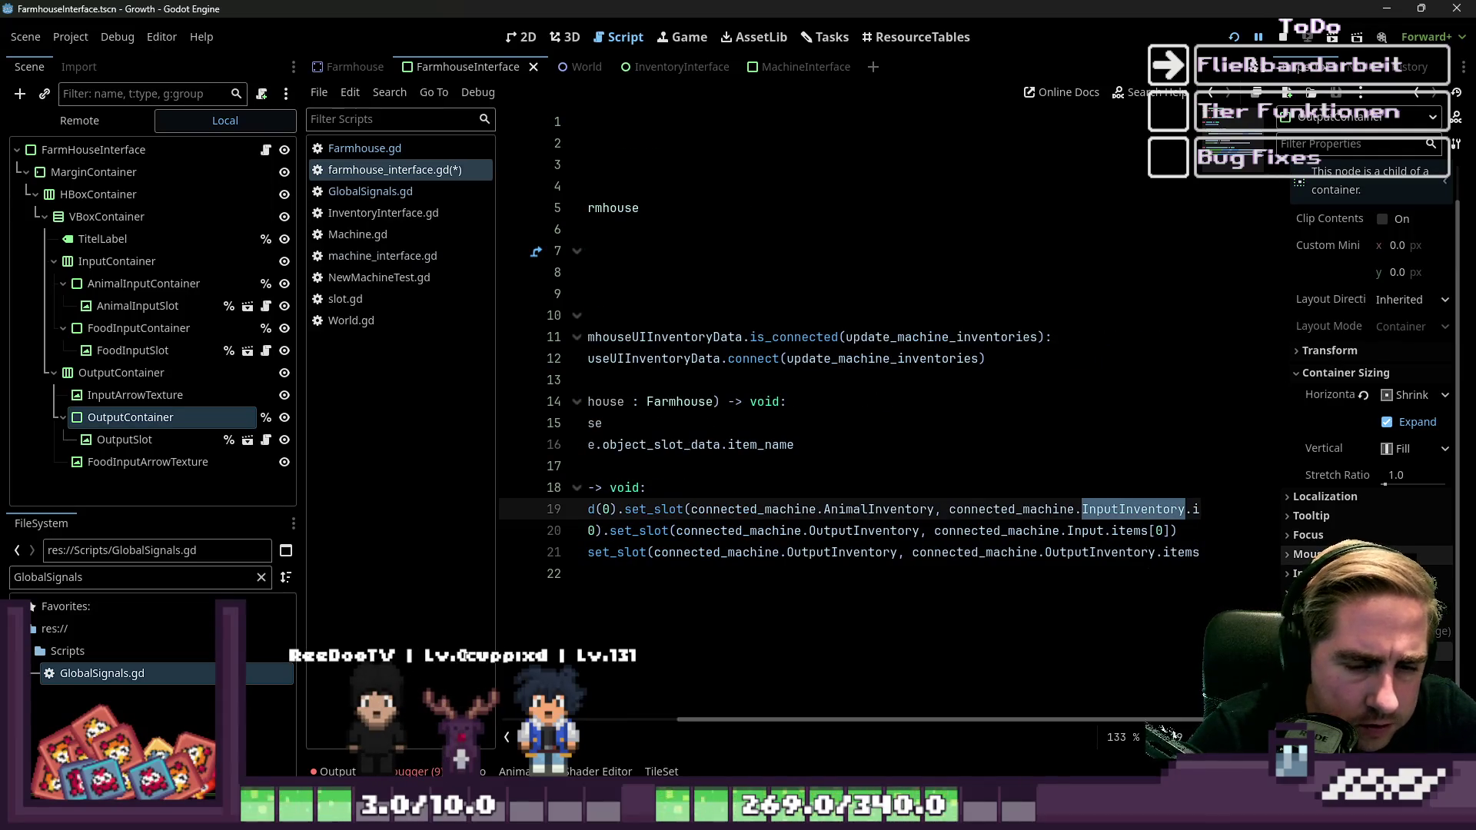
key("Home")
key("Down")
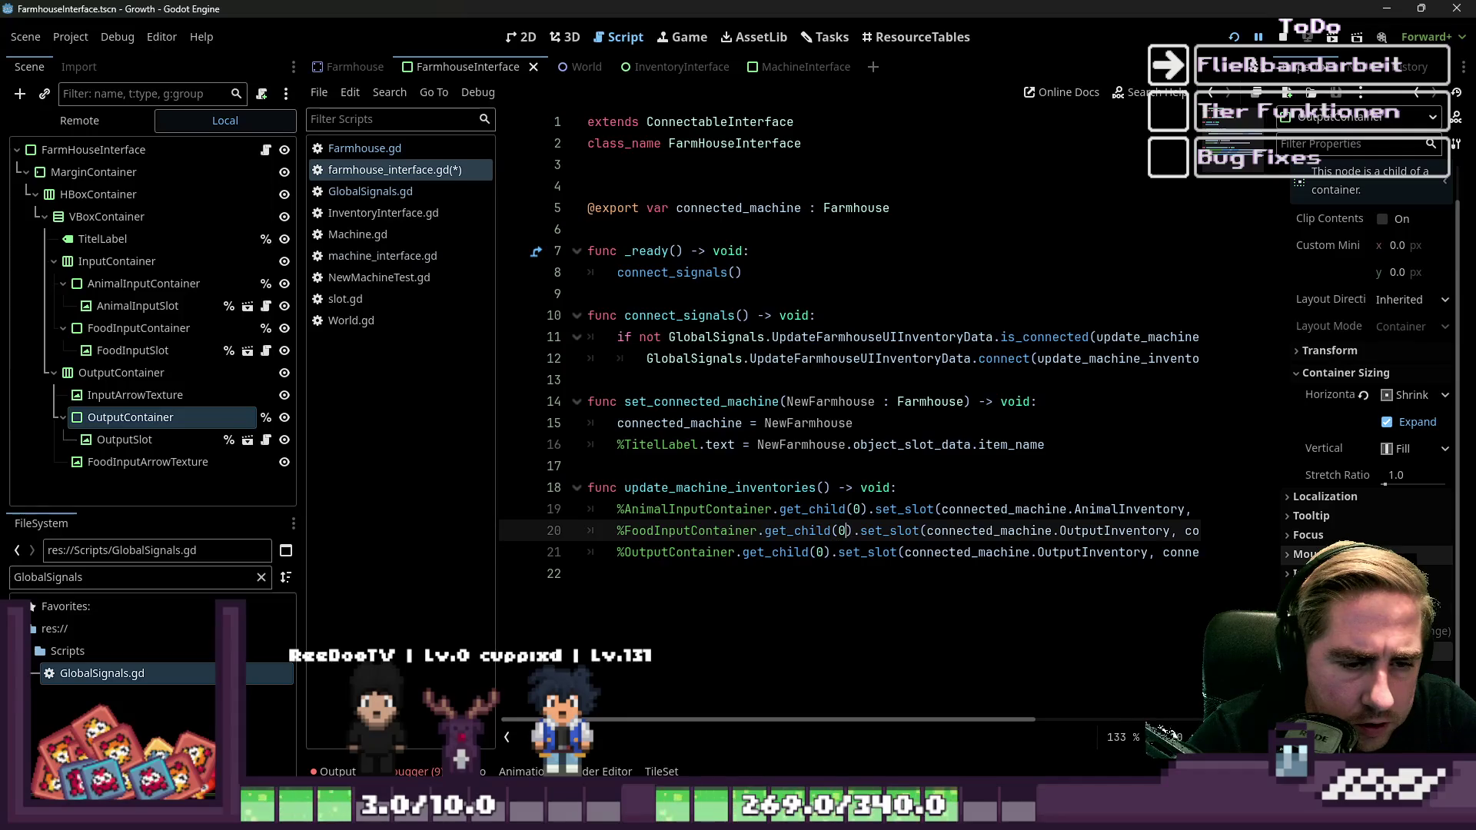
Change the food slot's inventory on line 20 to InputInventory, then reopen Farmhouse.gd.
double_click(1115, 531)
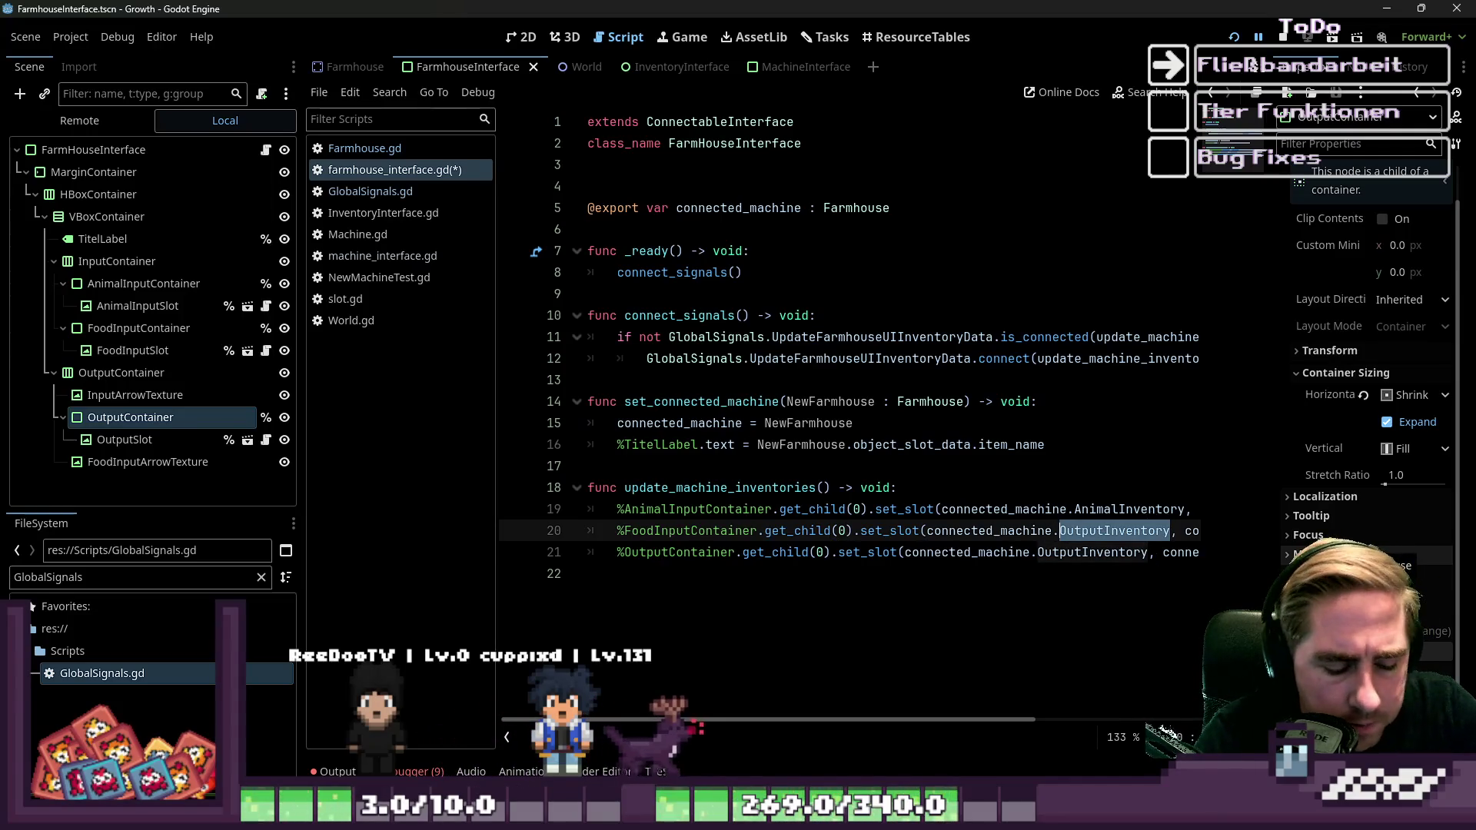
type("InputInv")
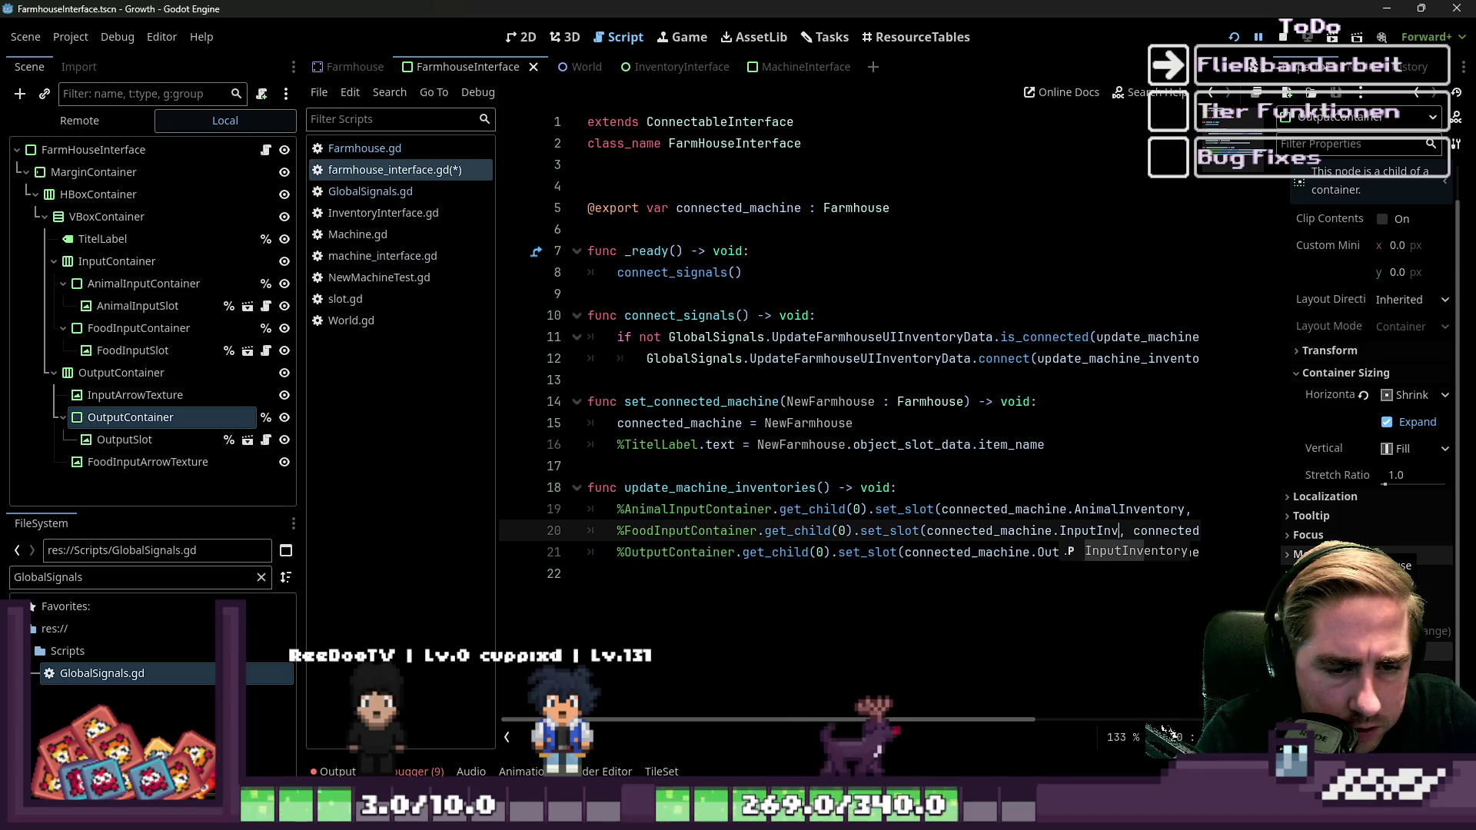
key("Return")
type("Input.items[0")
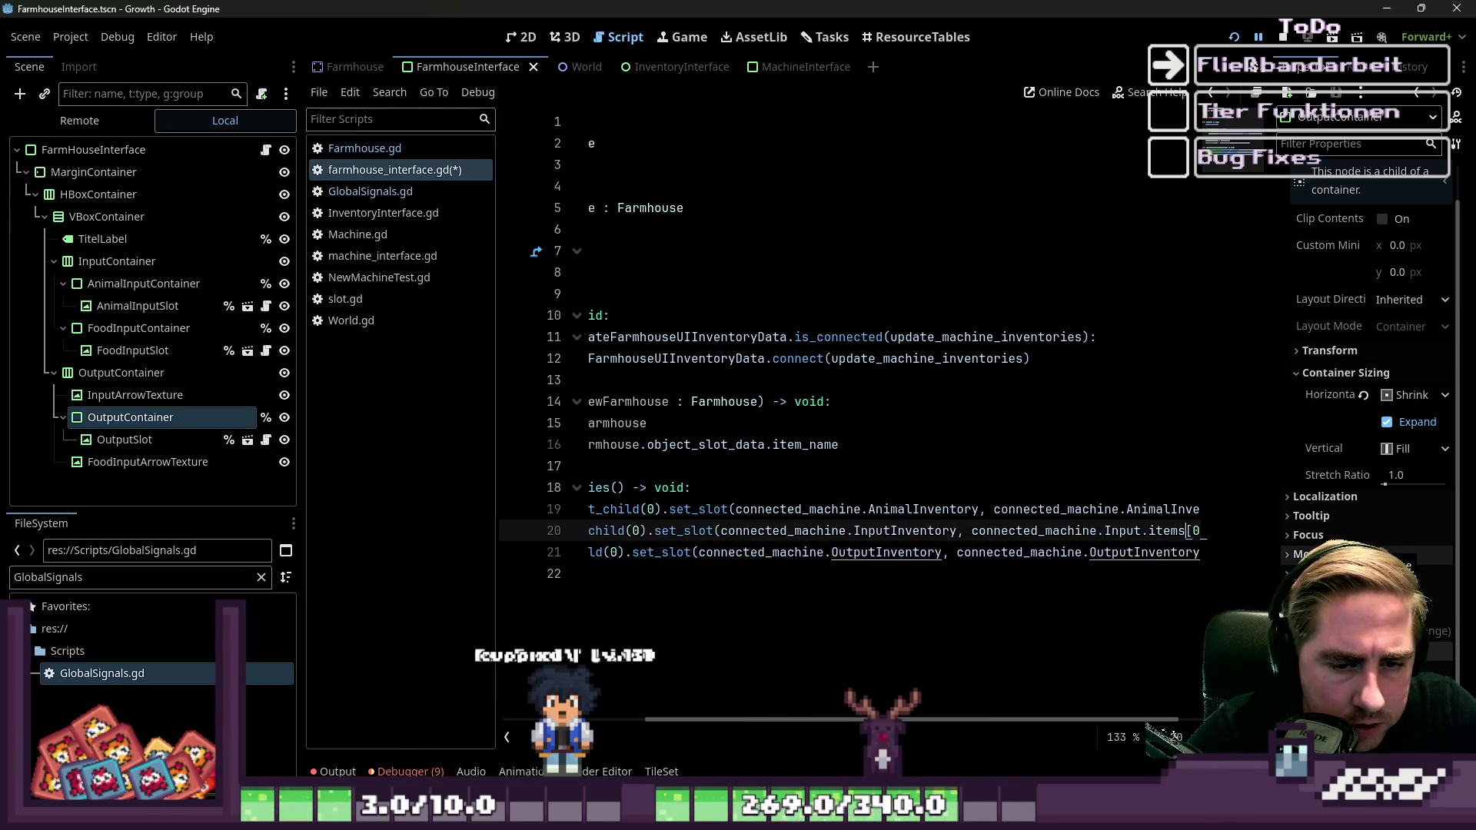
key("Left")
key("Left")
key("Left")
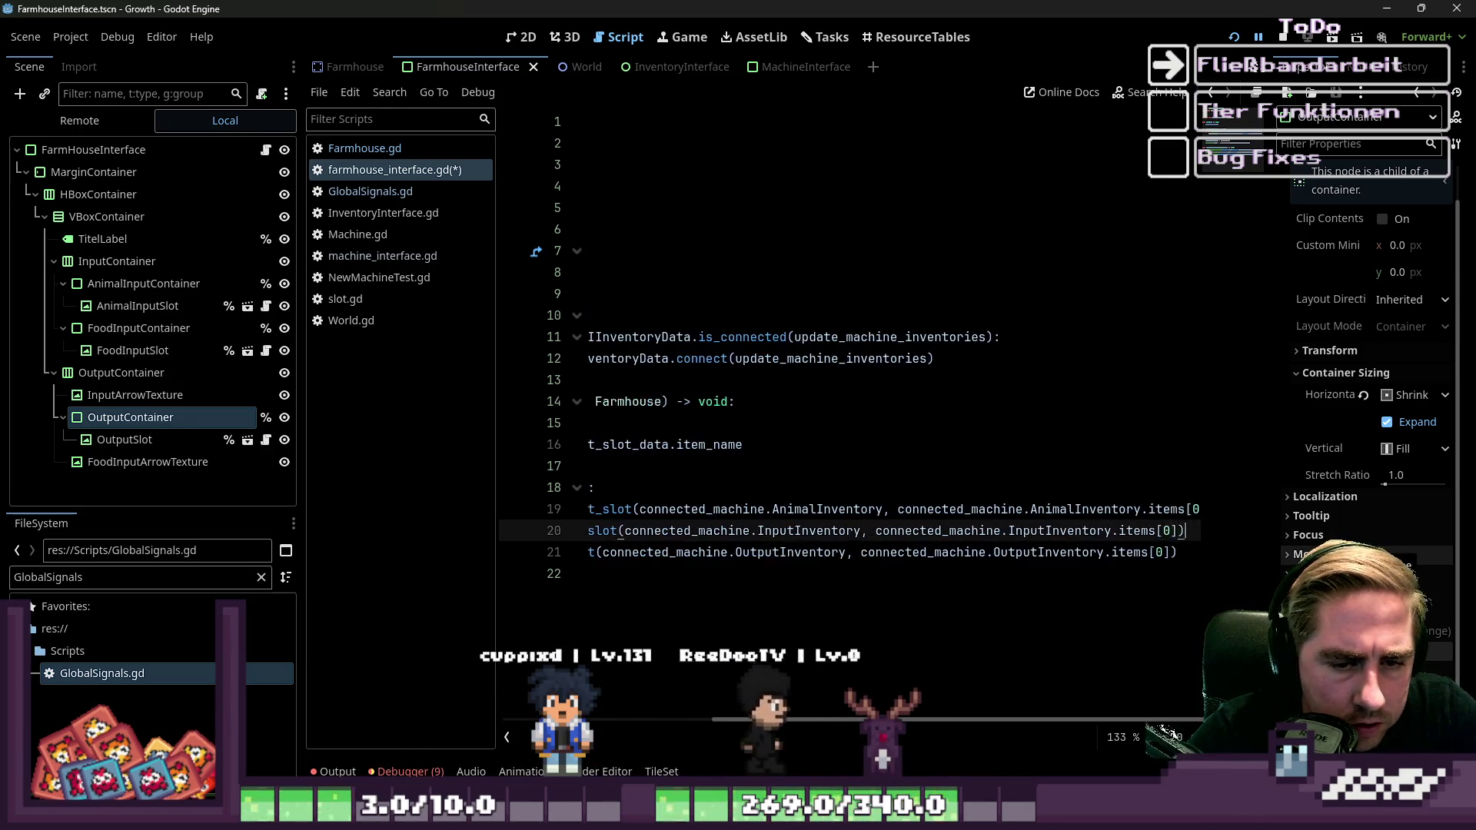
key("Up")
key("Down")
key("Up")
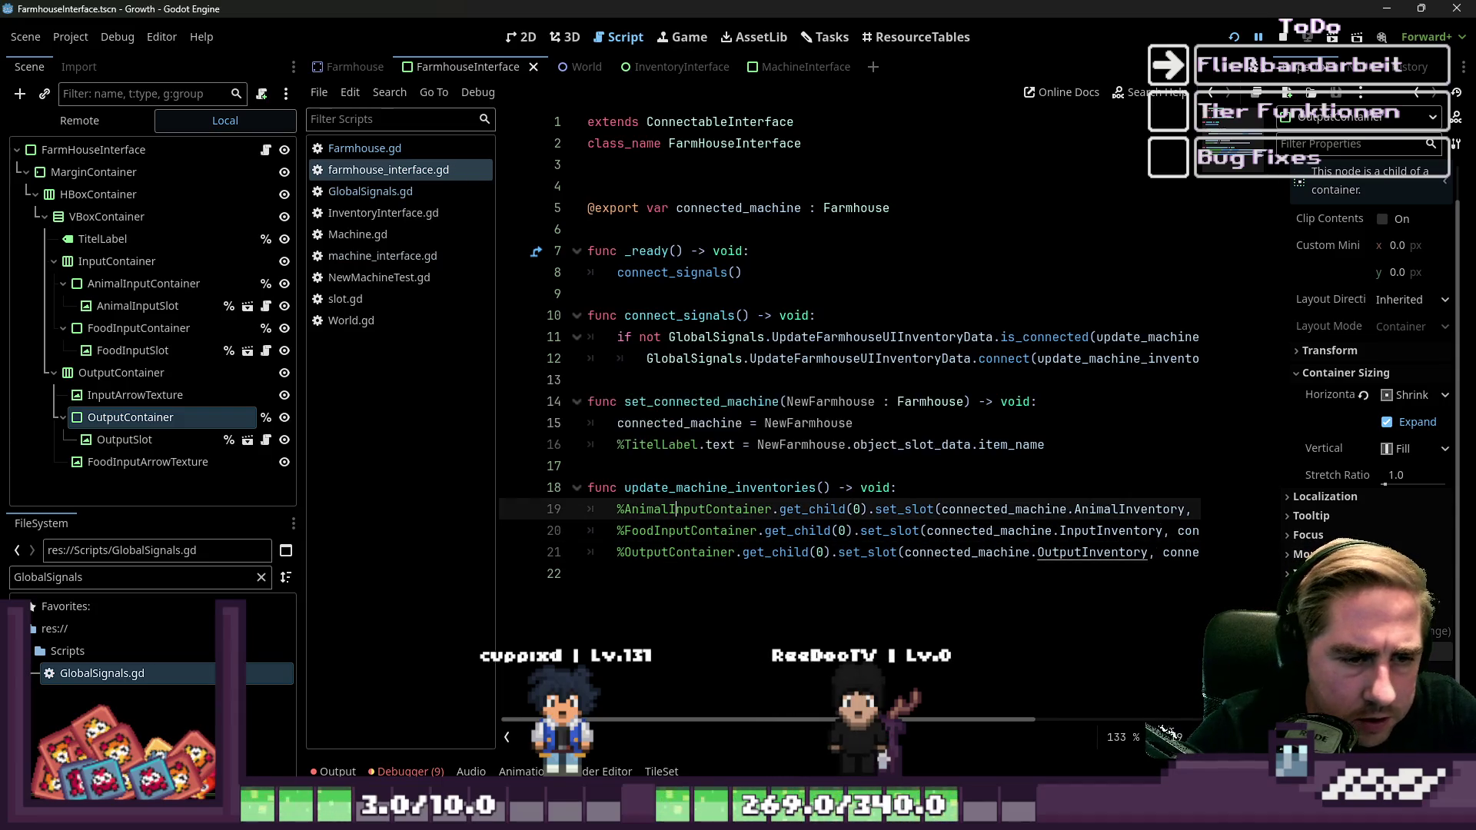
left_click(869, 358)
left_click(815, 316)
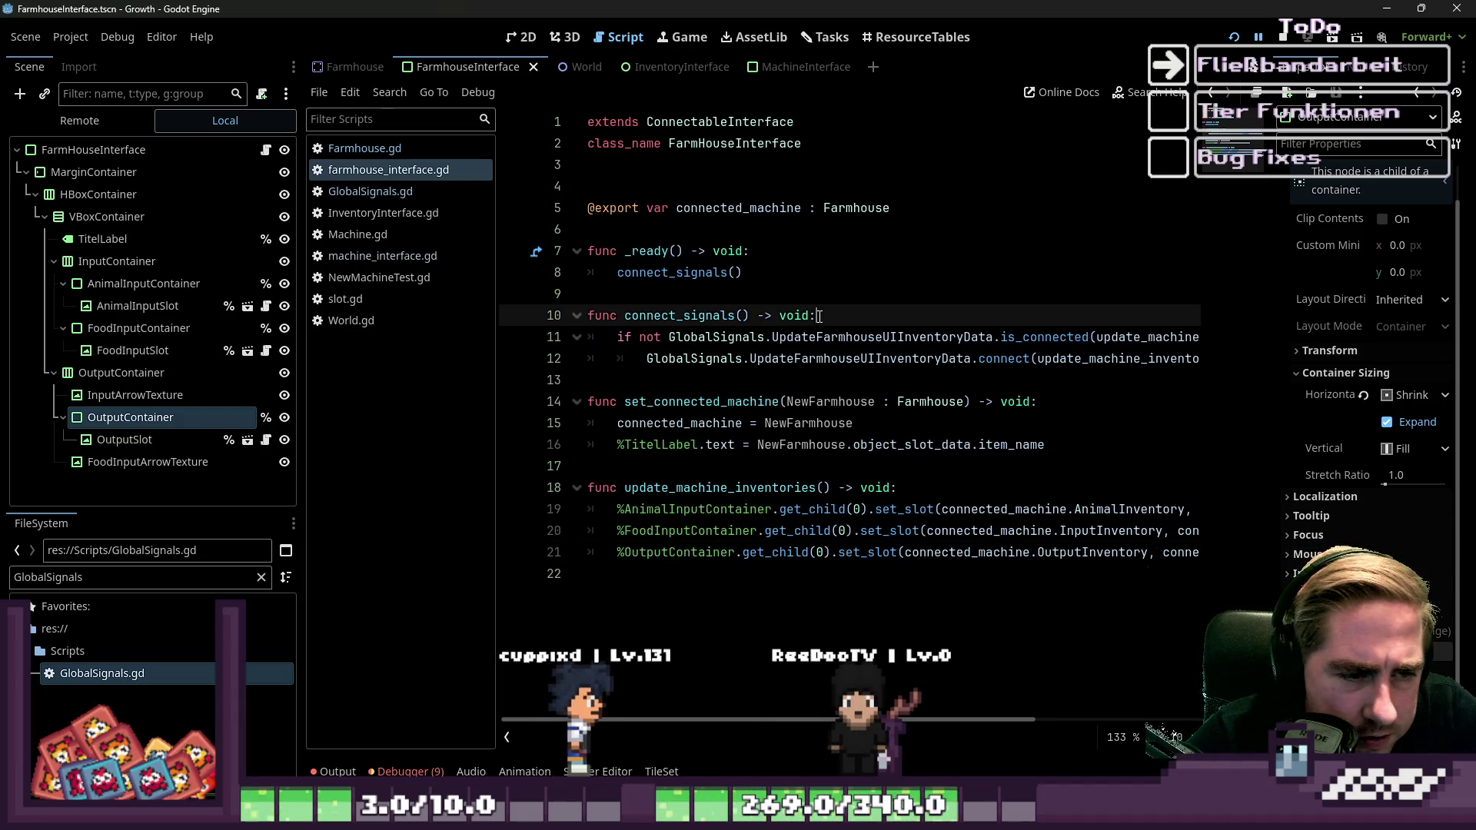
left_click(817, 461)
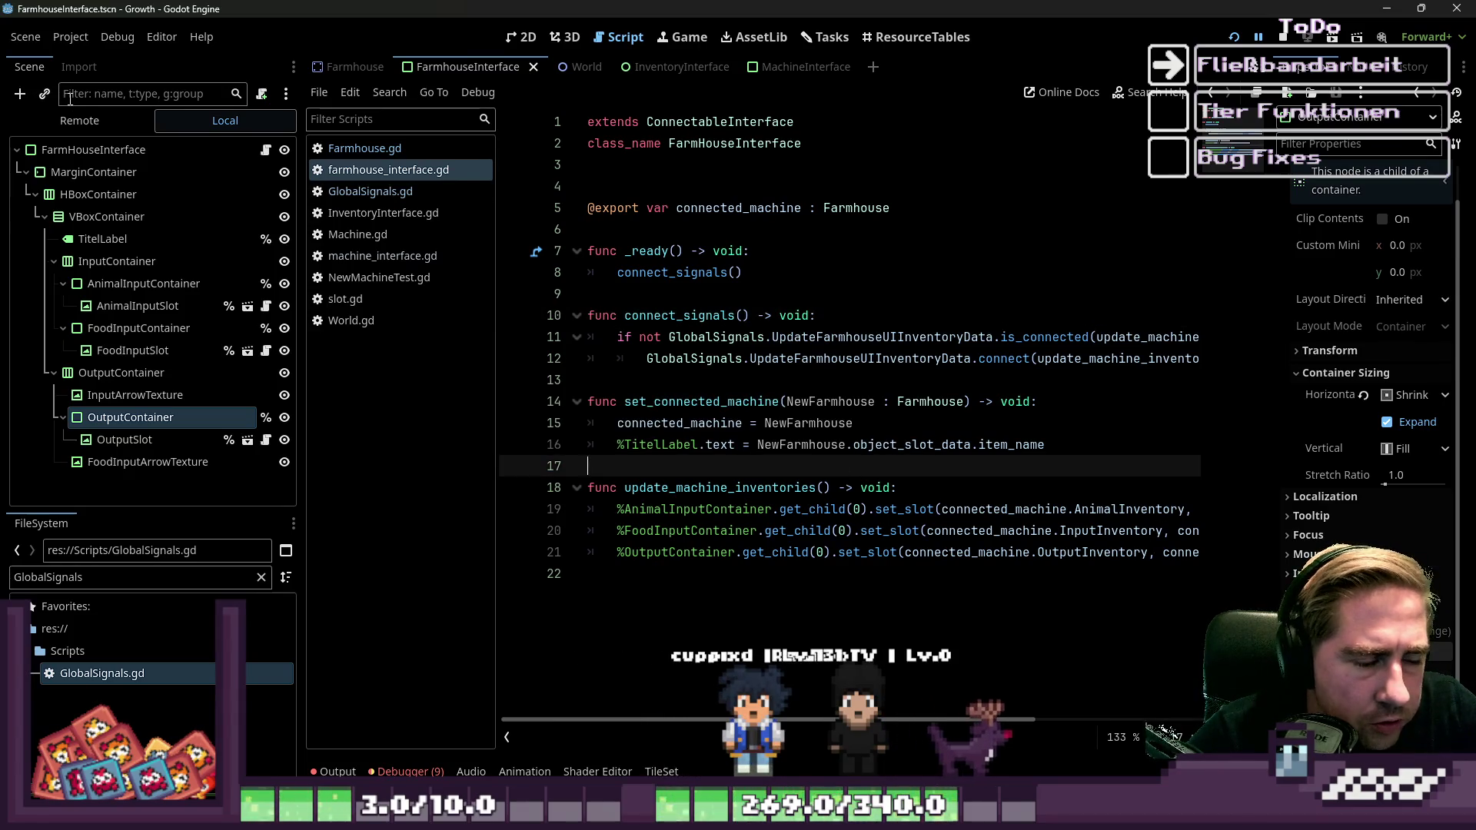
left_click(391, 153)
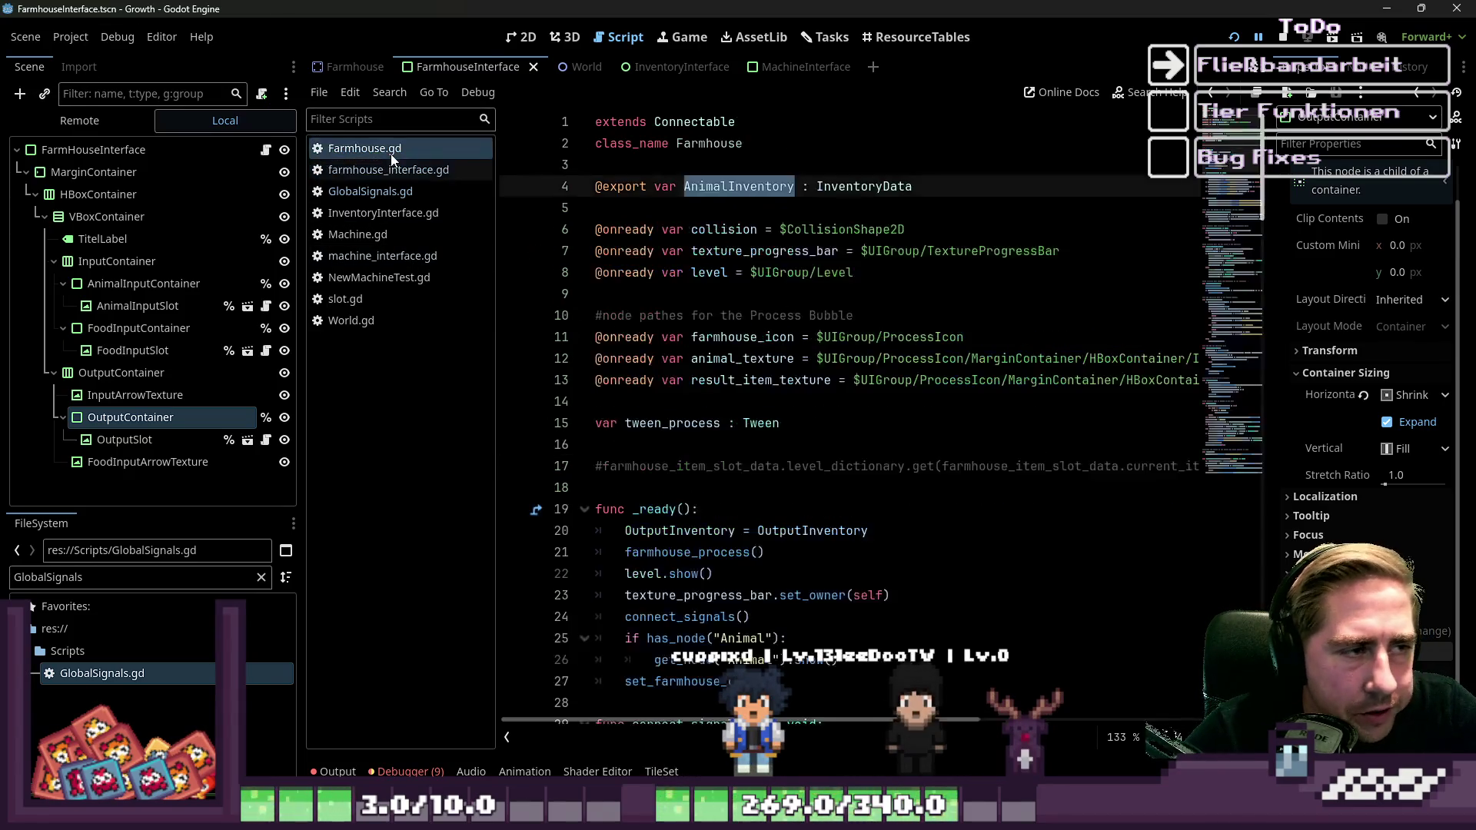
Review the onready node path lines 6–13 in Farmhouse.gd, then scroll down through the inventory code.
left_click(654, 292)
mouse_move(633, 403)
left_mouse_down()
mouse_move(551, 187)
mouse_move(551, 229)
left_mouse_up()
left_click(721, 218)
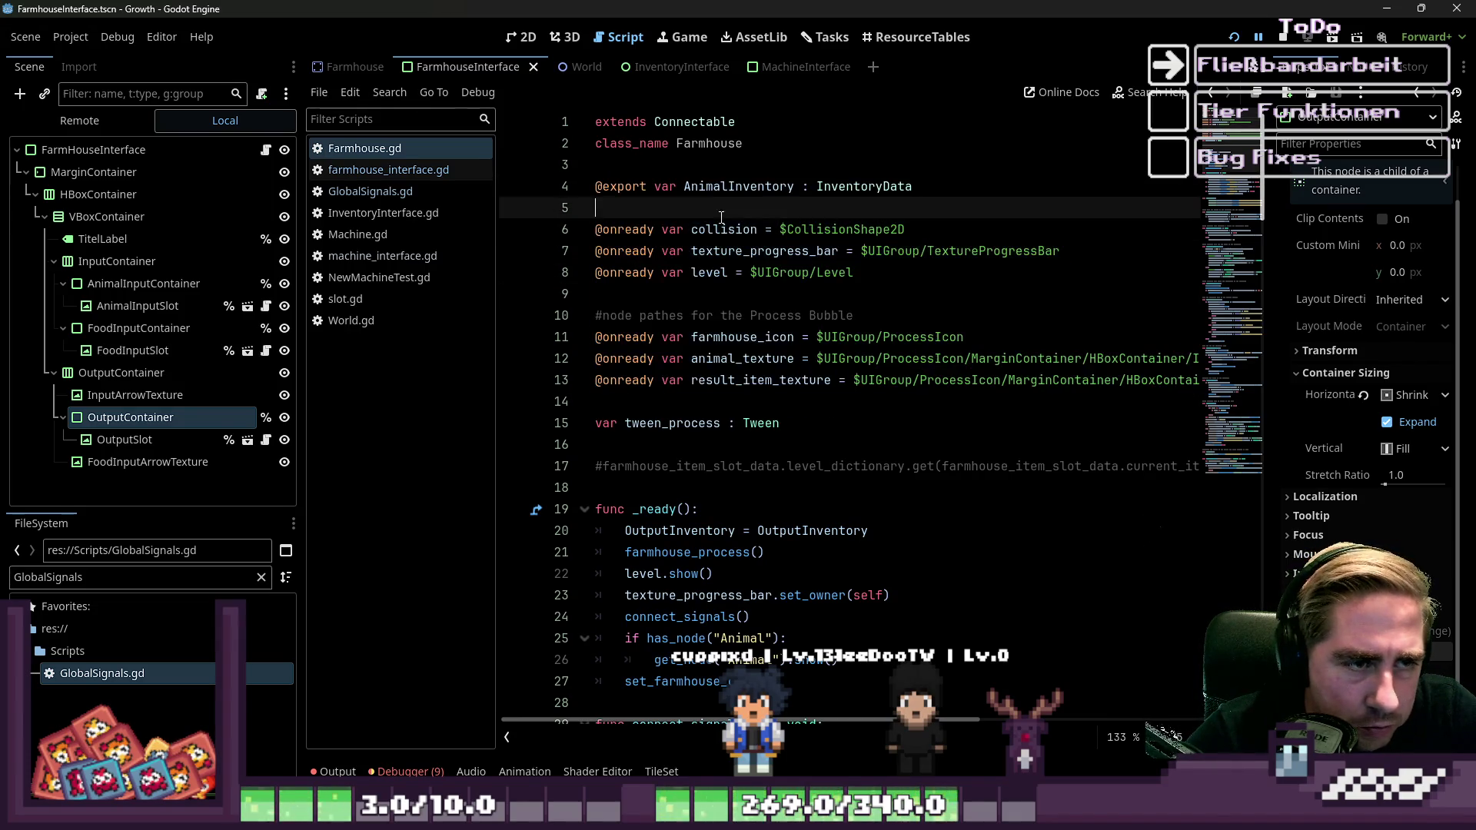
scroll(711, 197, "down", 5)
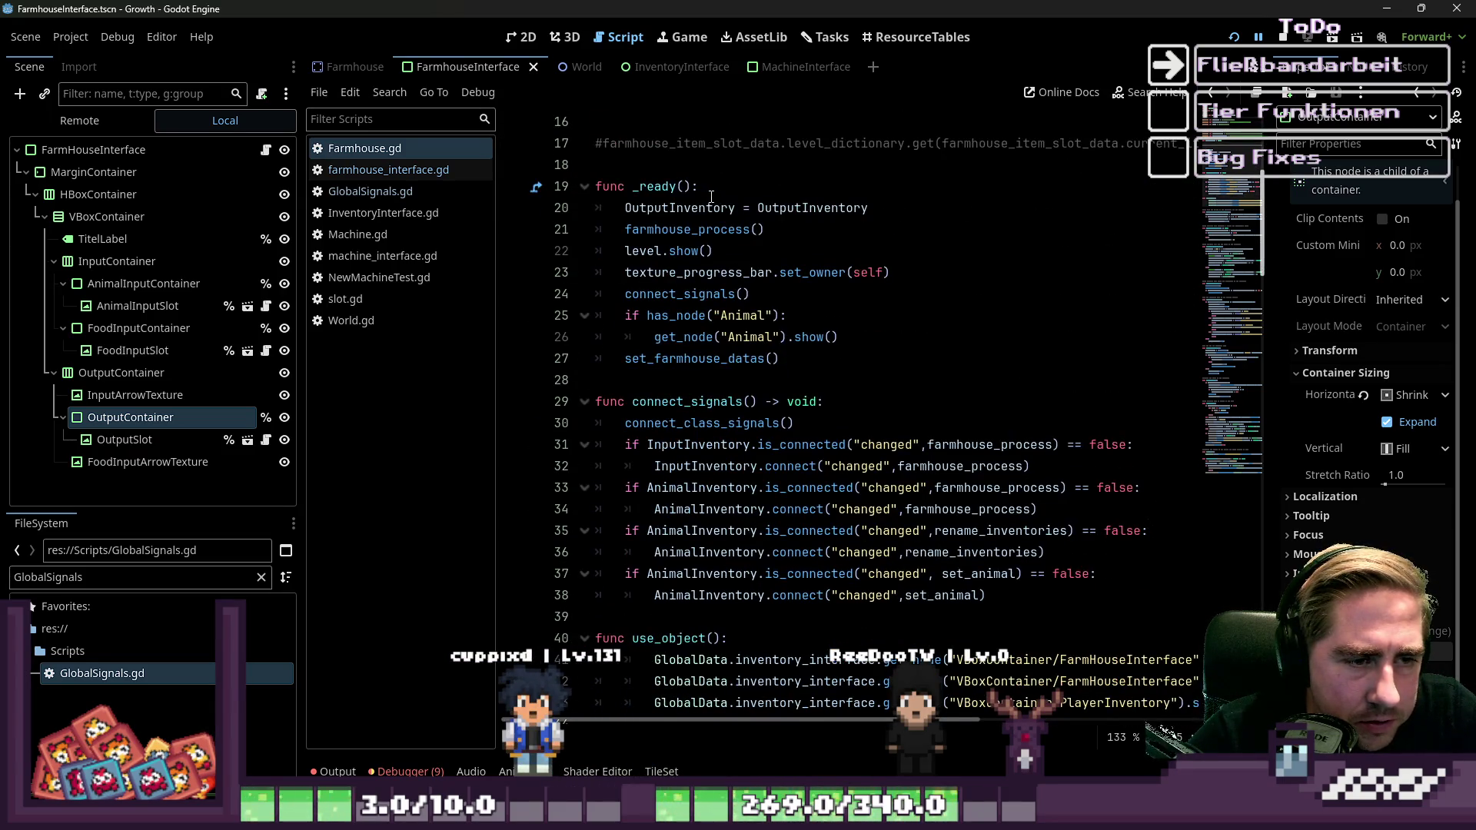
scroll(711, 197, "down", 3)
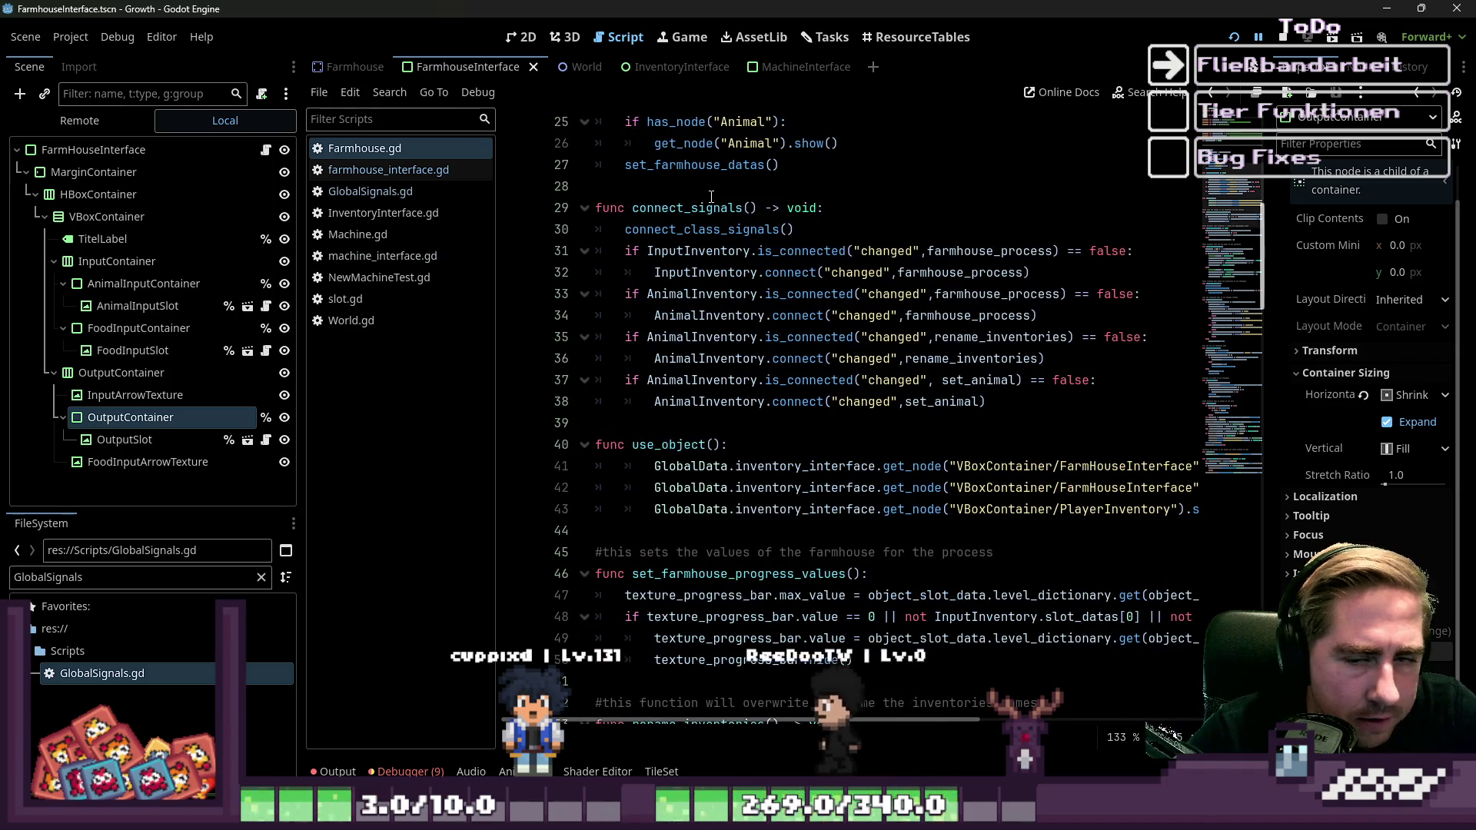
scroll(711, 197, "down", 9)
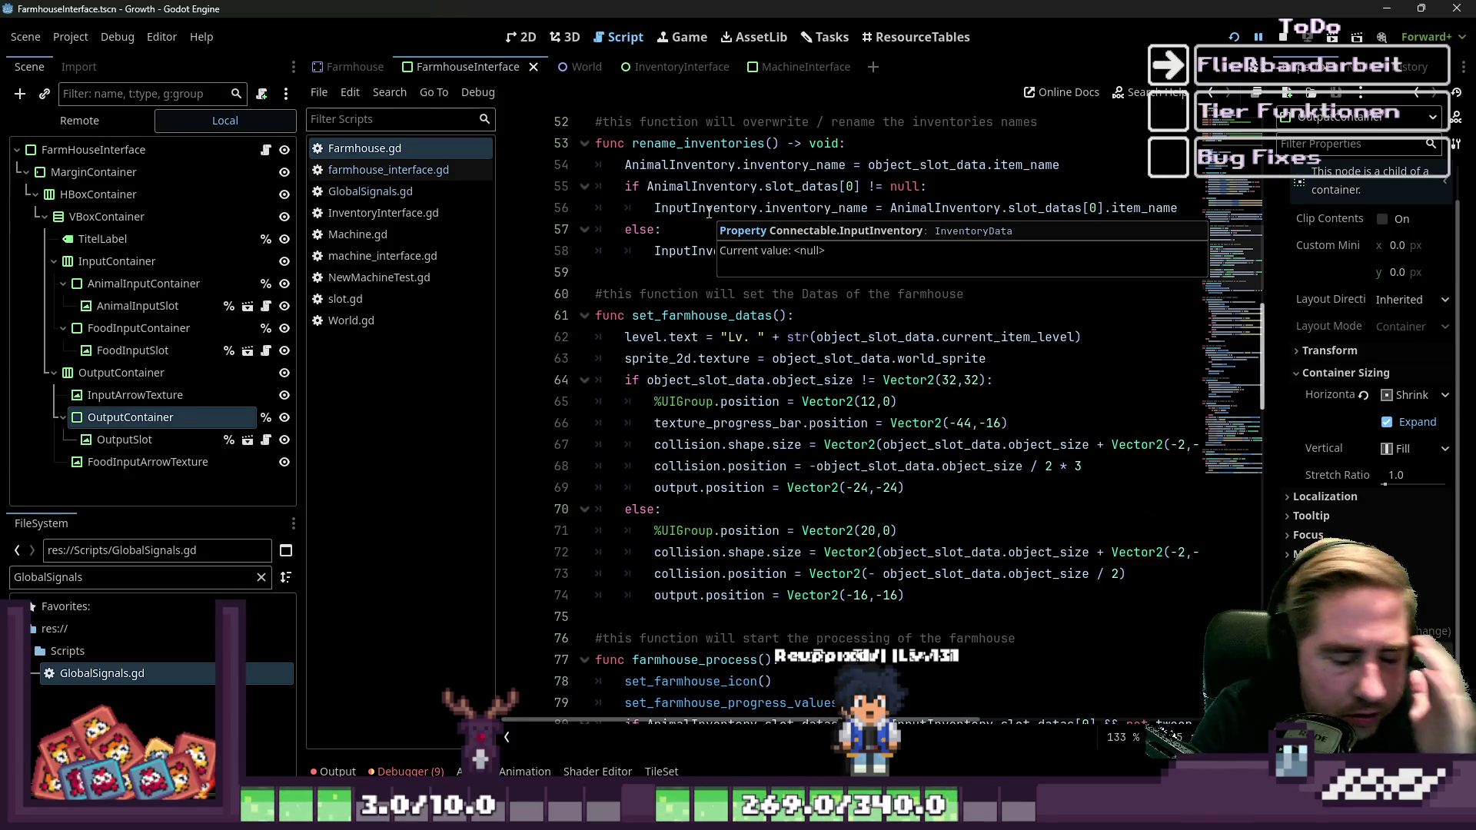
scroll(871, 358, "down", 12)
scroll(871, 359, "down", 3)
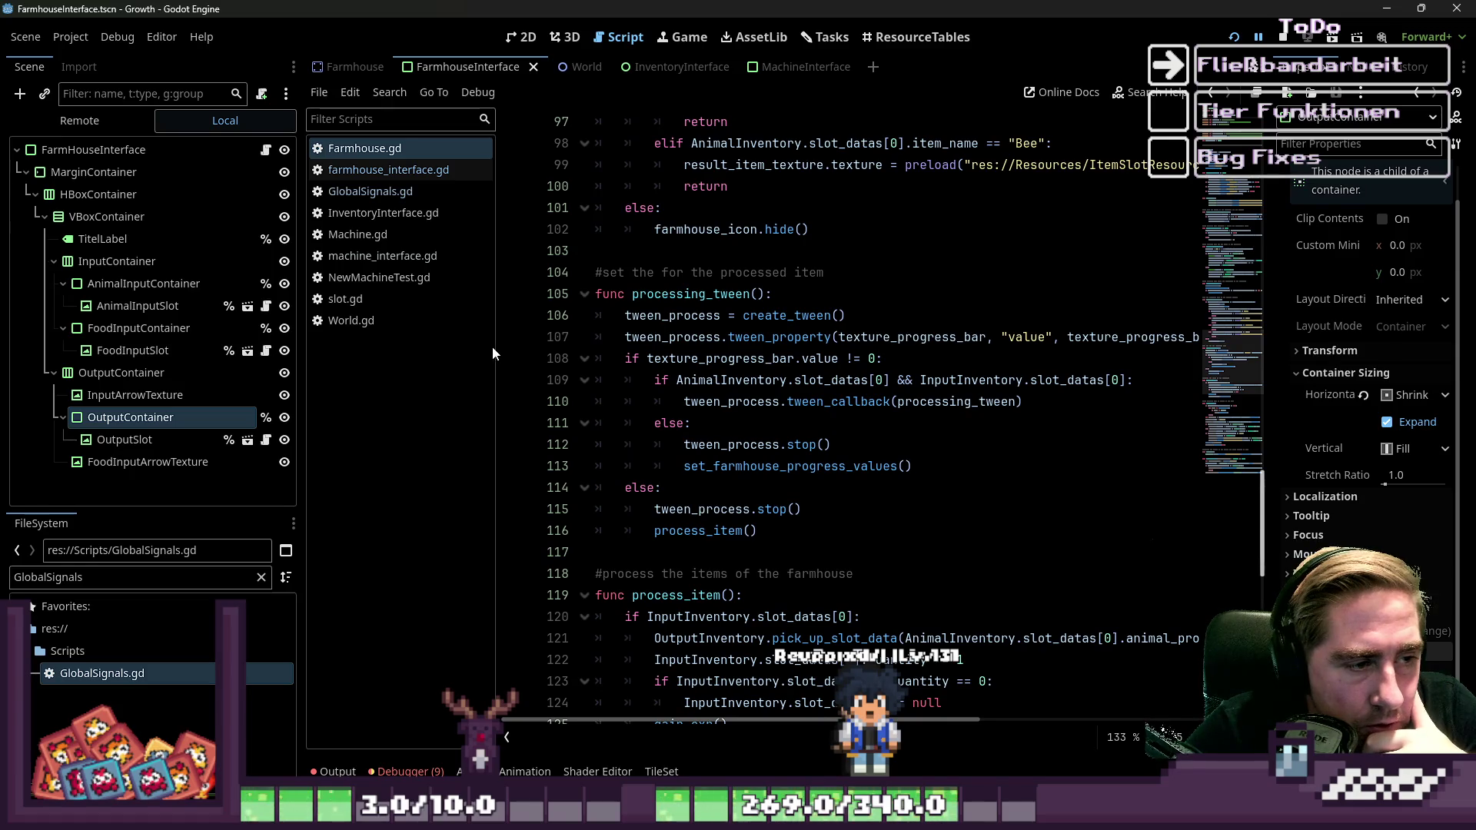
Resize the side docks so the code area is wider and the script list shows full file names.
left_click_drag(495, 352, 119, 383)
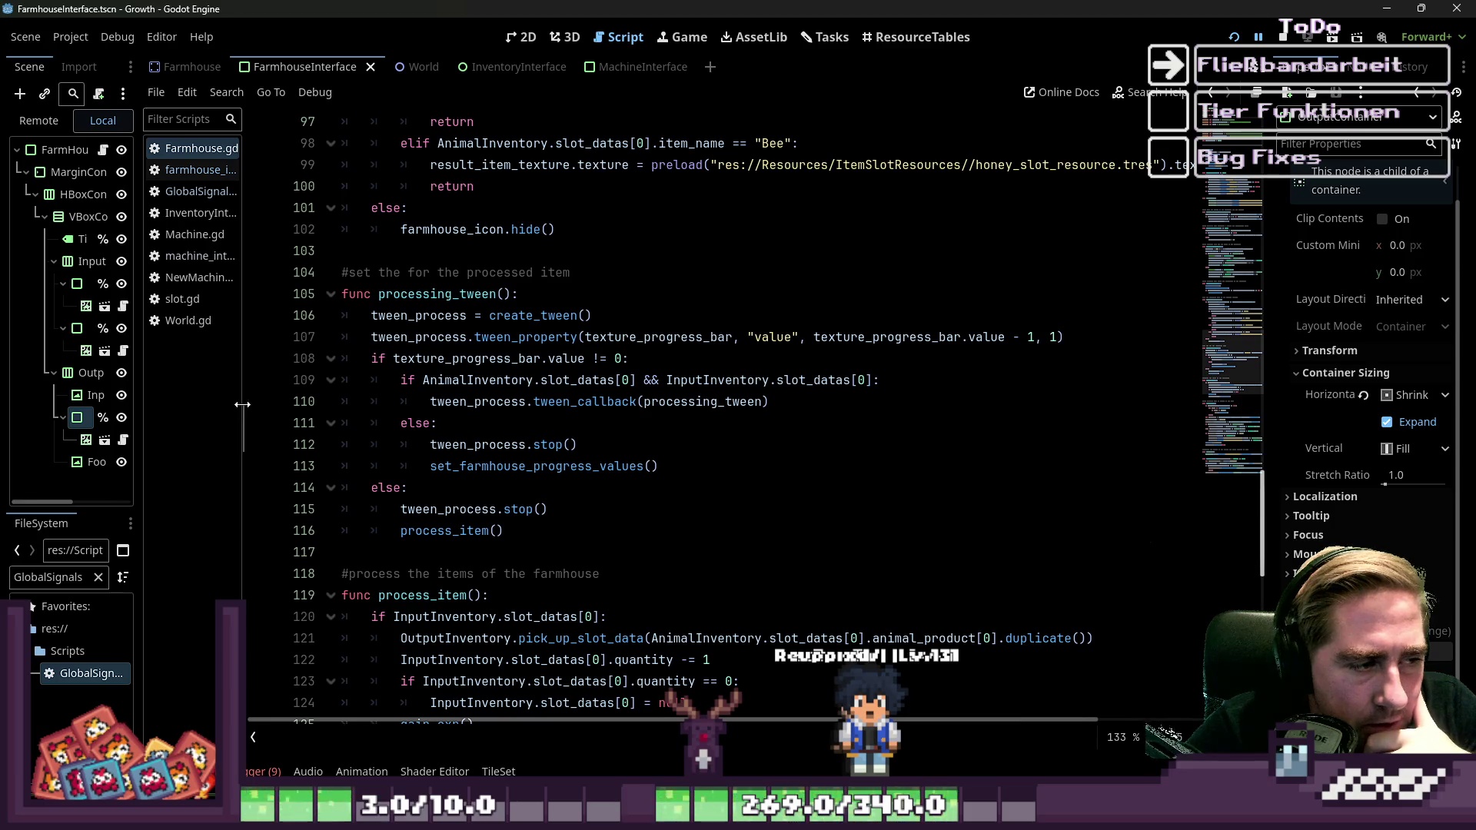
left_click_drag(243, 405, 362, 407)
left_click_drag(140, 482, 188, 469)
Inspect the processing_tween and process_item functions, continuing down to set_animal.
double_click(602, 299)
scroll(603, 299, "down", 4)
double_click(608, 336)
scroll(632, 379, "down", 1)
scroll(632, 379, "down", 5)
scroll(632, 378, "up", 2)
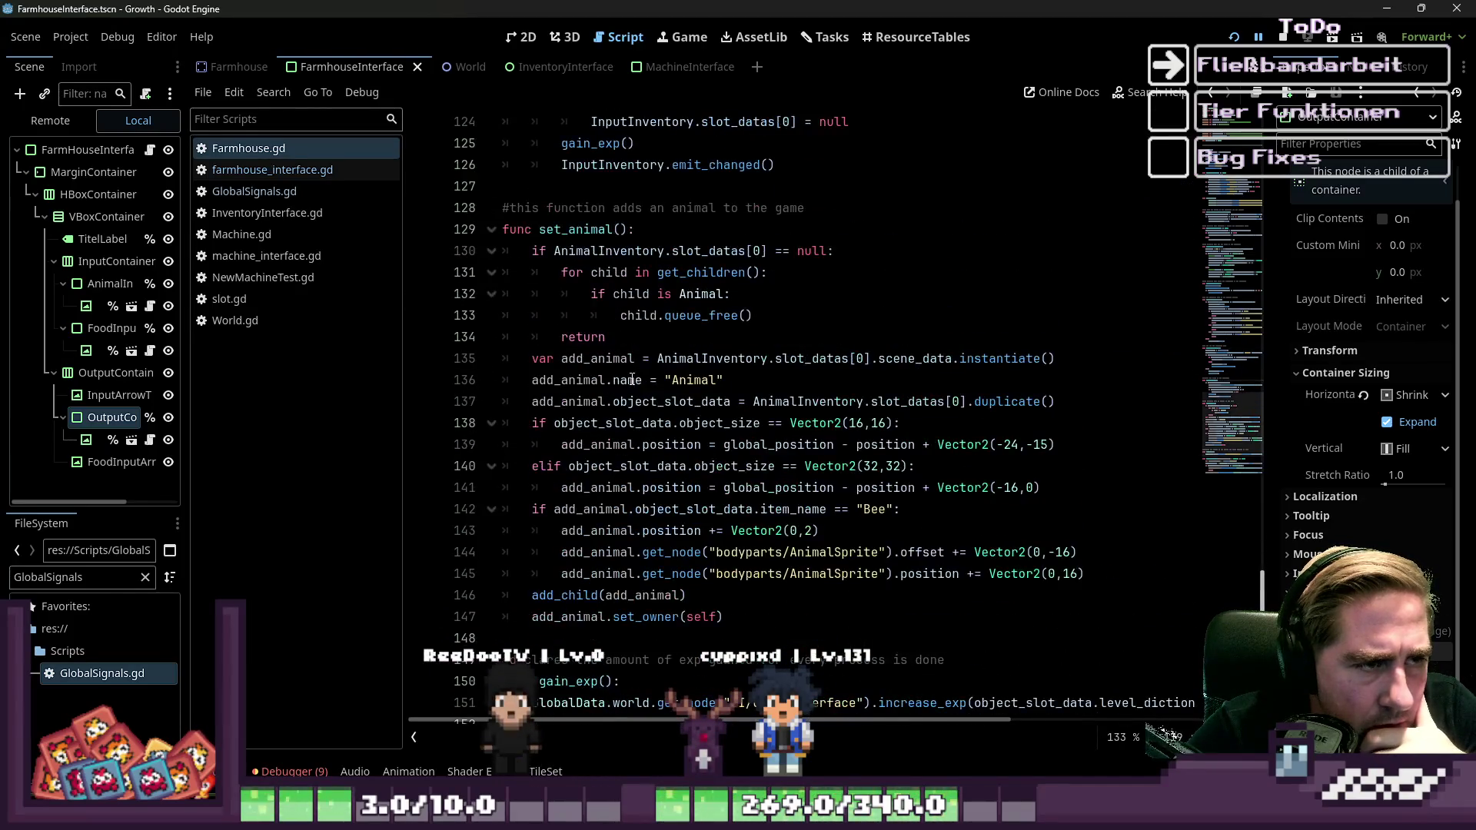
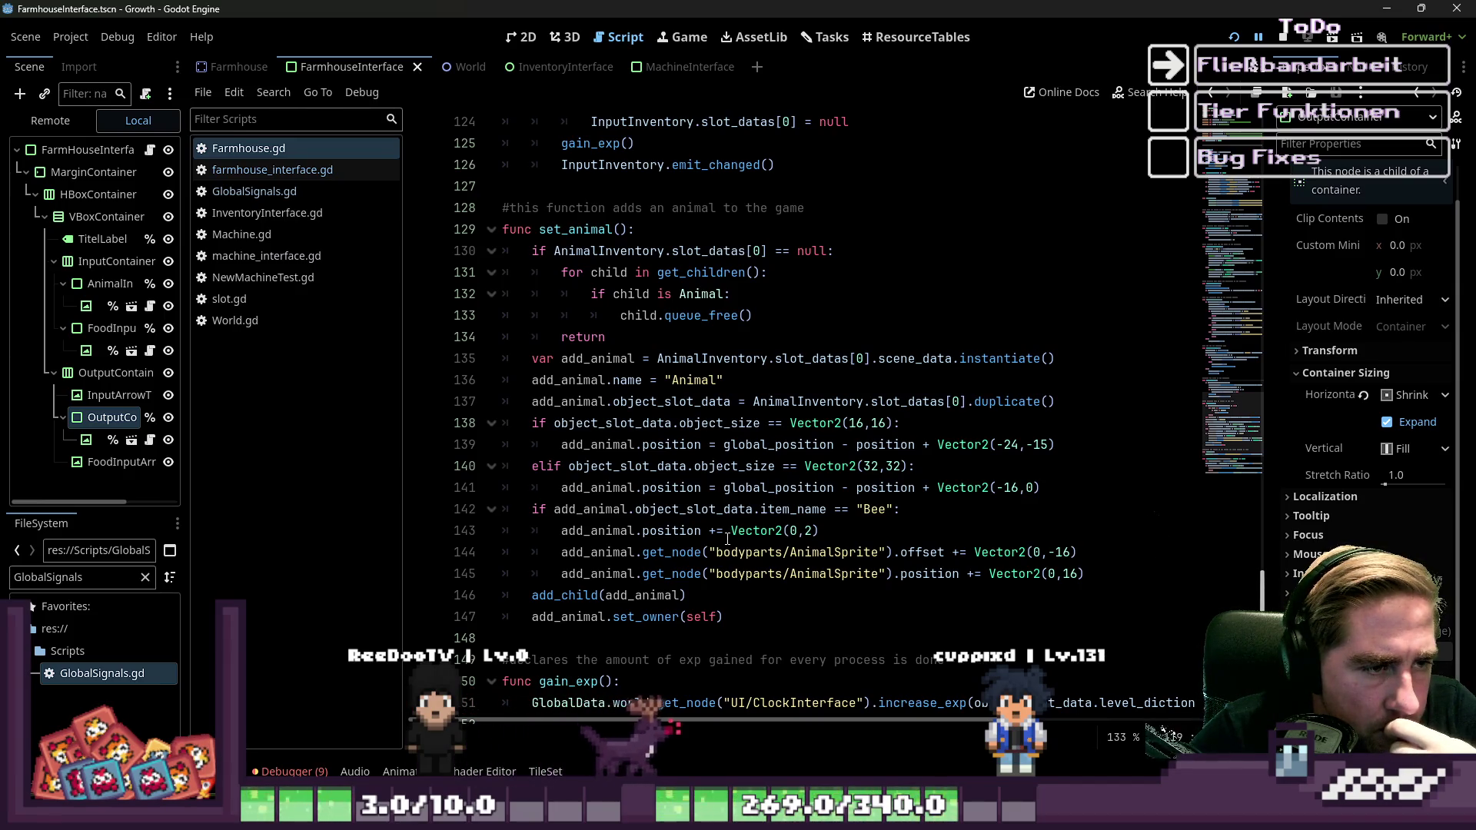
Review set_animal's child-removal loop that calls queue_free, widening the scene tree to show full node names.
left_click(671, 273)
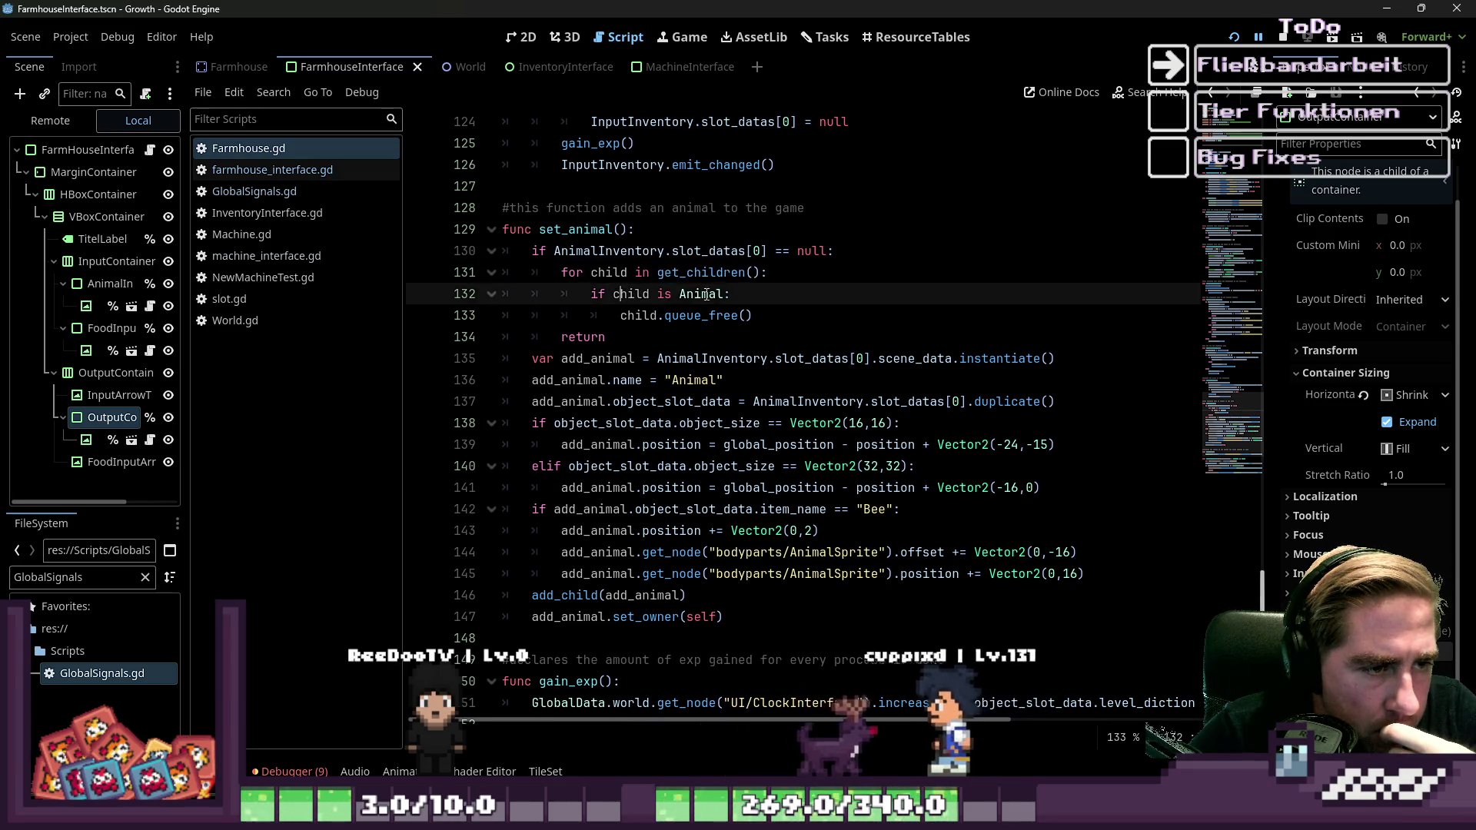
left_click(646, 294)
left_click_drag(643, 315, 672, 315)
left_click(687, 315)
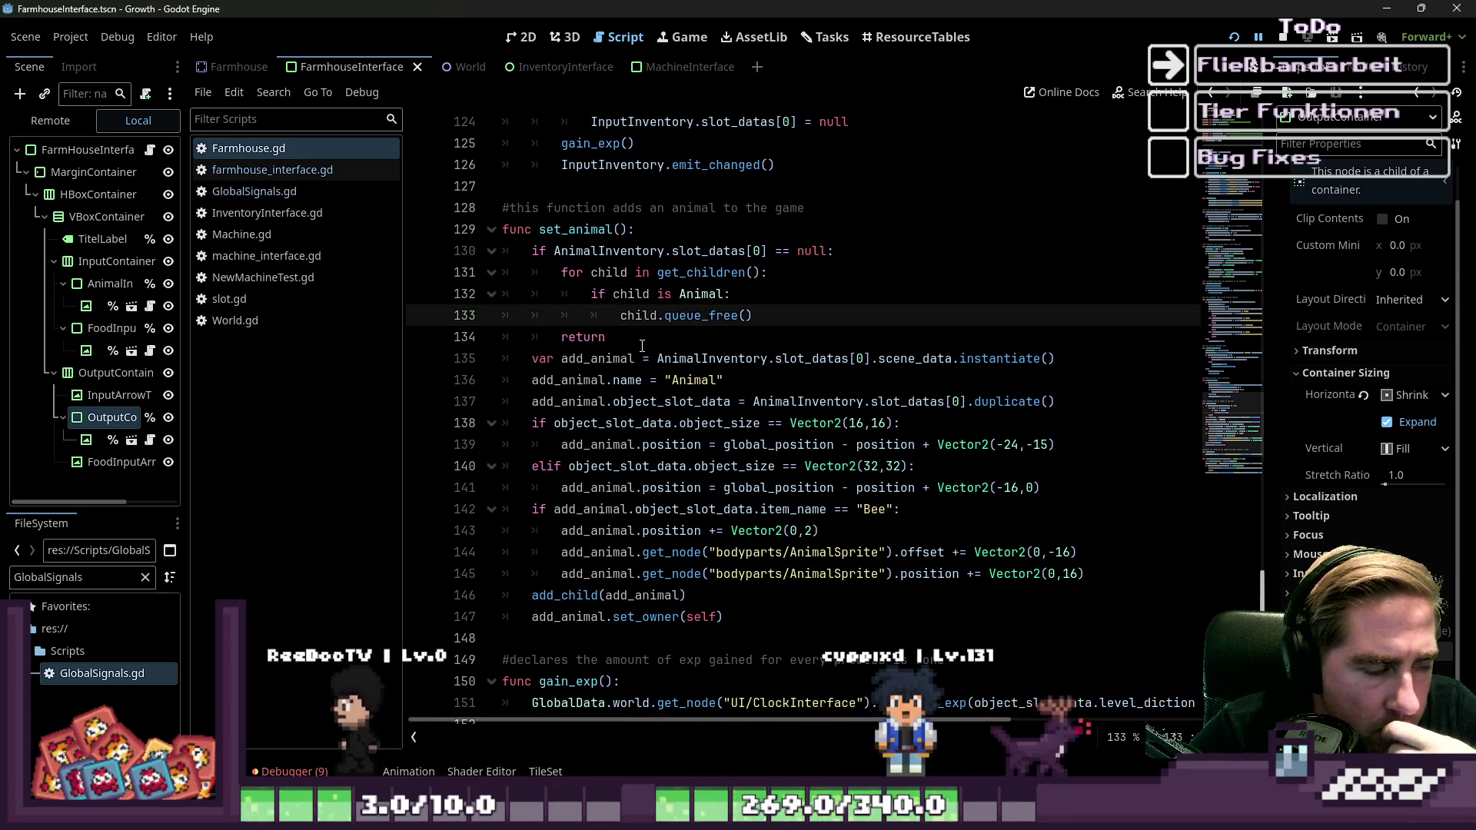
left_click_drag(183, 369, 262, 351)
Read on through set_animal to the line positioning 16x16 animals.
scroll(636, 375, "down", 1)
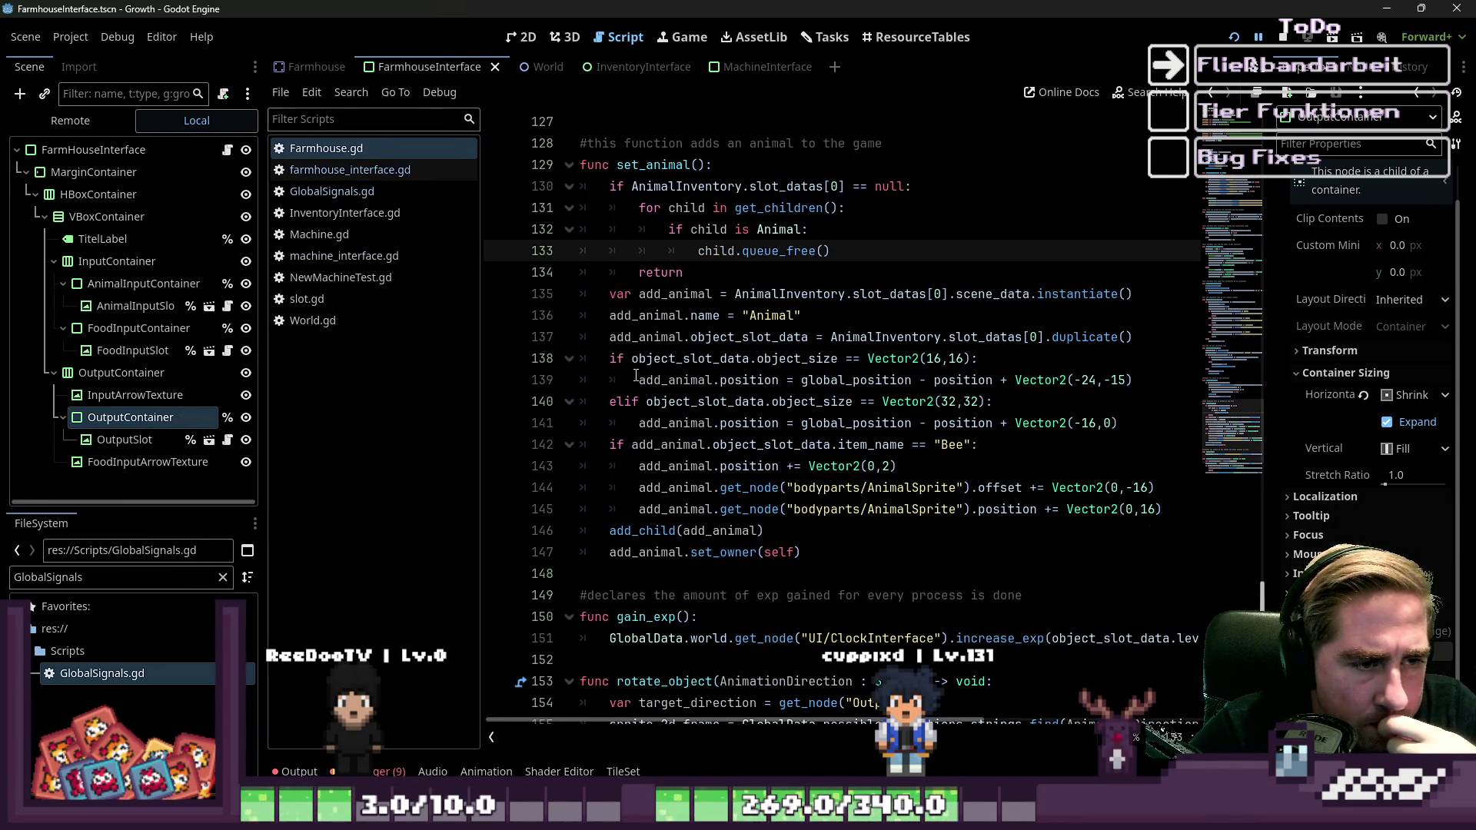
left_click(661, 293)
left_click(852, 380)
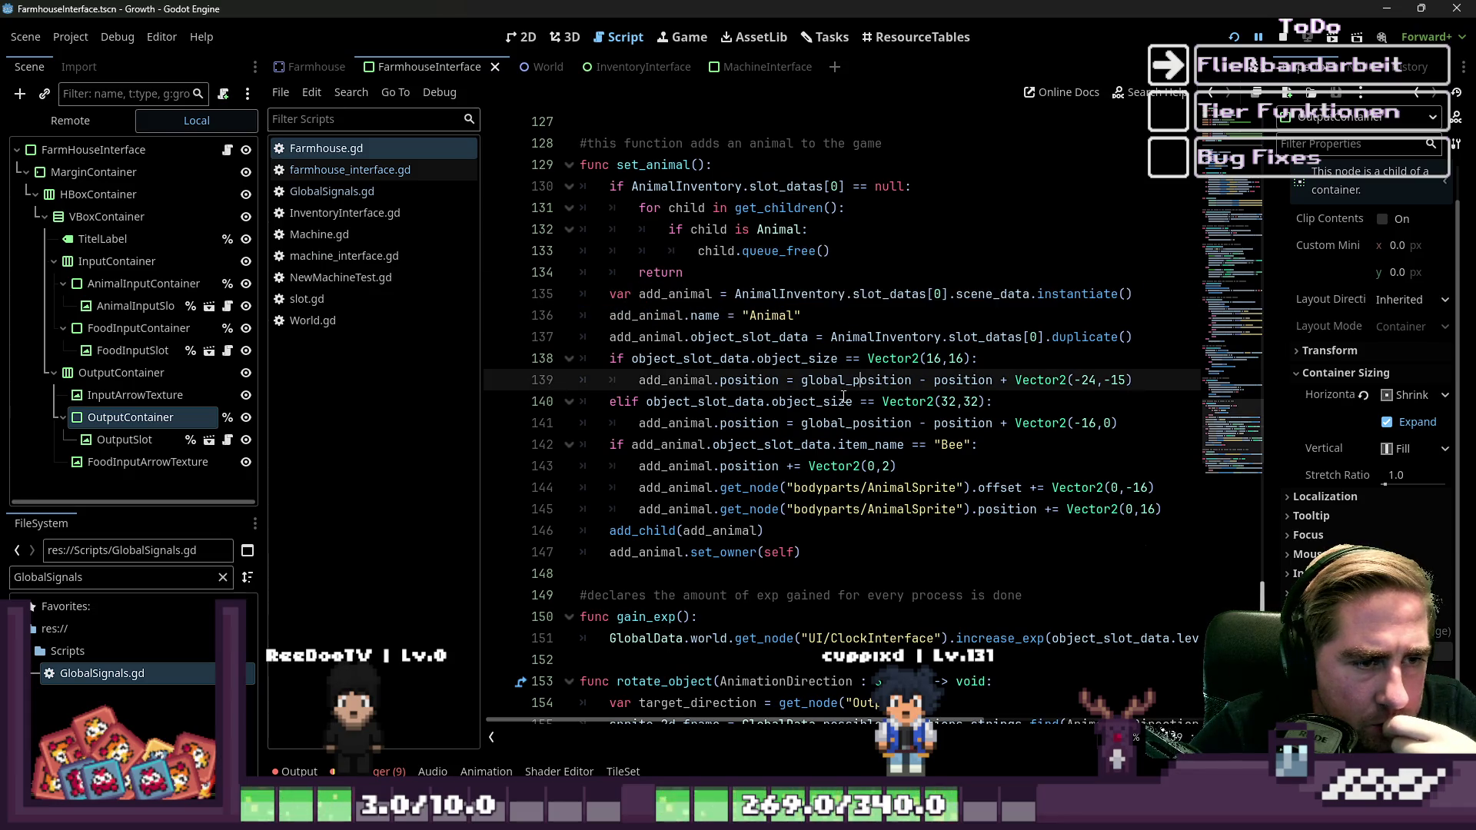
scroll(762, 412, "down", 2)
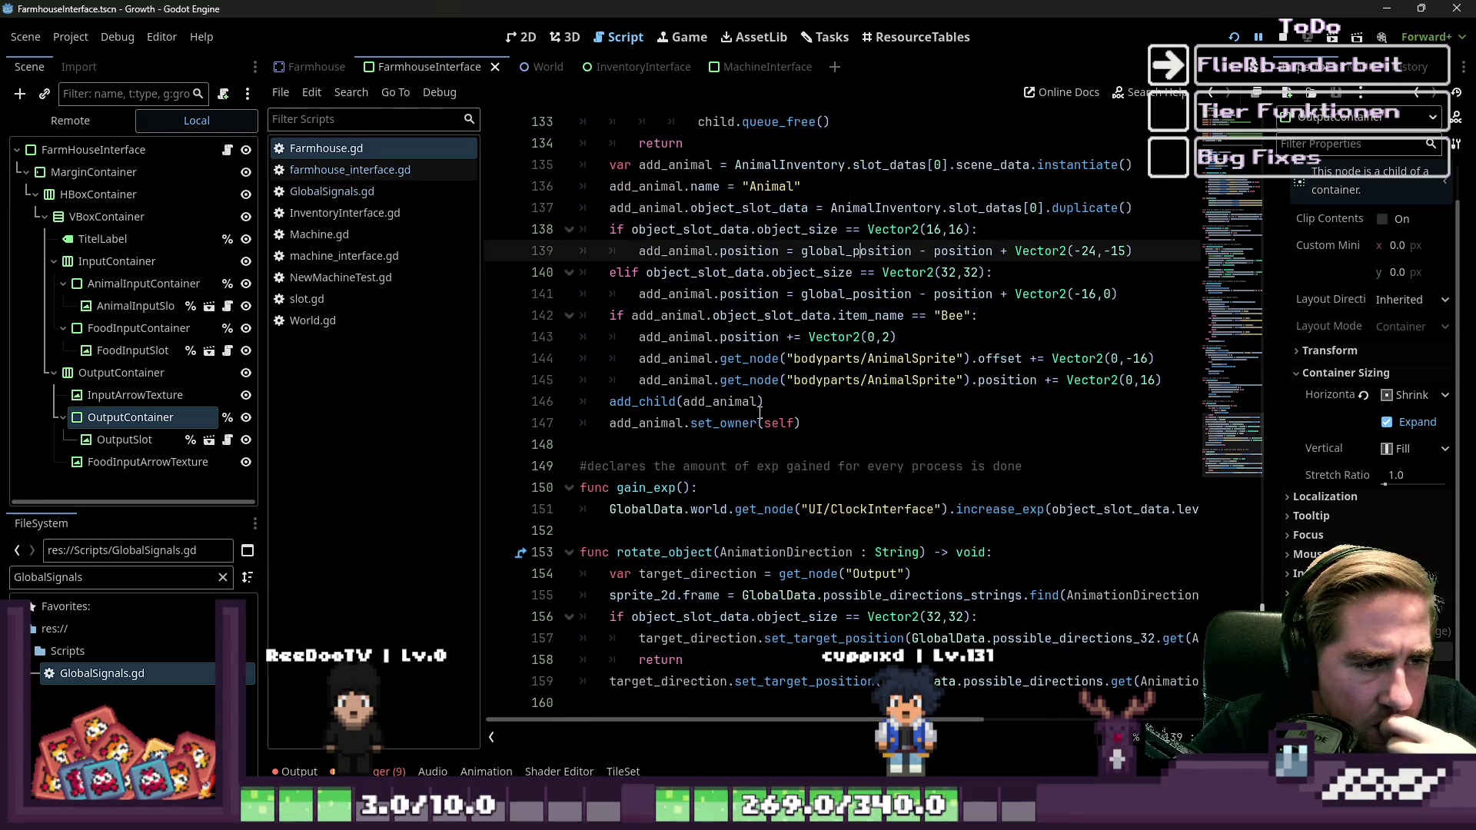
scroll(678, 407, "up", 2)
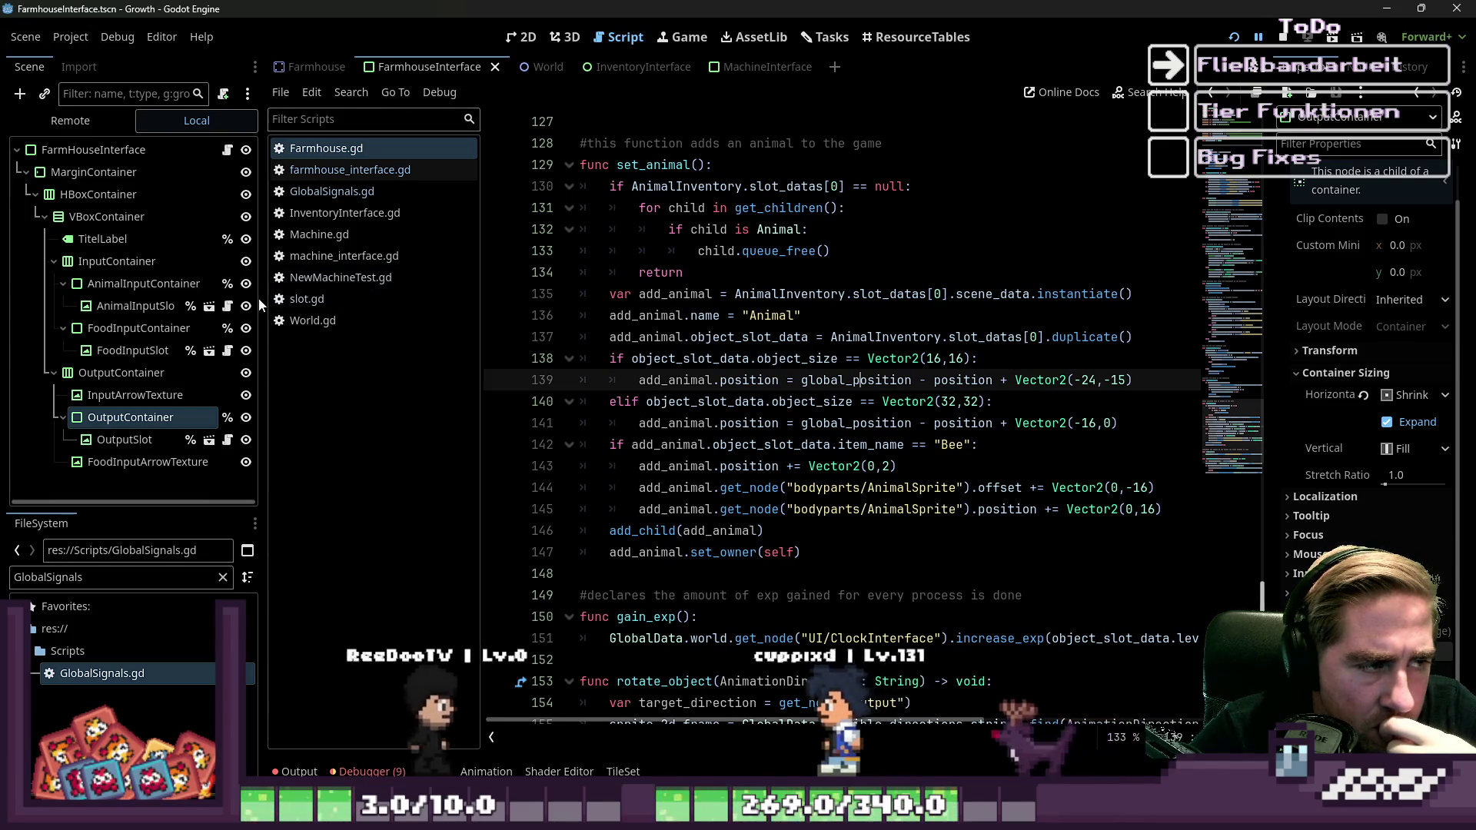
Narrow the Scene dock and script list so the code editor gets more width.
left_click_drag(259, 300, 197, 305)
left_click_drag(414, 357, 328, 357)
left_click(738, 143)
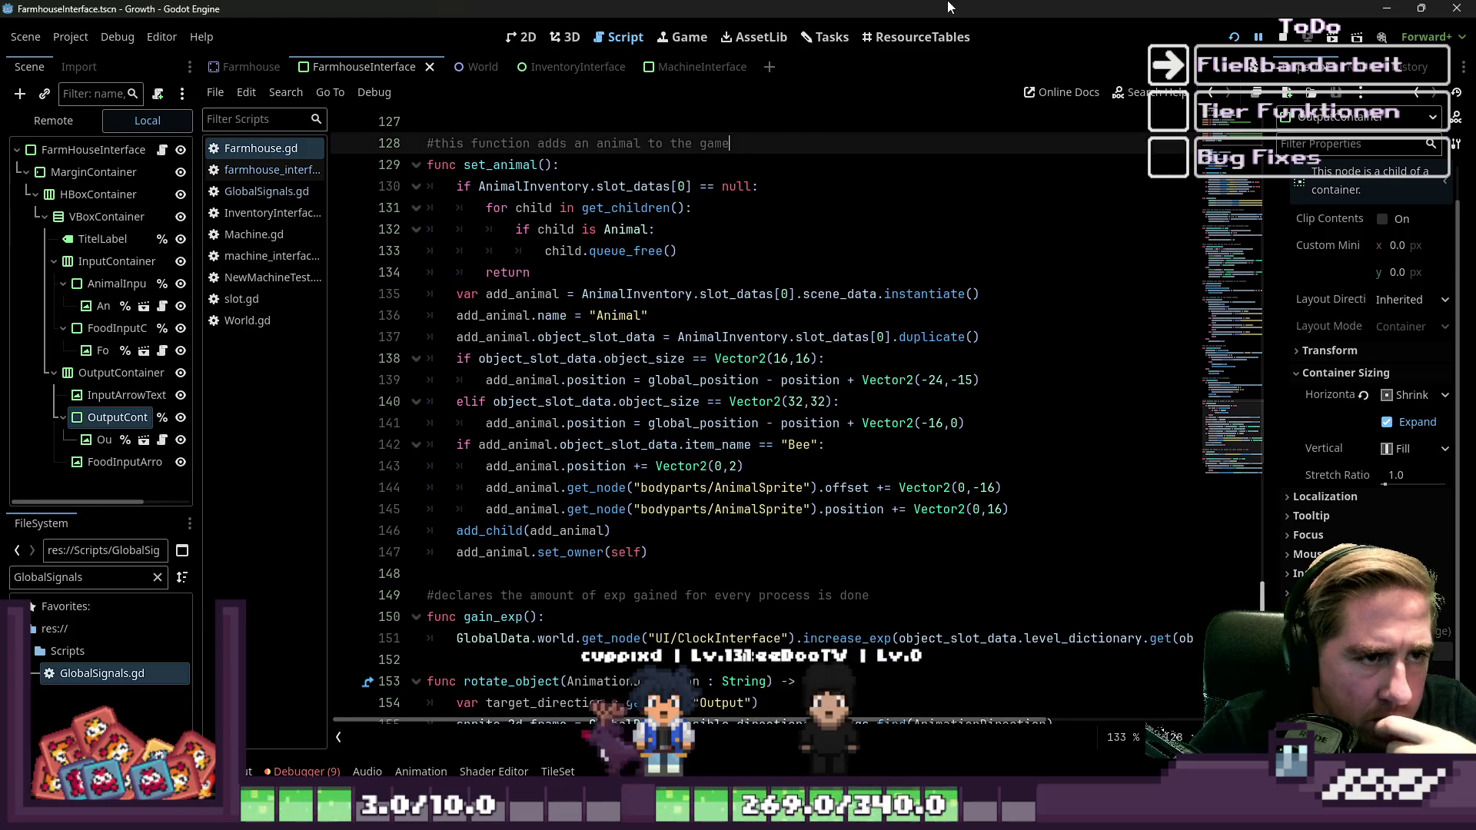
Add a comment under line 128: '#this function needs to be called when an Animal is dropped into the animal_input_slot'.
key("Return")
type("#this function ni")
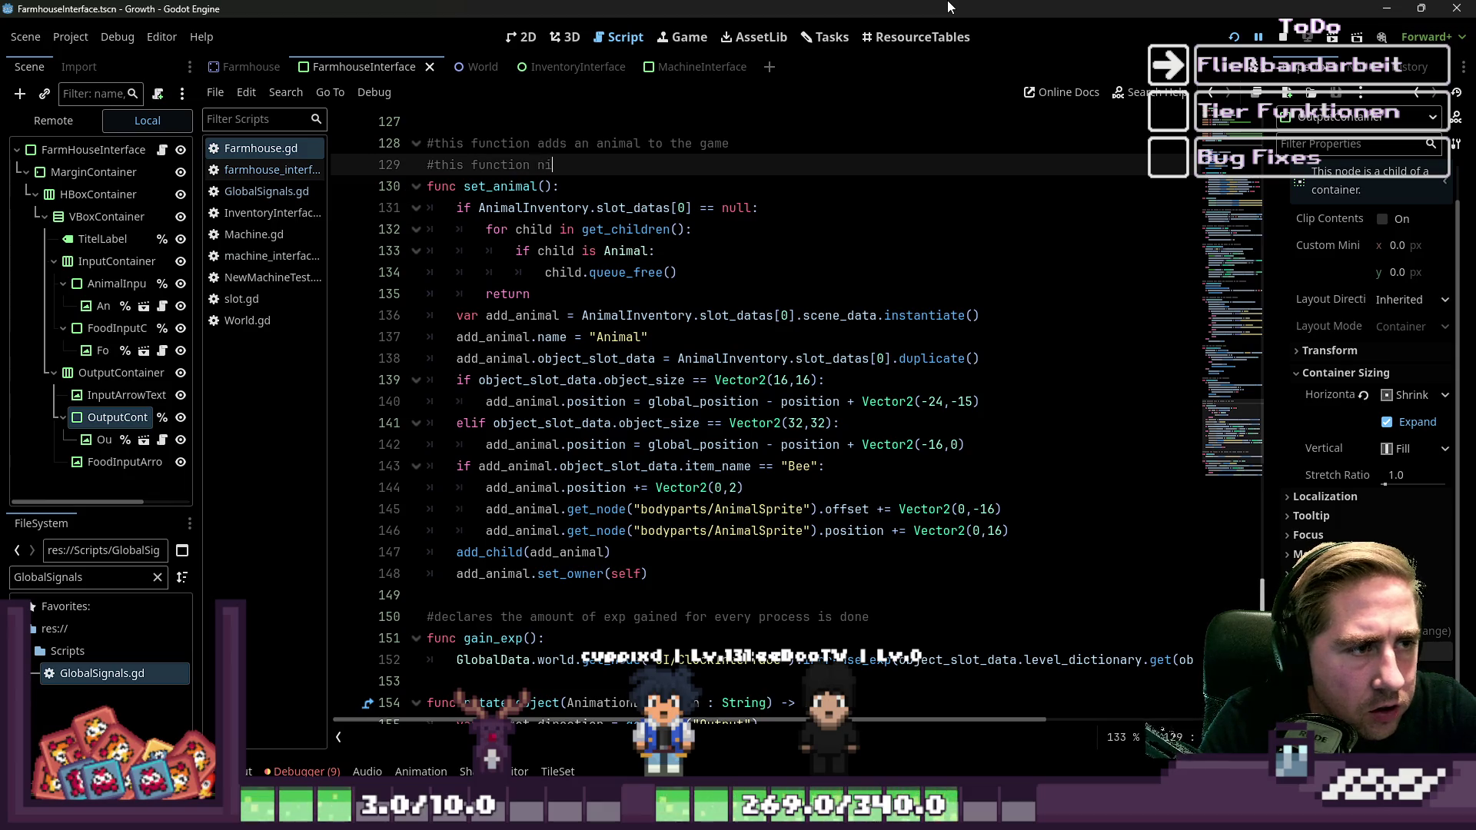
key("BackSpace")
type("eeds to b")
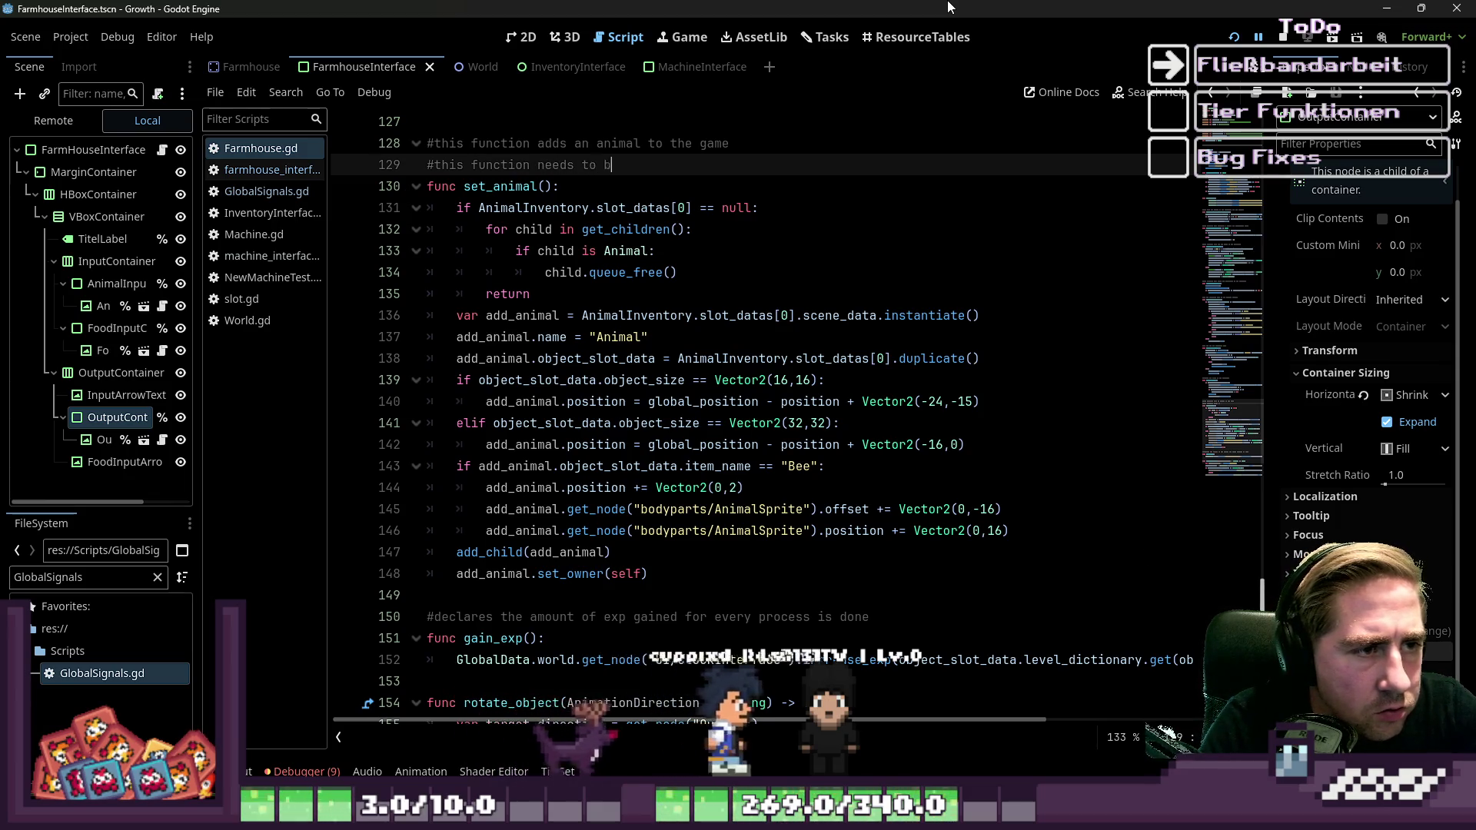
type("e called when an Animal will be")
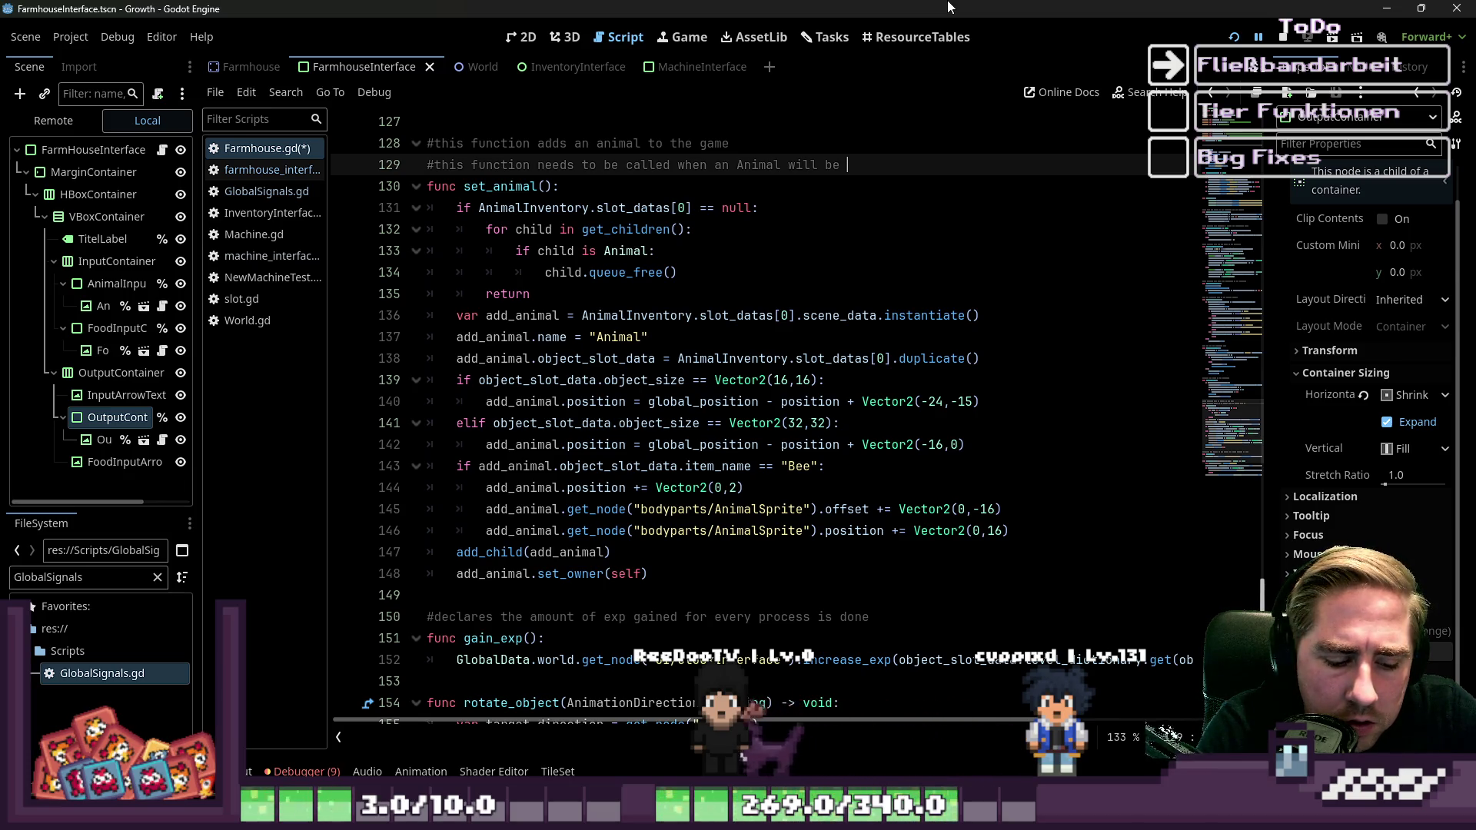
type("dropped ")
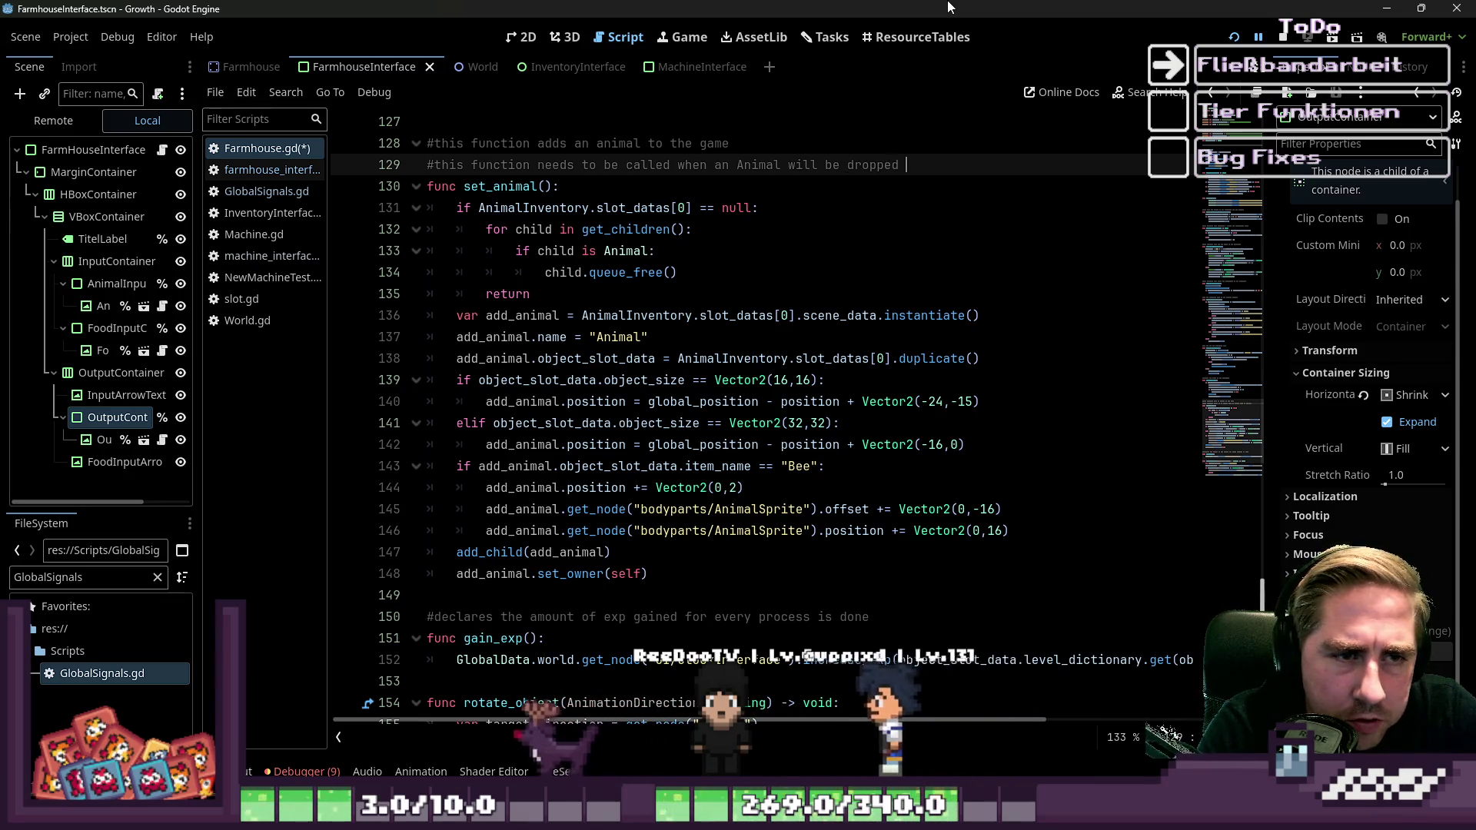
type("into the animal_input_slot")
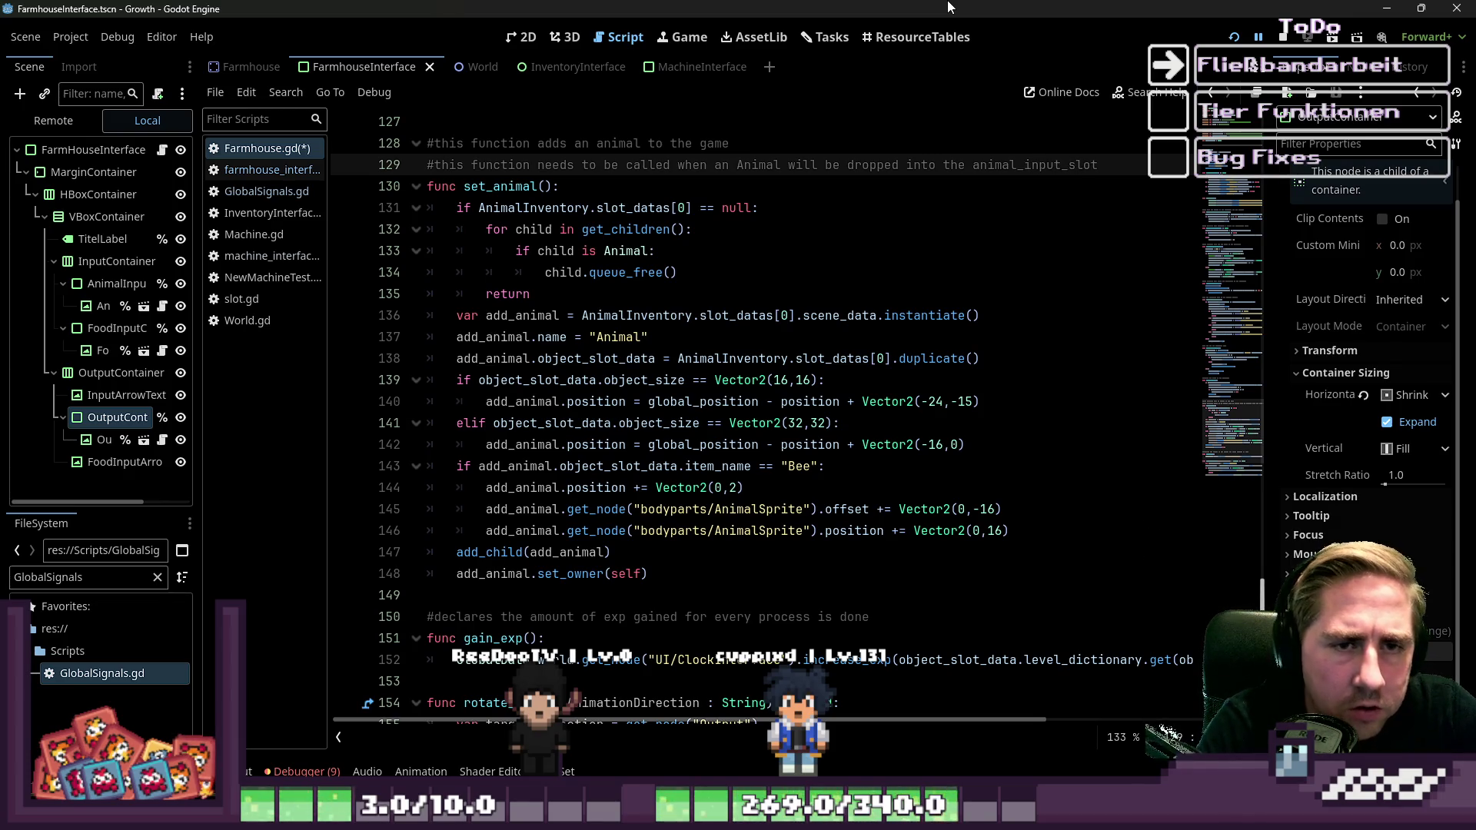
key("Up")
key("Down")
key("Down")
key("Down")
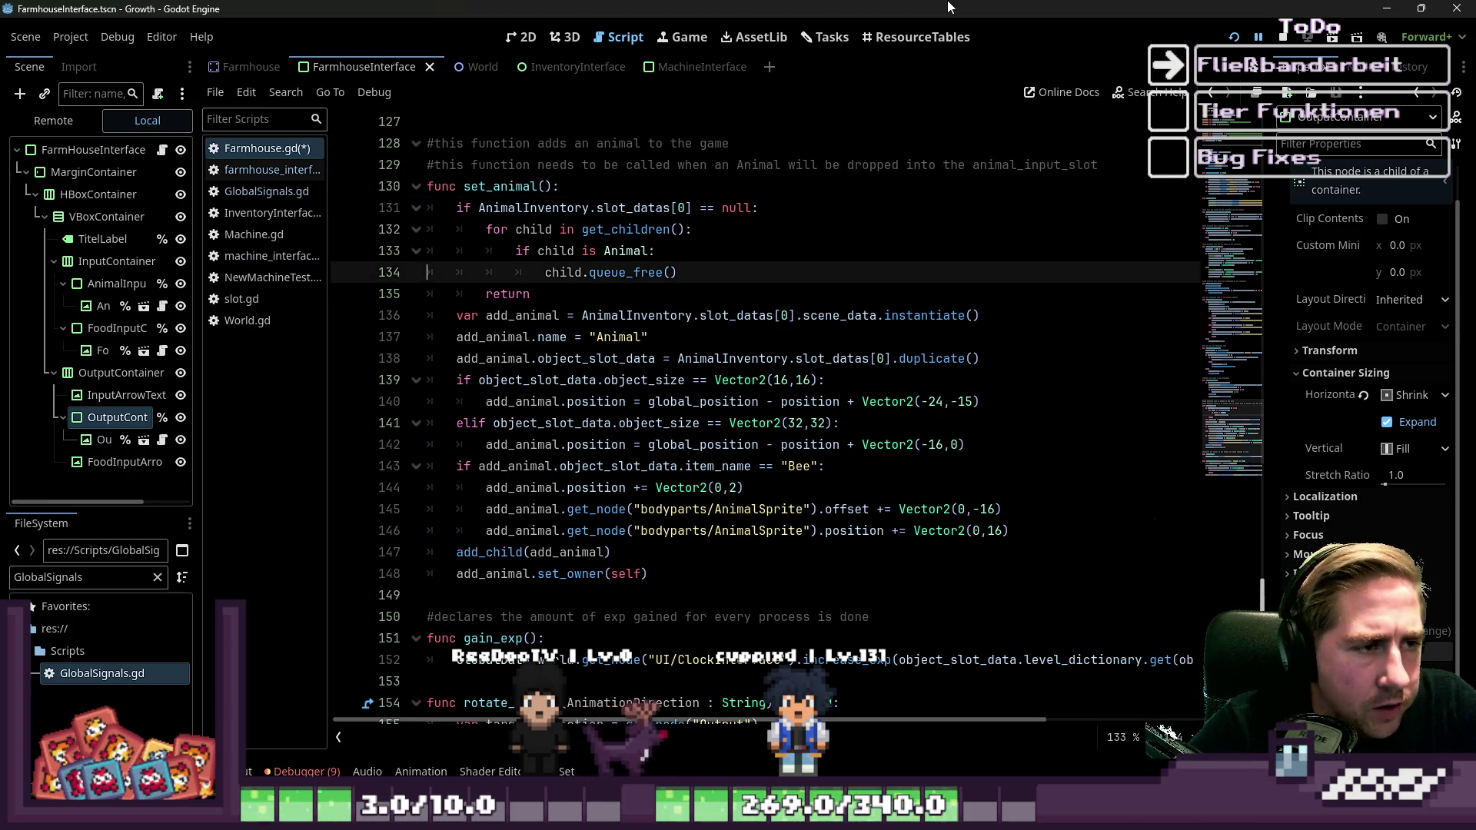
key("Home")
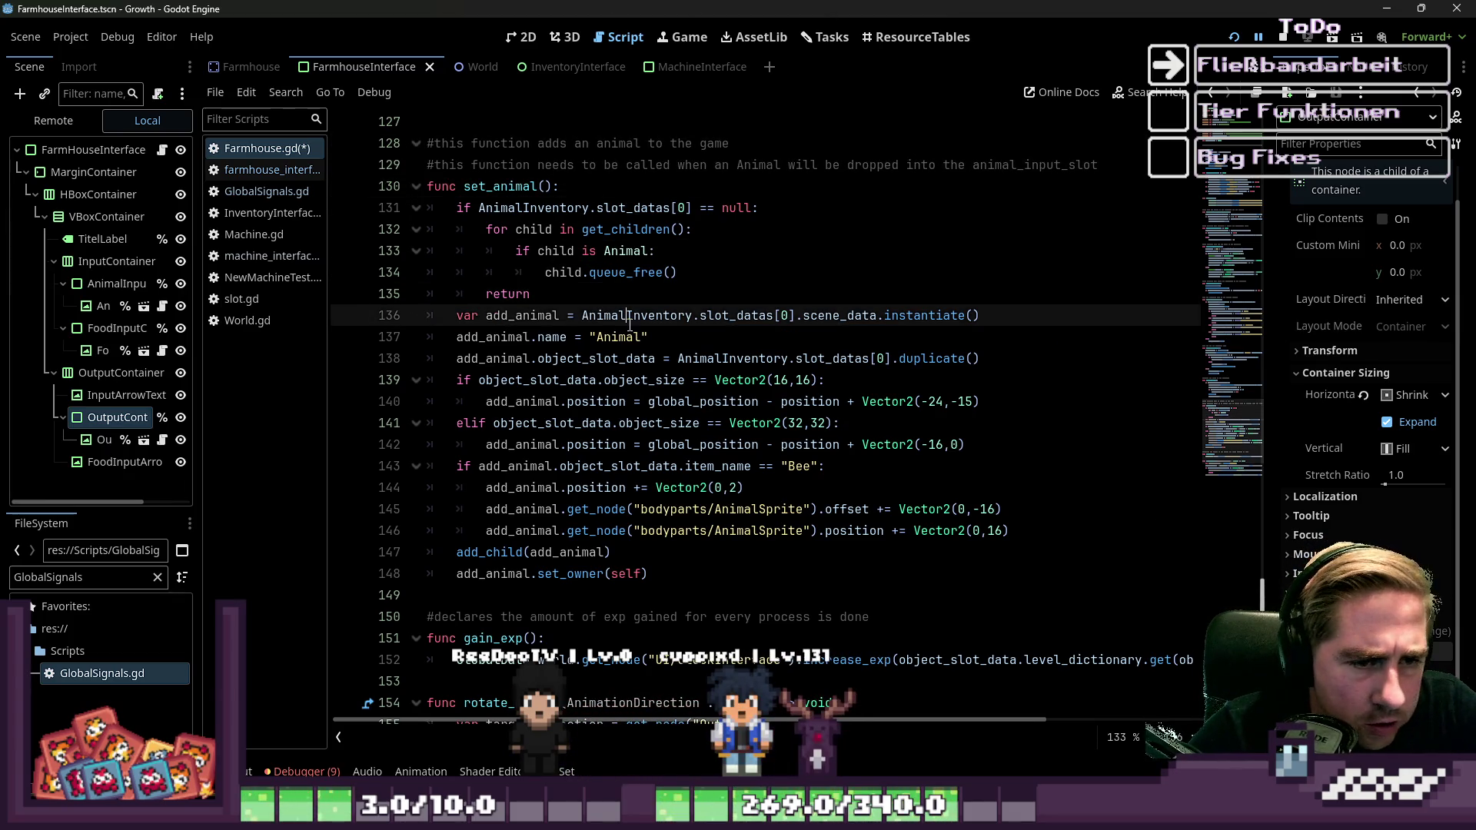
Try replacing the call on line 136 with add_item, then undo to restore slot_datas[0].
left_click(668, 282)
left_click(666, 315)
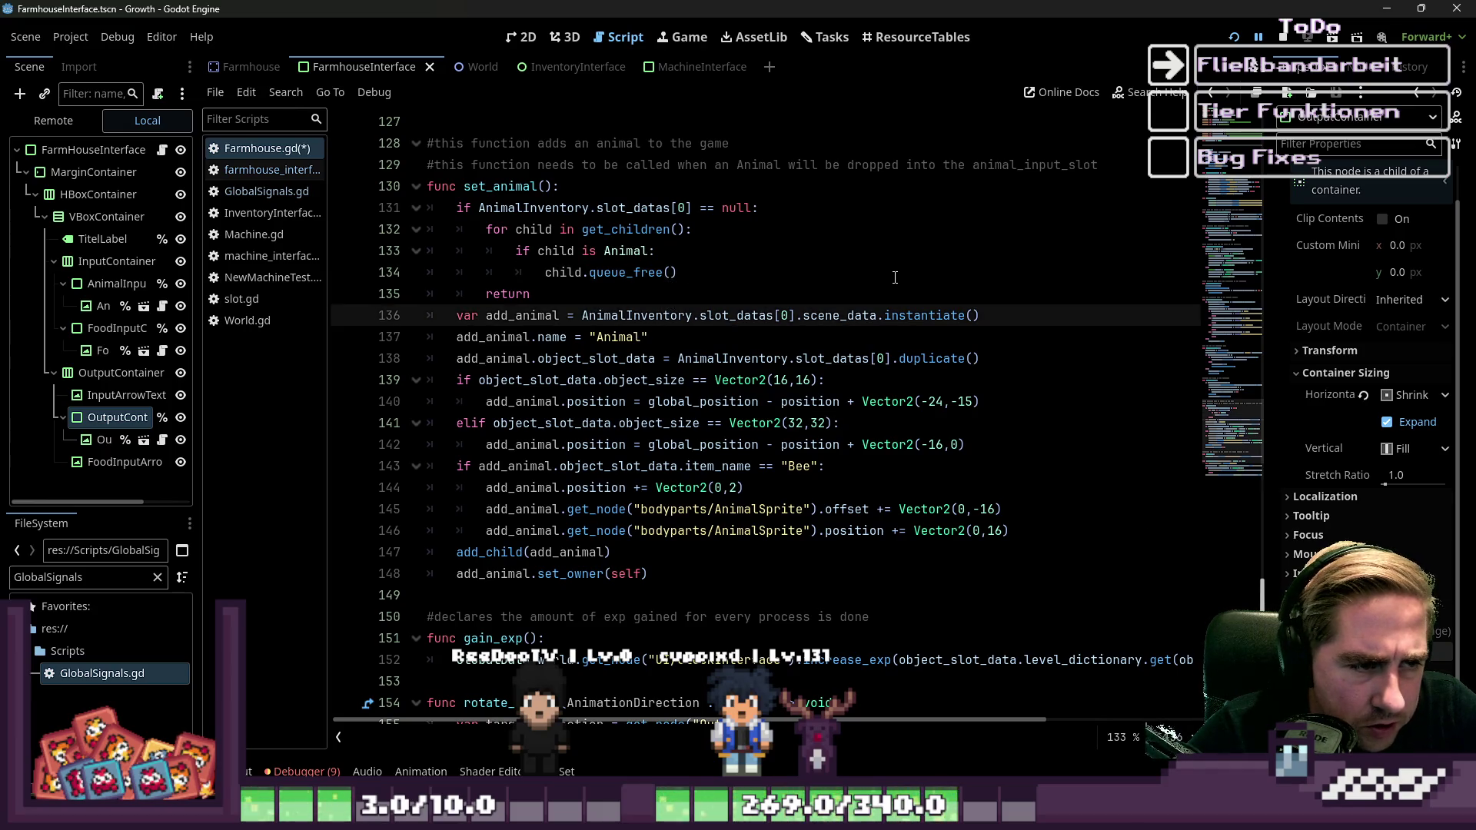
key("Home")
key("Right")
key("Right")
key("Right")
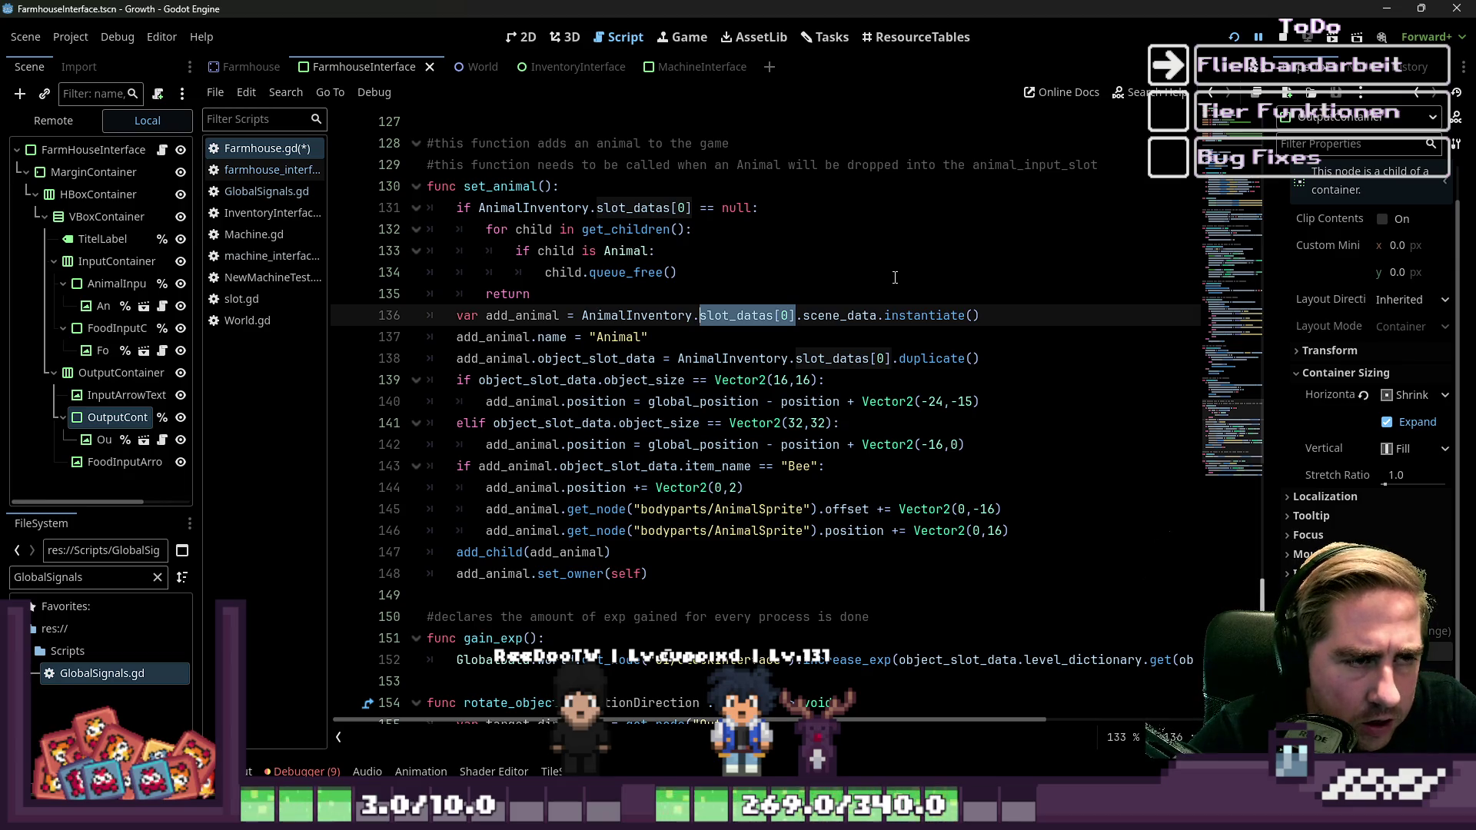
type("set")
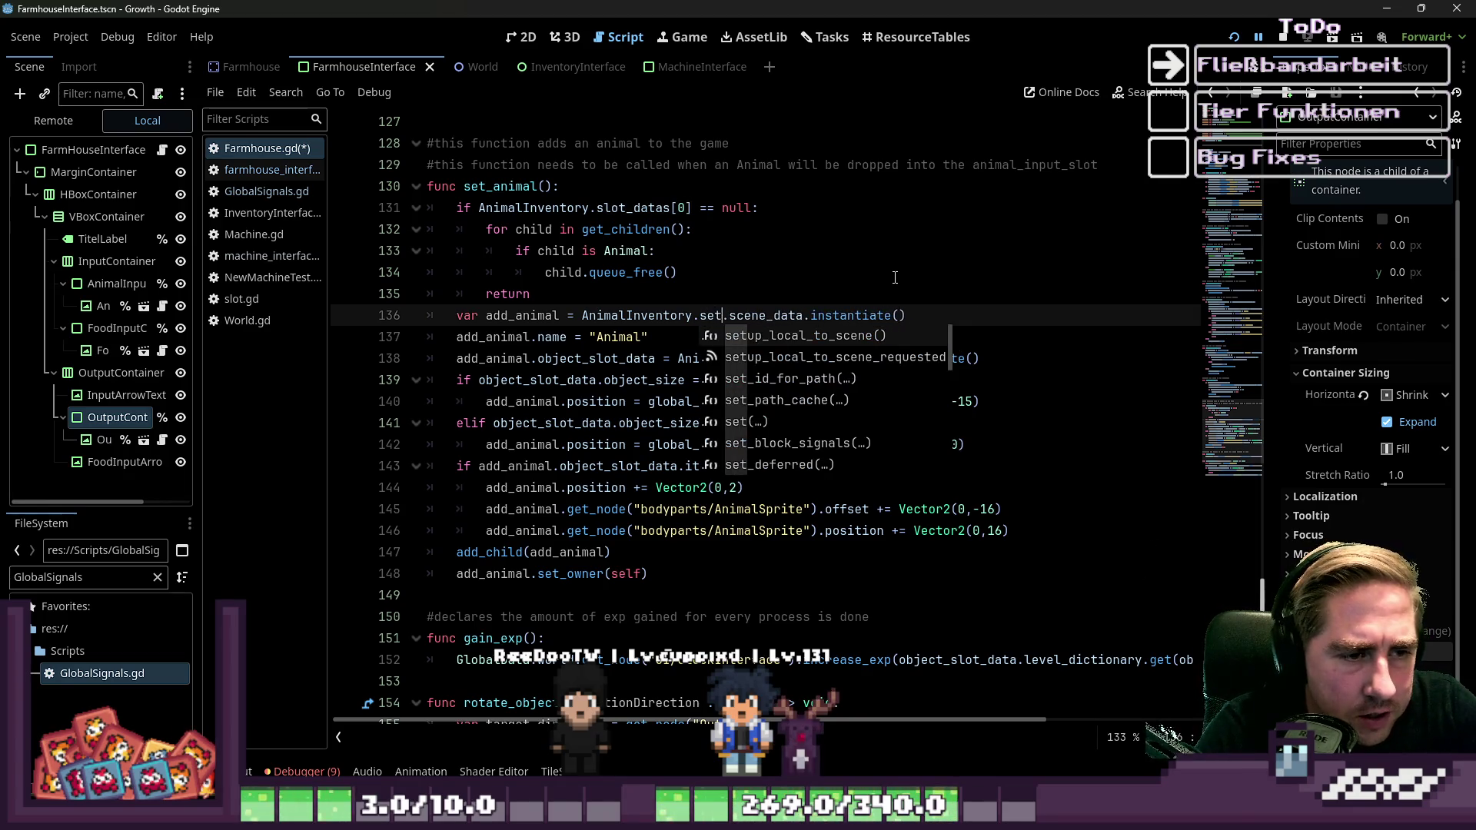
type("_")
key("BackSpace")
key("BackSpace")
key("BackSpace")
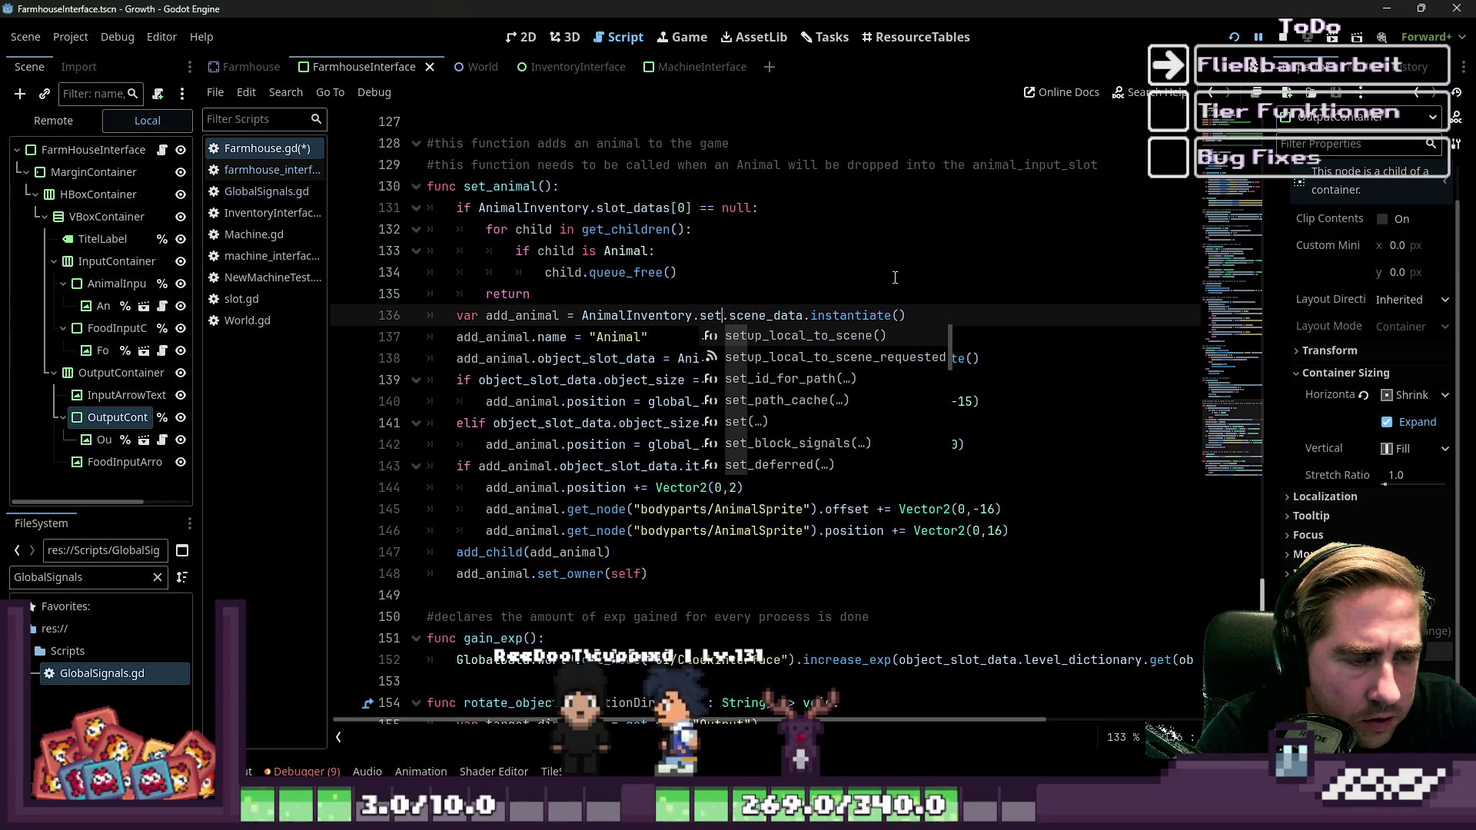
type("ad")
key("Return")
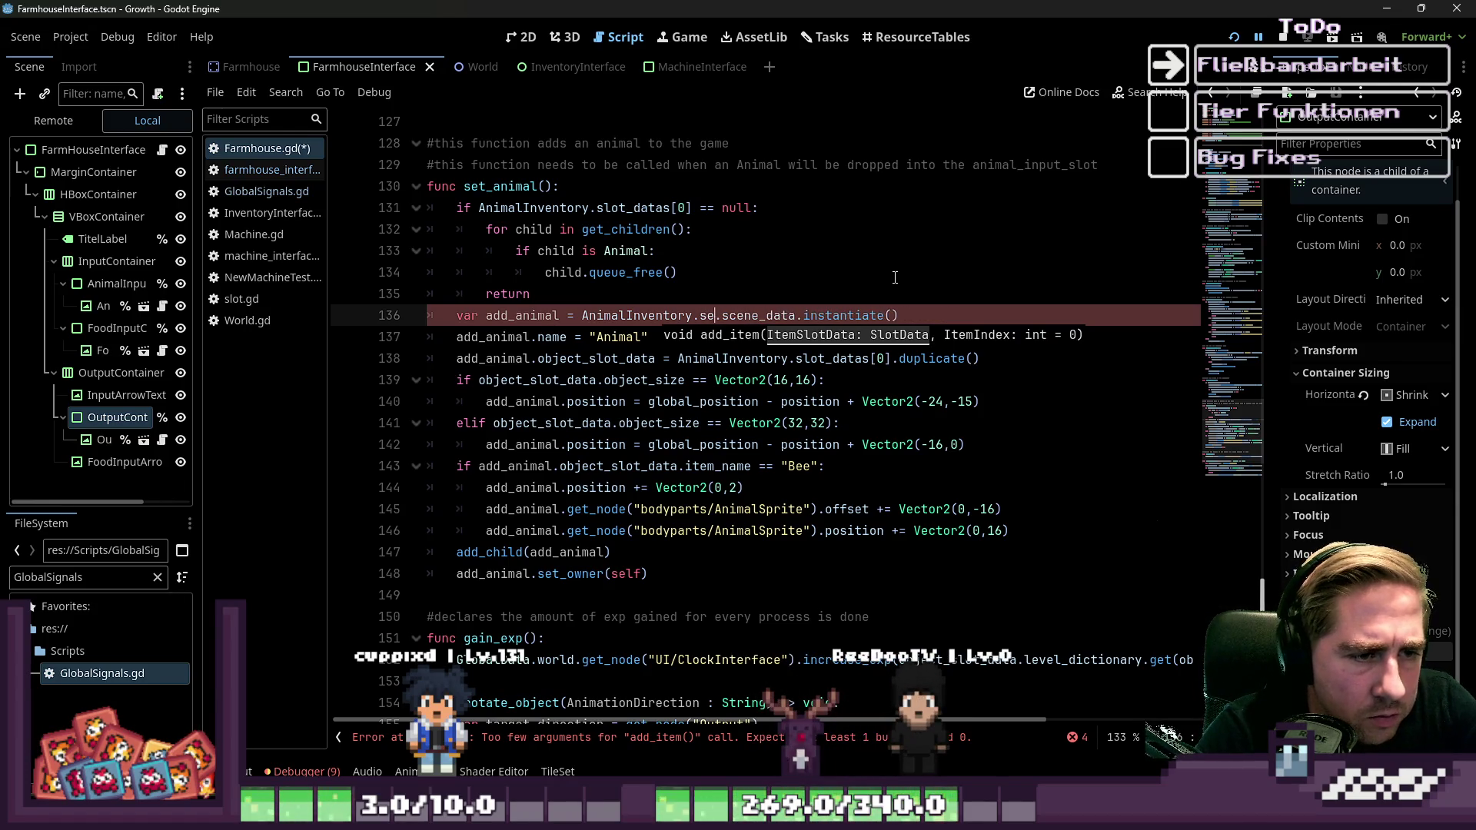
key("ctrl+z")
key("ctrl+z")
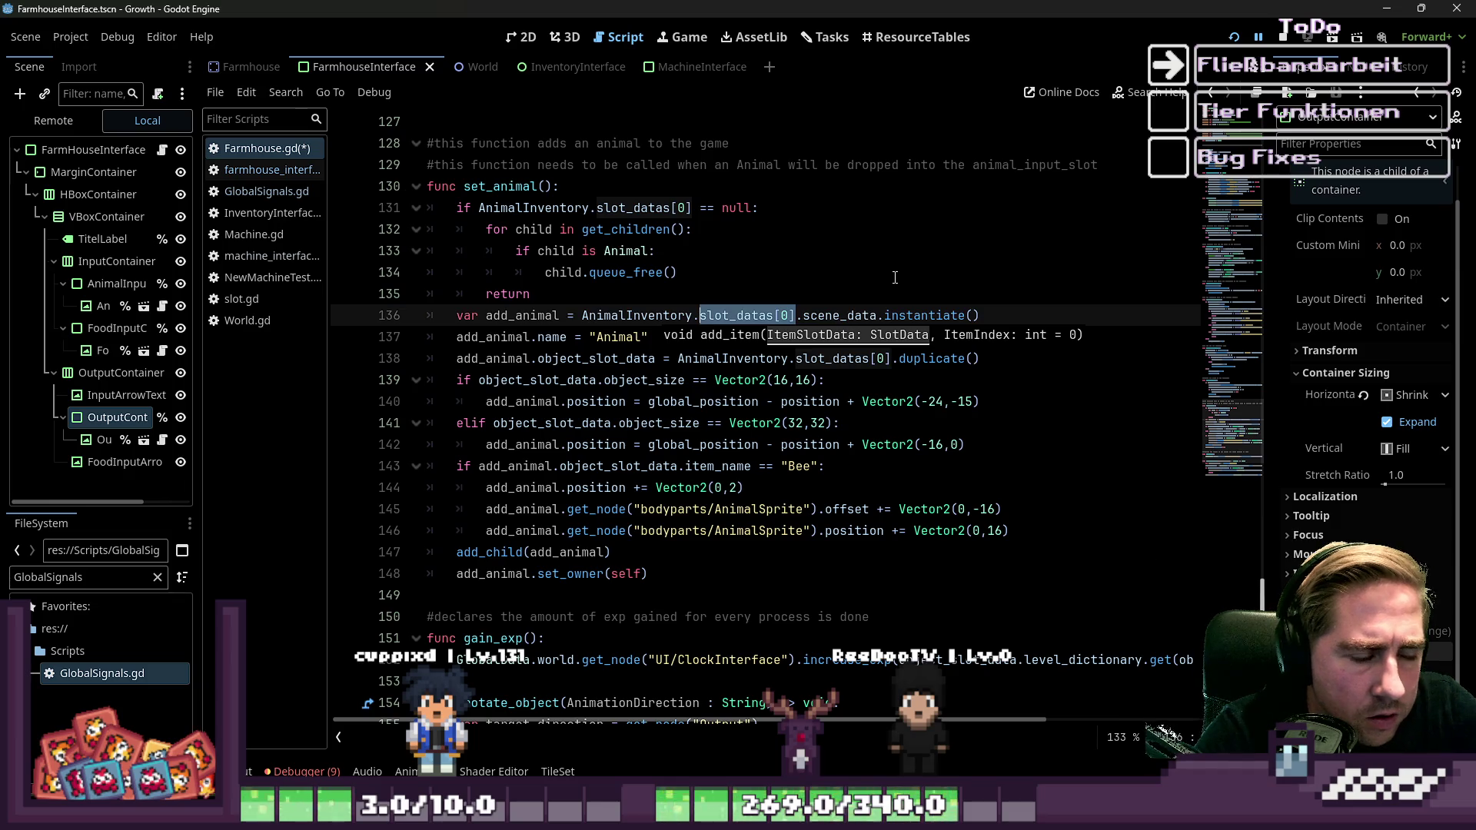
Inspect the slot-data code on lines 133–138, including object_slot_data.
key("Up")
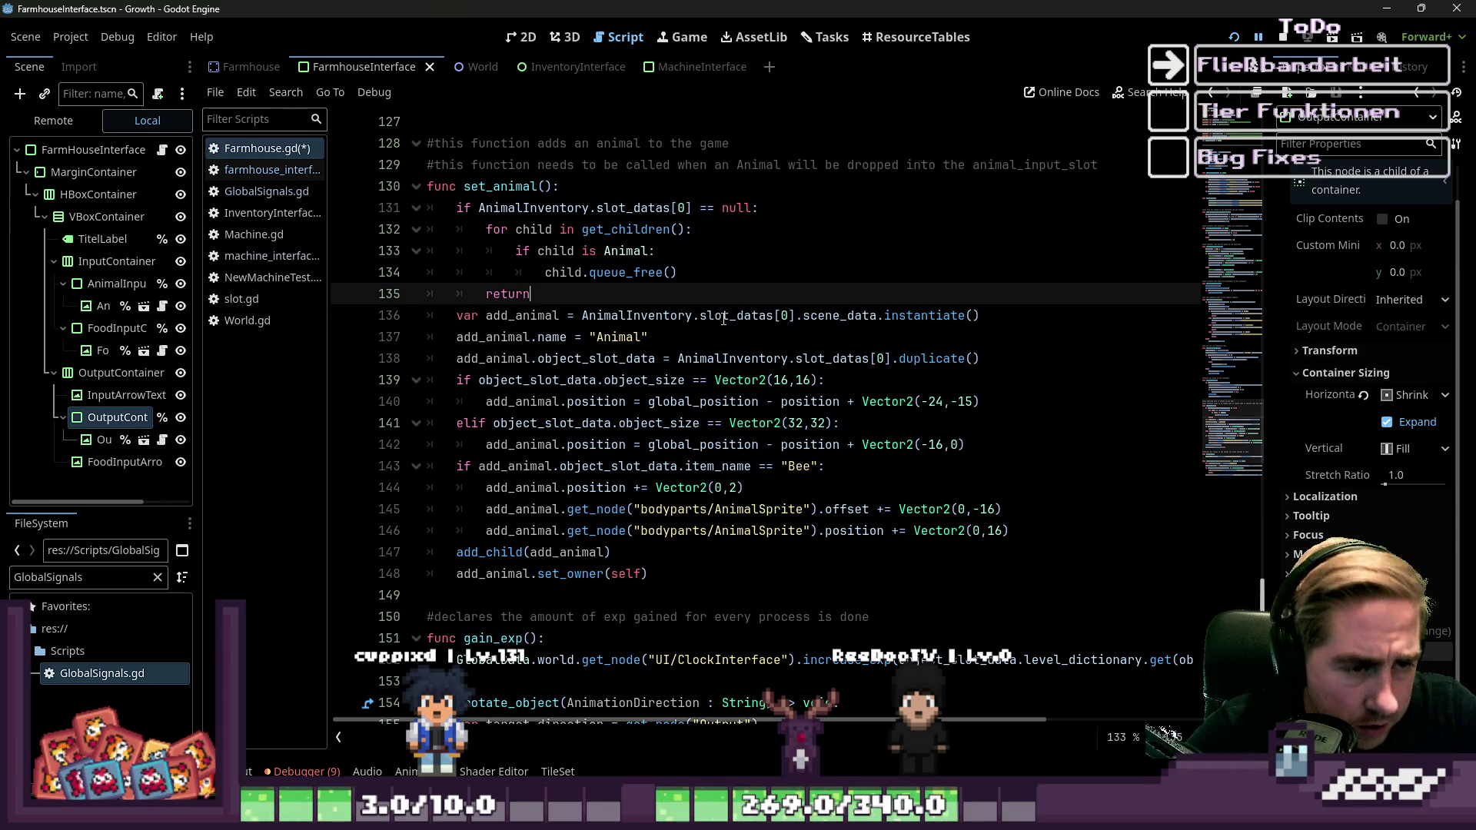
key("Up")
key("Up")
left_click(766, 321)
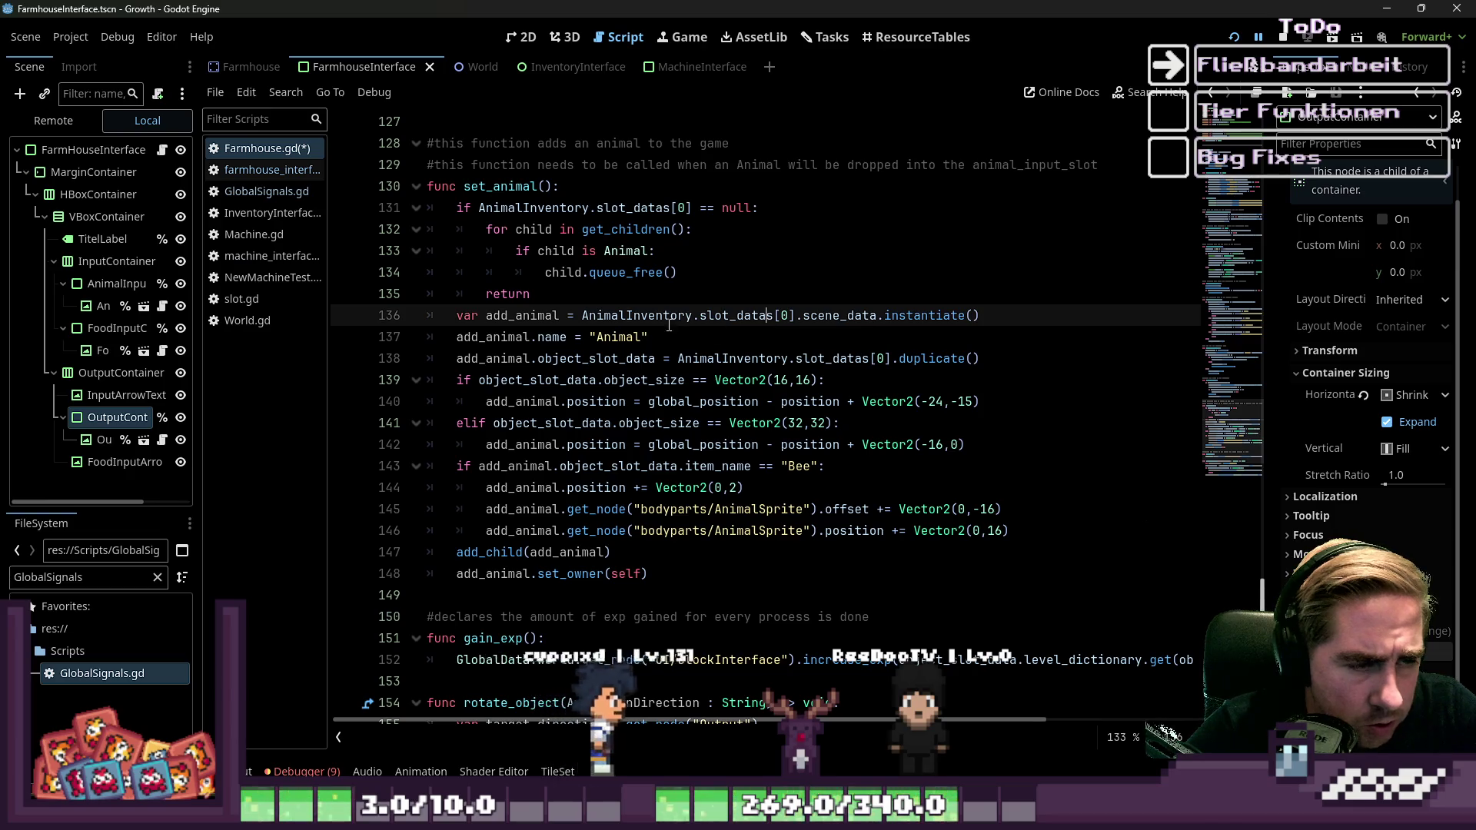
scroll(750, 313, "down", 1)
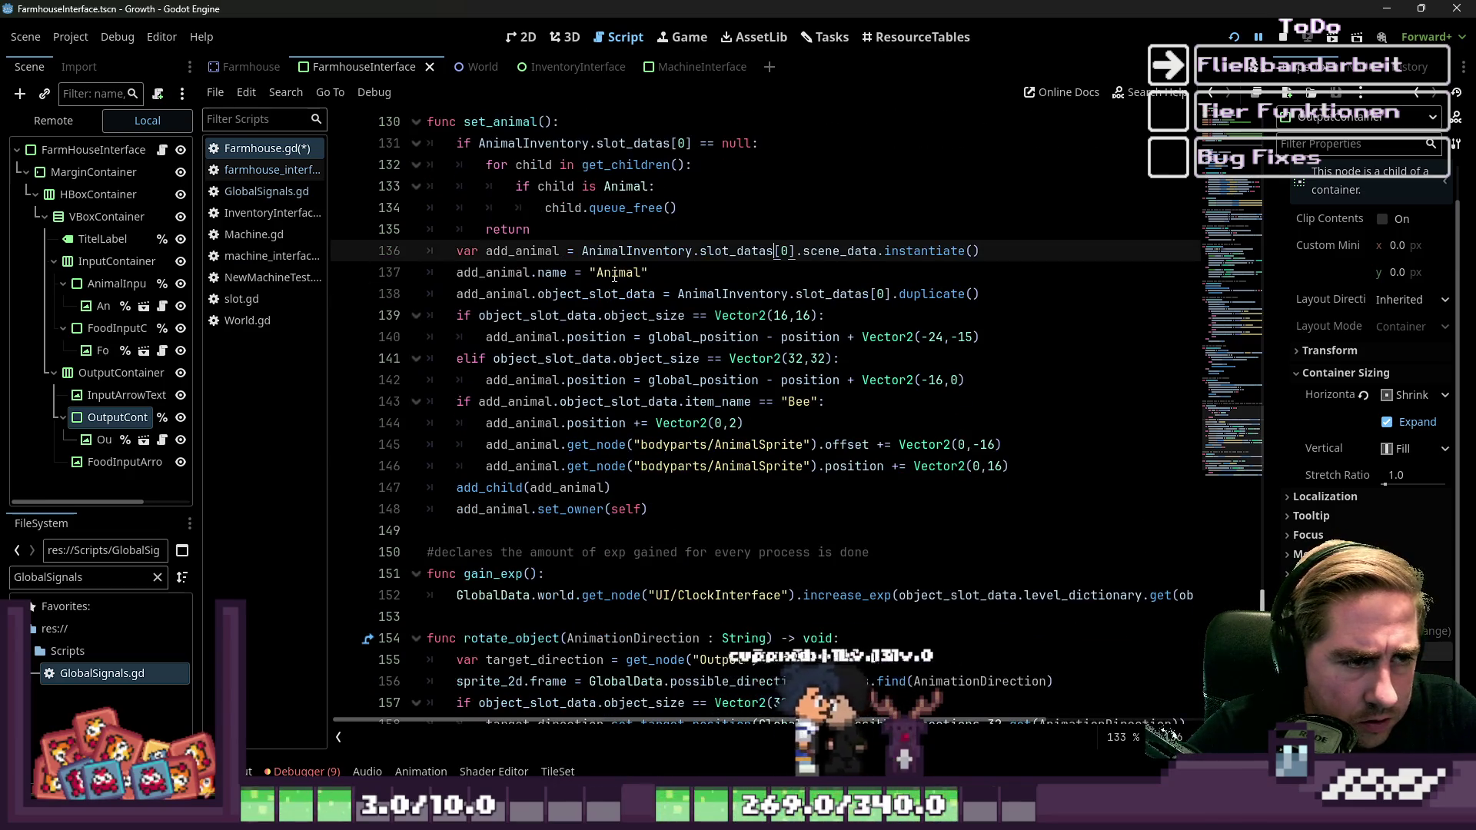
left_click_drag(516, 272, 648, 251)
left_click(656, 272)
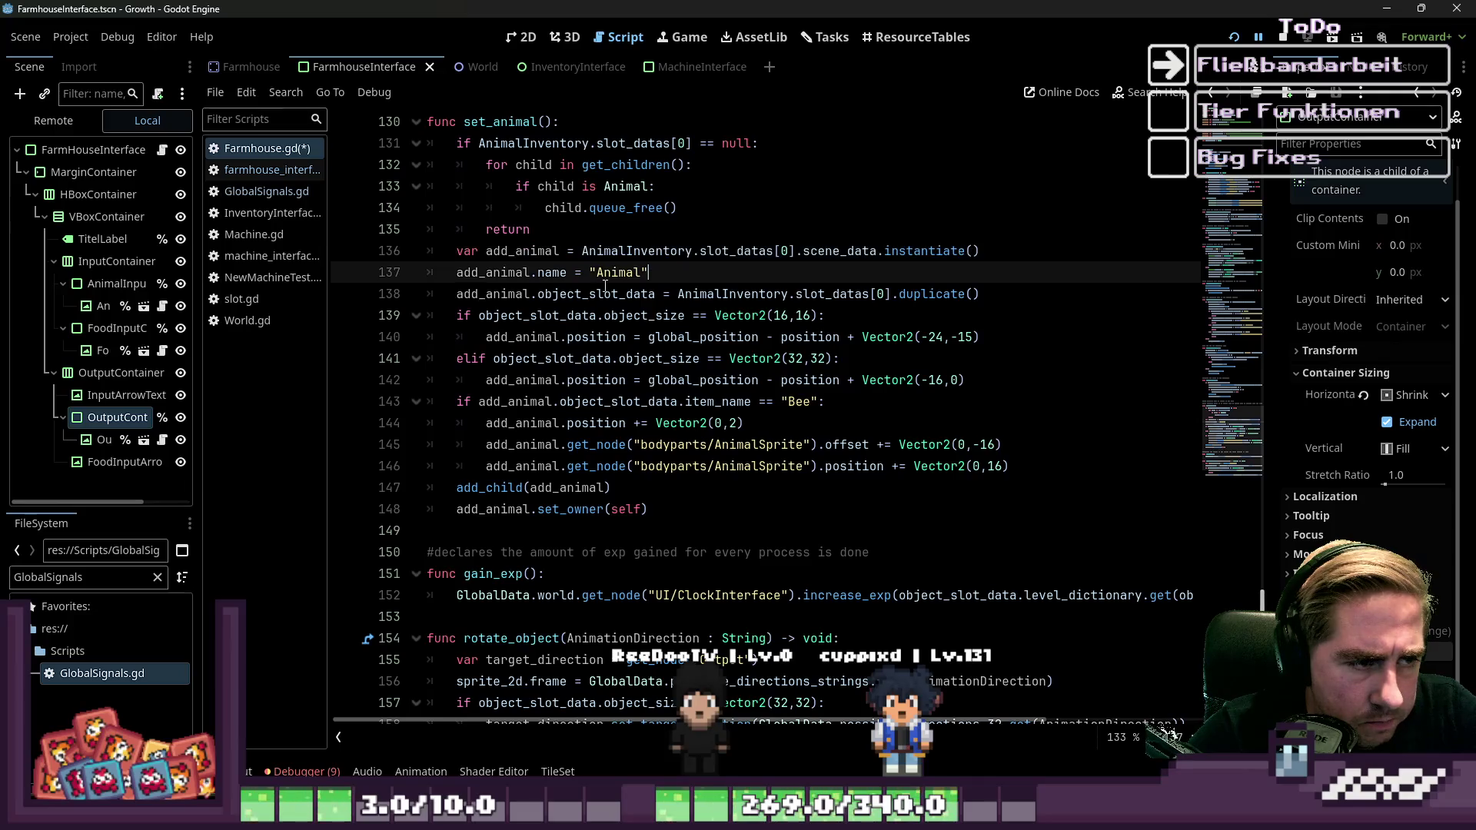
left_click_drag(502, 292, 599, 294)
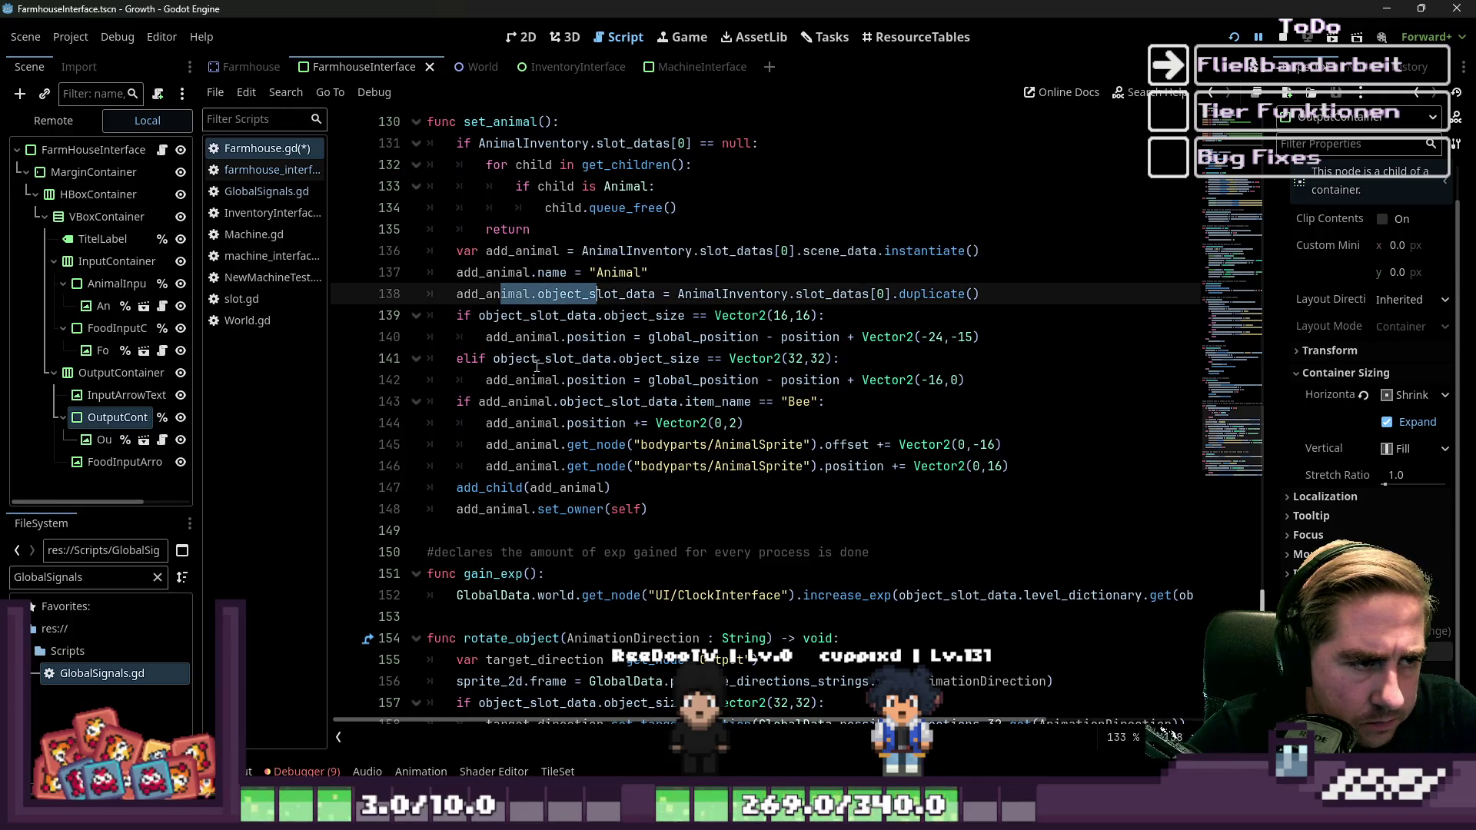
double_click(598, 301)
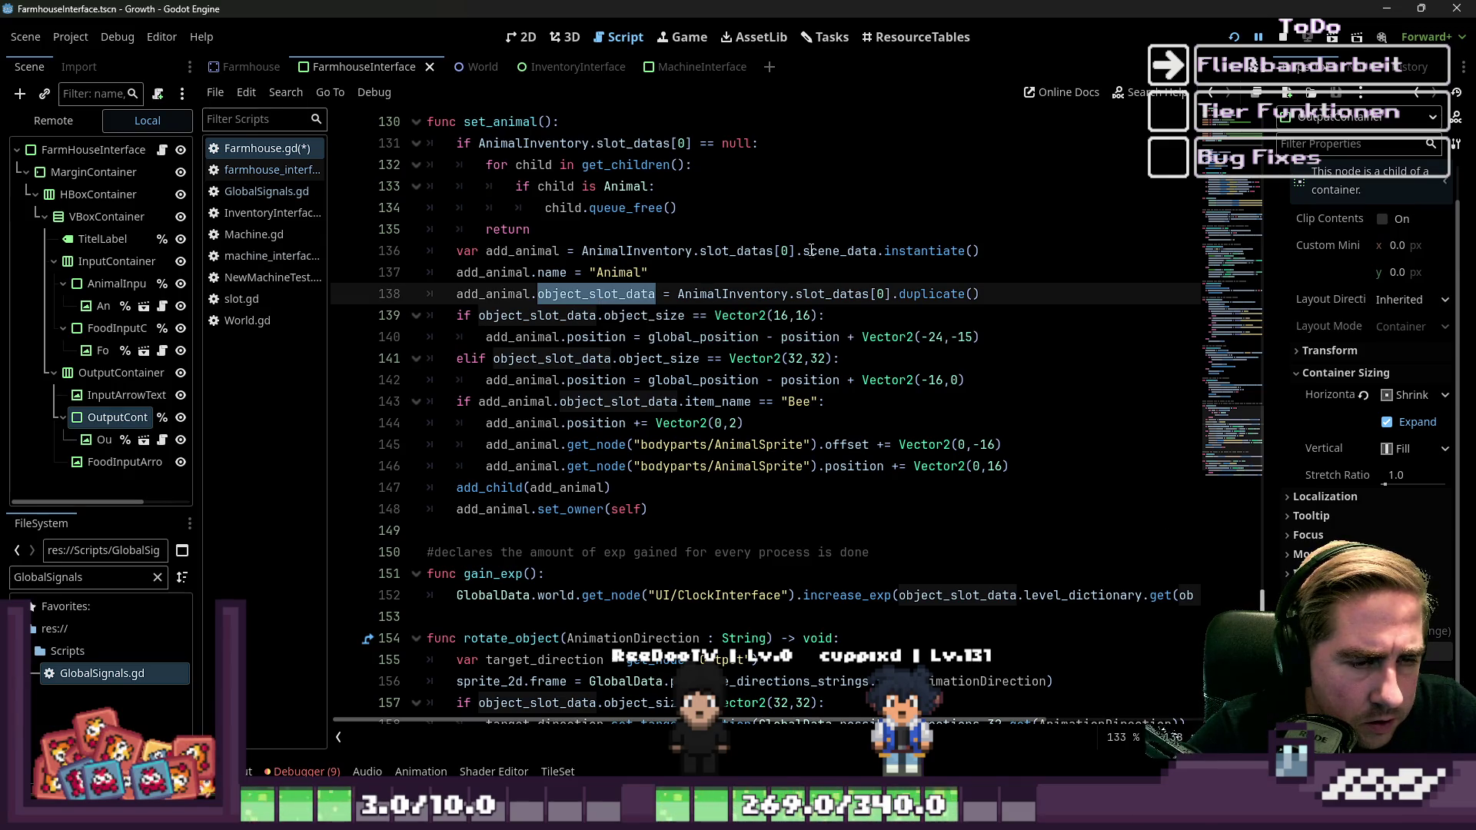
Check scene_data on line 136 and widen the scene tree to read full node names.
double_click(846, 250)
left_click(707, 283)
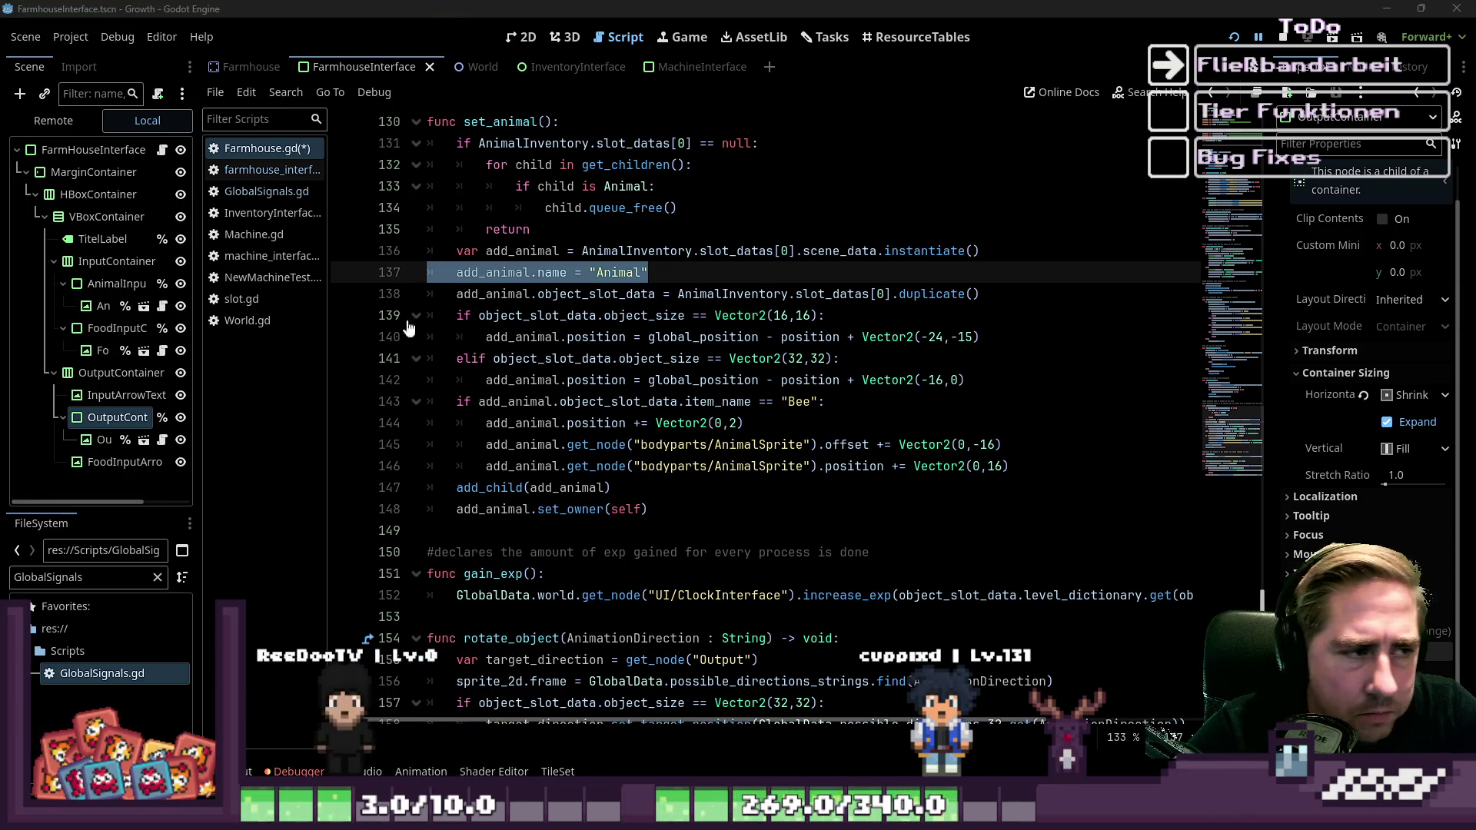
left_click_drag(197, 416, 278, 411)
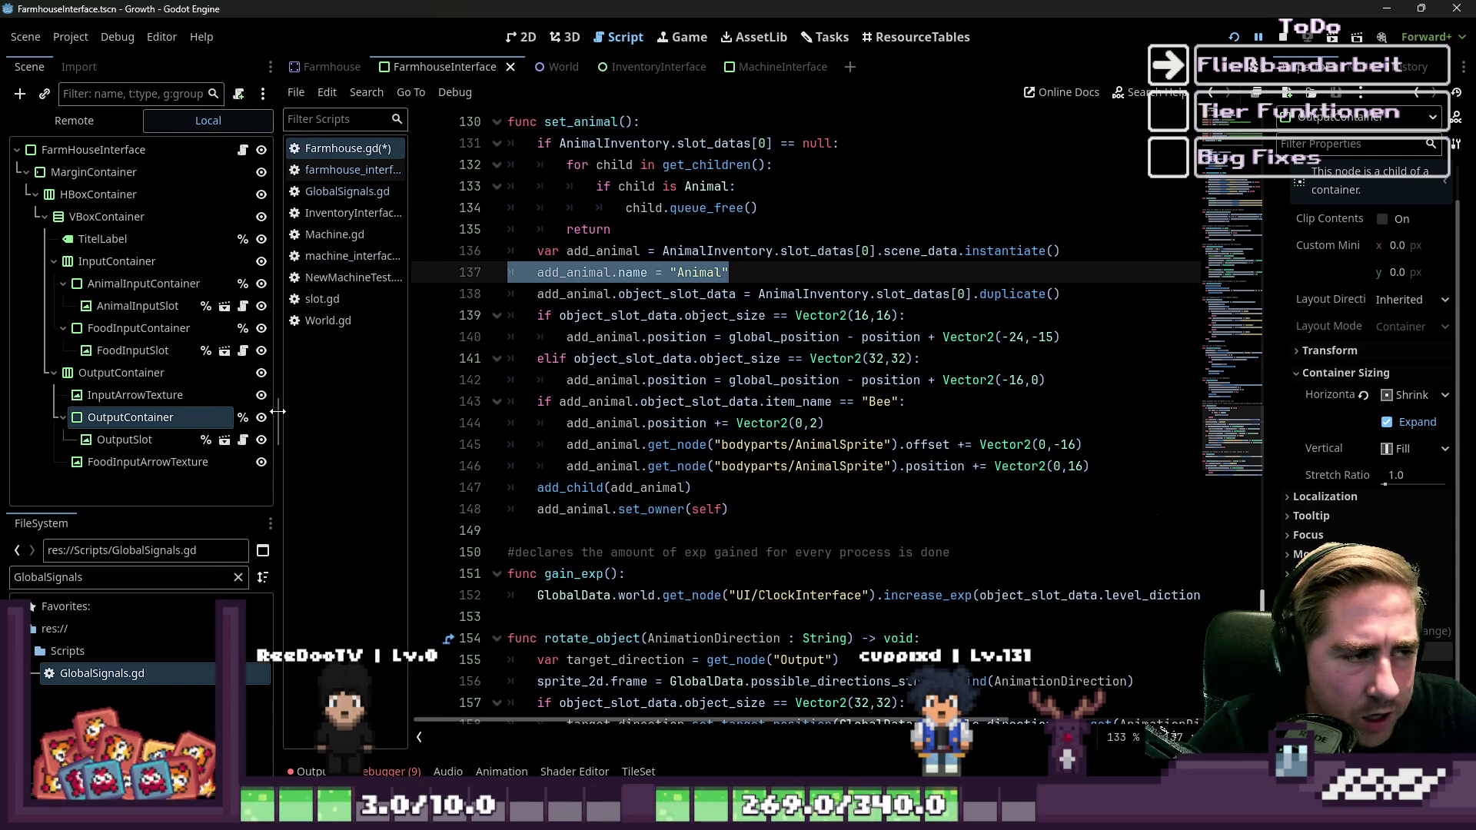
left_click(82, 578)
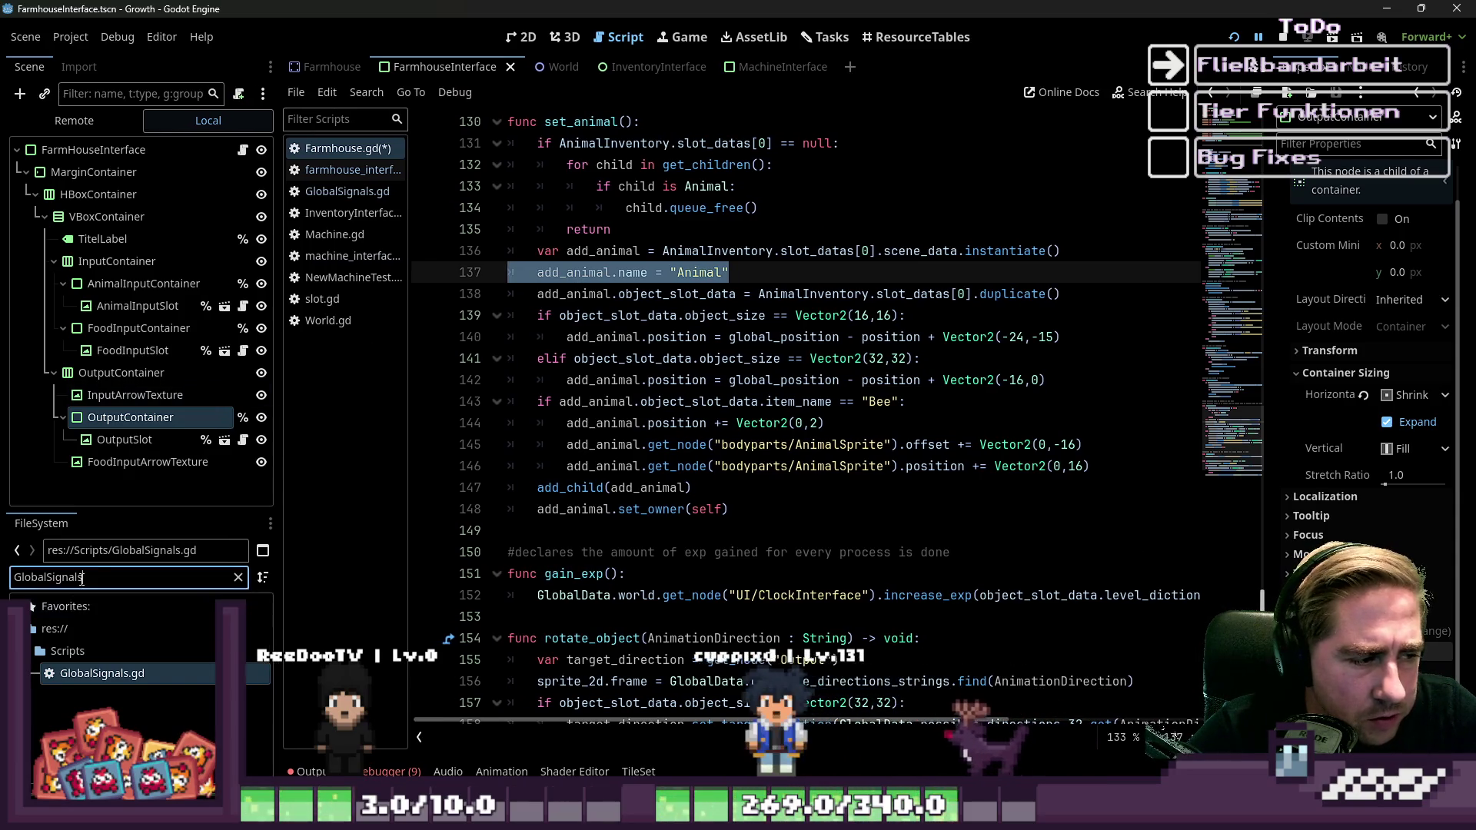
Filter files by 'Animal', open Animal.tscn to check its class_name Animal, then return to Farmhouse.gd.
key("ctrl+a")
type("Animal")
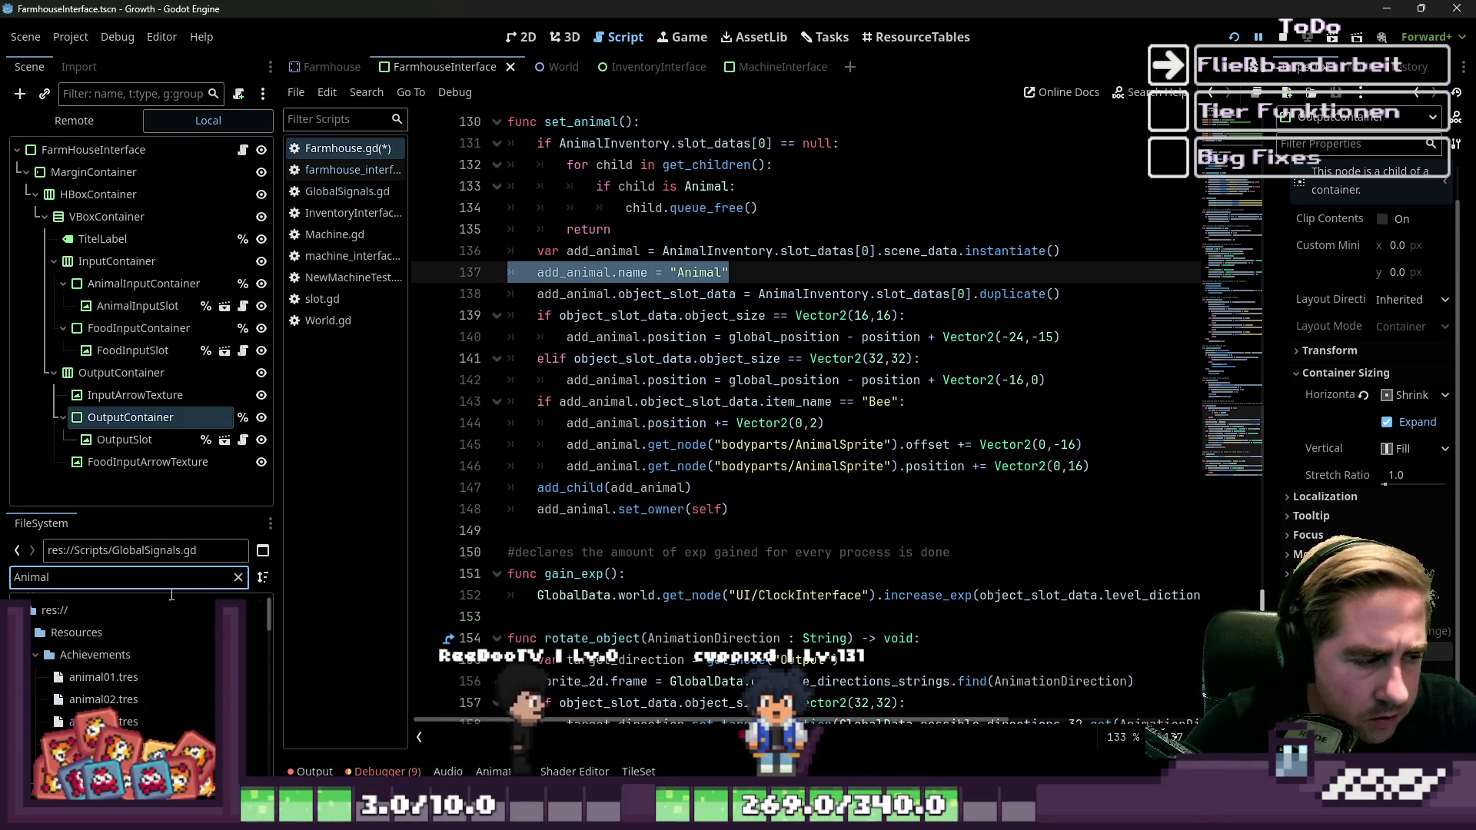
scroll(192, 676, "down", 5)
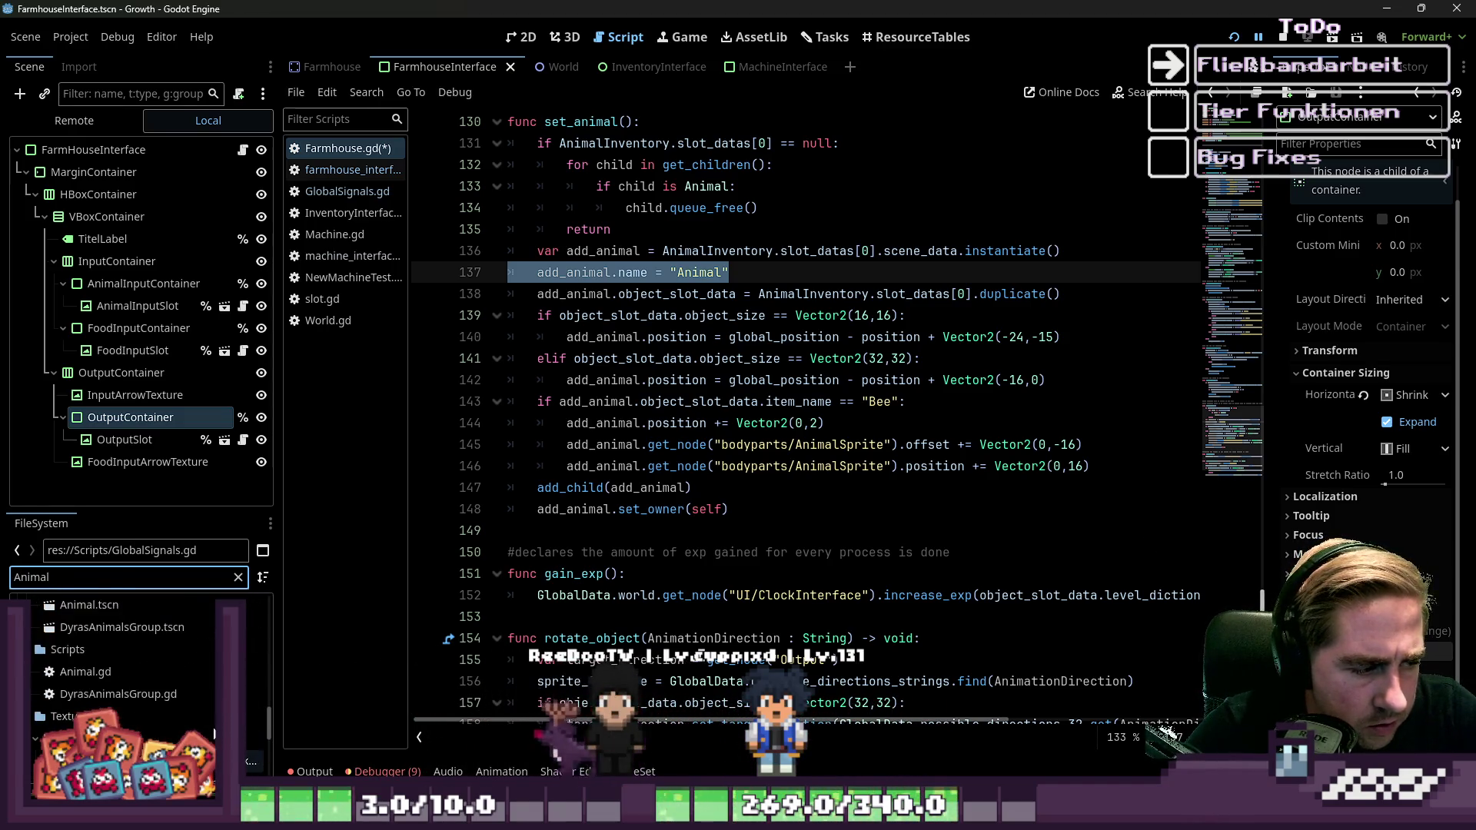
scroll(123, 680, "up", 1)
double_click(111, 630)
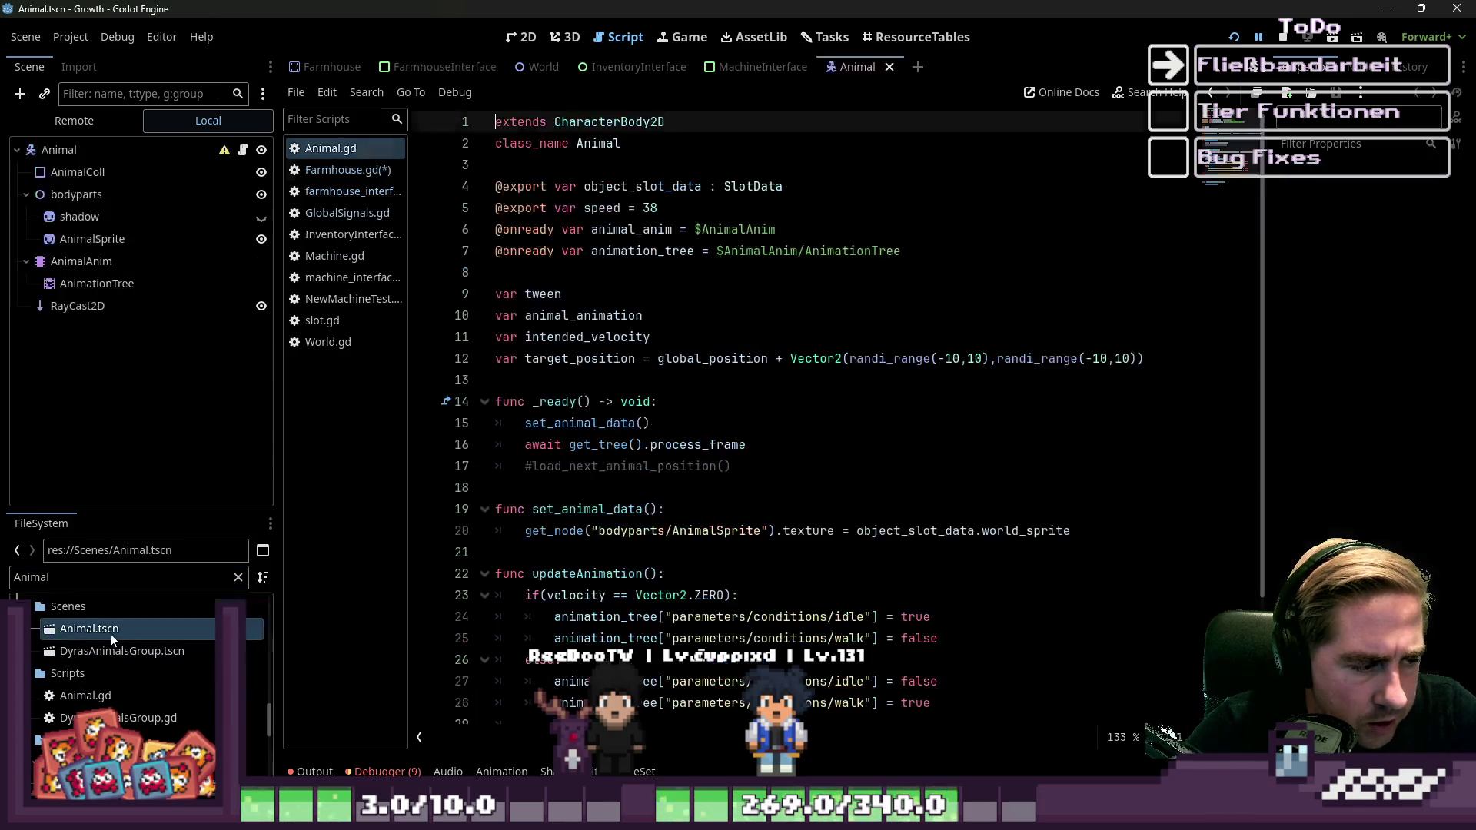
double_click(584, 144)
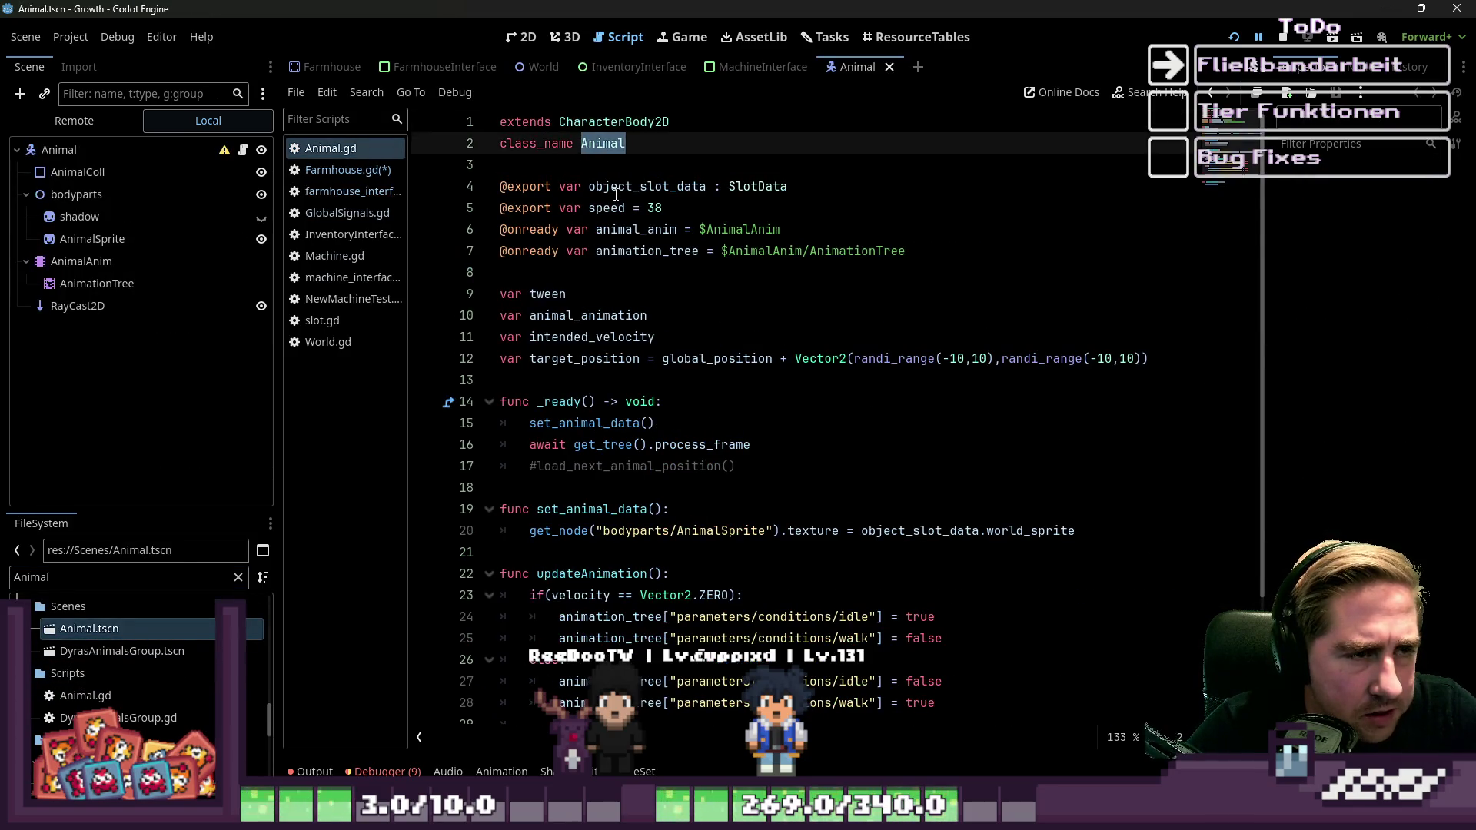
left_click(383, 171)
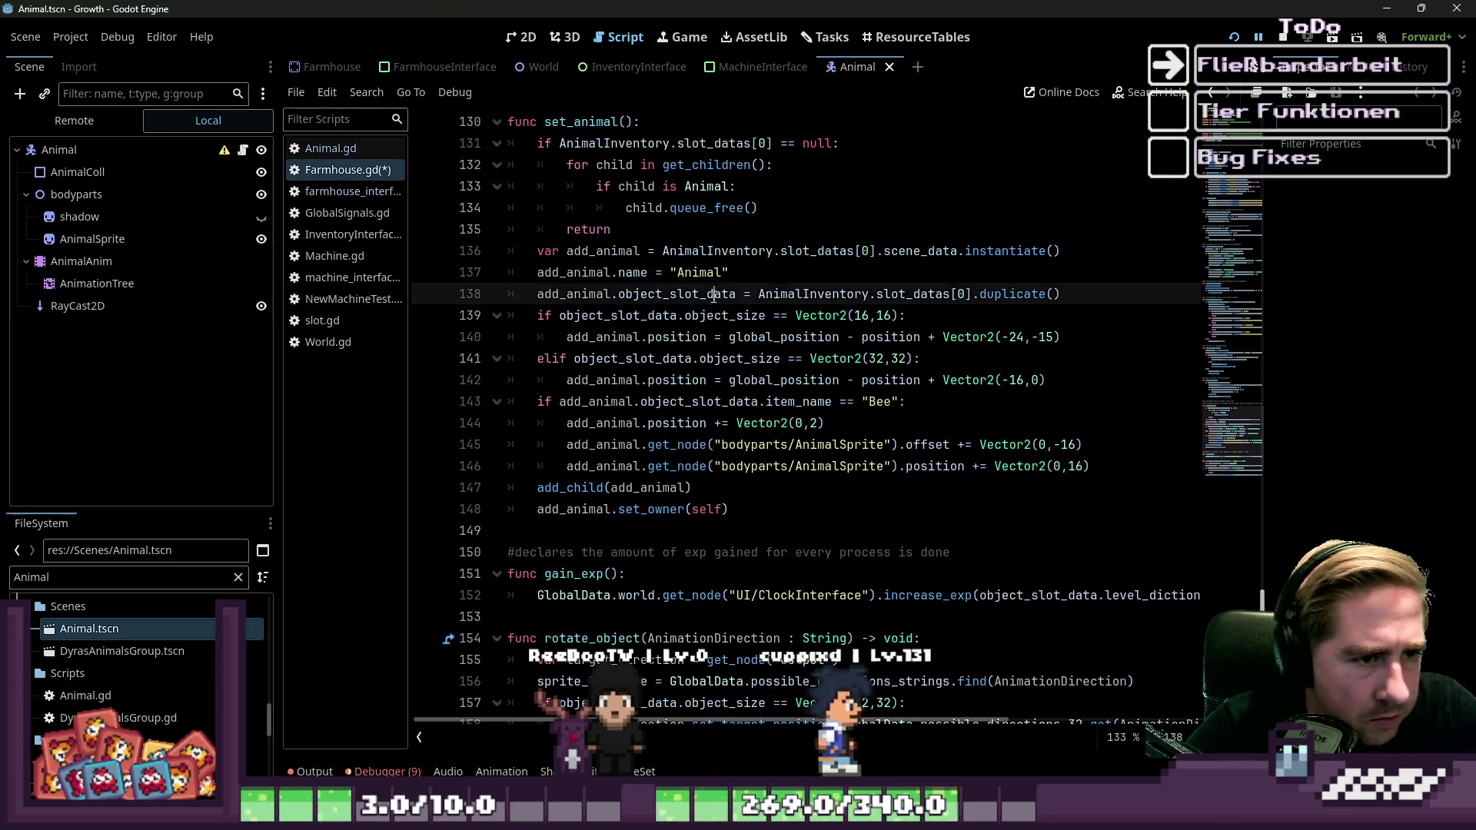
left_click_drag(729, 273, 305, 264)
key("shift+Down")
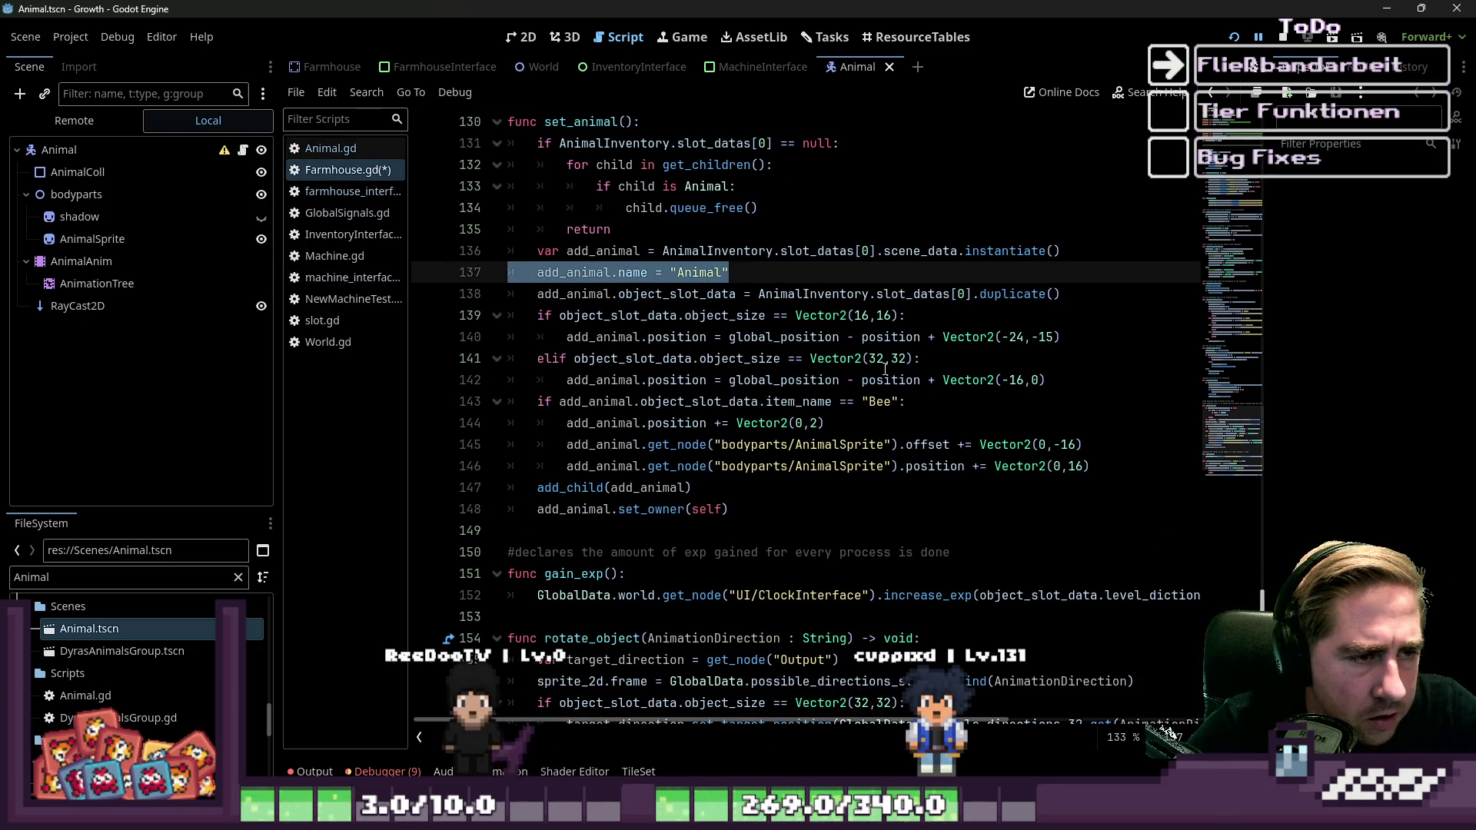
key("BackSpace")
key("BackSpace")
key("Up")
key("Up")
key("Up")
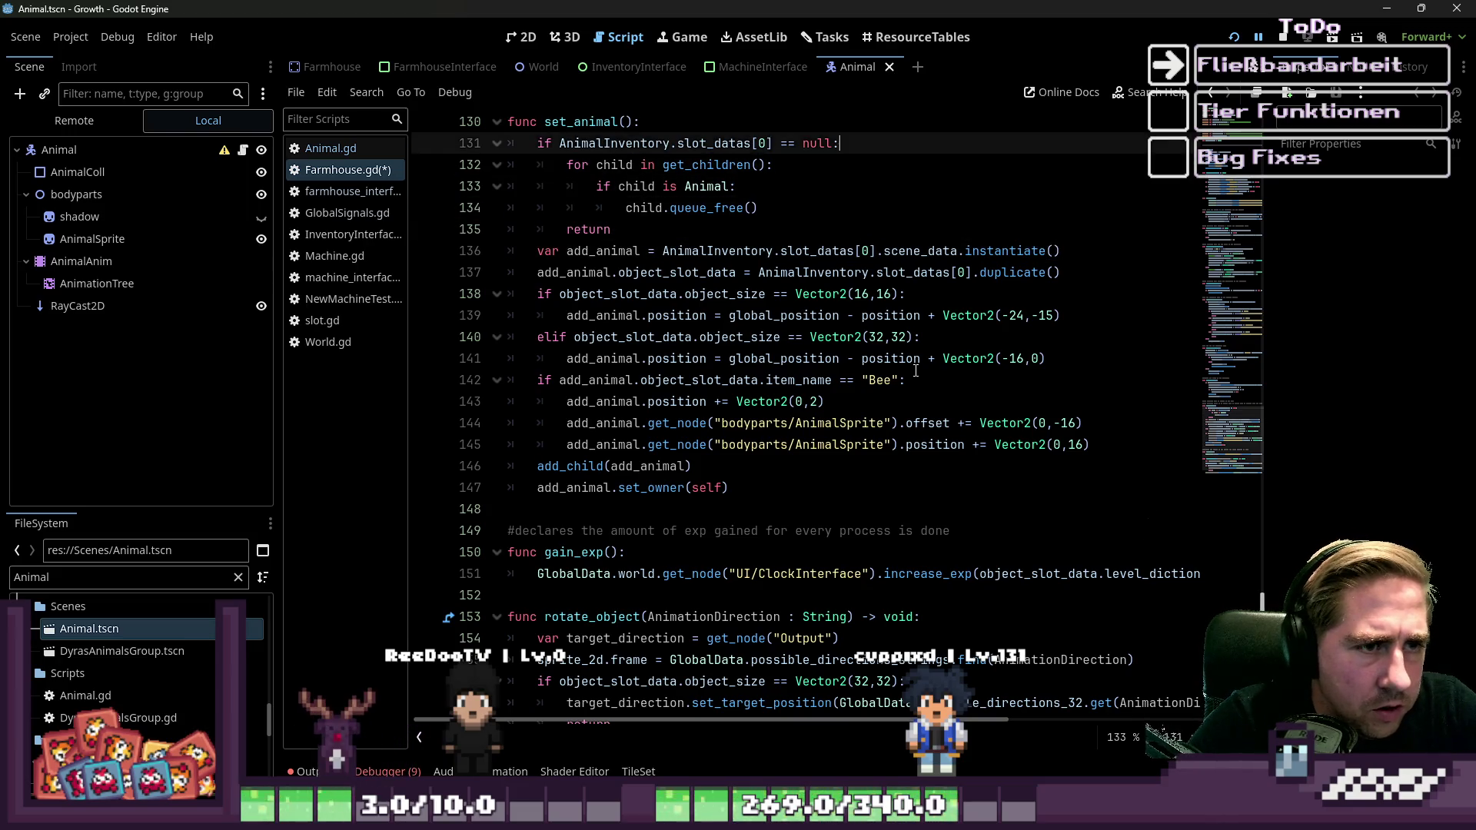
key("Down")
key("Down")
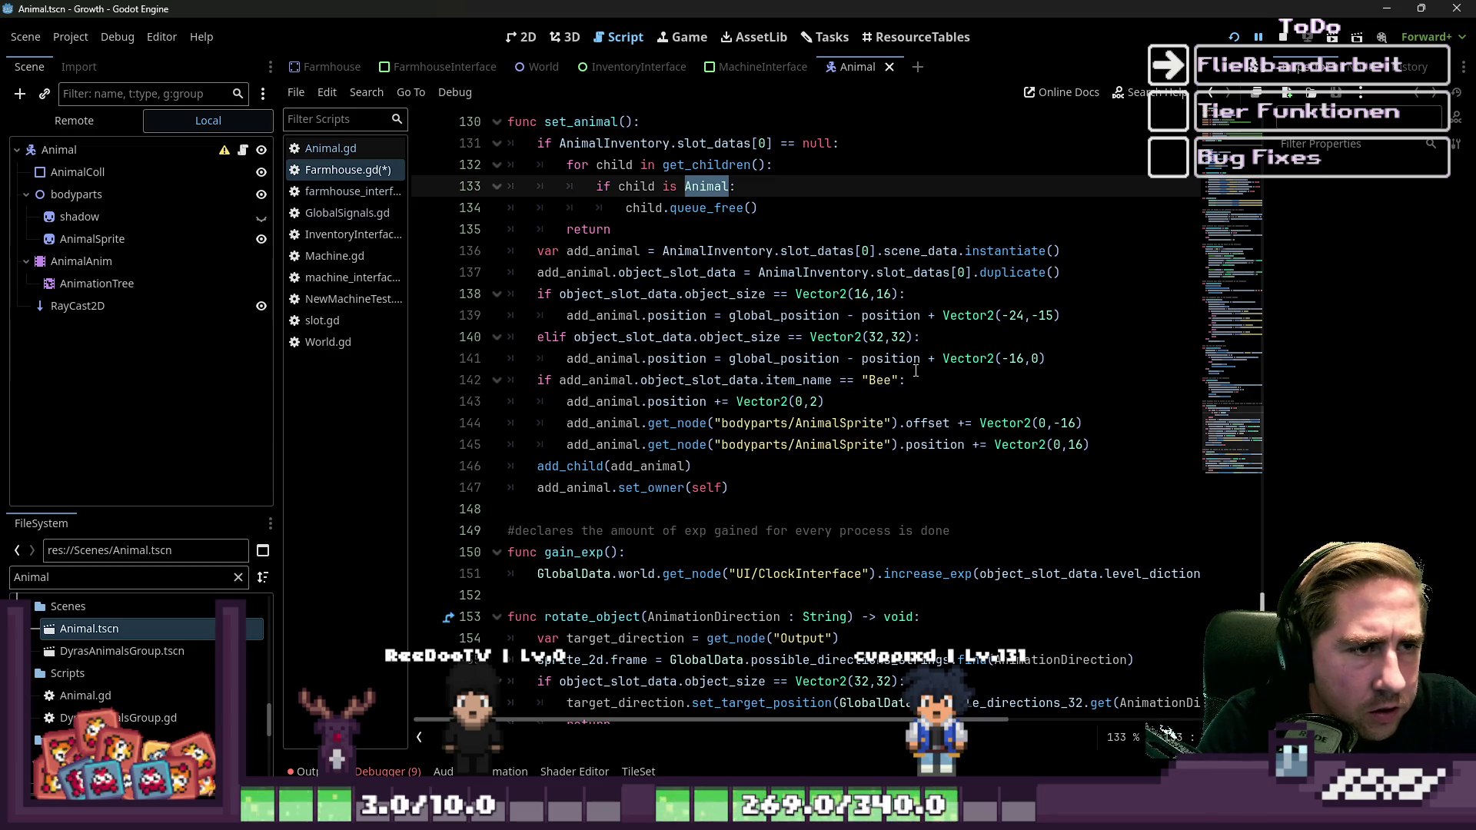
key("Down")
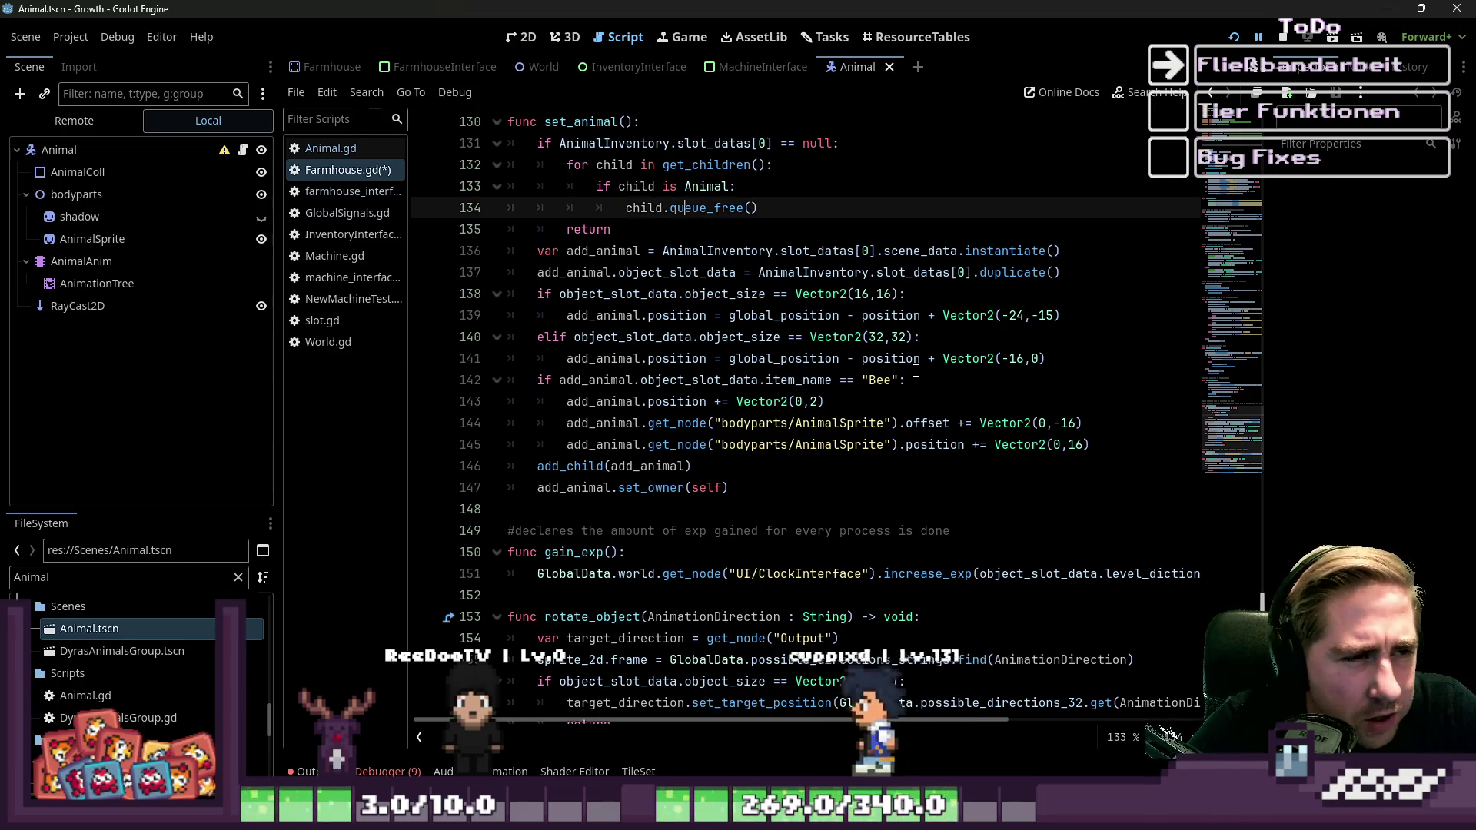
key("Up")
key("ctrl+Left")
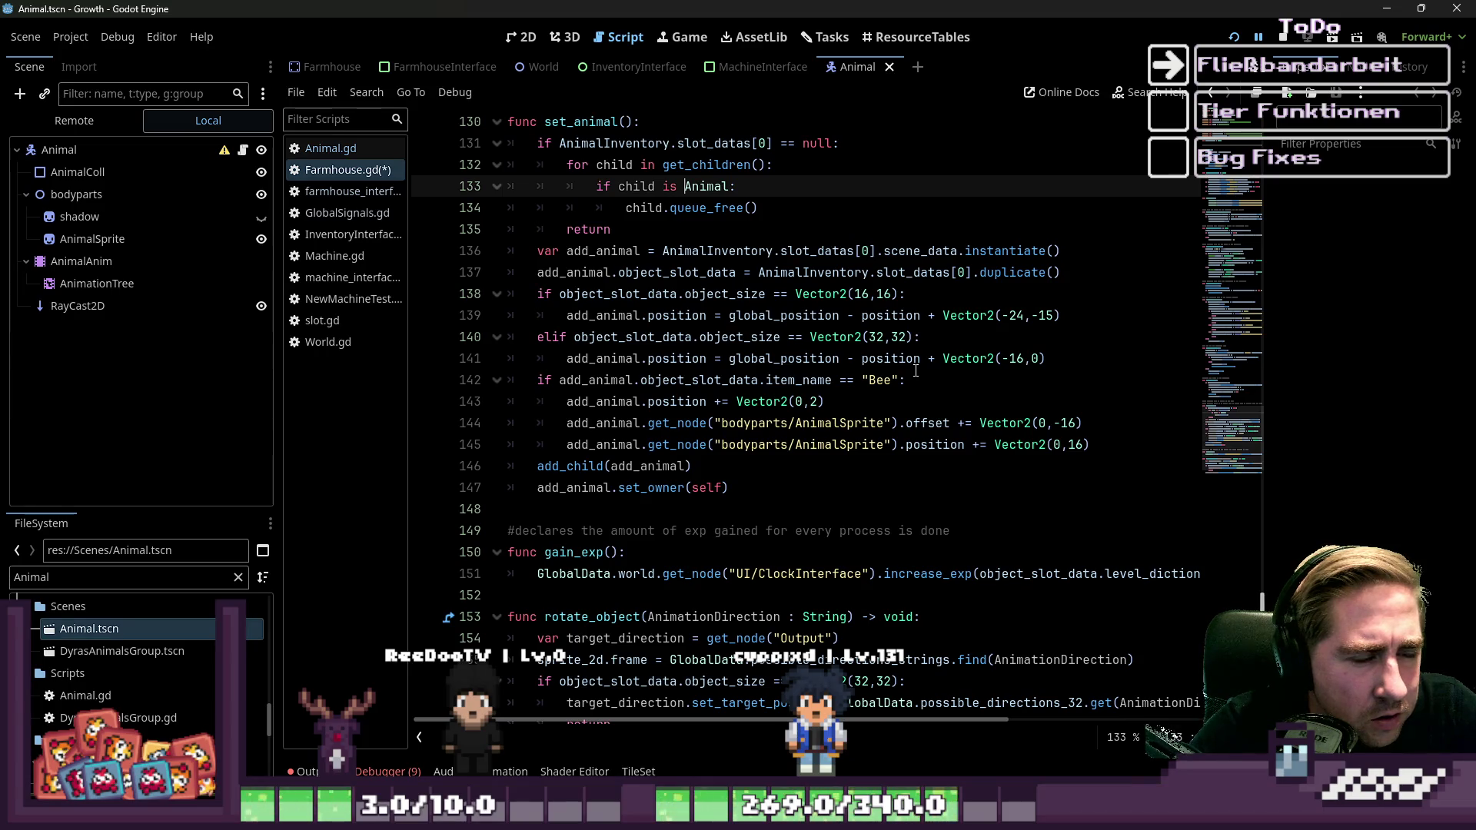
key("Down")
key("Down")
key("Down")
key("Down")
key("Up")
key("Up")
key("Up")
key("Down")
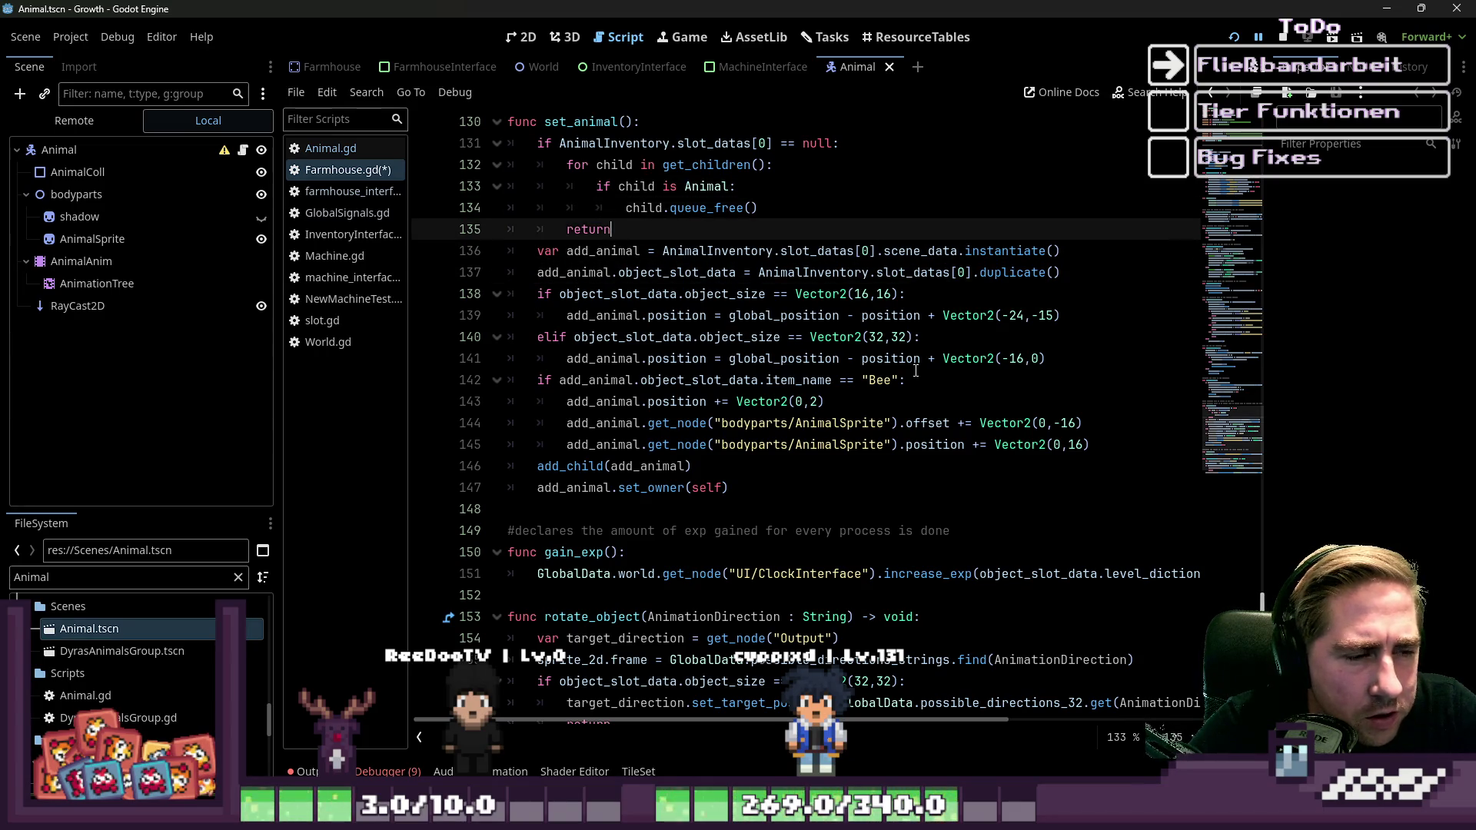
key("Down")
key("Down")
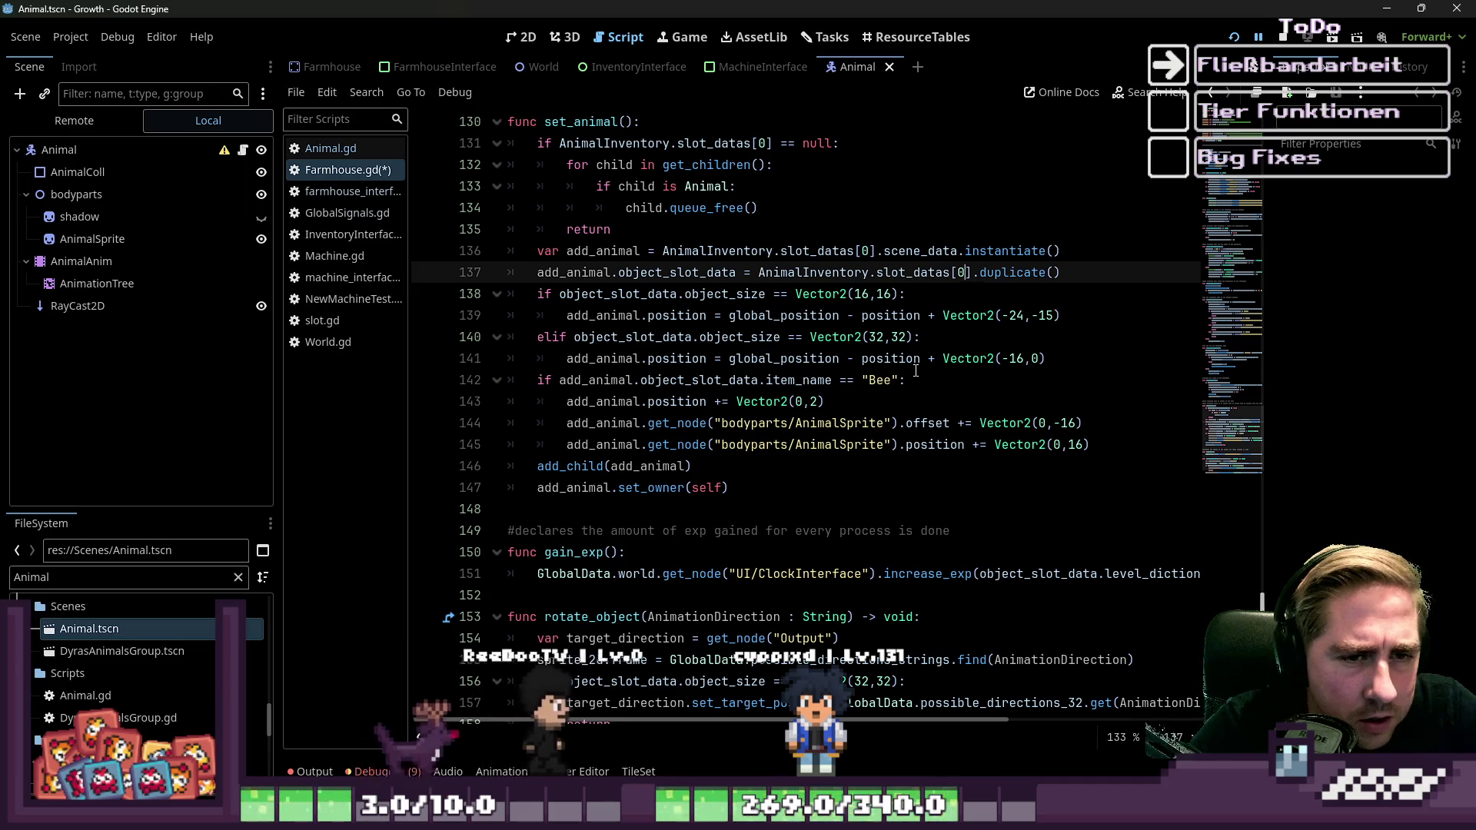
key("Down")
key("ctrl+Left")
key("ctrl+Left")
key("Up")
key("ctrl+Left")
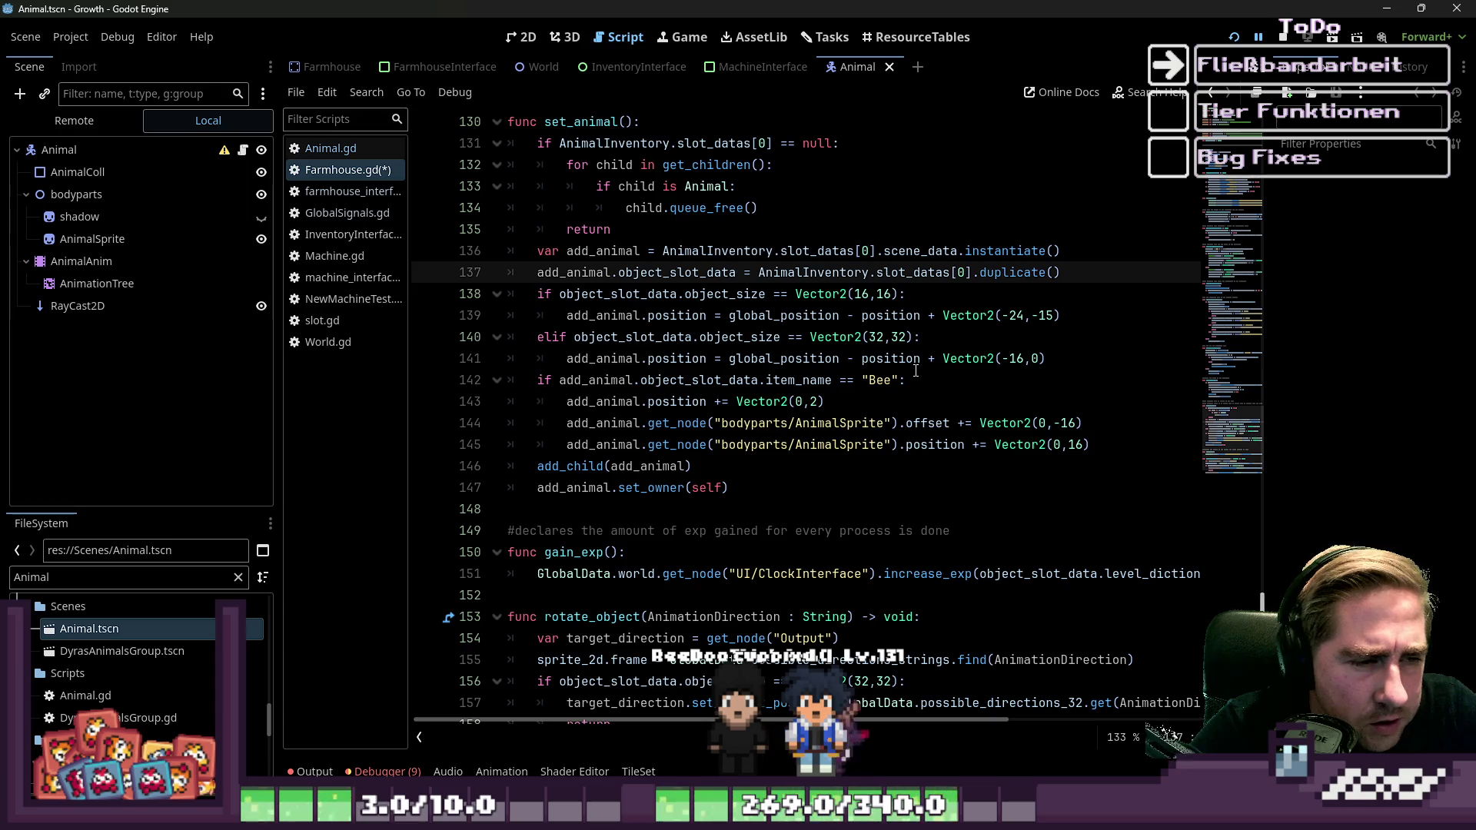
key("ctrl+Right")
key("ctrl+Right")
key("ctrl+Right")
key("ctrl+Right")
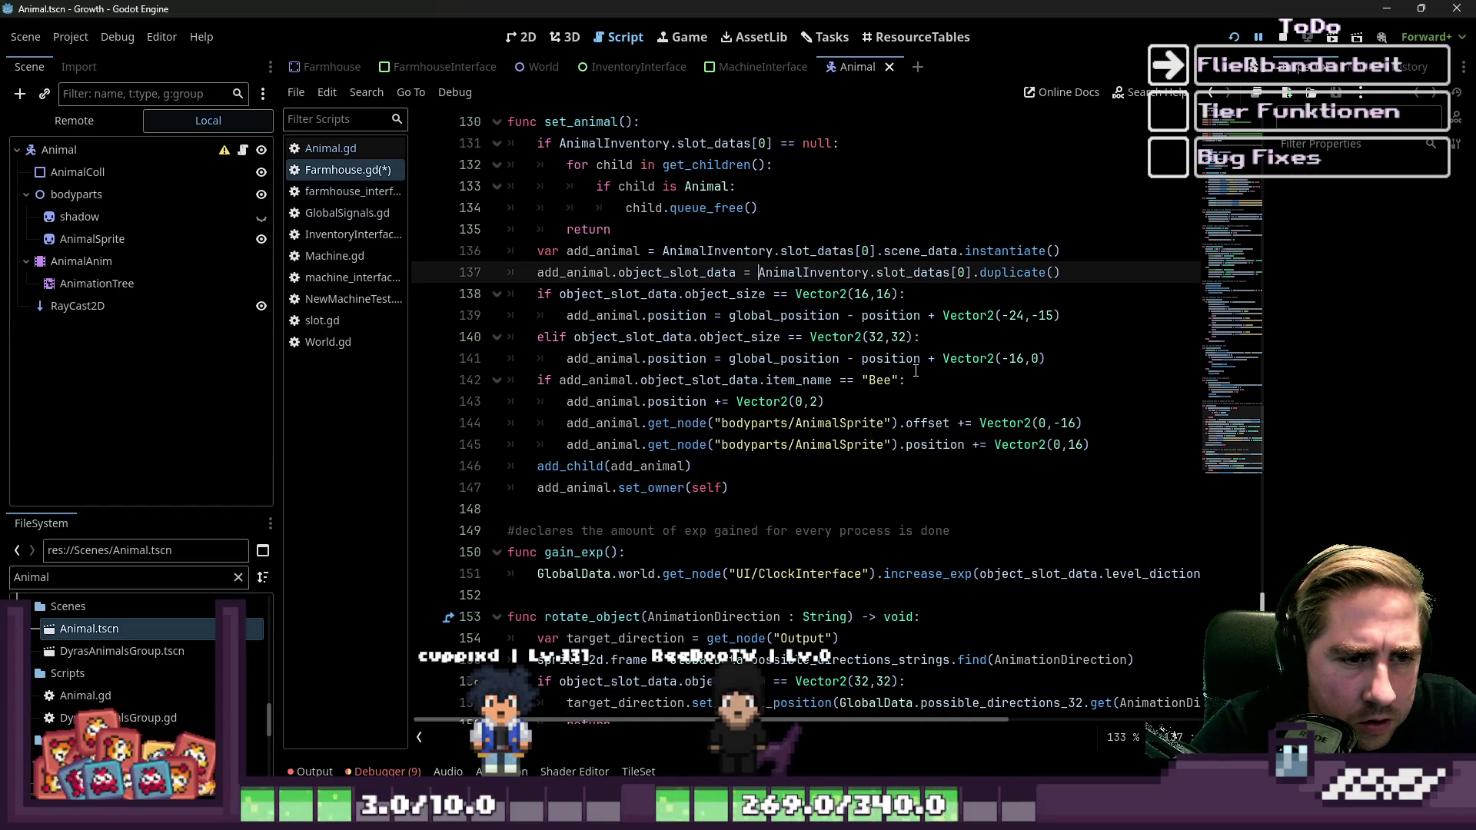
key("ctrl+Right")
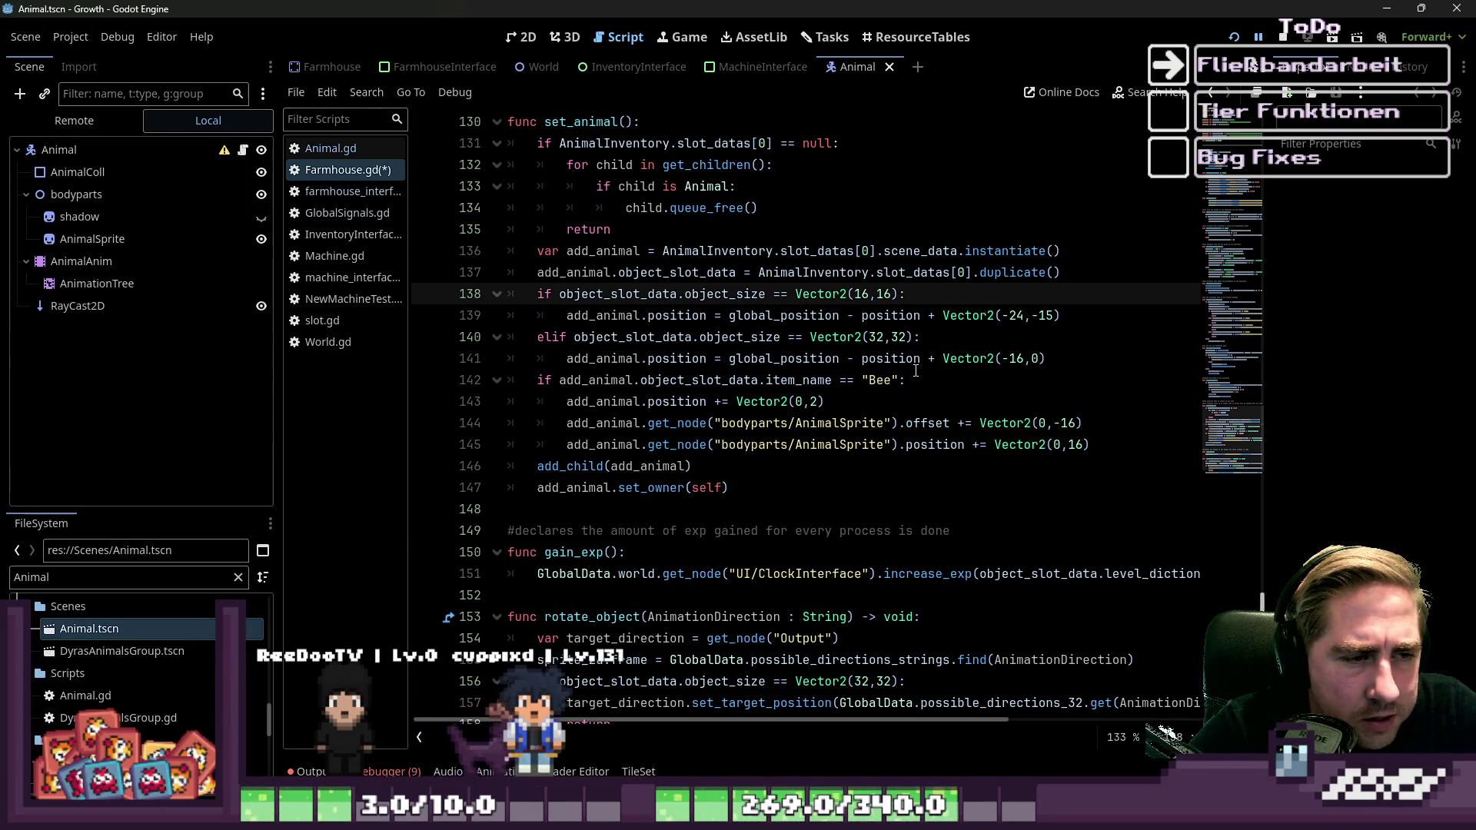
key("Down")
key("Home")
key("Home")
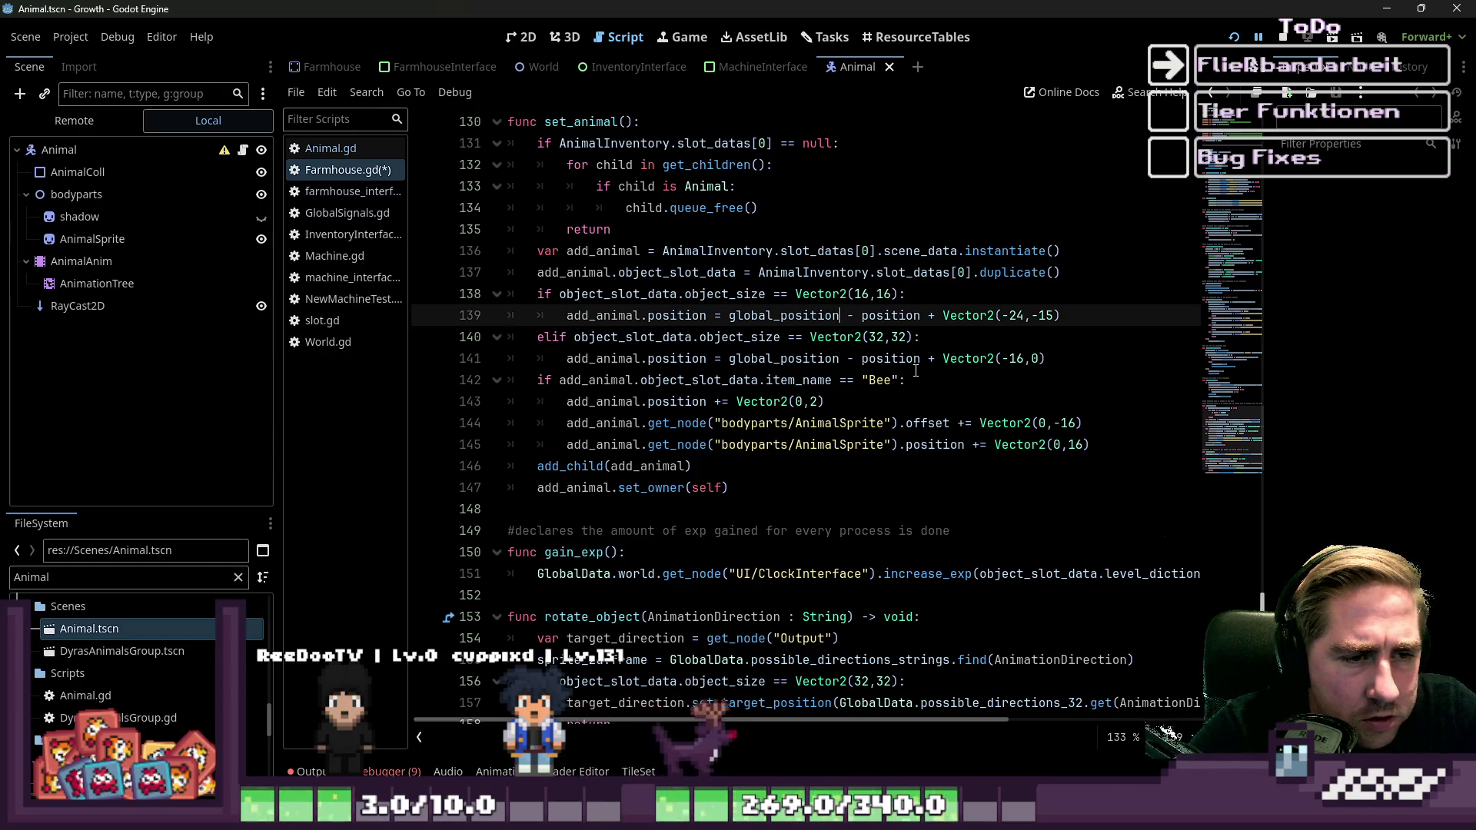
key("ctrl+Right")
key("ctrl+Right")
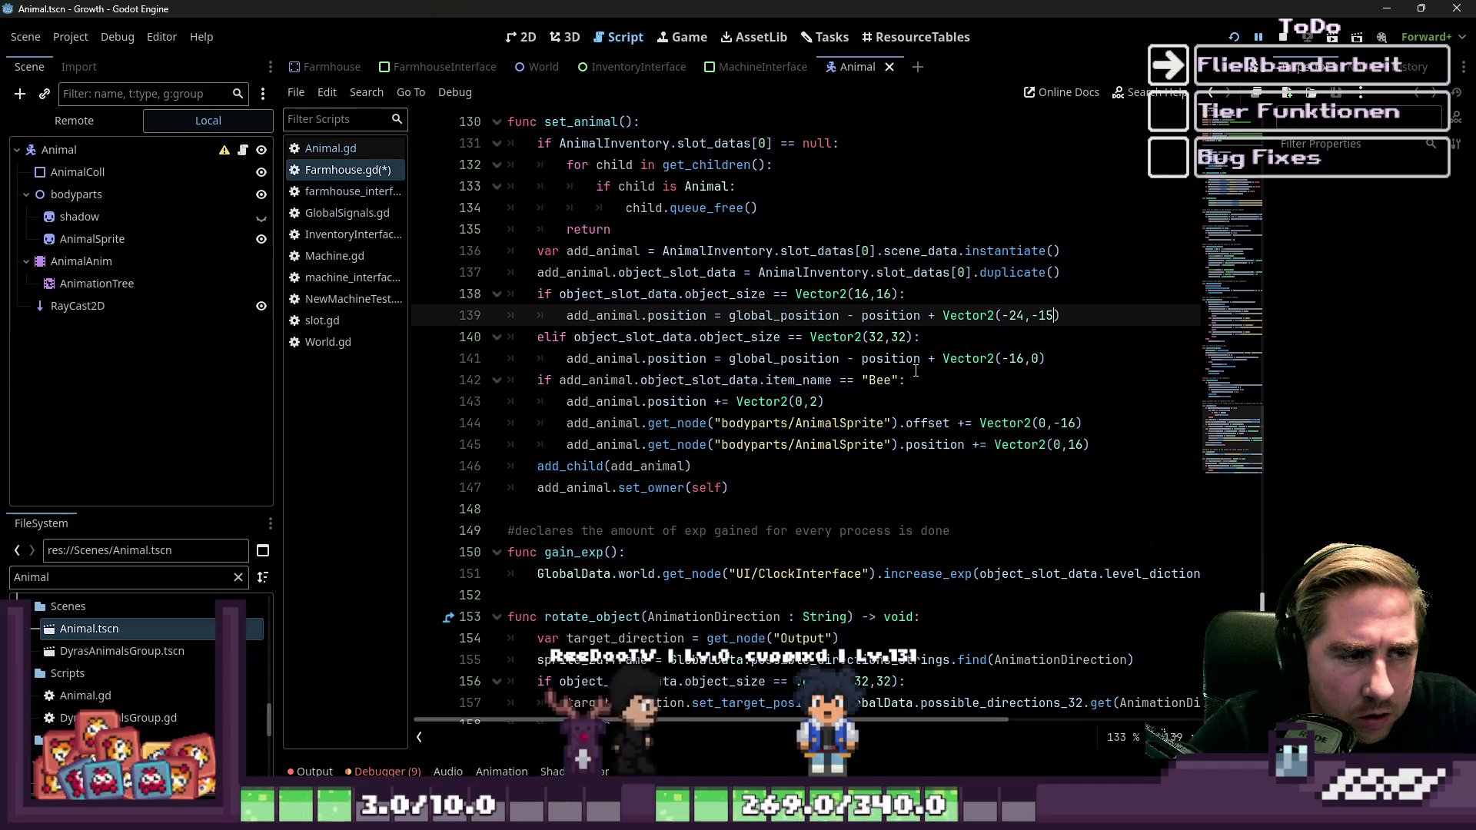
key("Down")
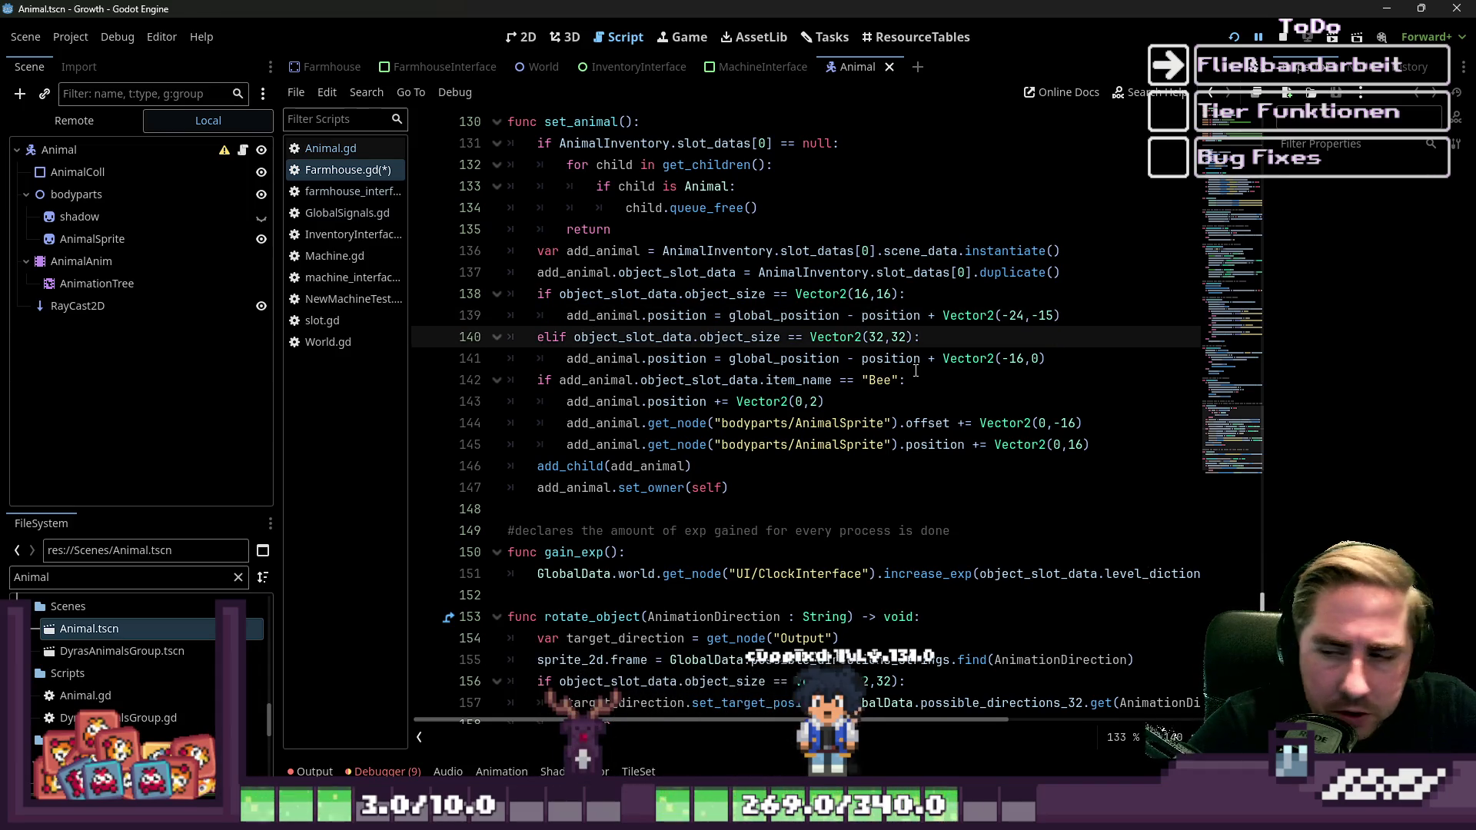
key("Down")
key("Down")
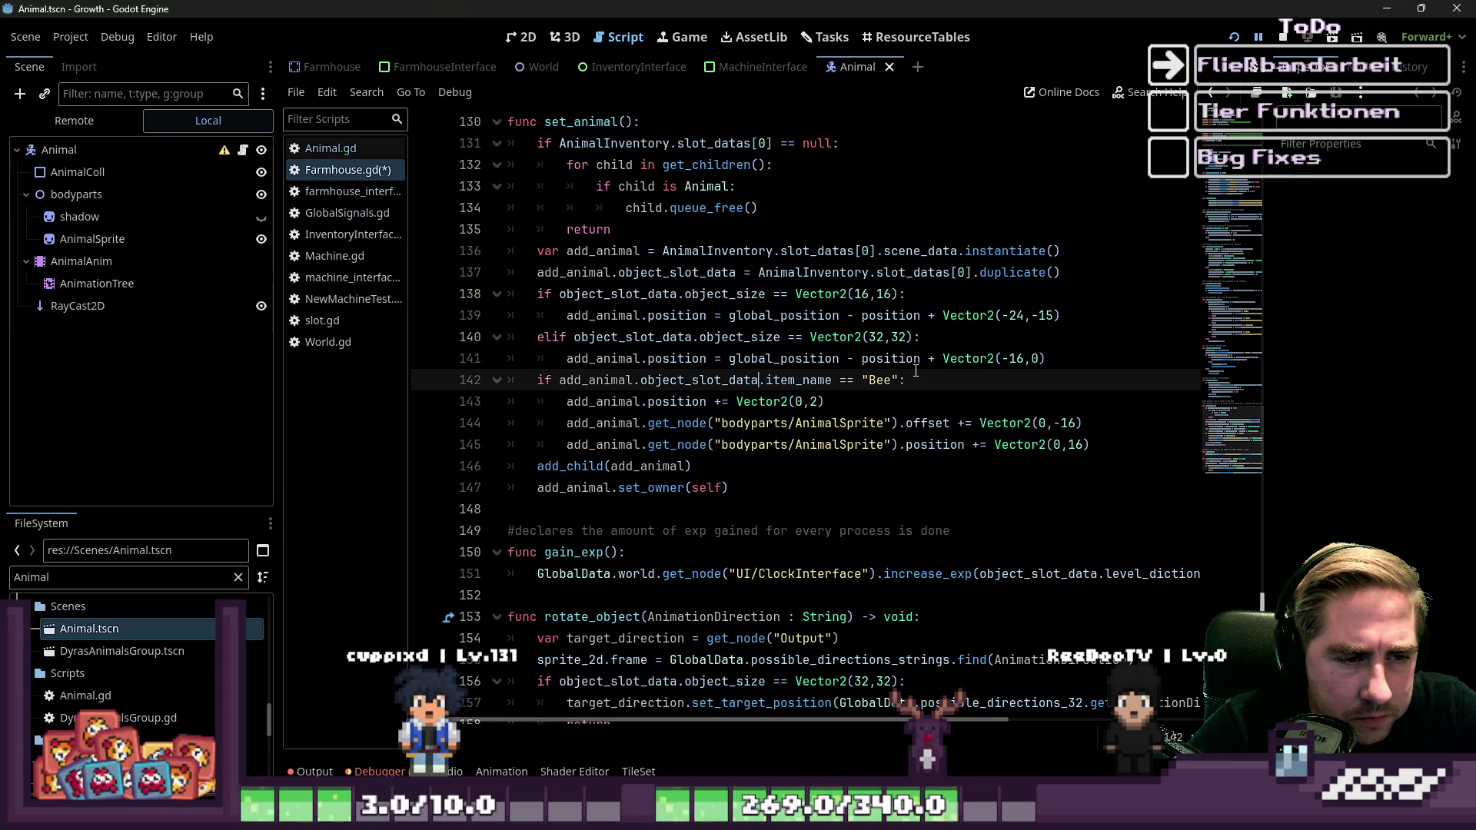
key("Down")
key("Home")
key("ctrl+Right")
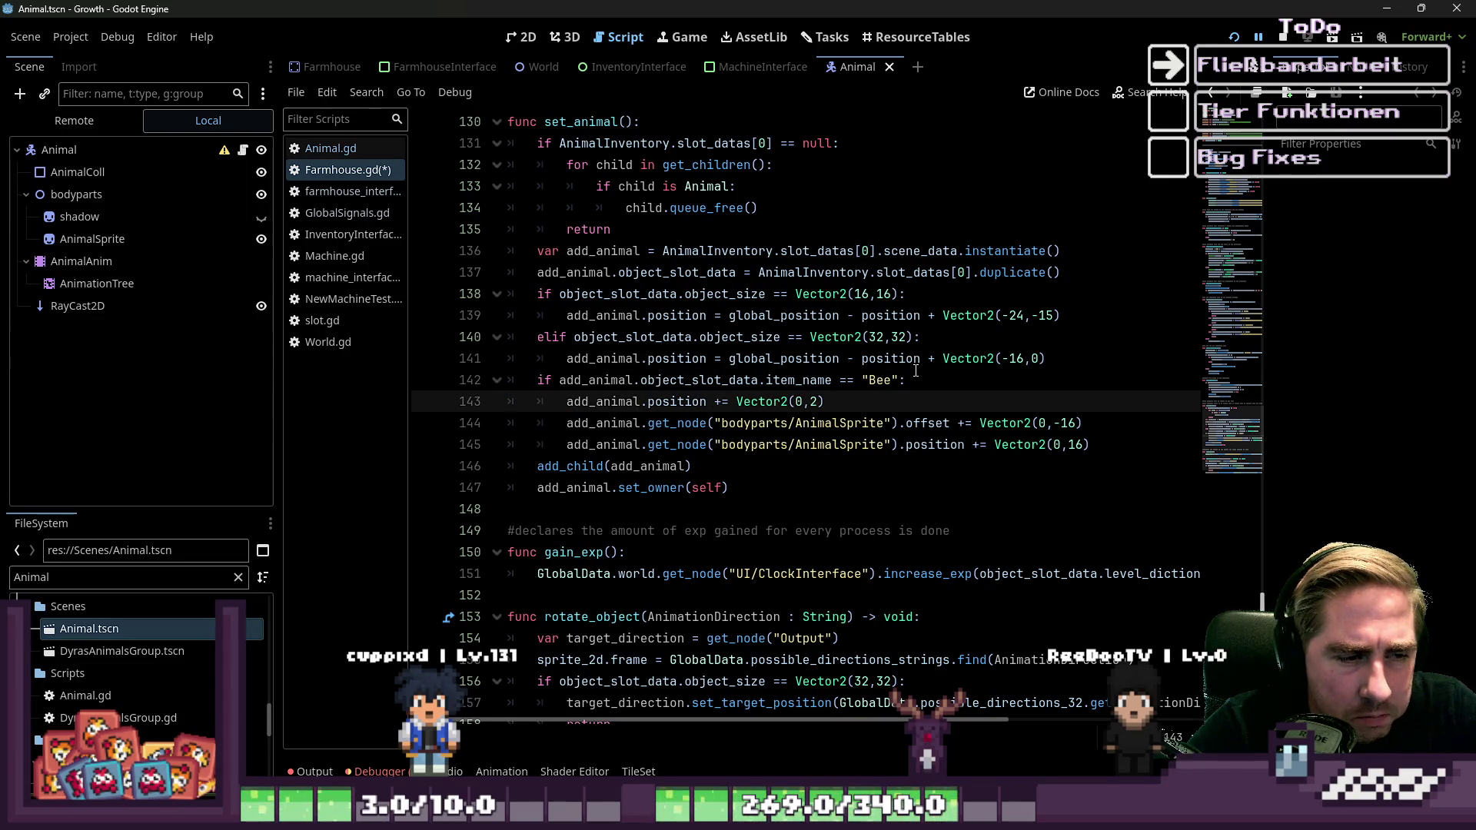
key("ctrl+Right")
key("ctrl+Right")
key("ctrl+Right")
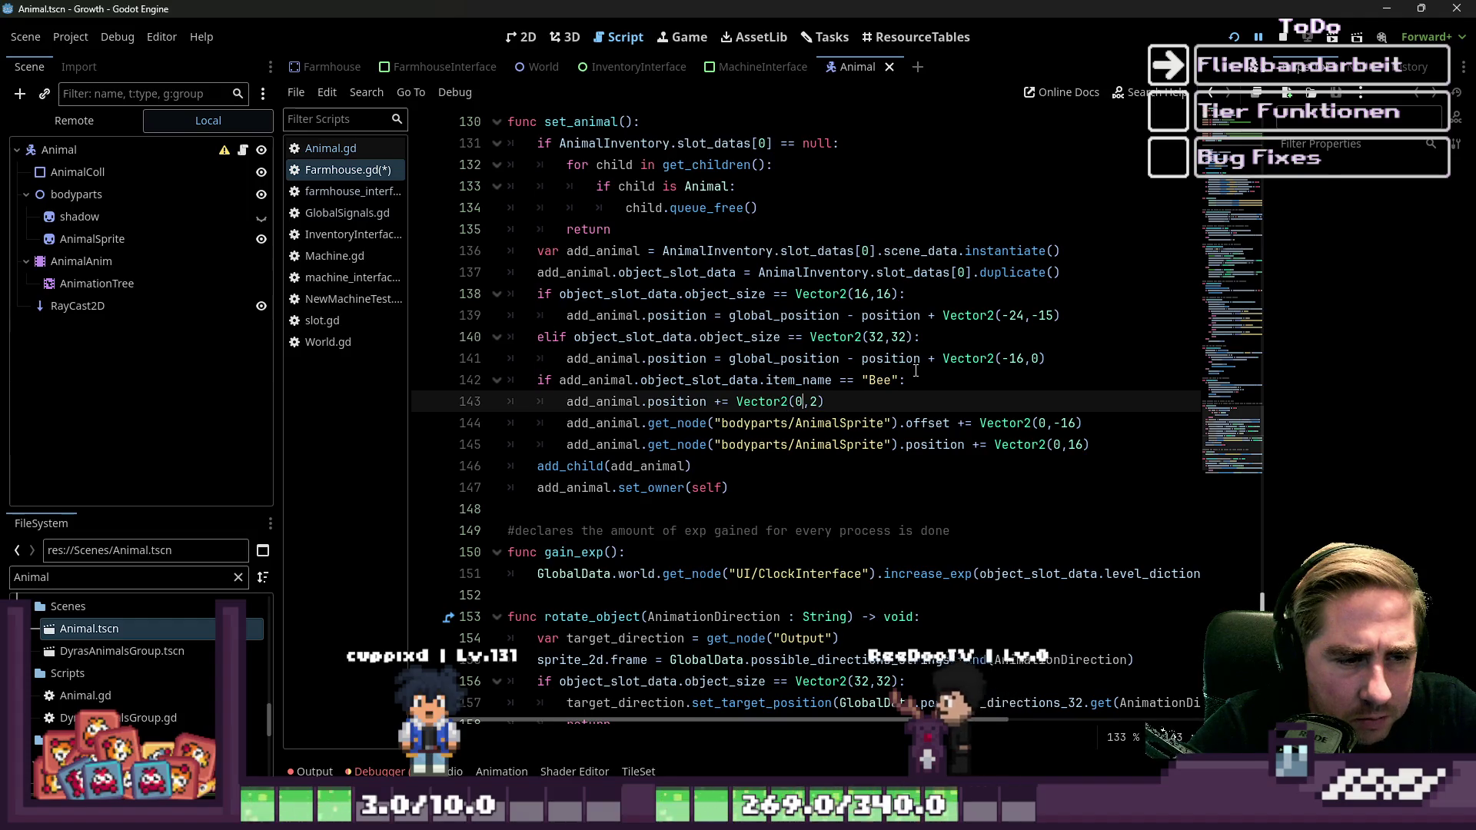
key("Right")
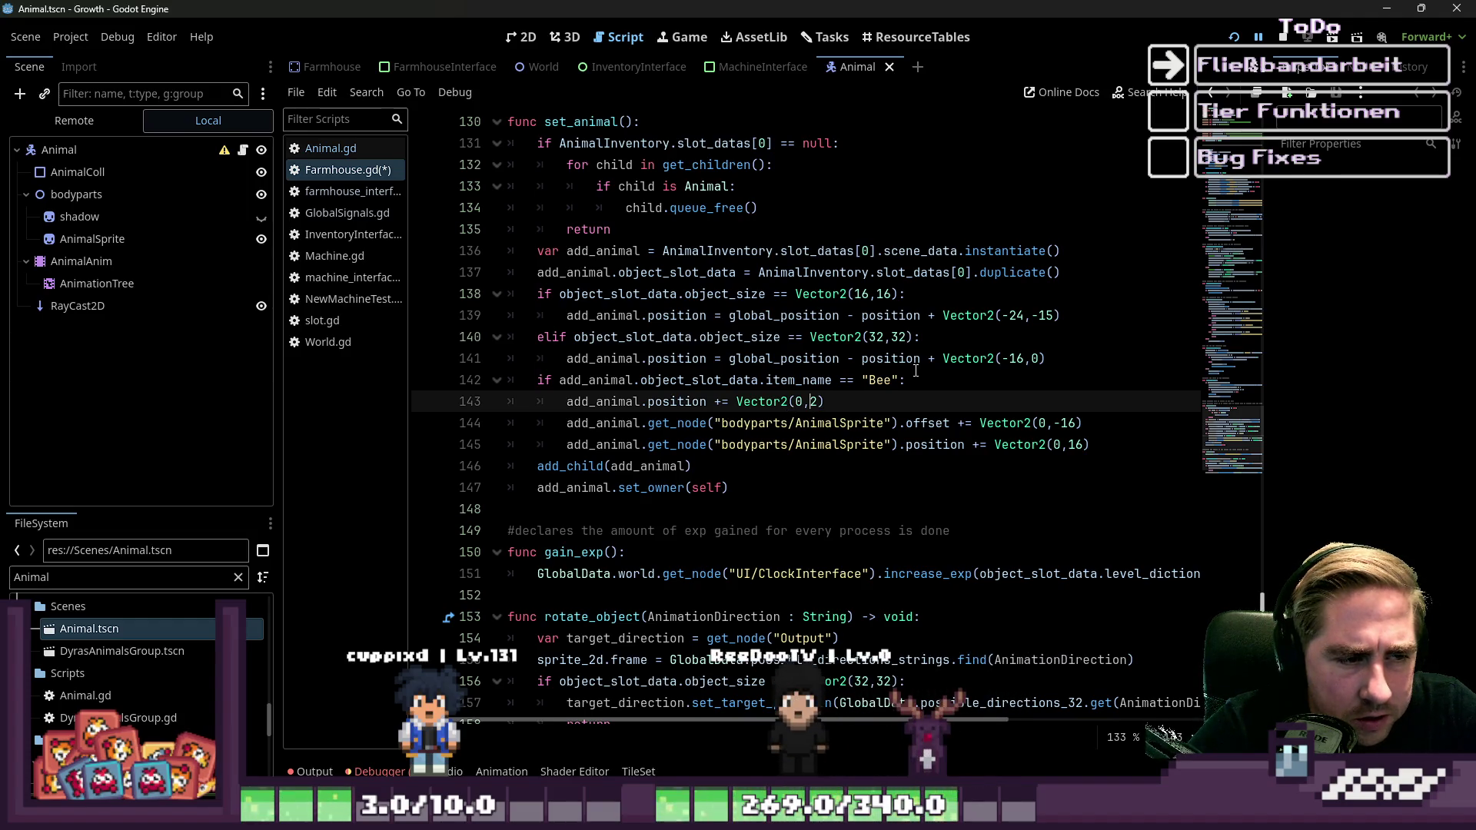
key("Up")
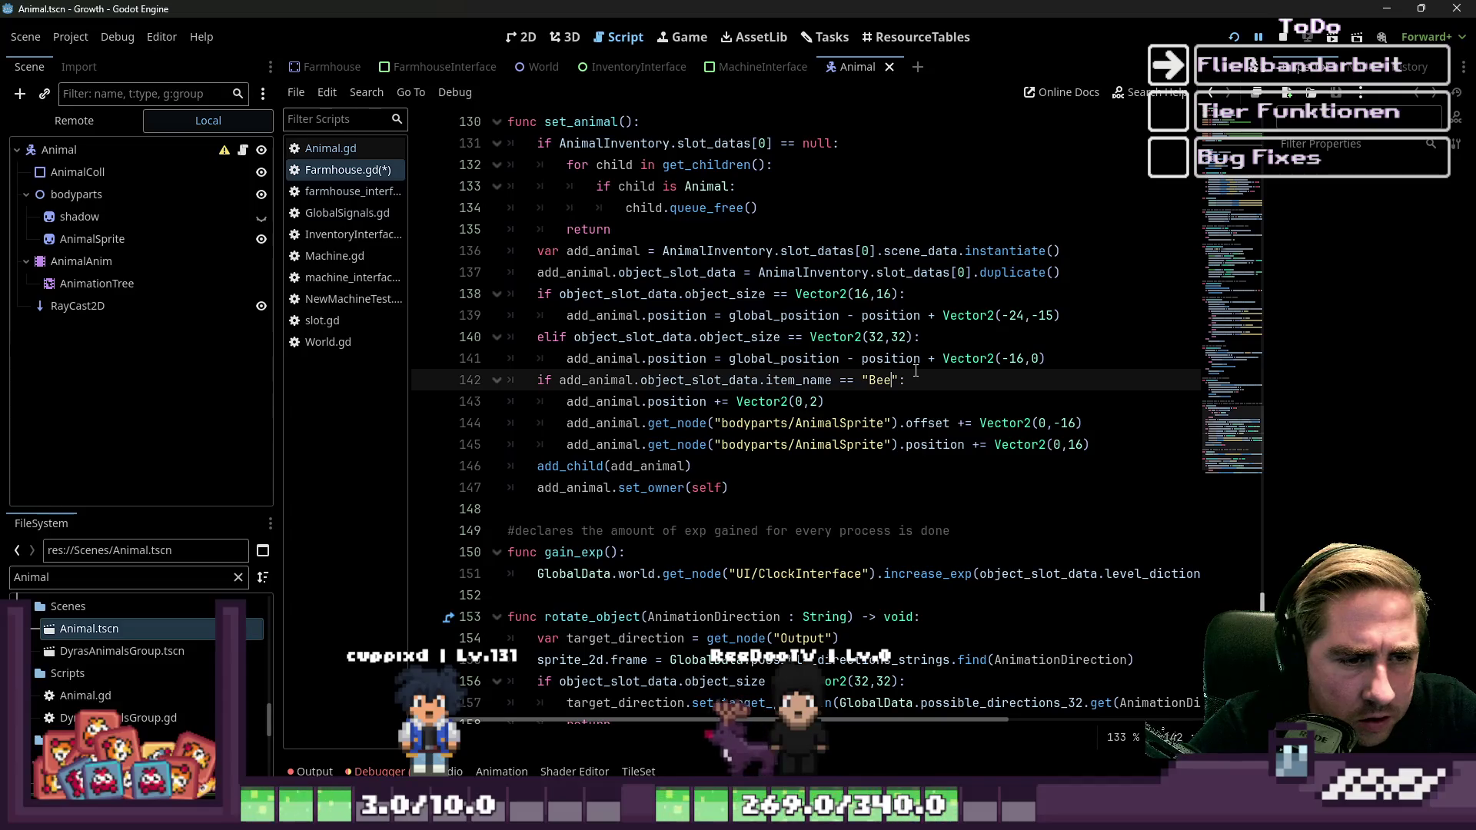
key("Down")
key("Home")
key("Home")
key("ctrl+shift+Left")
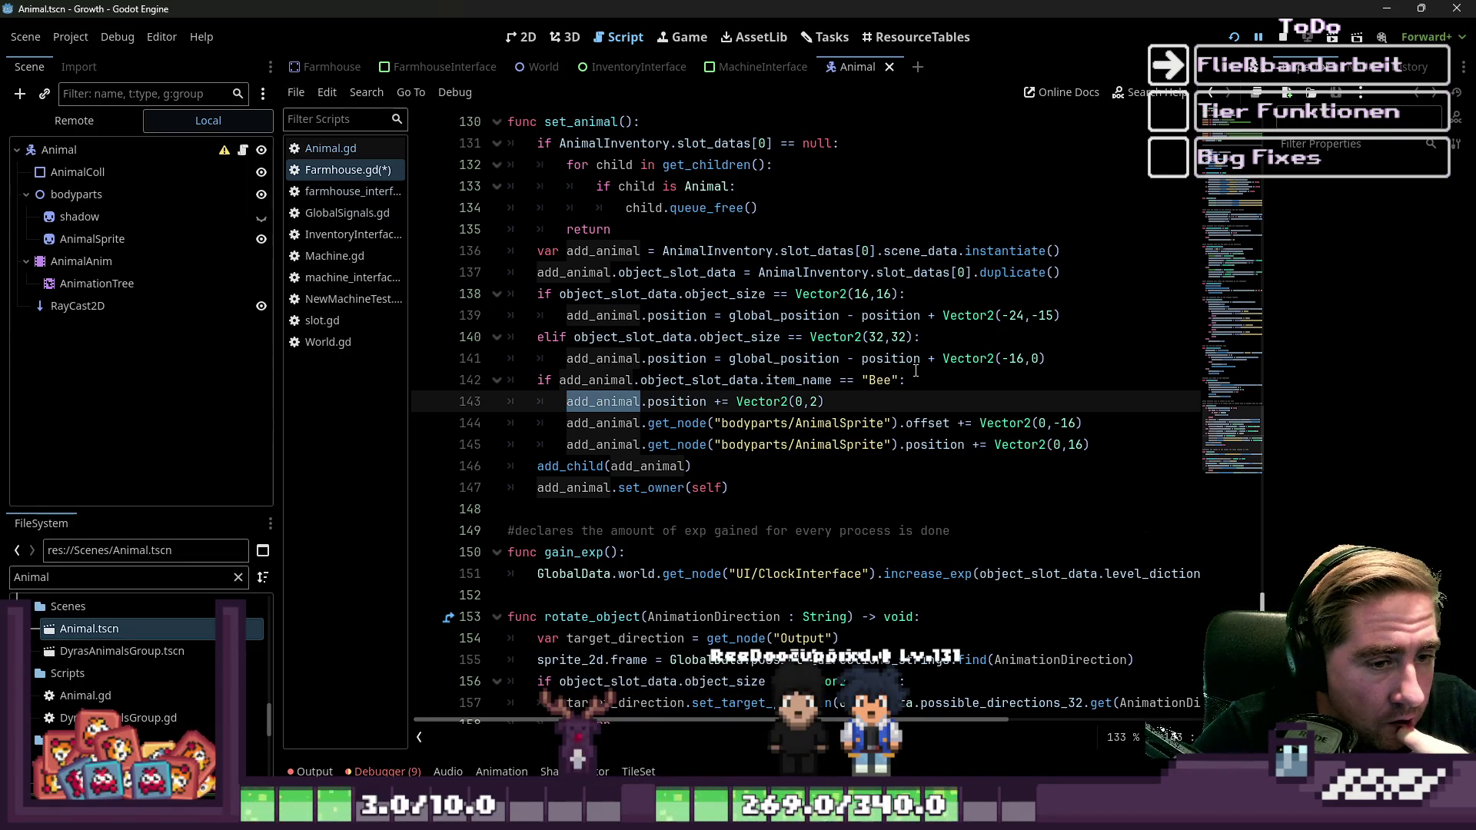
key("Down")
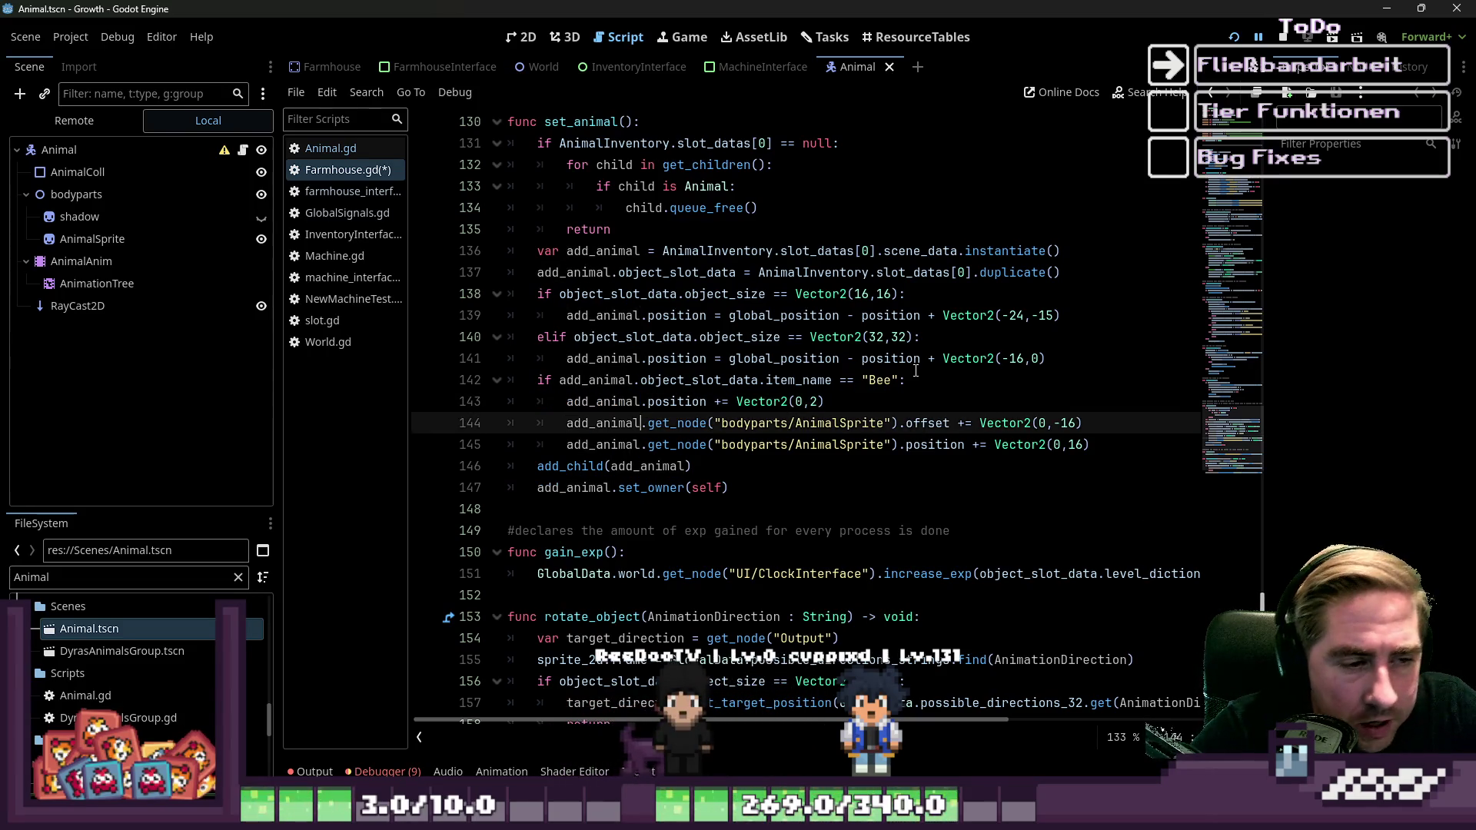
key("ctrl+Right")
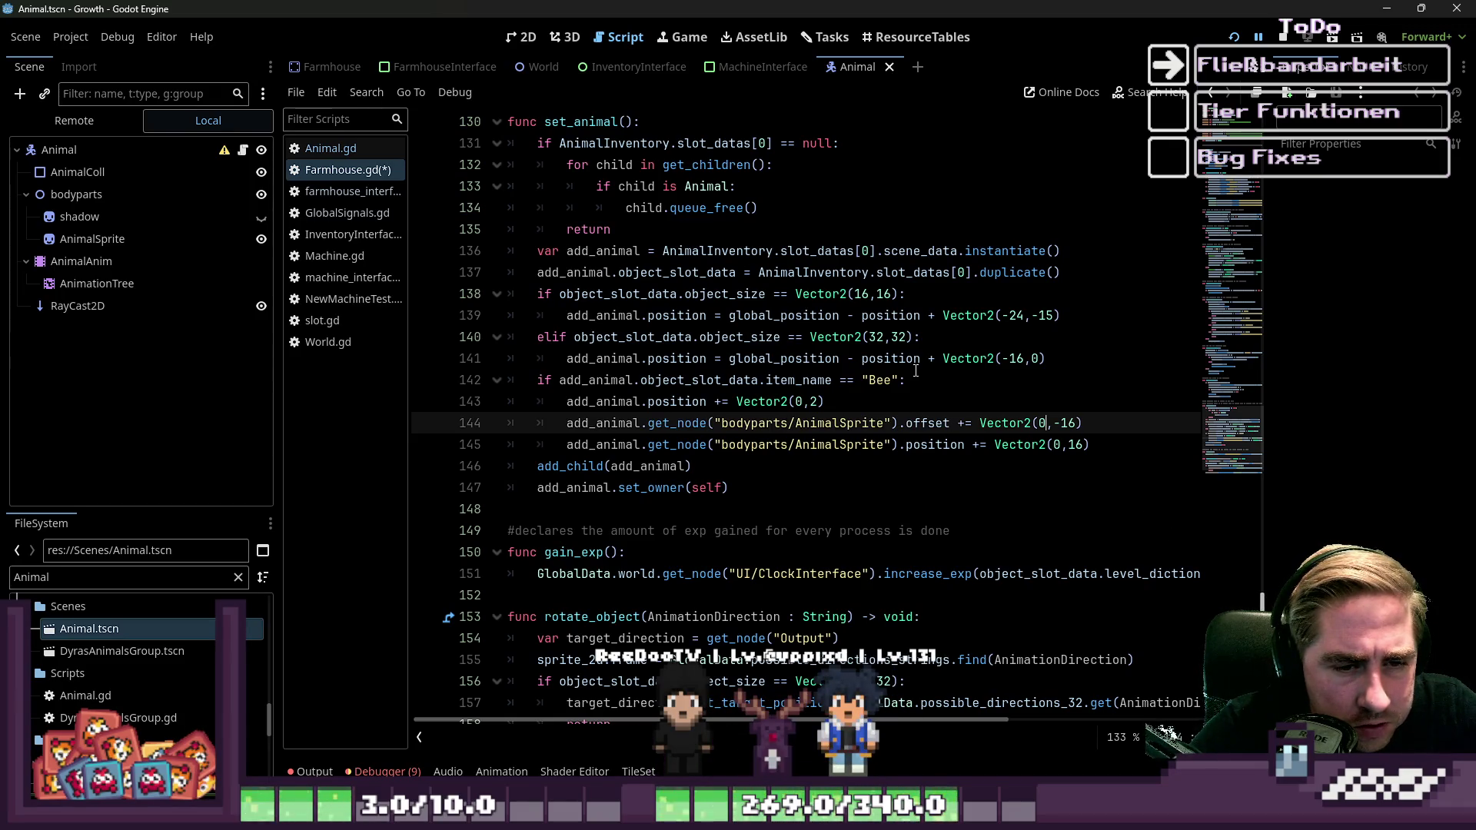
key("Down")
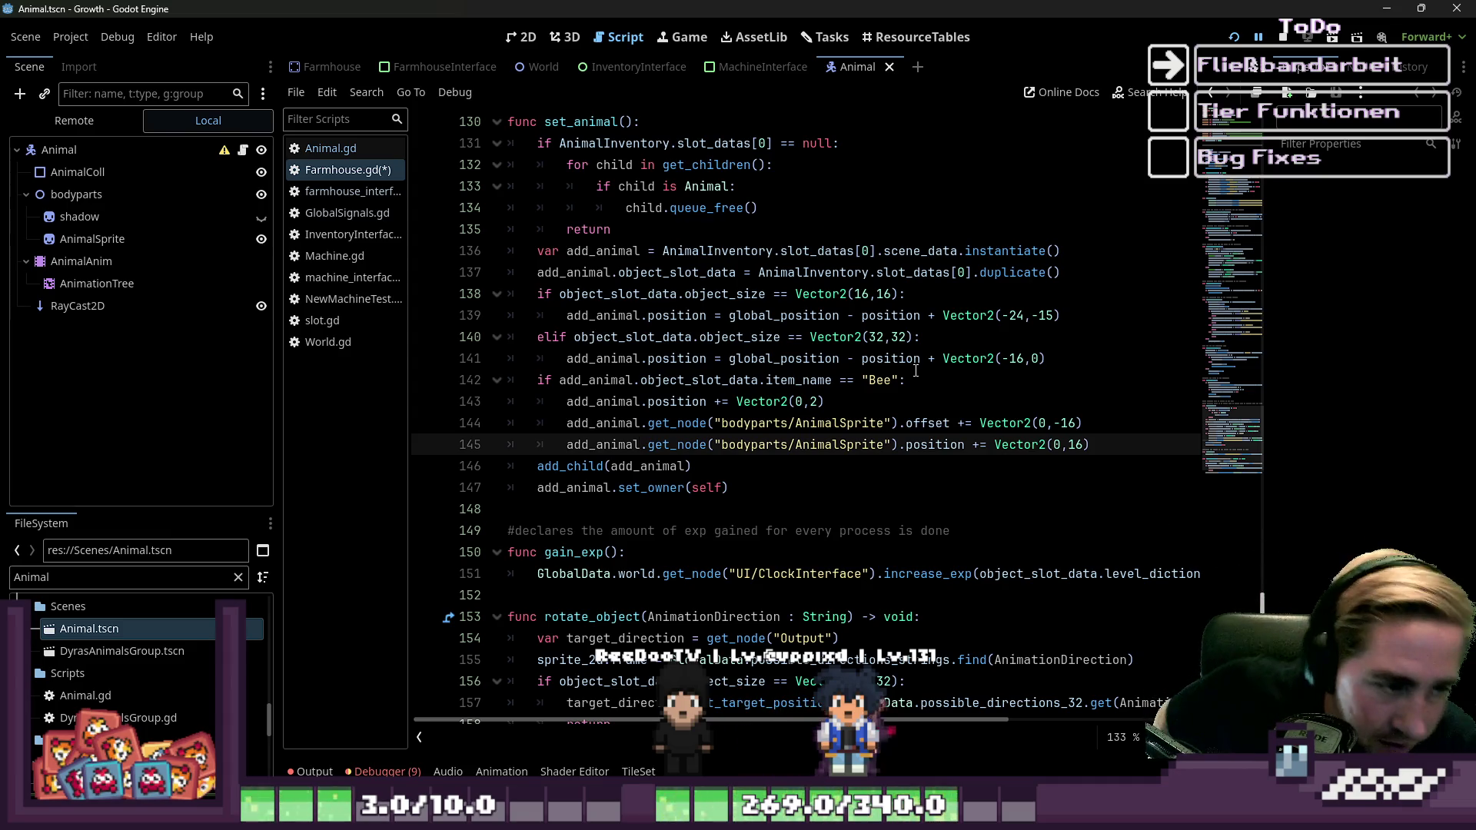
left_click(737, 416)
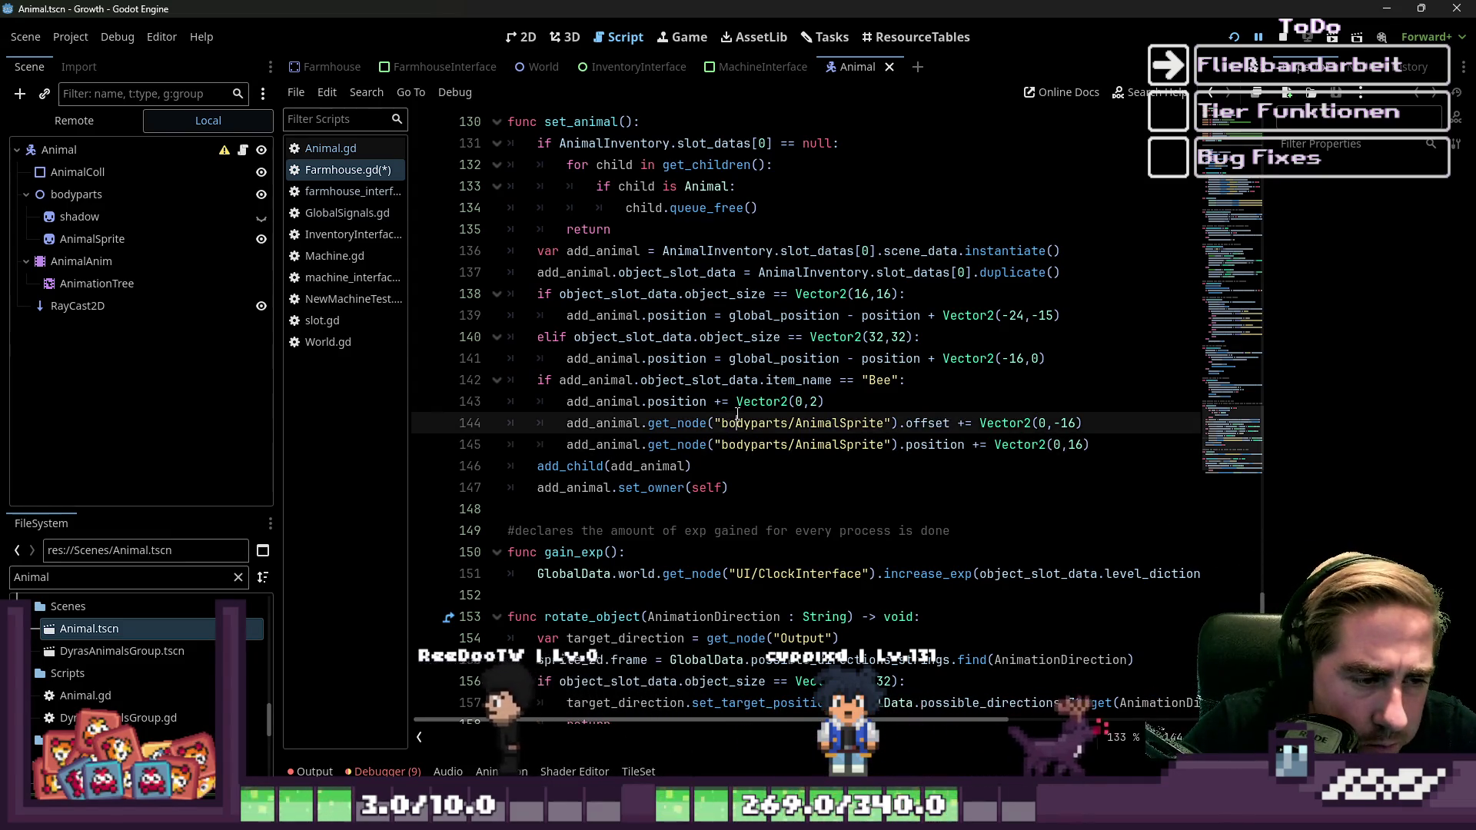
Fold the rotate_object, gain_exp and set_animal functions in Farmhouse.gd.
scroll(740, 419, "down", 2)
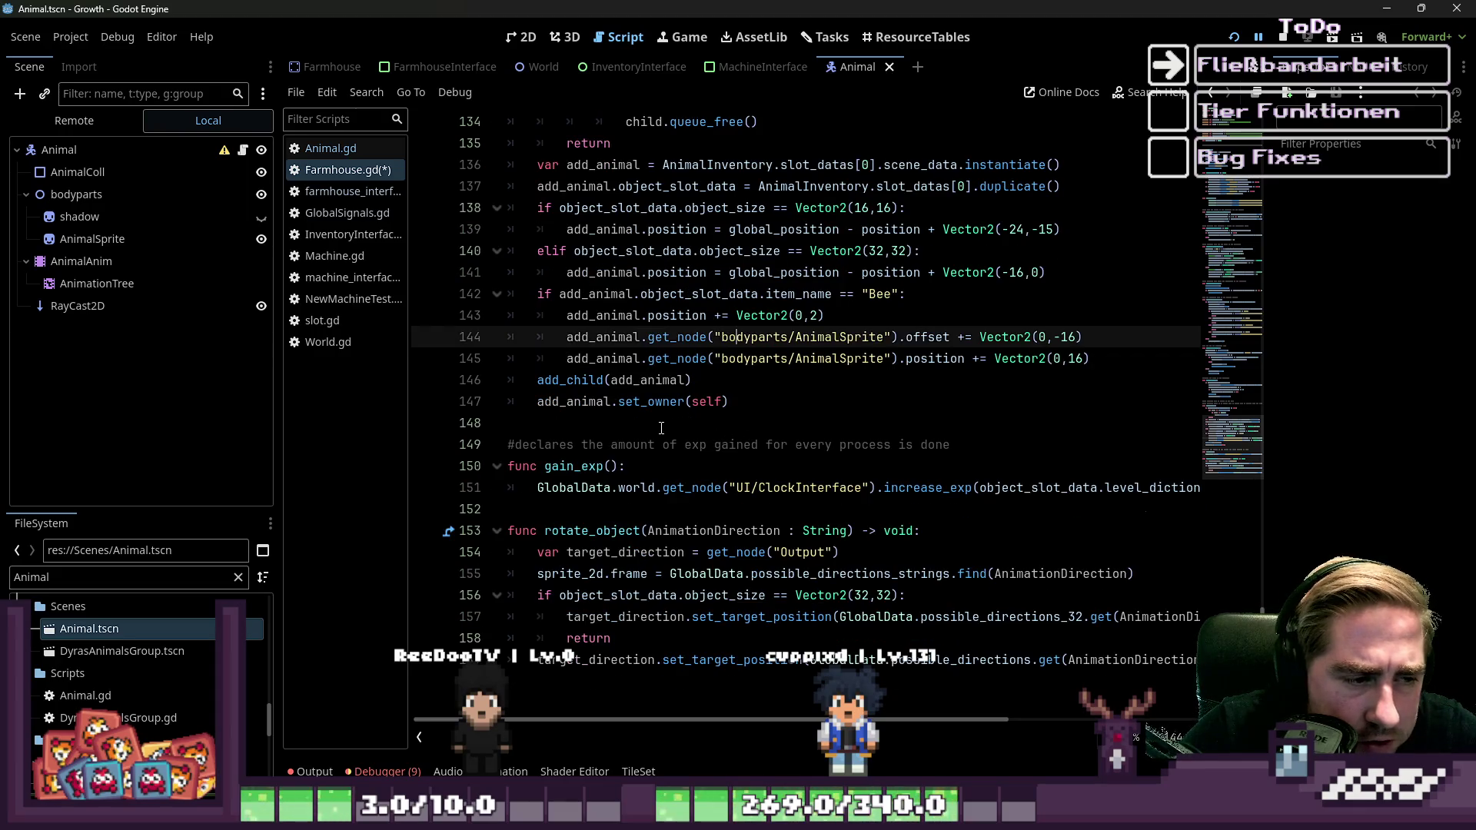
left_click(661, 425)
left_click(594, 511)
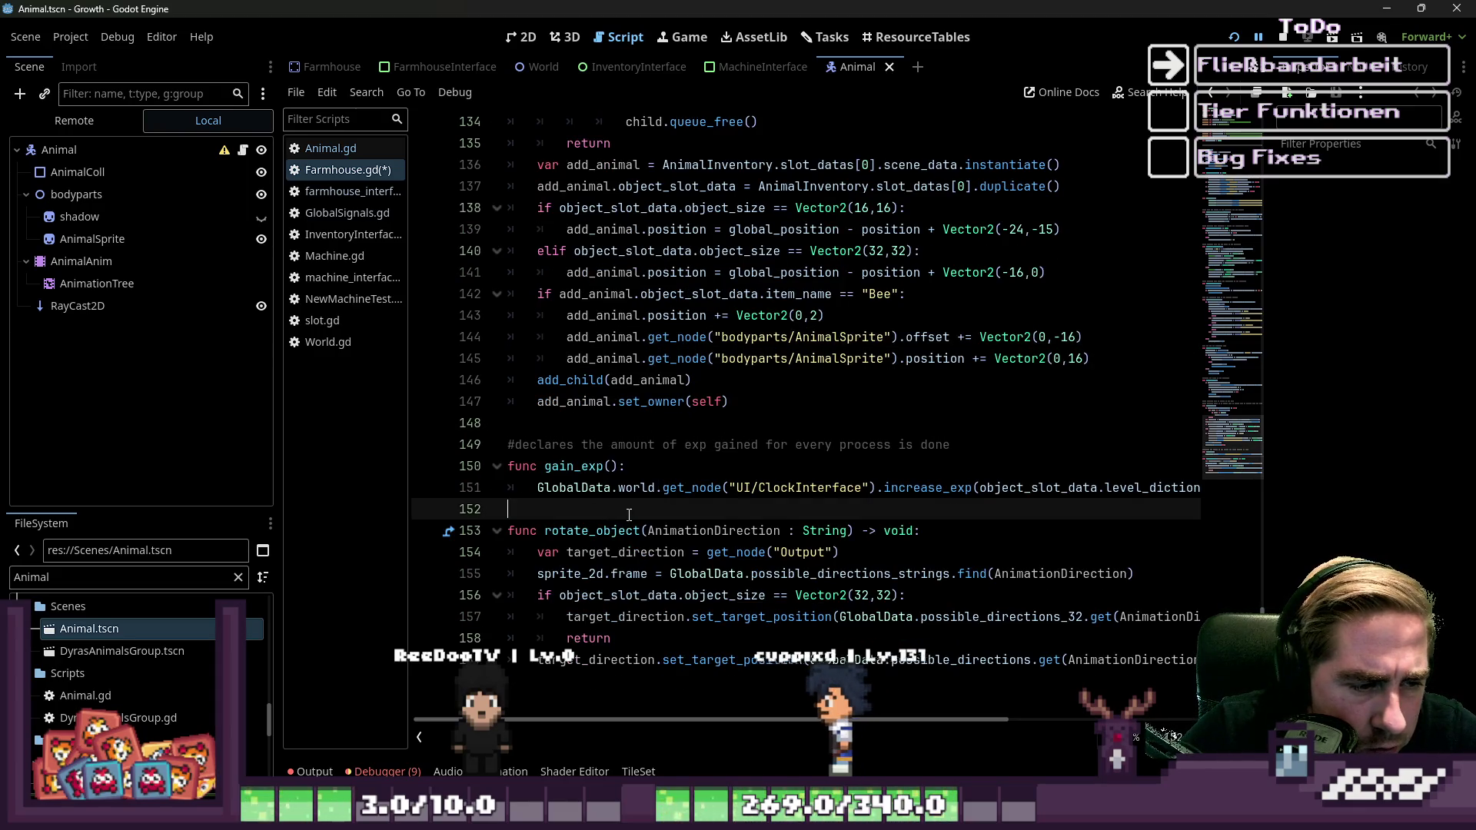
left_click(497, 530)
left_click(496, 466)
scroll(594, 492, "up", 5)
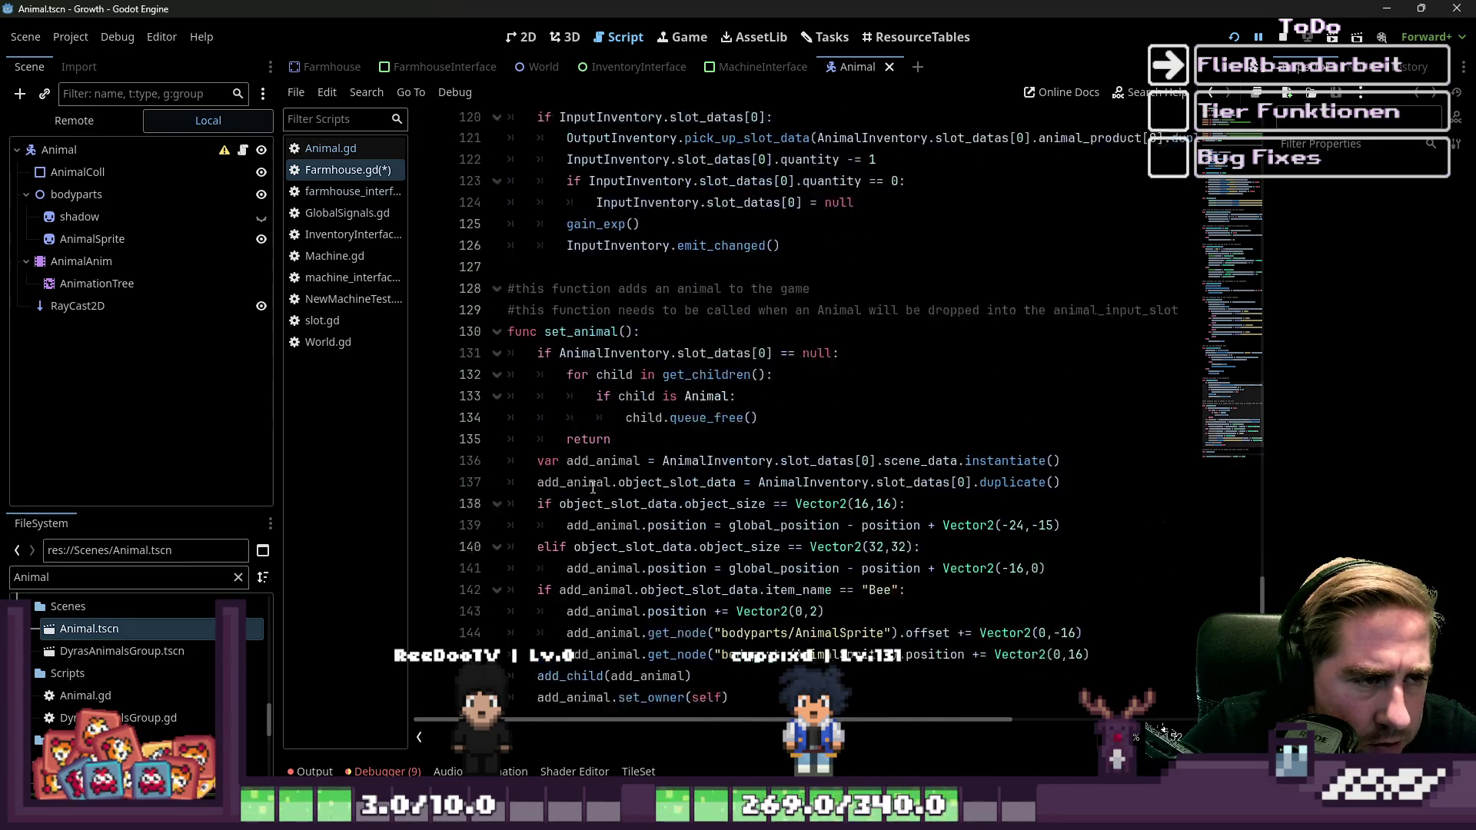
left_click(498, 316)
scroll(613, 416, "up", 5)
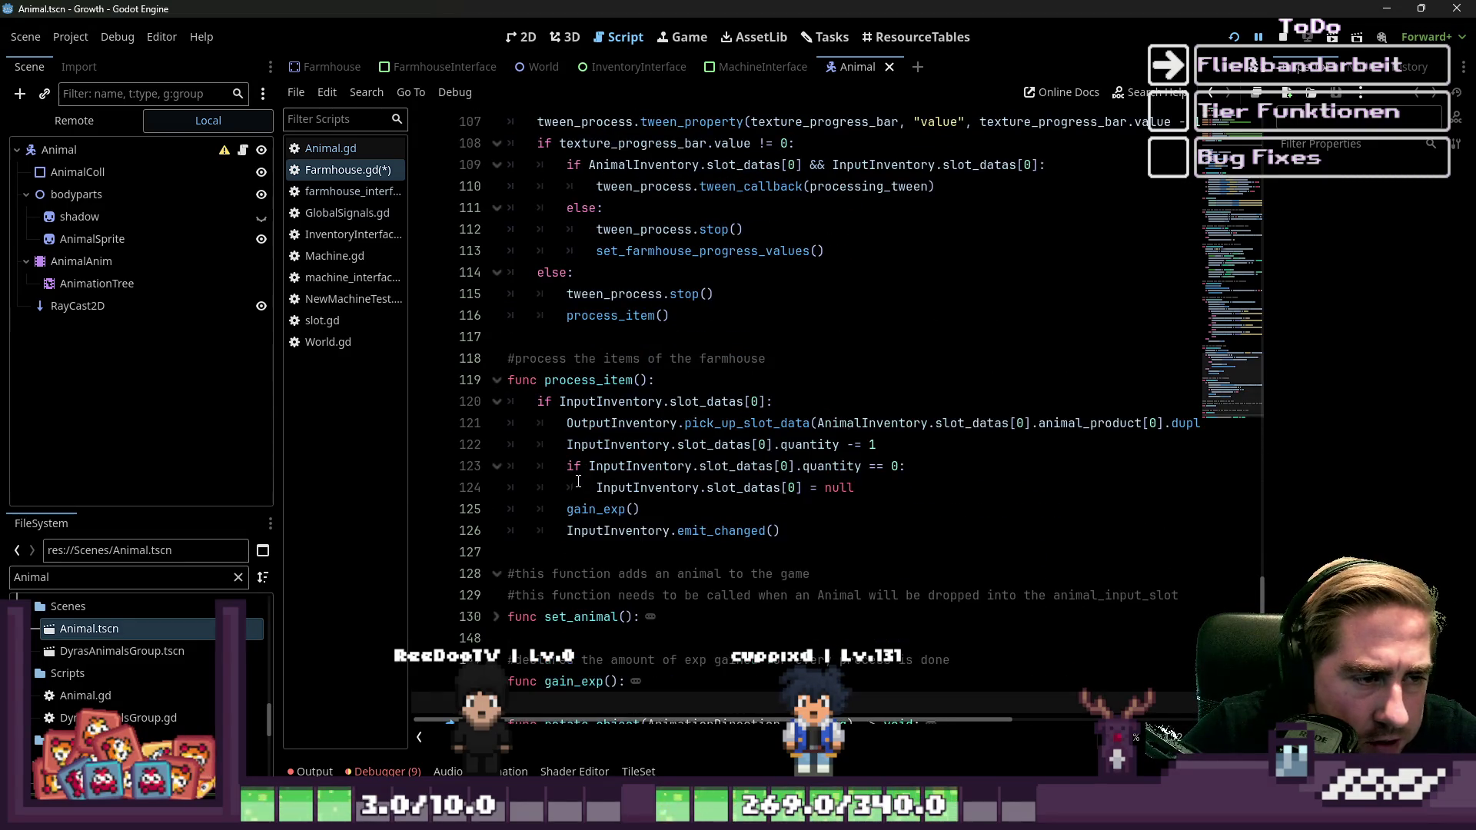
Look over process_item and processing_tween, narrow the script list, and switch to the Farmhouse scene.
left_click(620, 423)
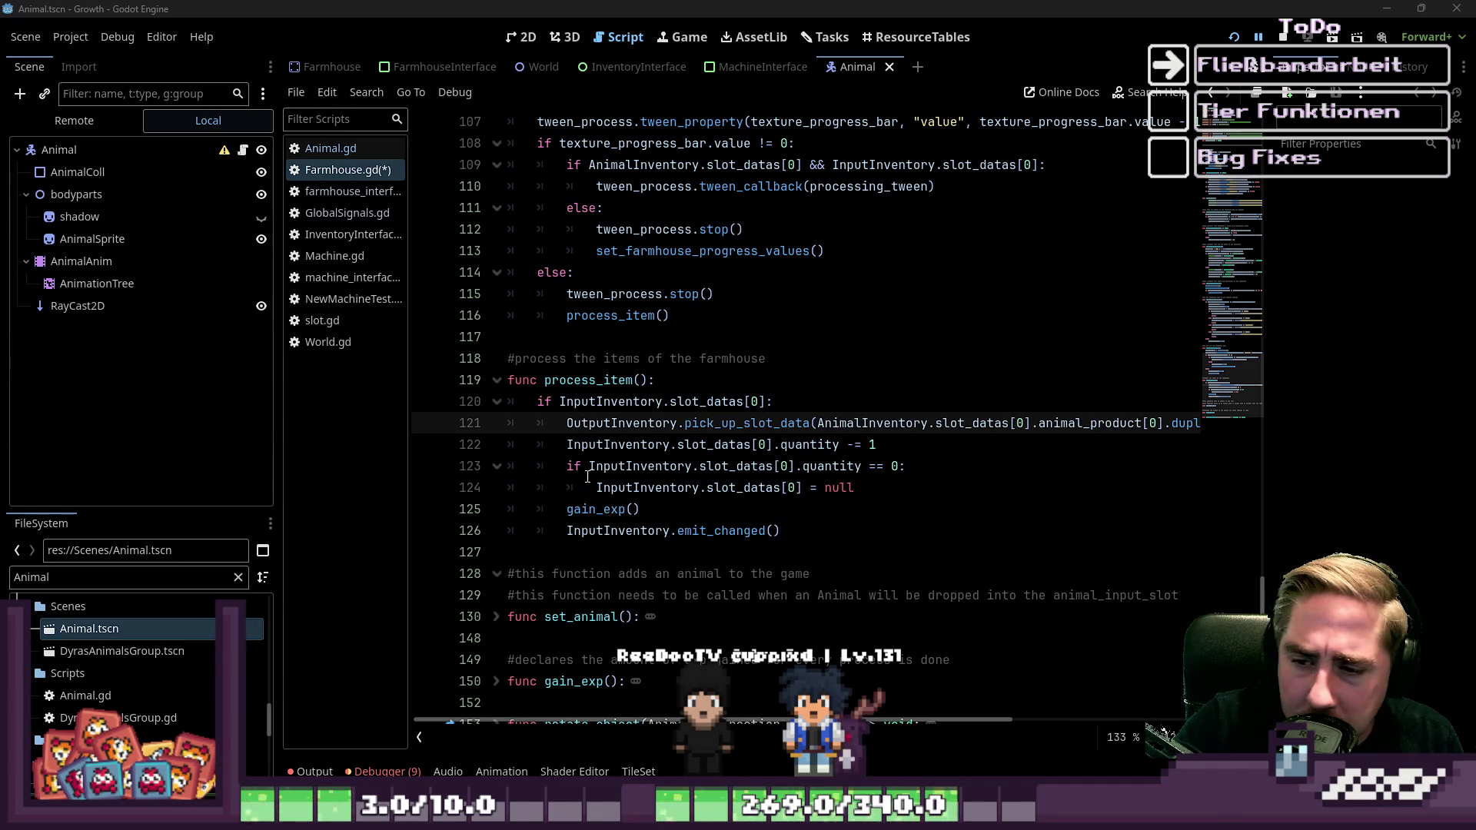
scroll(589, 477, "up", 2)
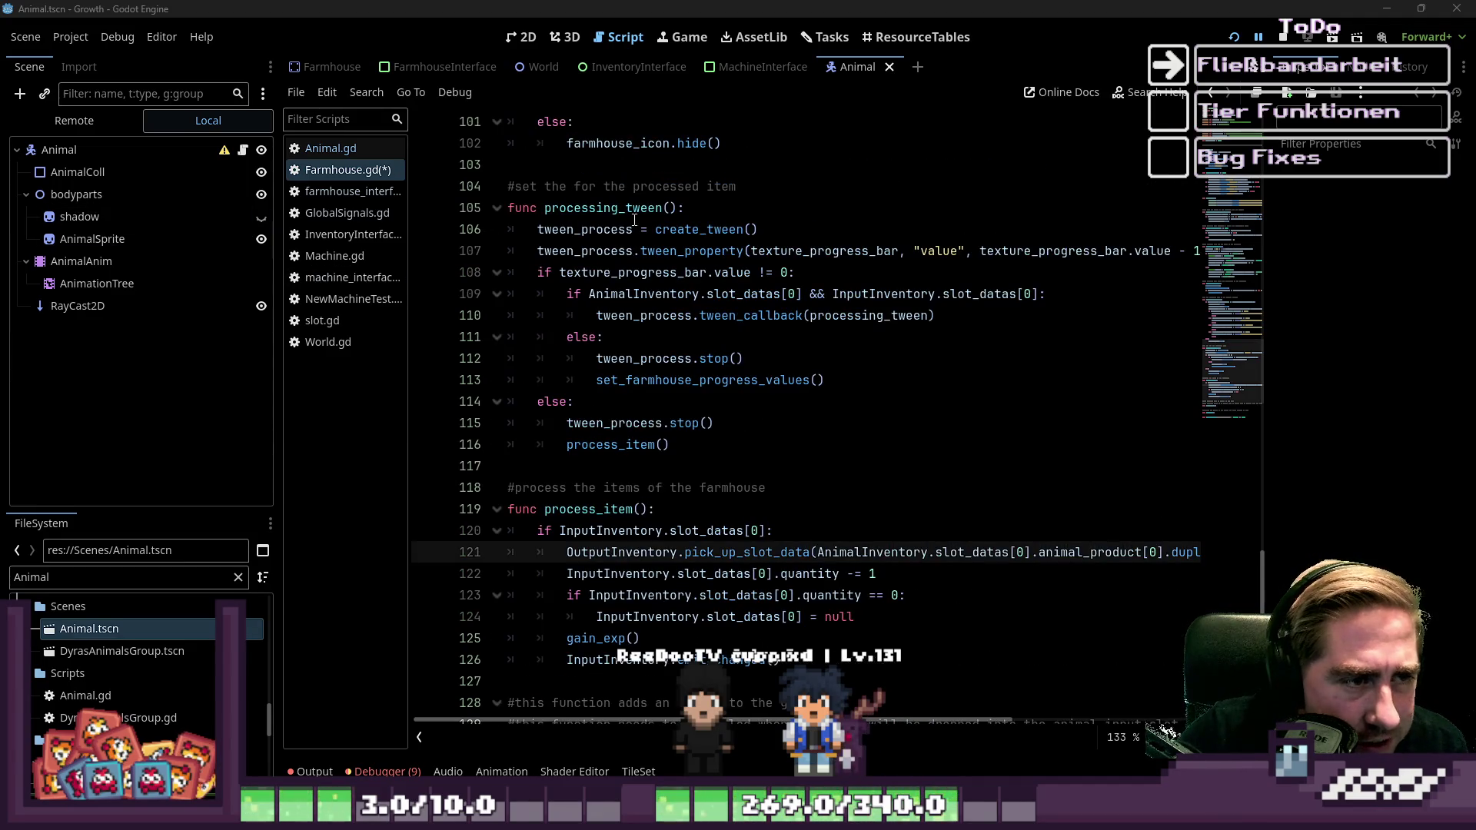
double_click(635, 208)
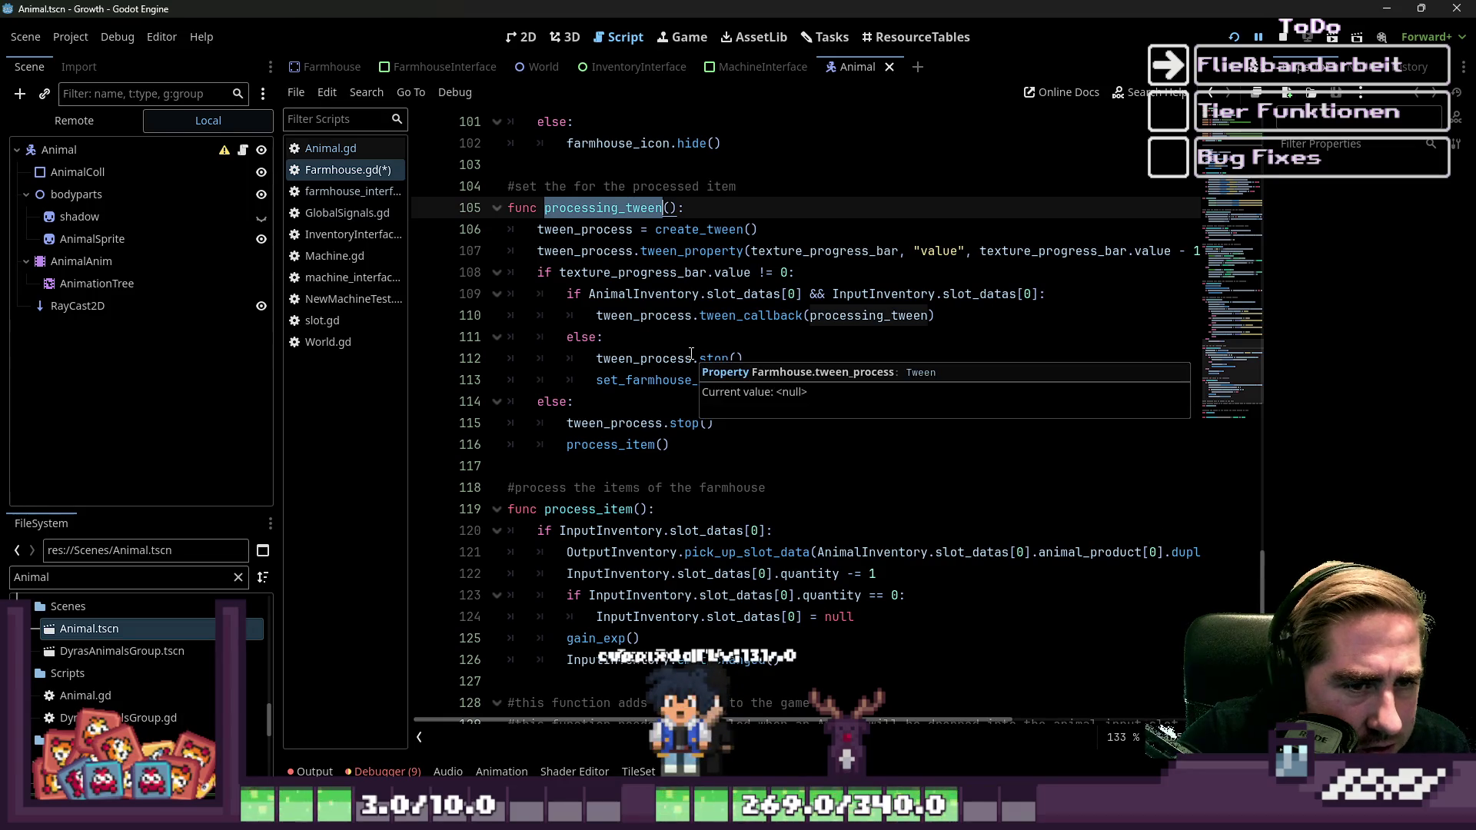
left_click_drag(409, 311, 363, 308)
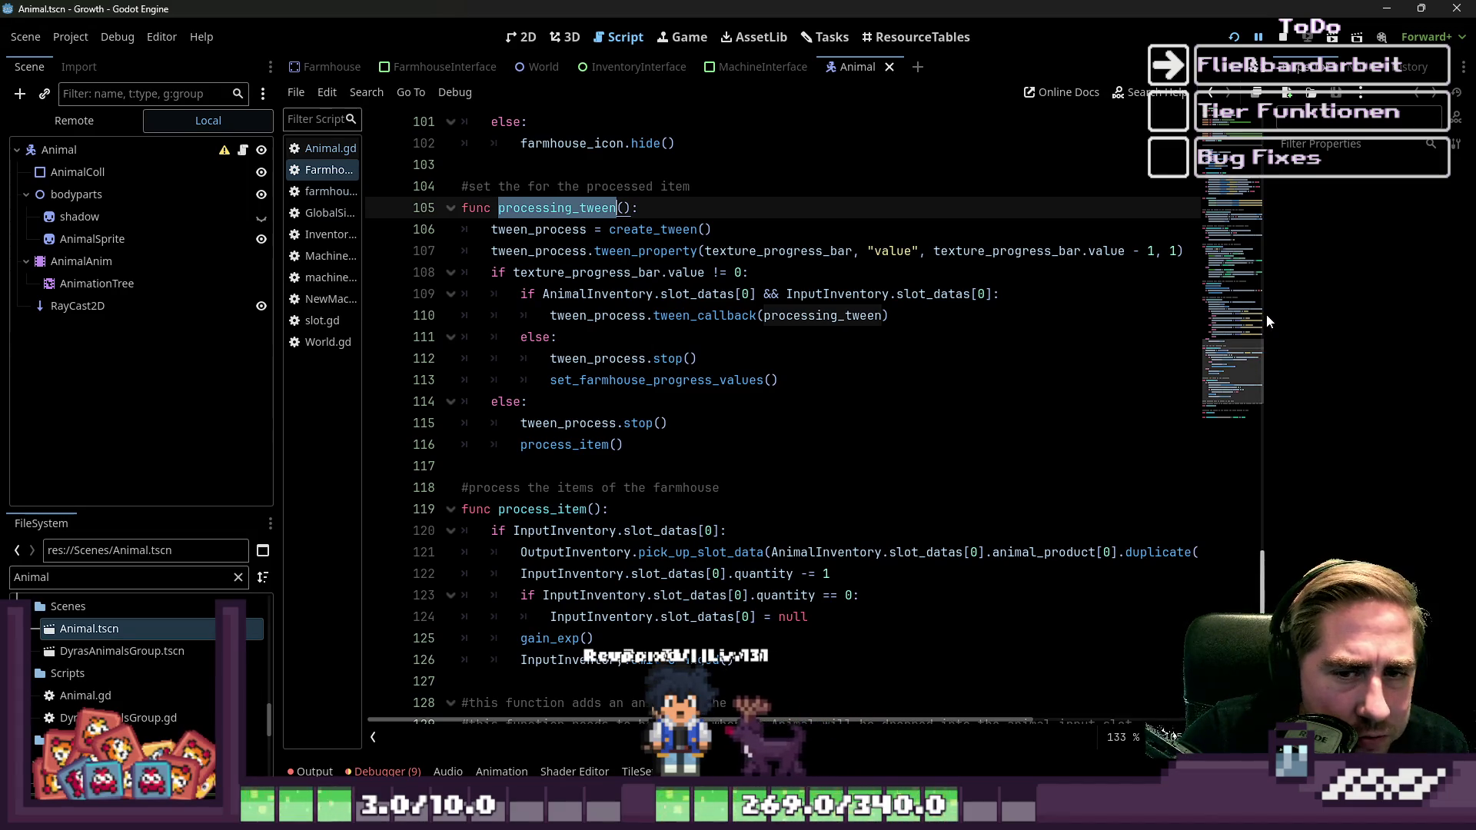
scroll(901, 362, "up", 2)
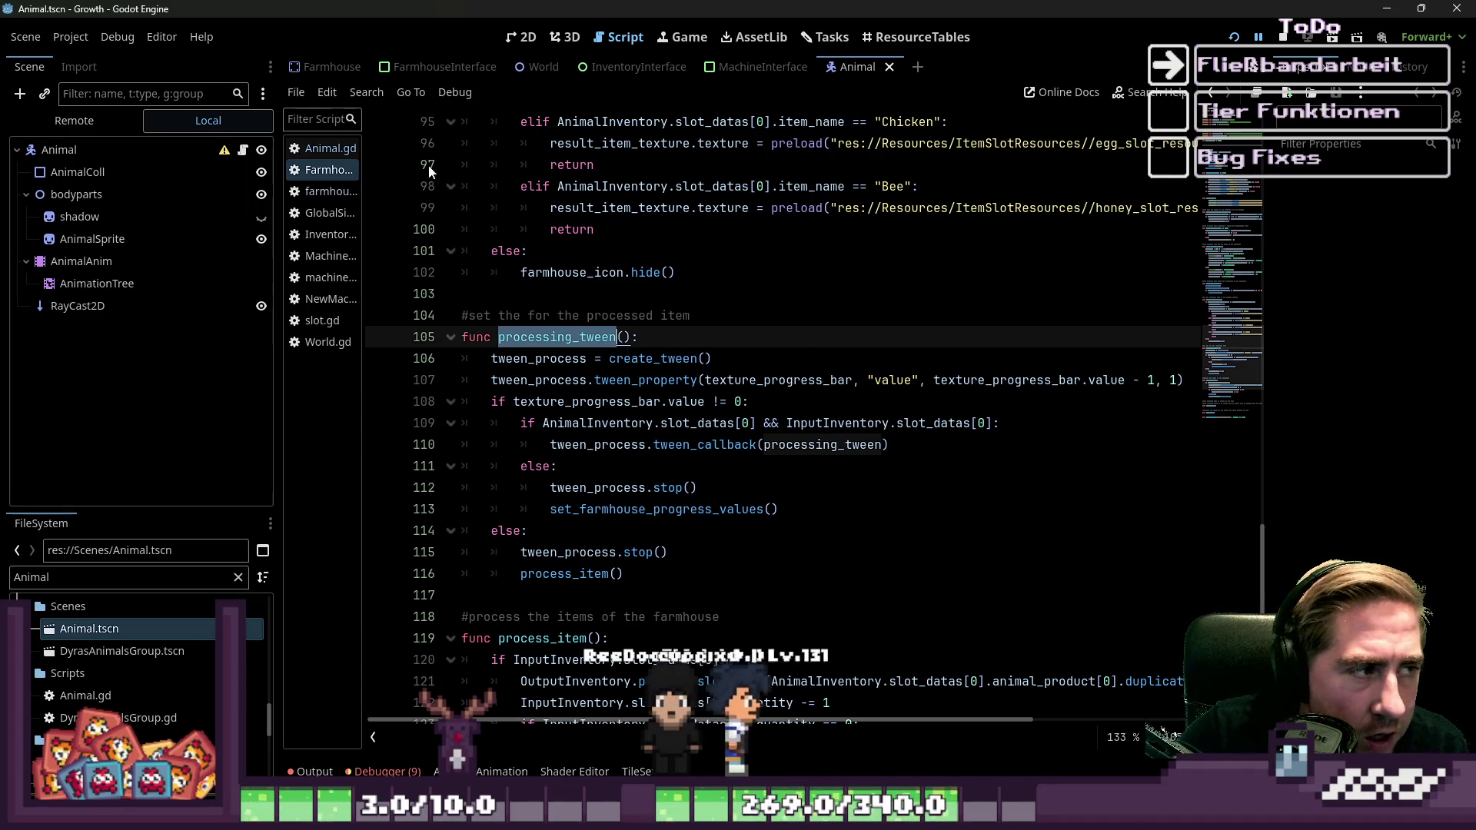
left_click(332, 68)
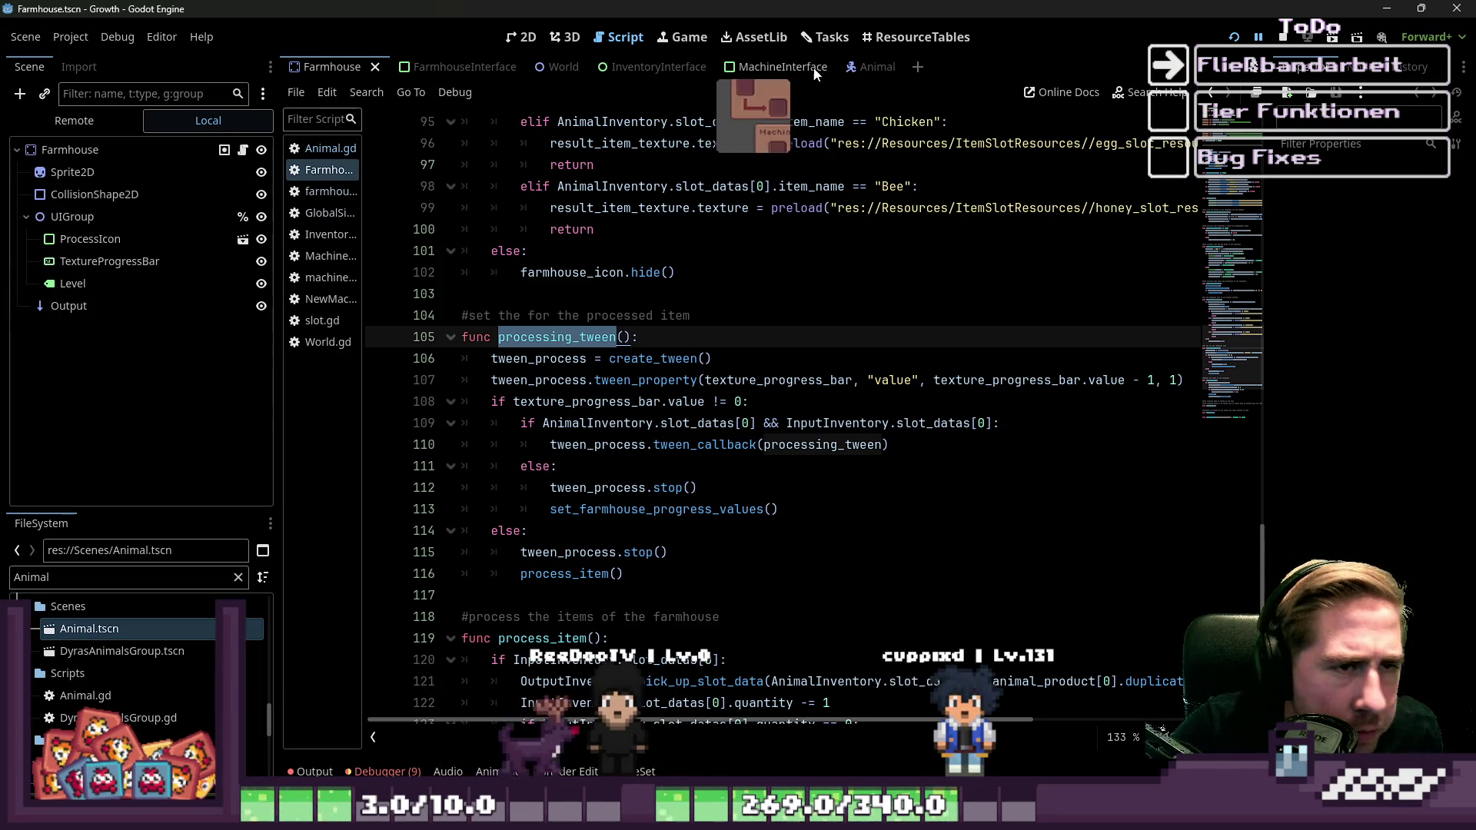
Show the MachineInterface scene in the 2D editor and filter project files by 'Machin'.
left_click(762, 67)
left_click(515, 38)
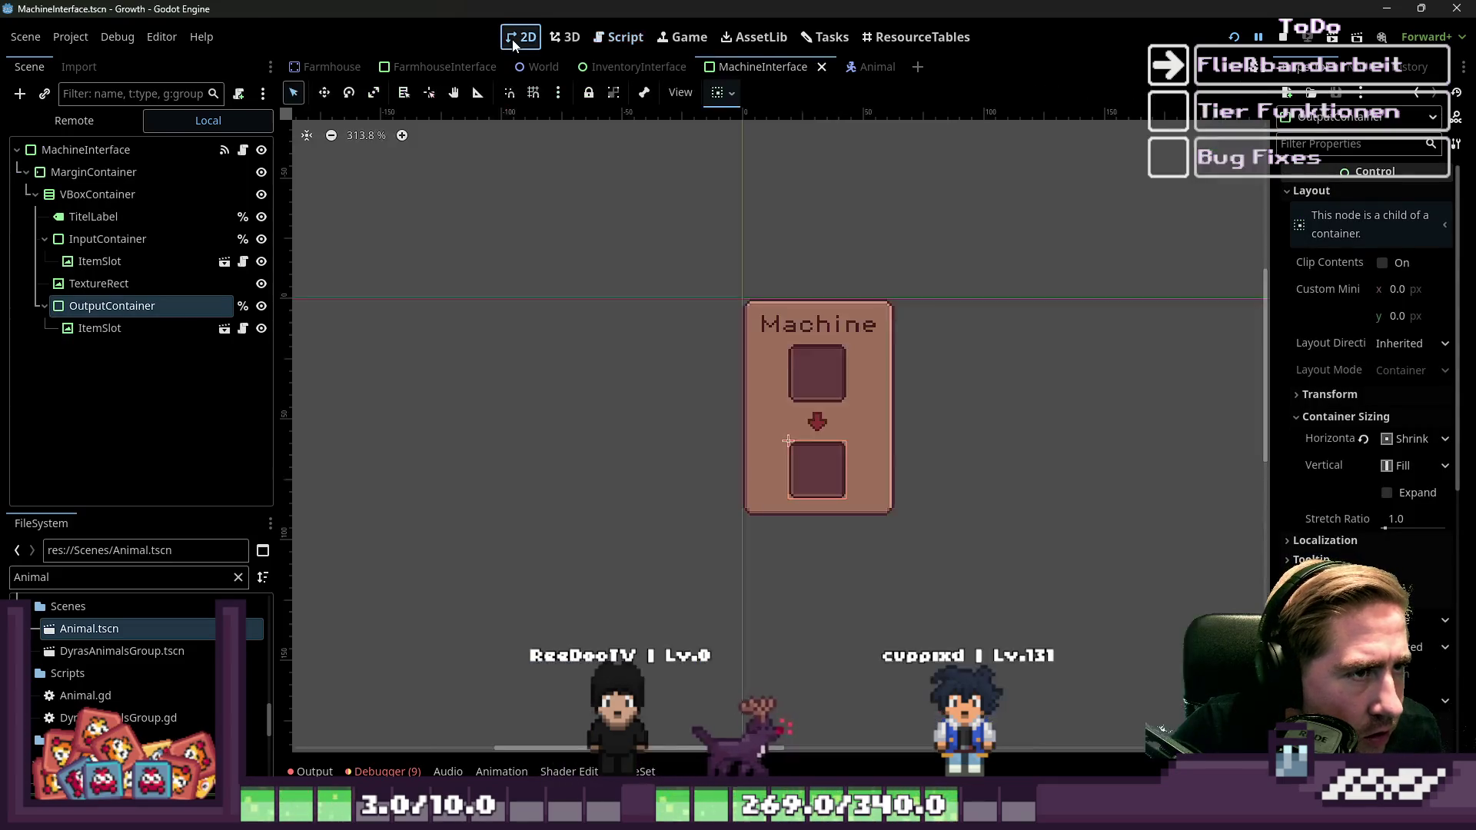
left_click(107, 577)
type("Machine")
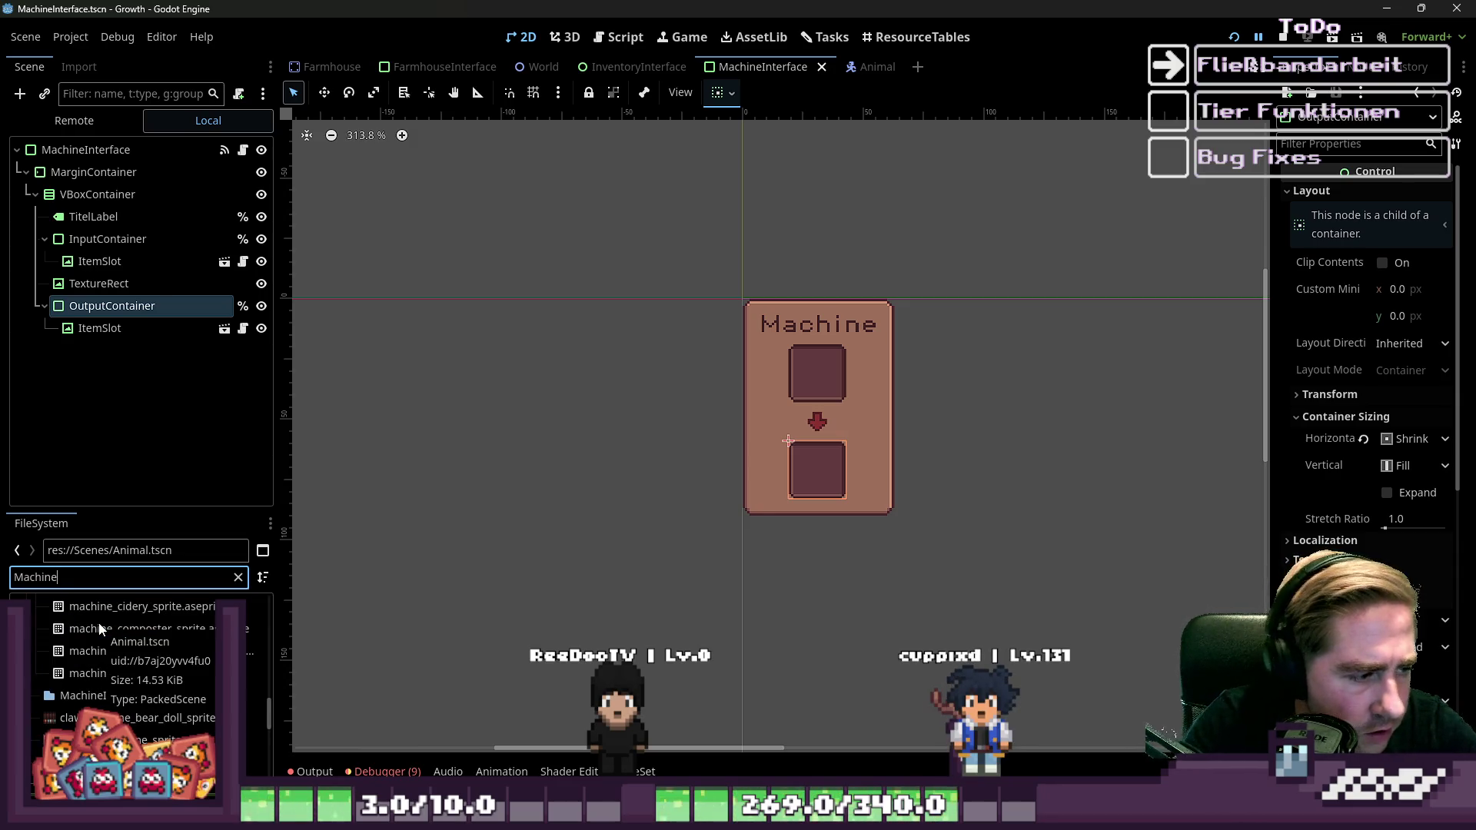
scroll(100, 629, "up", 10)
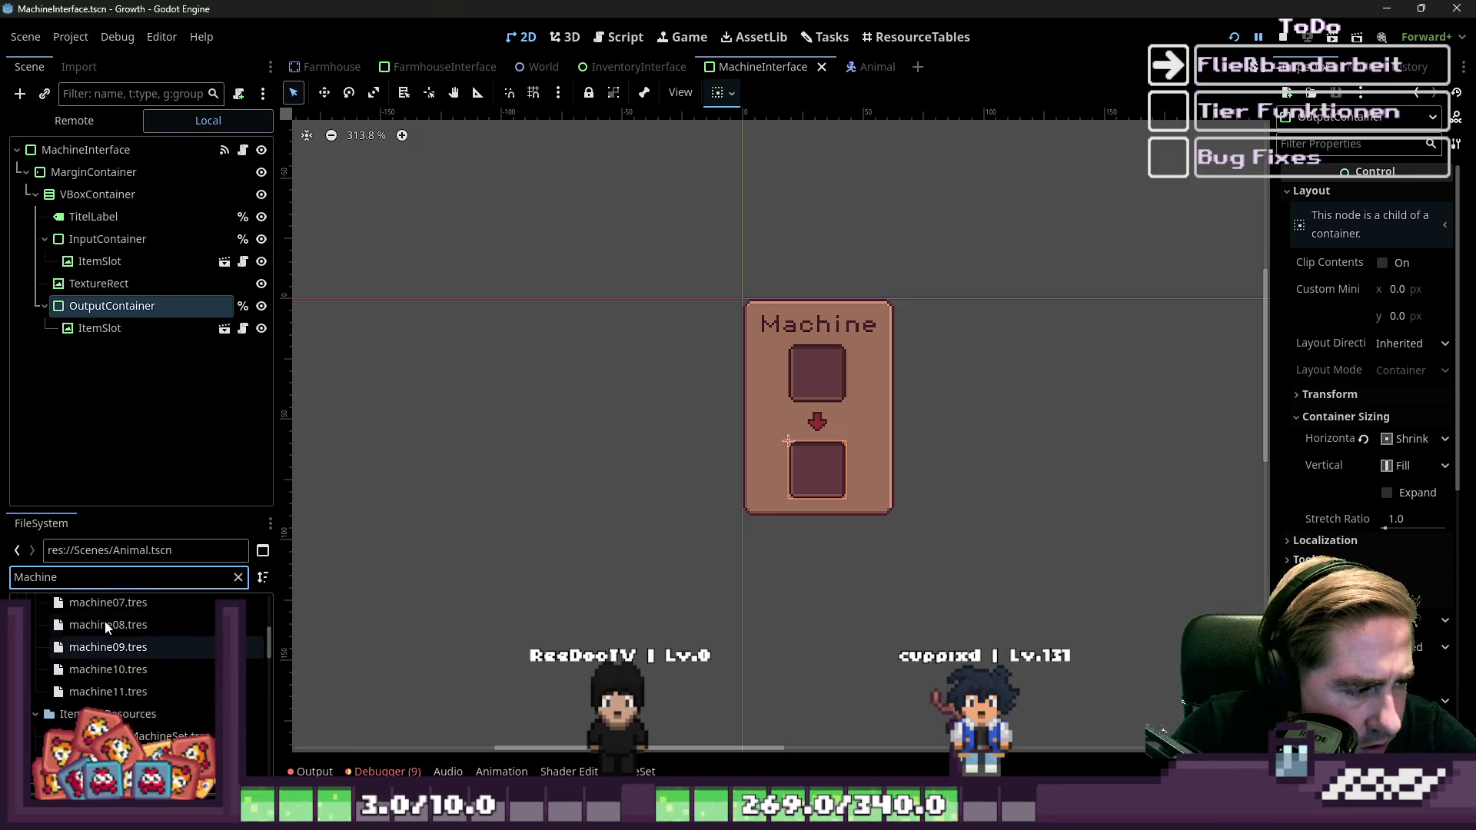
scroll(115, 626, "down", 10)
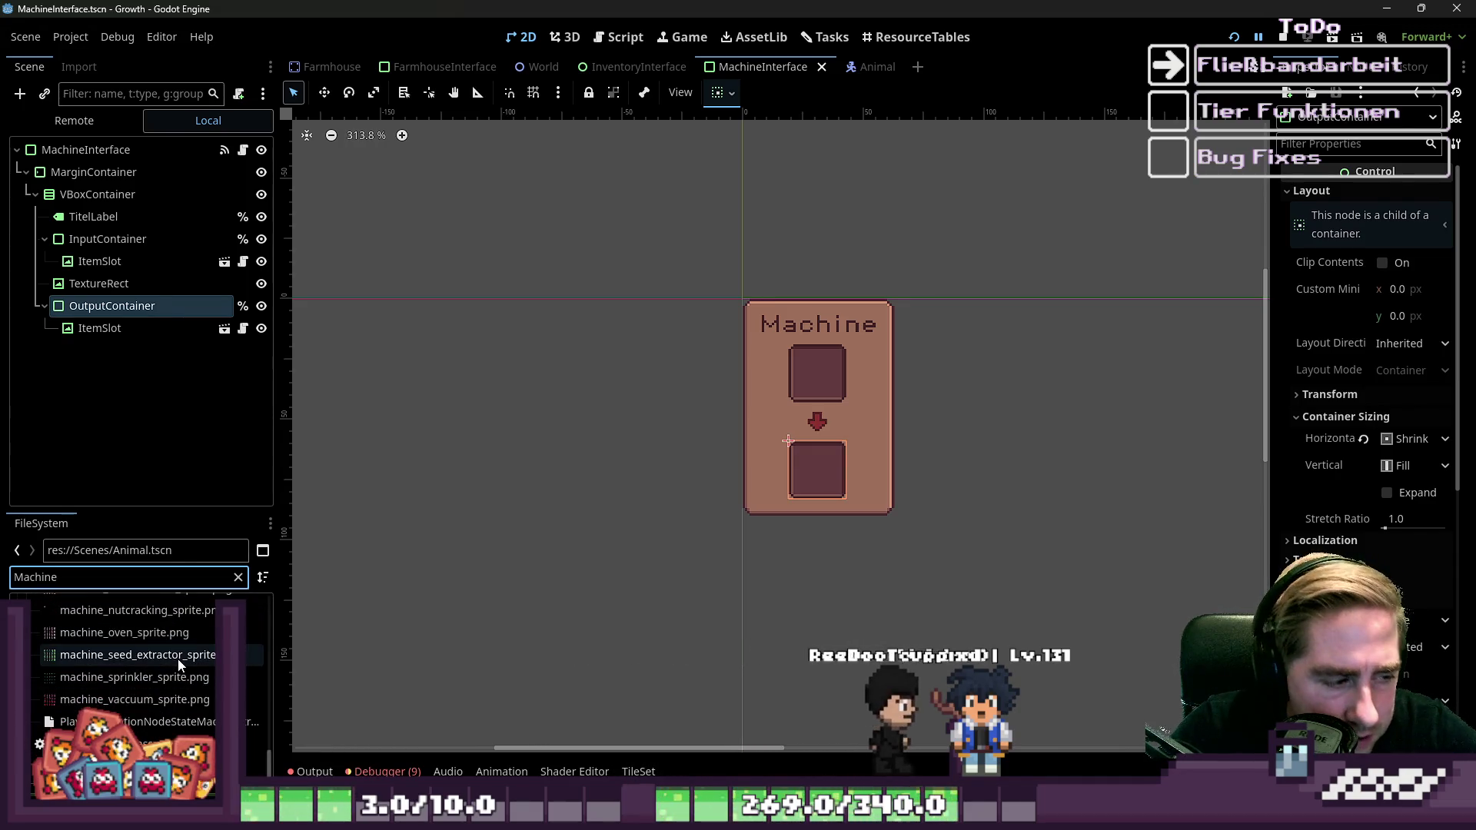
scroll(143, 698, "up", 3)
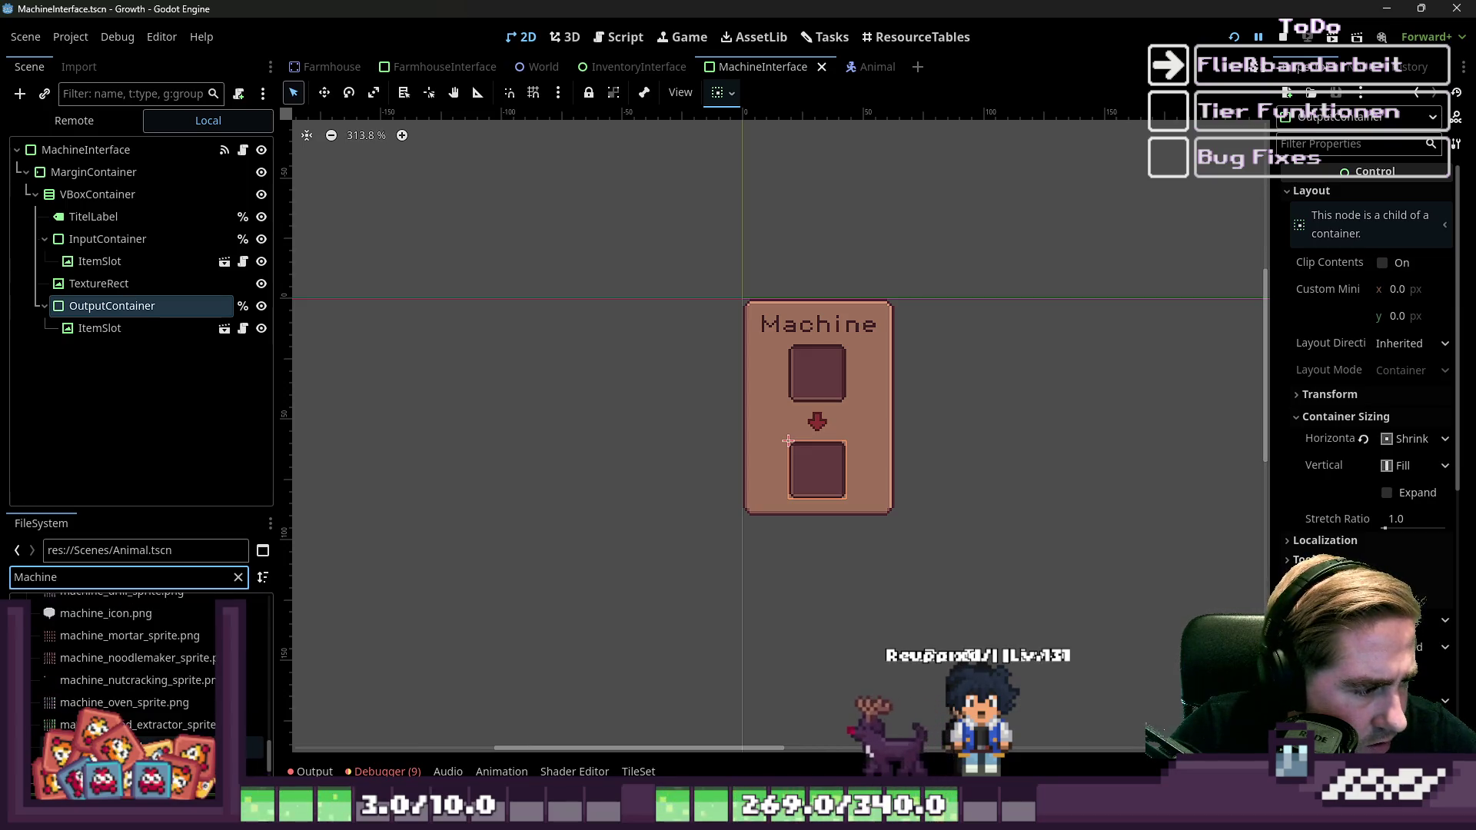
mouse_move(108, 724)
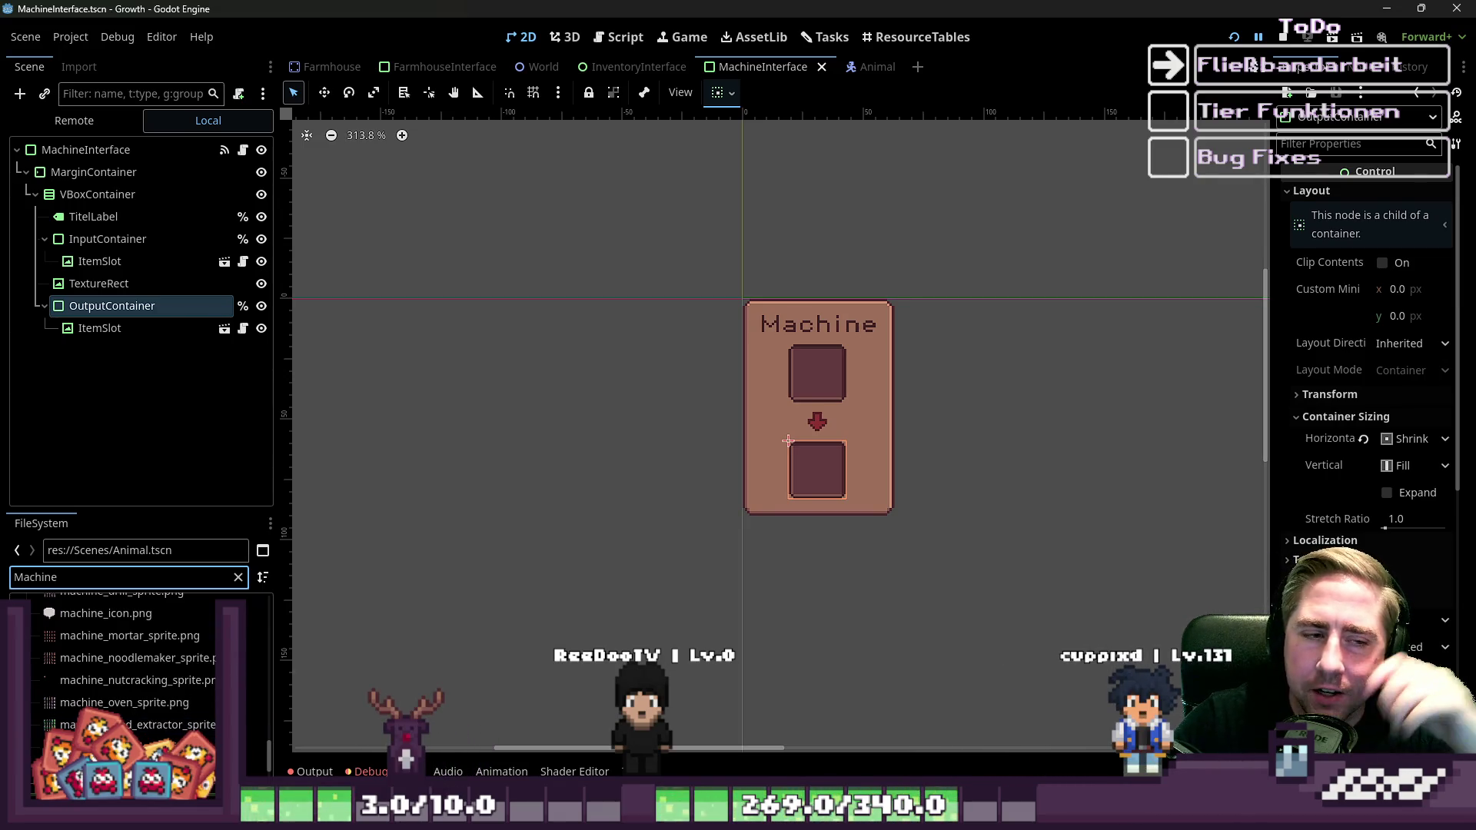
scroll(142, 623, "up", 5)
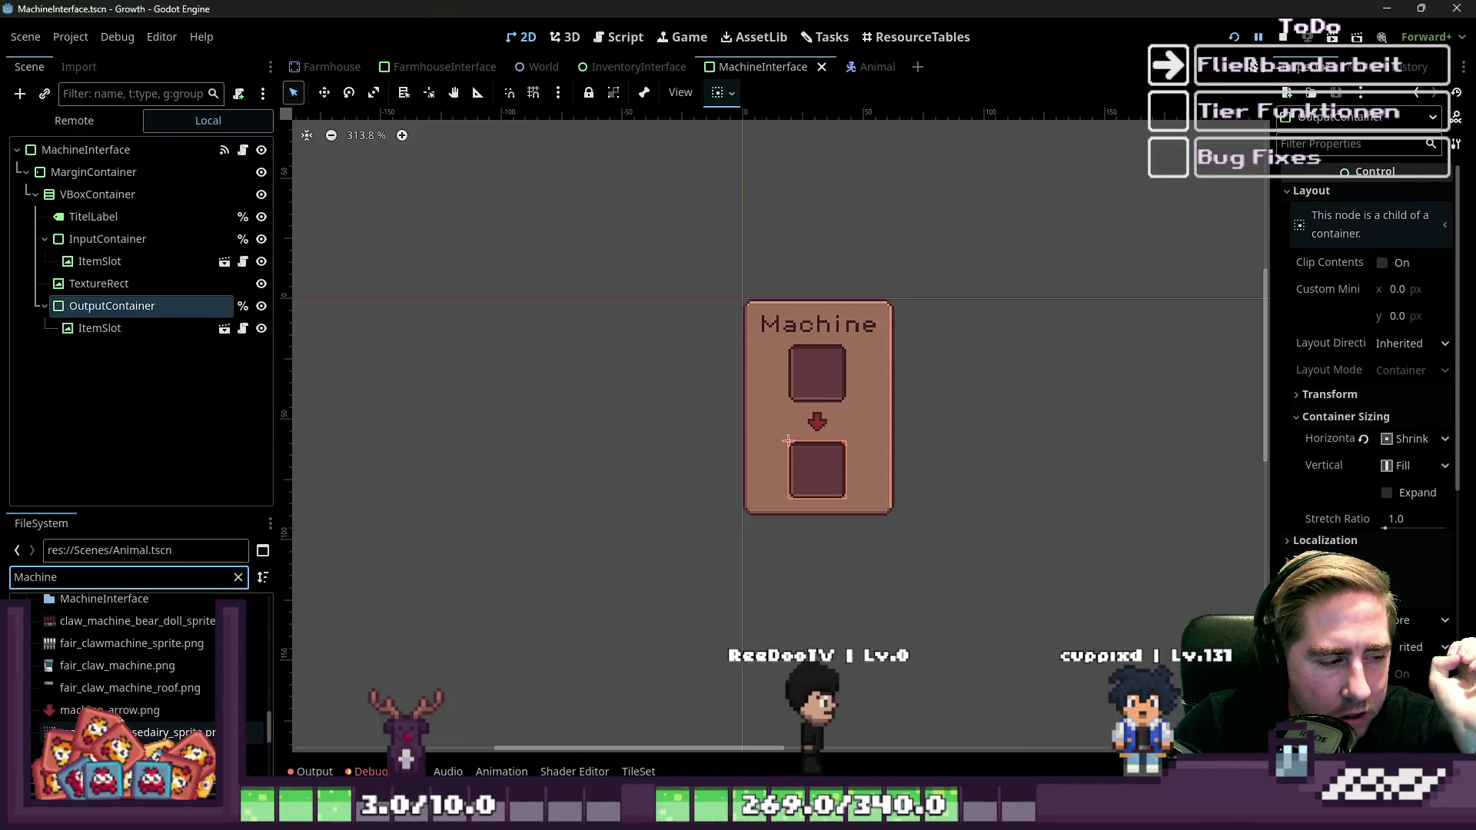
mouse_move(110, 612)
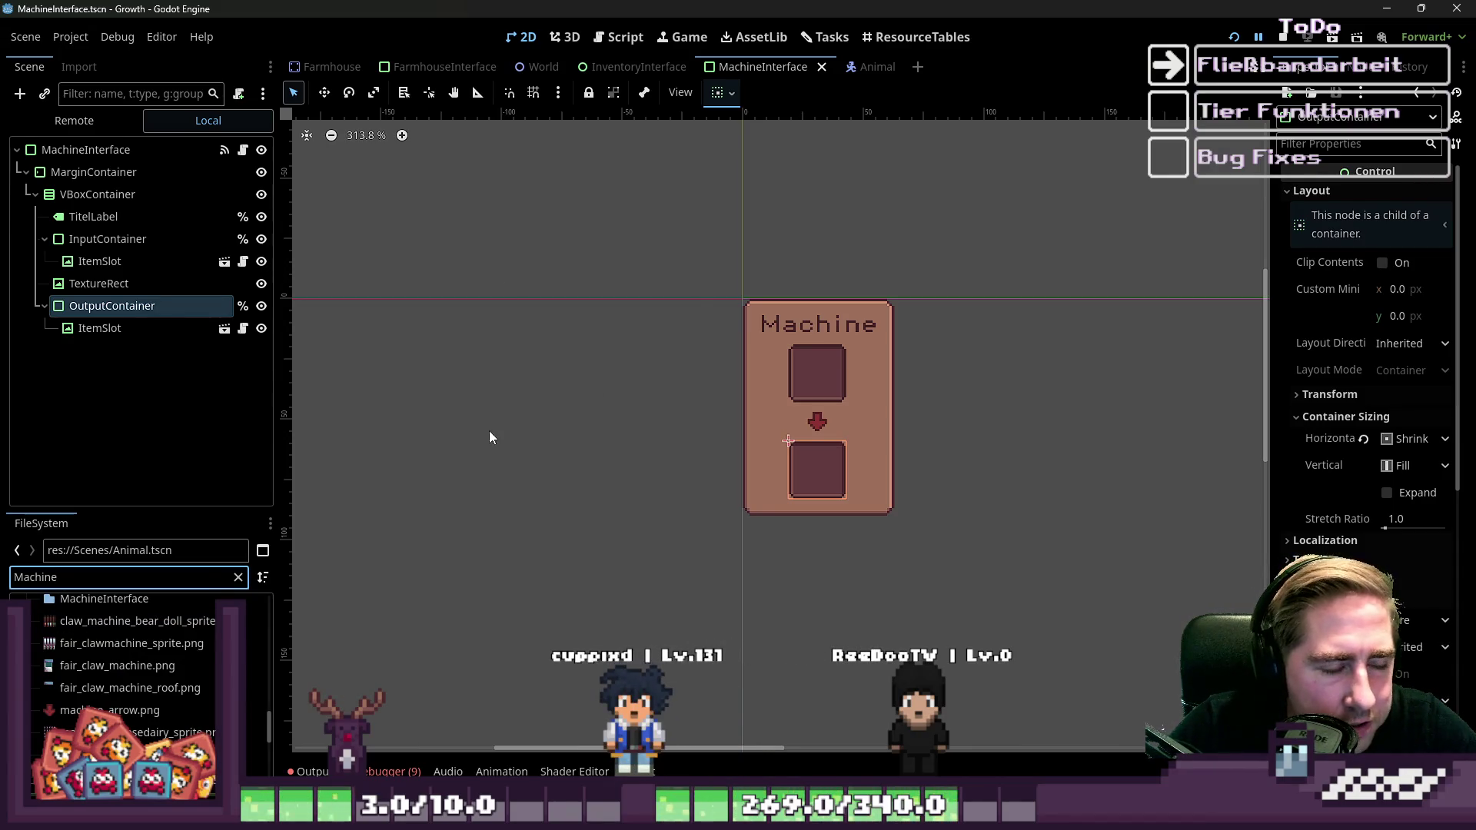
Switch to the Farmhouse scene and zoom in on the machine sprite and its CollisionShape2D.
left_click(320, 69)
scroll(519, 243, "up", 15)
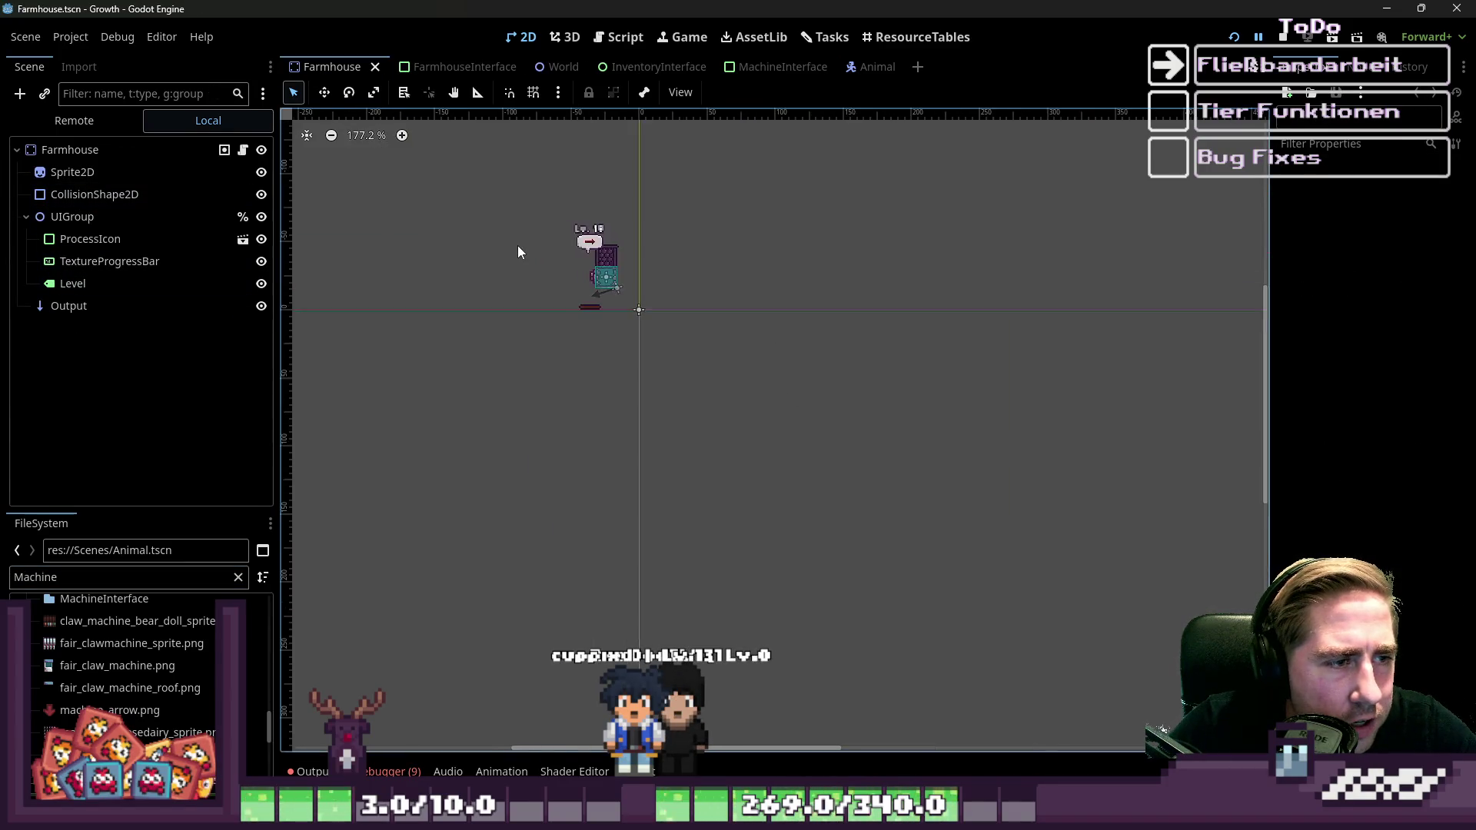
scroll(606, 291, "up", 15)
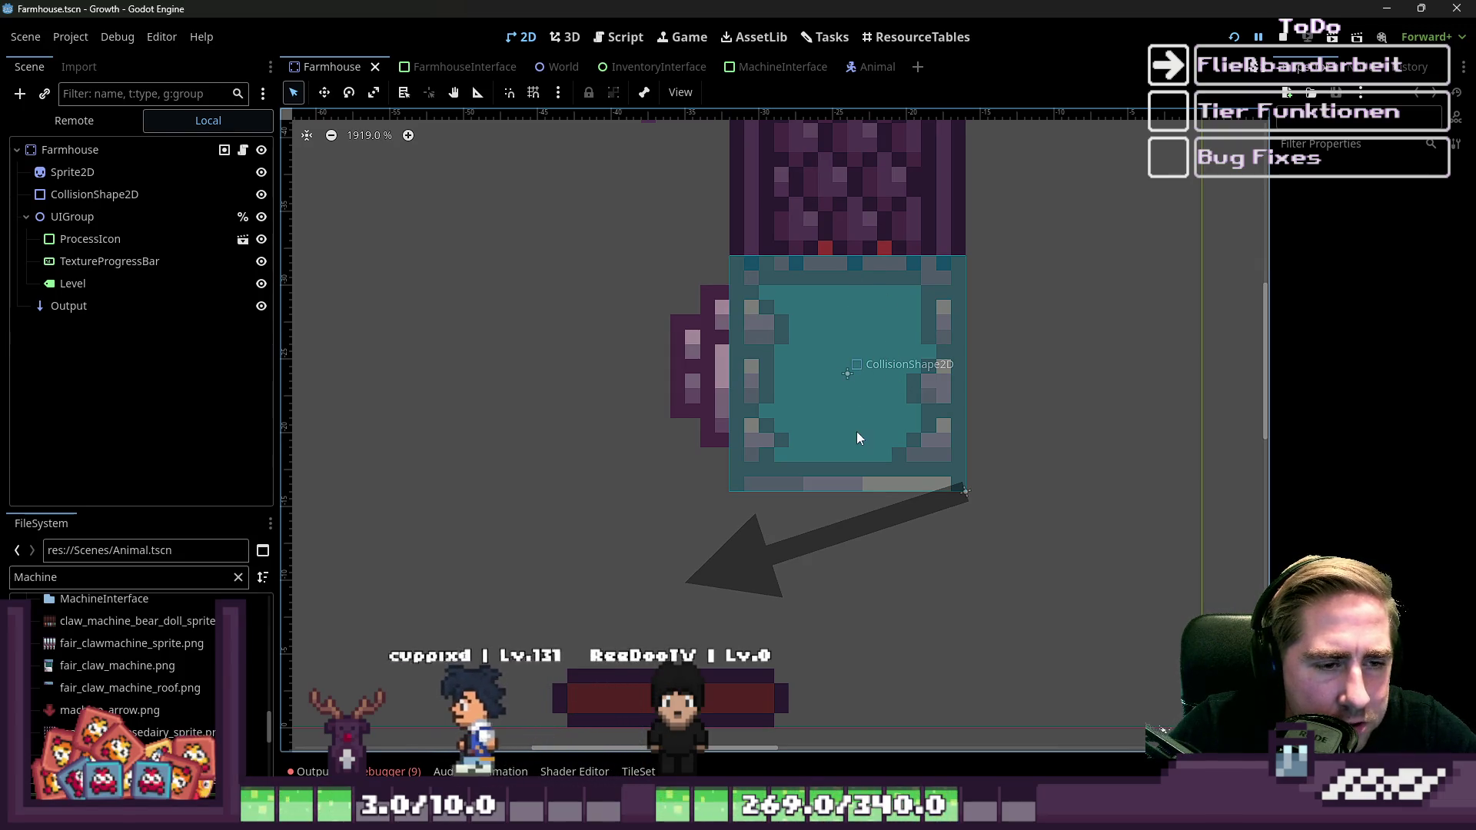
scroll(861, 373, "down", 5)
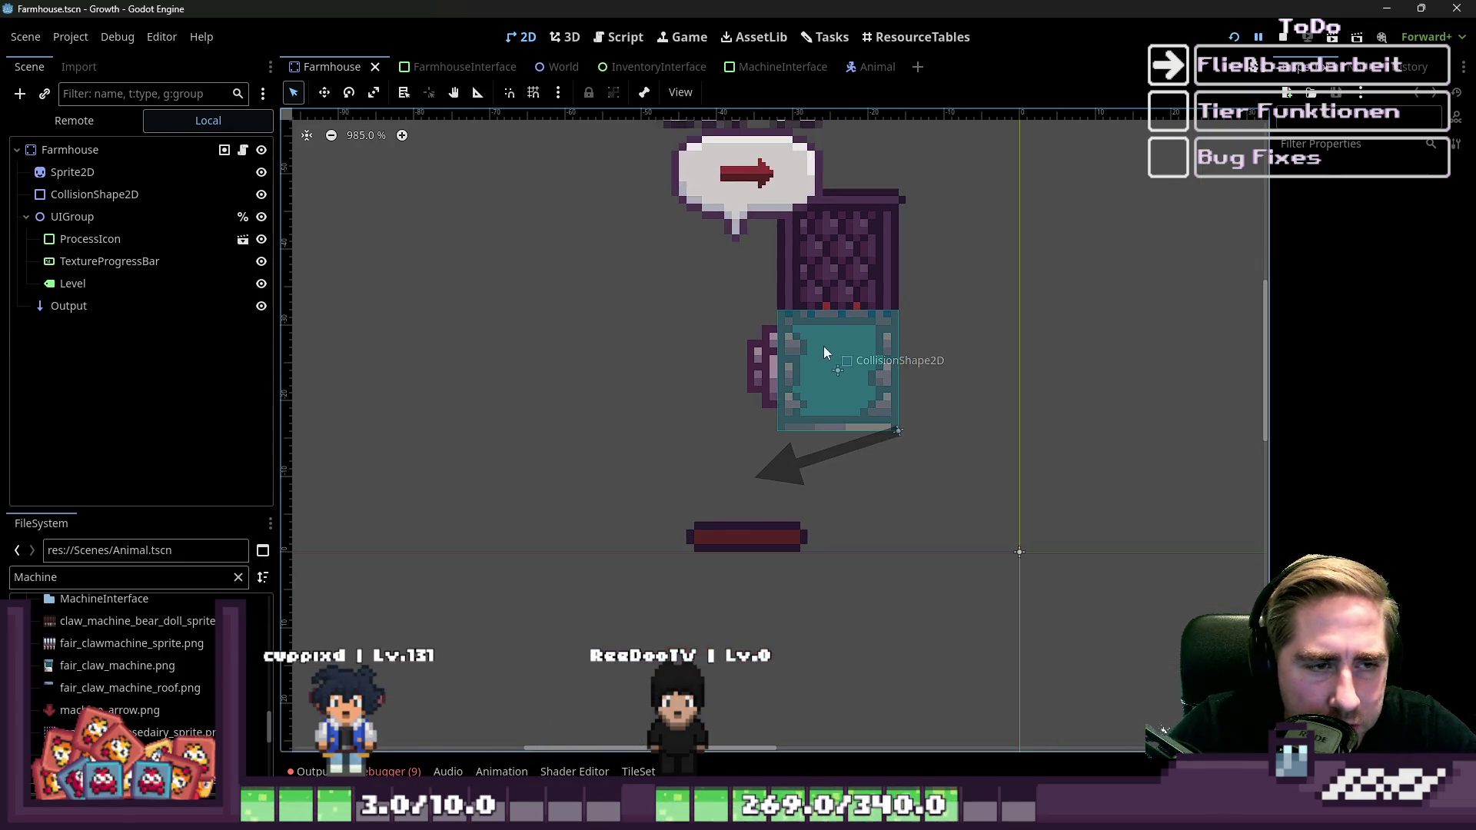
scroll(861, 254, "down", 4)
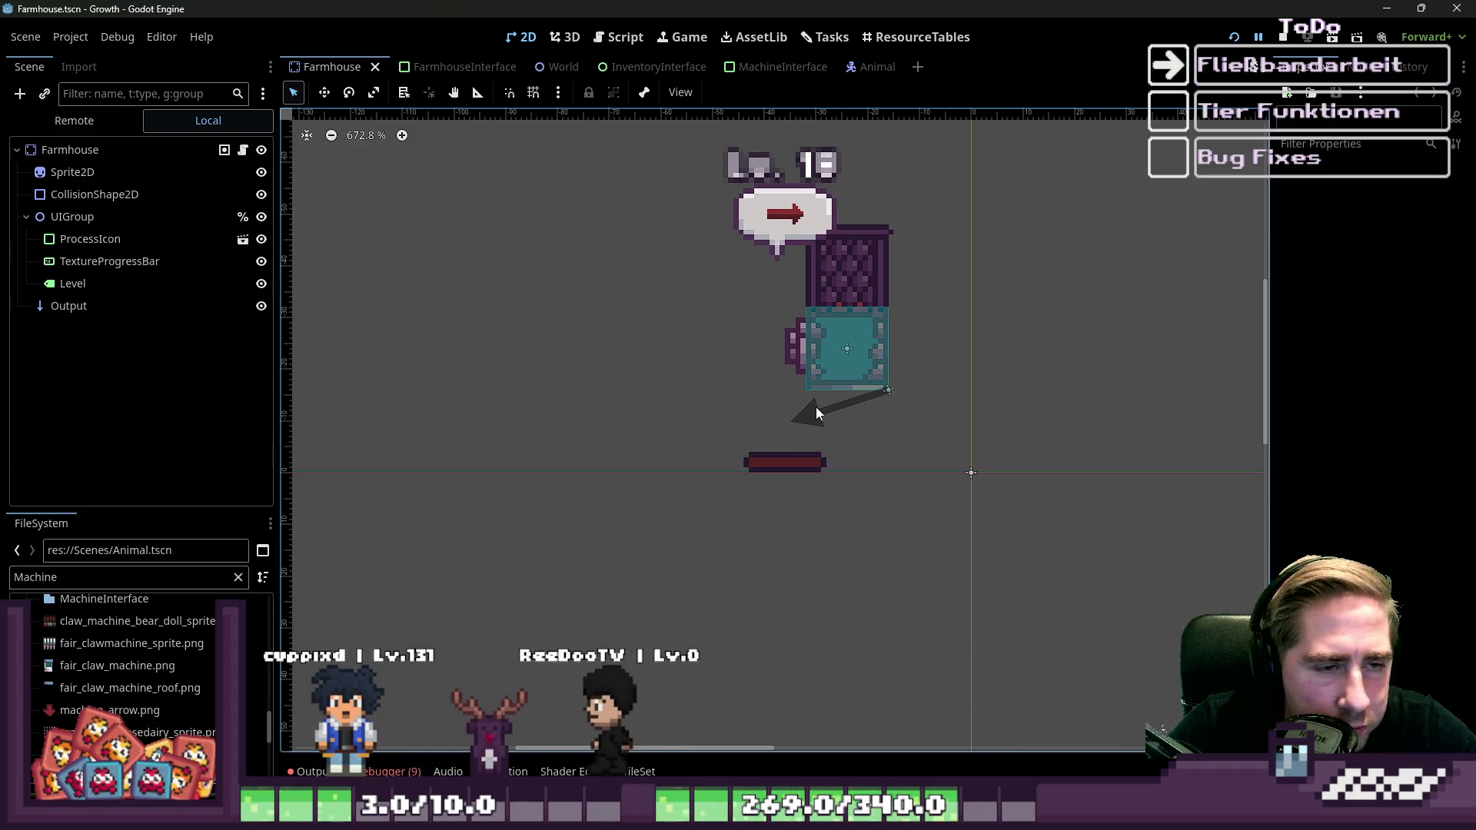
scroll(824, 389, "up", 5)
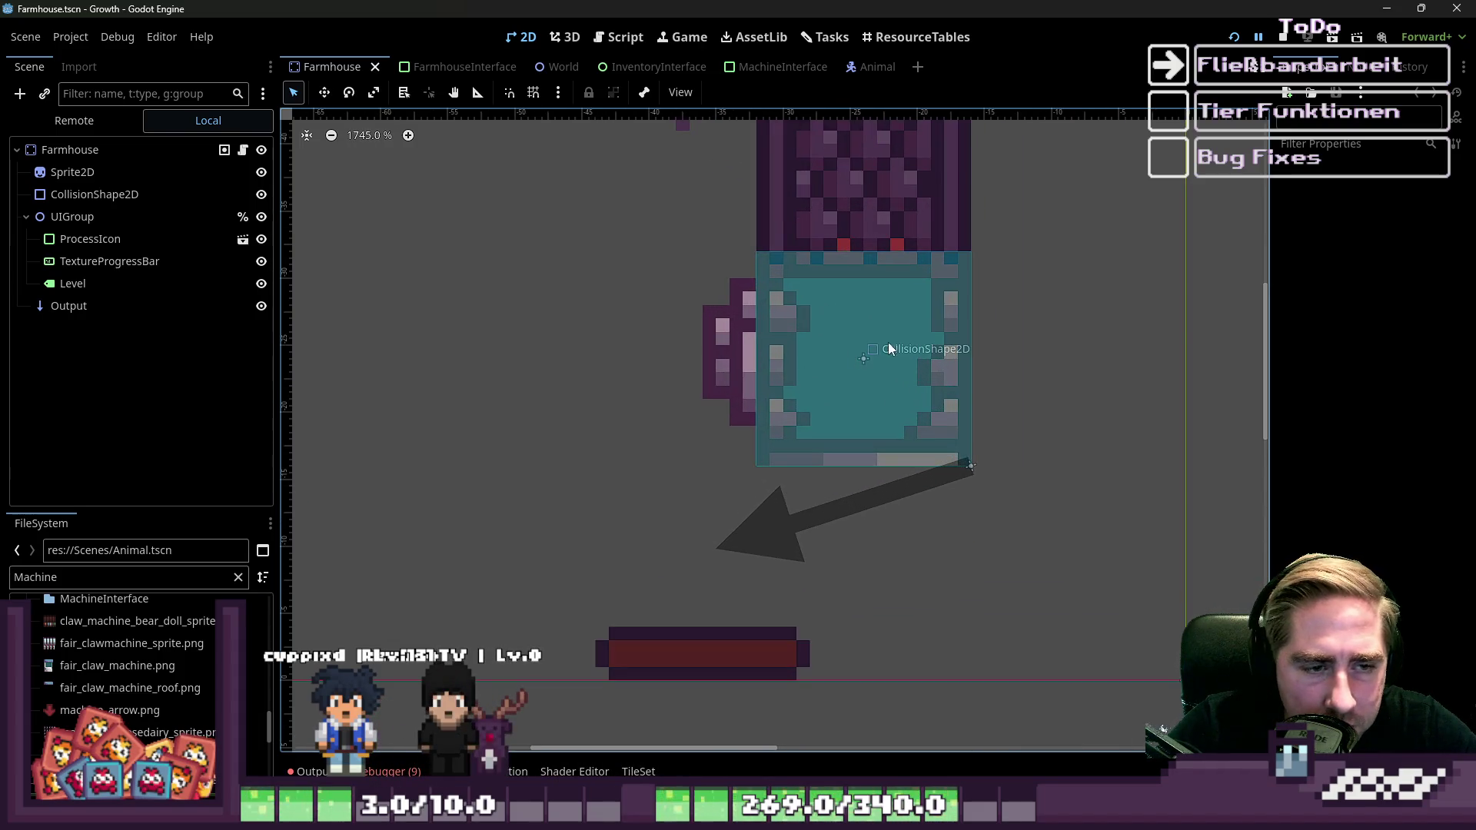